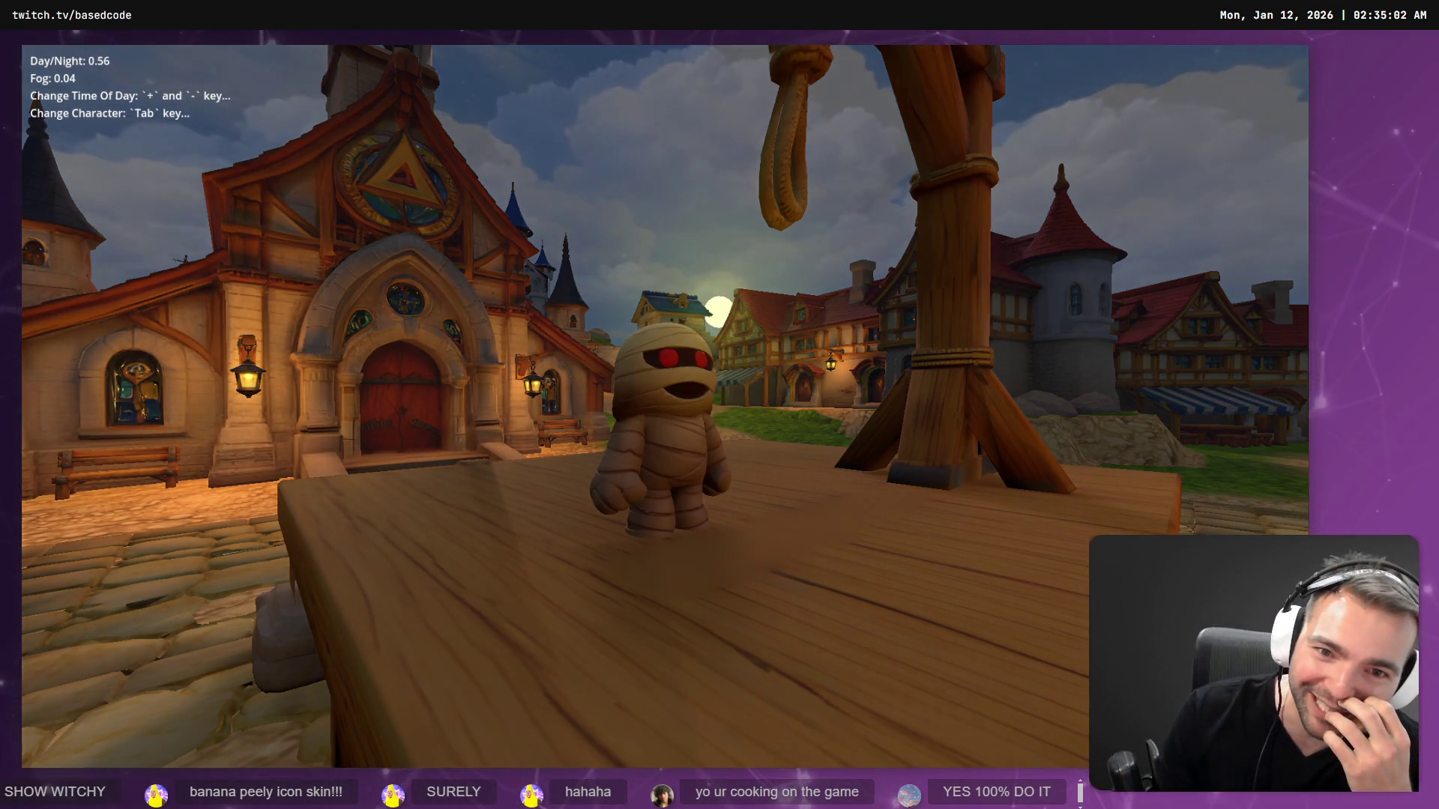
- Cycle from the mummy through couple, witch, vampire, dwarf and plague doctor to the hooded, fur-collared character
key(Tab)
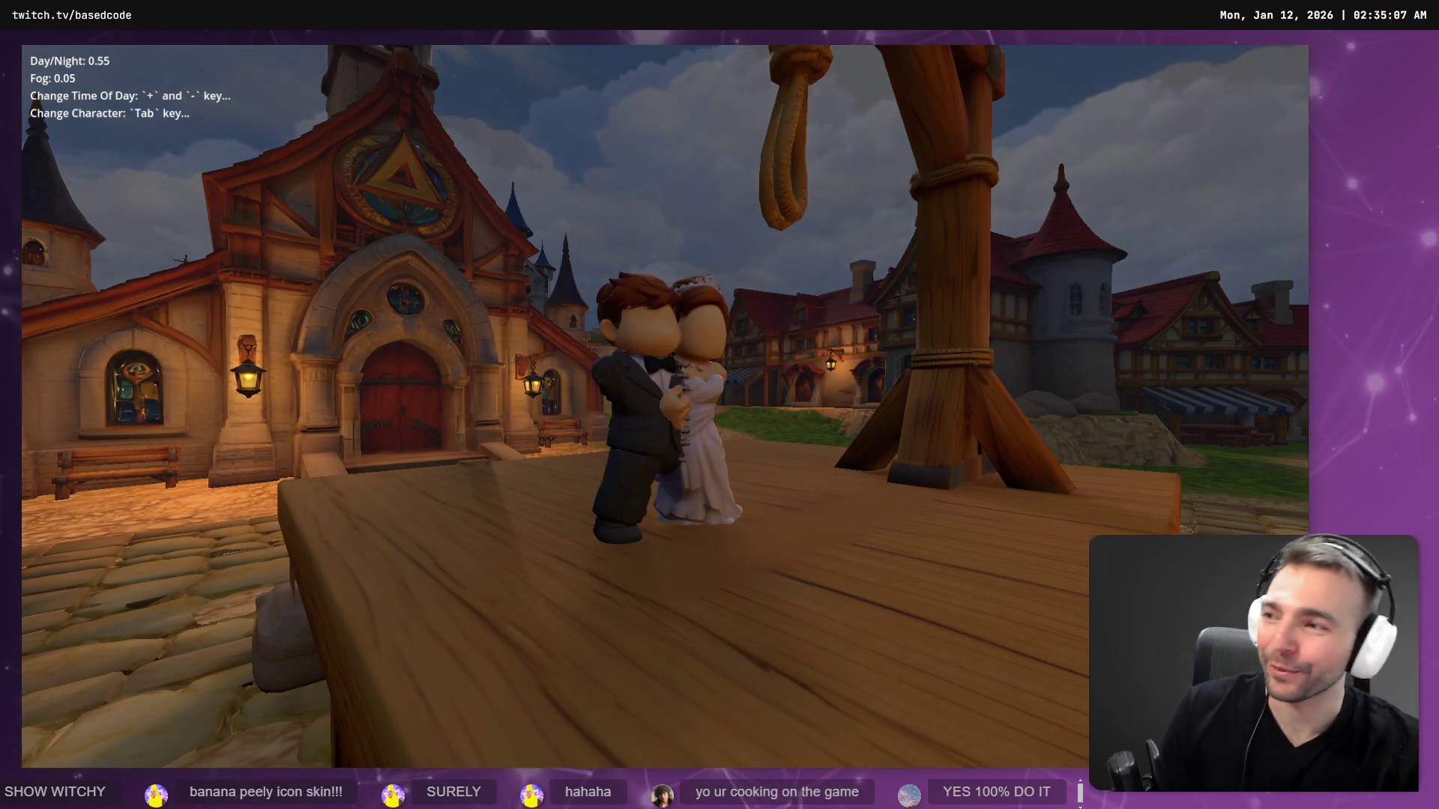
key(Tab)
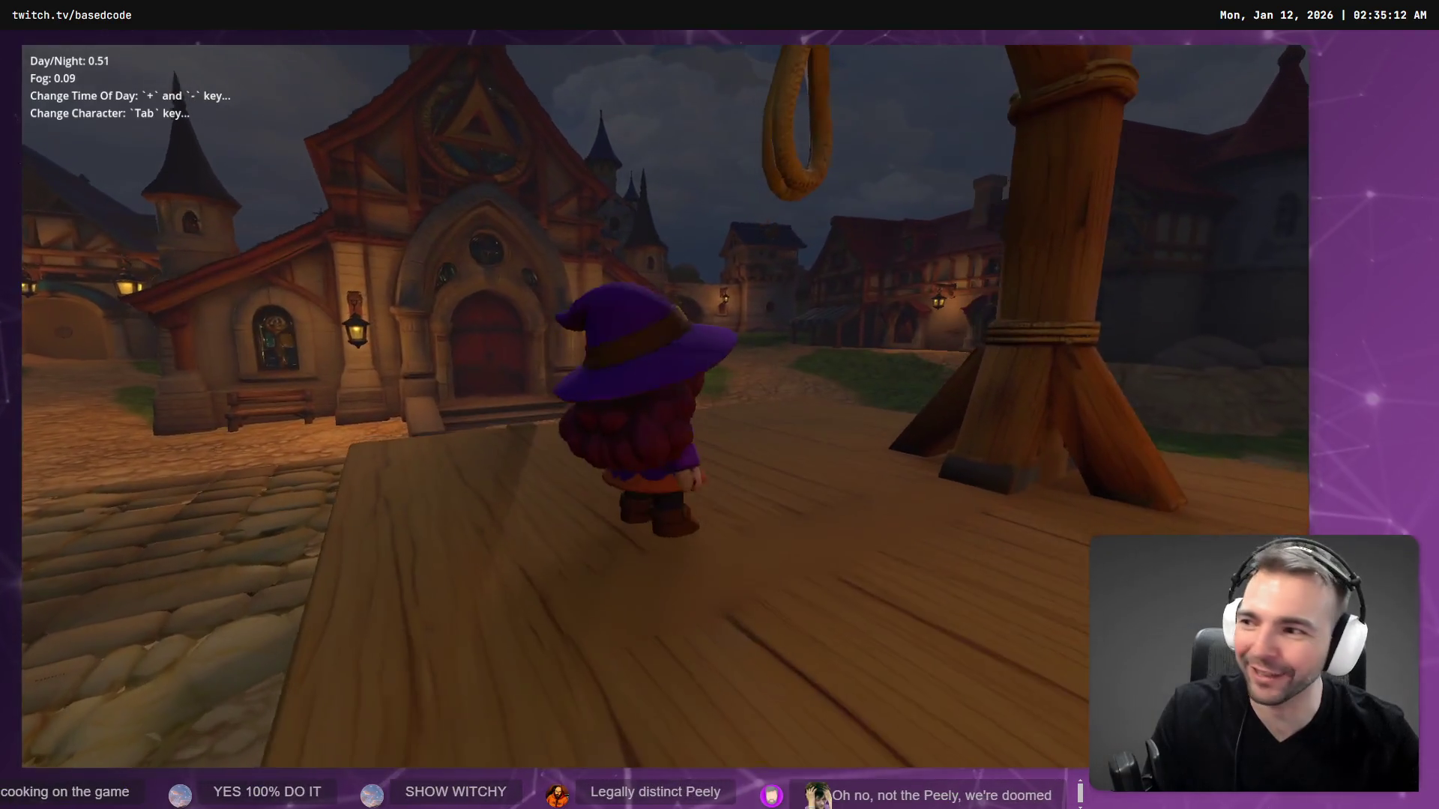
key(Tab)
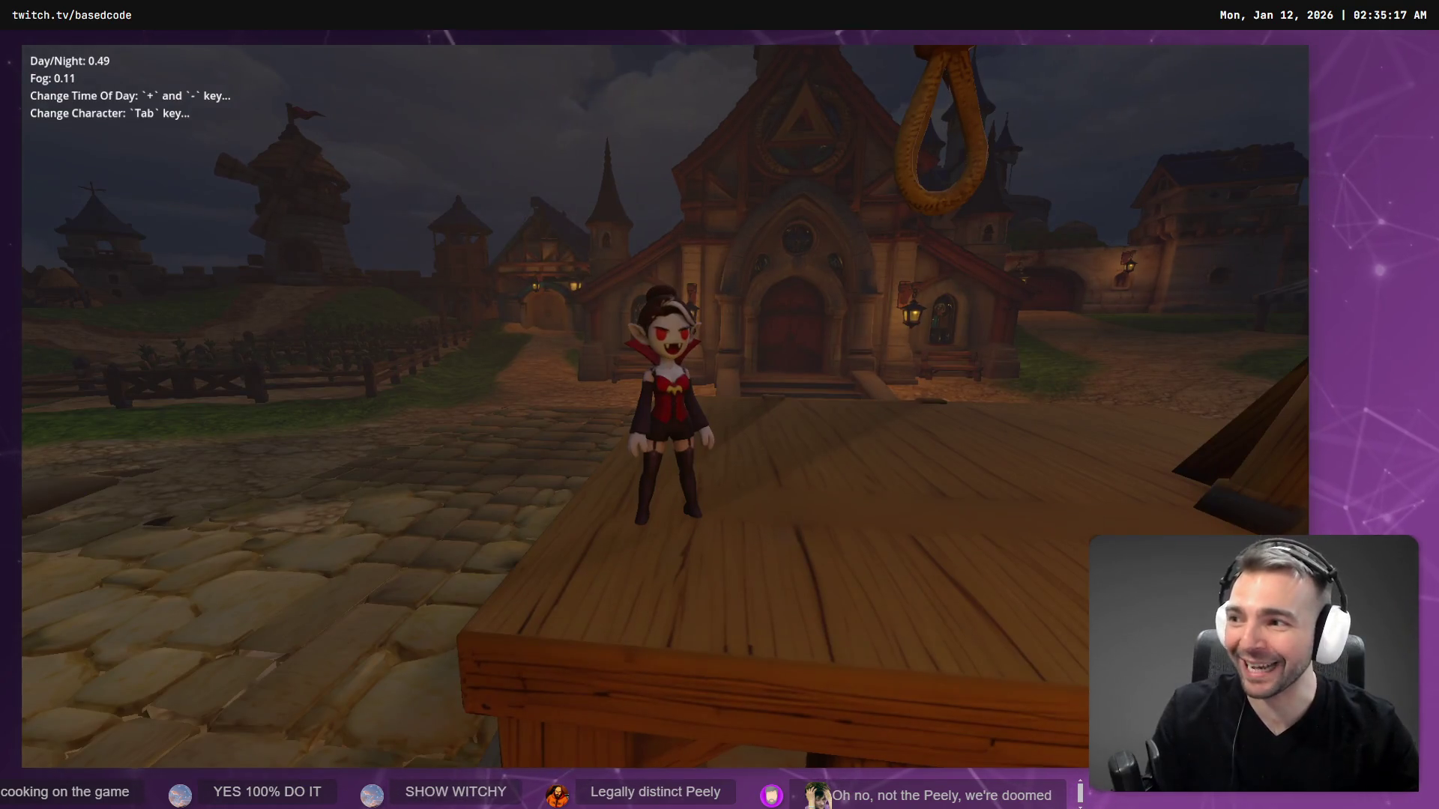
key(Tab)
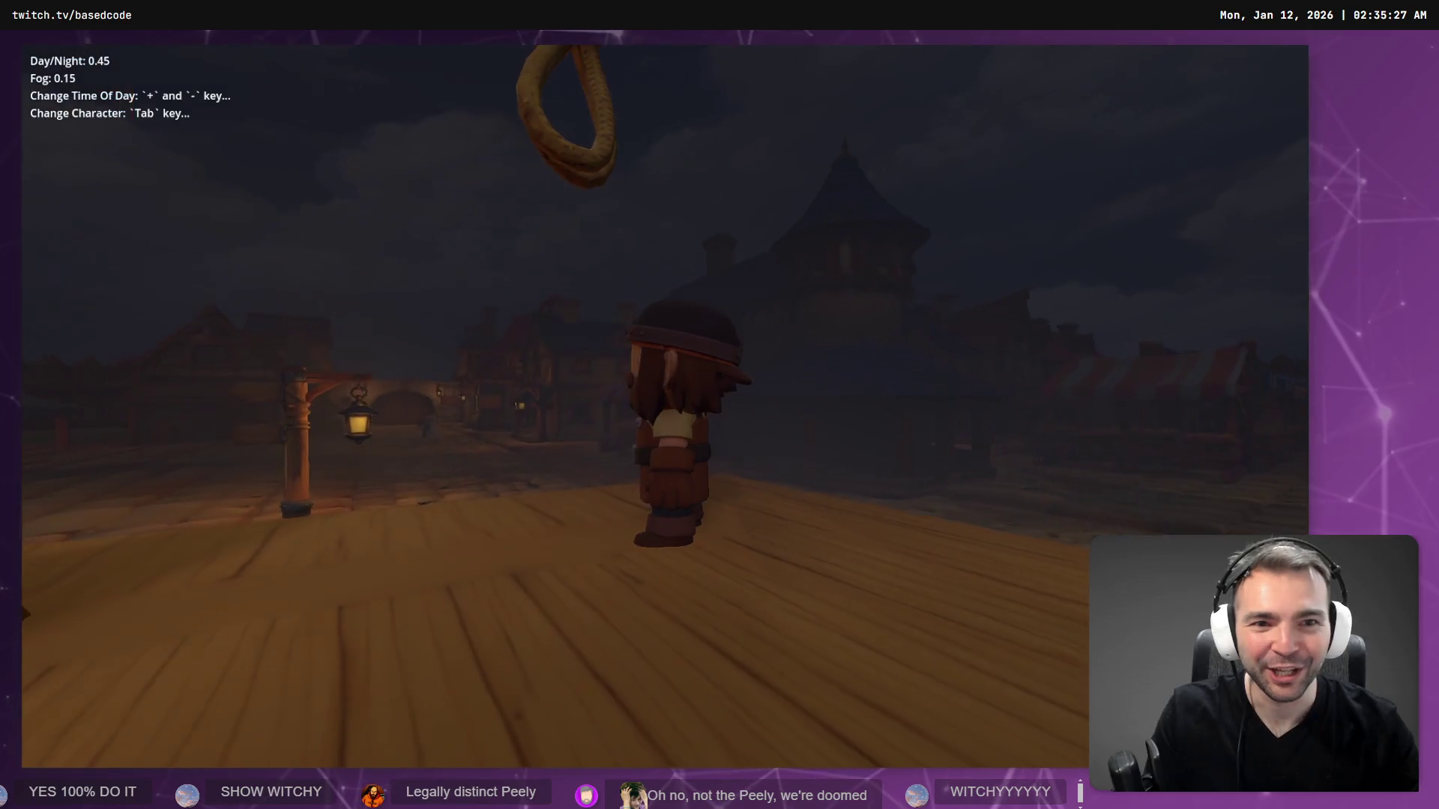
key(Tab)
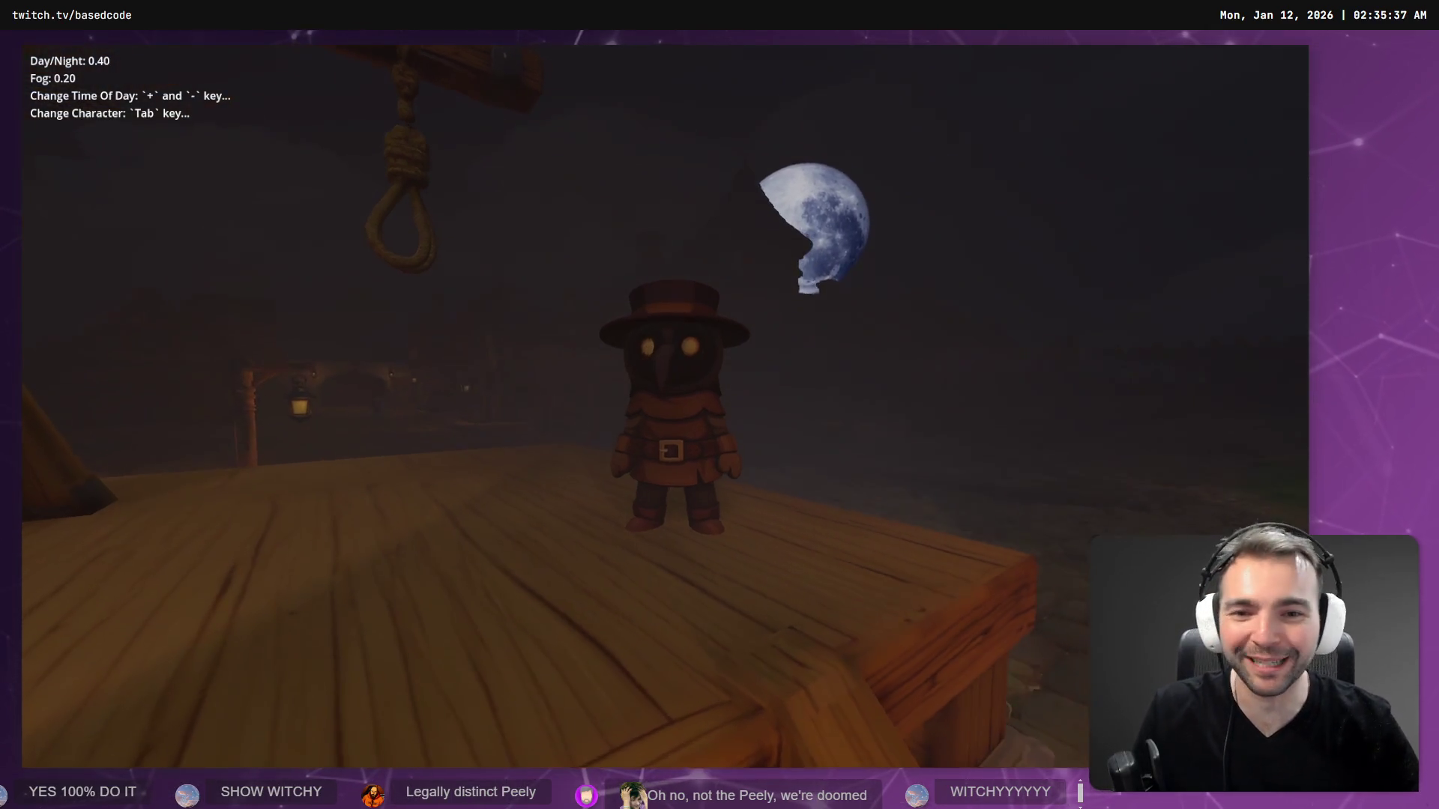
key(Tab)
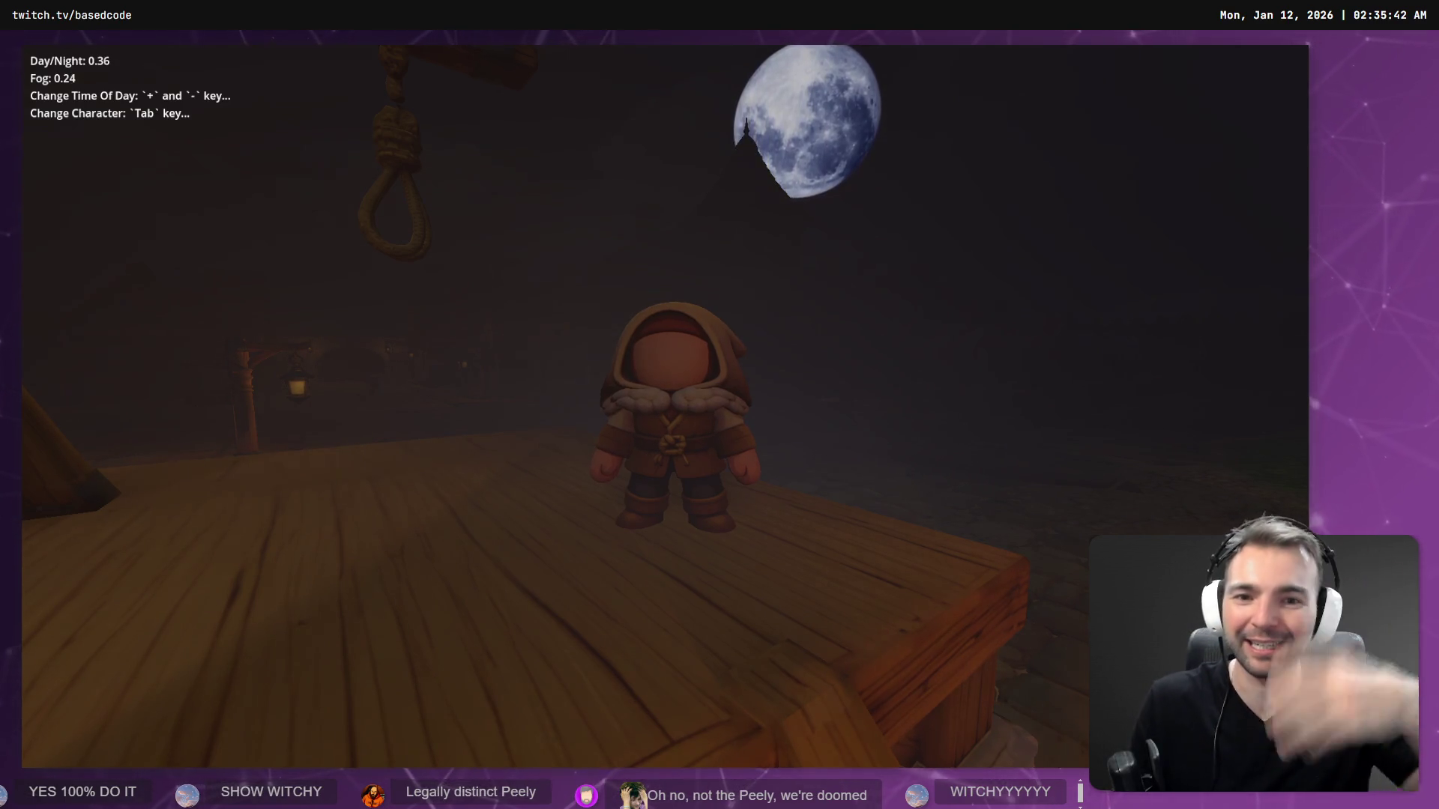
- Swap through the red-hooded character and the maid, running each along the deck
key(Tab)
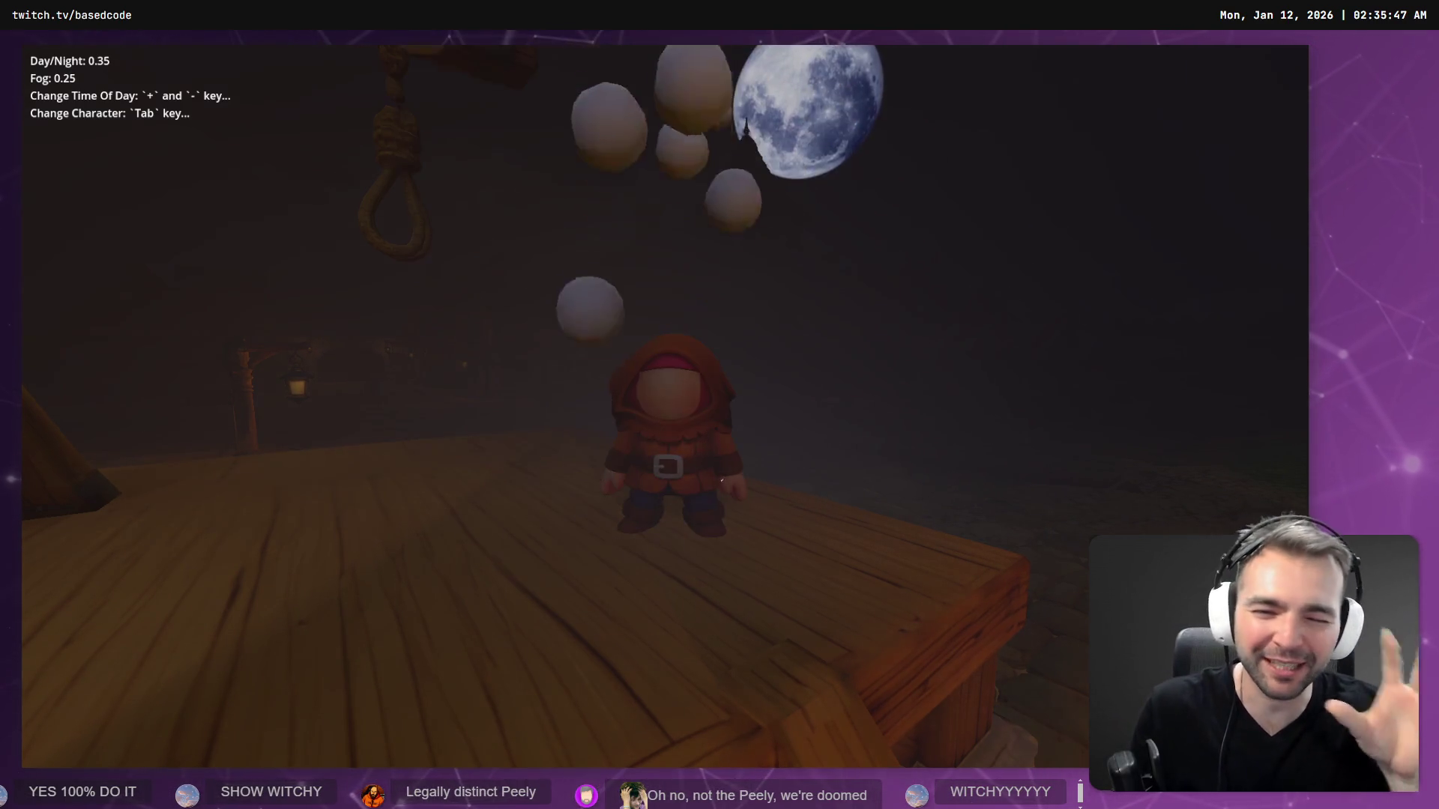
key(w)
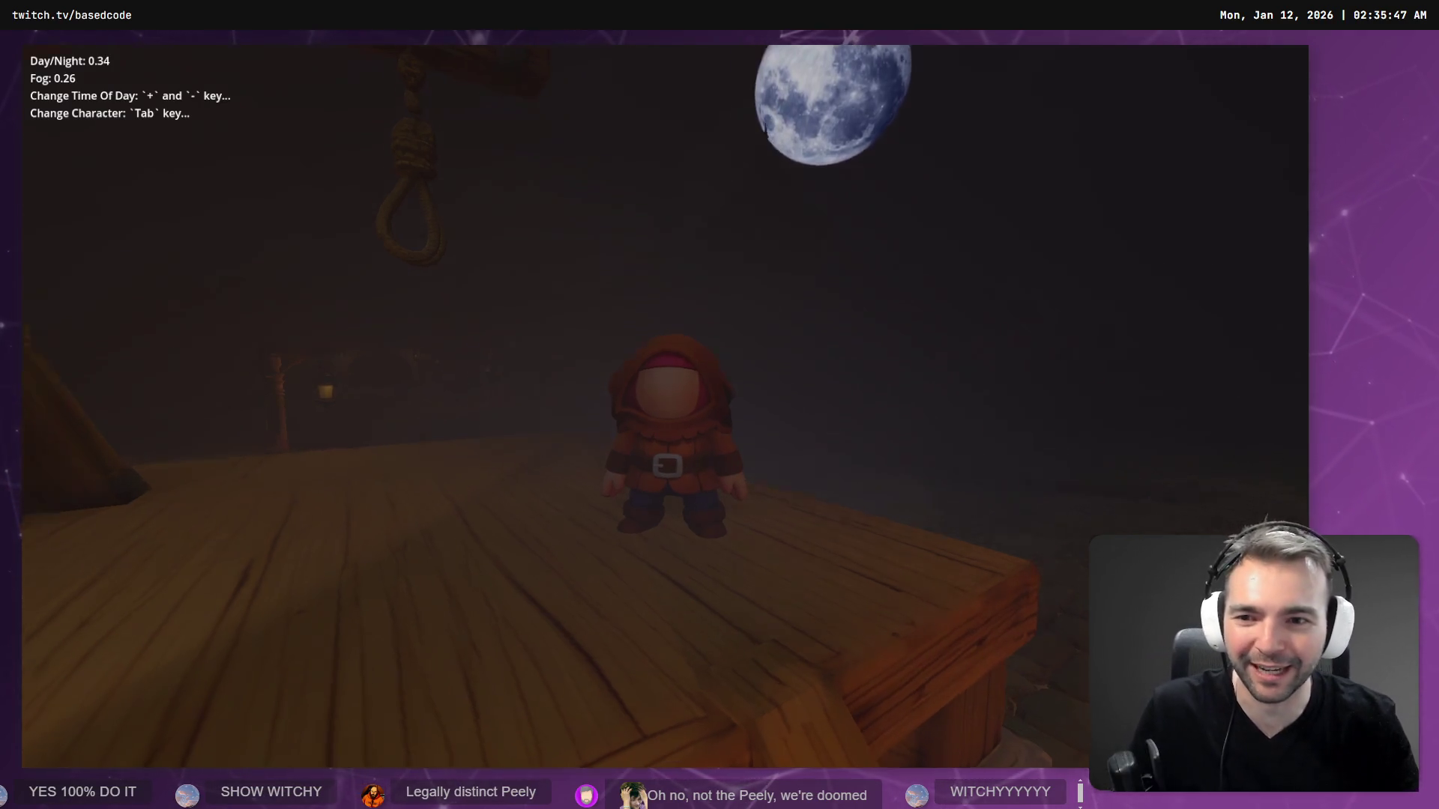
key(s)
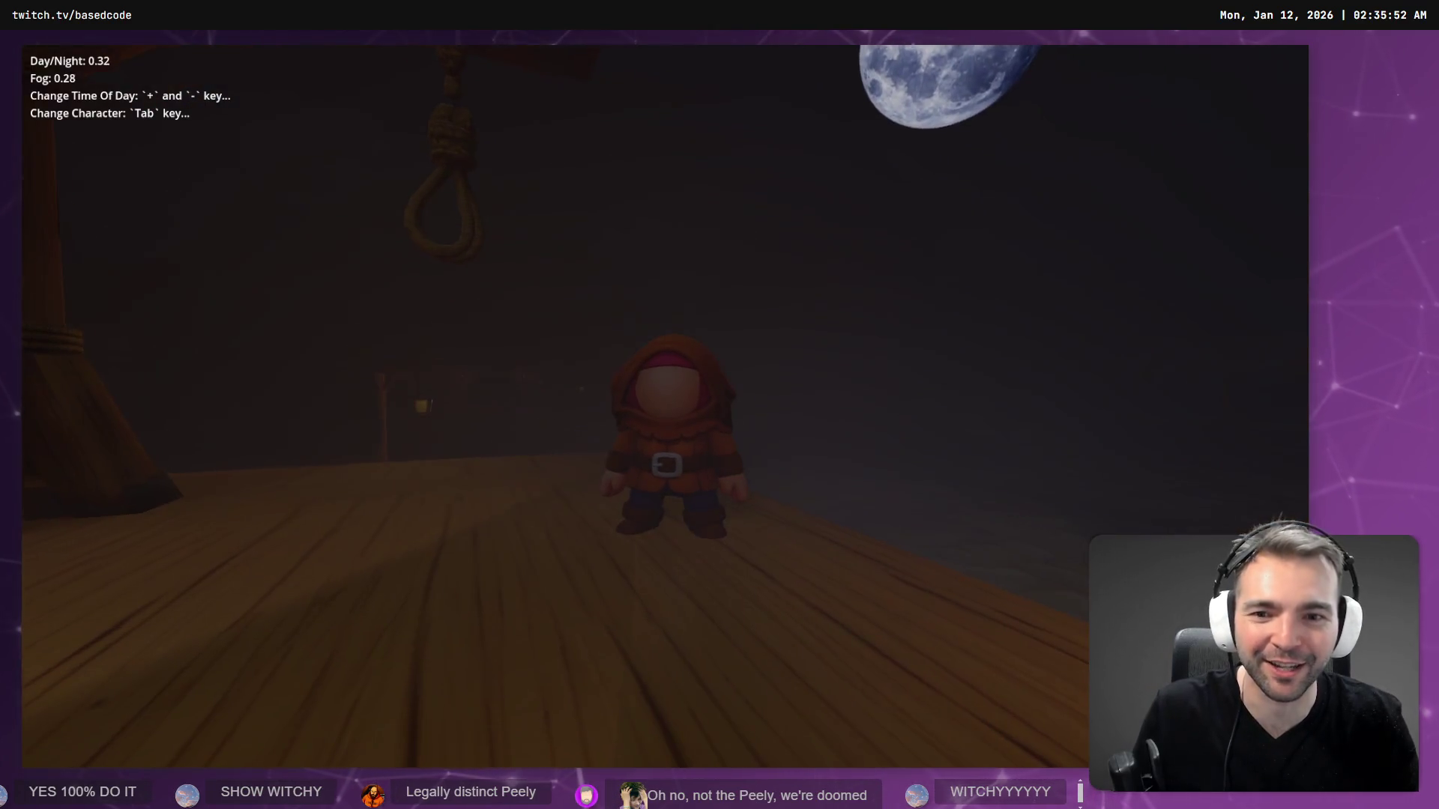
key(Tab)
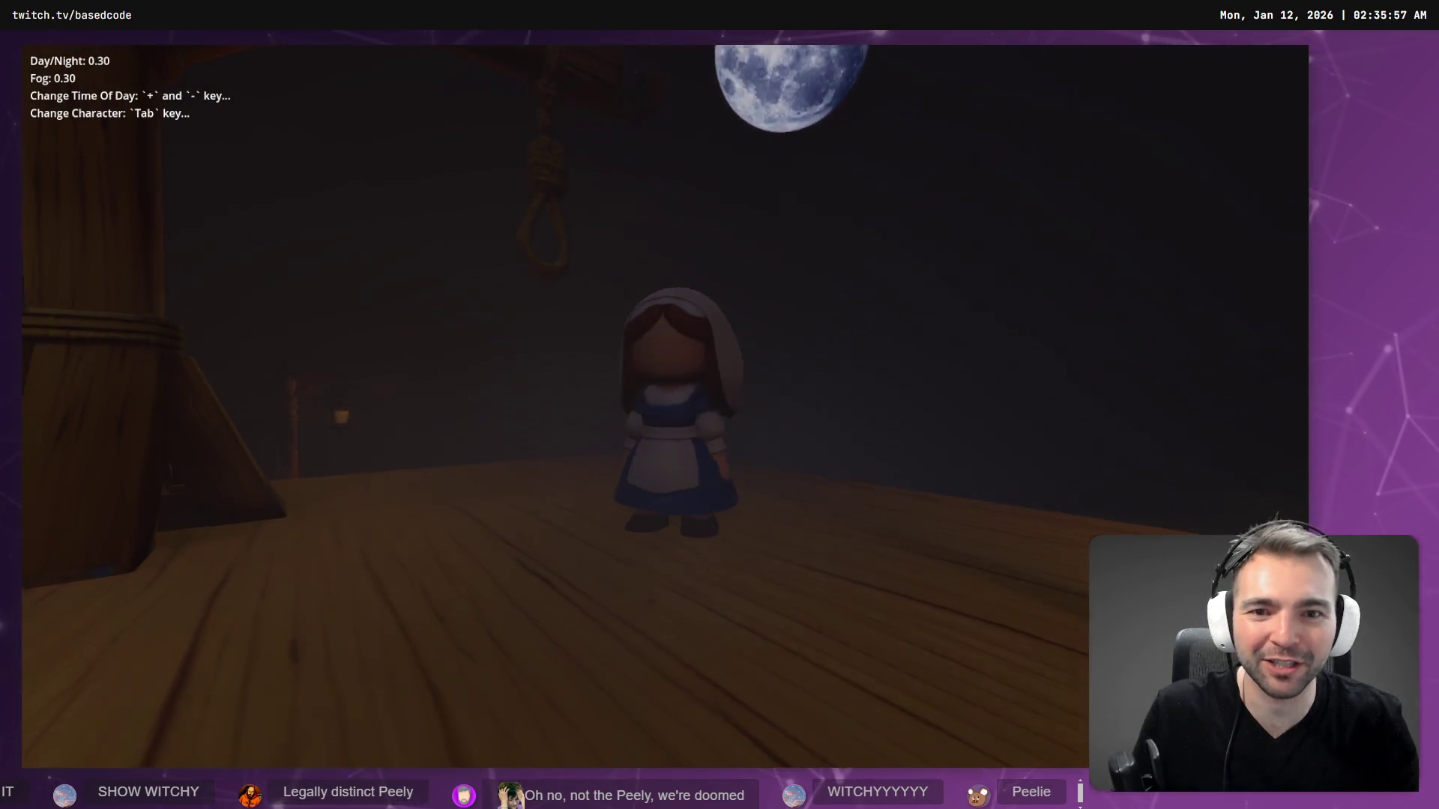
key(Tab)
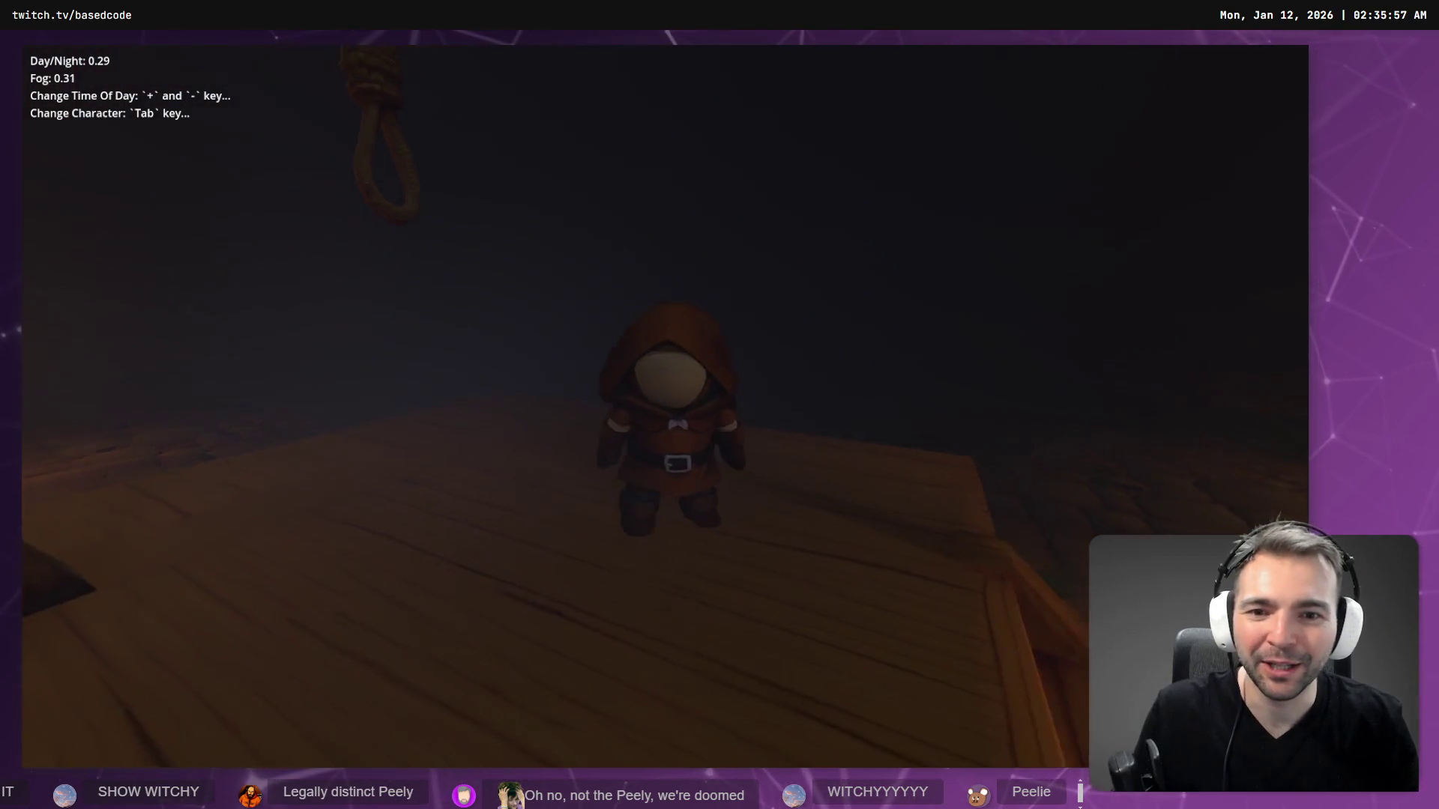
- Walk the hooded character off the deck, past the lamp post and along the foggy cobblestones
key(w)
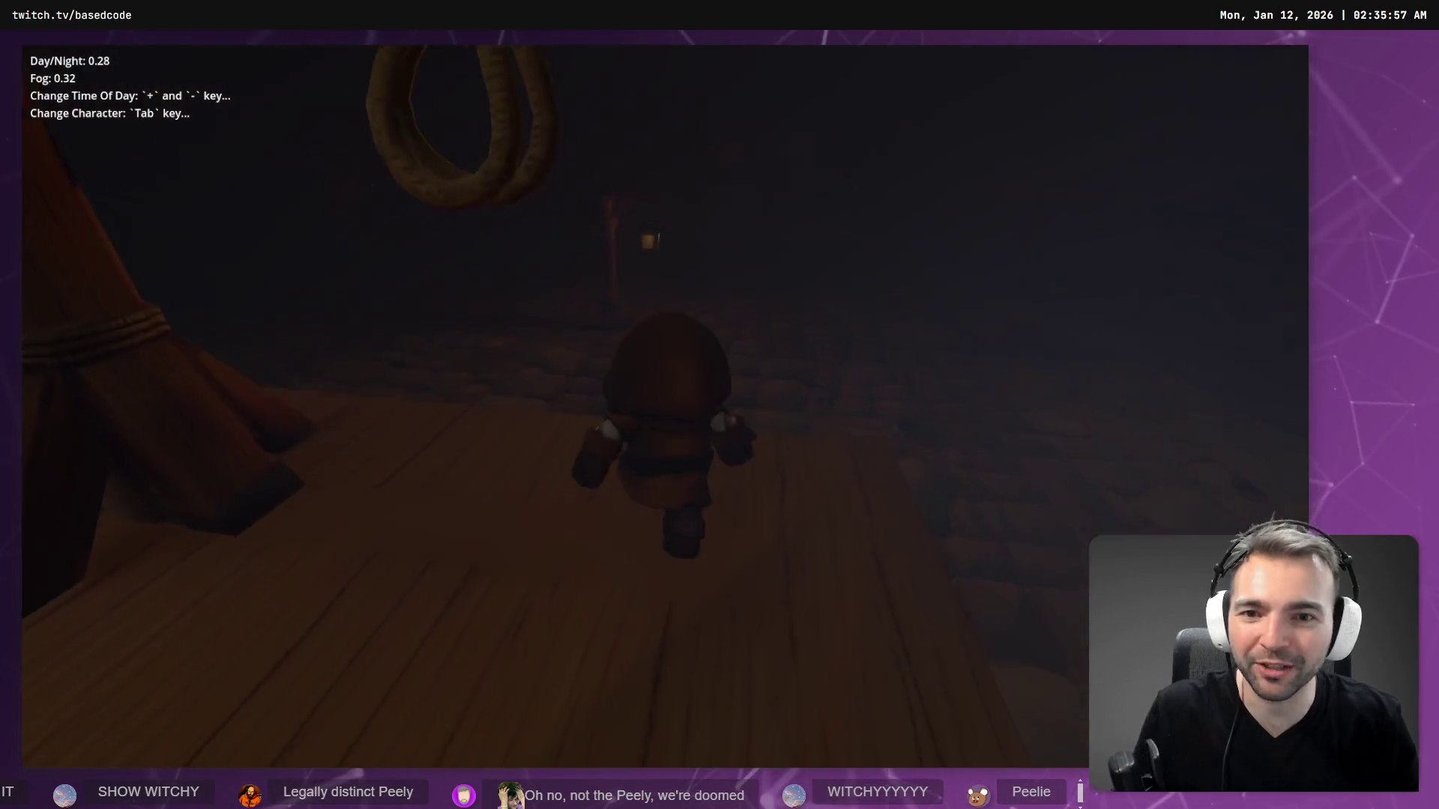
key(s)
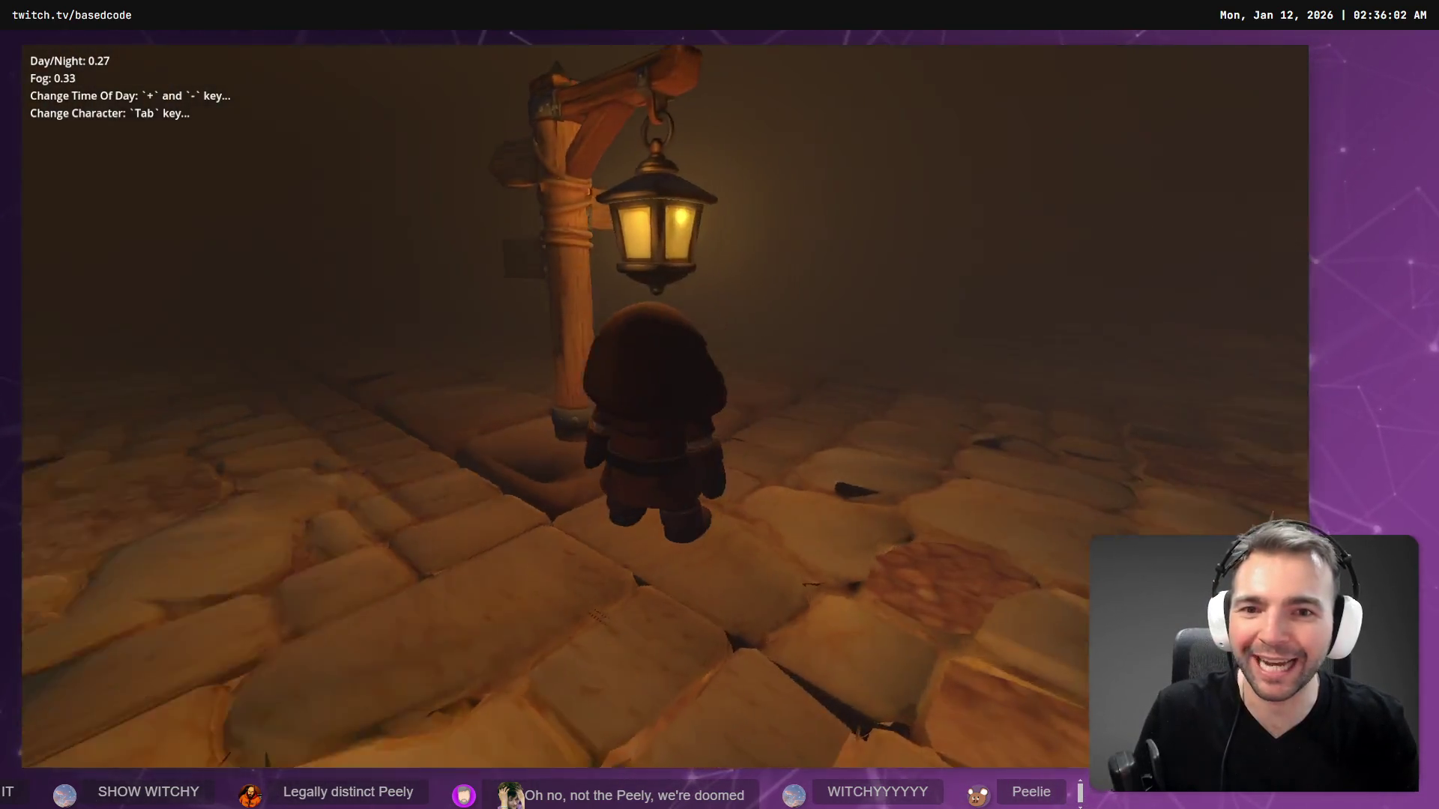
key(w)
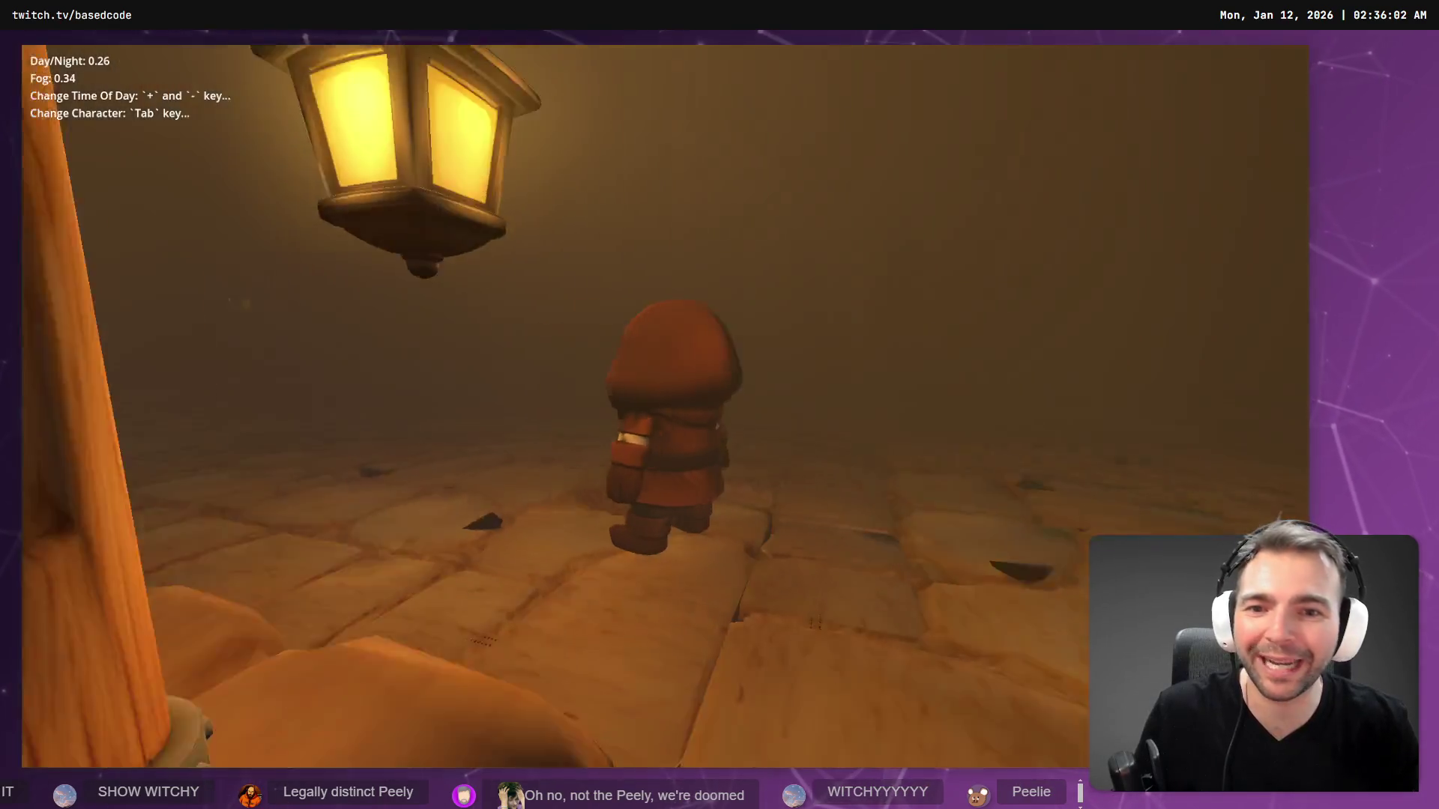
key(w)
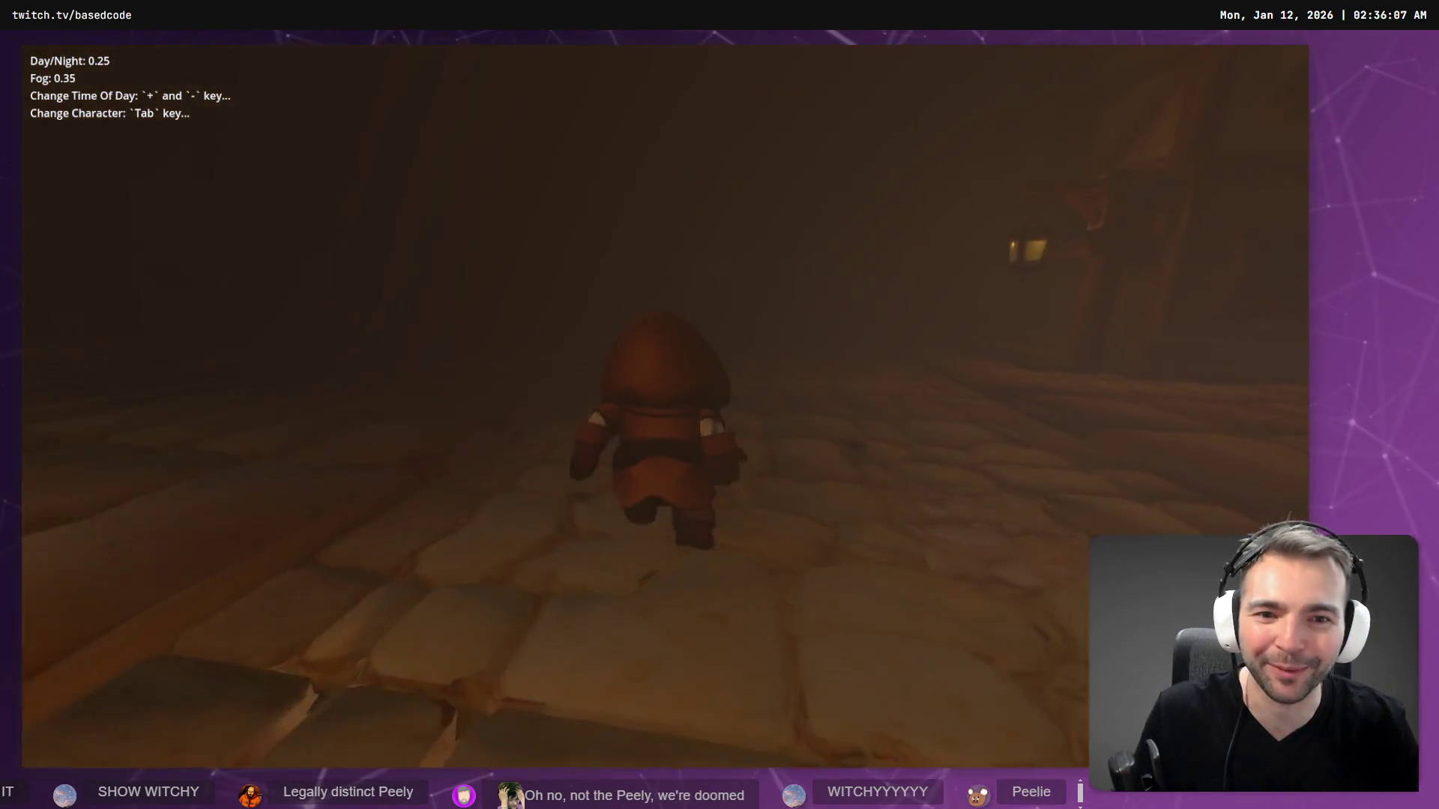
key(w)
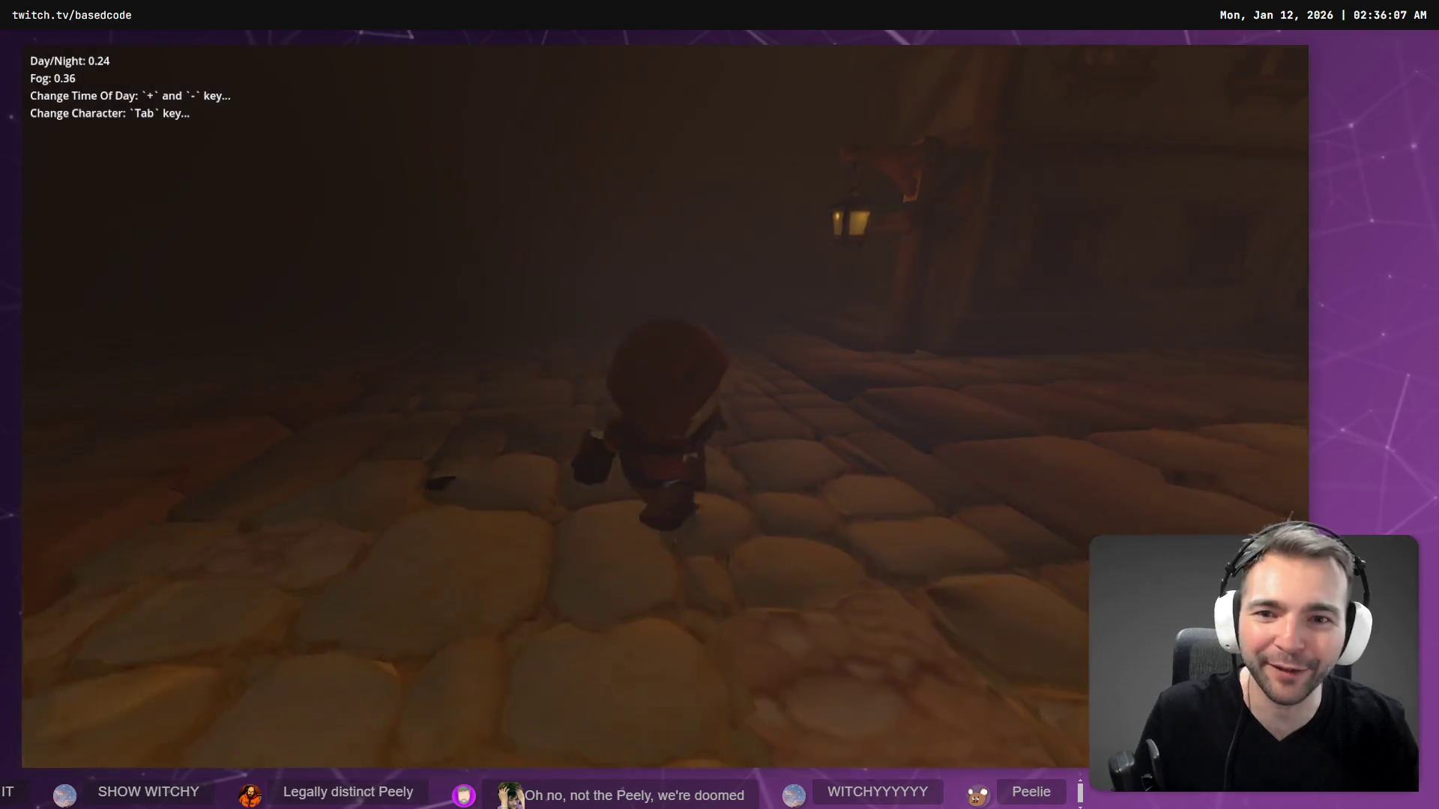
key(w)
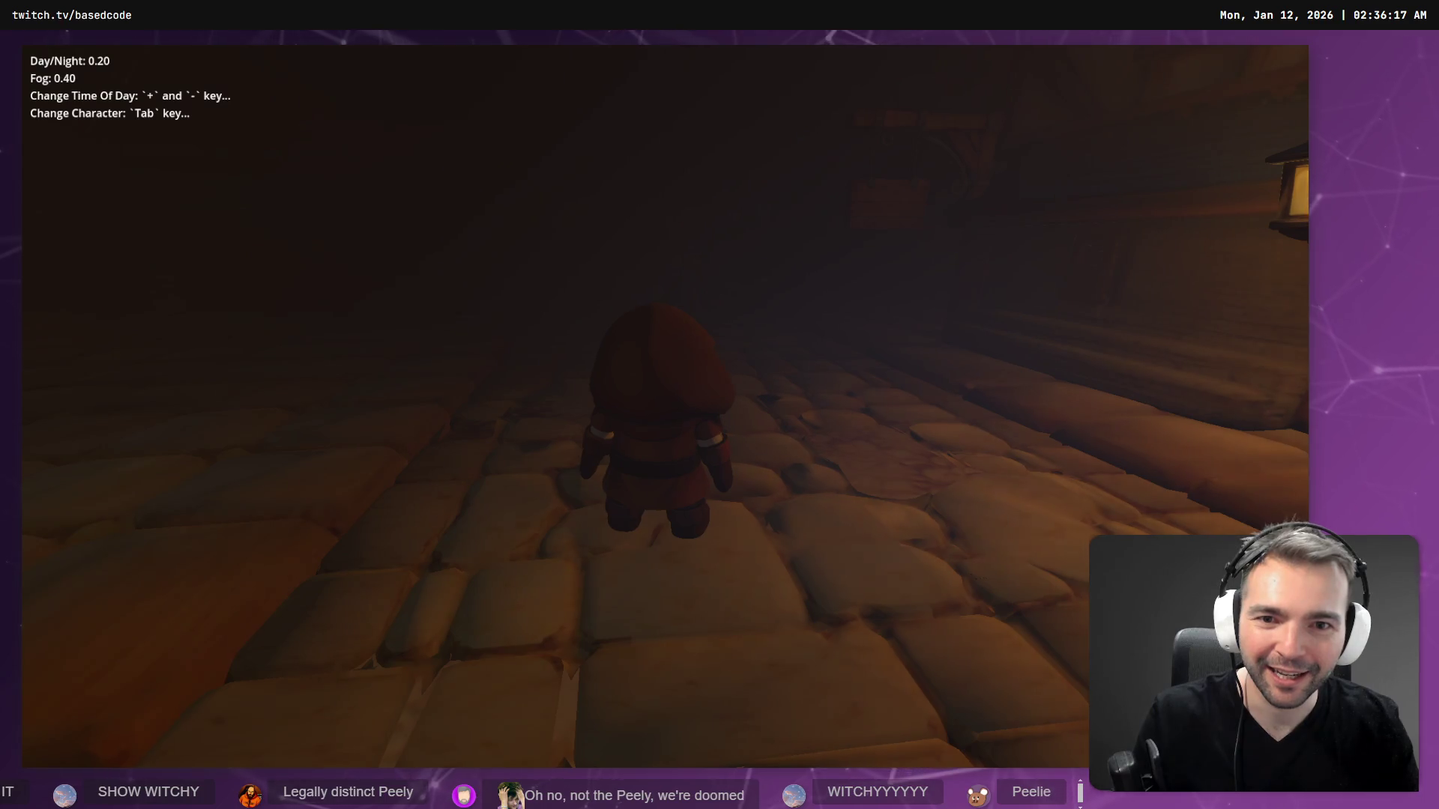
- Lower Day/Night to 0.00 with Fog 0.60 while walking toward the couple and lanterns
key(minus)
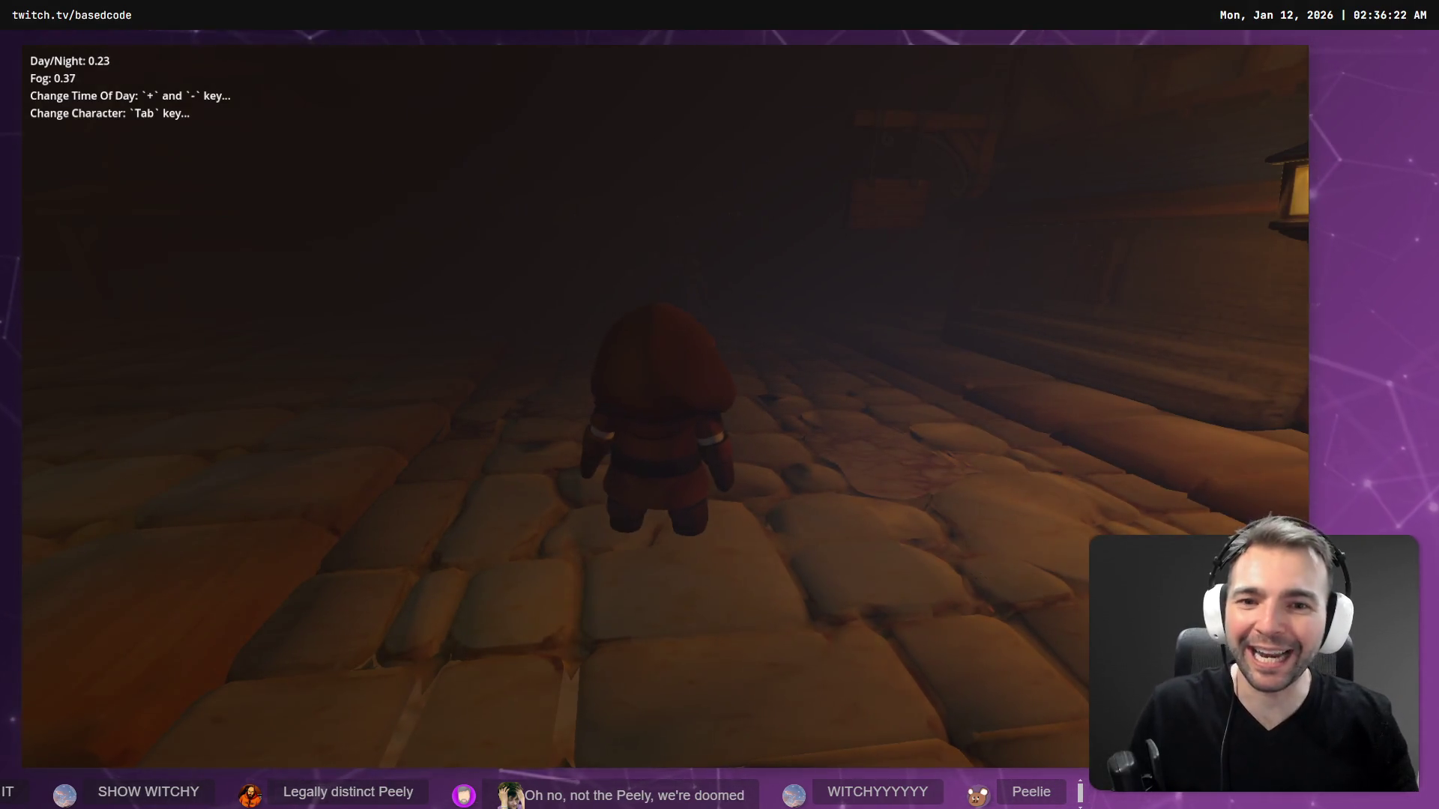
key(w)
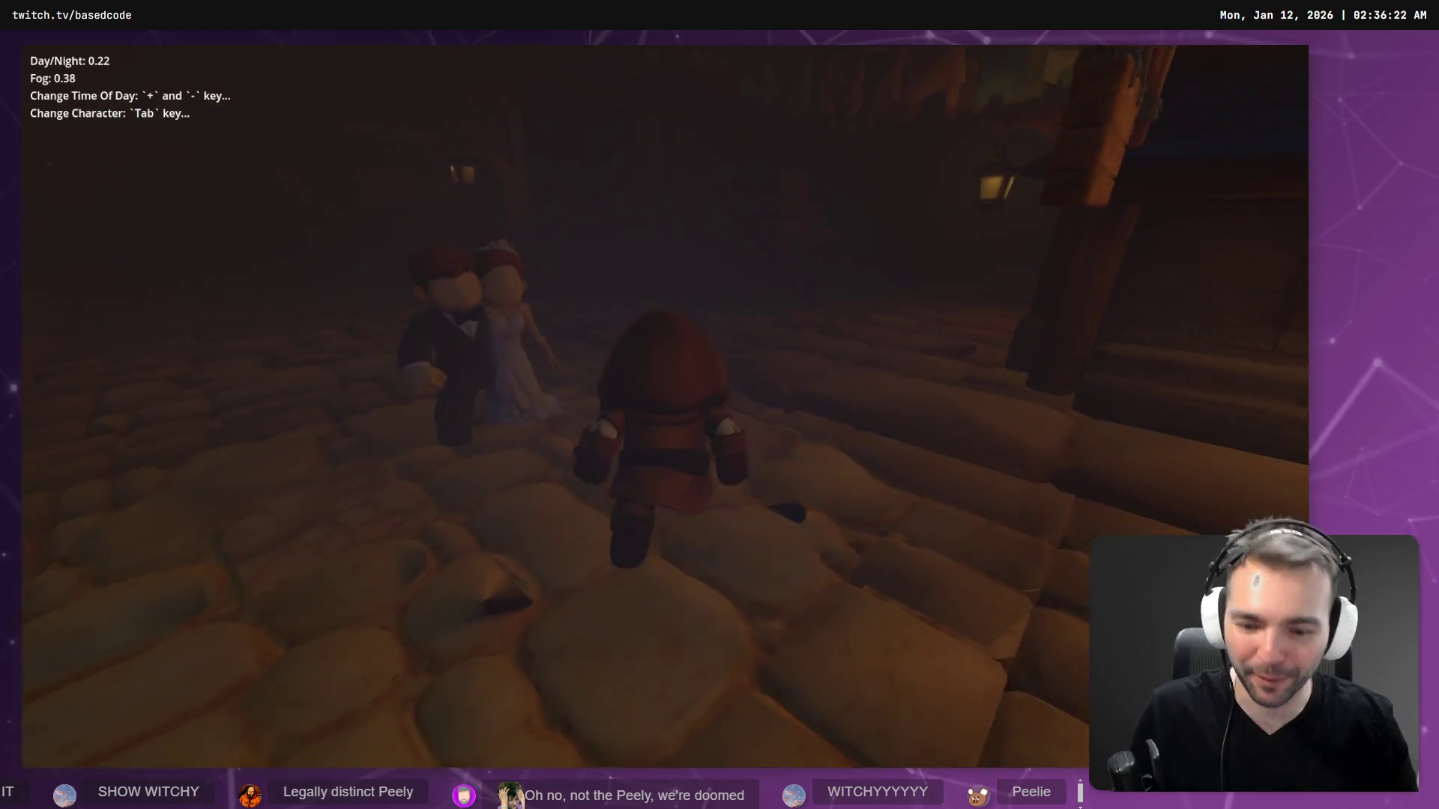
key(minus)
key(Tab)
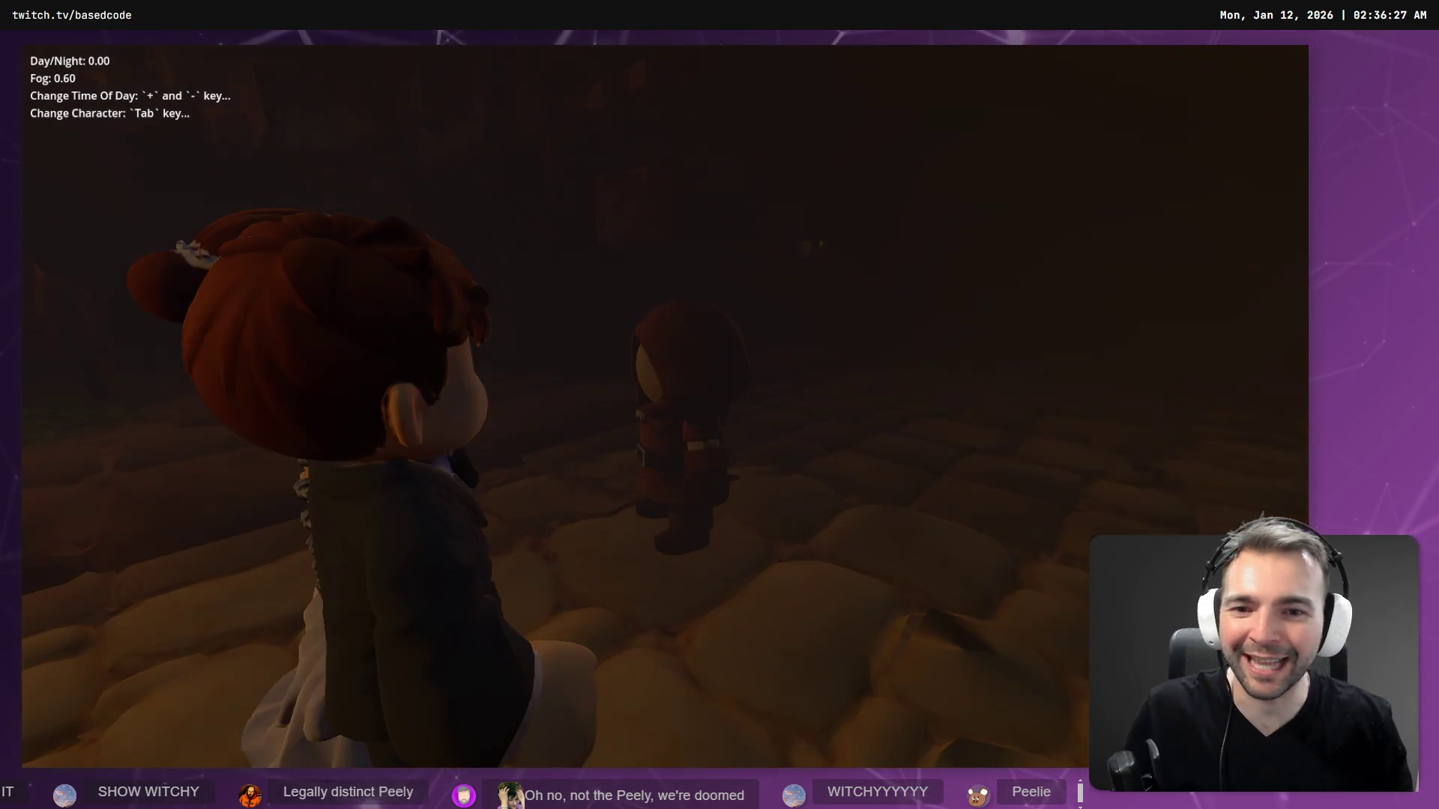
- Walk the red-hooded character along the lantern-lit wall and out into the foggy street
key(Tab)
key(w)
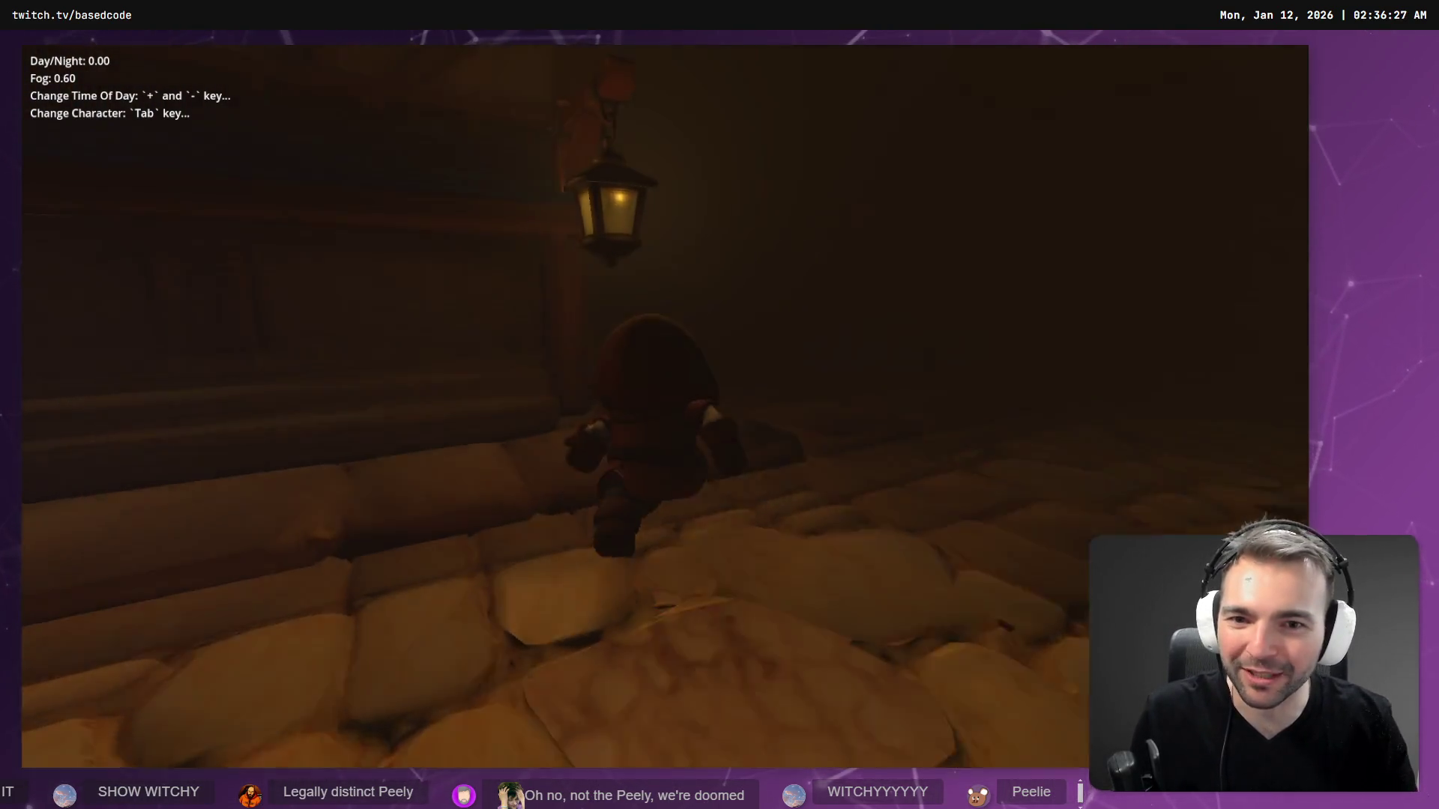
key(a)
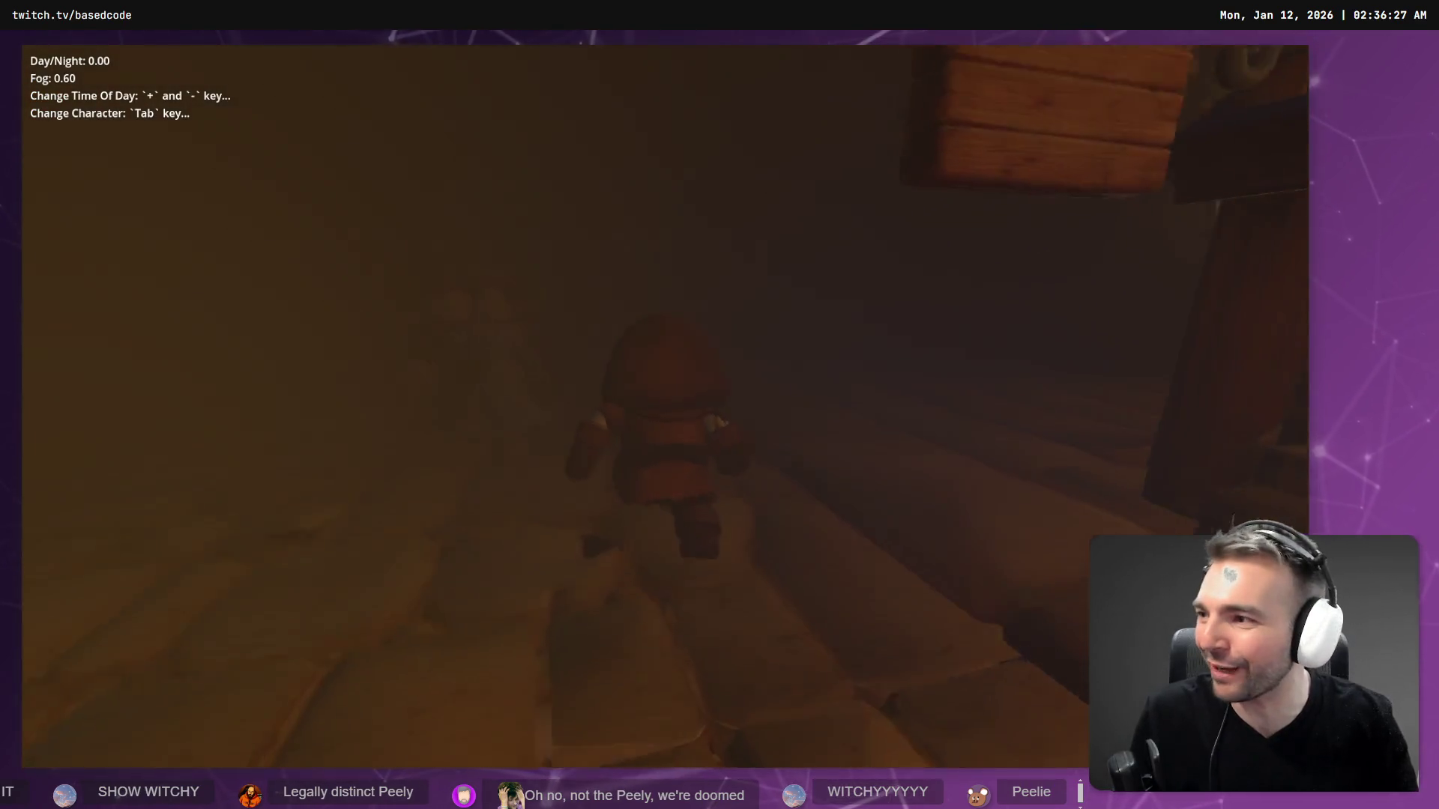
key(w)
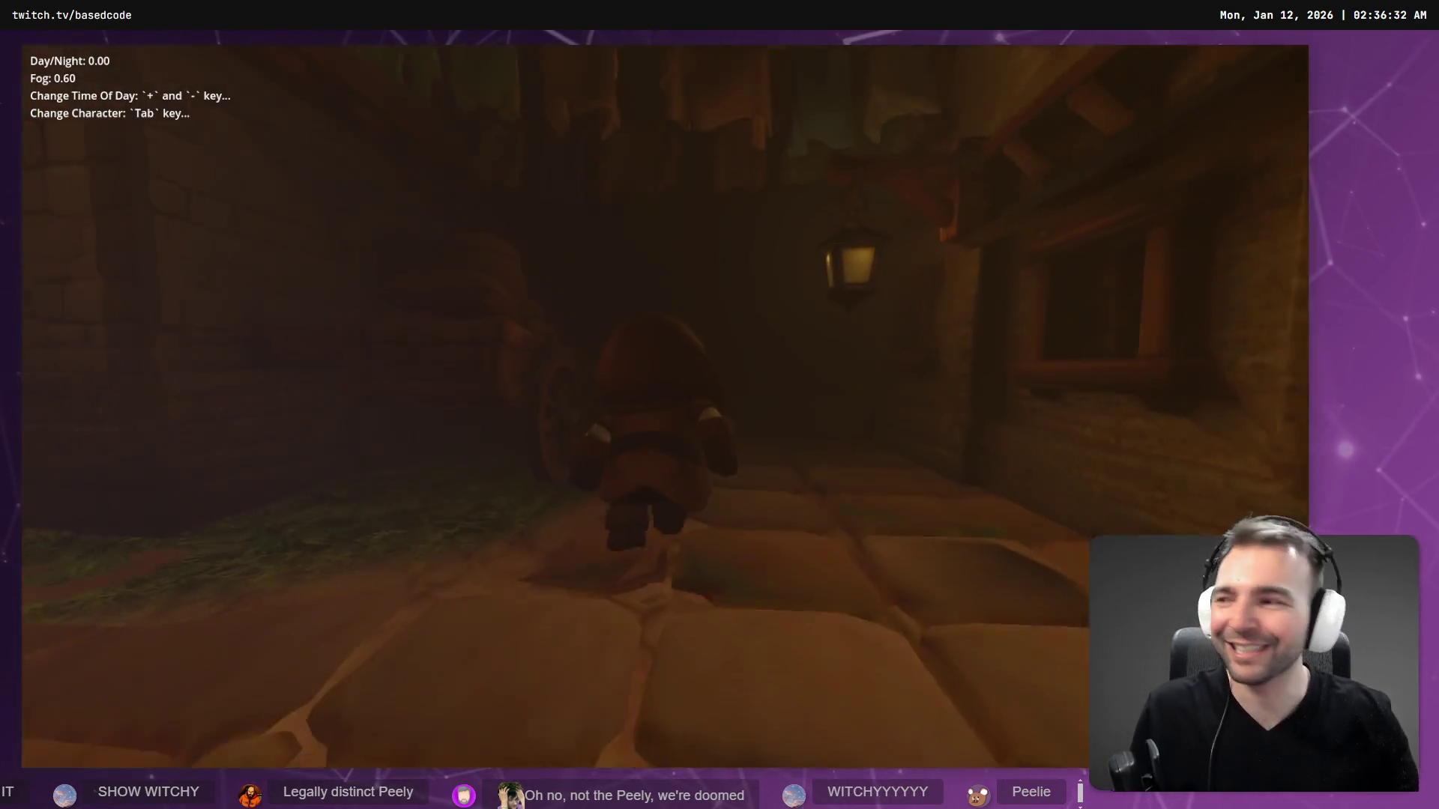
key(w)
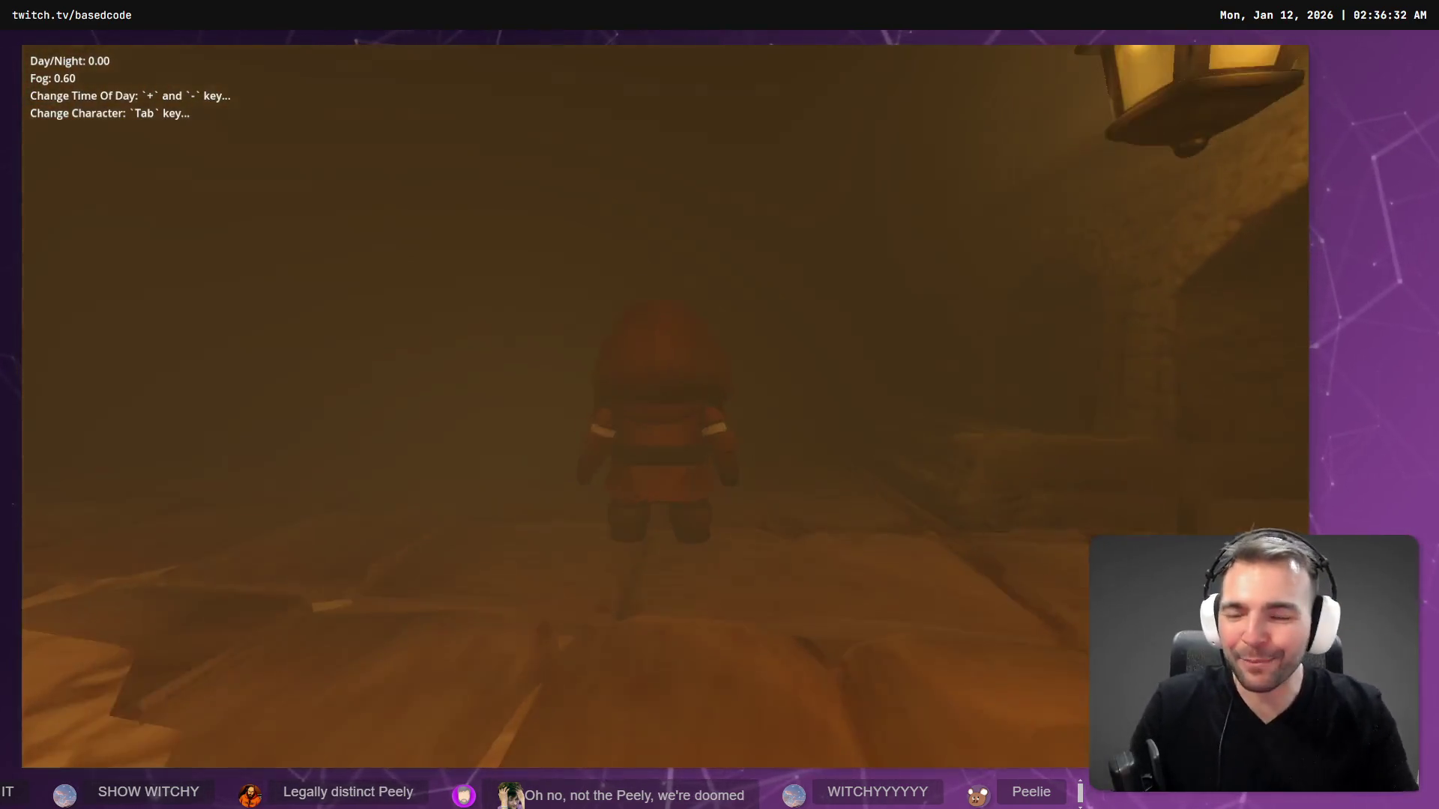
key(d)
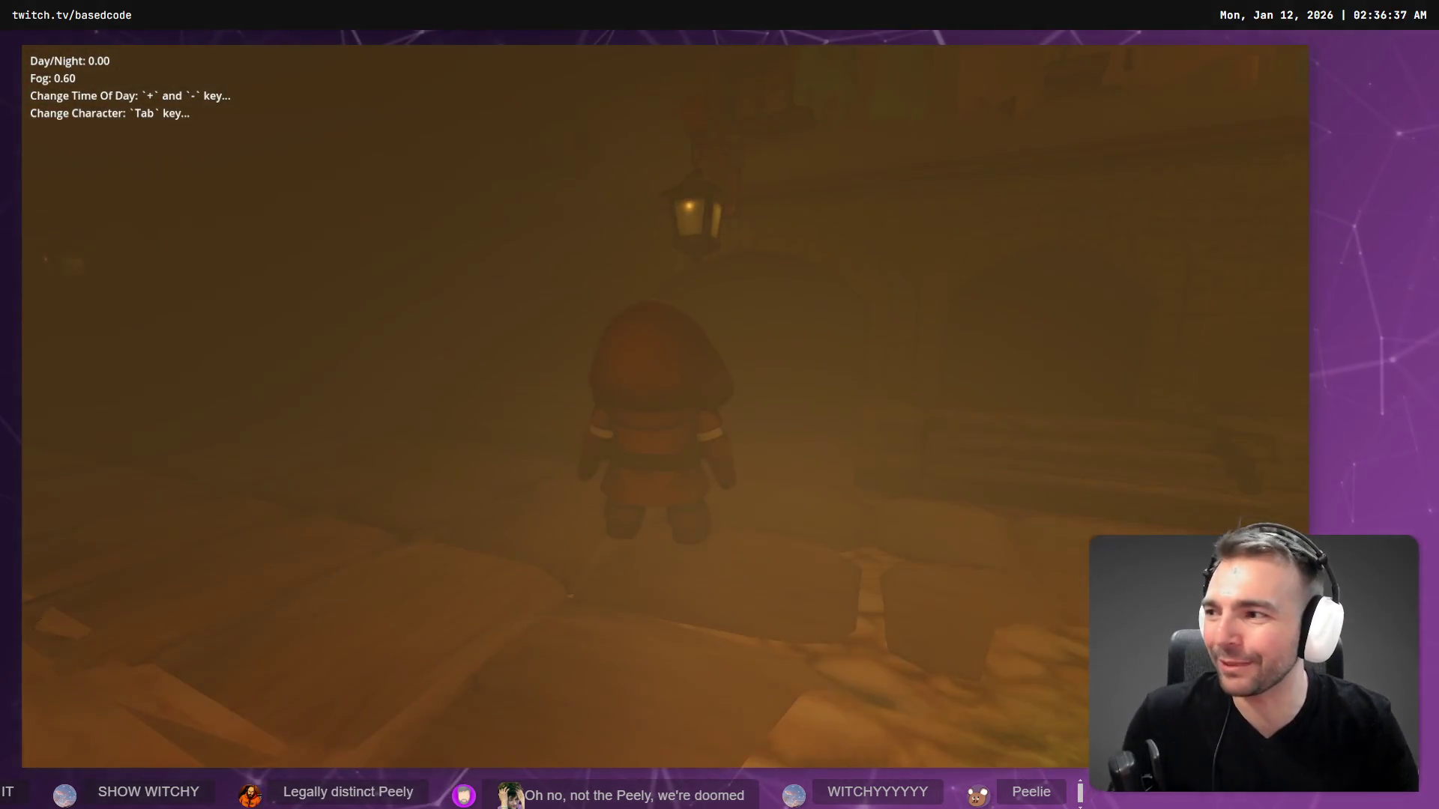
- Run through the stone arched tunnel and raise Day/Night to 0.48 with Fog 0.12
key(w)
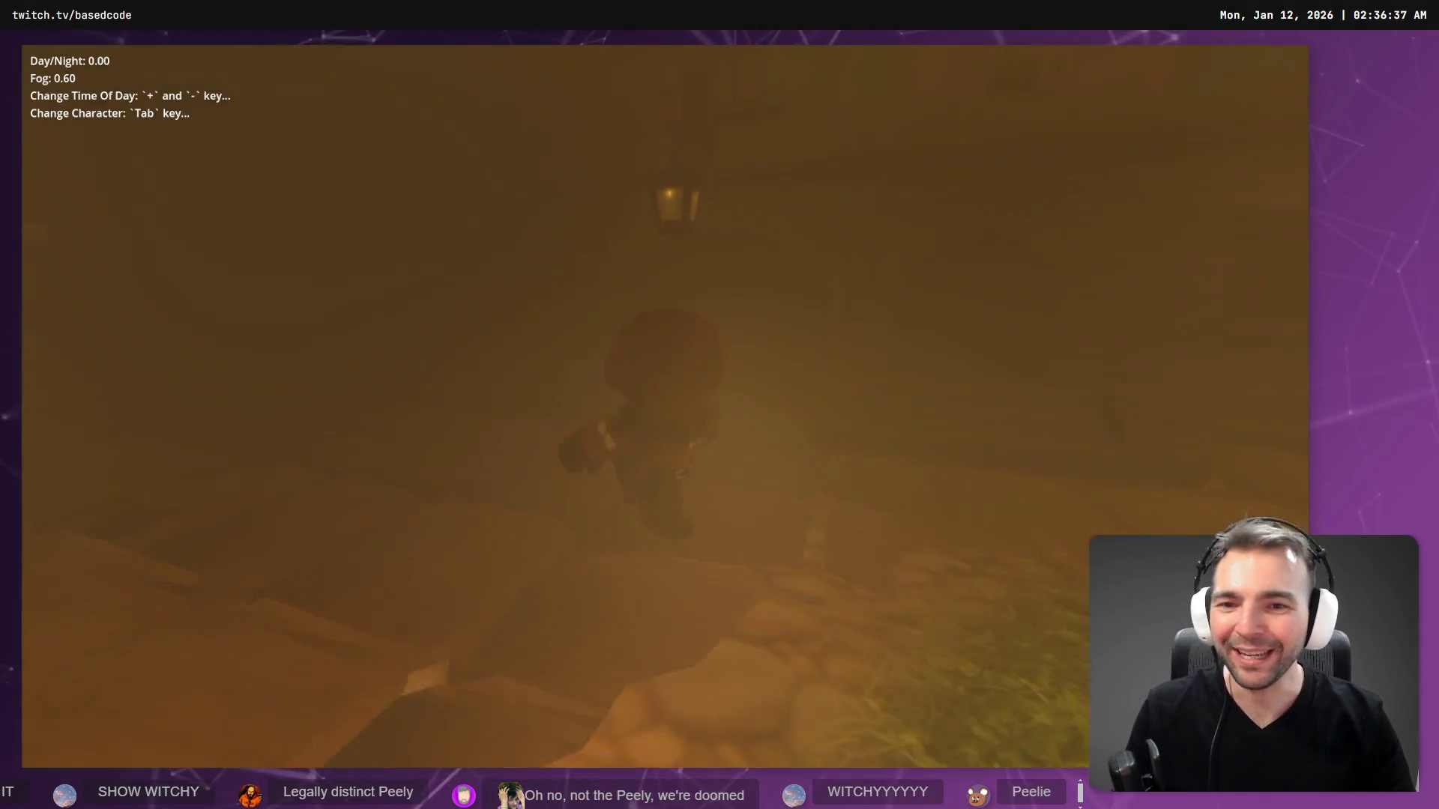
key(w)
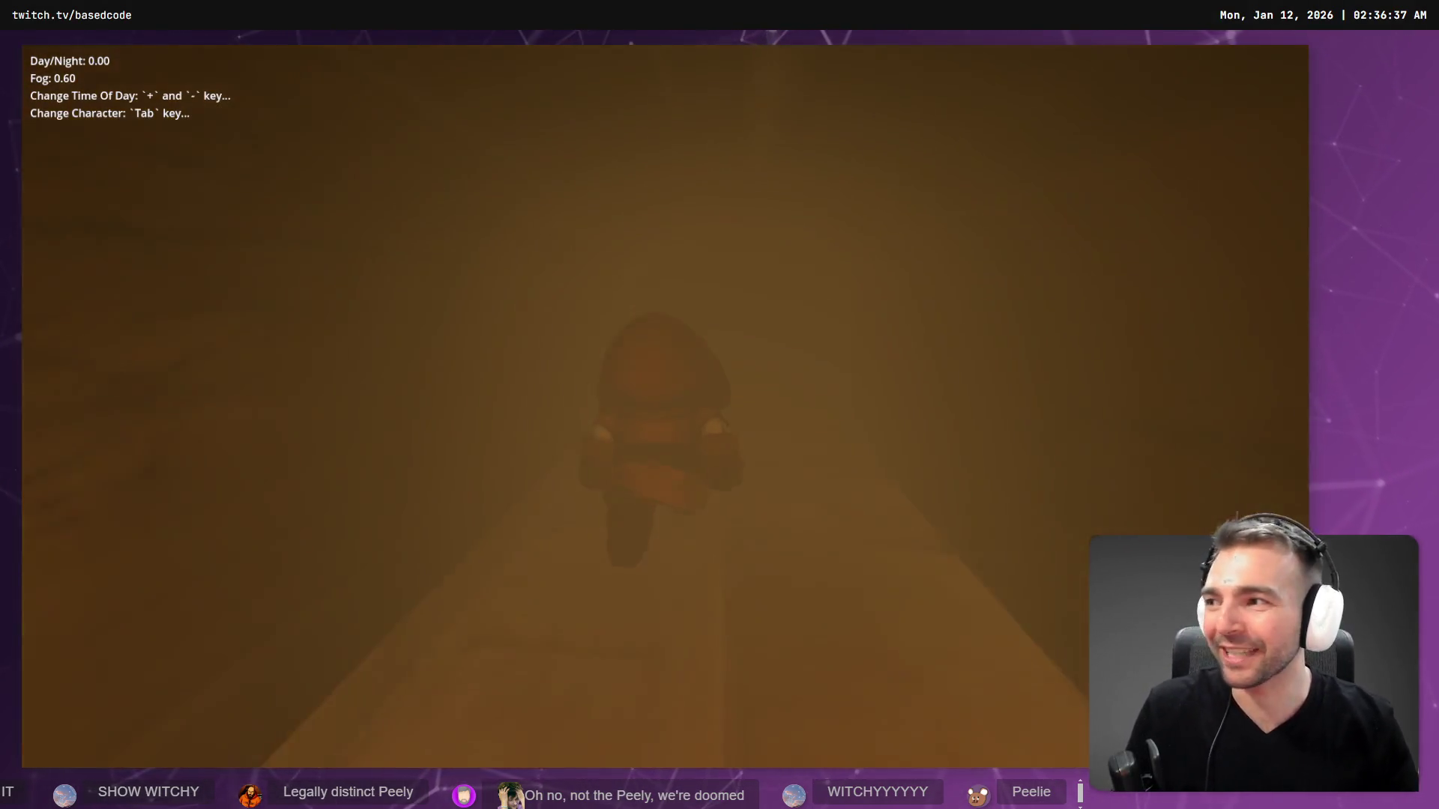
key(w)
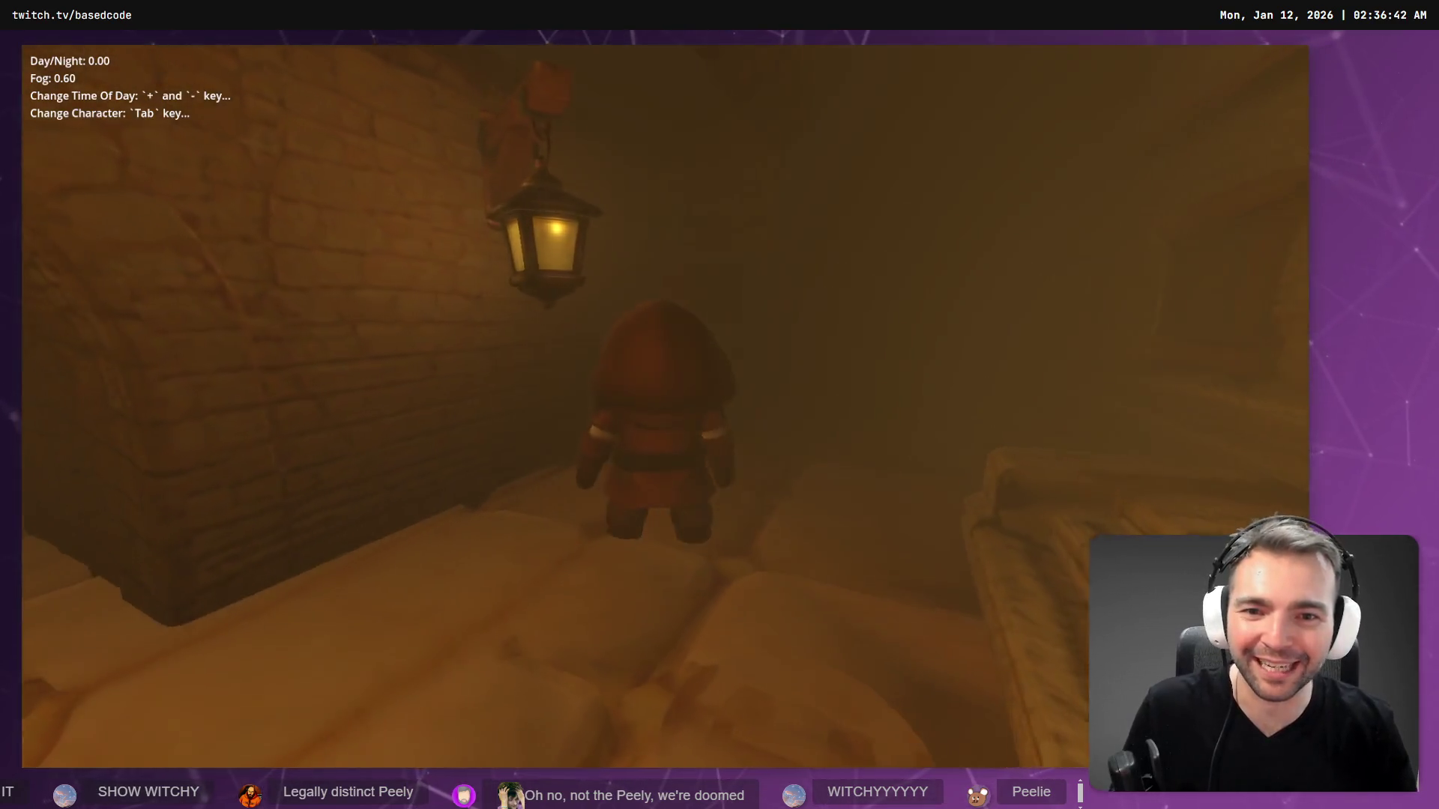
key(w)
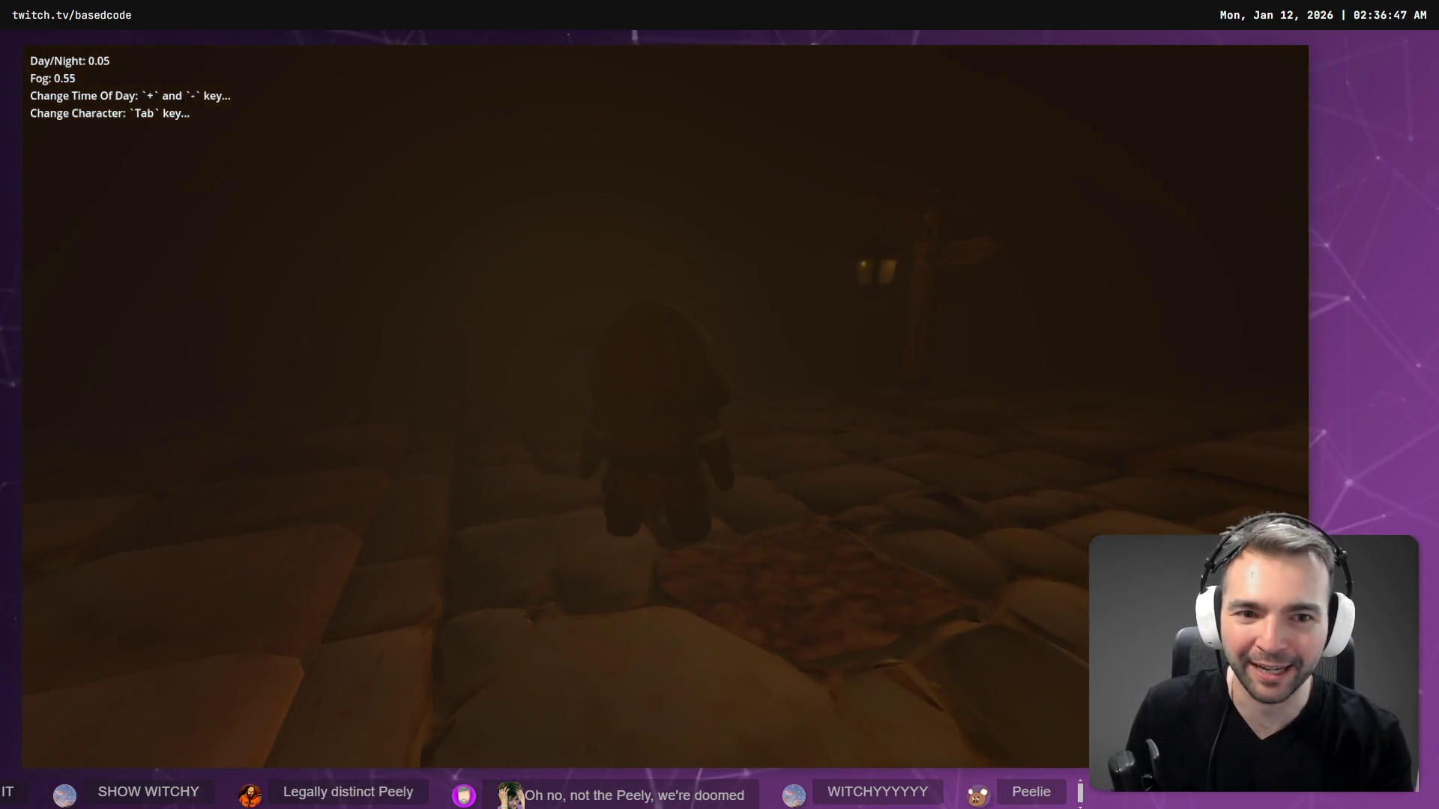
key(plus)
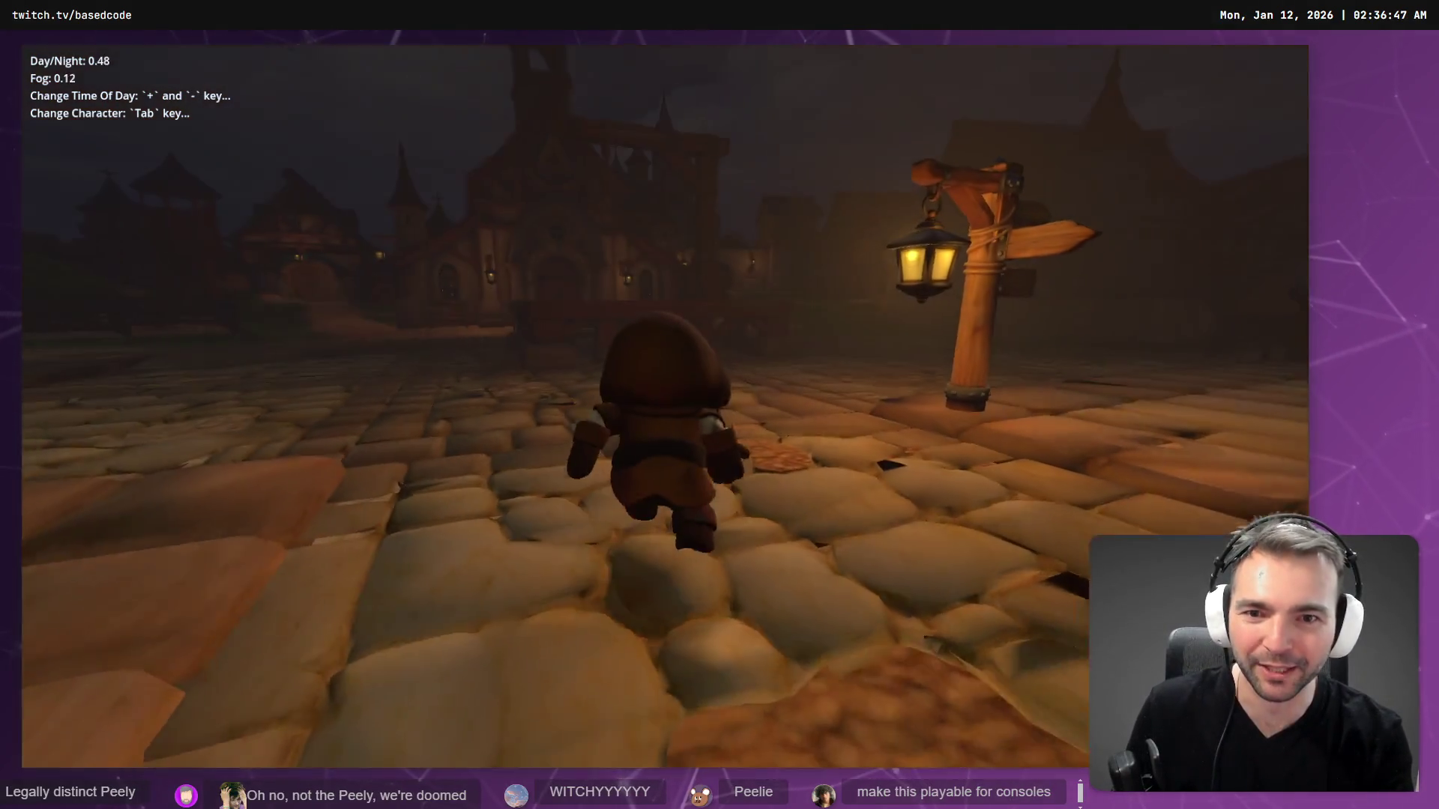
- Walk to the lamppost and bring the town to full daylight with no fog
key(a)
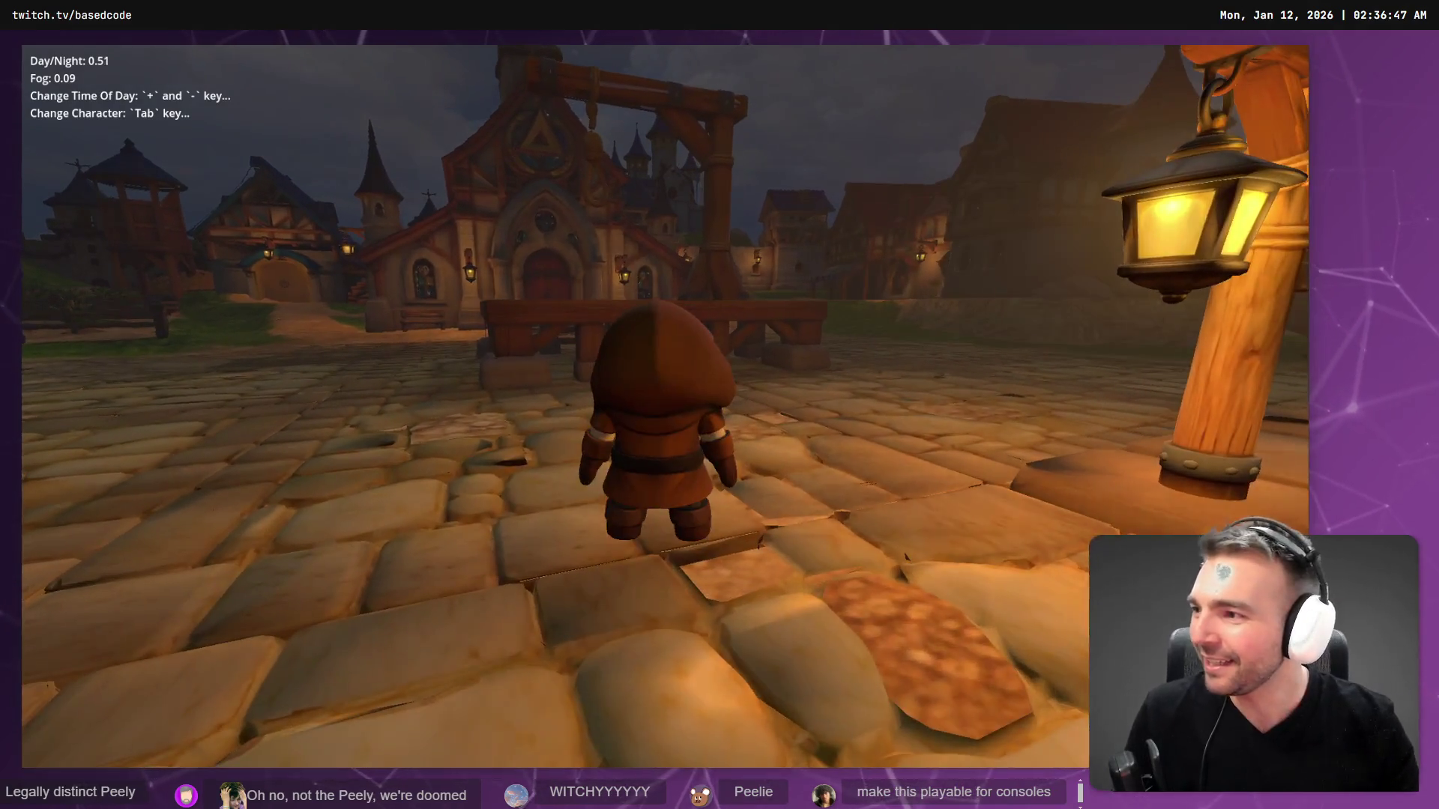
key(s)
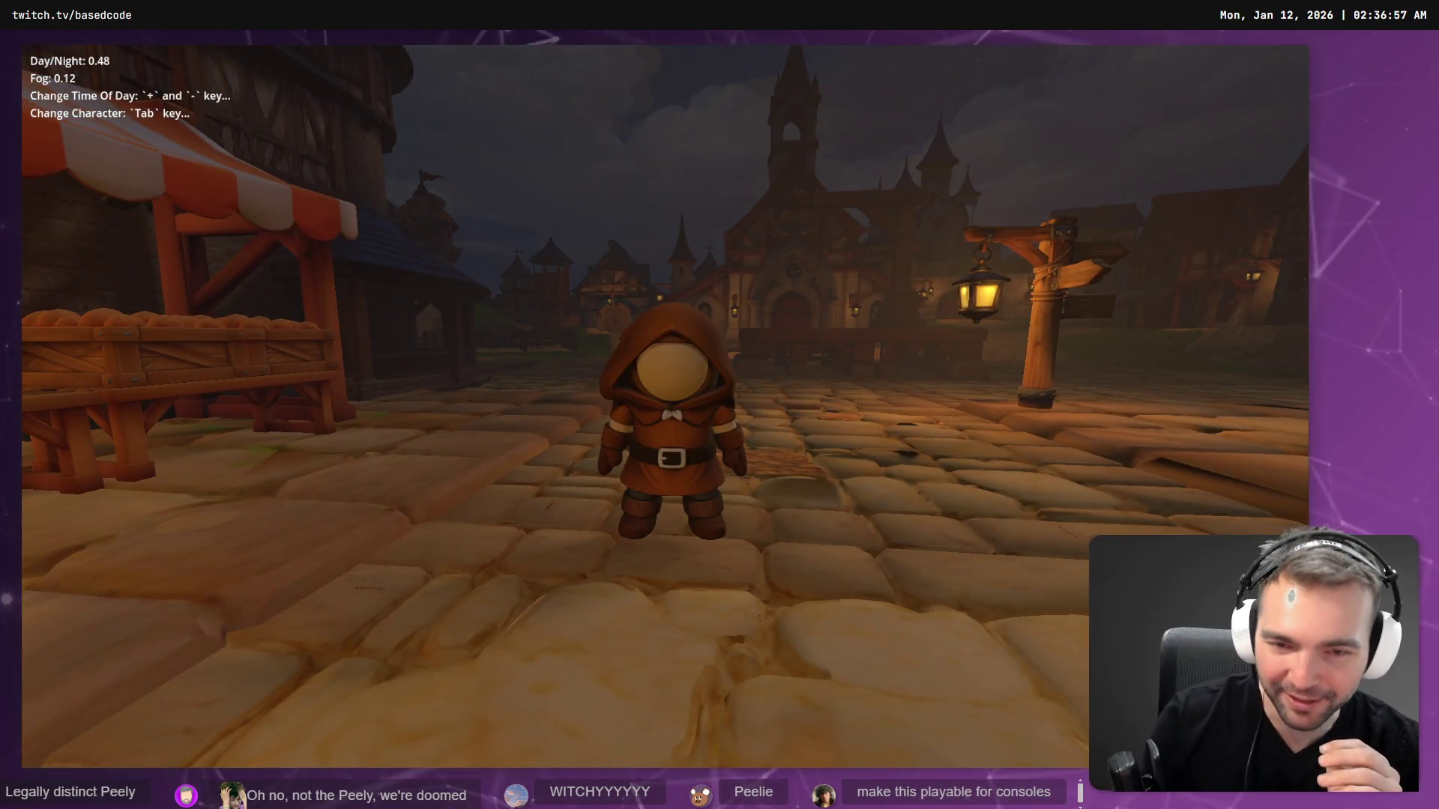
key(plus)
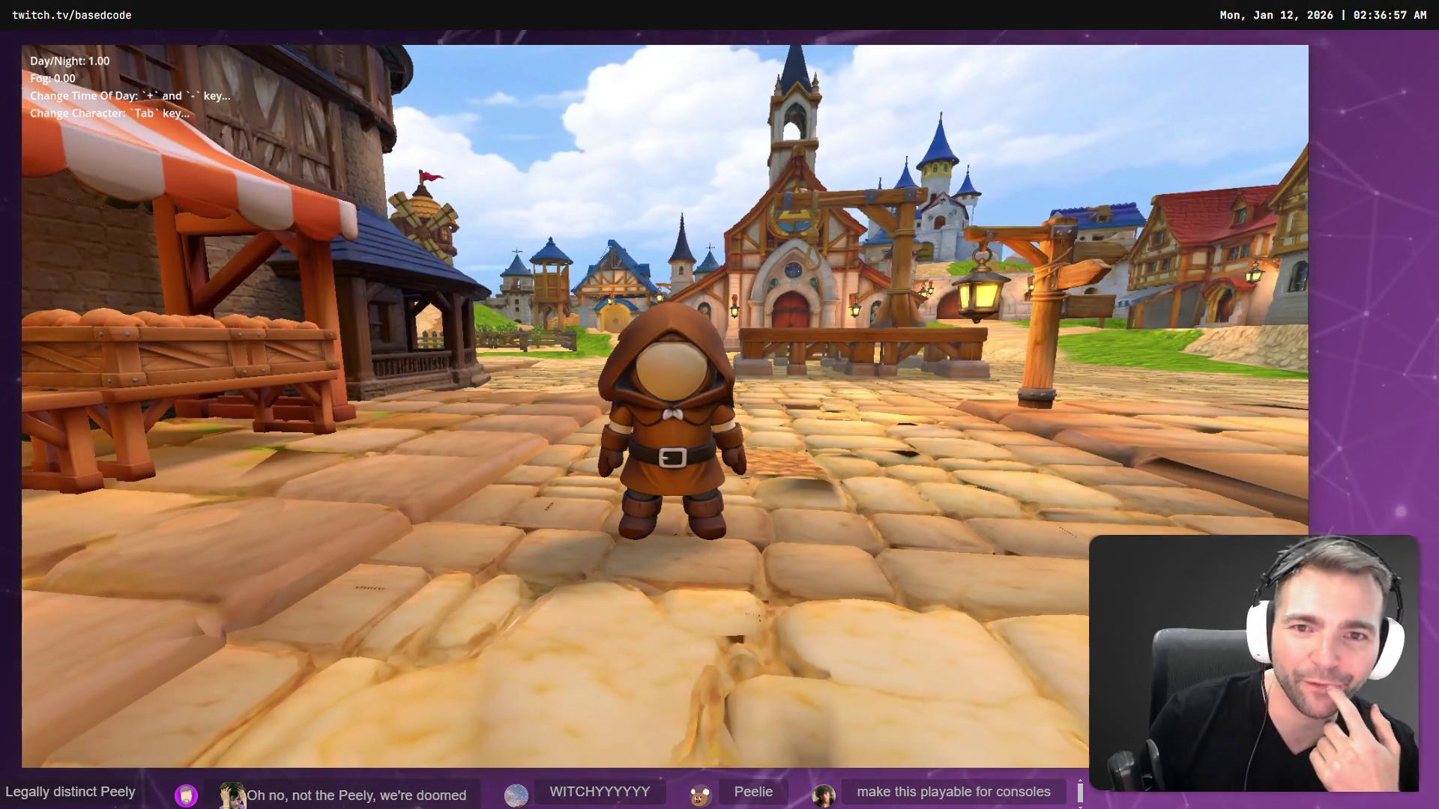
- Run toward the church, jump onto the gallows platform and cross it toward the camera
key(w)
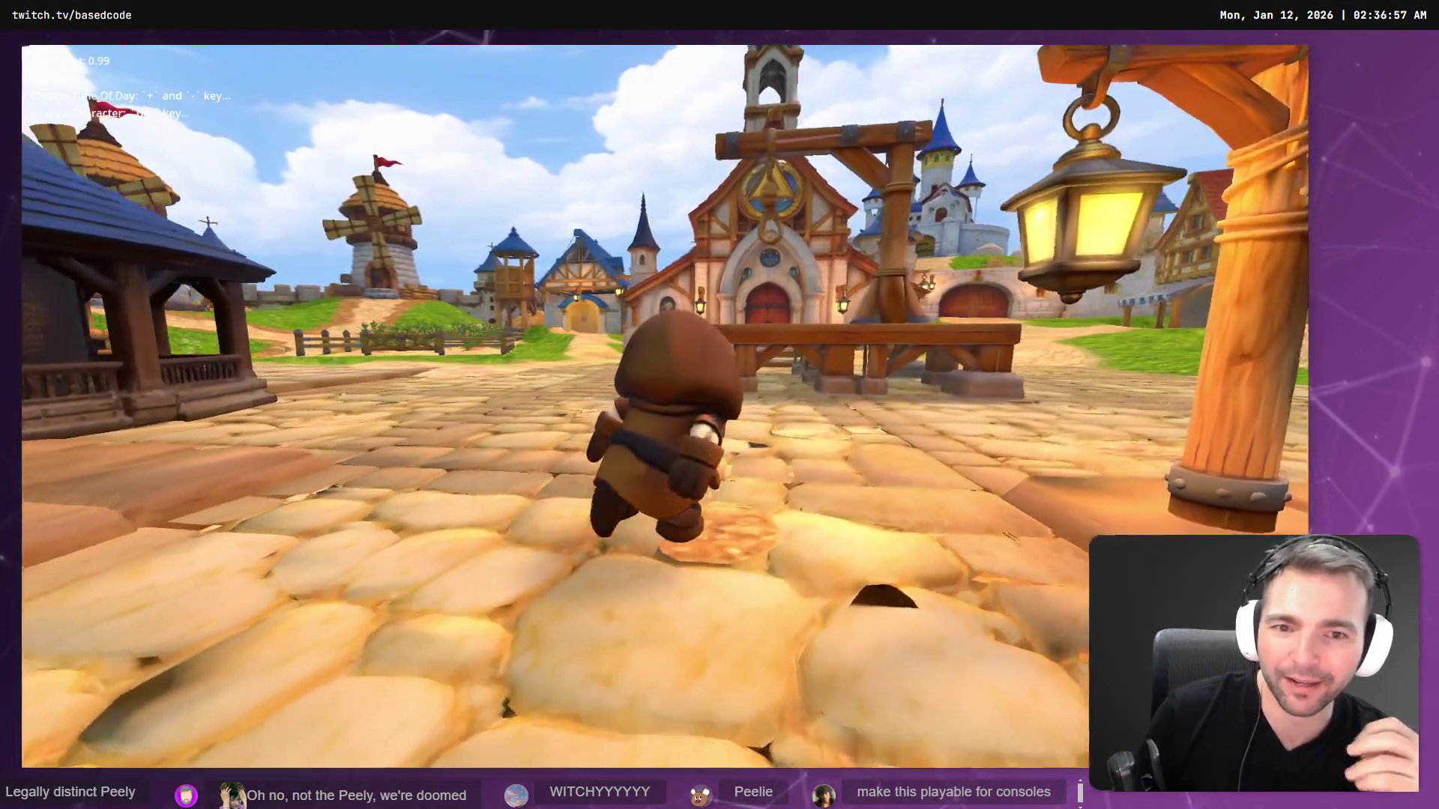
key(space)
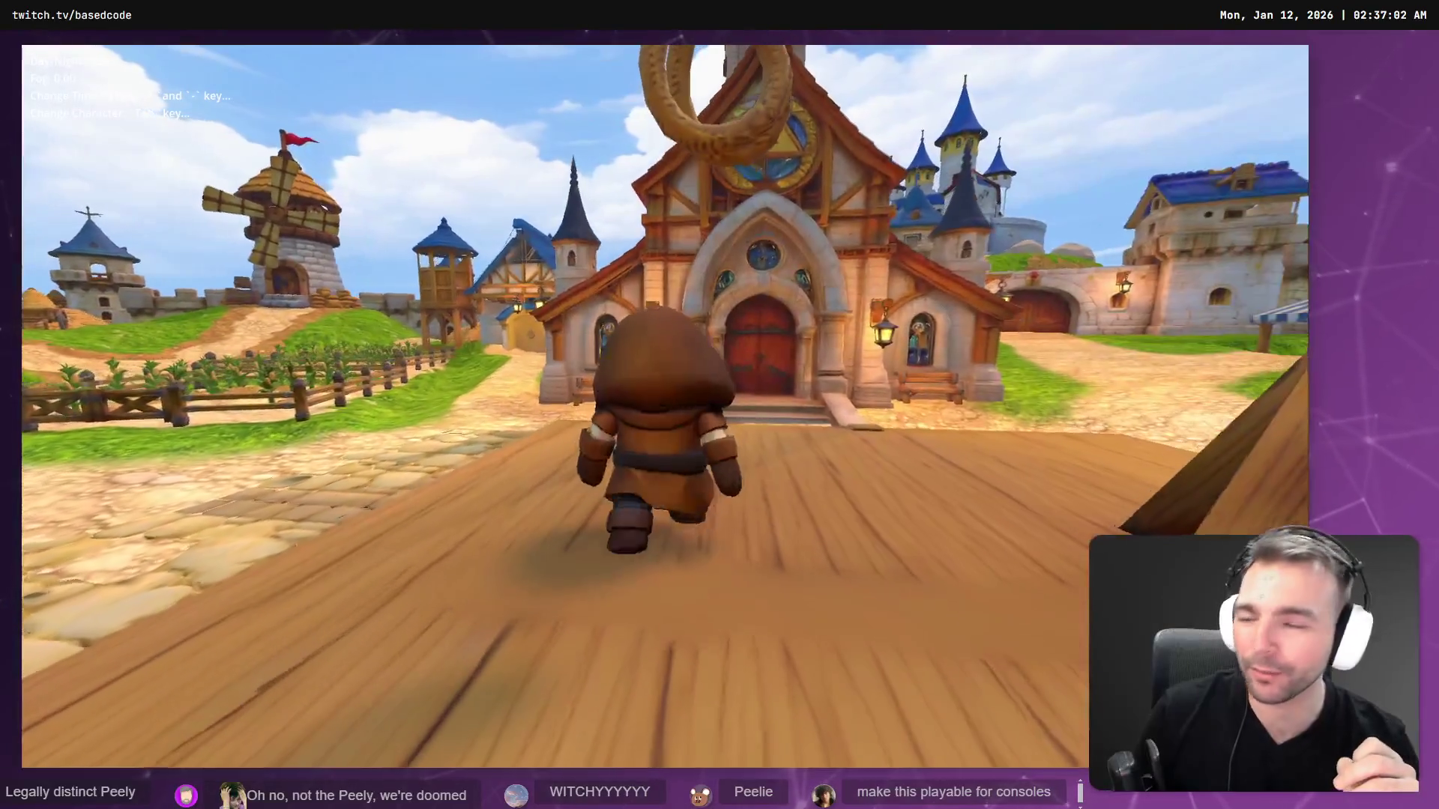
key(d)
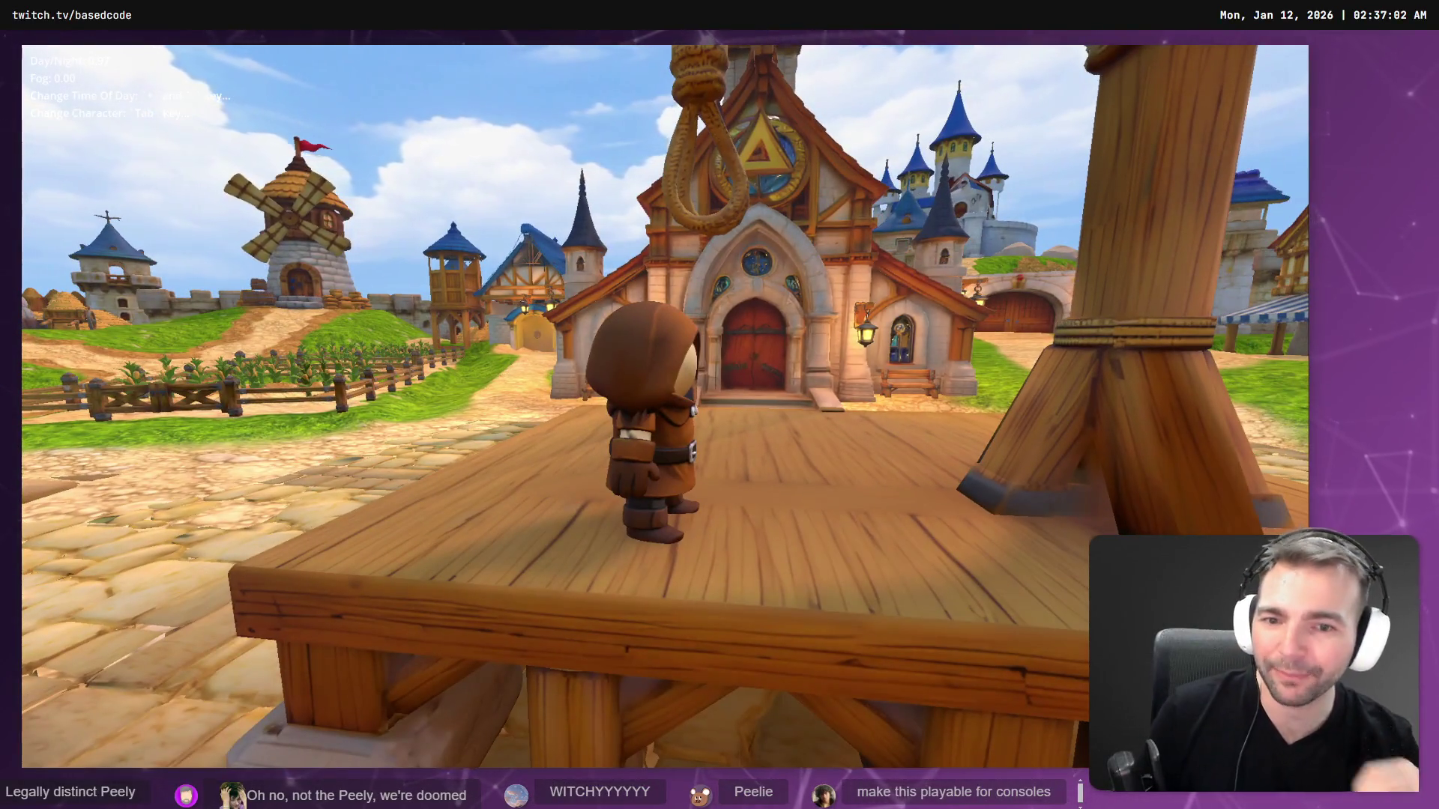
key(s)
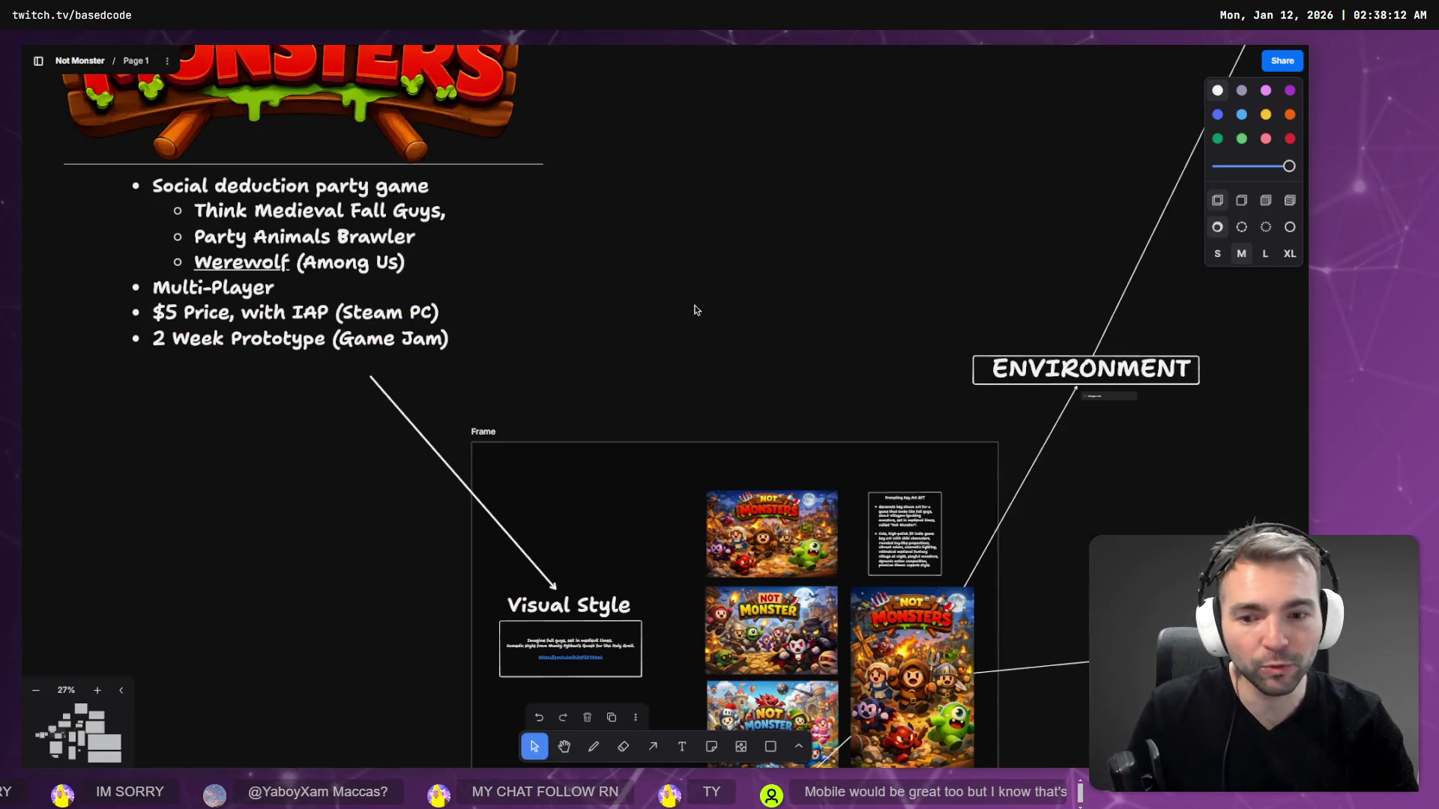
- Scroll the Not Monster board up to show the CHARACTERS section beside the visual style frame
scroll(900, 506, down, 5)
scroll(901, 501, up, 1)
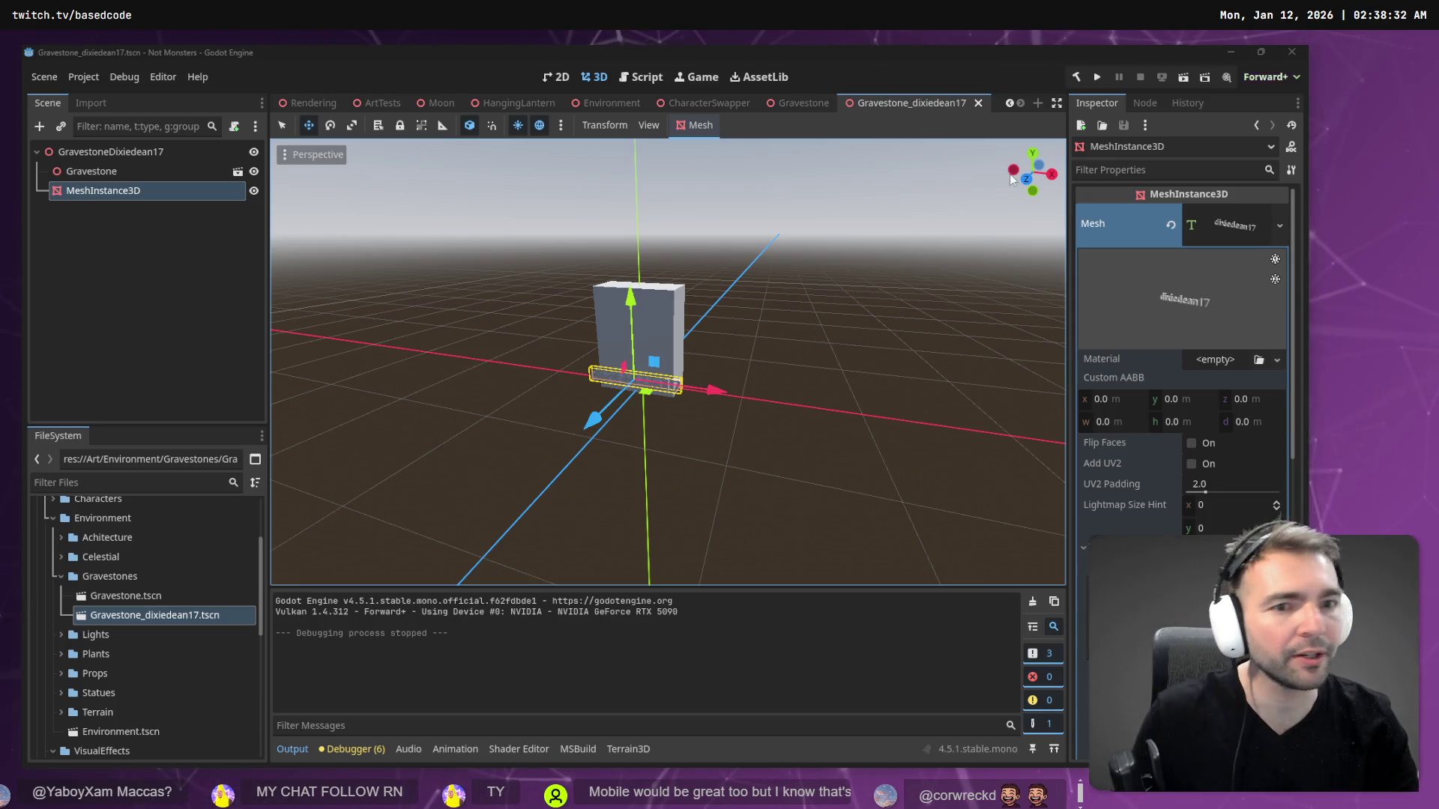
- Orbit to the gravestone's front, select the name text MeshInstance3D and scale it down
drag(1011, 180, 1011, 180)
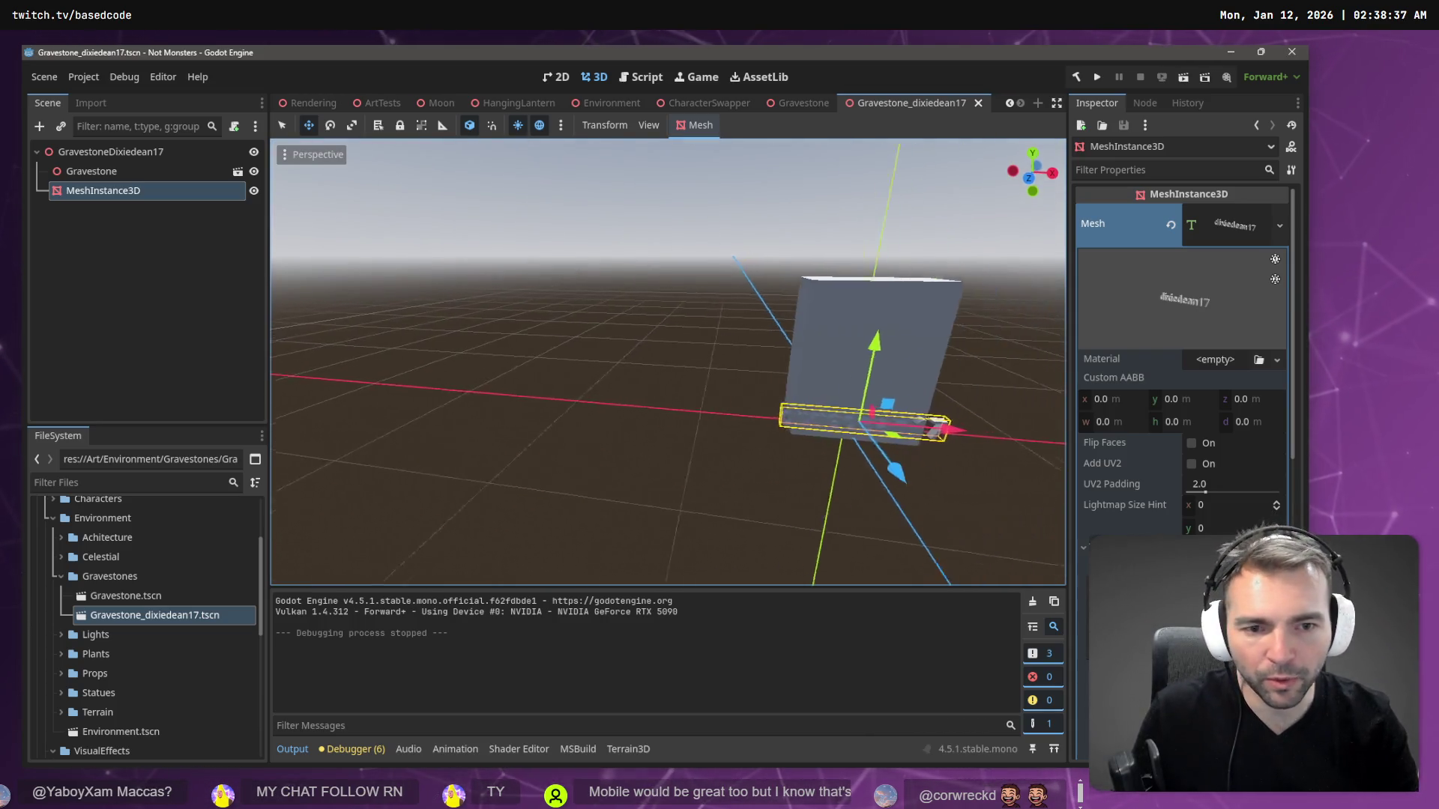
drag(772, 272, 772, 272)
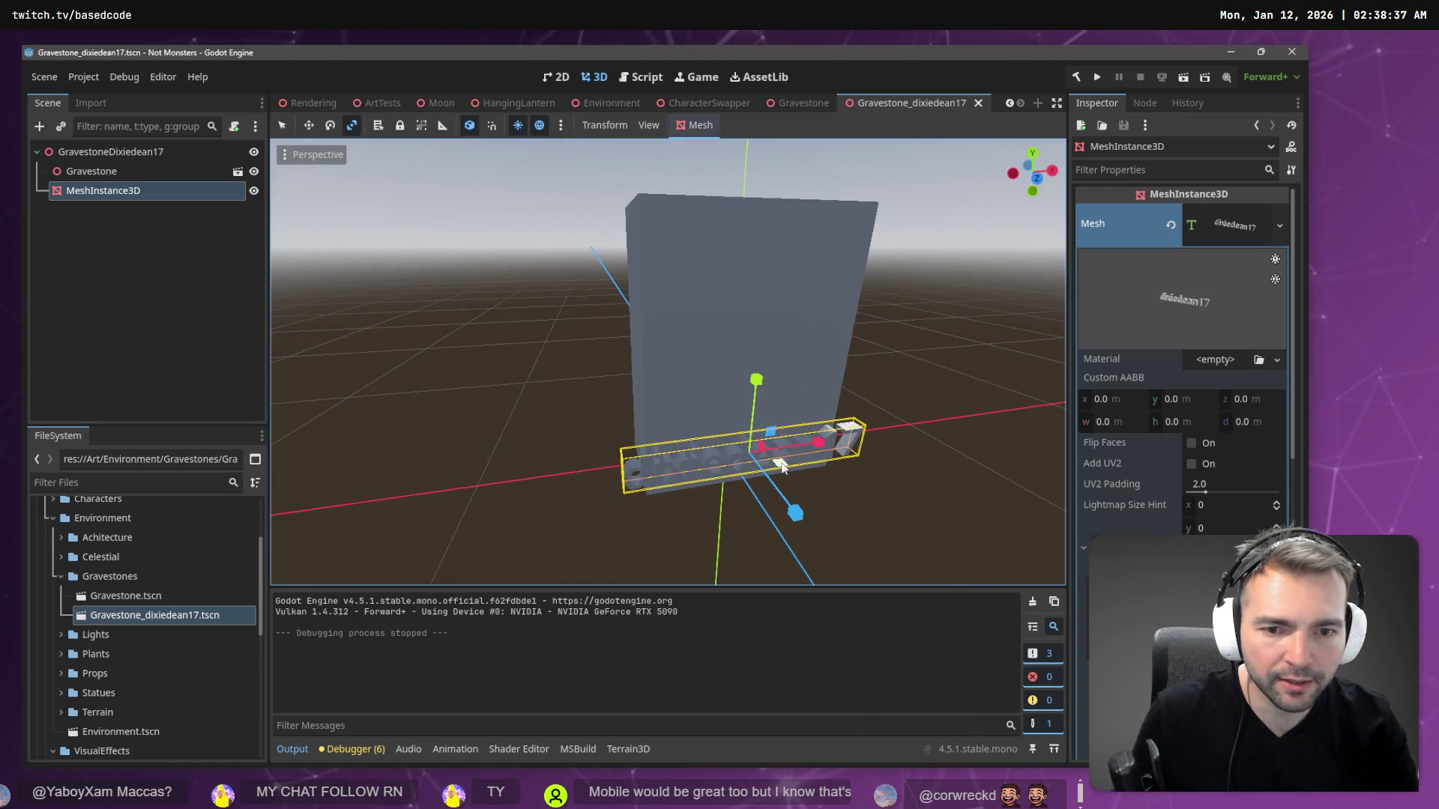
click(127, 172)
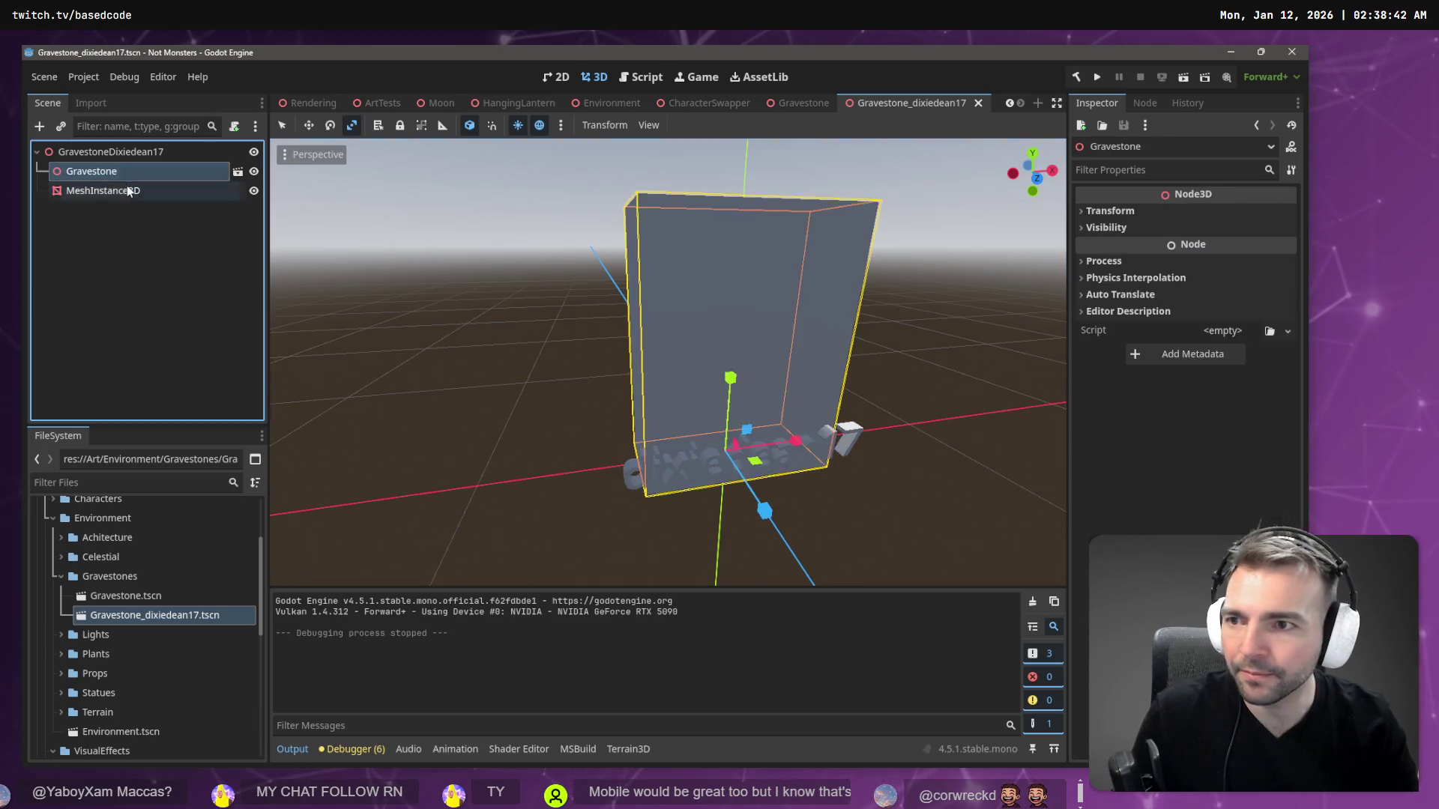
click(127, 191)
scroll(1124, 530, down, 6)
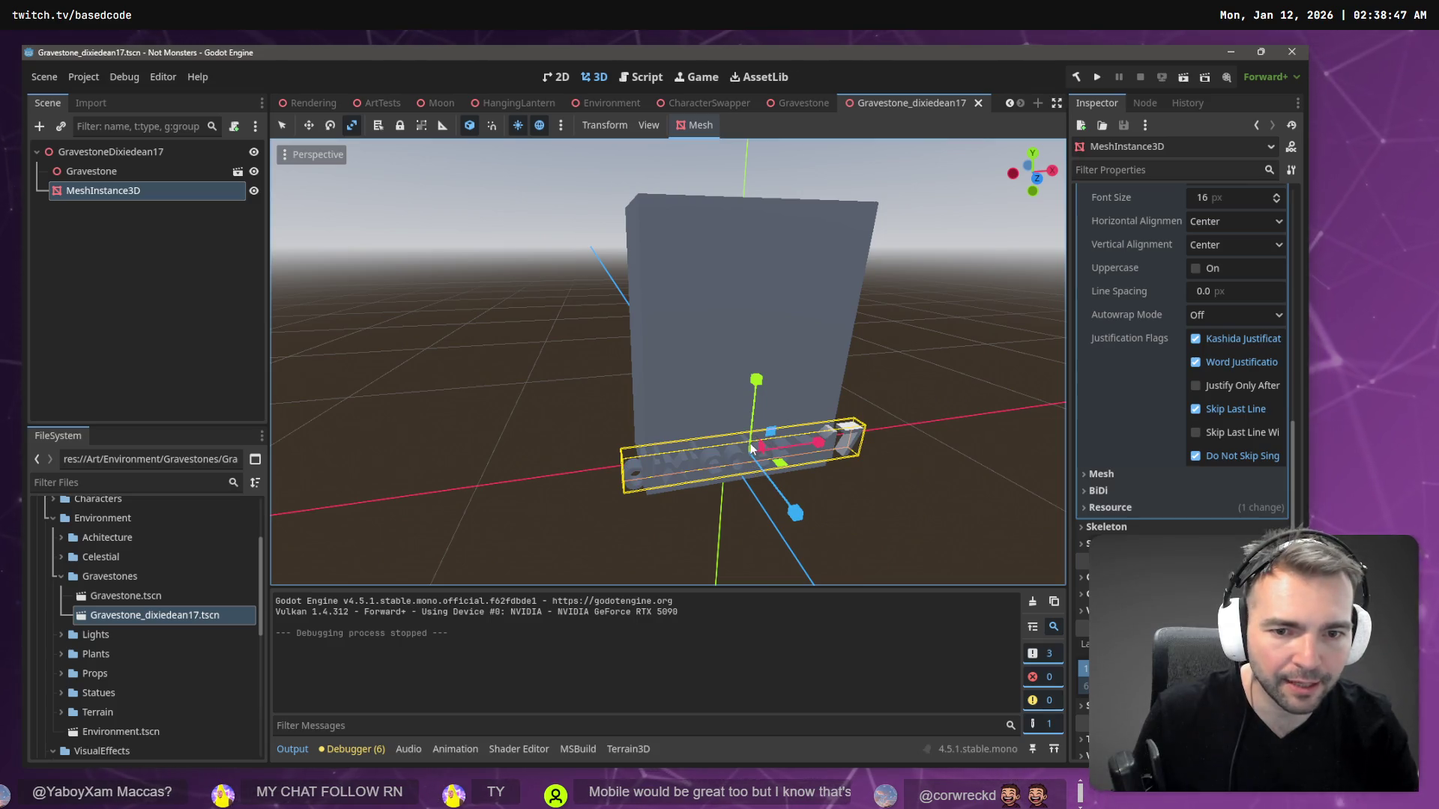
drag(754, 470, 749, 455)
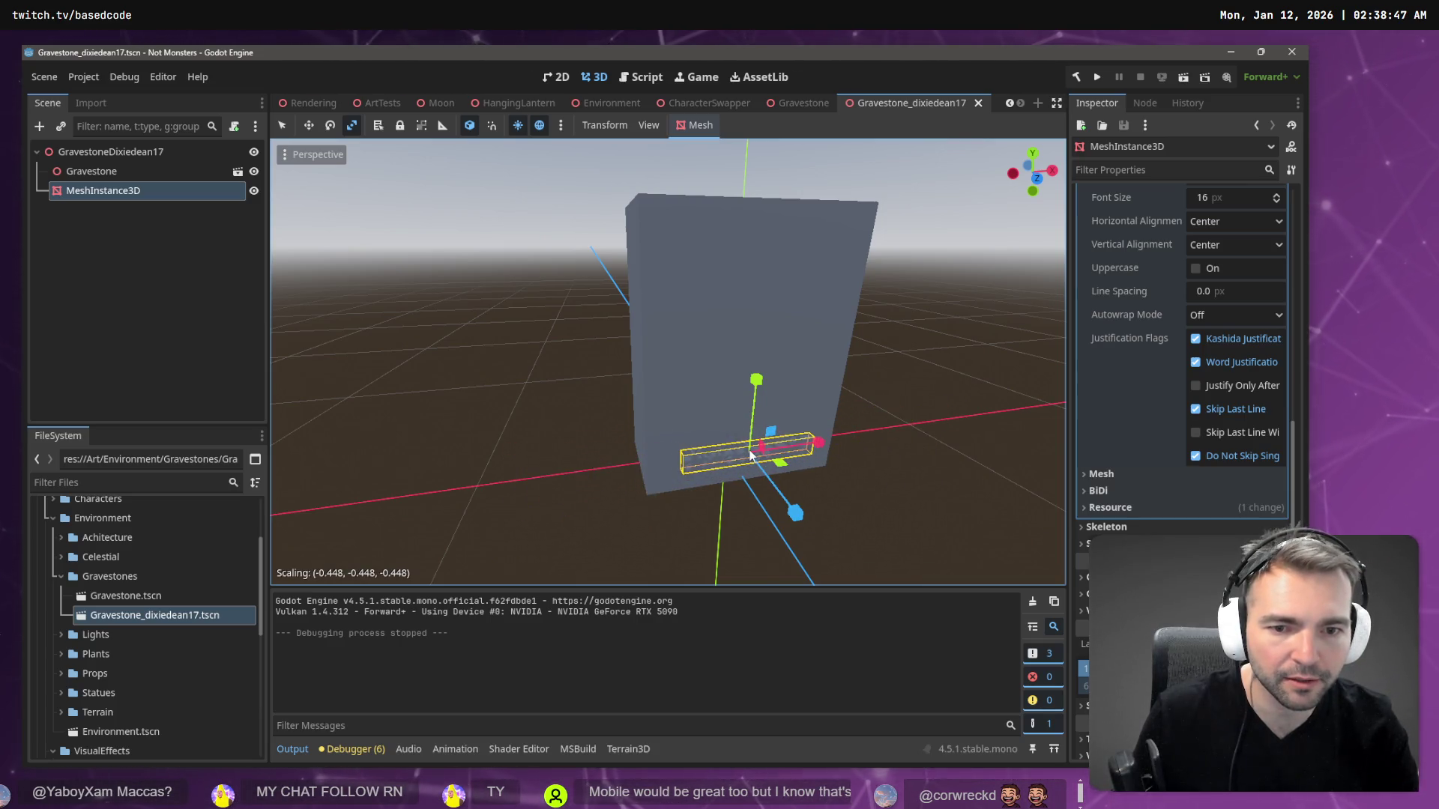
- Move the name text up the Y axis onto the stone's face and check it in front view
key(w)
drag(757, 390, 770, 217)
scroll(702, 367, up, 5)
key(KP_1)
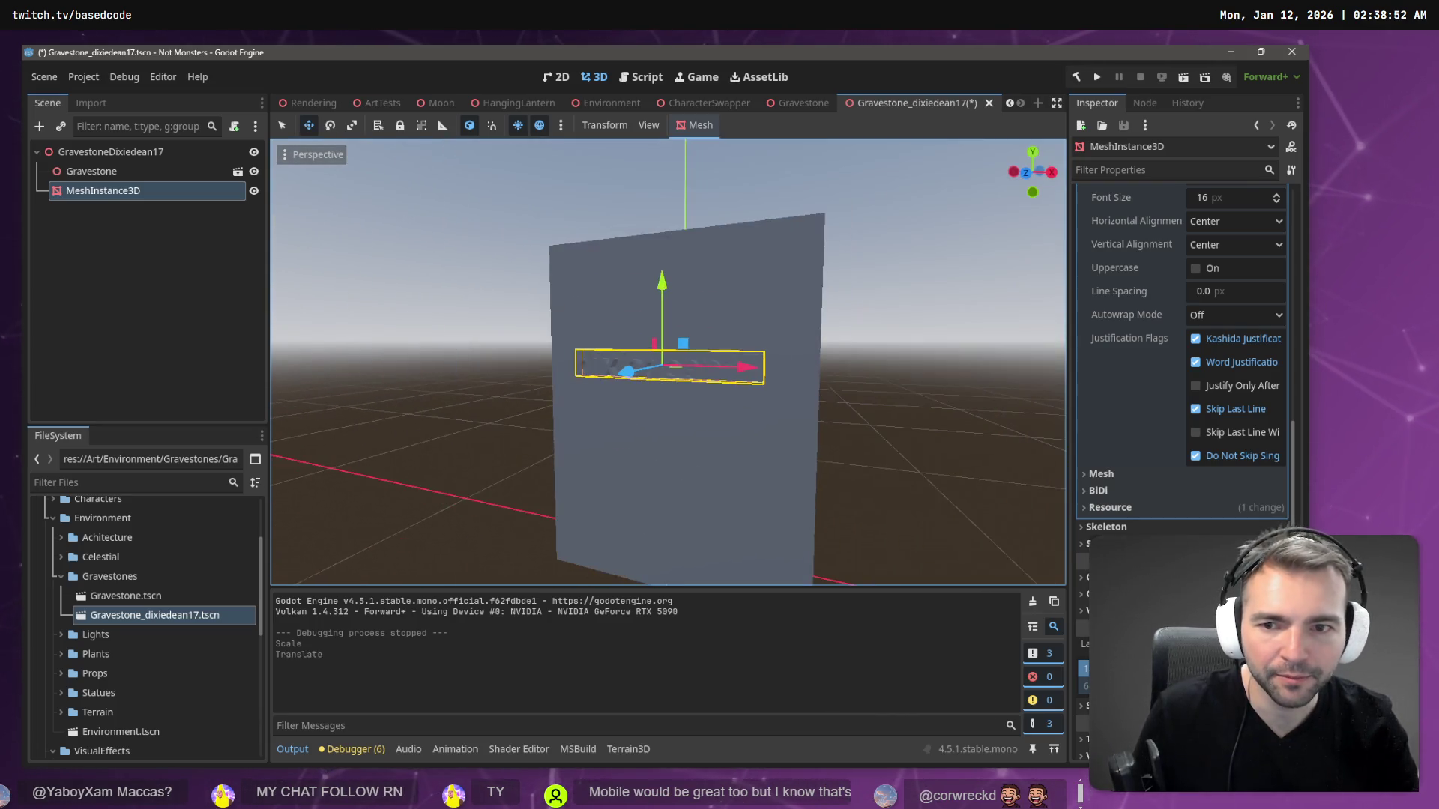
scroll(668, 362, up, 5)
scroll(735, 275, down, 5)
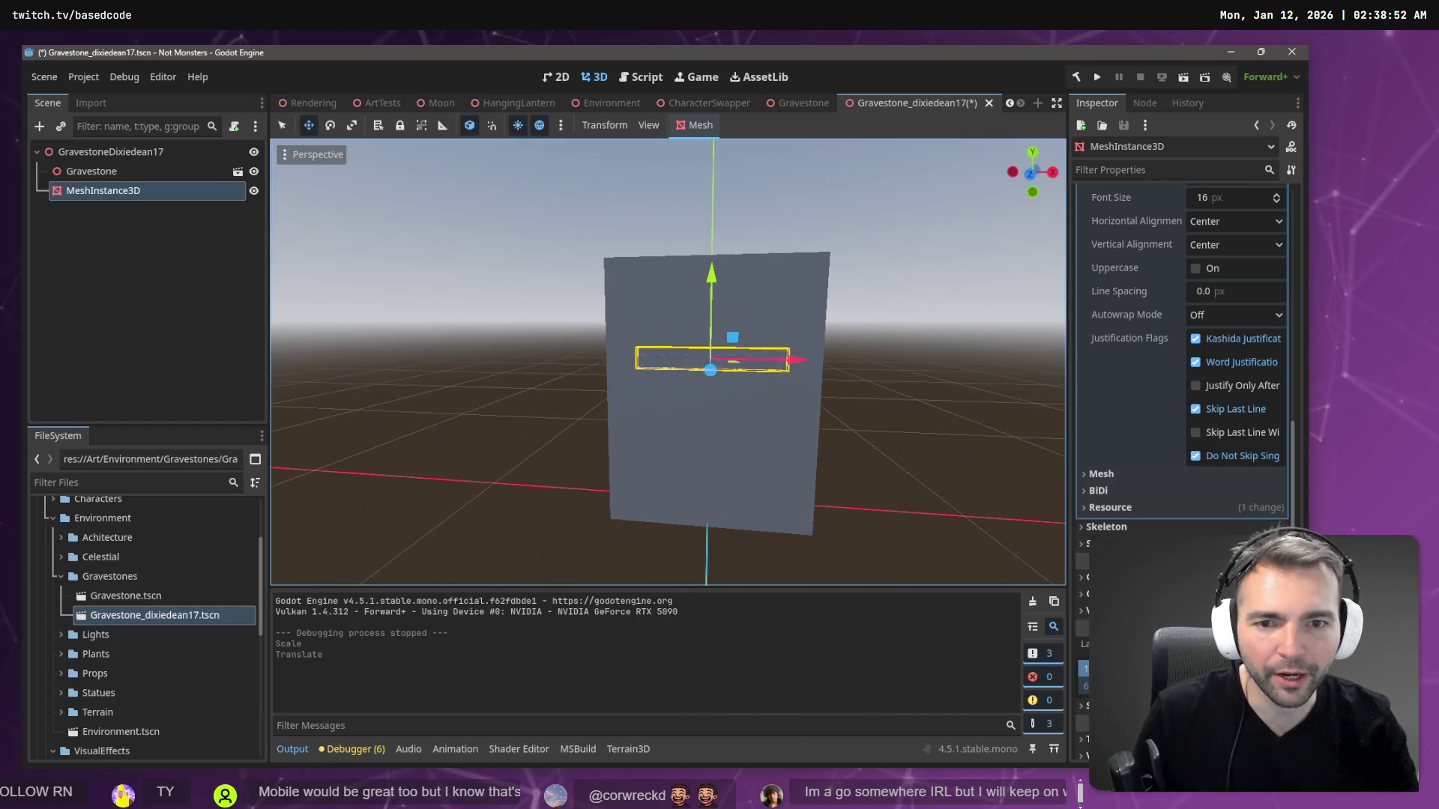
scroll(735, 275, up, 5)
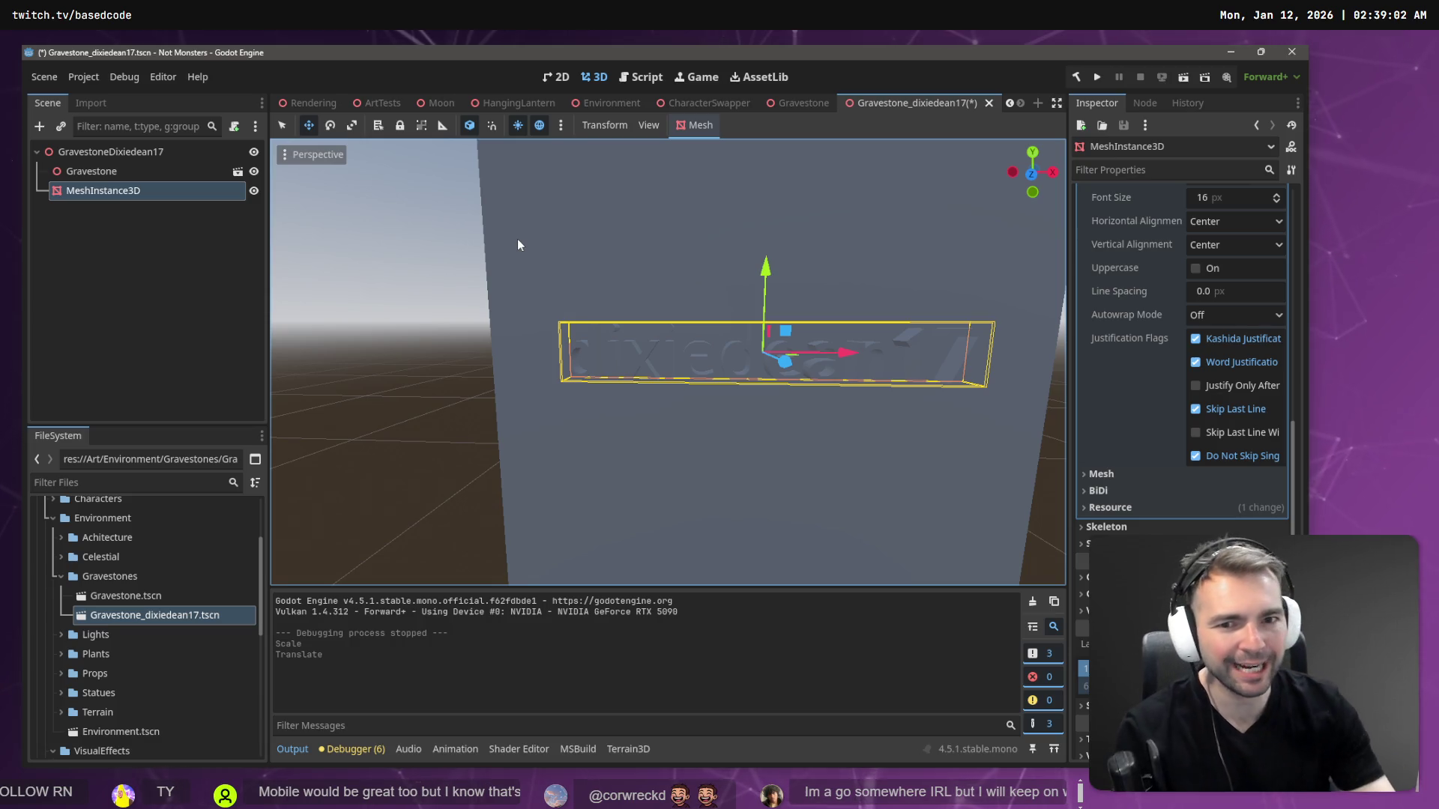
click(180, 171)
click(180, 191)
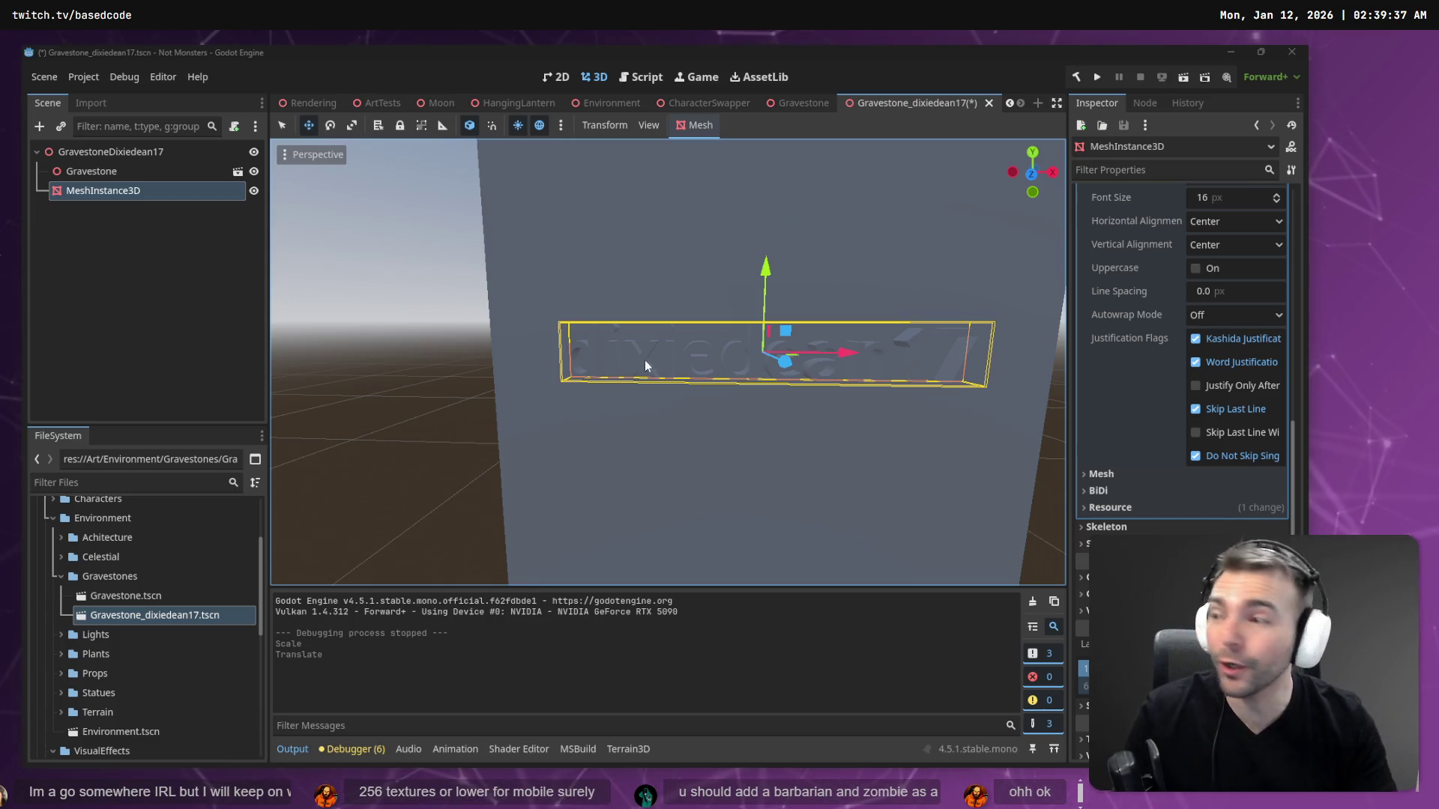
- Zoom the tldraw canvas to 50% around the Villagers column's character cards and check marks
key(alt+Tab)
scroll(424, 295, down, 3)
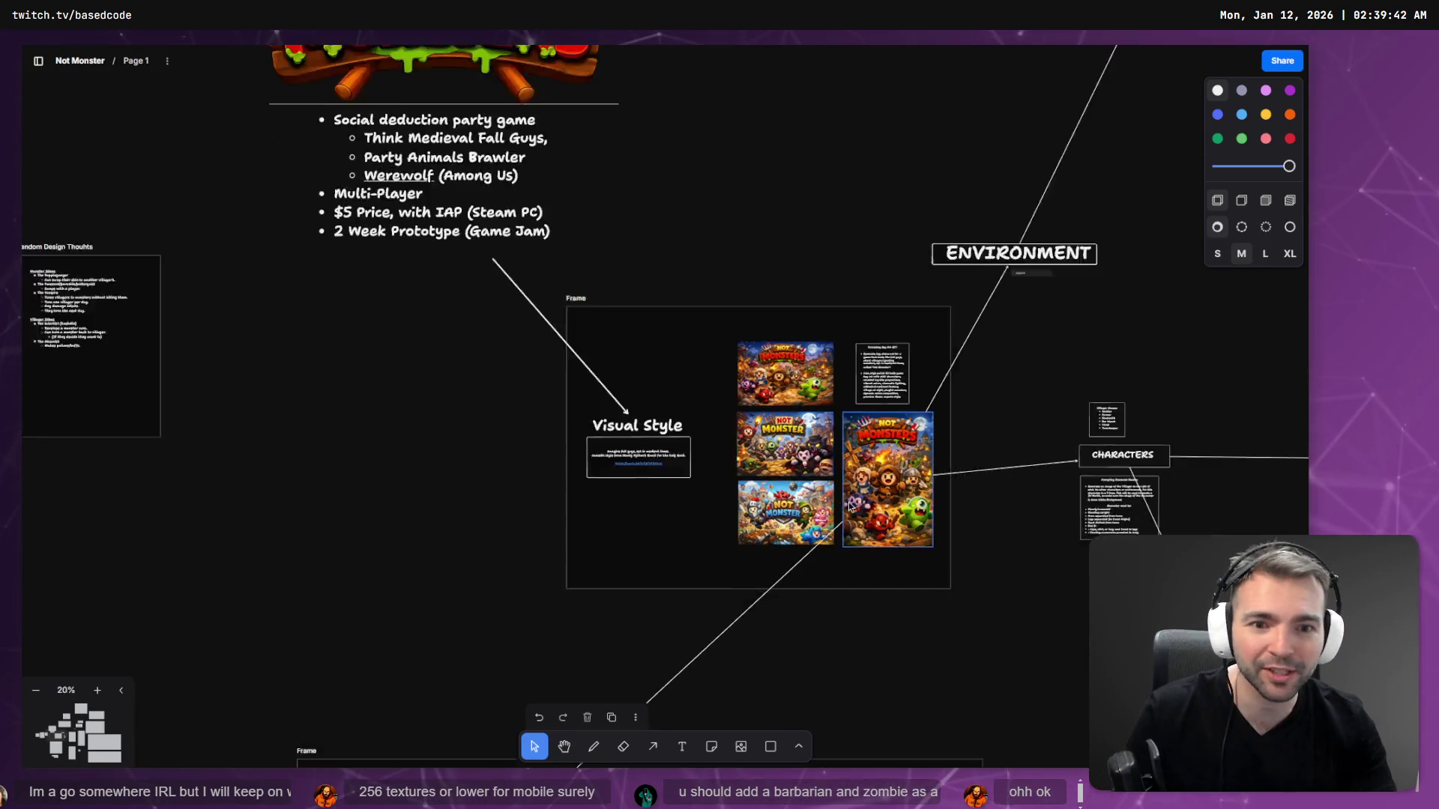
scroll(768, 359, up, 5)
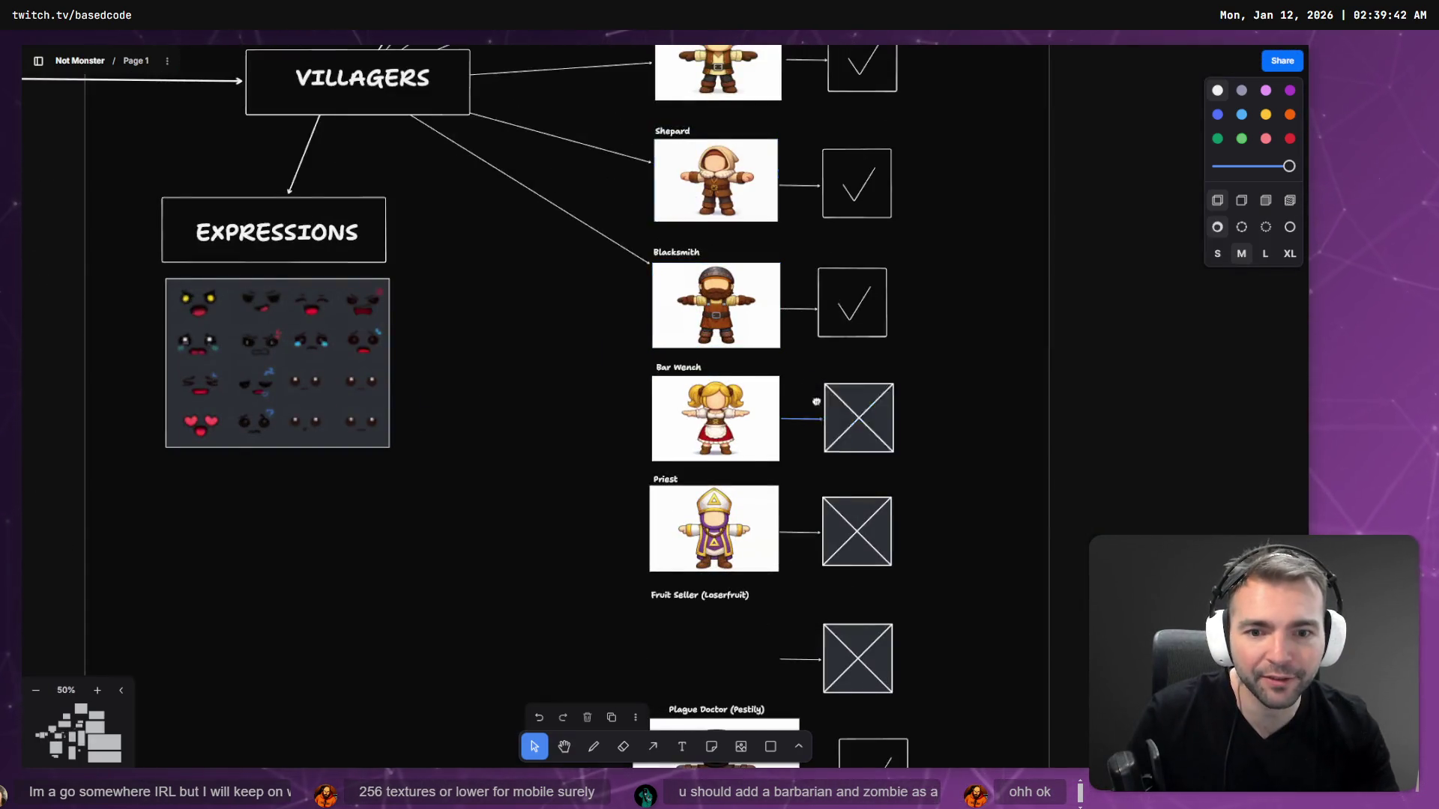
scroll(816, 402, down, 10)
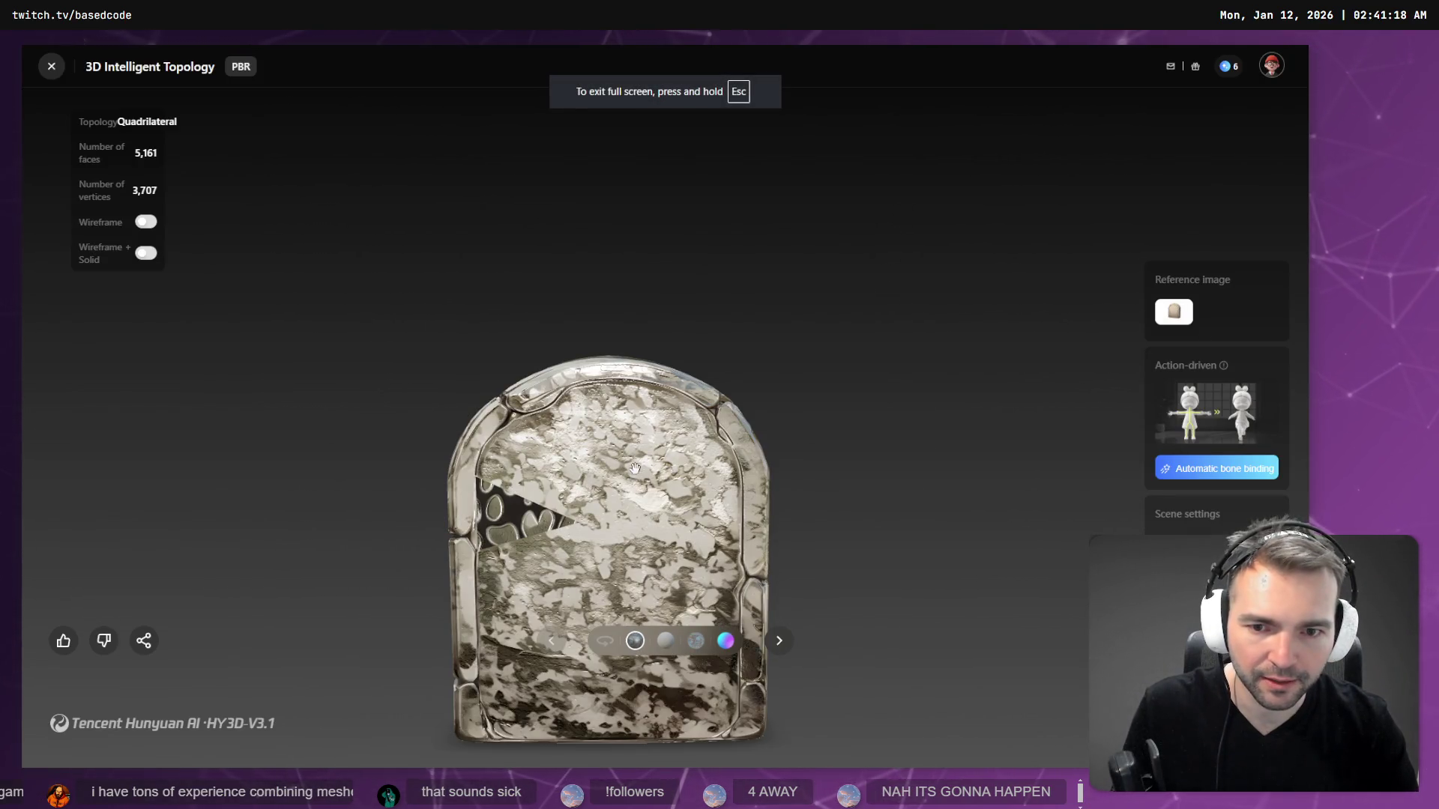
- Enlarge and close the tombstone reference image, then orbit the plaque model's left side
click(1186, 320)
click(1064, 356)
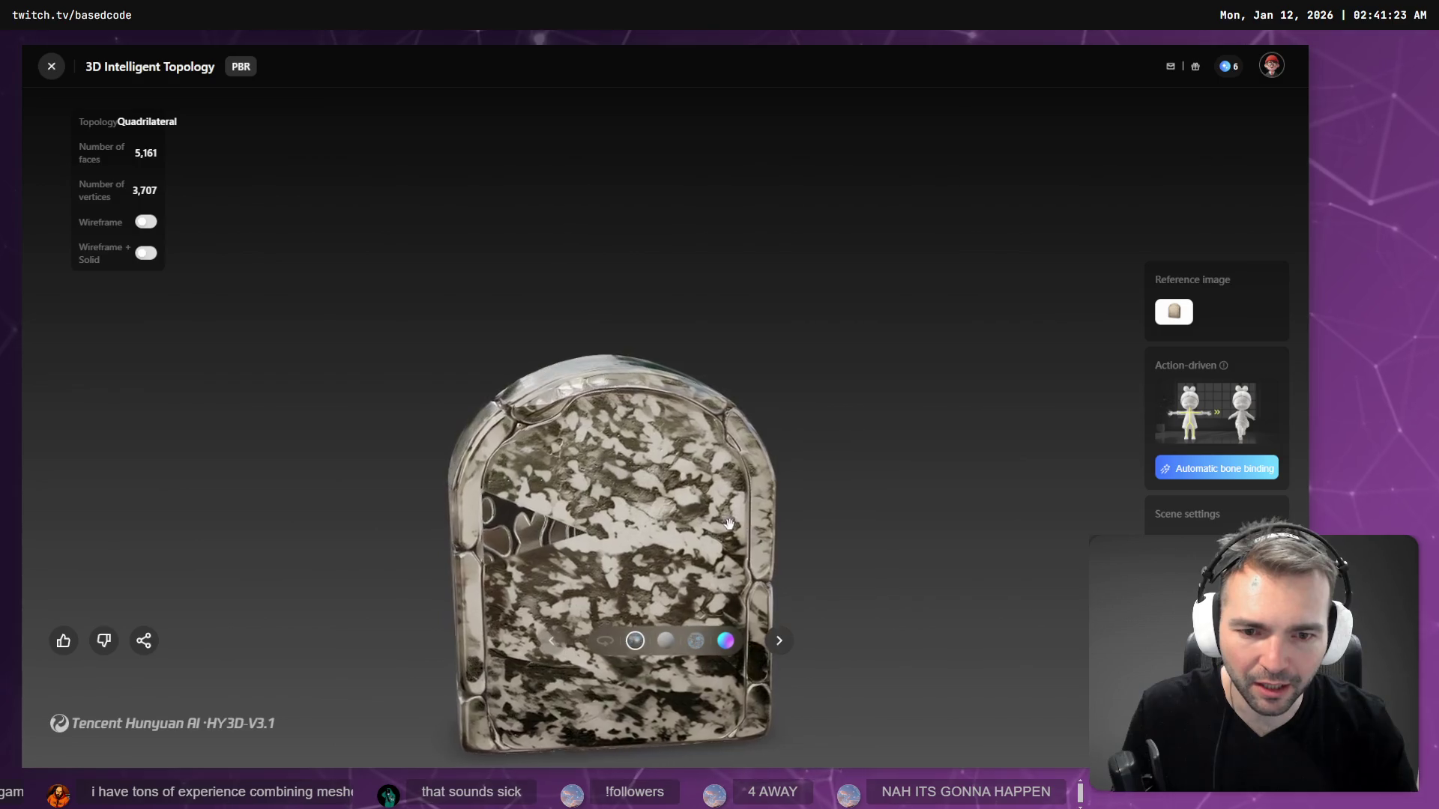
mouse_move(644, 491)
mouse_down()
mouse_move(787, 525)
mouse_move(876, 499)
mouse_up()
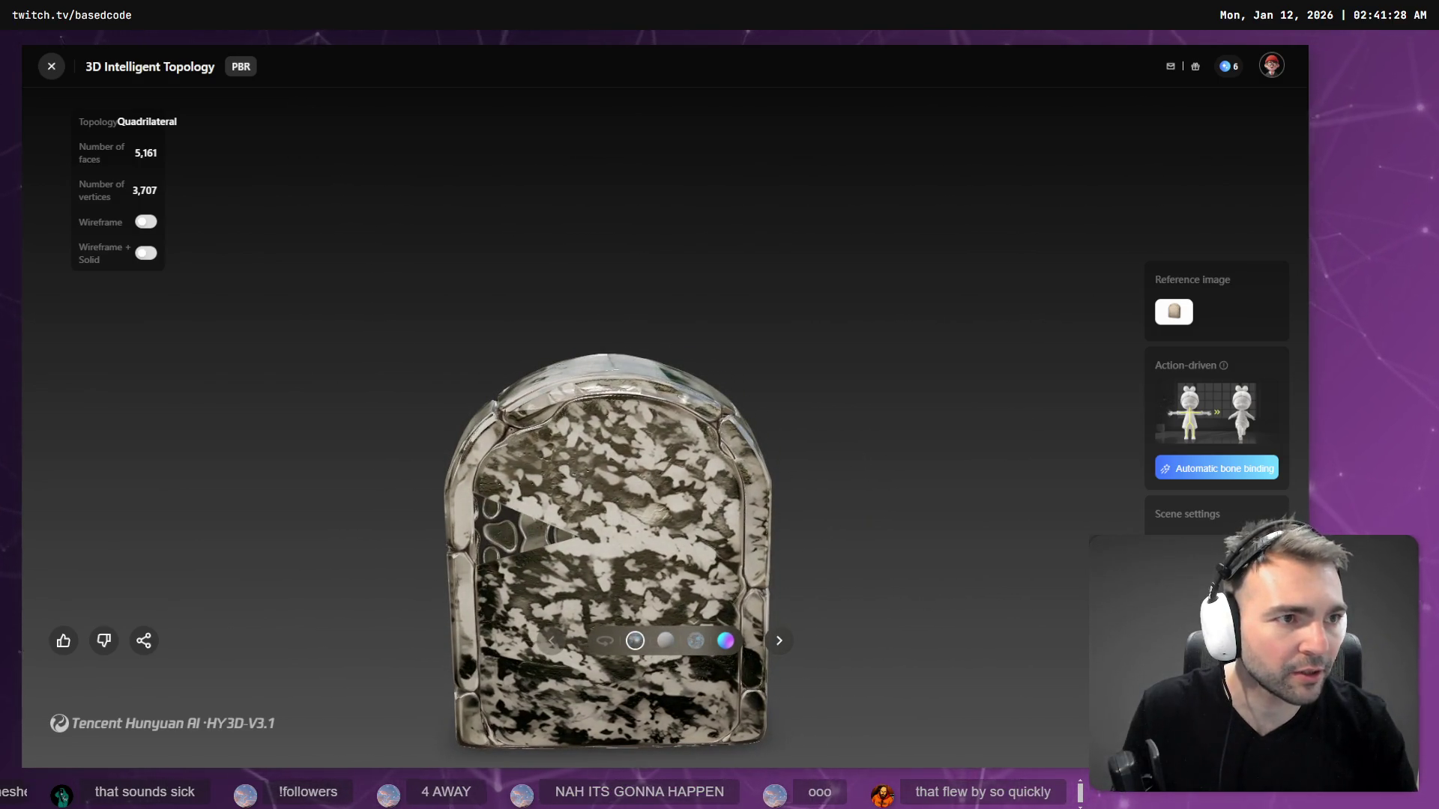
key(ctrl+Tab)
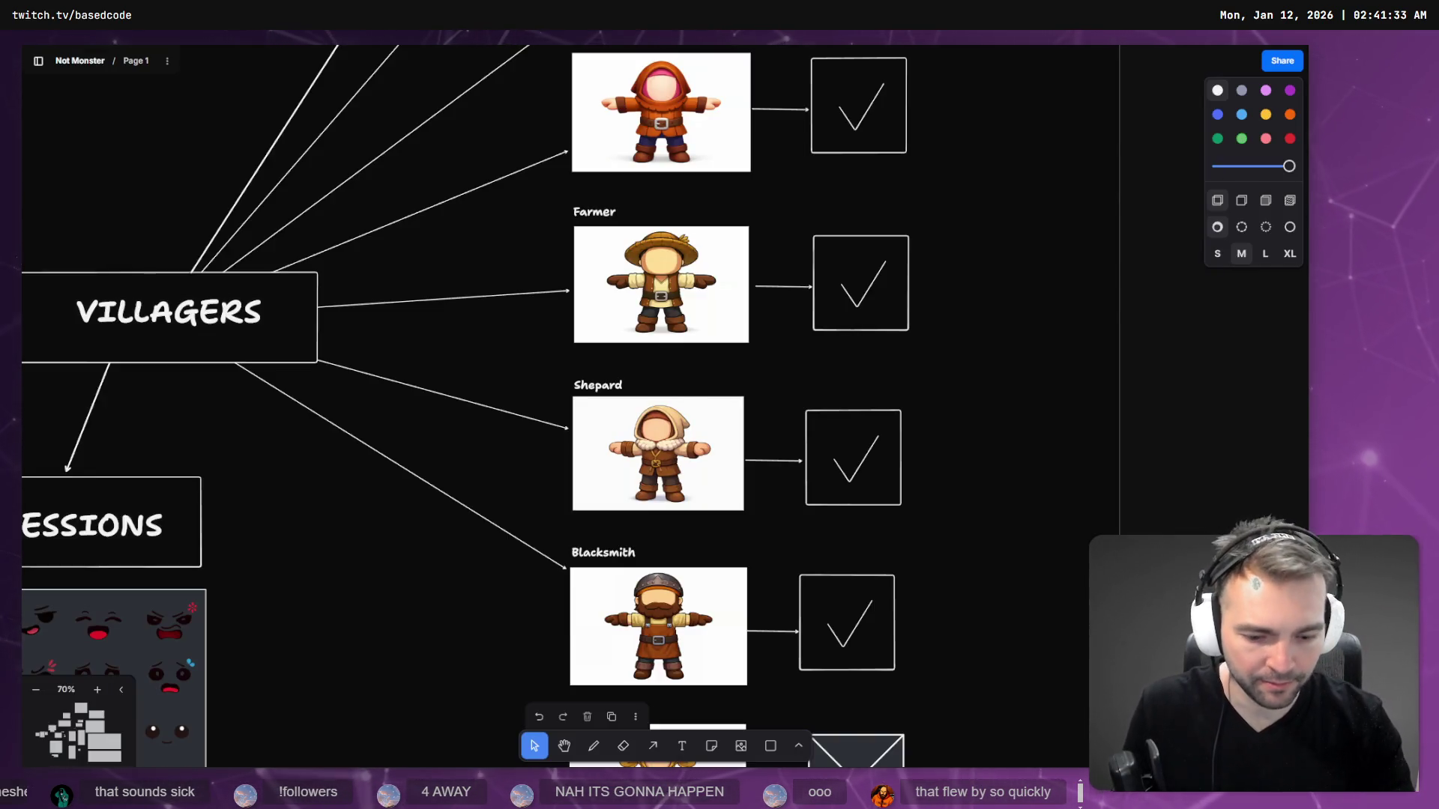
key(alt+Tab)
- Zoom the plaque model, turn Wireframe off and rotate it to an angled textured view
scroll(922, 402, up, 10)
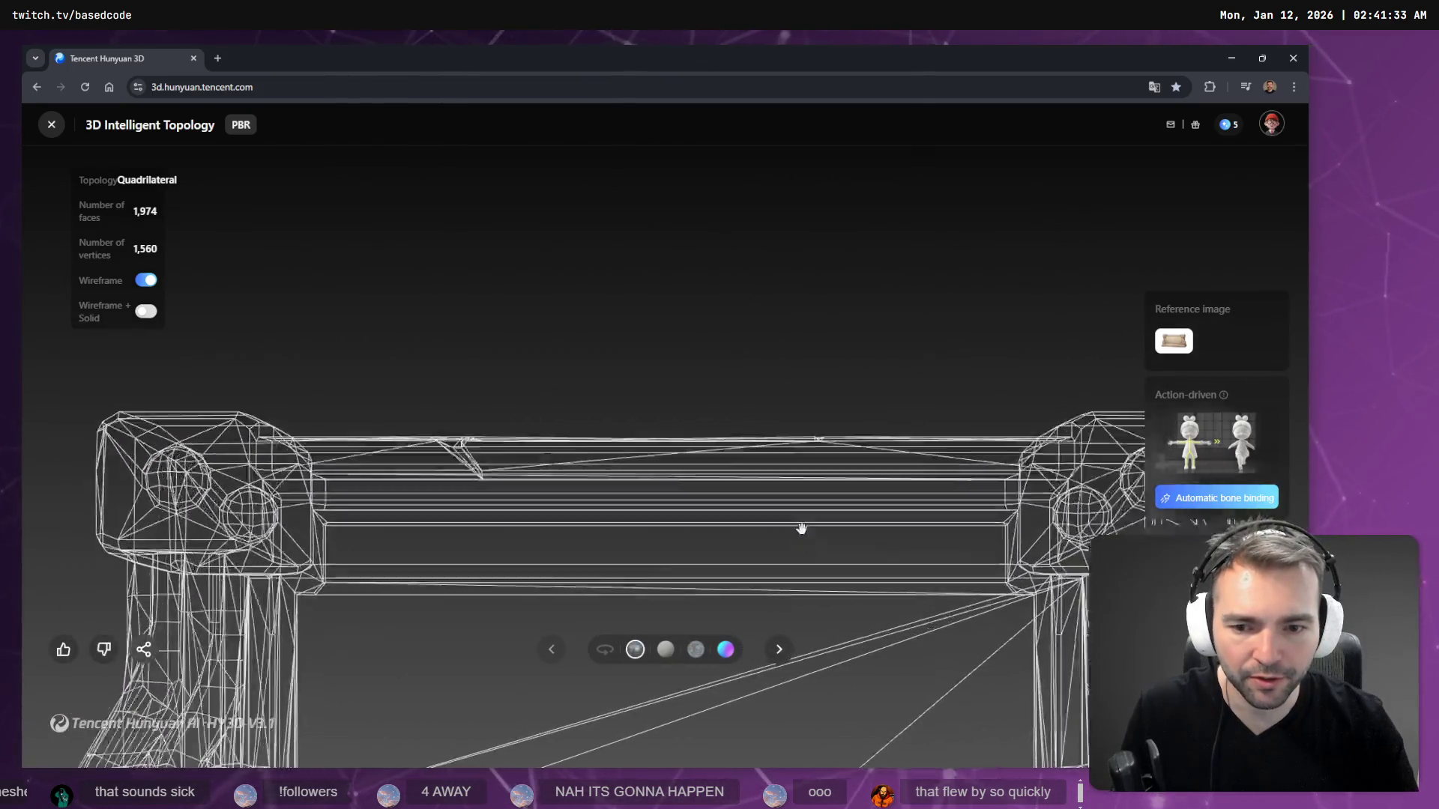
scroll(789, 461, down, 10)
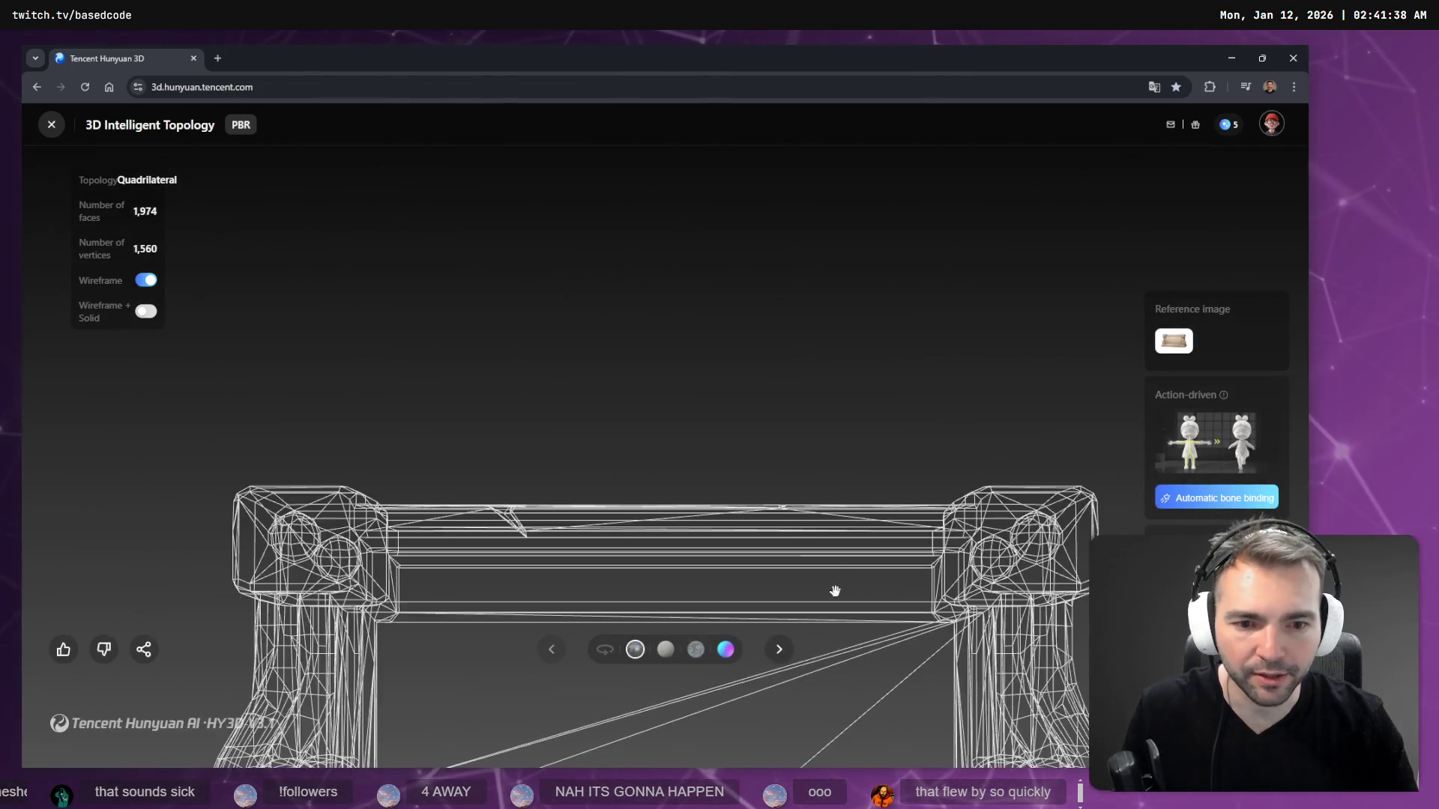
scroll(815, 217, down, 5)
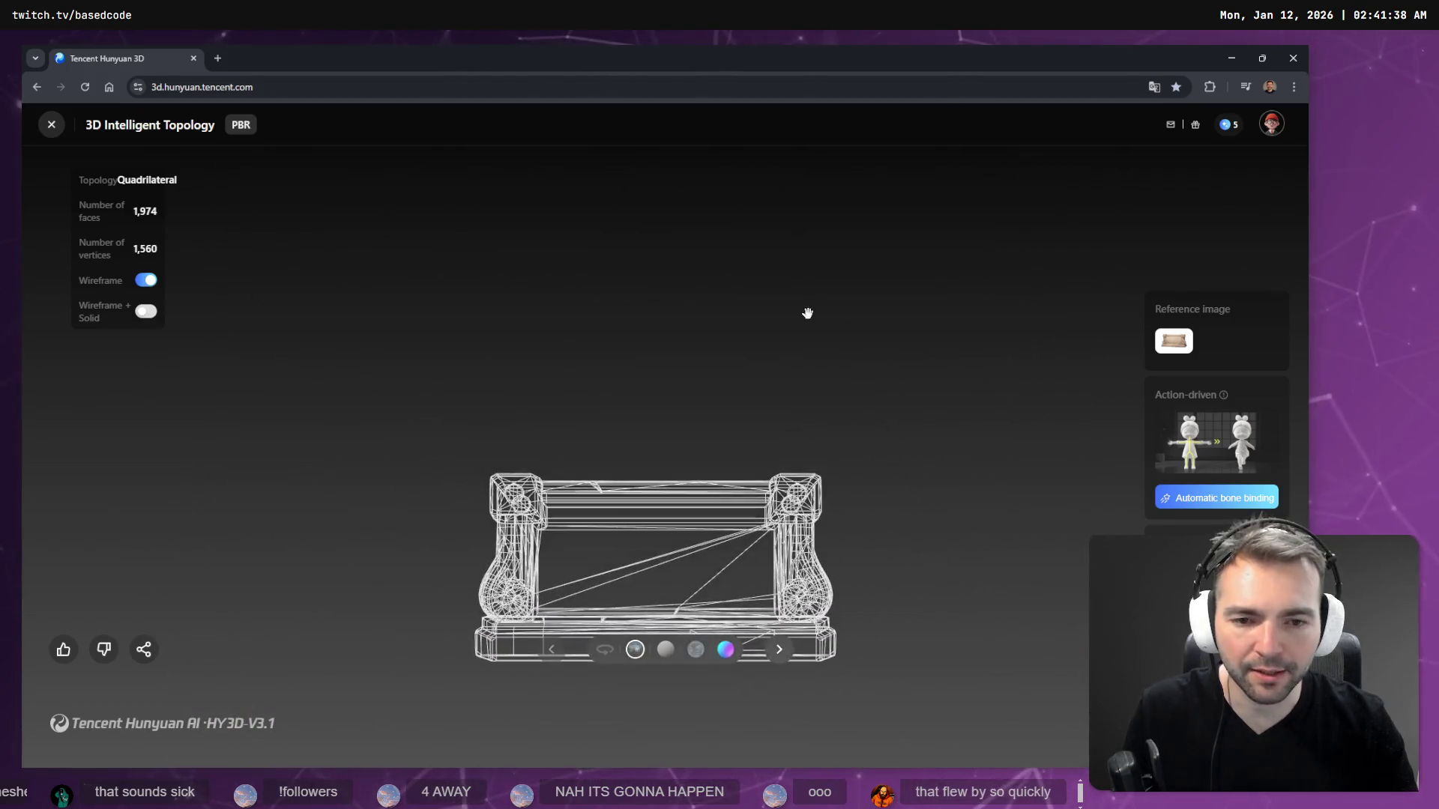
scroll(808, 271, up, 5)
scroll(807, 270, down, 3)
click(145, 279)
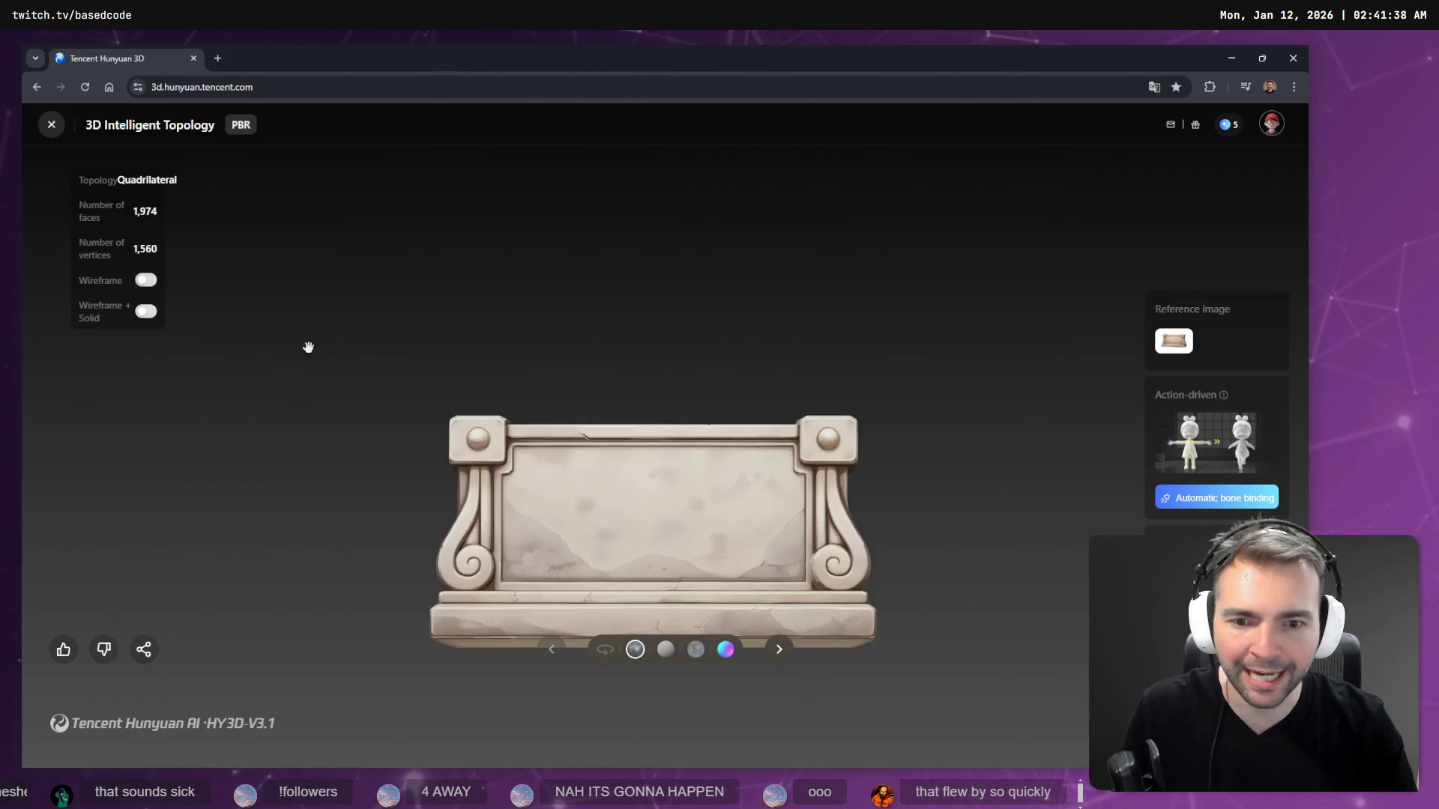
mouse_move(858, 490)
mouse_down()
mouse_move(443, 488)
mouse_move(814, 491)
mouse_move(675, 491)
mouse_up()
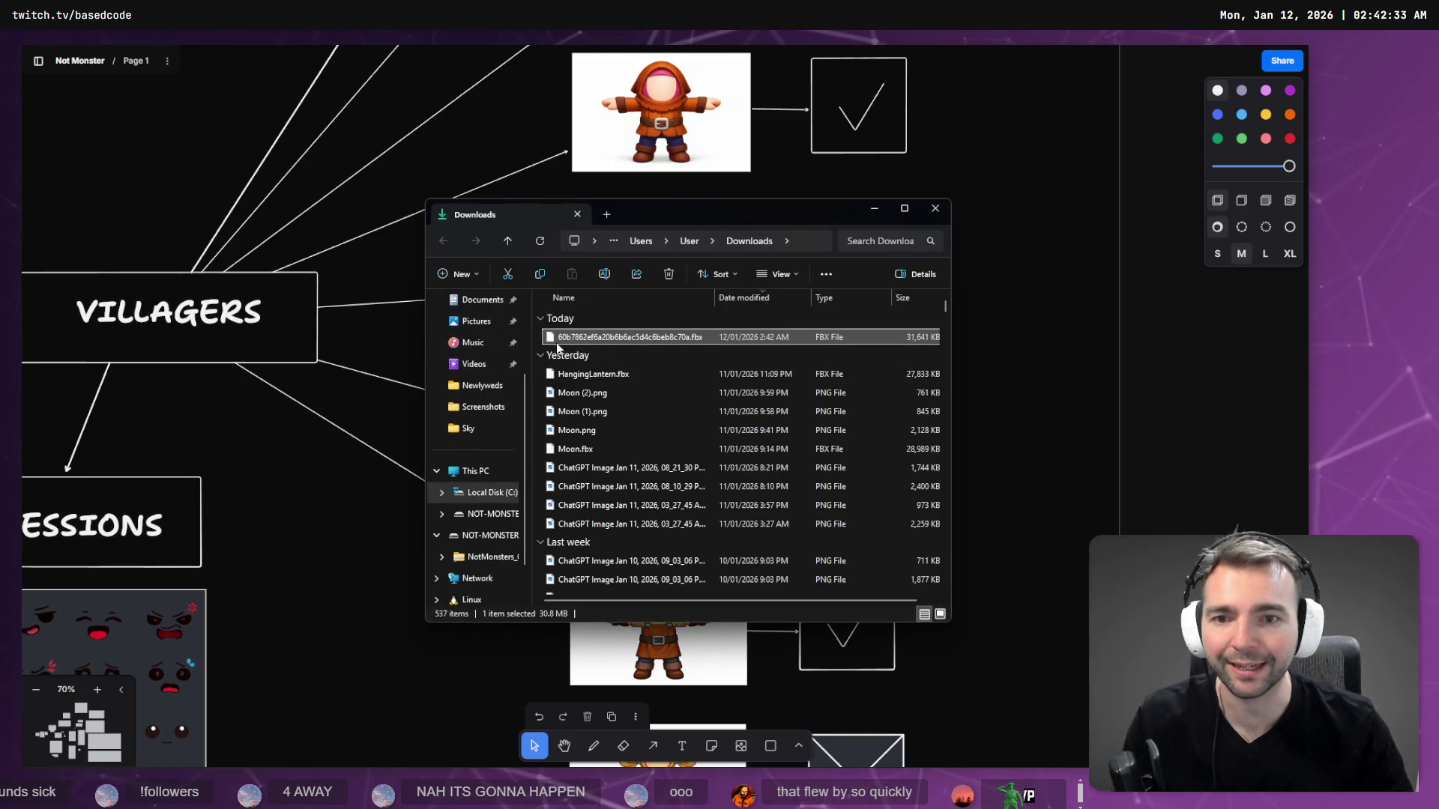
- Rename the newly downloaded FBX file in Downloads to StatuePlaque.fbx
click(576, 337)
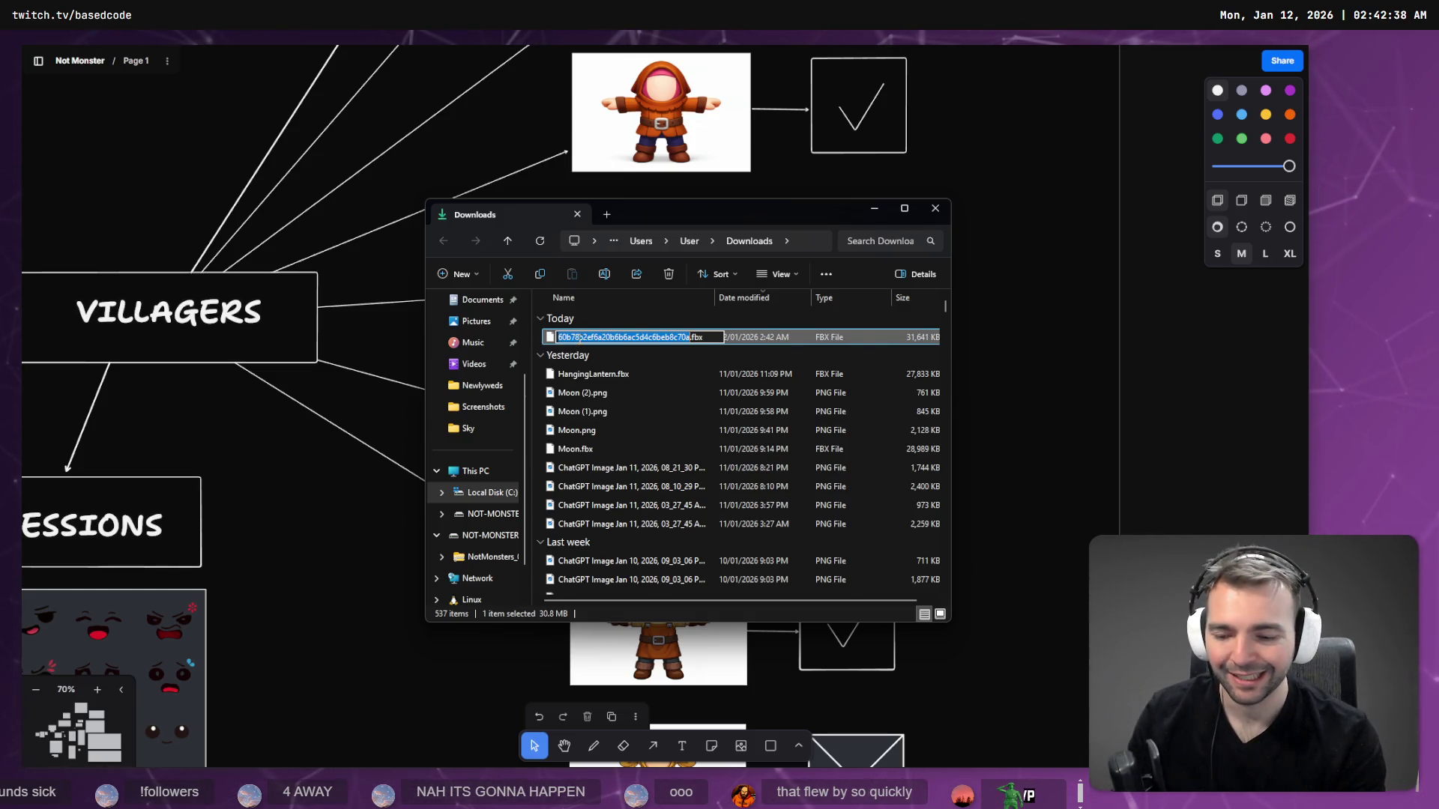
key(Escape)
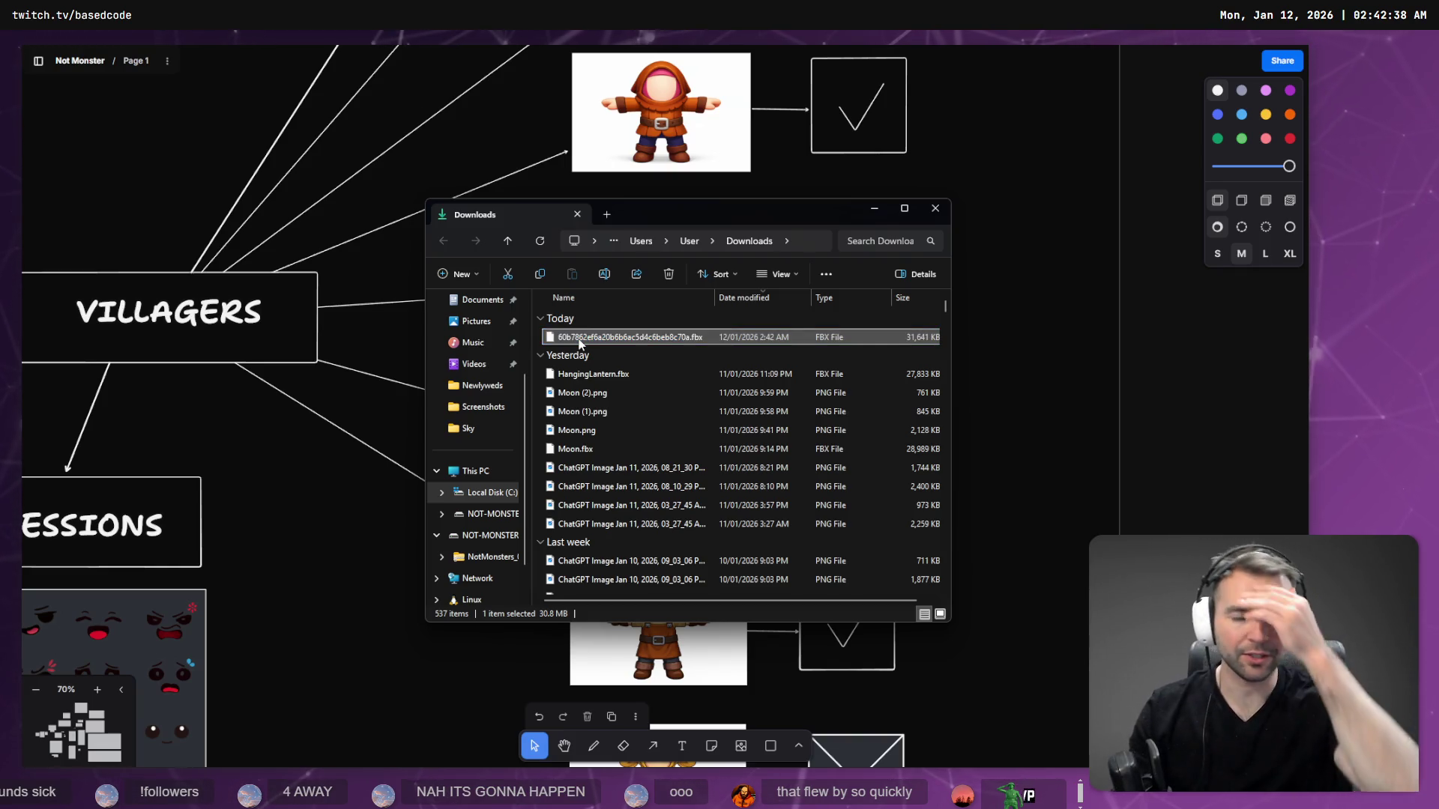
key(alt+Tab)
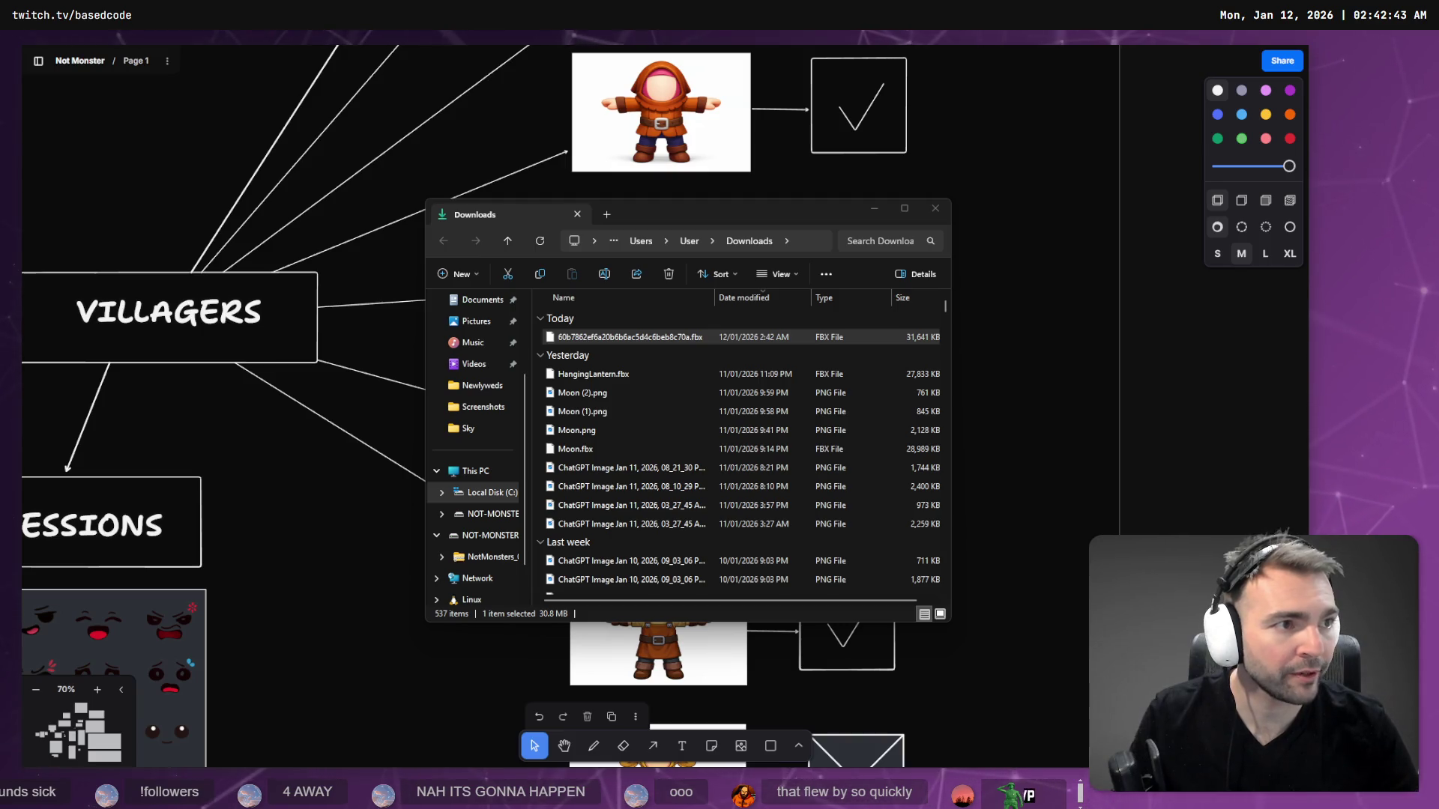
click(622, 338)
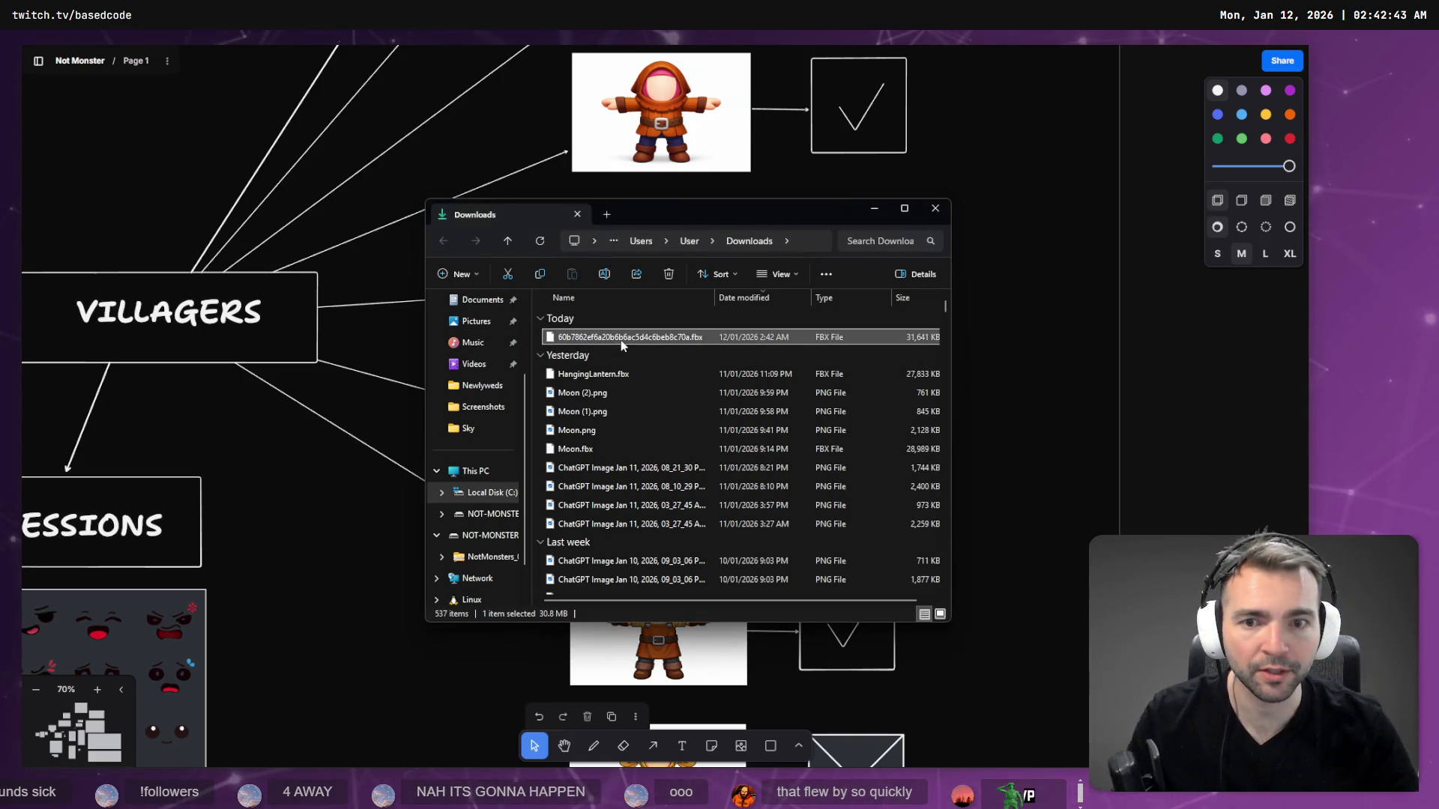
key(F2)
text(StatueP)
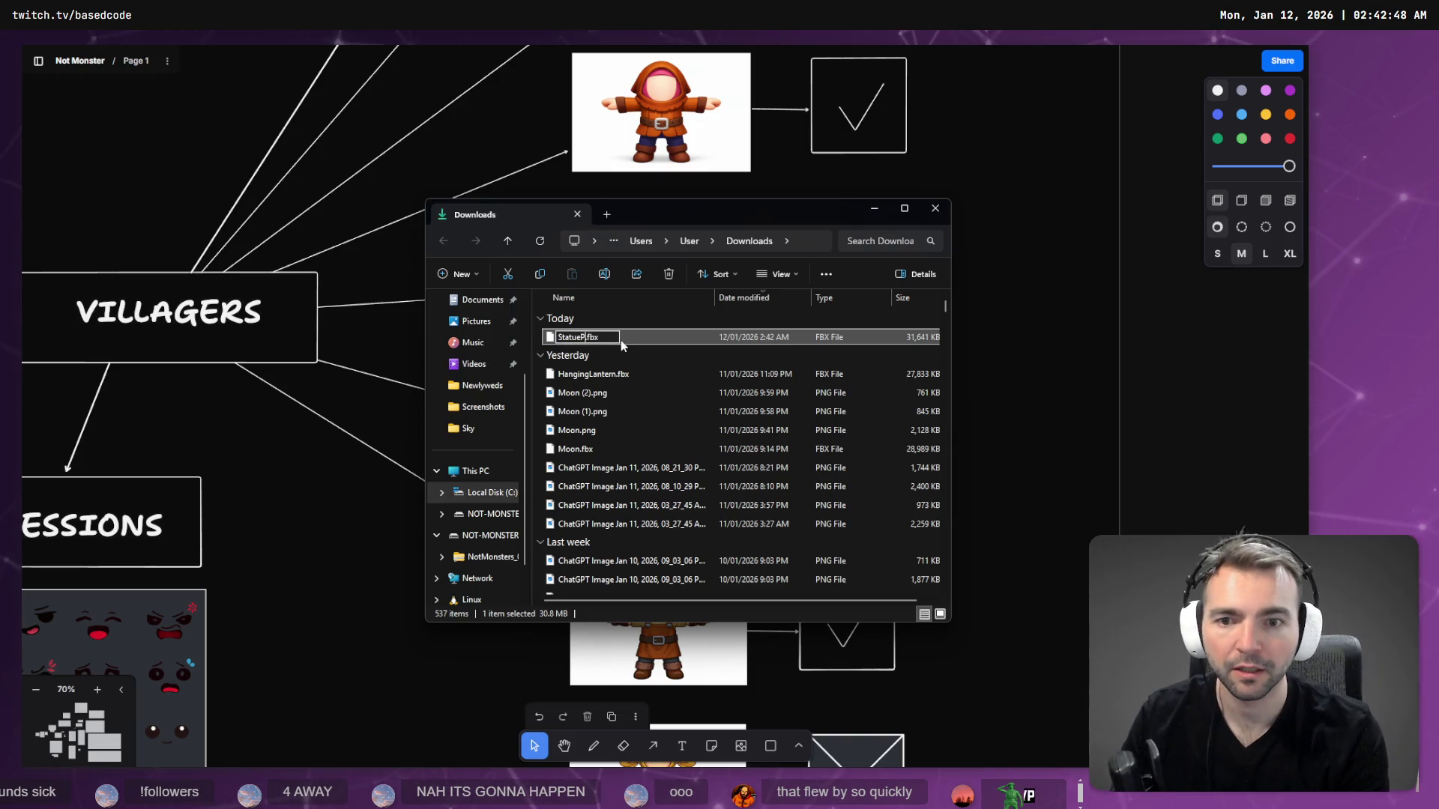
text(laque)
key(Return)
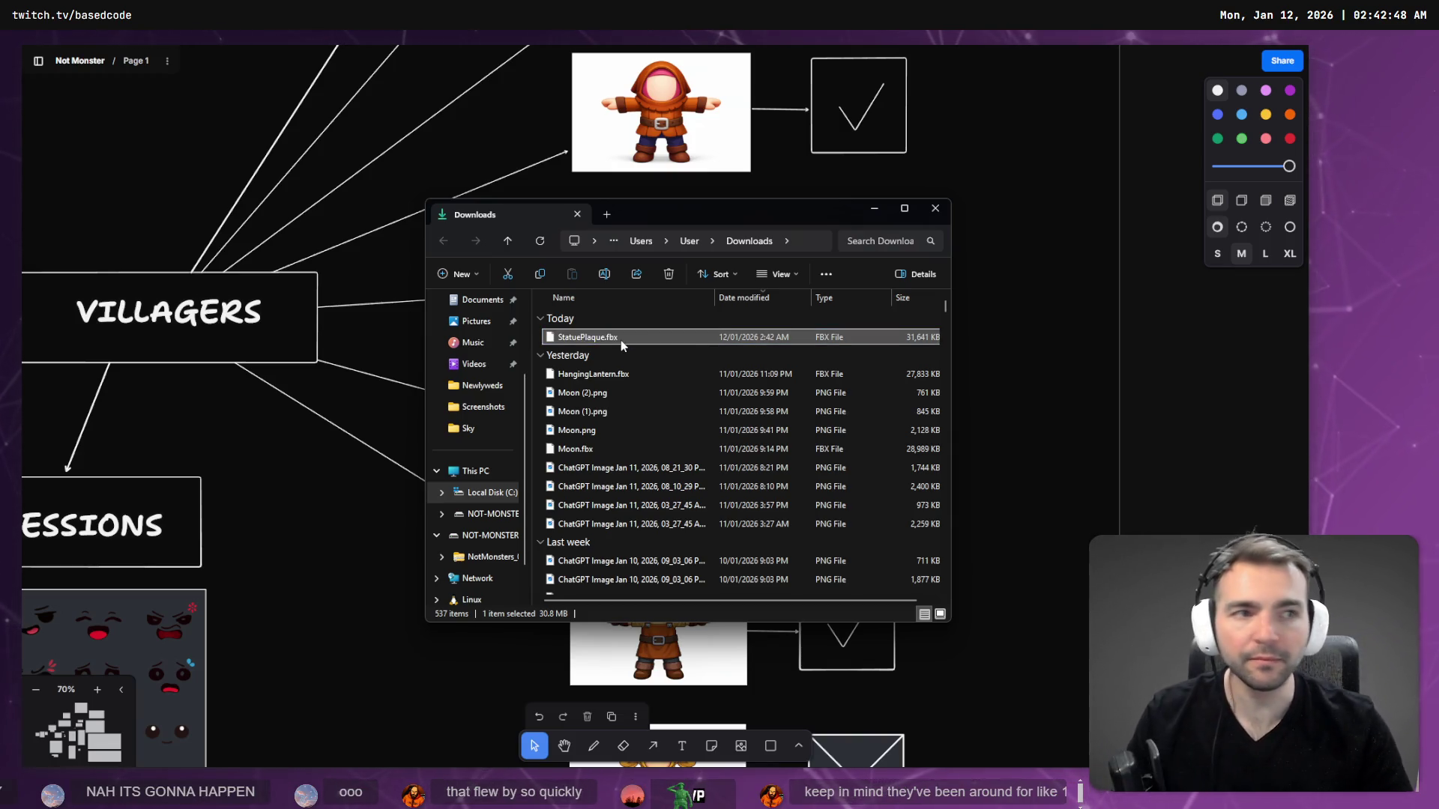
- Close the browser's plaque search tab and minimise the Downloads window
key(alt+Tab)
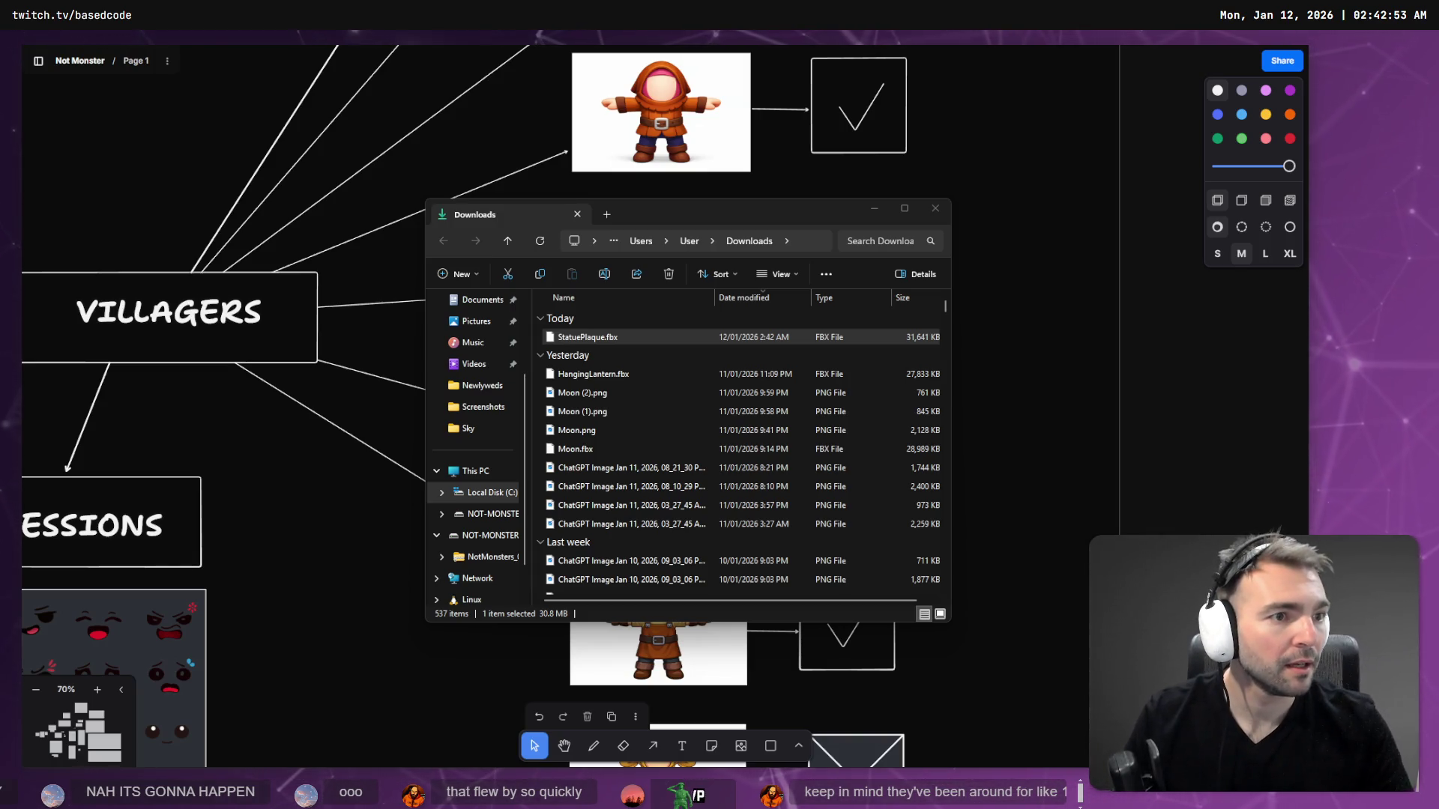
key(super+shift+Left)
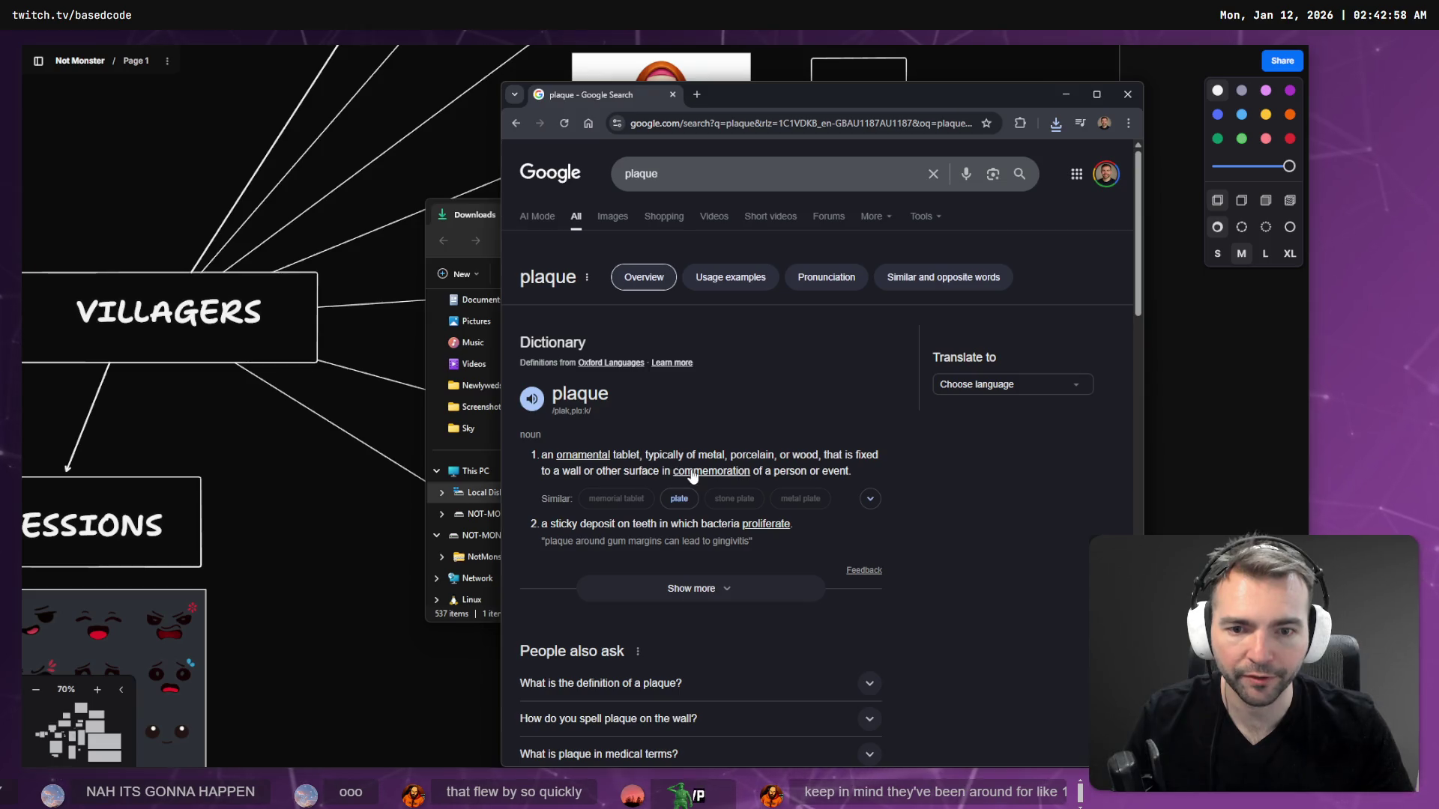
key(ctrl+w)
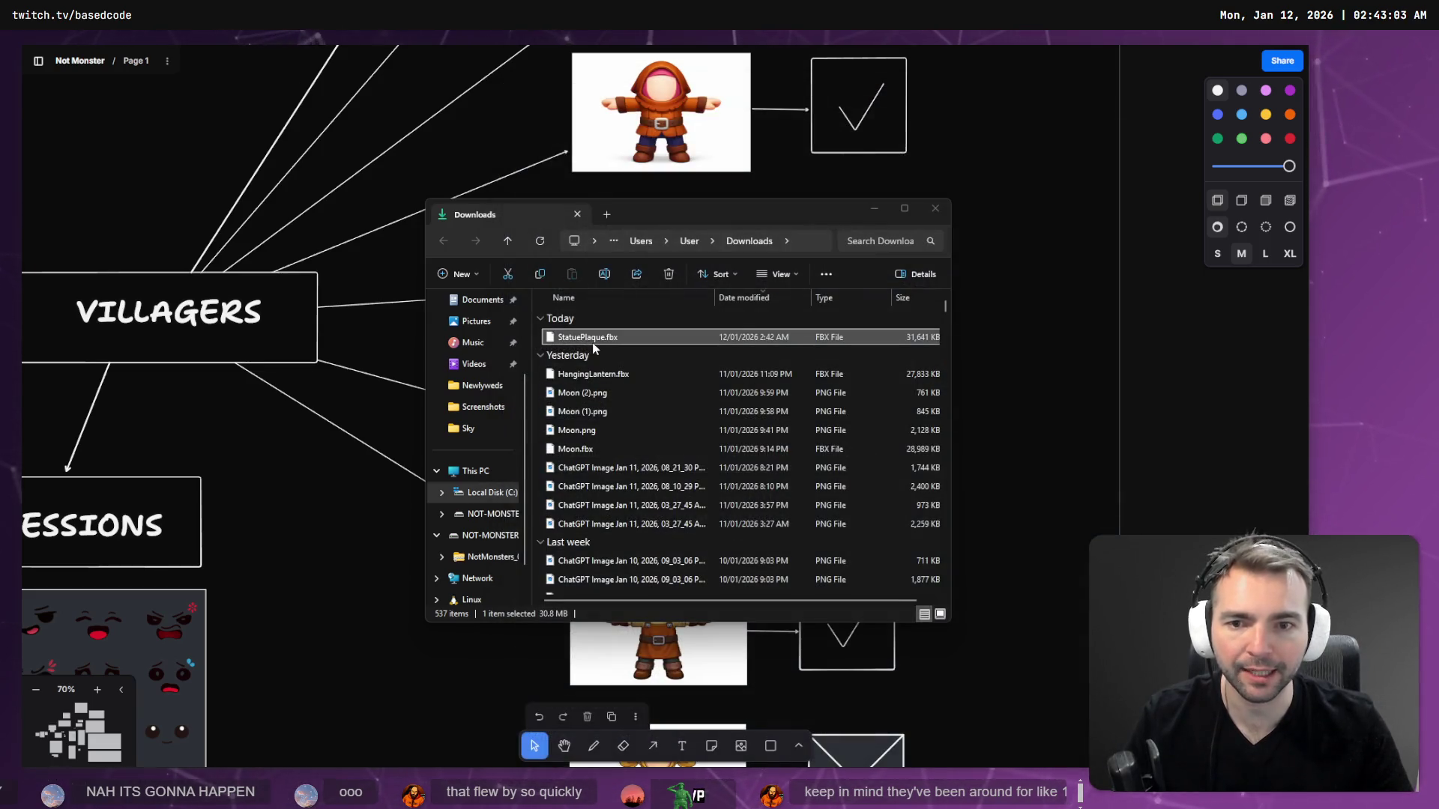
click(874, 208)
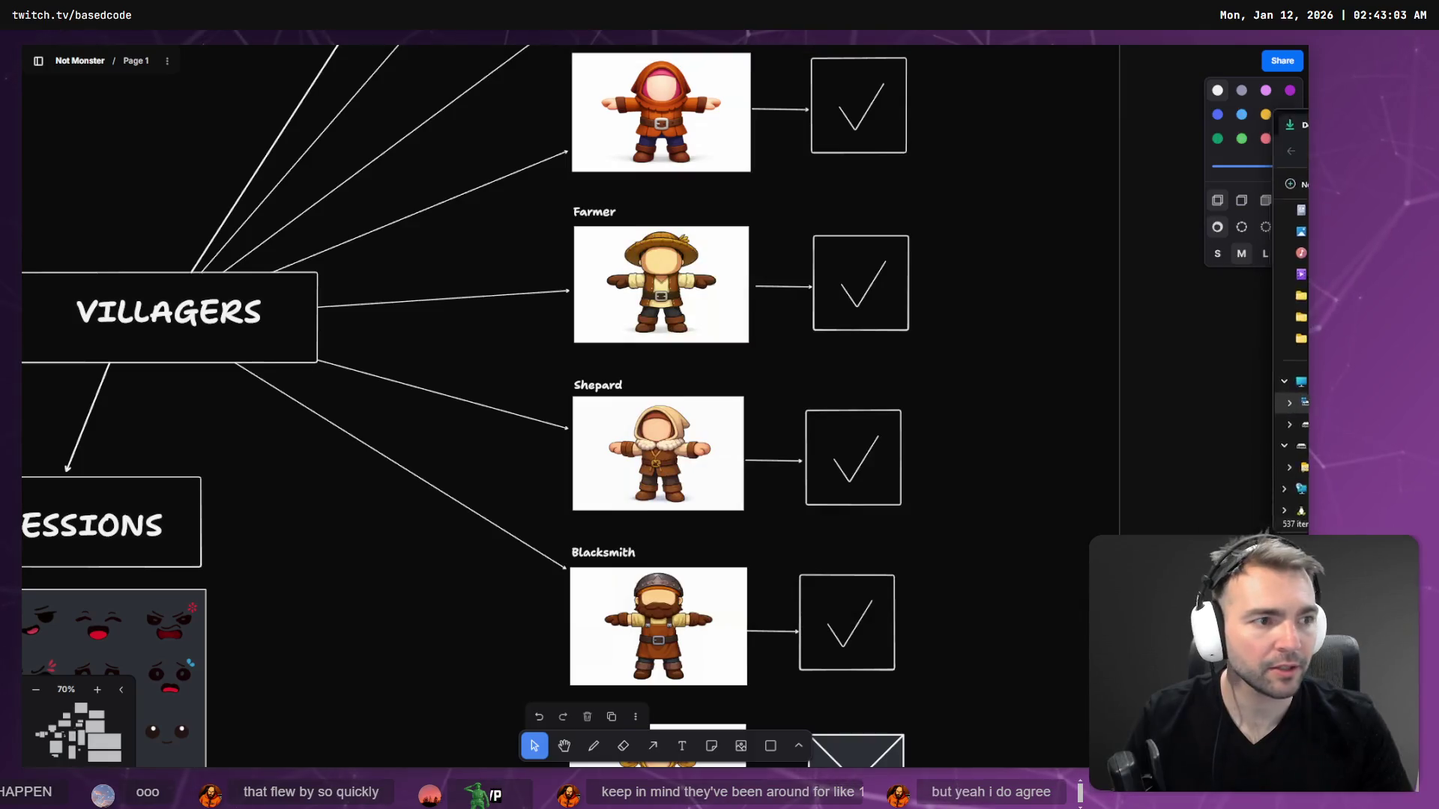
key(alt+Tab)
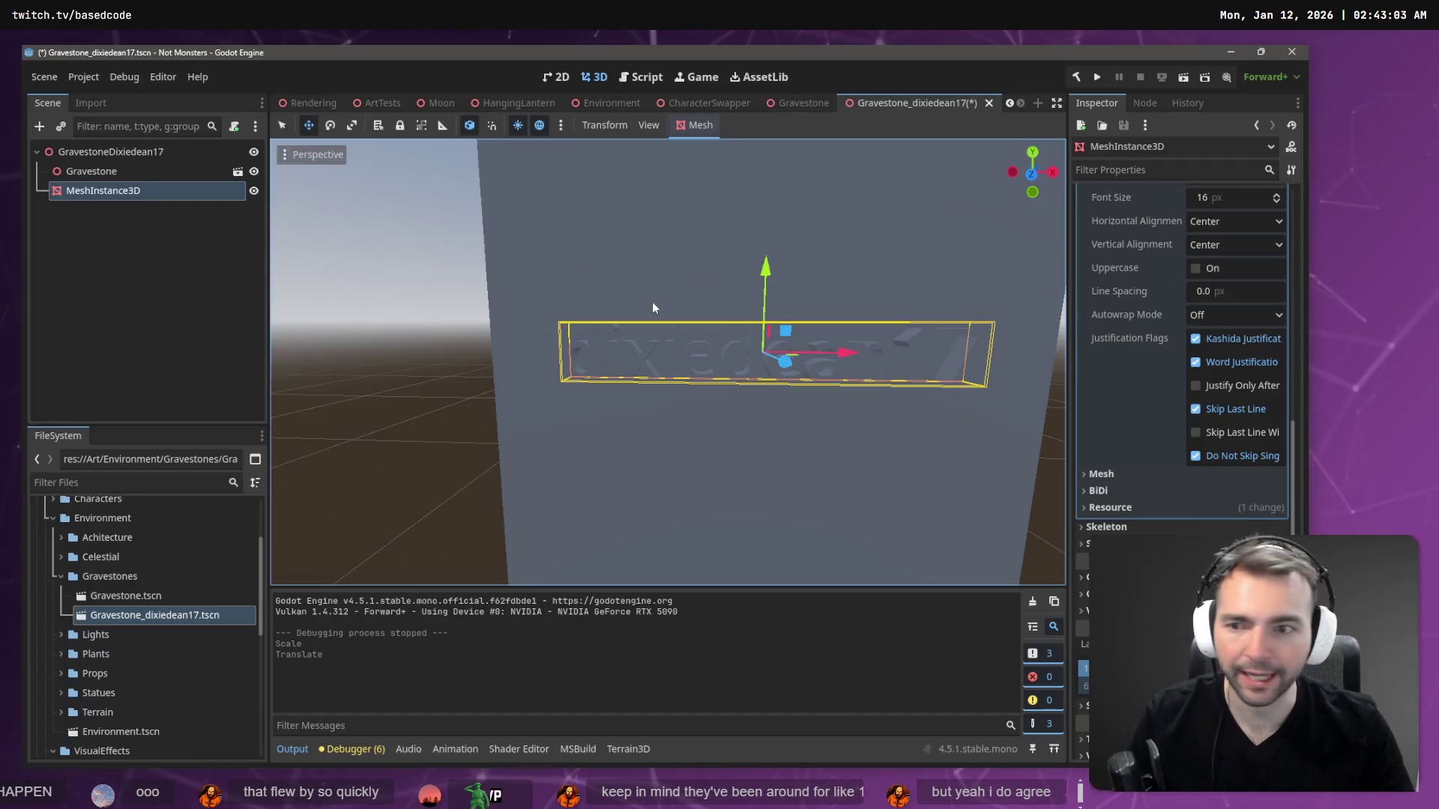
- Collapse Gravestones and expand the Statues folder while the StatuePlaque model and textures import
click(60, 575)
double_click(63, 656)
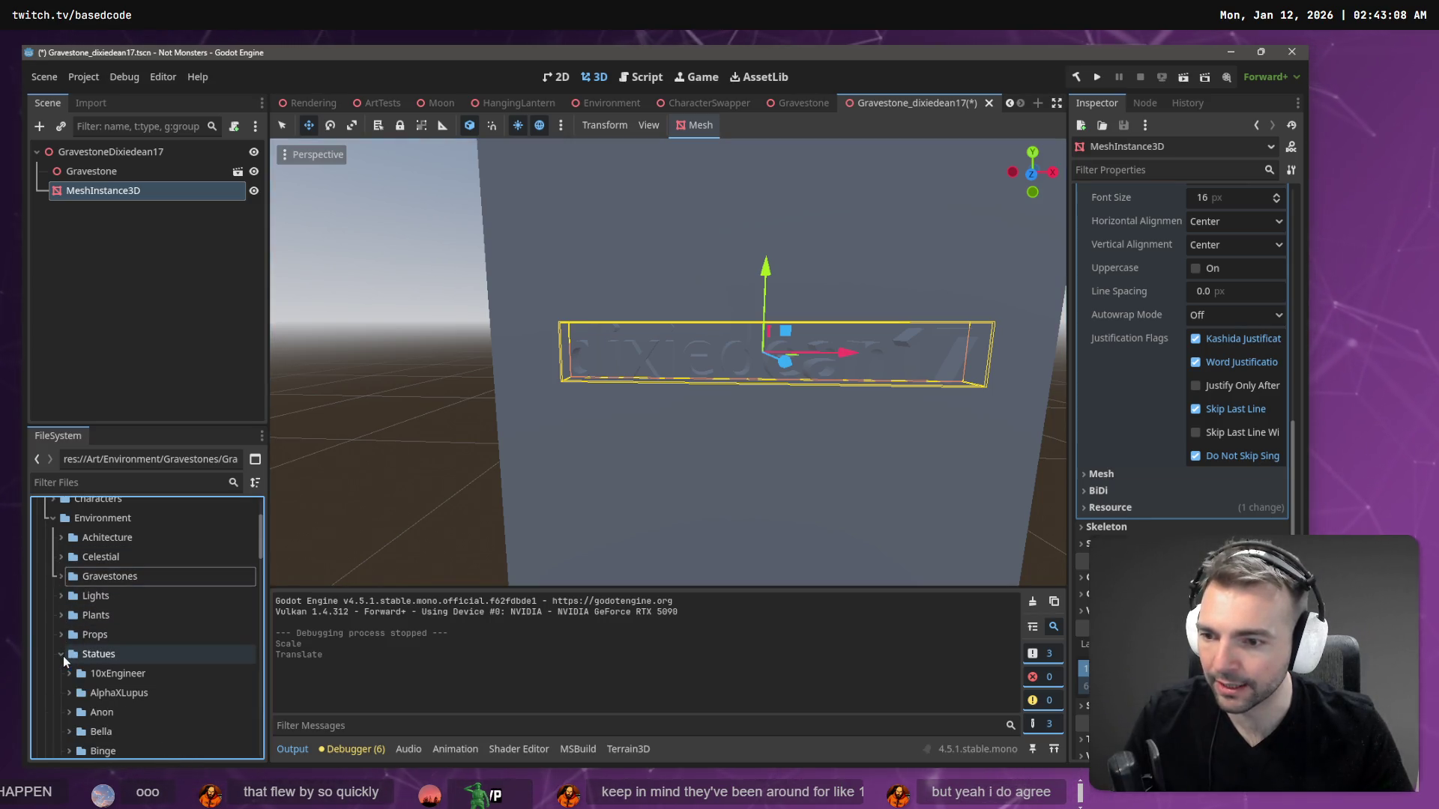
scroll(140, 643, down, 3)
scroll(112, 641, up, 5)
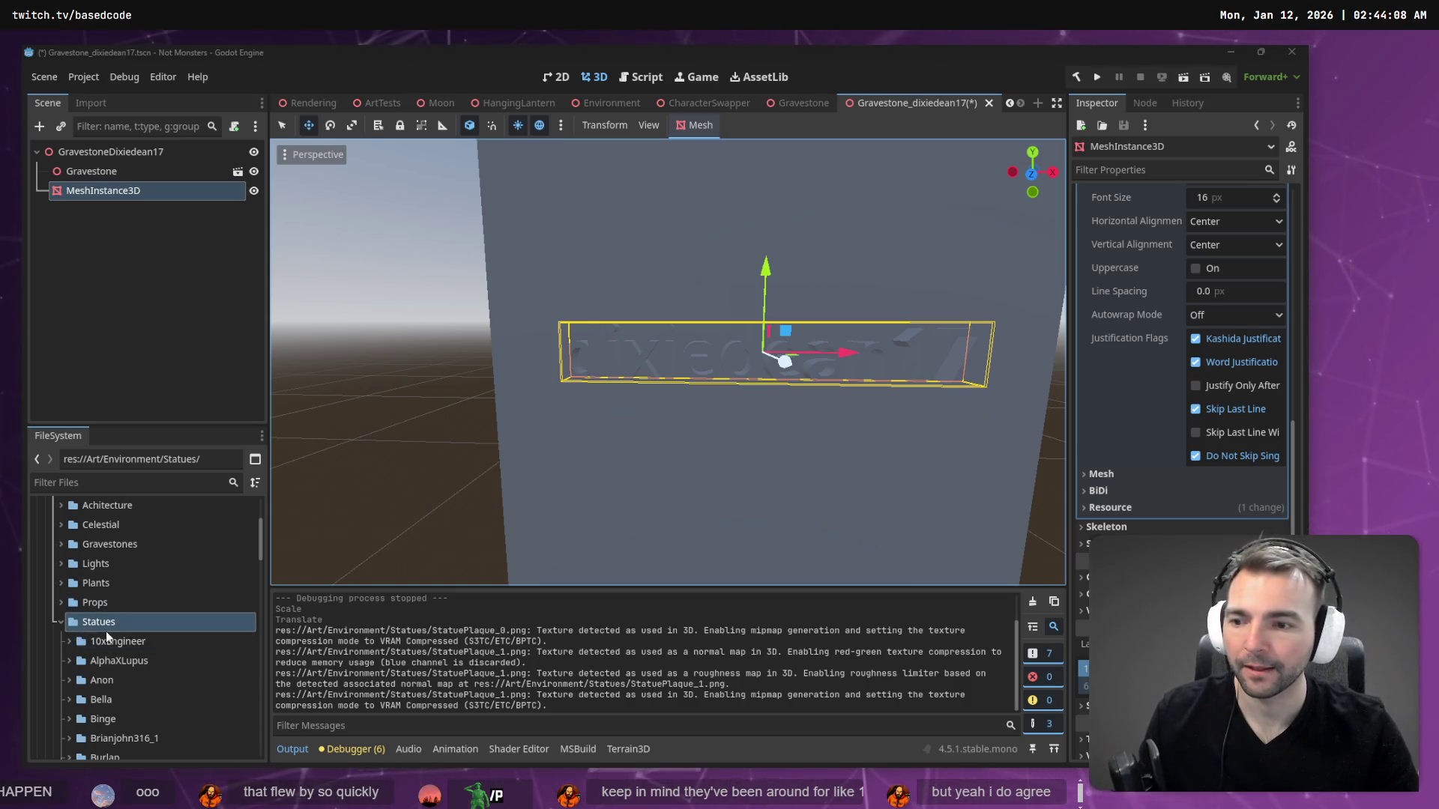
scroll(106, 637, up, 2)
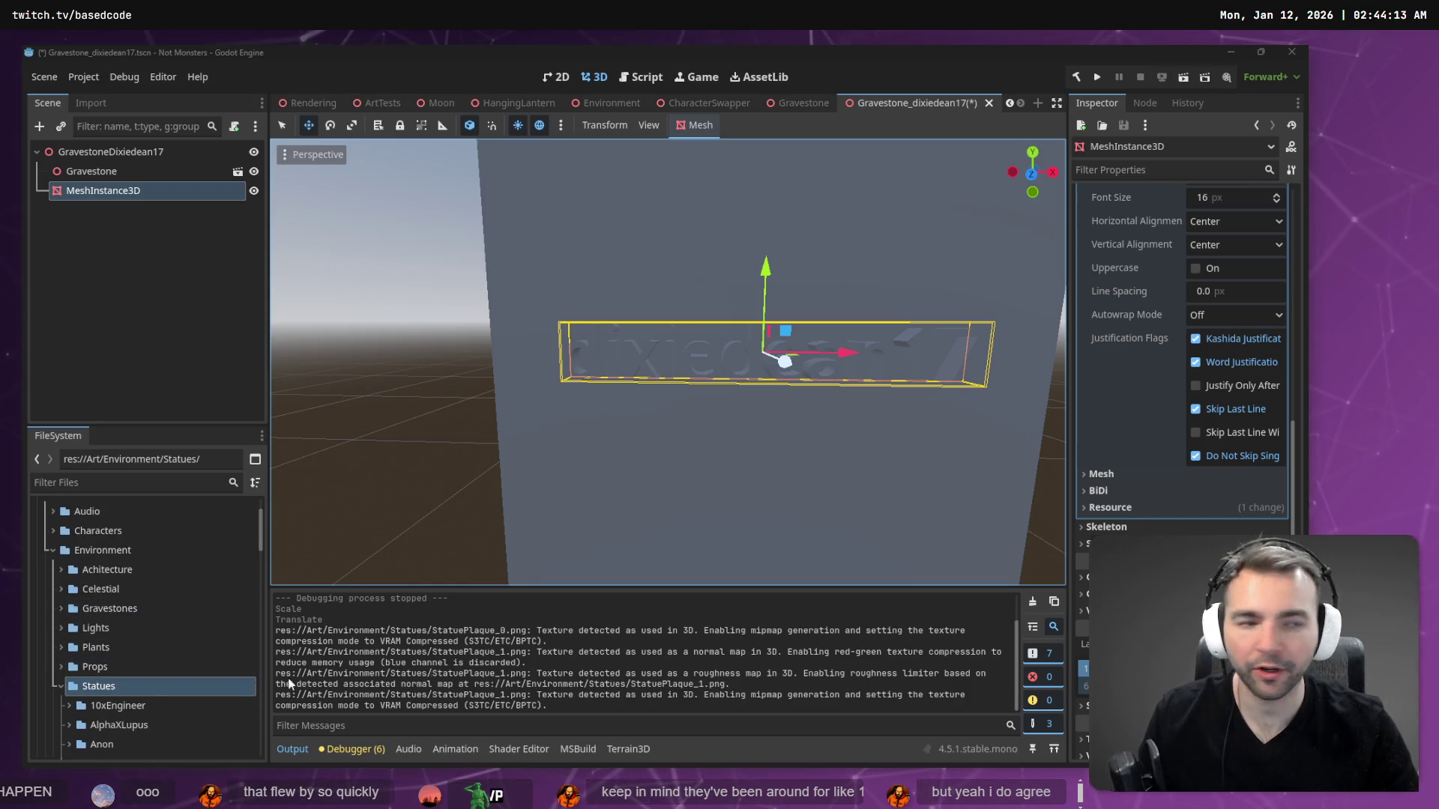
click(172, 389)
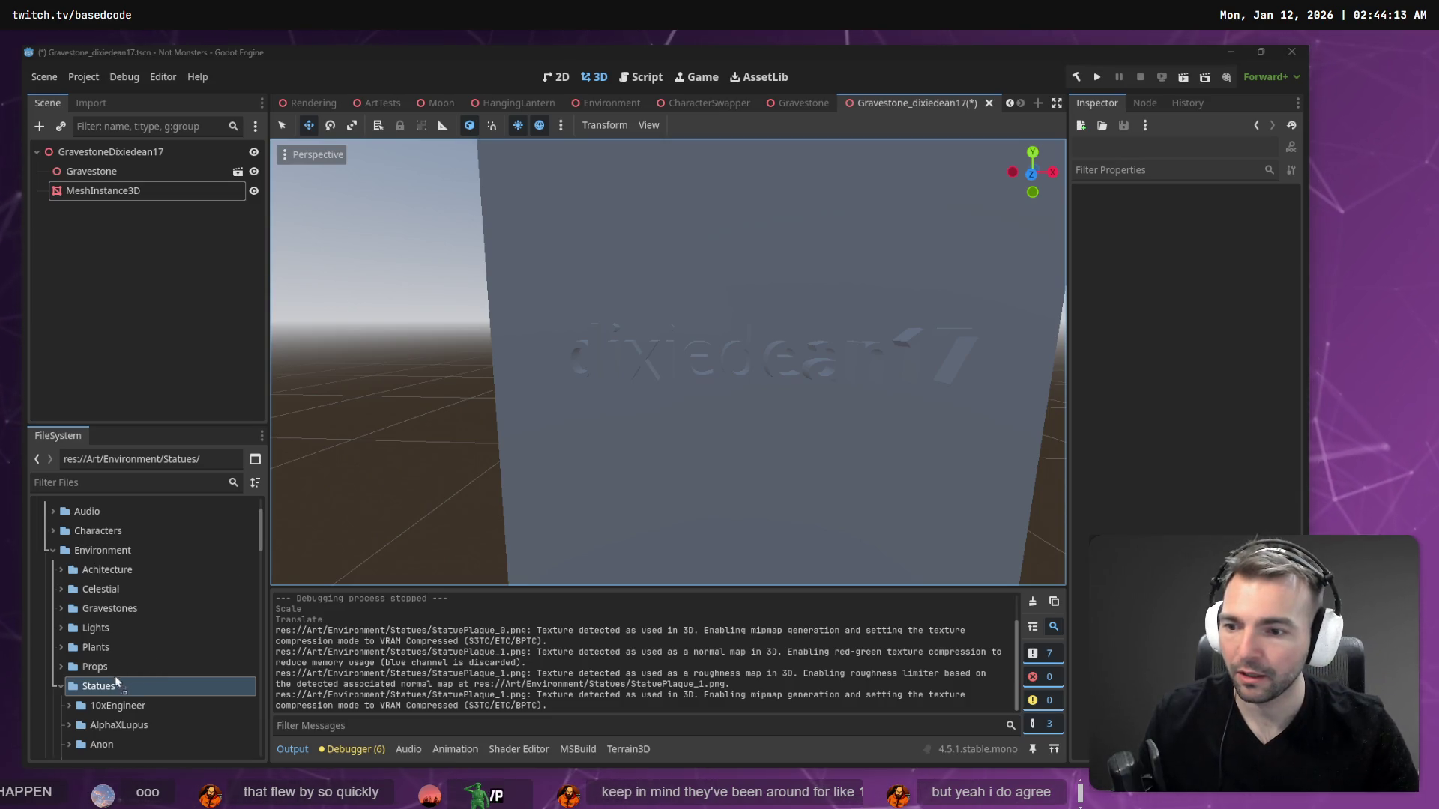
- Locate StatuePlaque.fbx in the FileSystem and check the Statues folder's context actions
scroll(114, 687, down, 10)
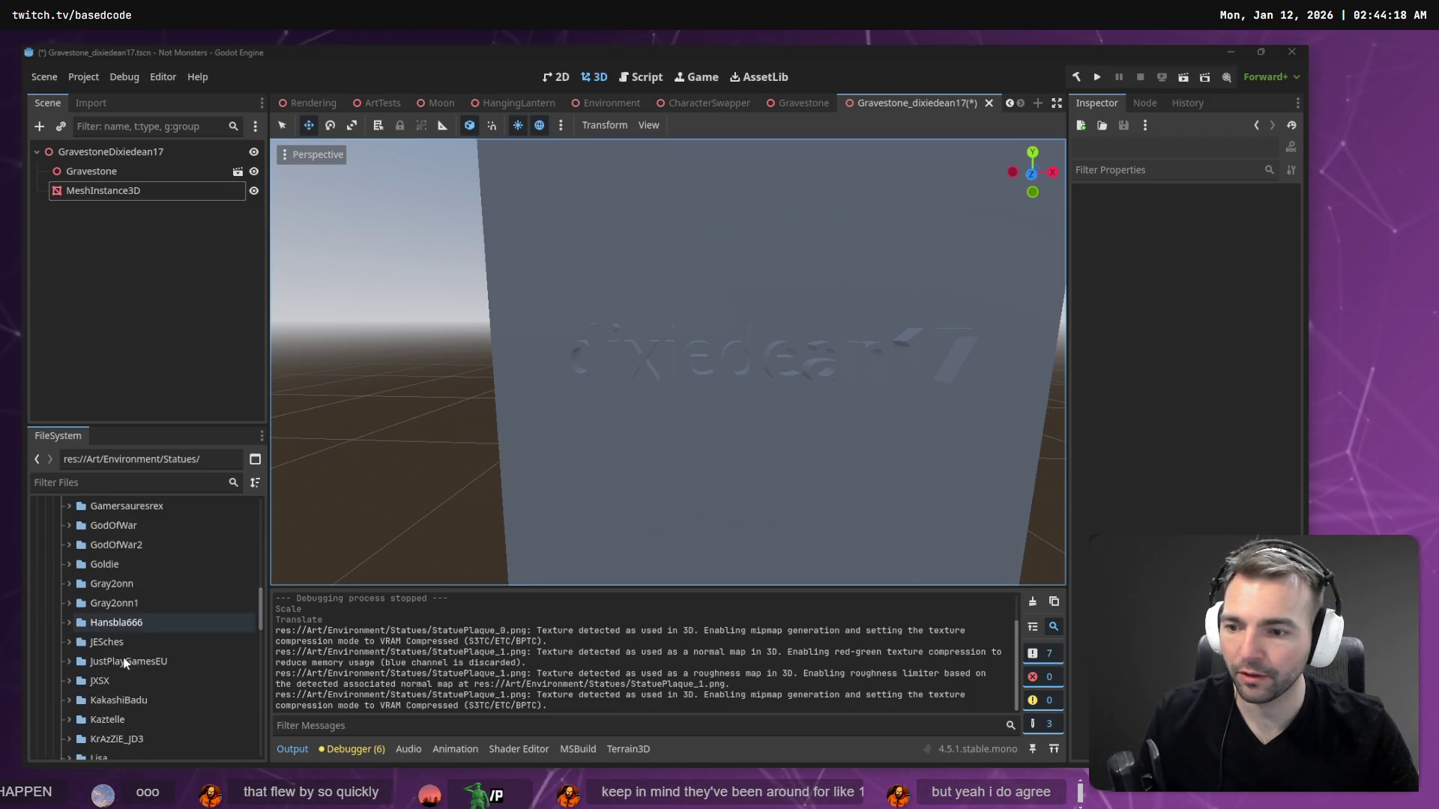
scroll(124, 664, down, 5)
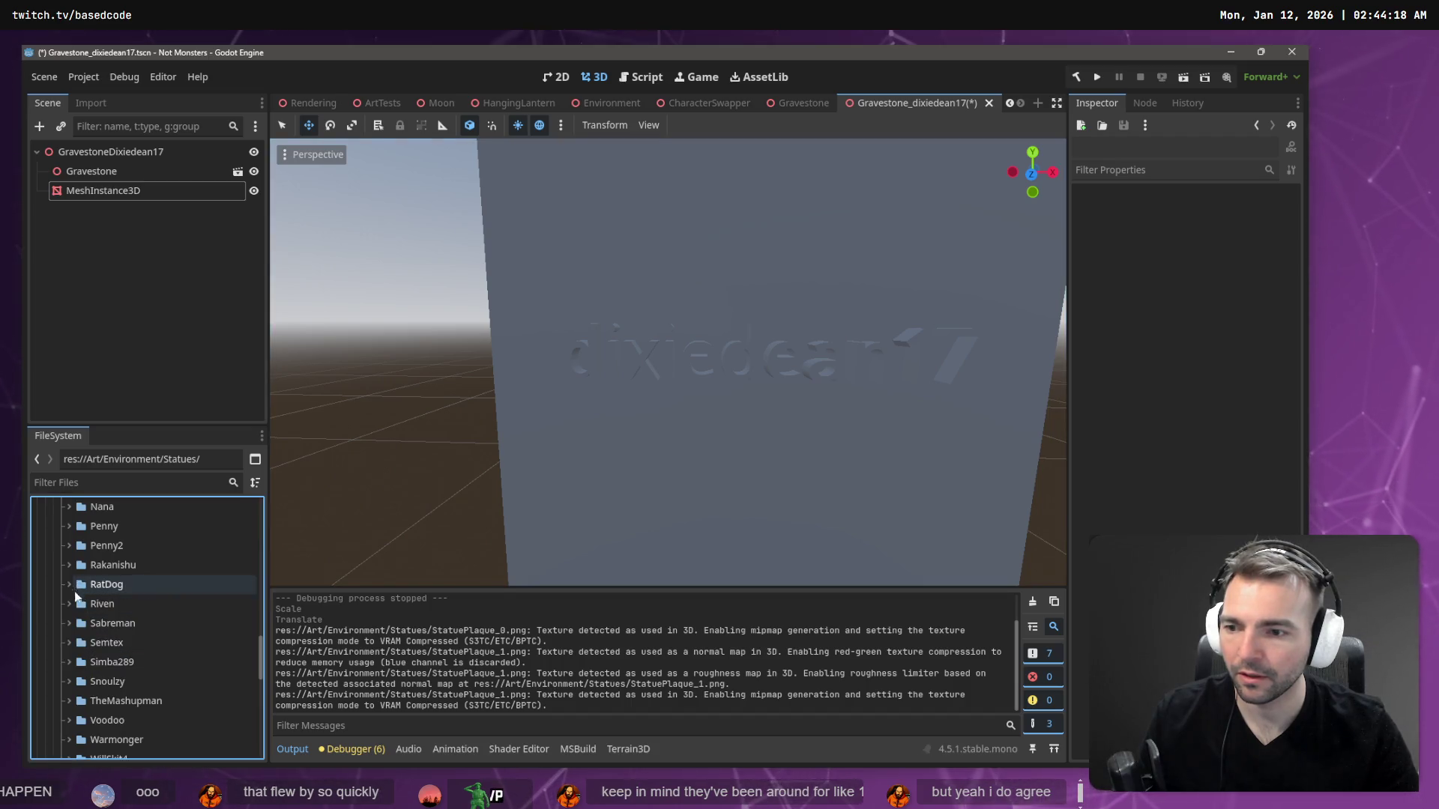
click(129, 571)
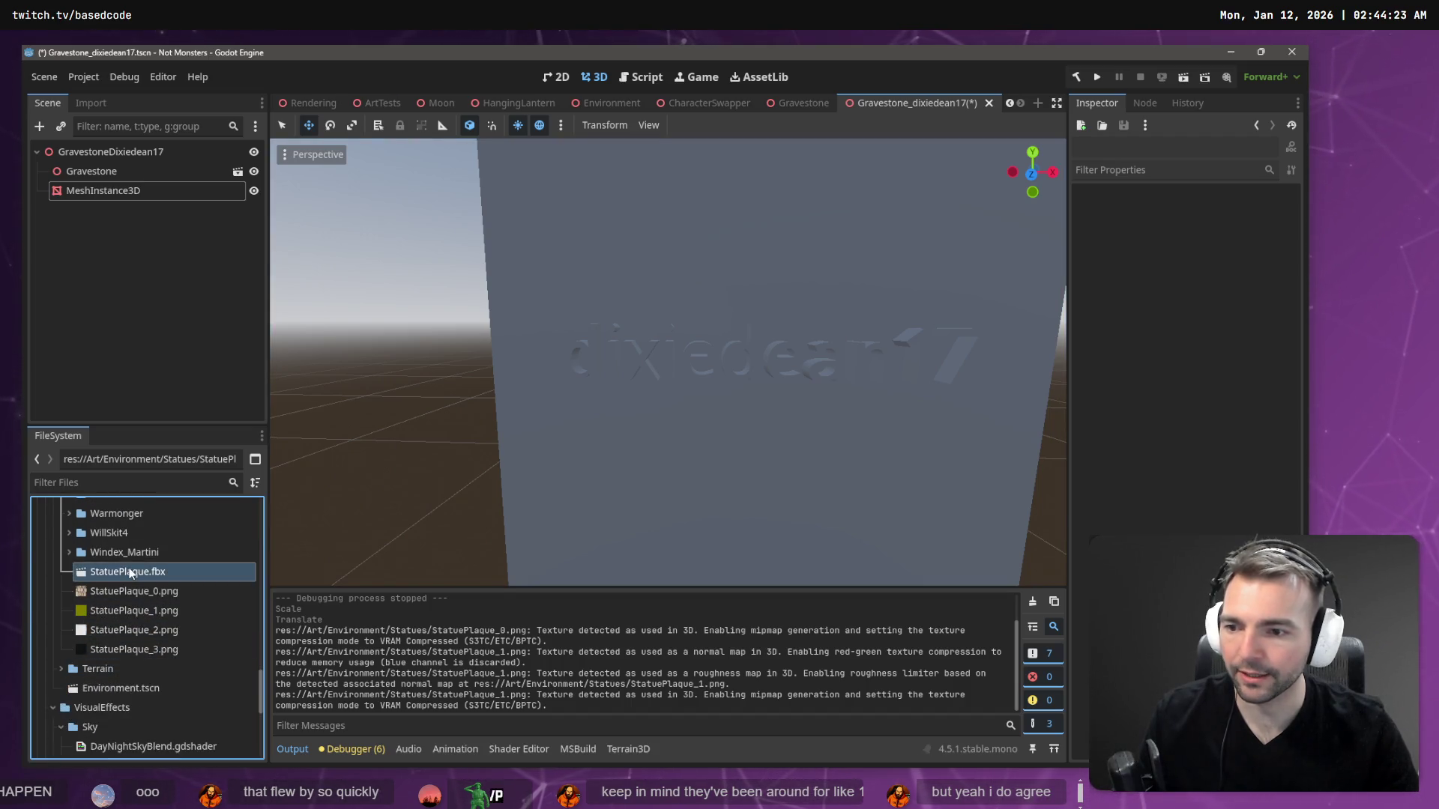
scroll(177, 583, up, 8)
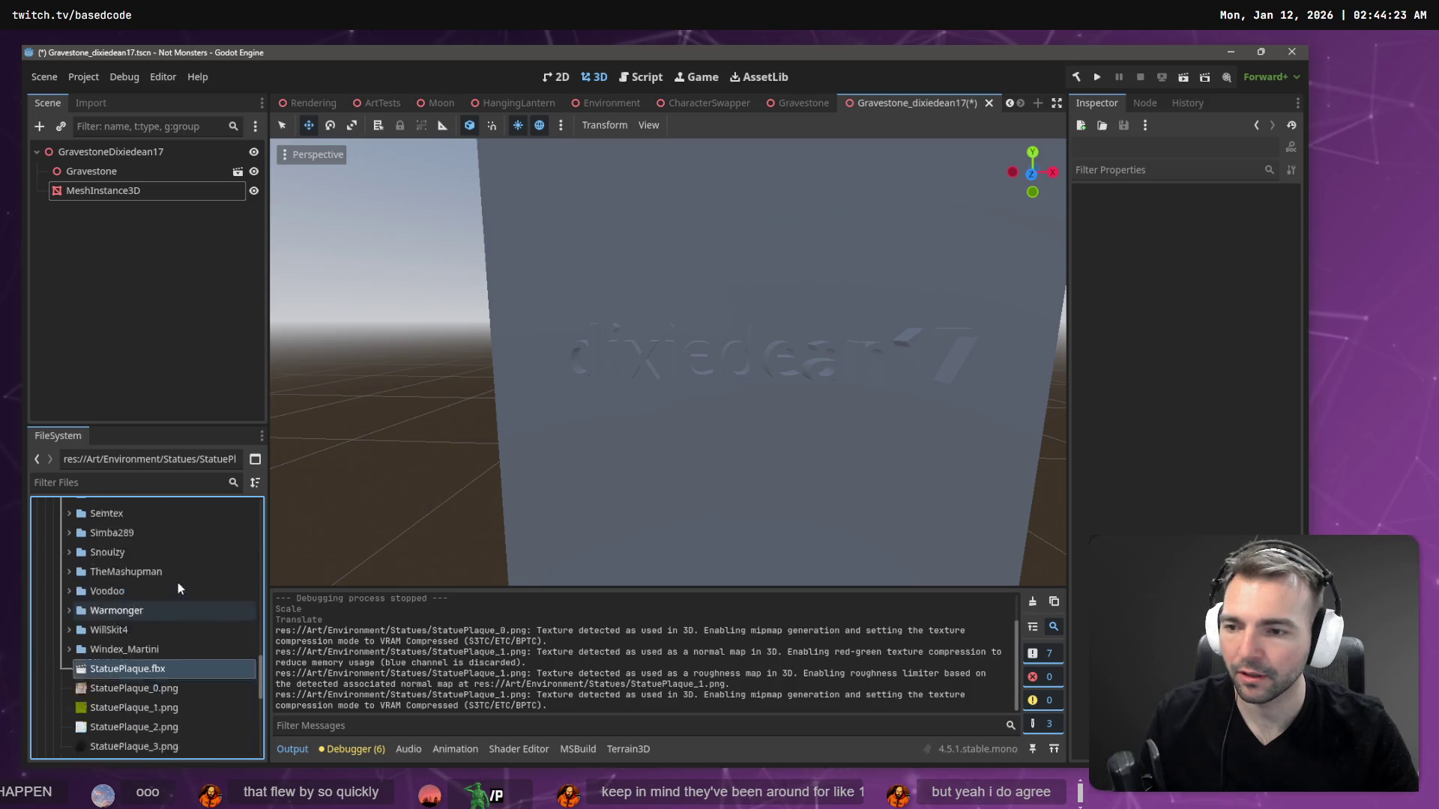
scroll(183, 583, up, 8)
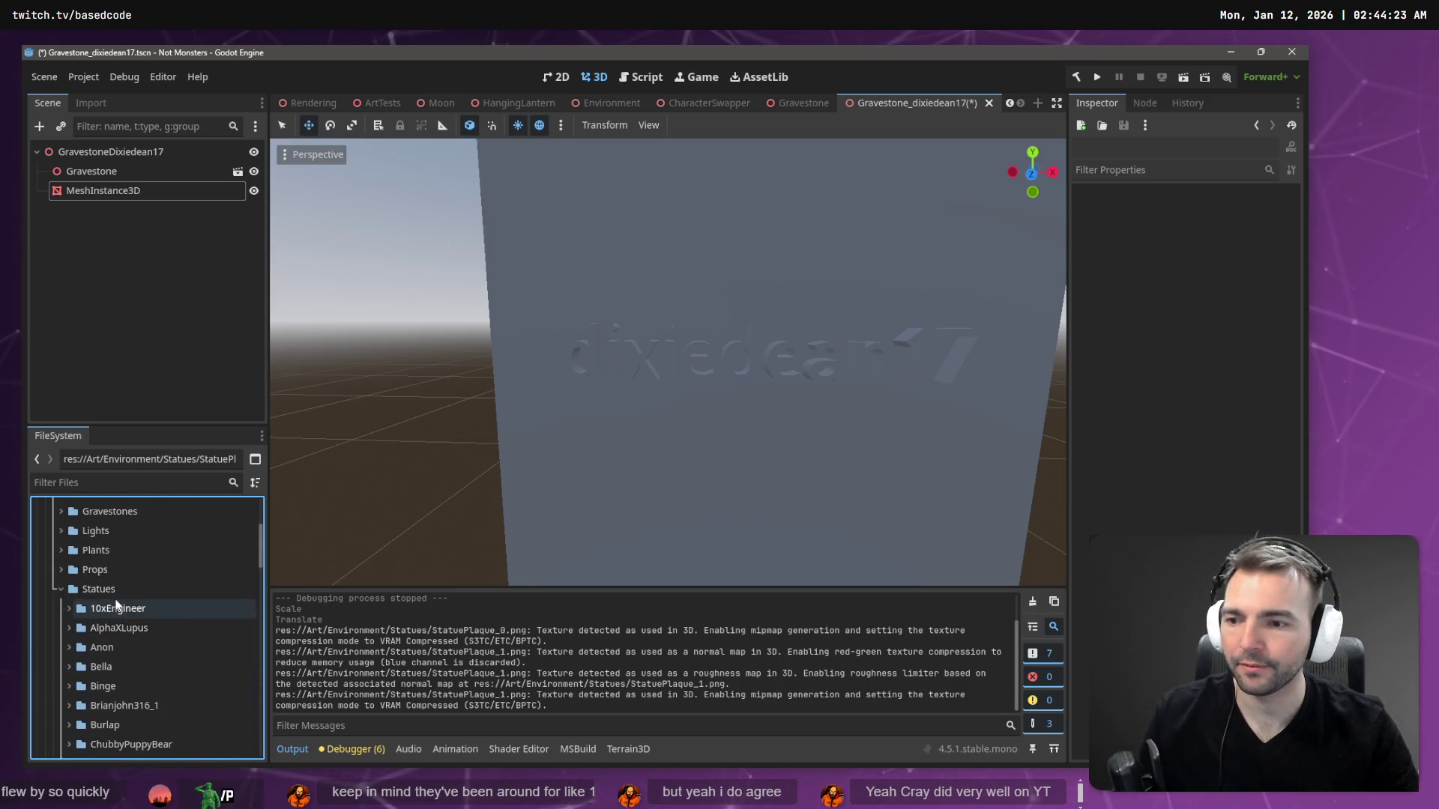
click(114, 590)
right_click(116, 595)
click(96, 589)
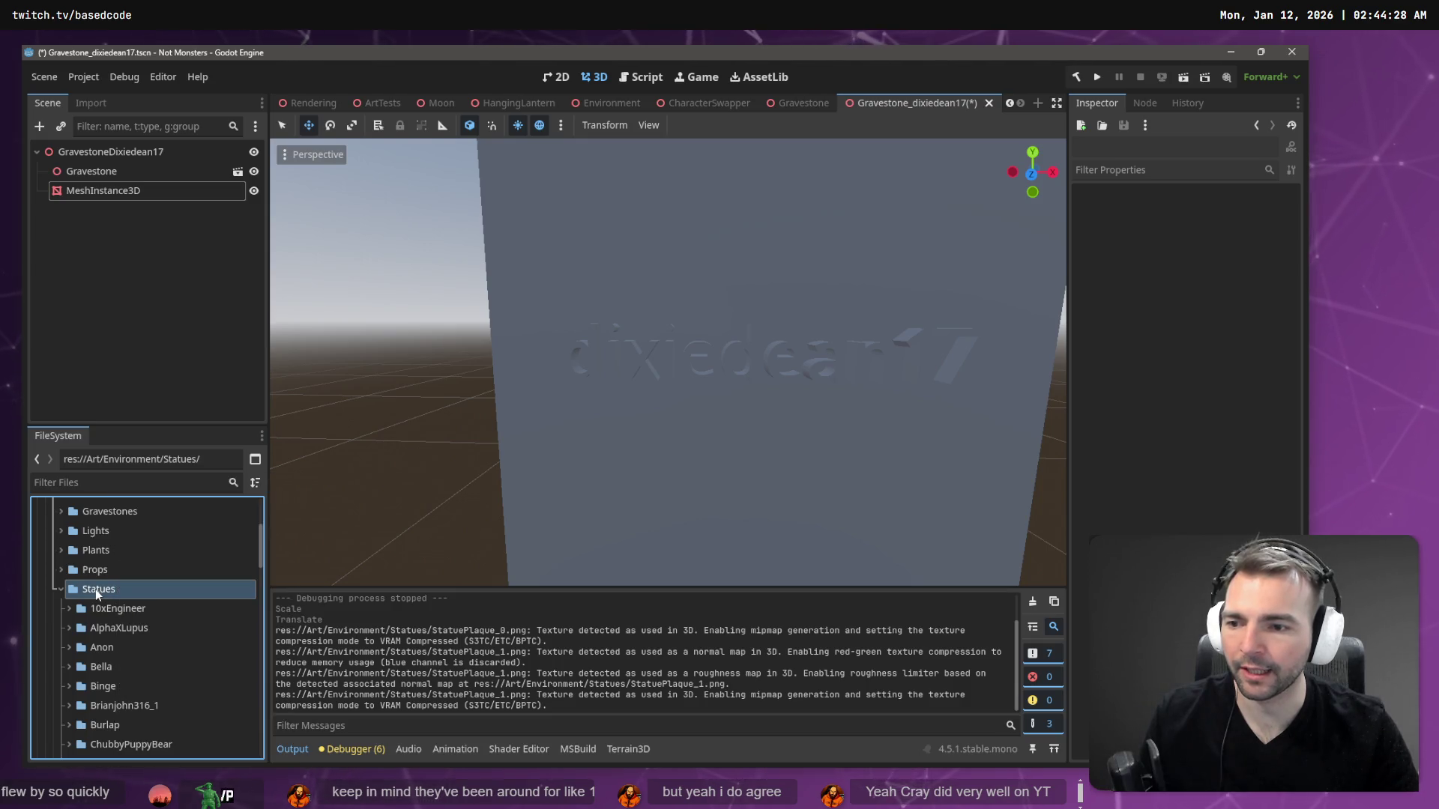
- Select StatuePlaque.fbx through StatuePlaque_3.png and bring up their file actions
scroll(119, 588, up, 2)
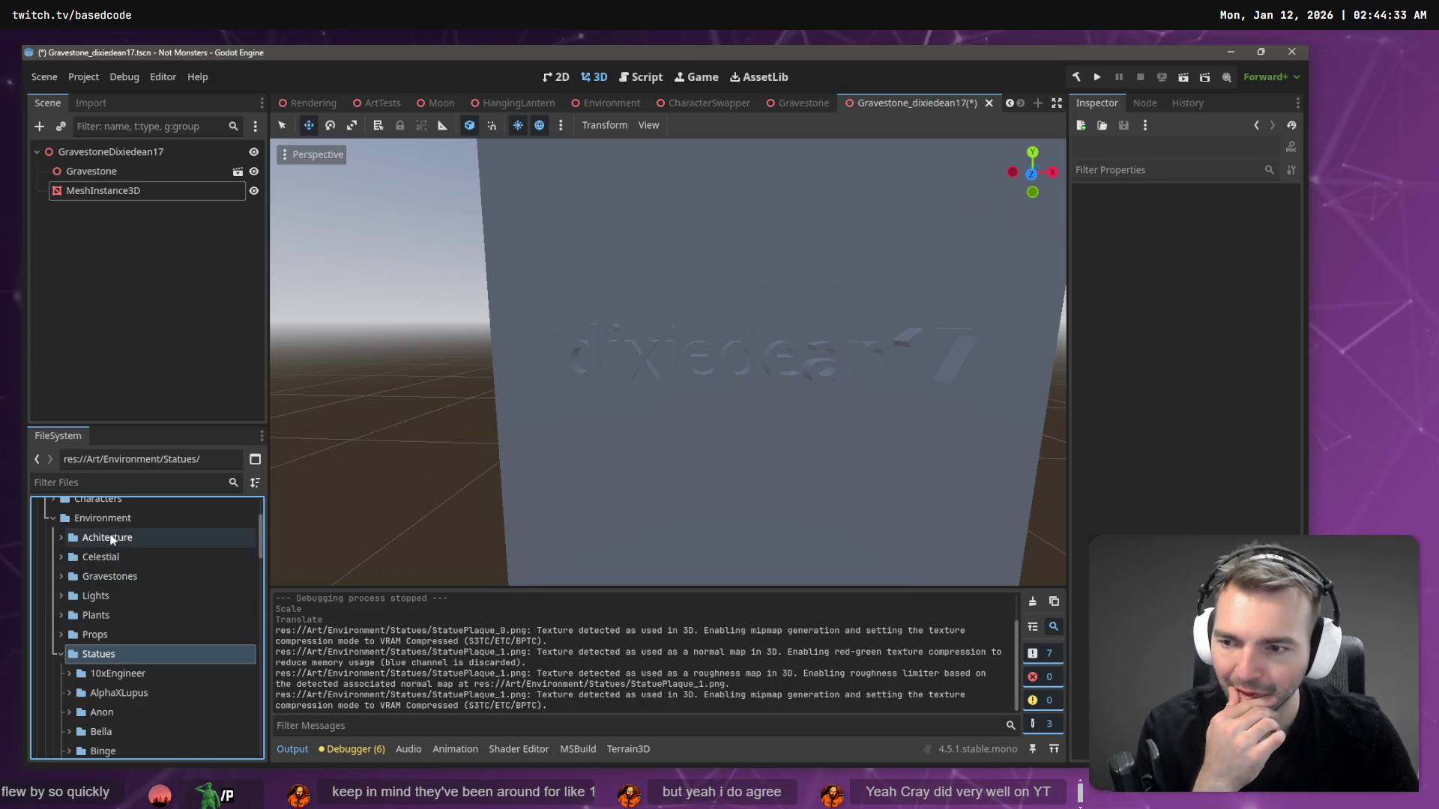
scroll(105, 585, up, 1)
scroll(90, 630, down, 1)
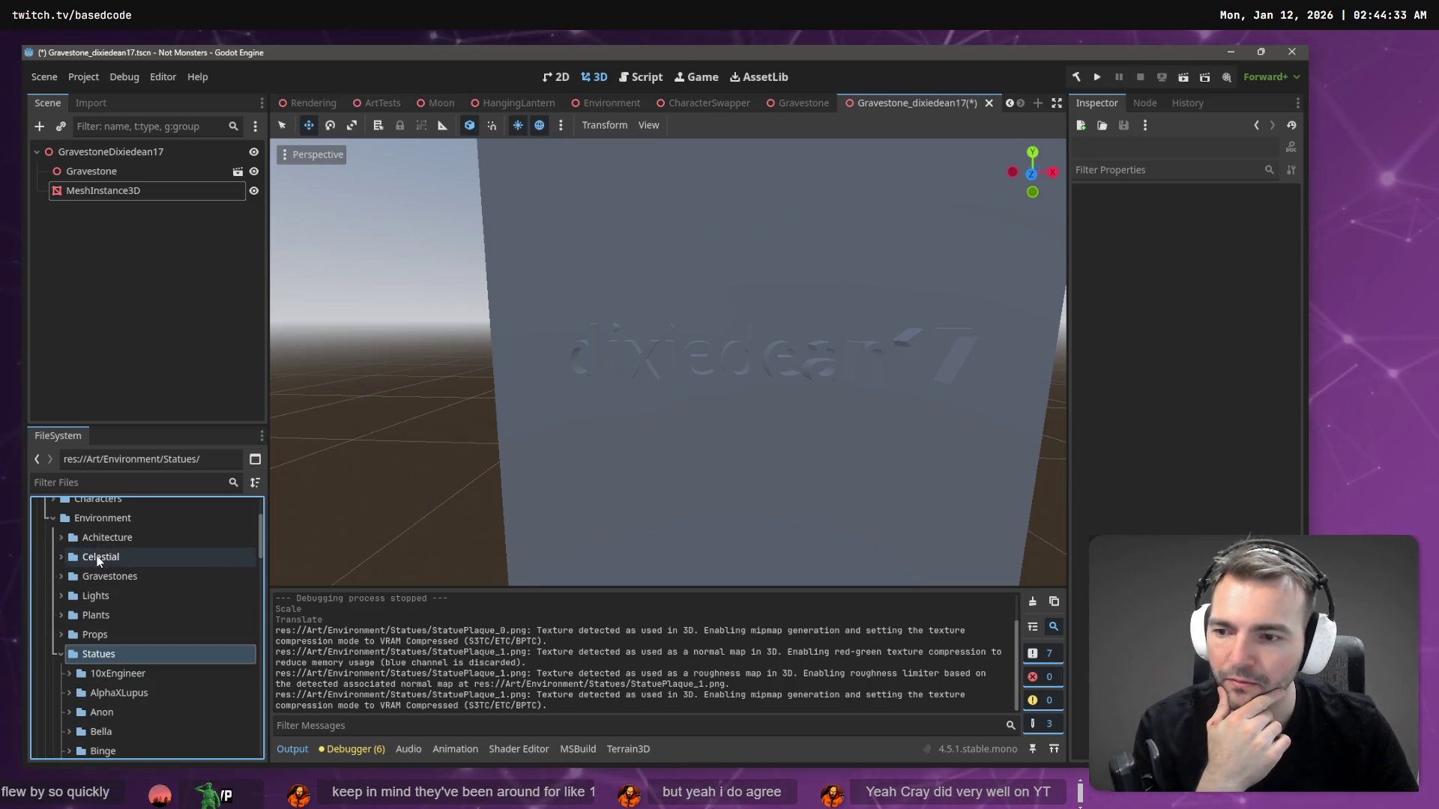
scroll(105, 652, down, 12)
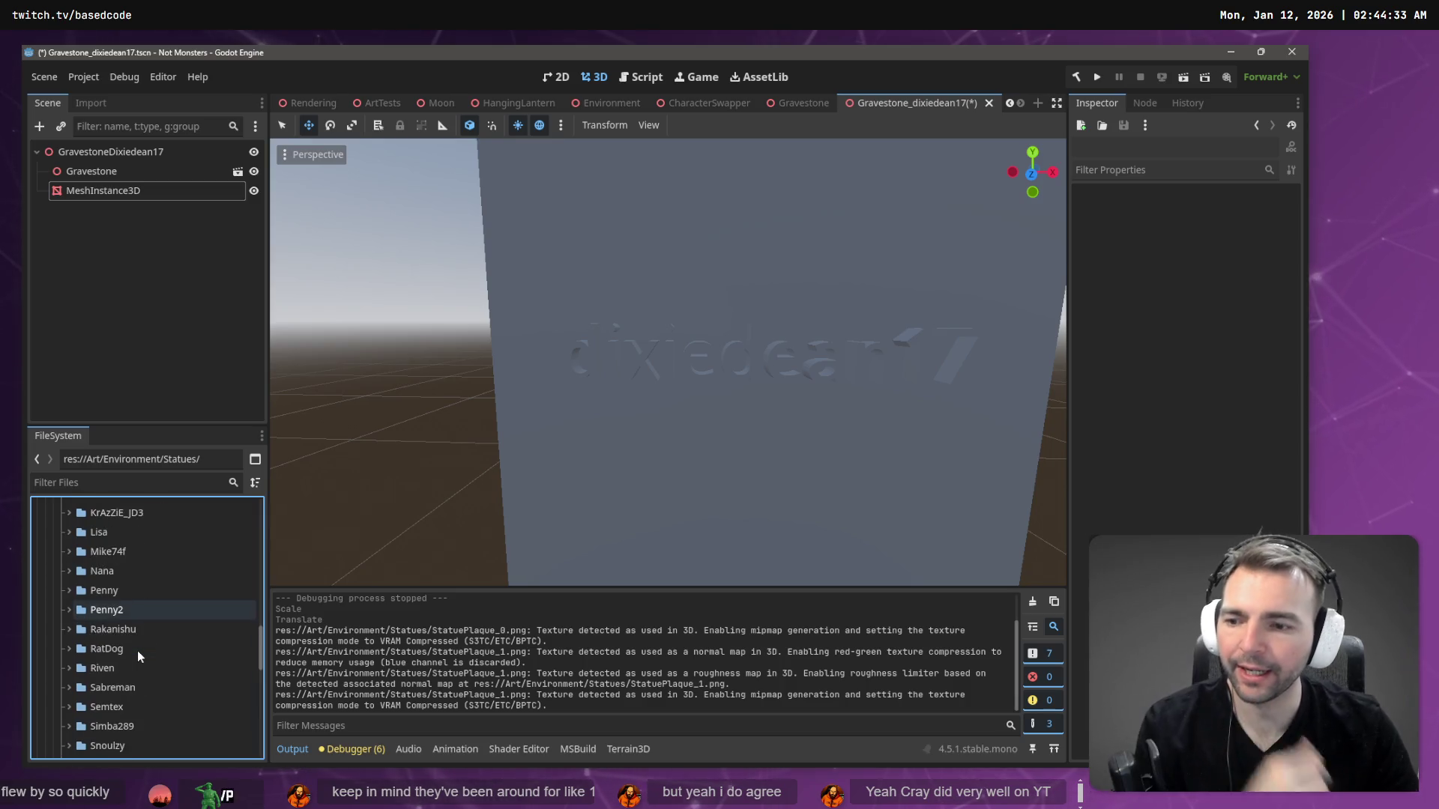
click(137, 602)
shift+click(112, 682)
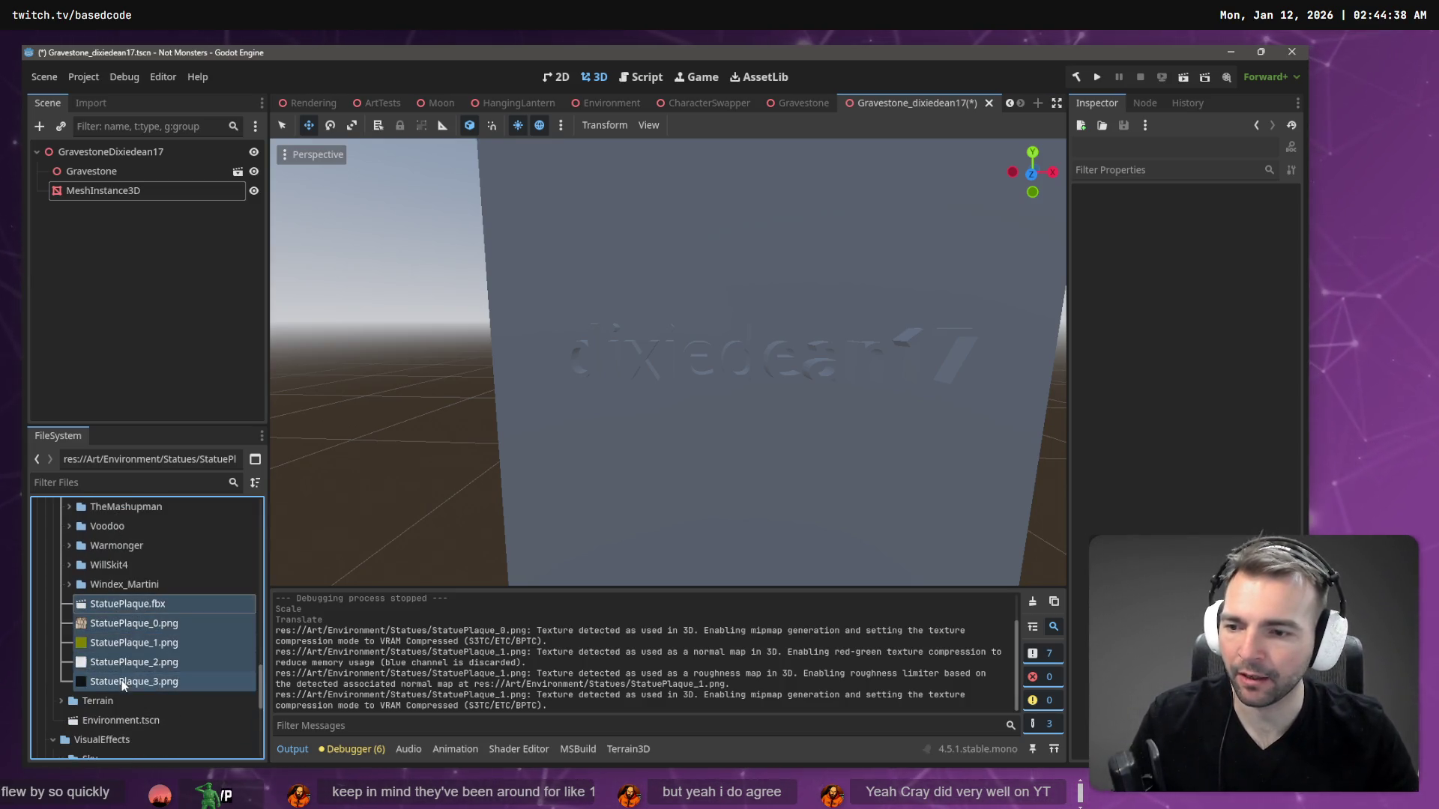
right_click(105, 610)
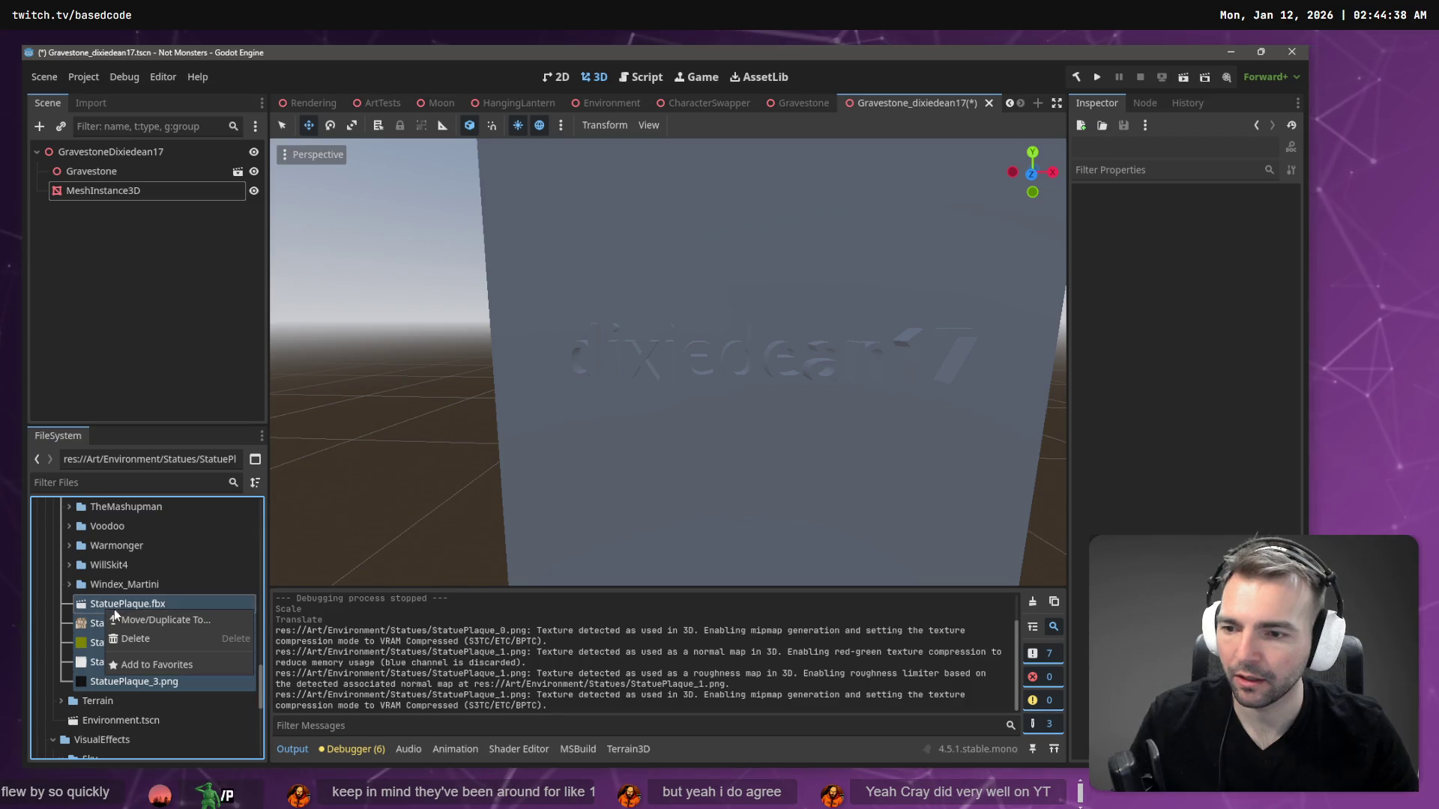
- Start moving the five StatuePlaque files and navigate to Art/Environment/Achitecture
click(118, 619)
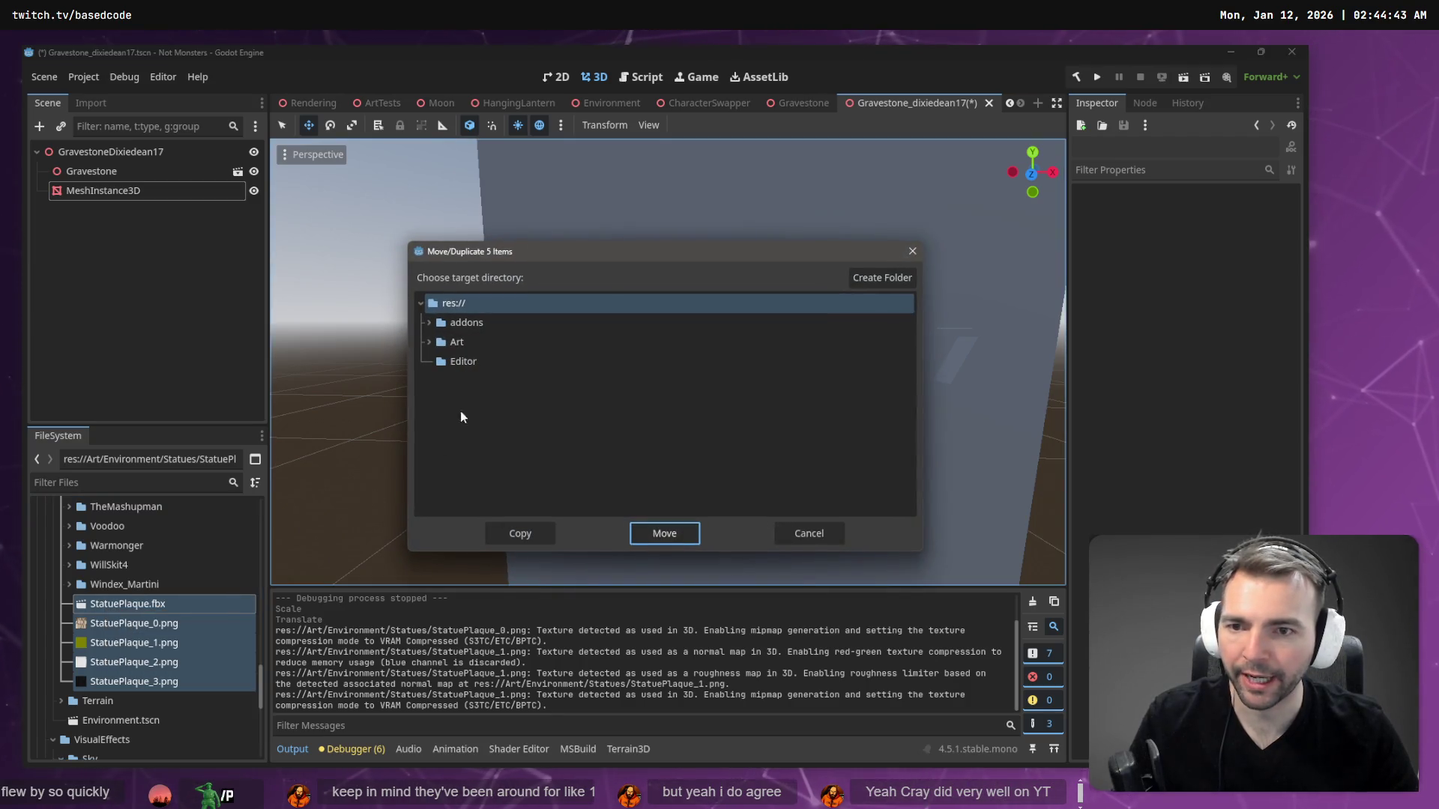
click(429, 342)
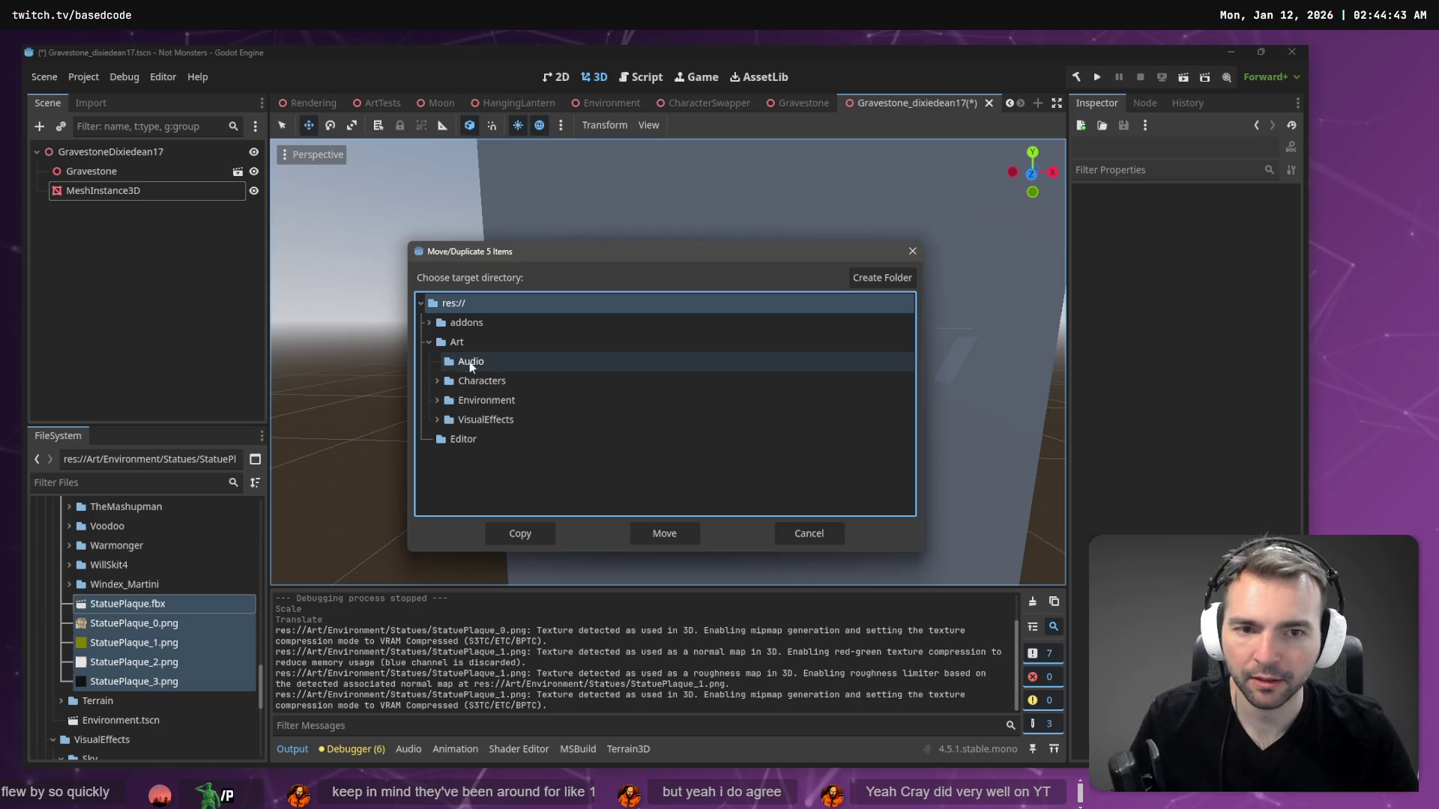
click(437, 400)
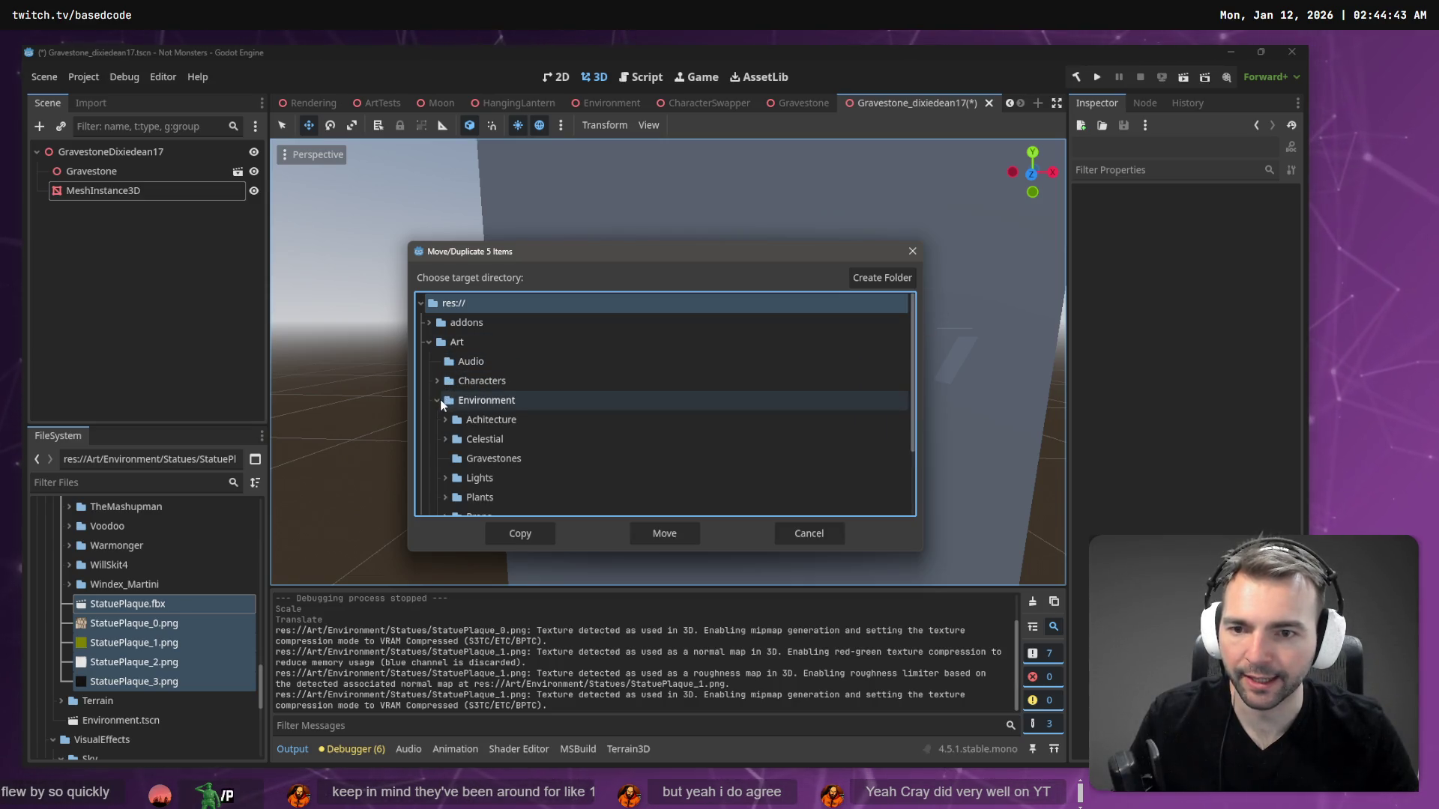
double_click(457, 419)
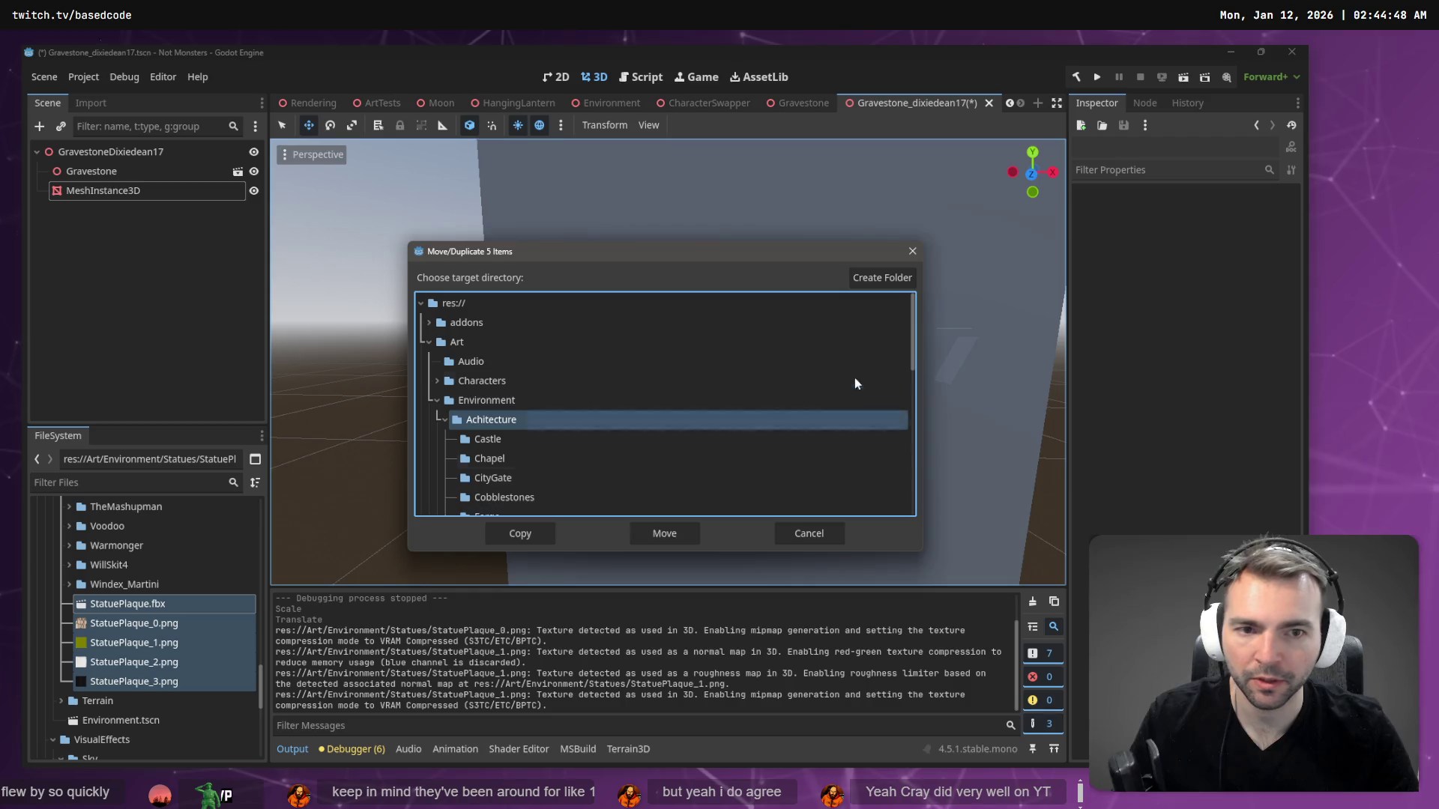
- Create a StatuePlaque folder inside Achitecture and move the five files into it
click(892, 279)
text(Stat)
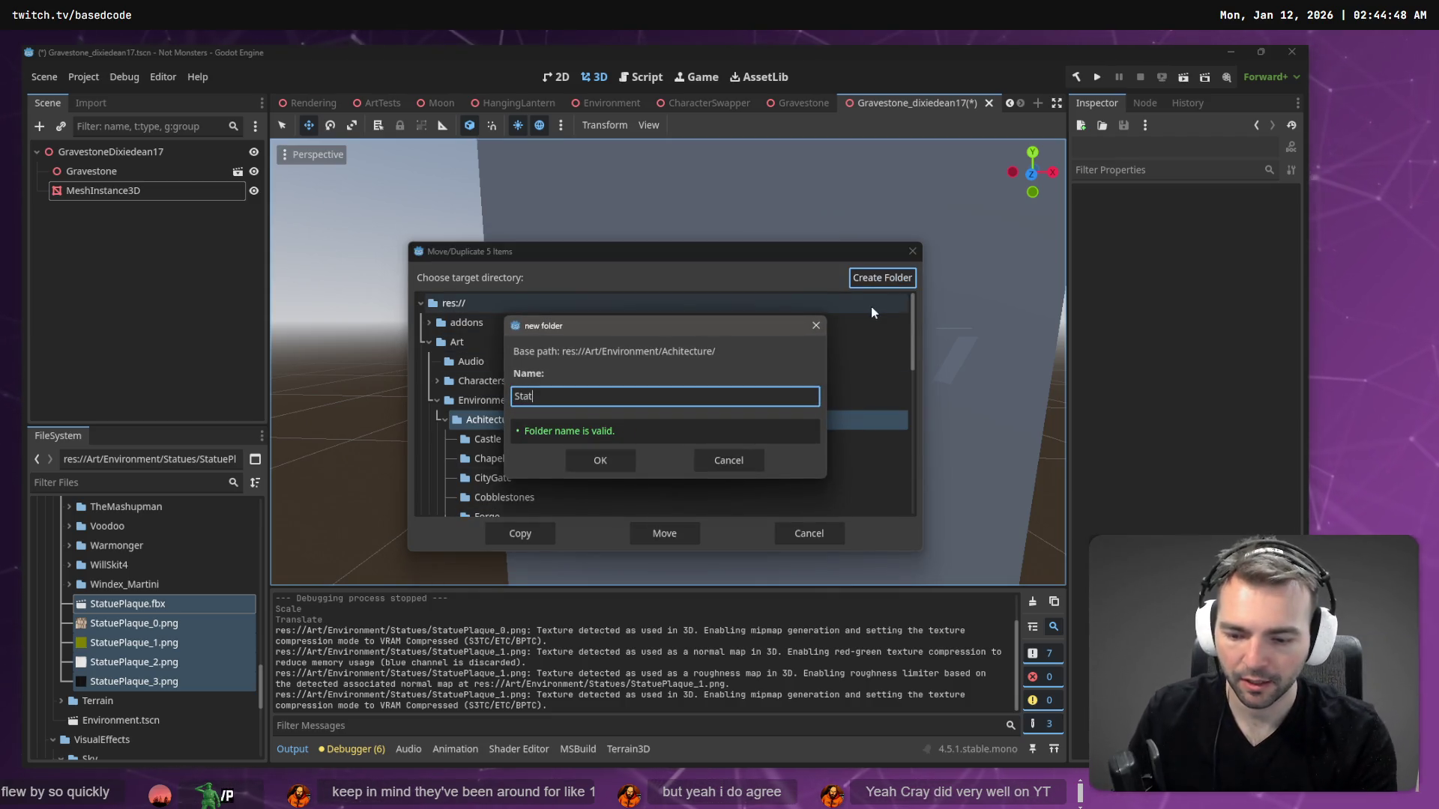
text(ue)
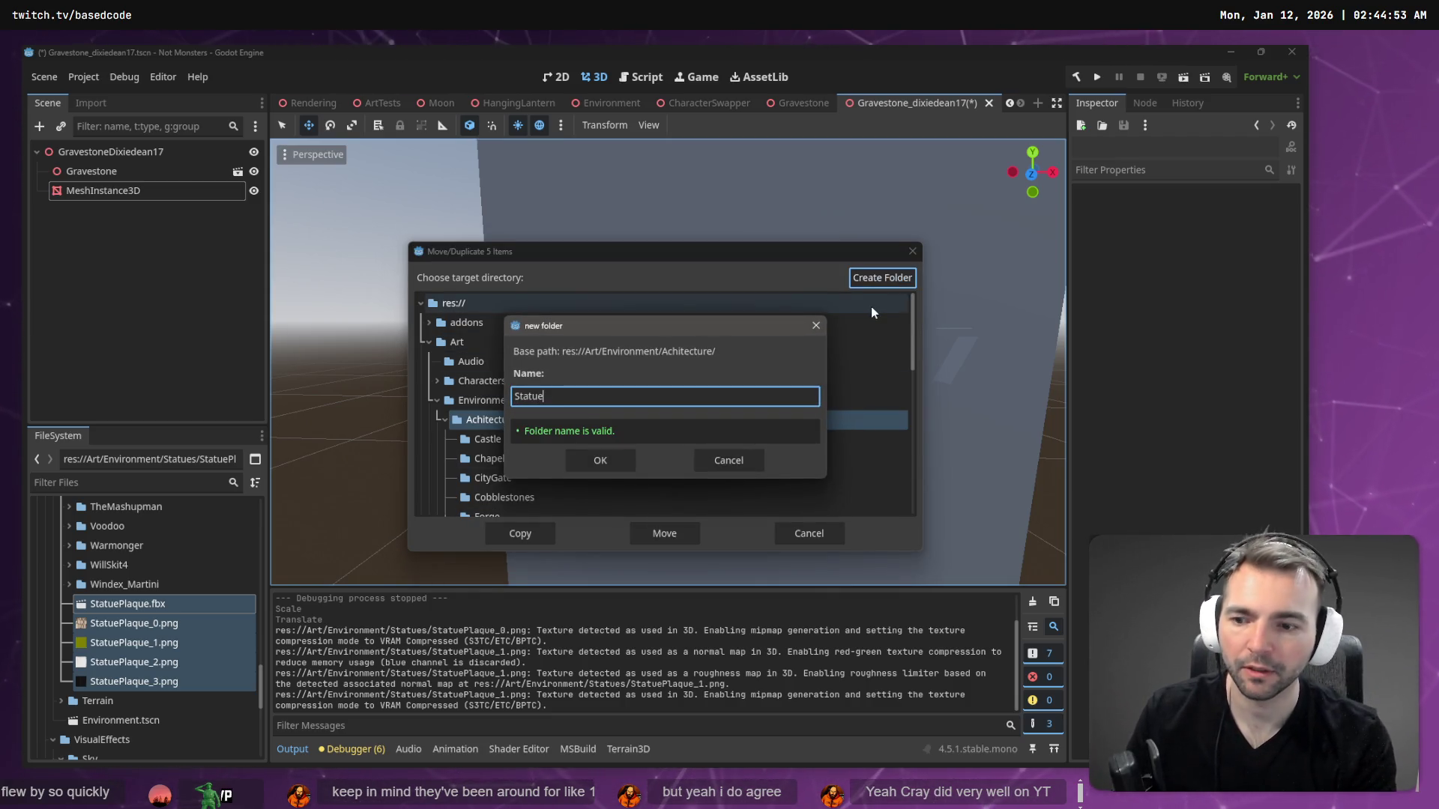
text(Plaque)
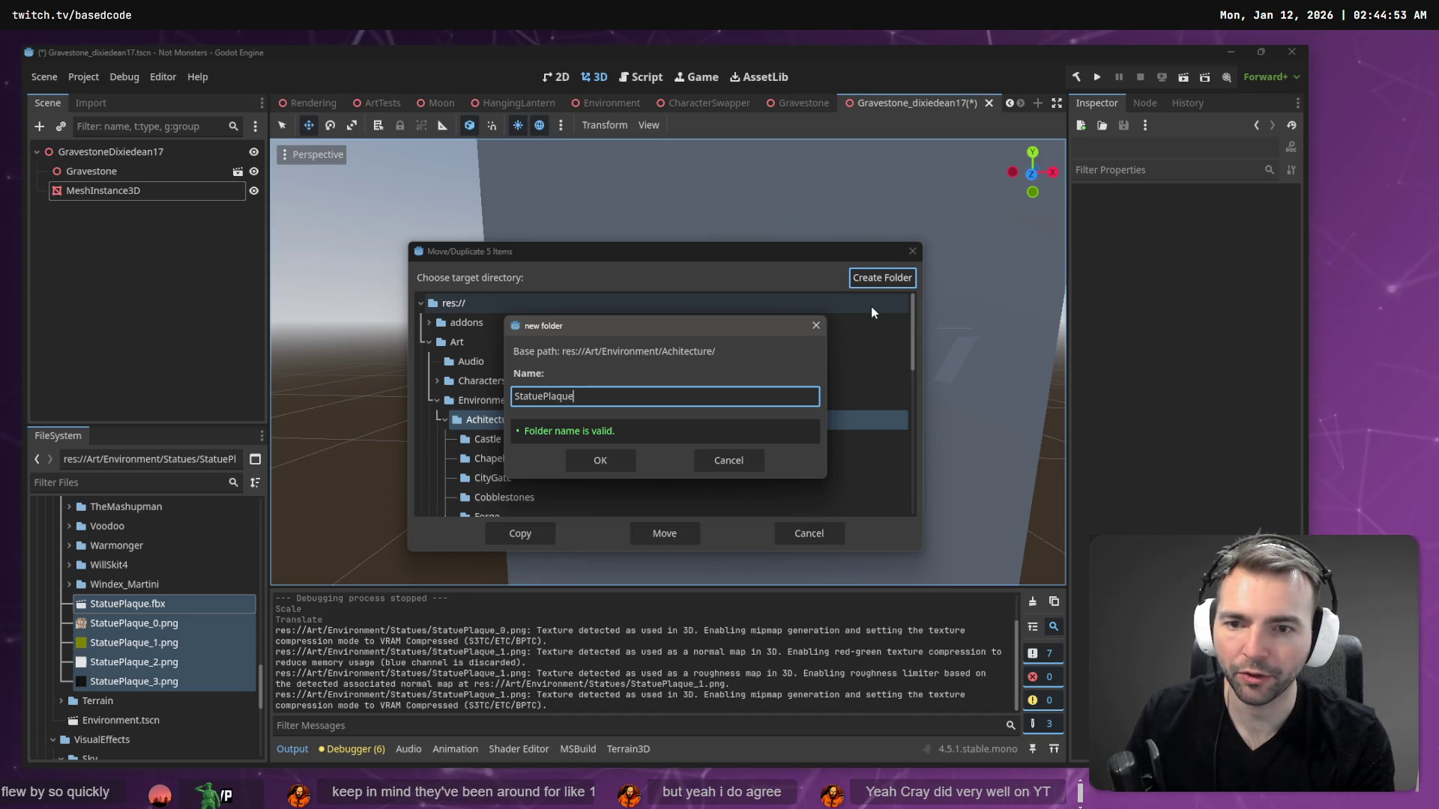
key(Return)
scroll(766, 352, down, 1)
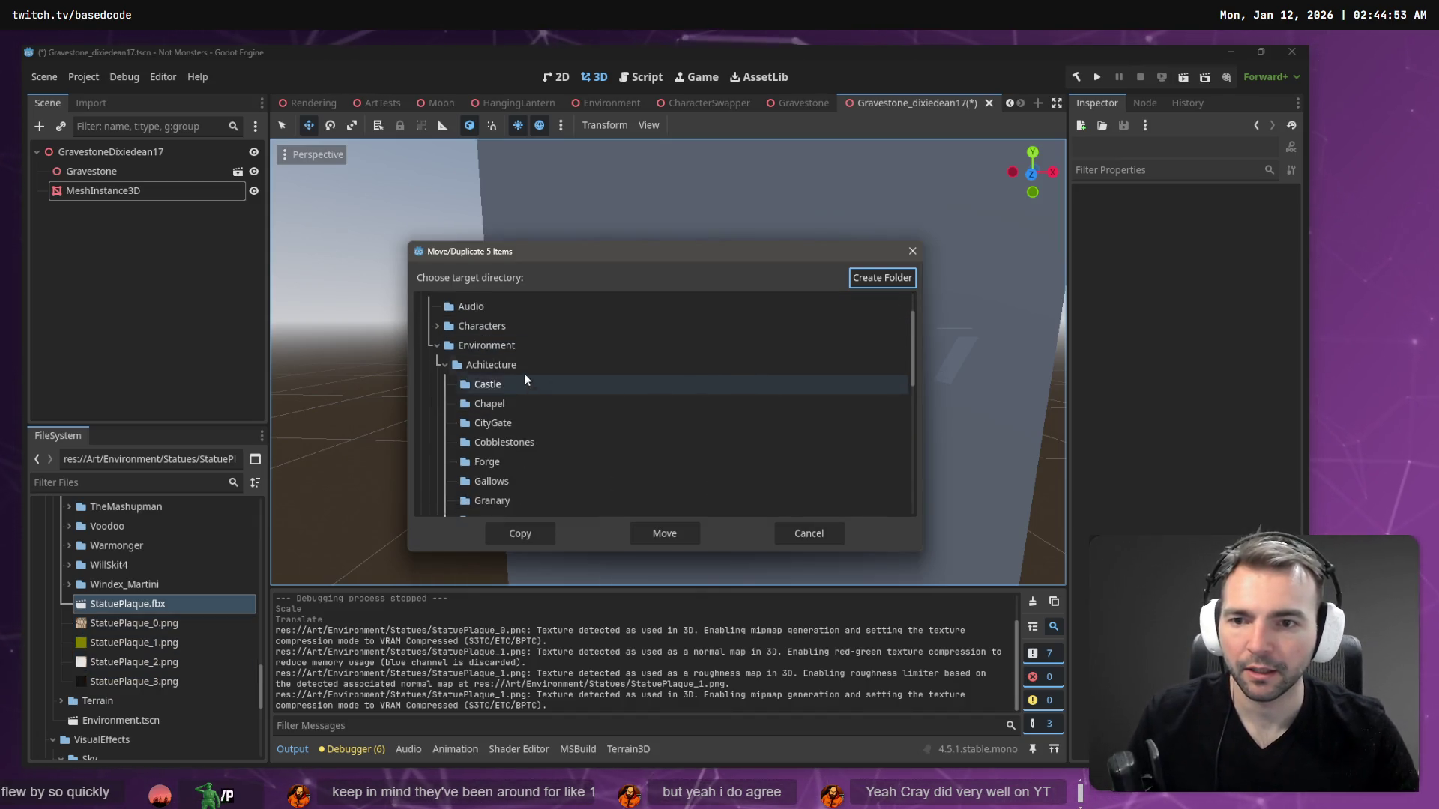
scroll(501, 385, down, 3)
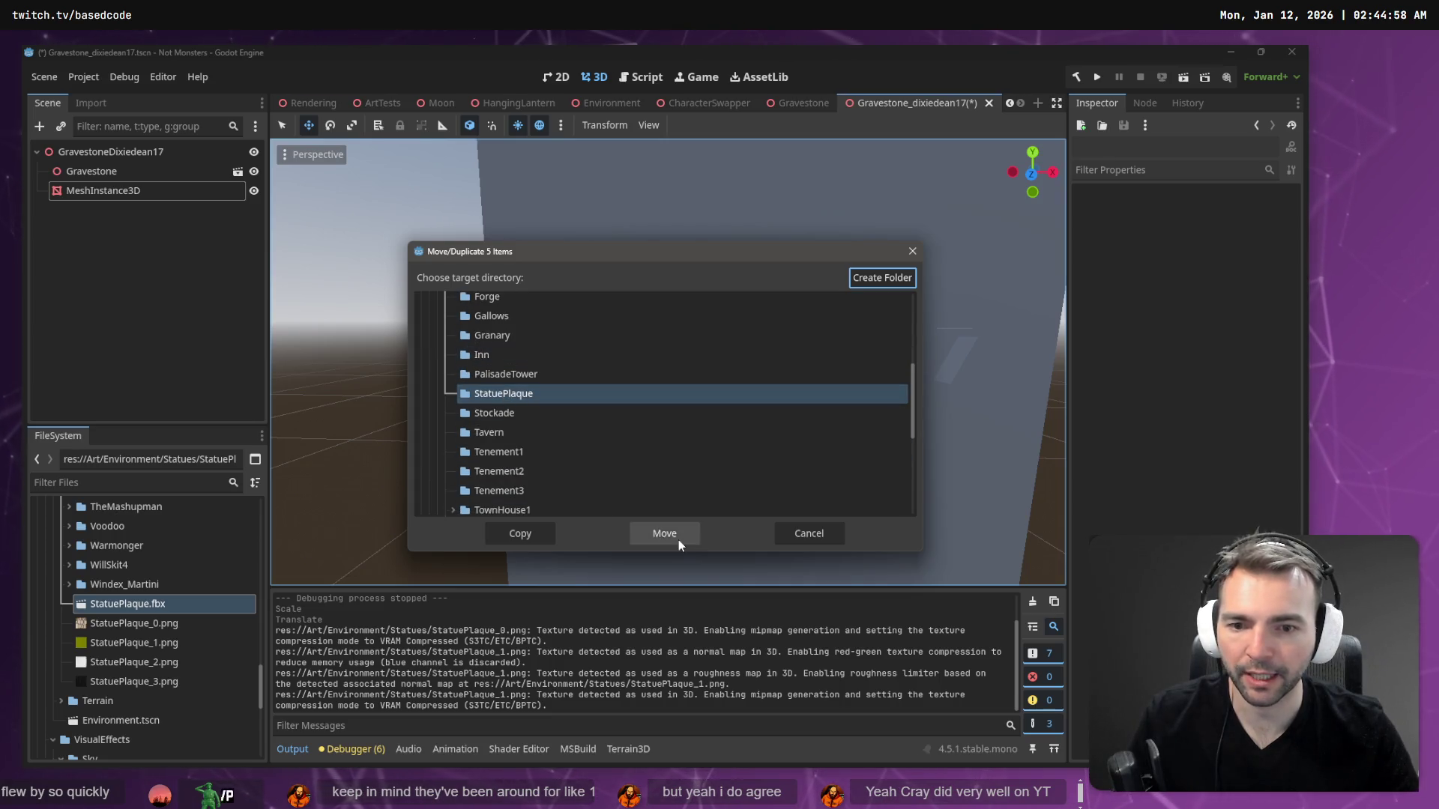
click(677, 540)
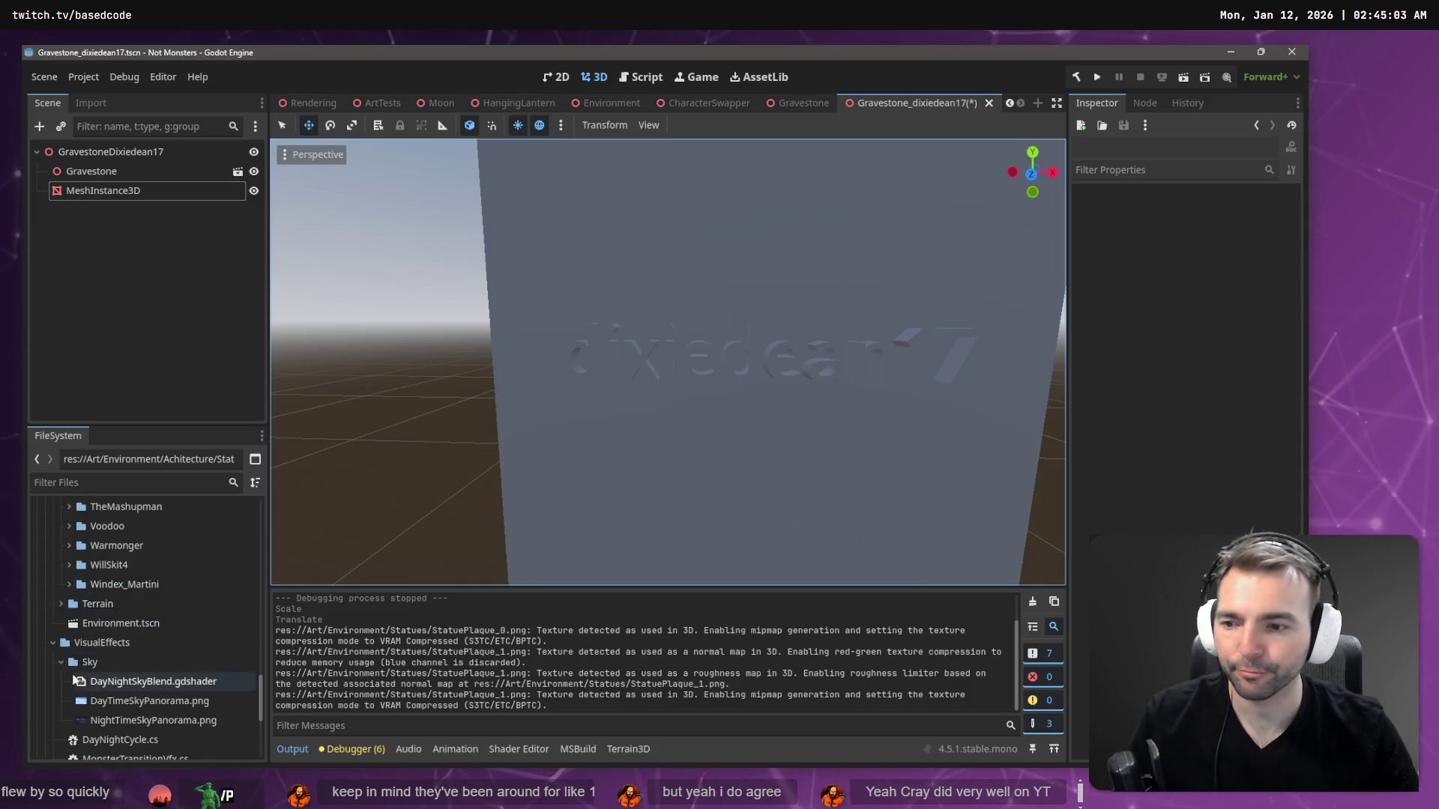
scroll(98, 601, up, 5)
scroll(100, 602, up, 6)
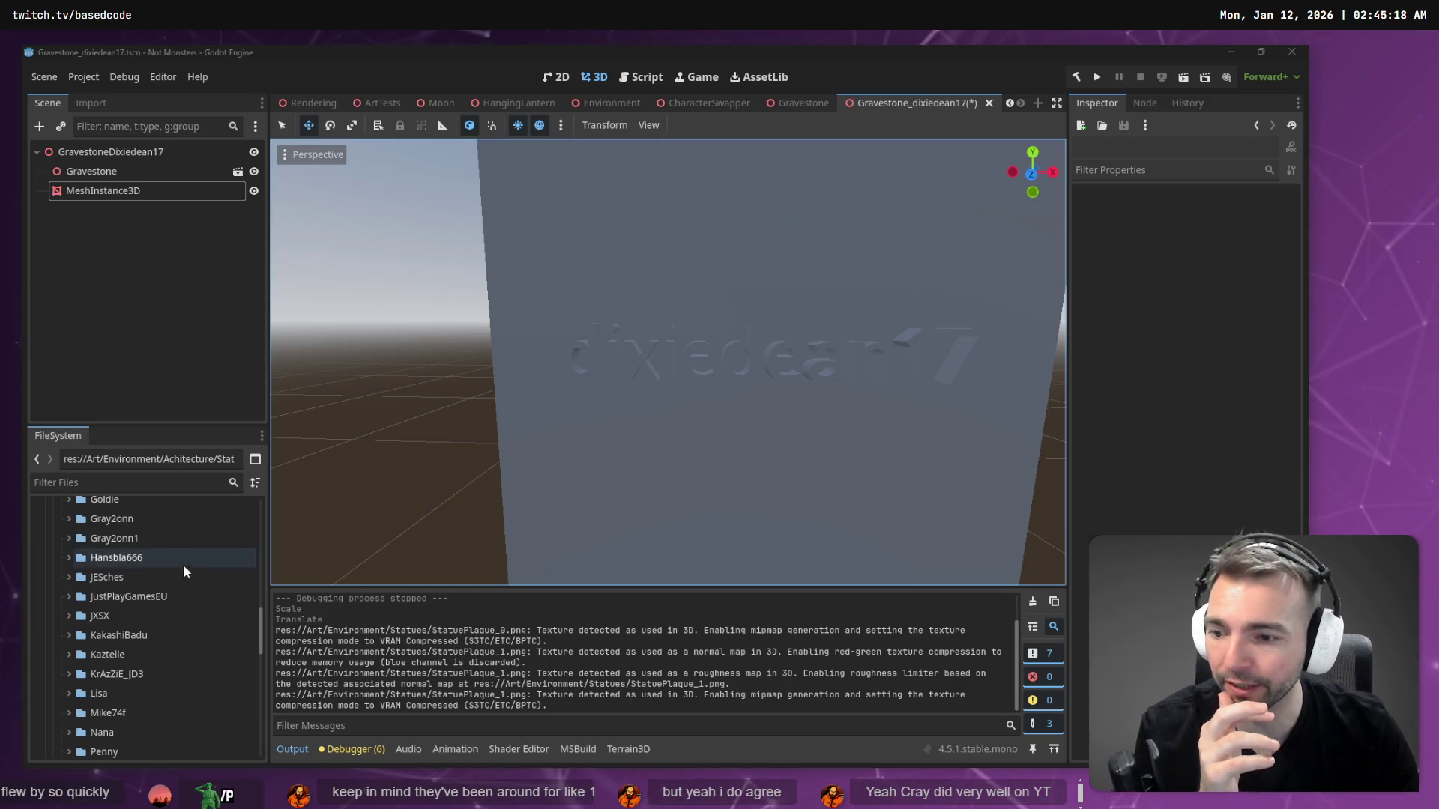
scroll(218, 620, up, 5)
scroll(218, 620, up, 5)
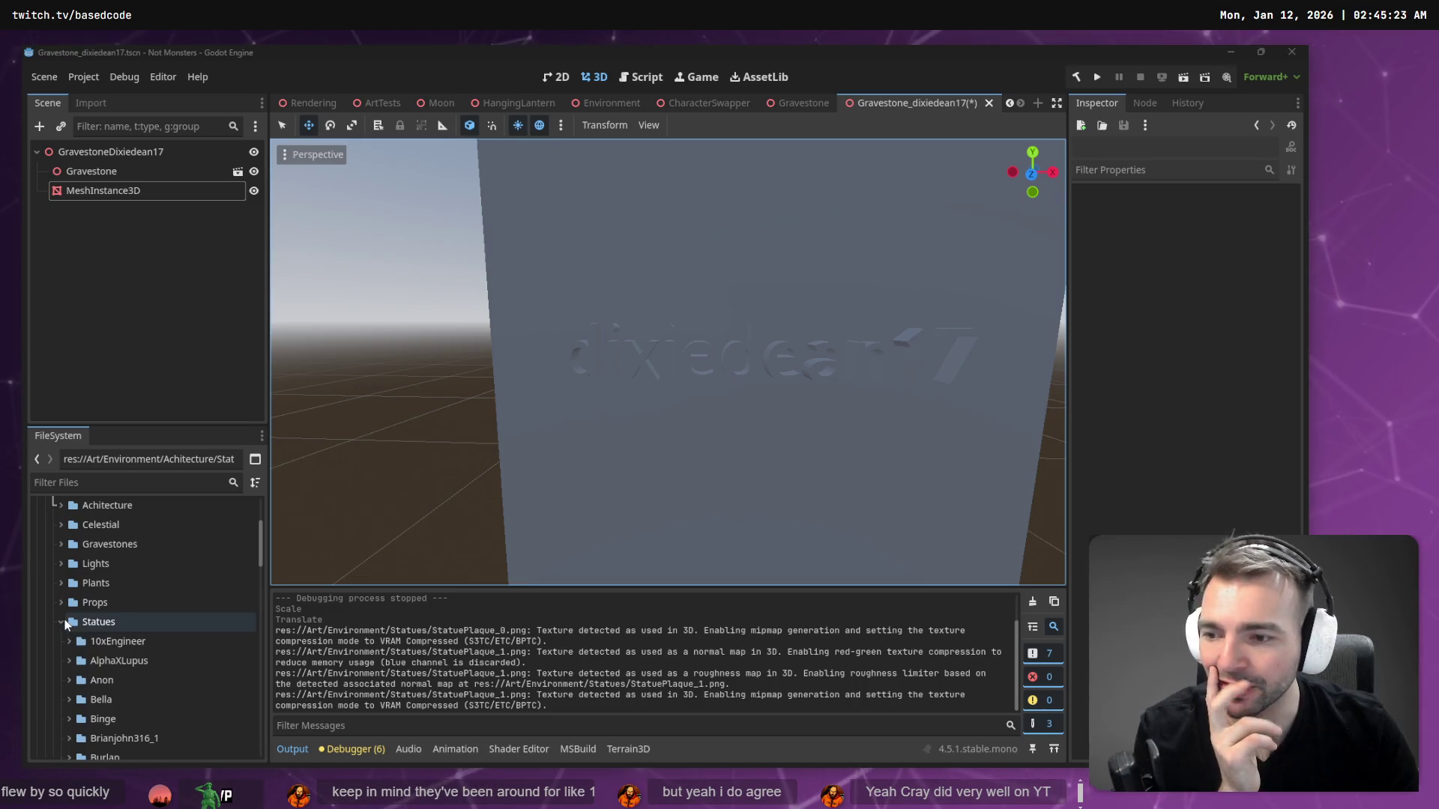
click(63, 623)
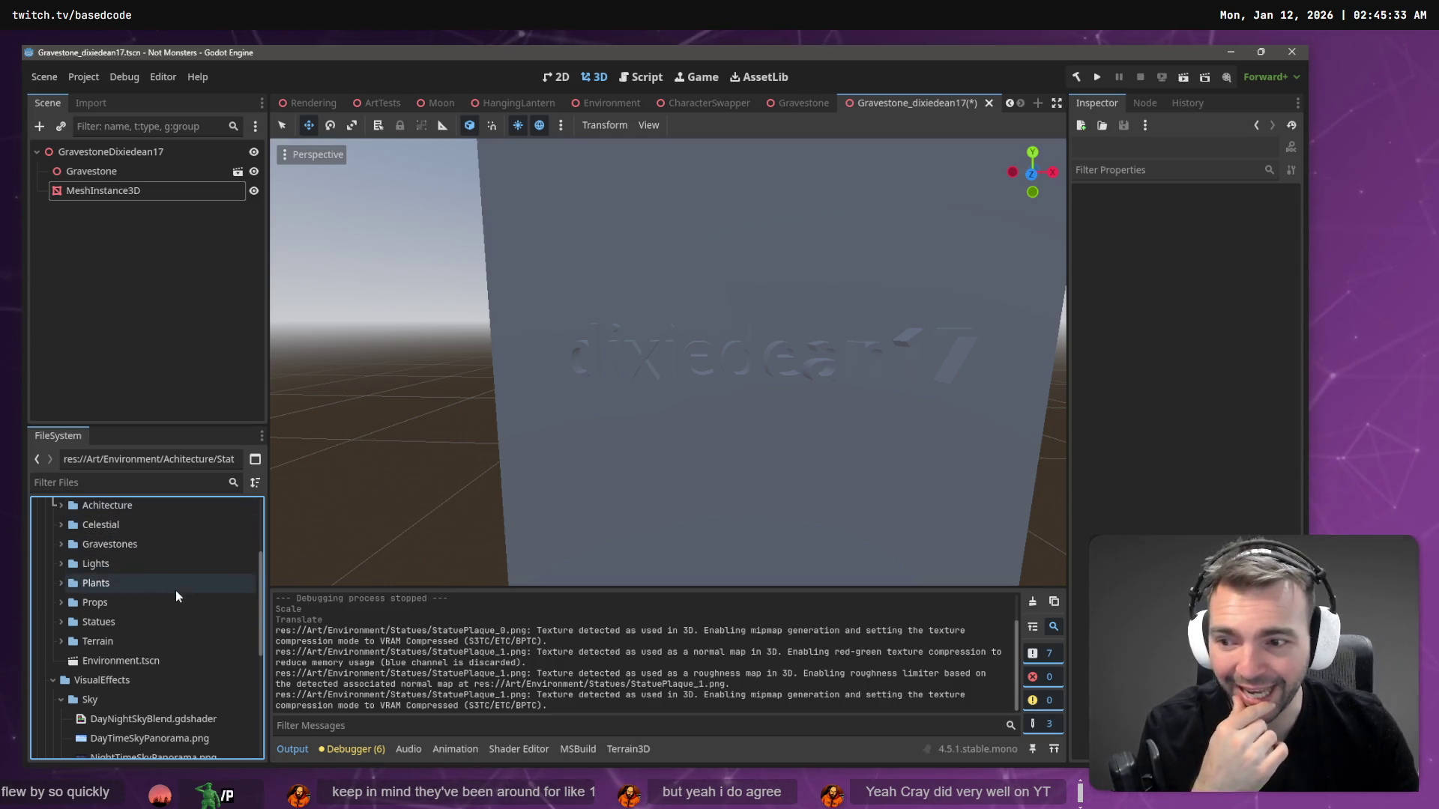
scroll(110, 567, up, 2)
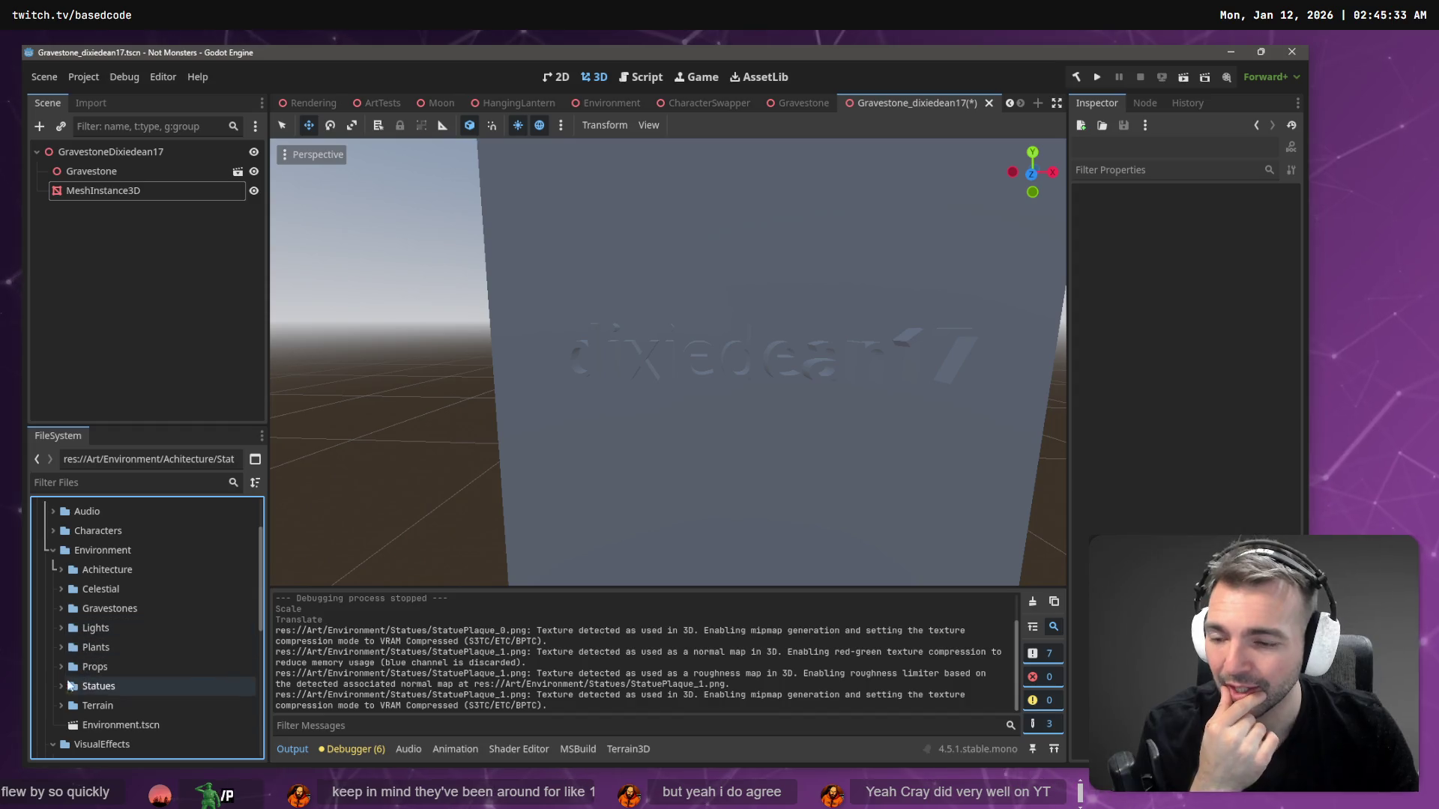
click(62, 686)
scroll(95, 587, down, 3)
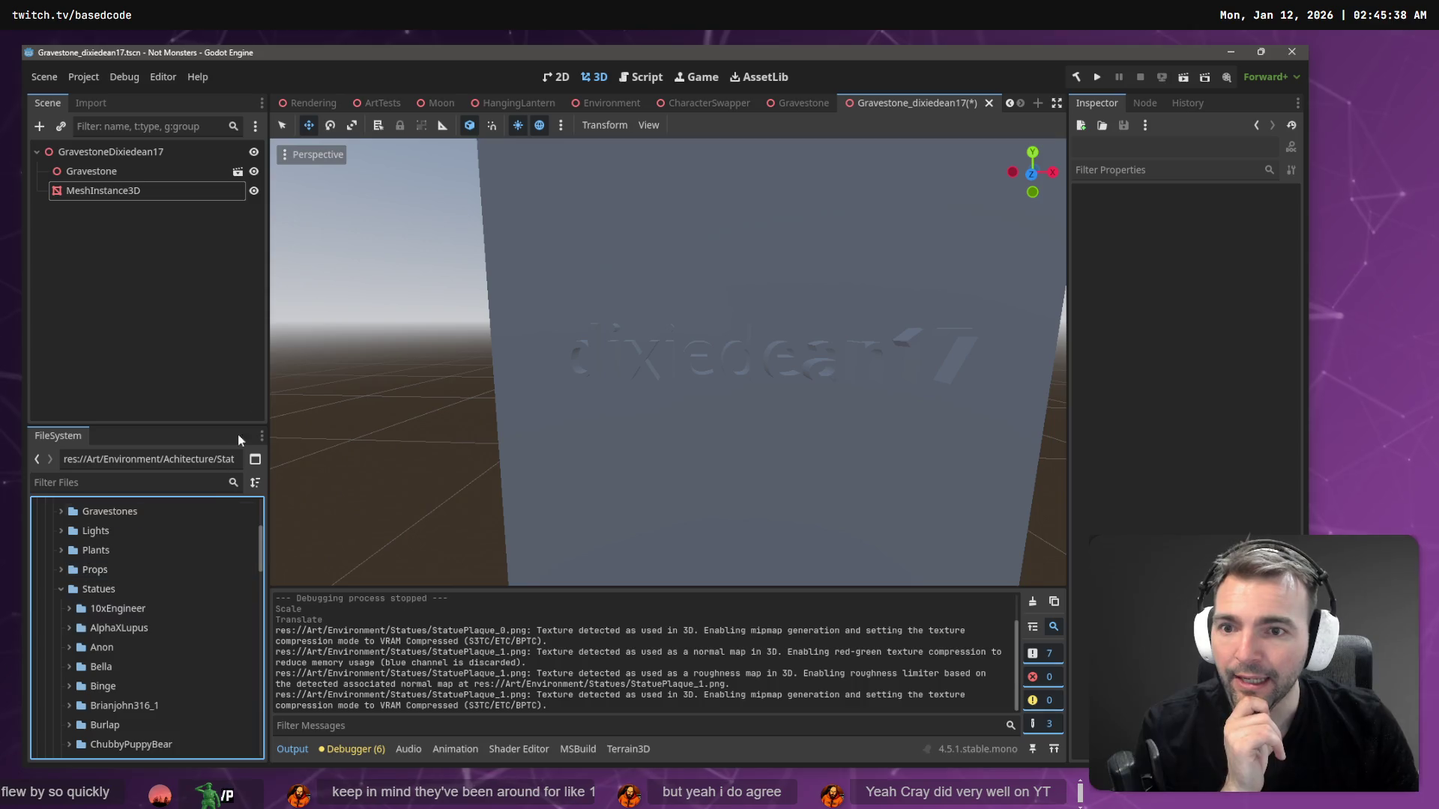
scroll(480, 296, down, 5)
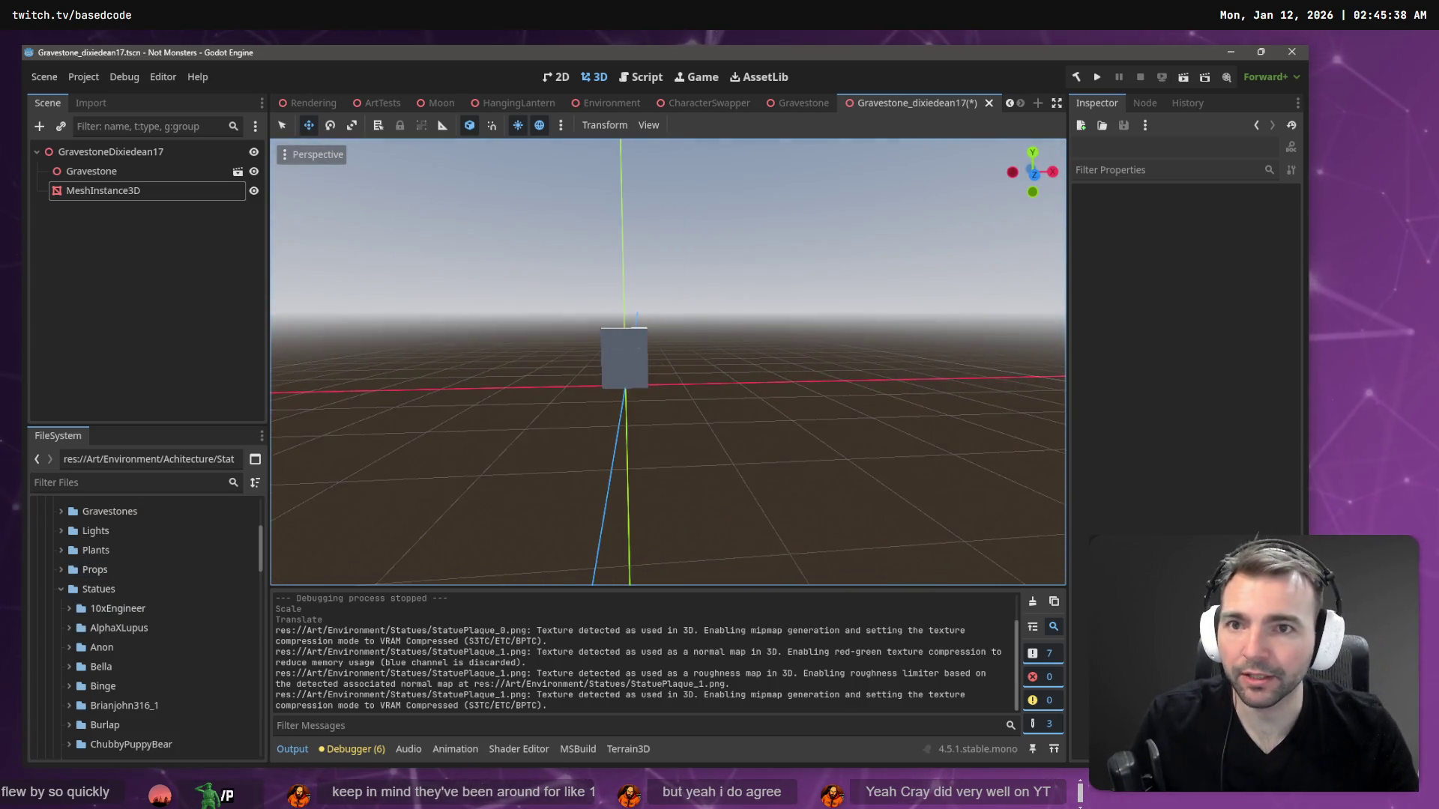
- Select the gravestone's text plate MeshInstance3D with the whole gravestone framed in view
scroll(497, 296, up, 2)
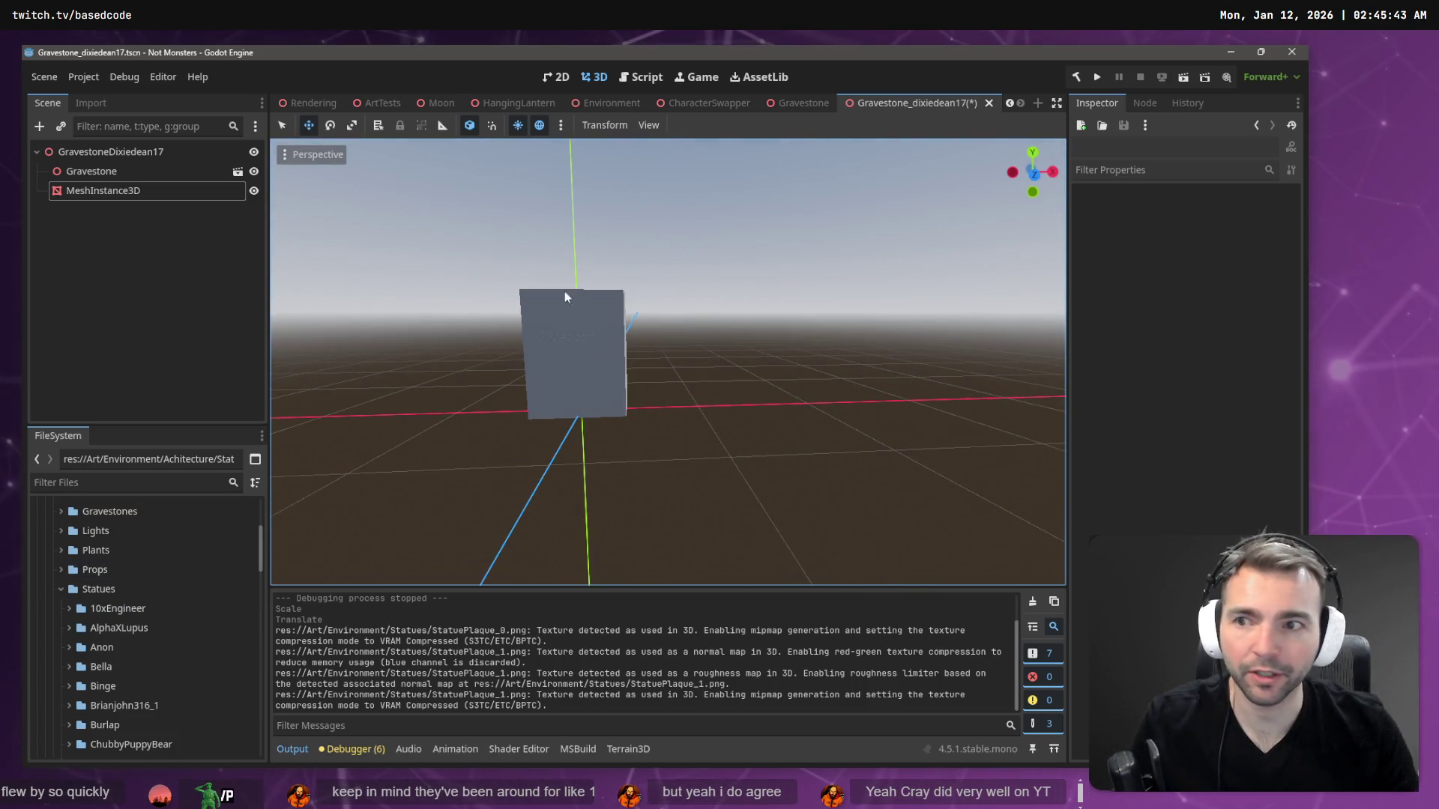
click(556, 354)
scroll(556, 354, up, 5)
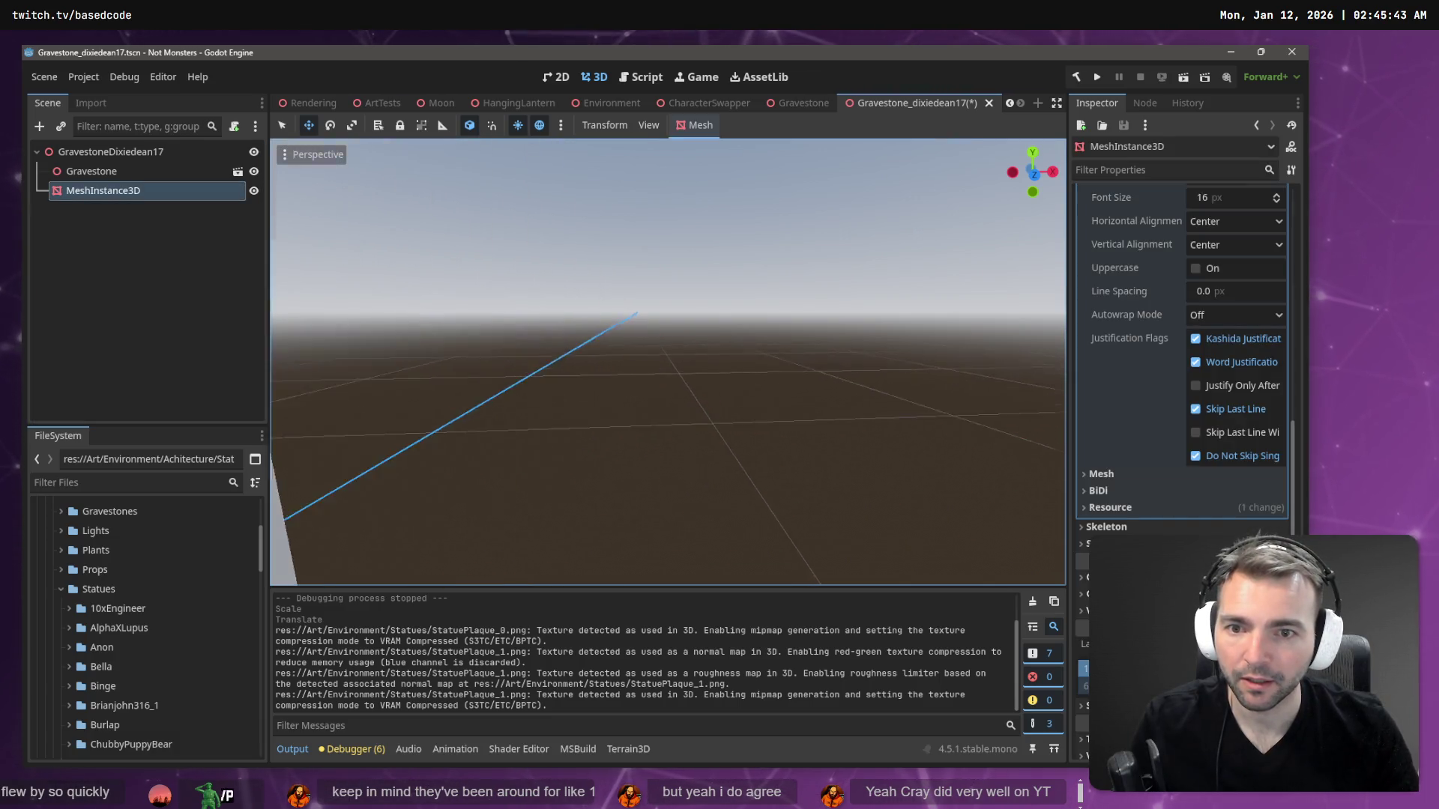
scroll(556, 354, down, 5)
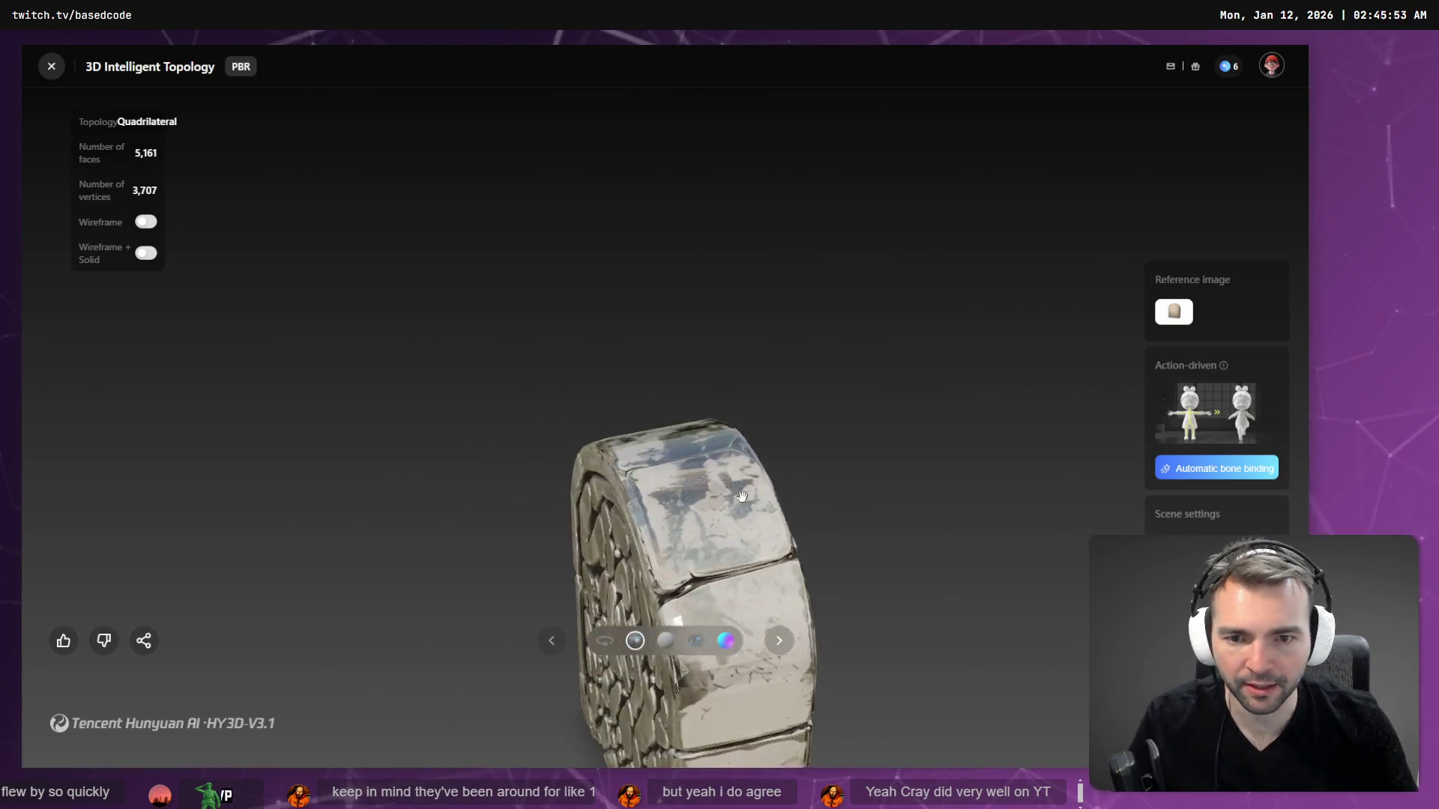
- Inspect the blob-patterned gravestone model, exit the viewer, and switch back to Godot
scroll(756, 524, up, 5)
scroll(756, 525, down, 5)
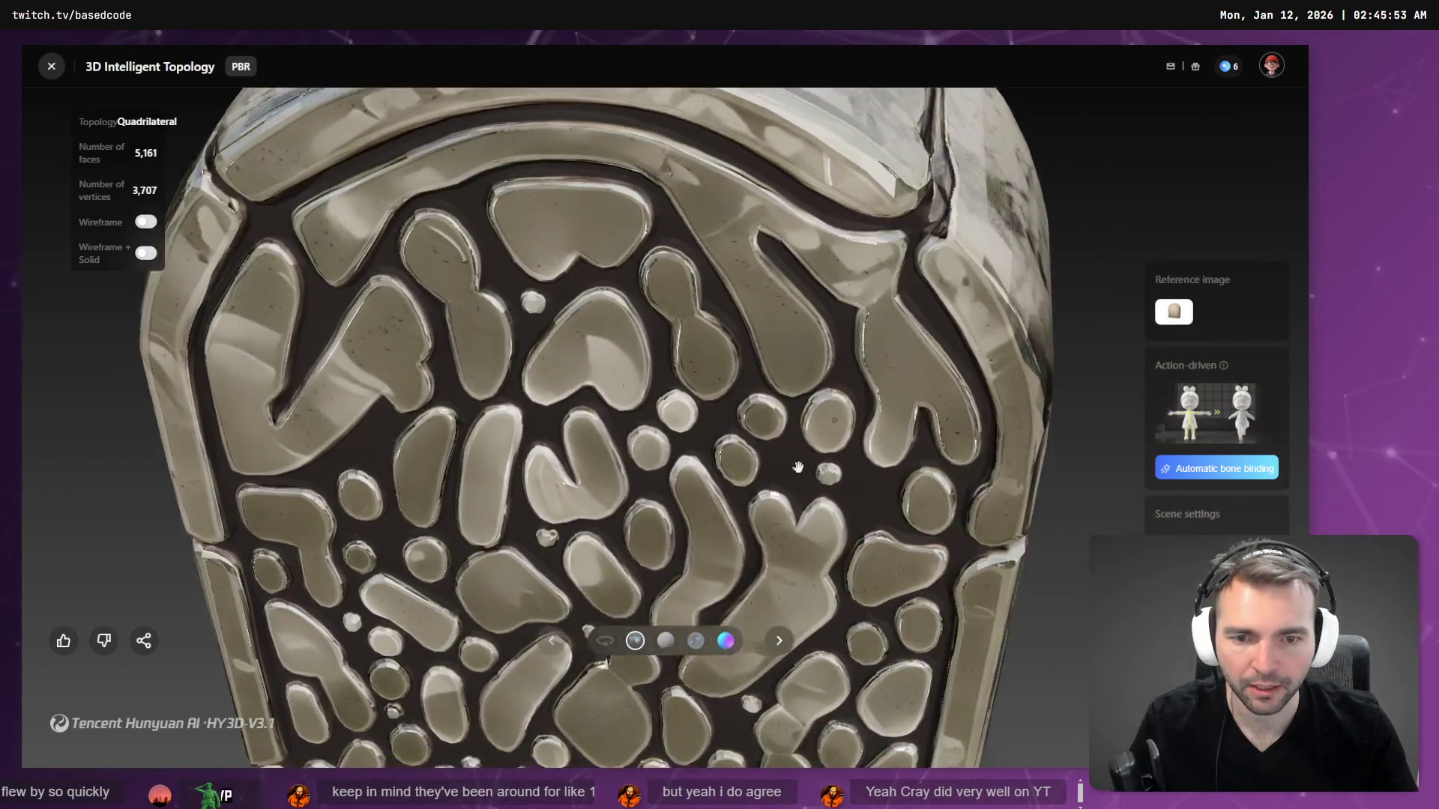
scroll(752, 461, down, 2)
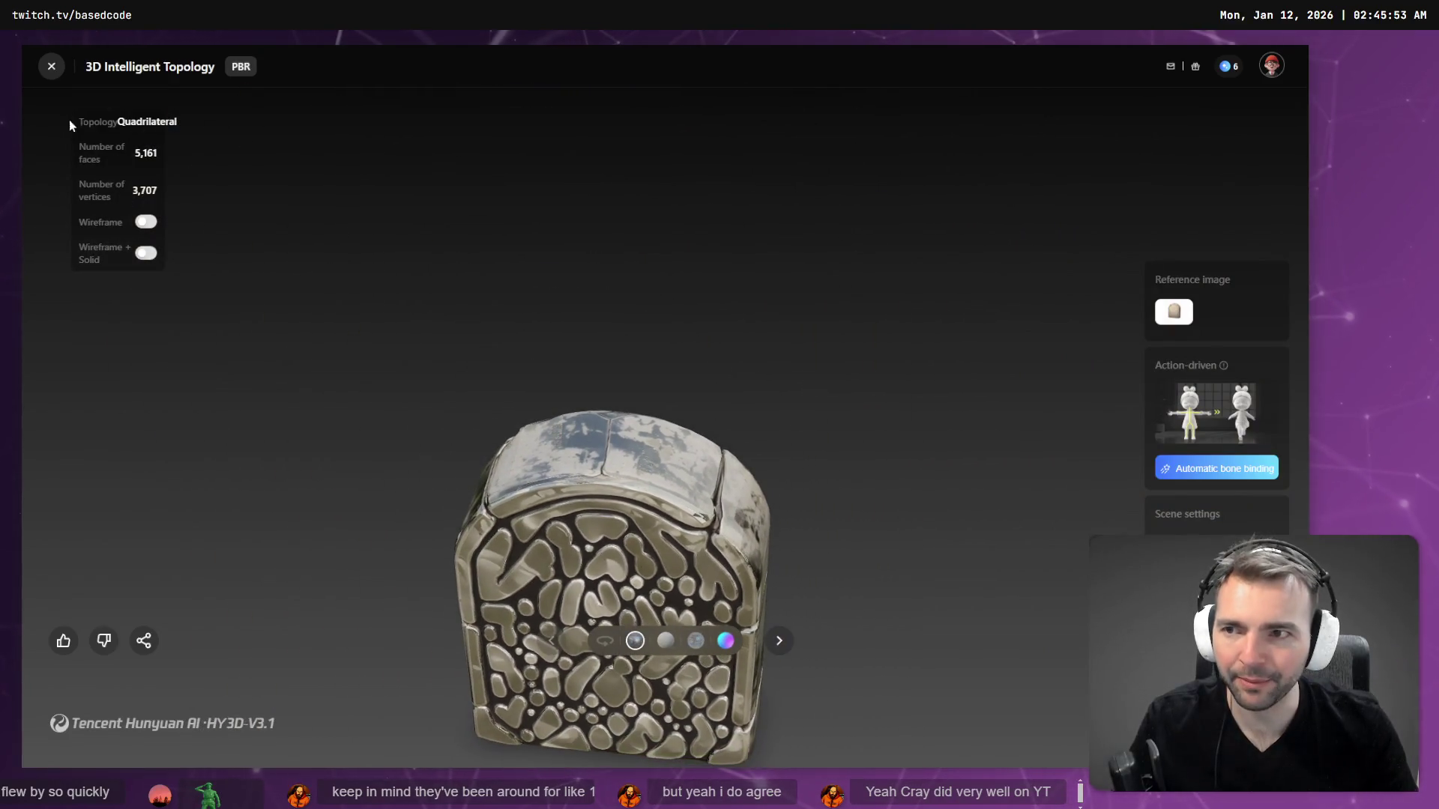
click(46, 66)
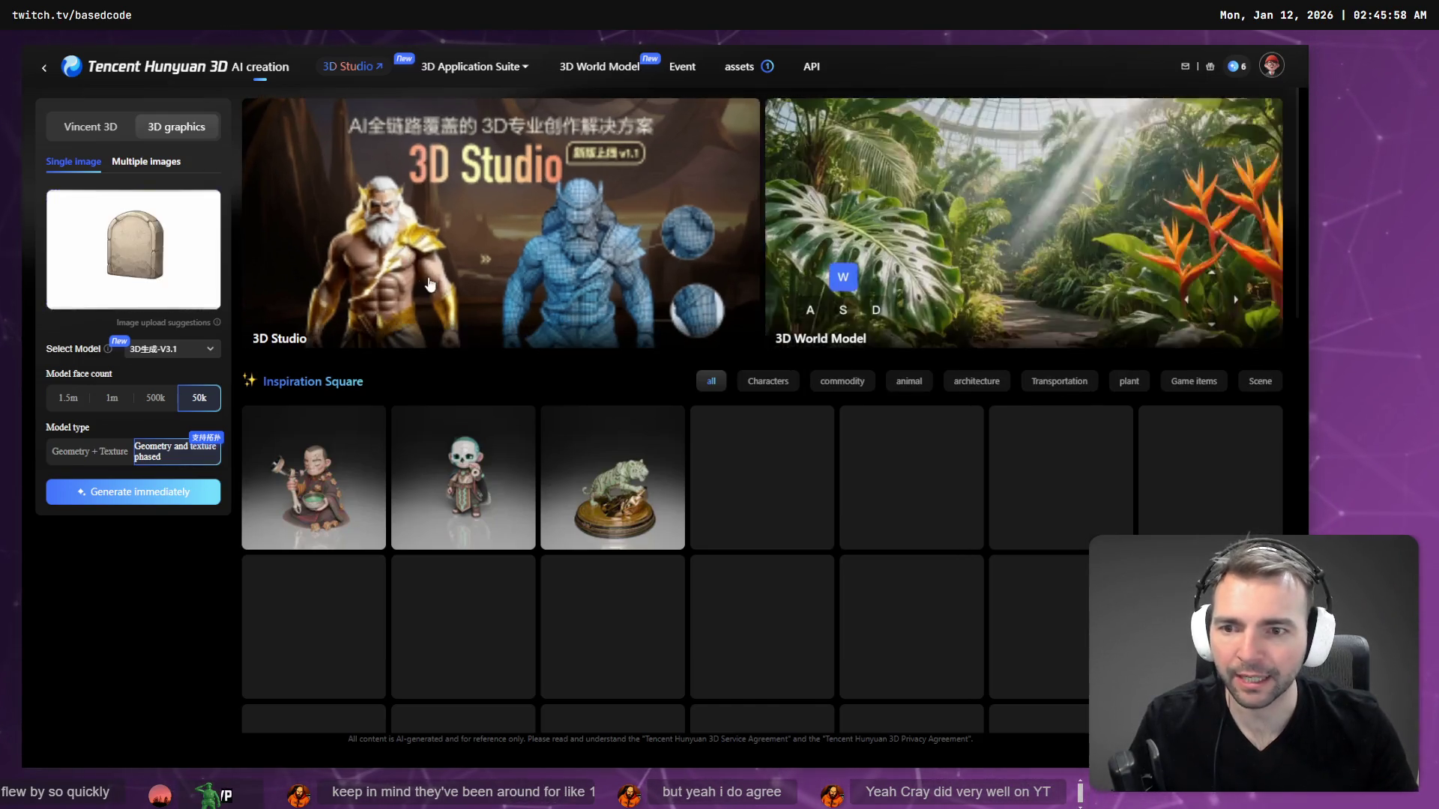
key(alt+Tab)
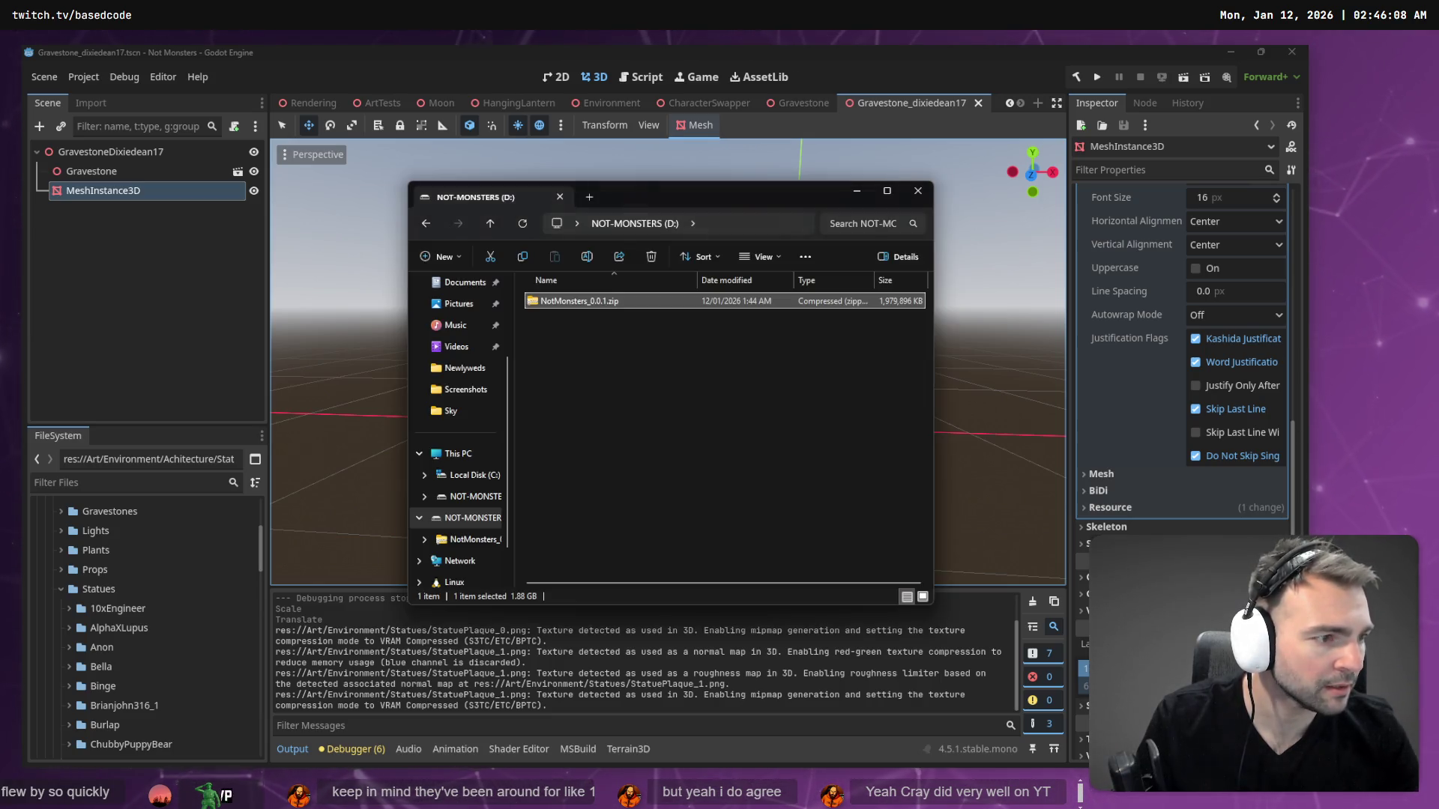
- Briefly bring up File Explorer, then switch to the tldraw villagers board in Chrome
key(Escape)
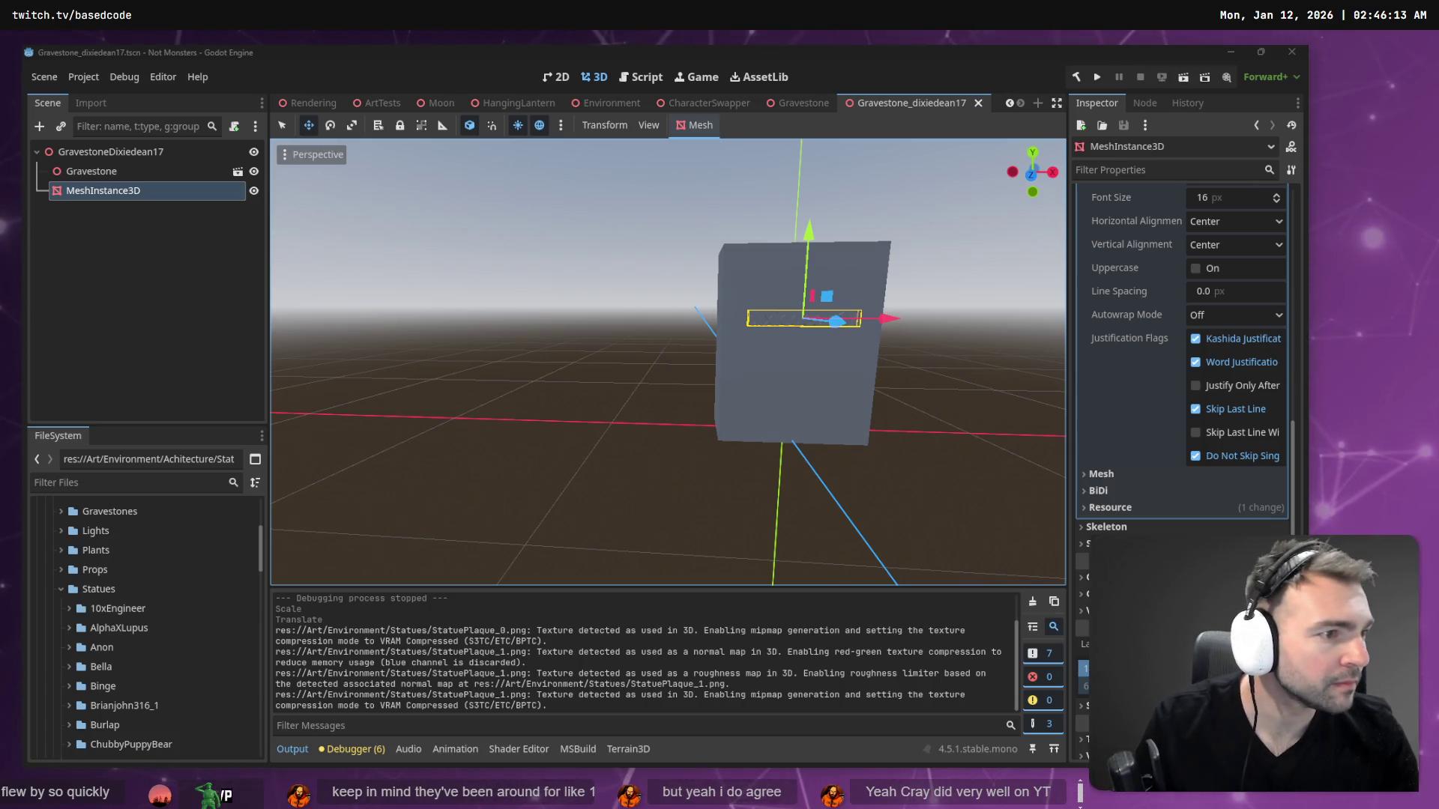
key(alt+Tab)
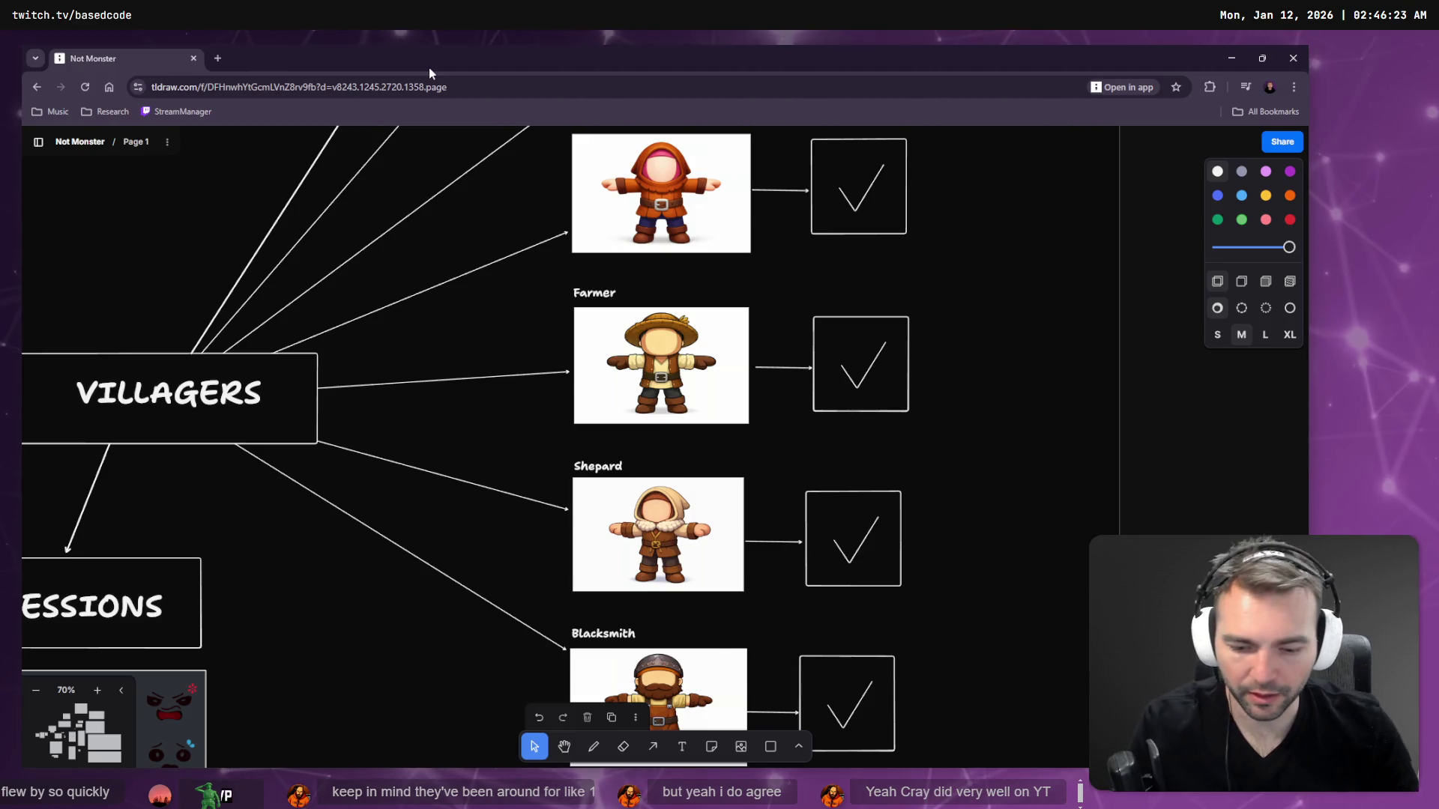
- Make the tldraw villagers board full screen with F11, then return to Godot
key(F11)
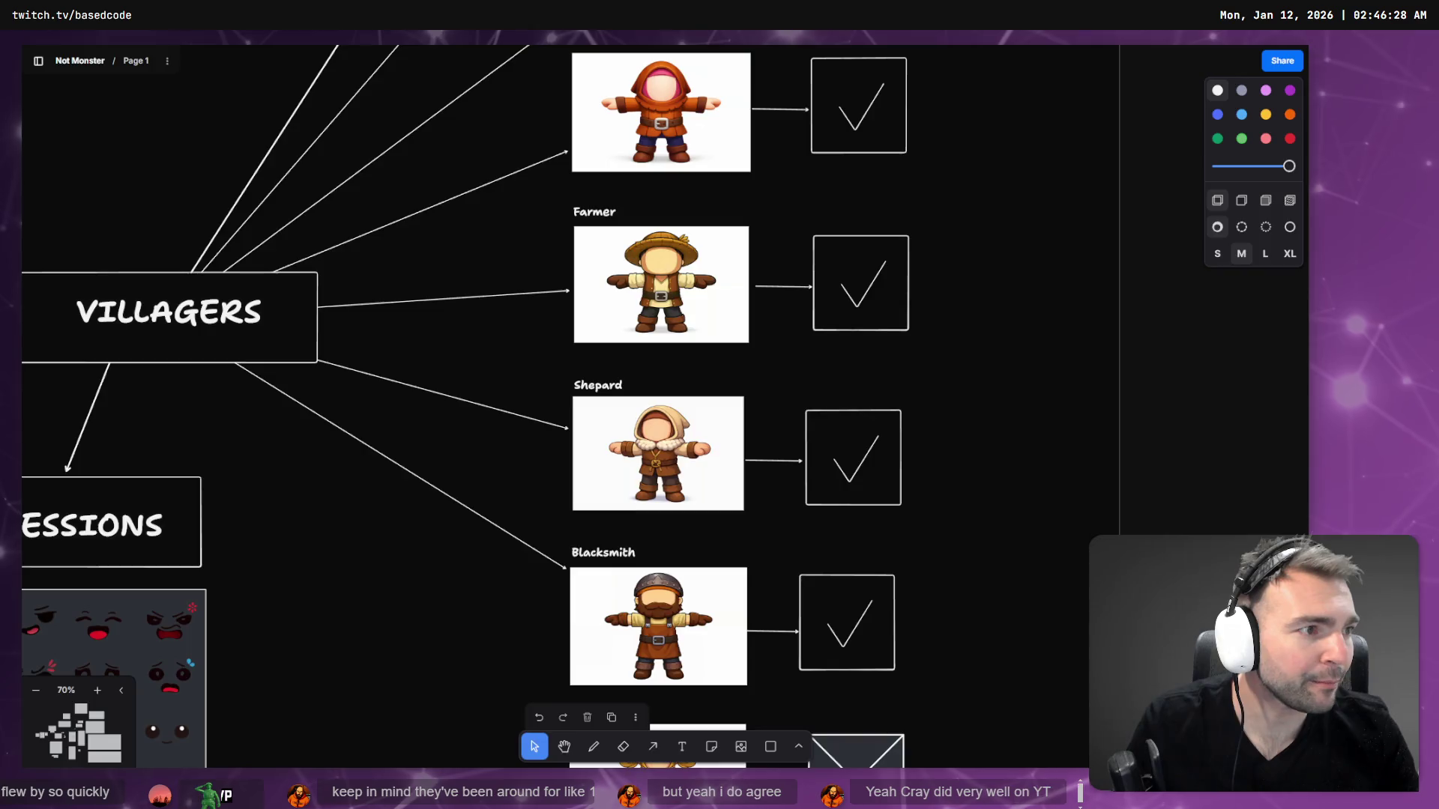
key(alt+Tab)
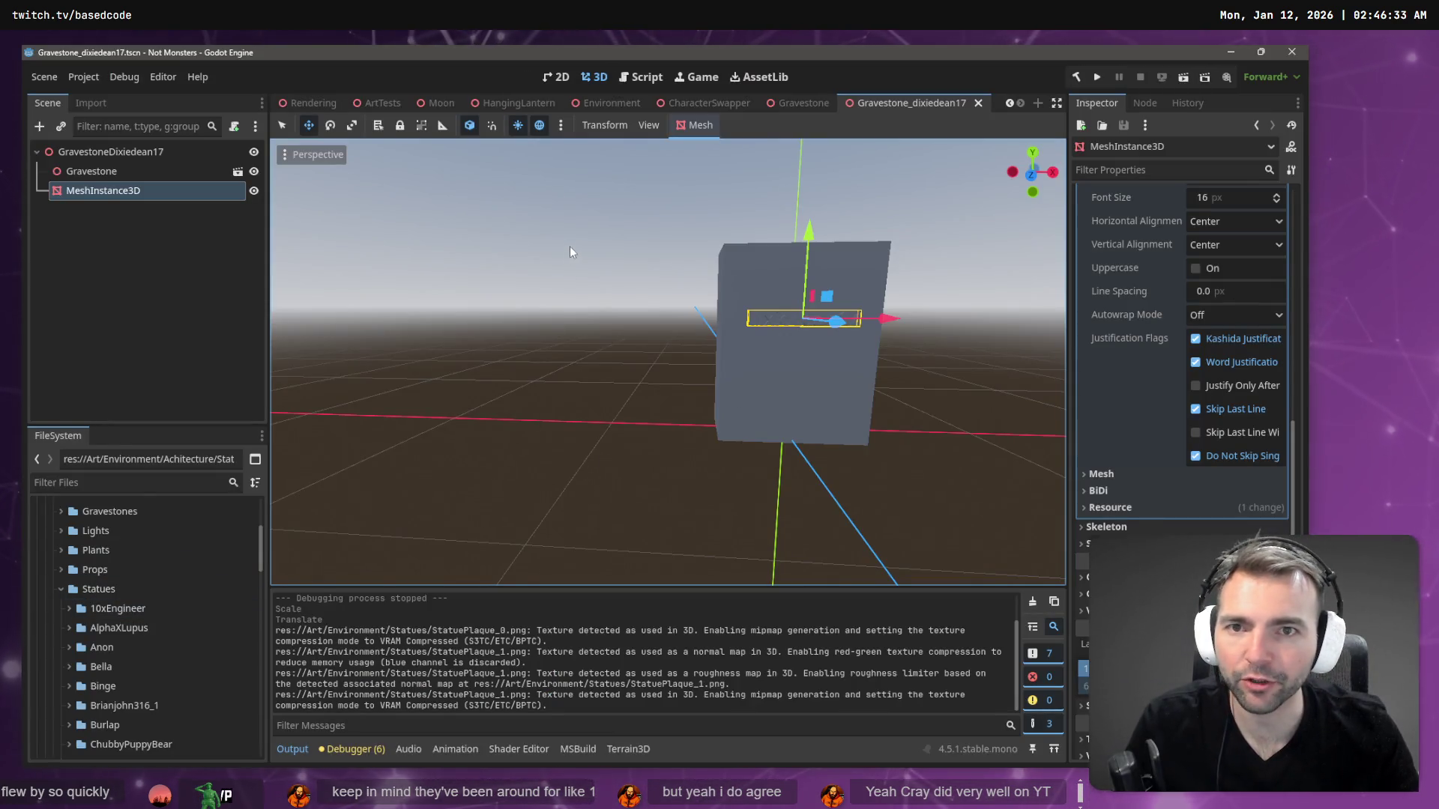
- In the ArtTests scene, expand Statues2 and focus the view on the Binge statue
click(384, 106)
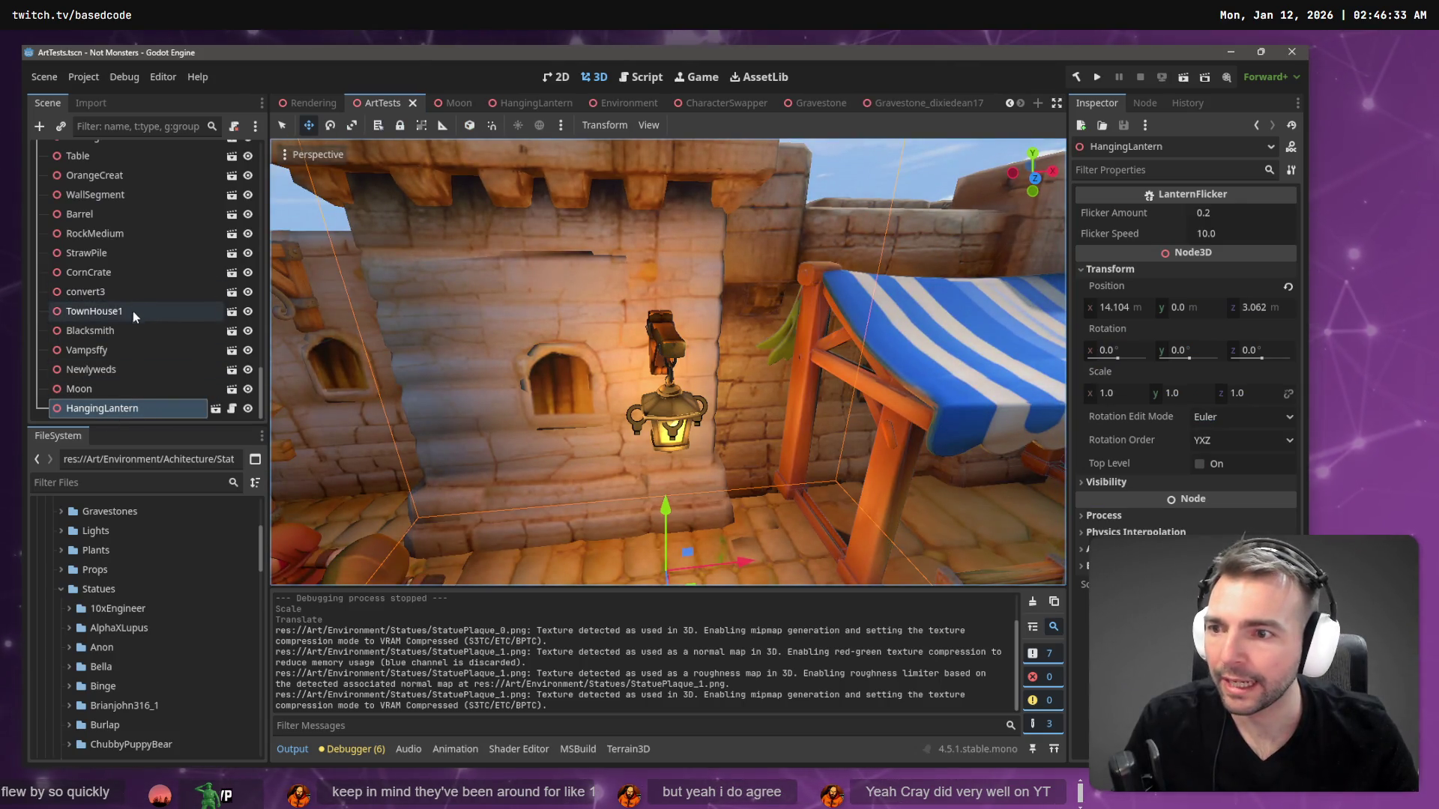
scroll(113, 314, up, 10)
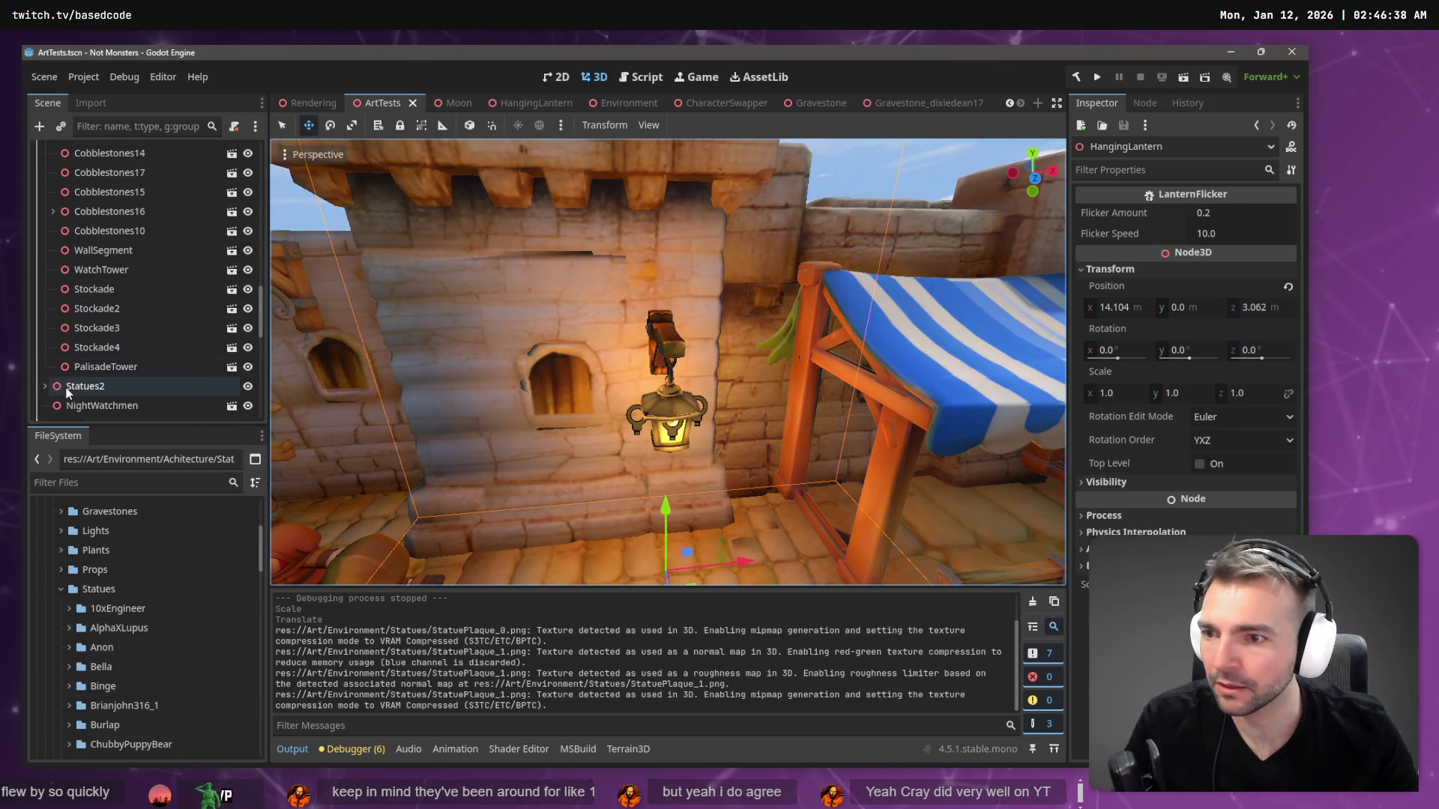
click(45, 386)
scroll(108, 375, down, 3)
click(97, 336)
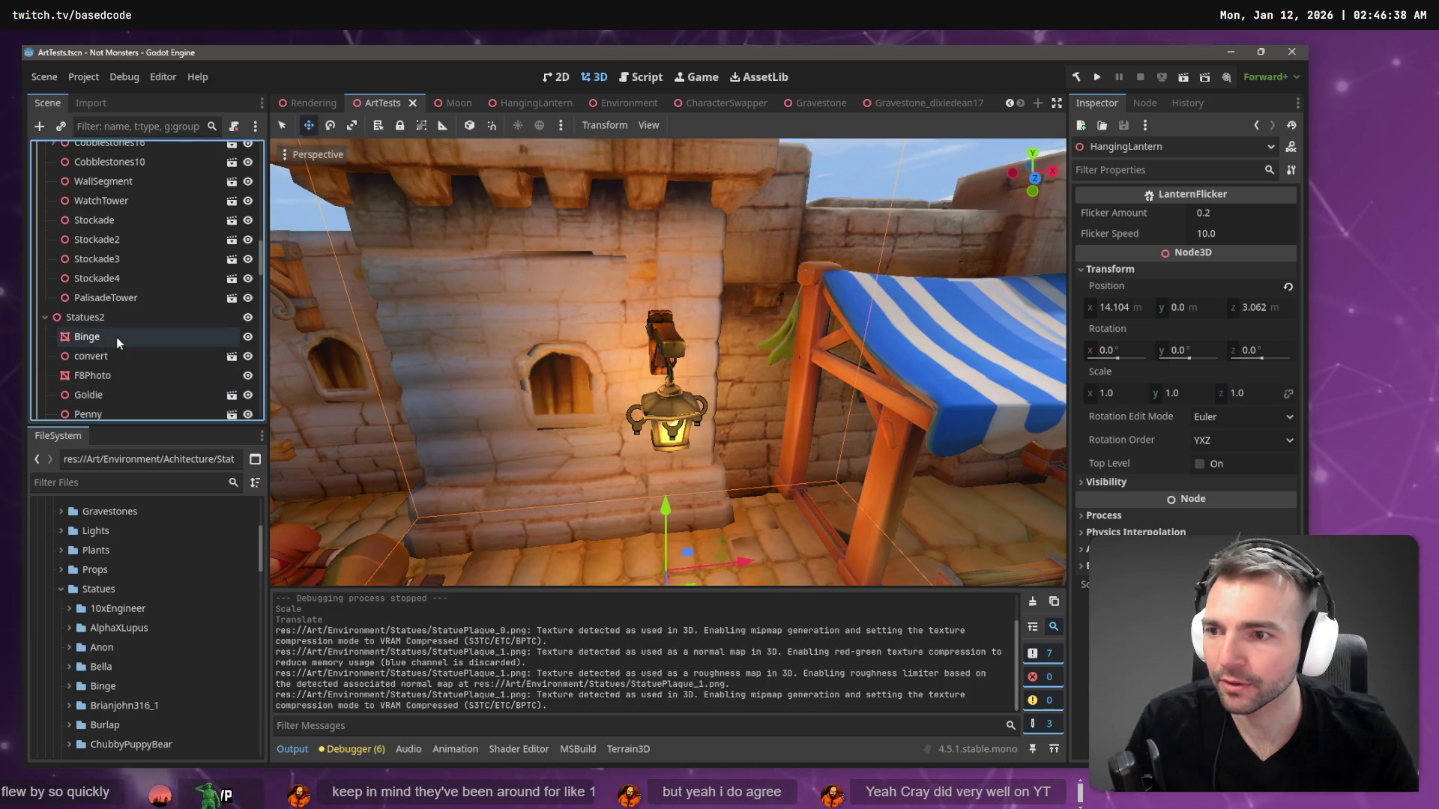
key(f)
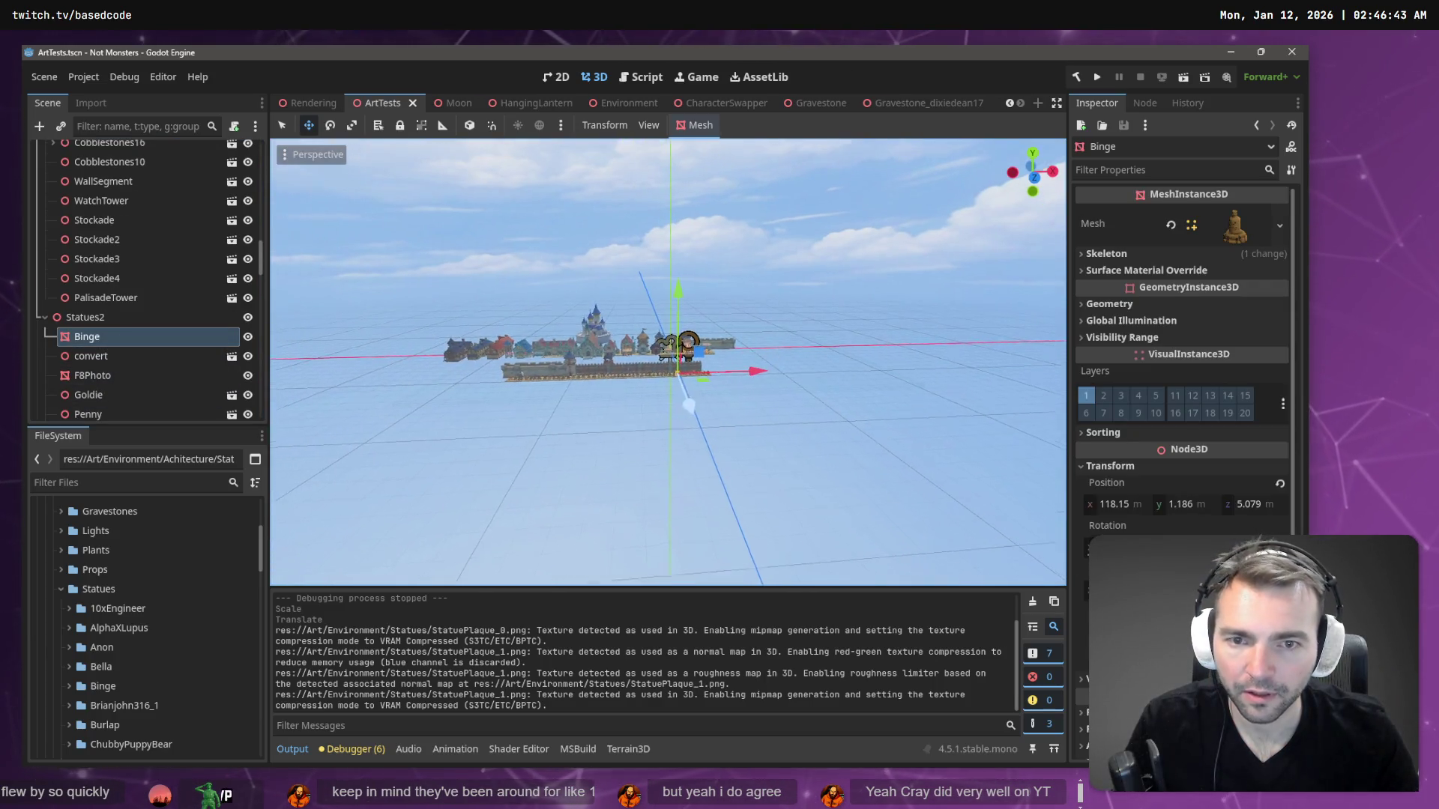
- Fly the camera in close to the statue row by the castle wall
key(w)
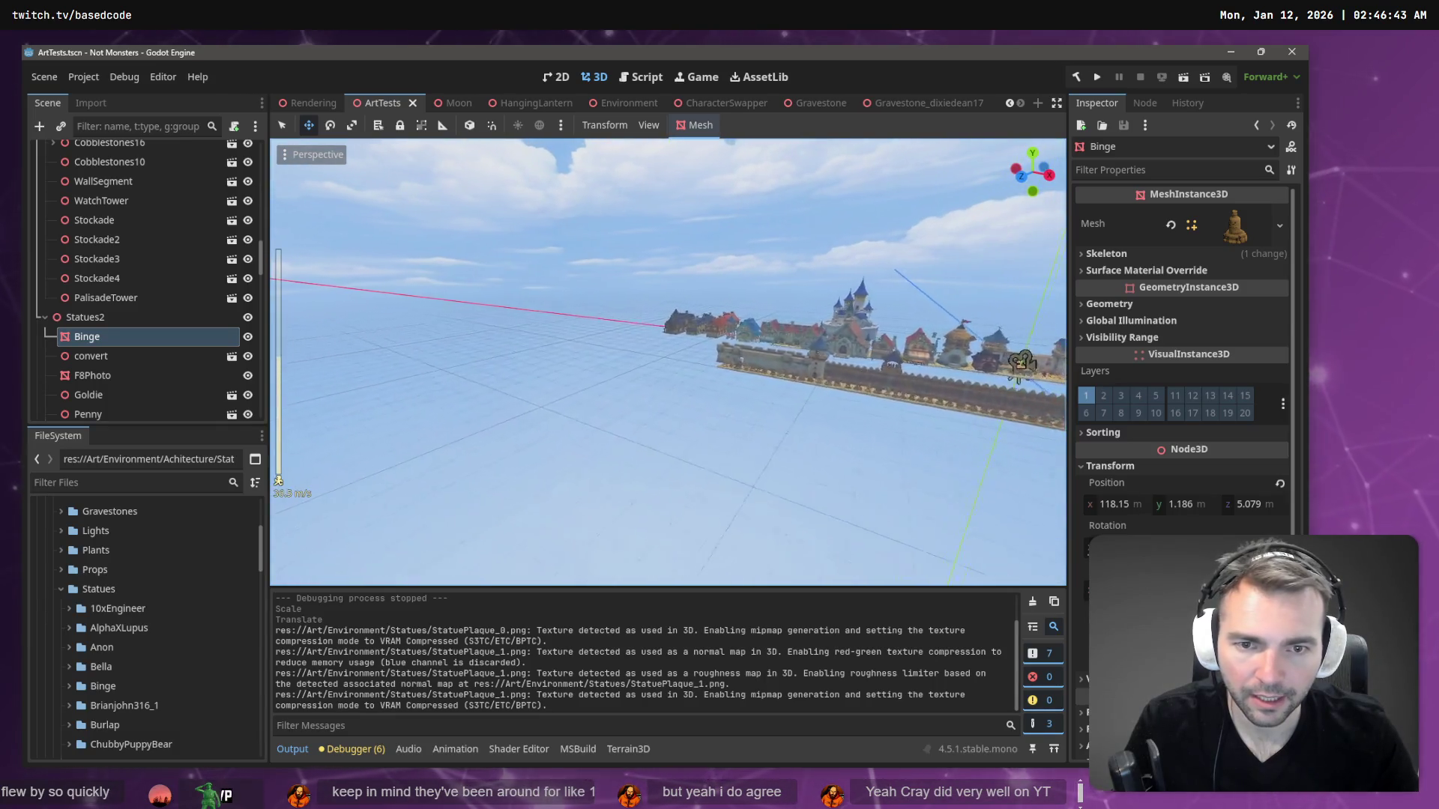
key(w)
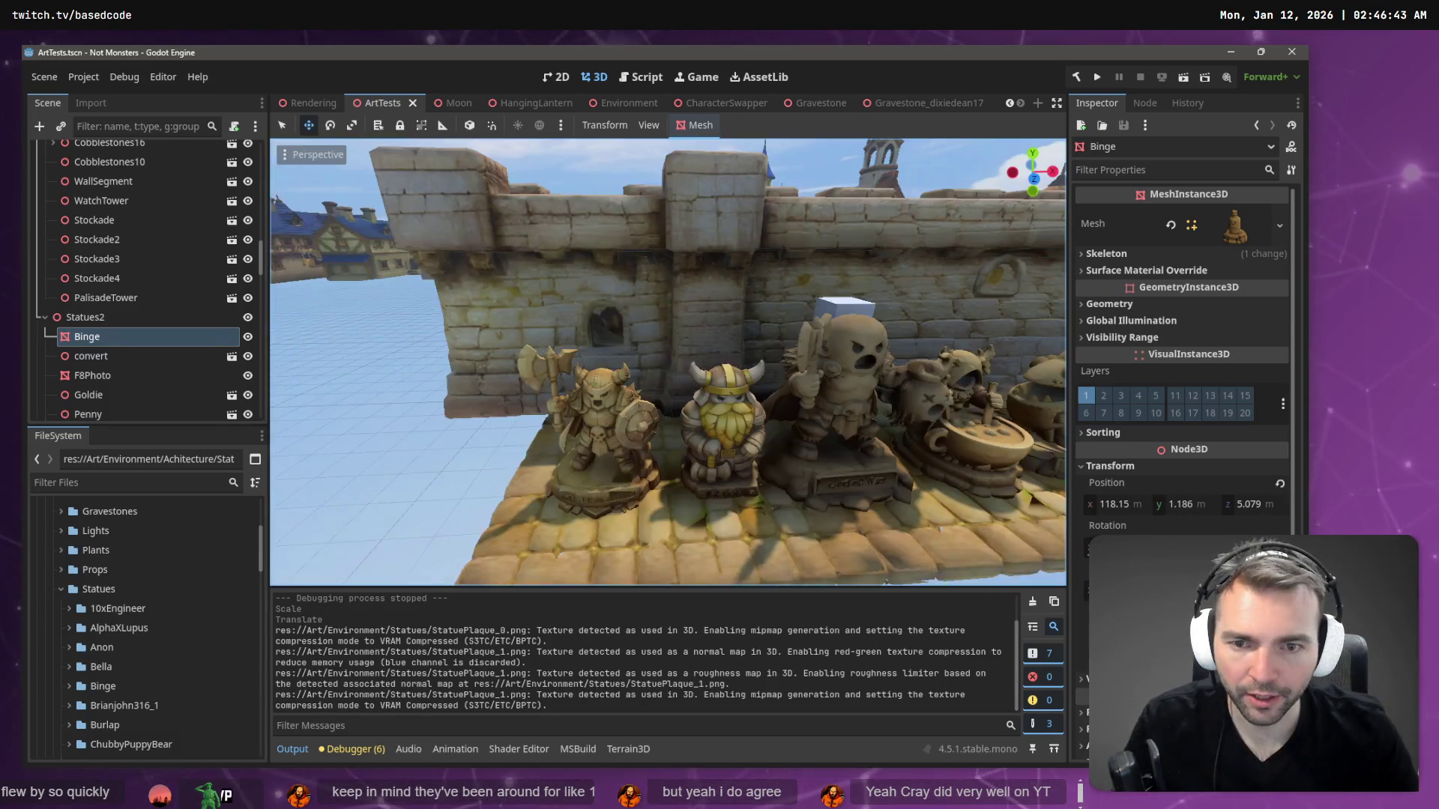
click(613, 444)
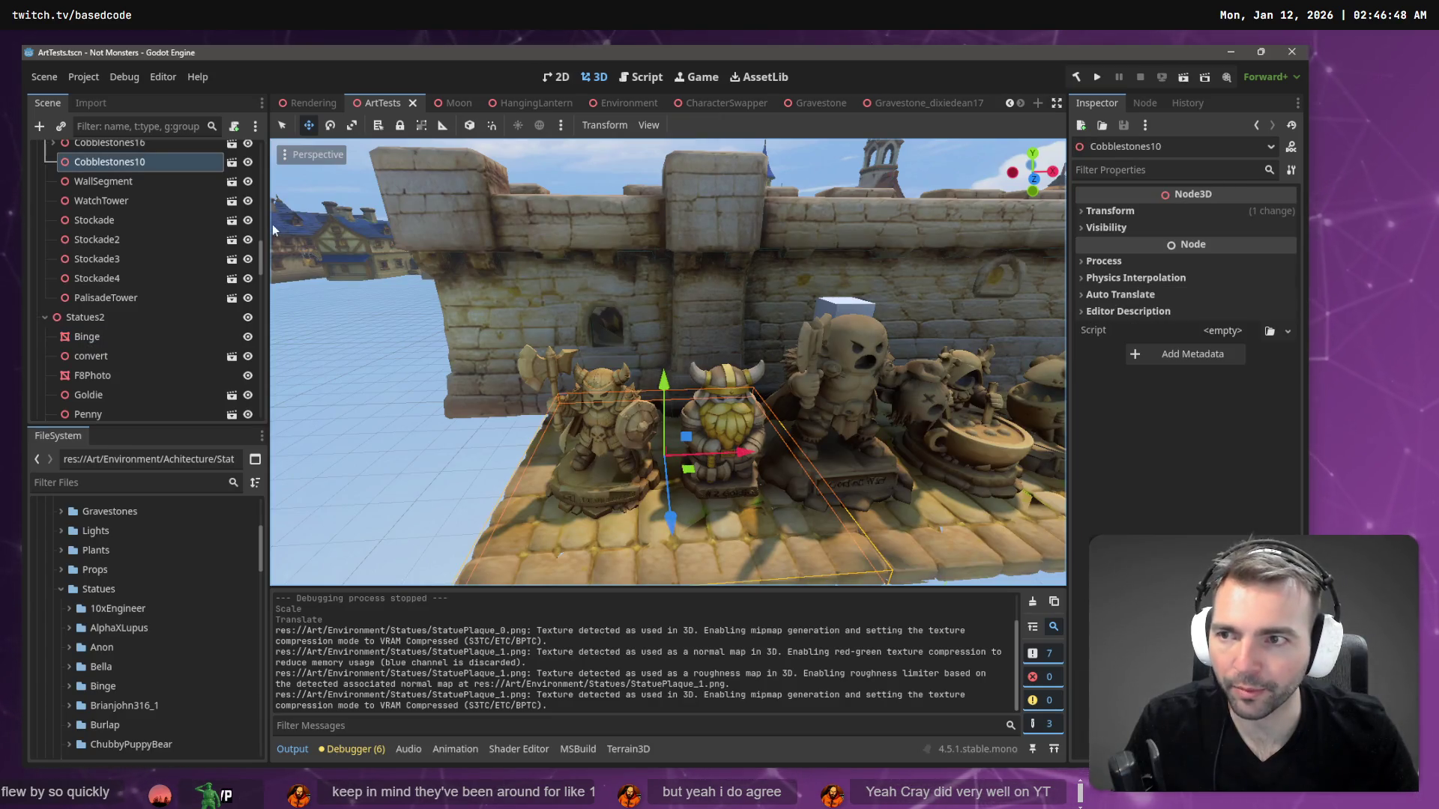
click(620, 486)
key(w)
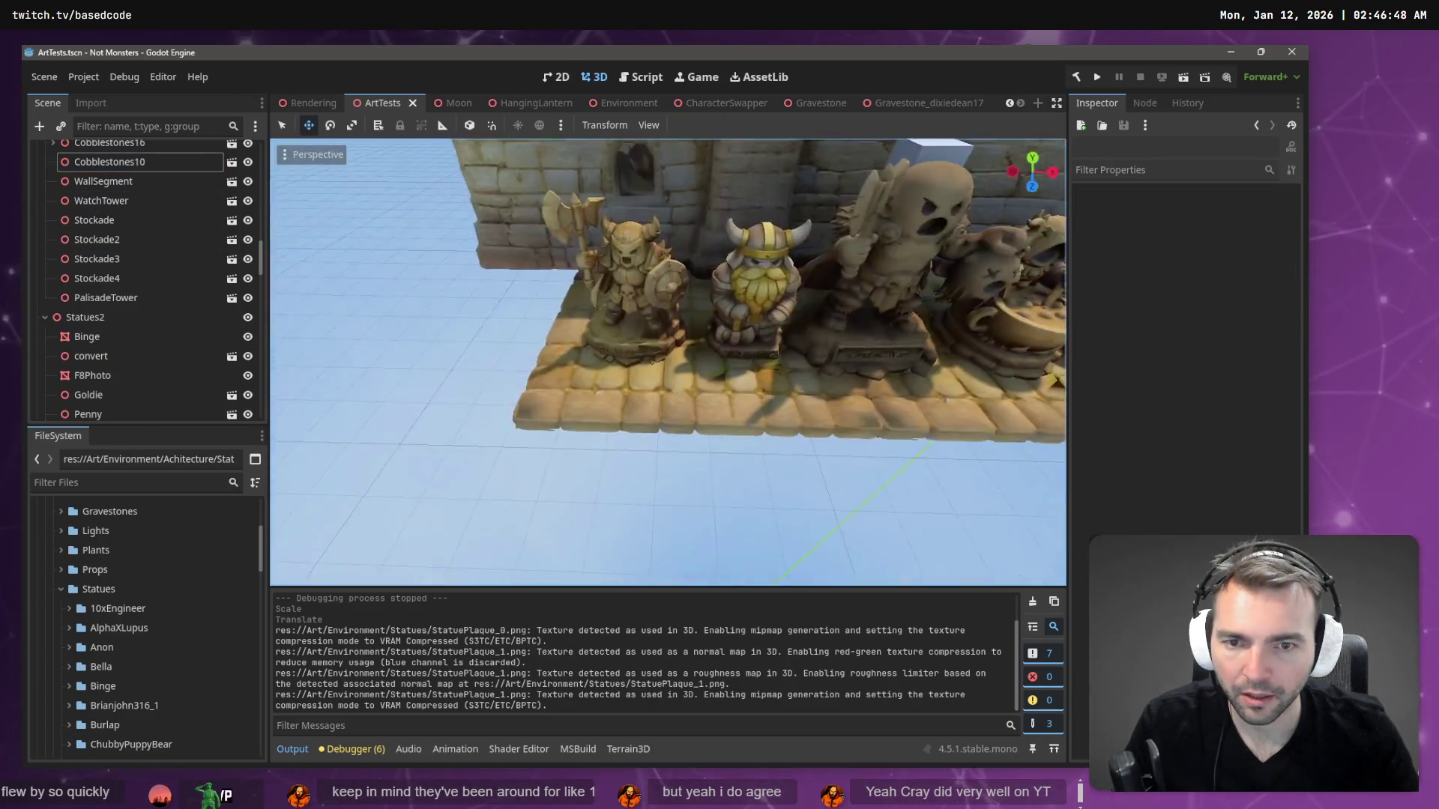
key(s)
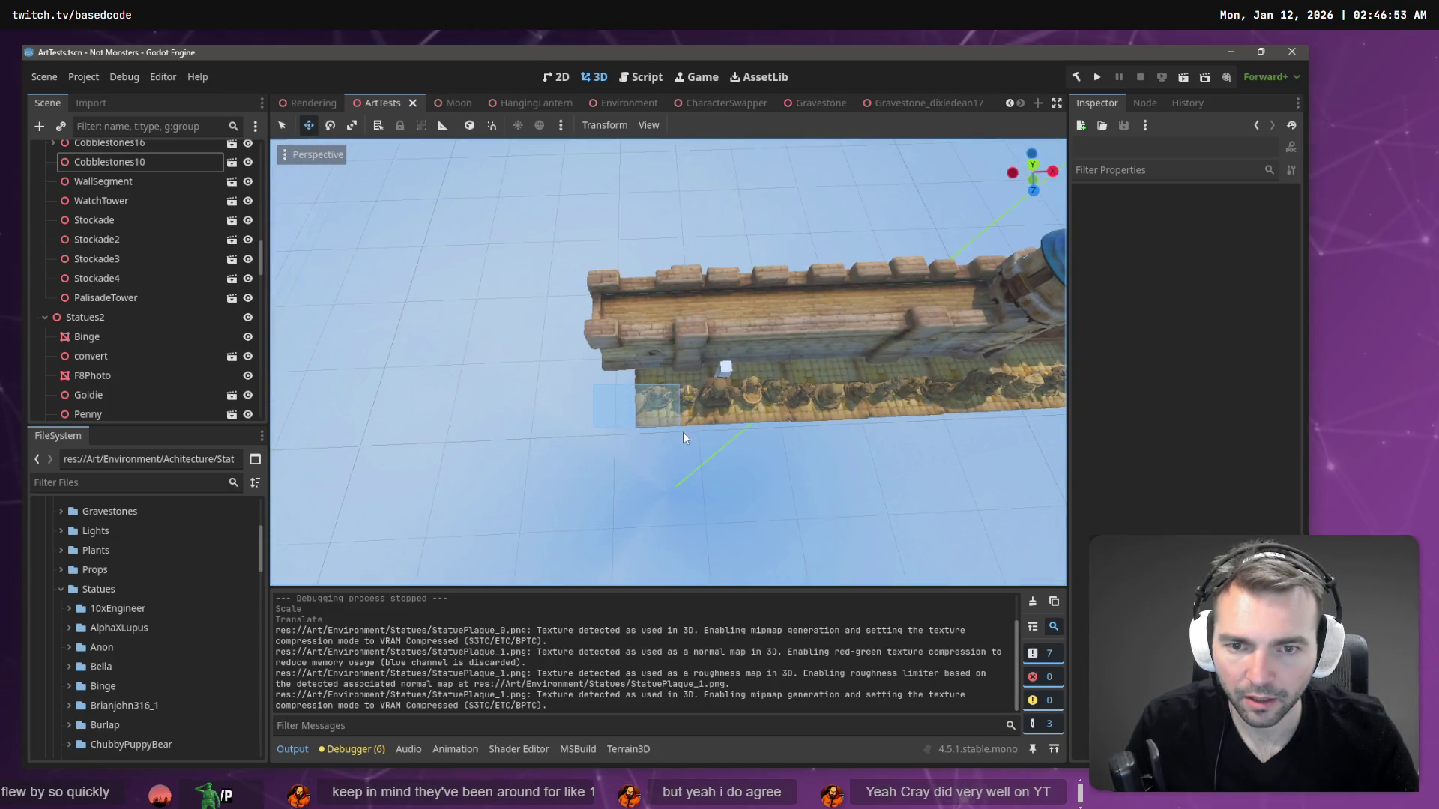
- Select the Warmonger statue, find its FileSystem folder, and start renaming it
click(673, 429)
click(120, 405)
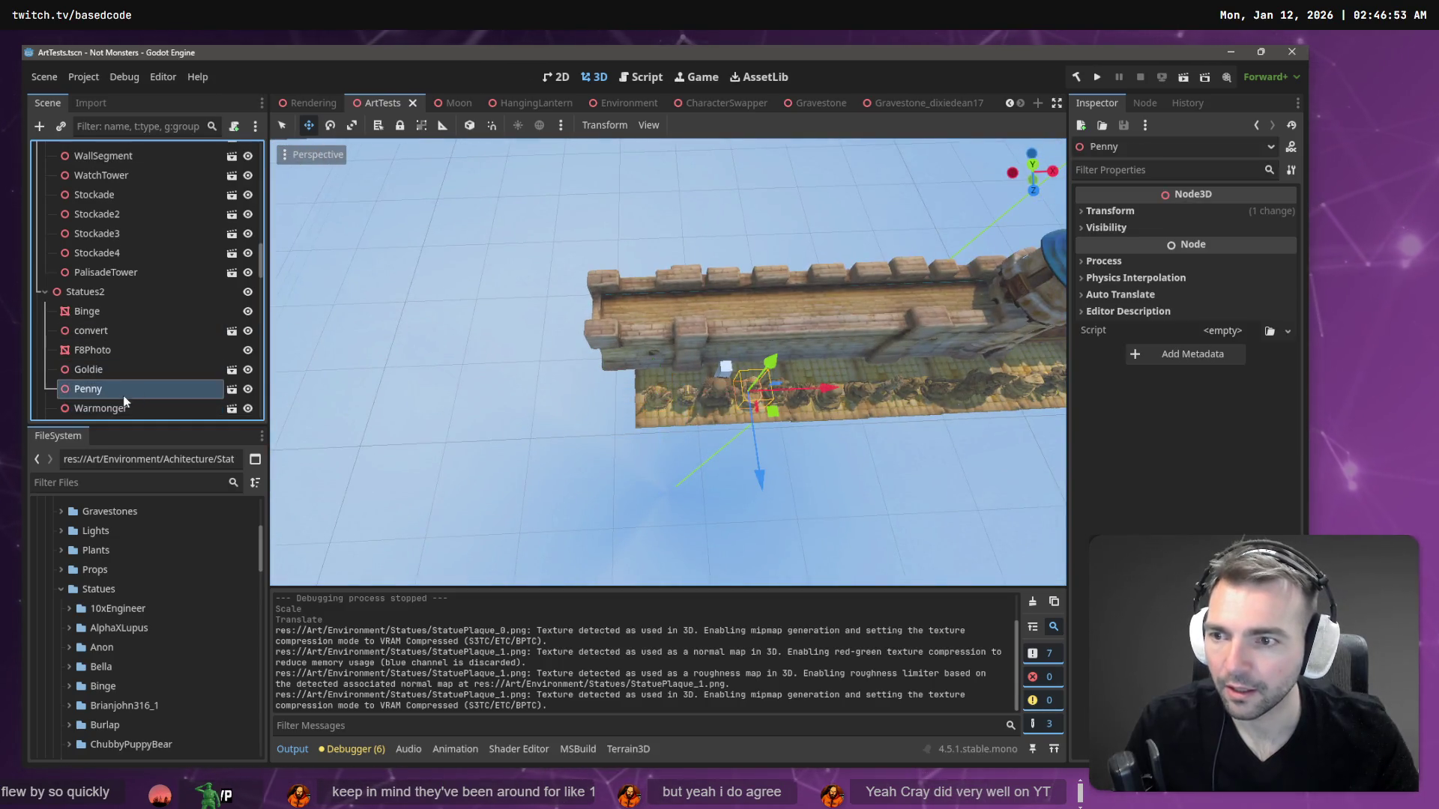
scroll(116, 665, down, 10)
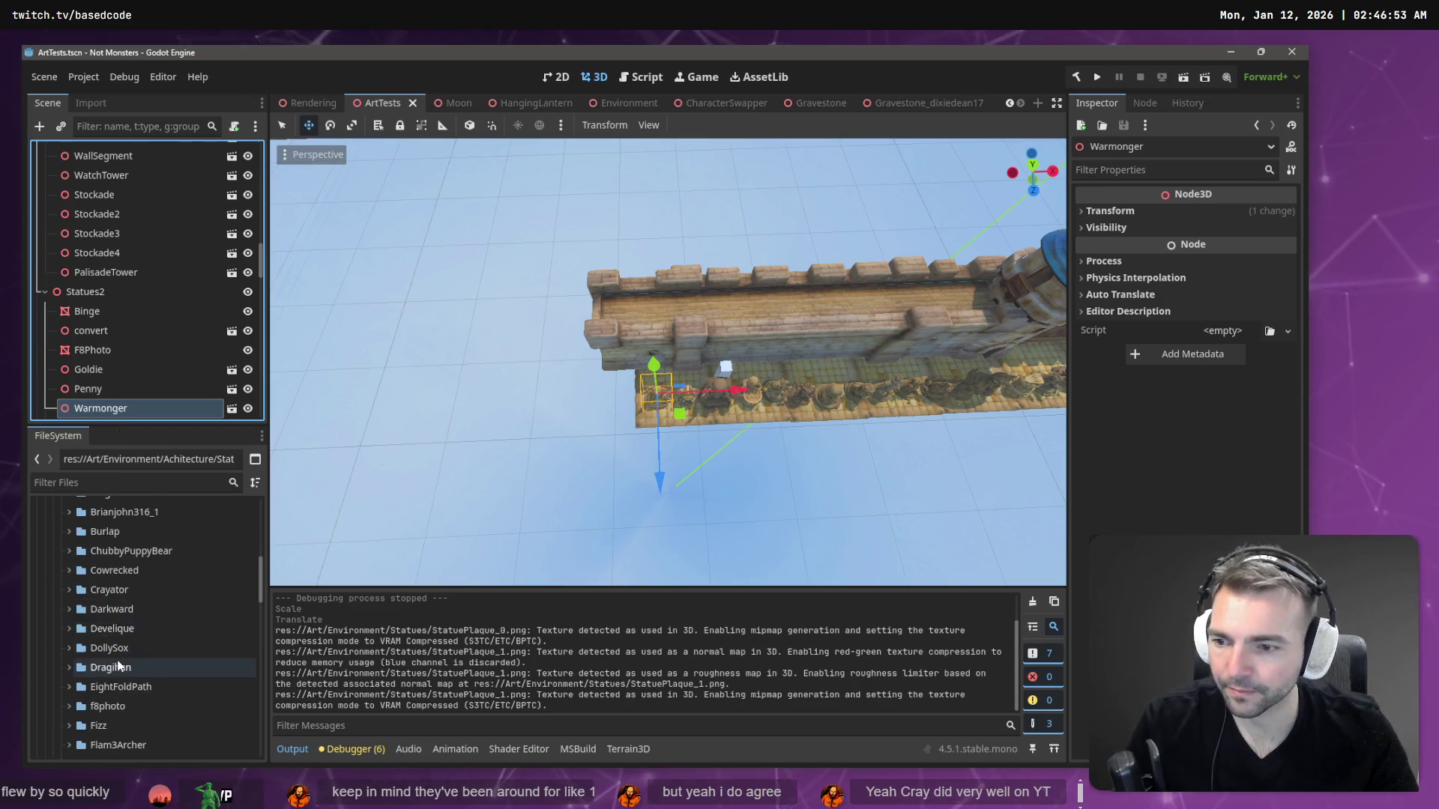
scroll(116, 669, down, 6)
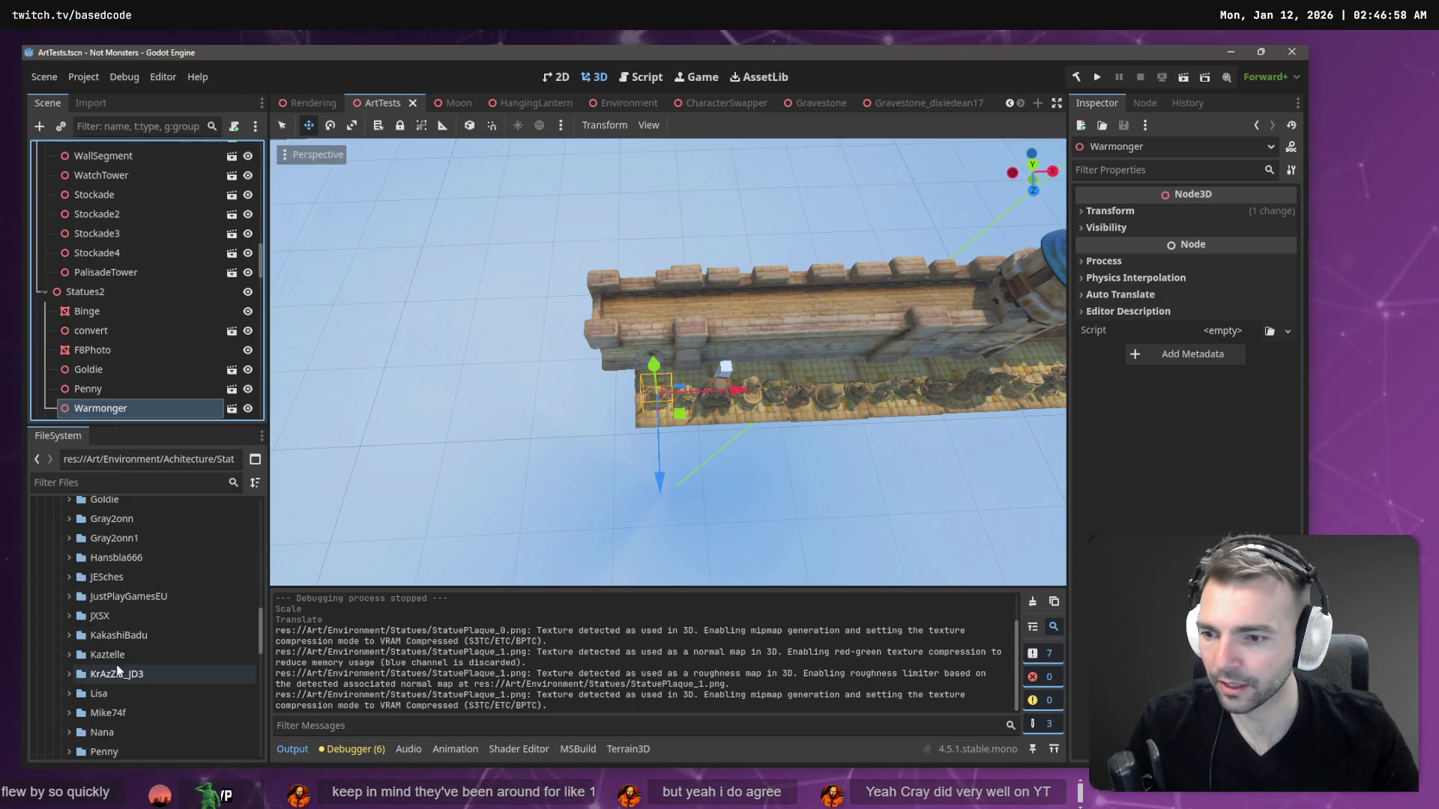
scroll(146, 688, down, 3)
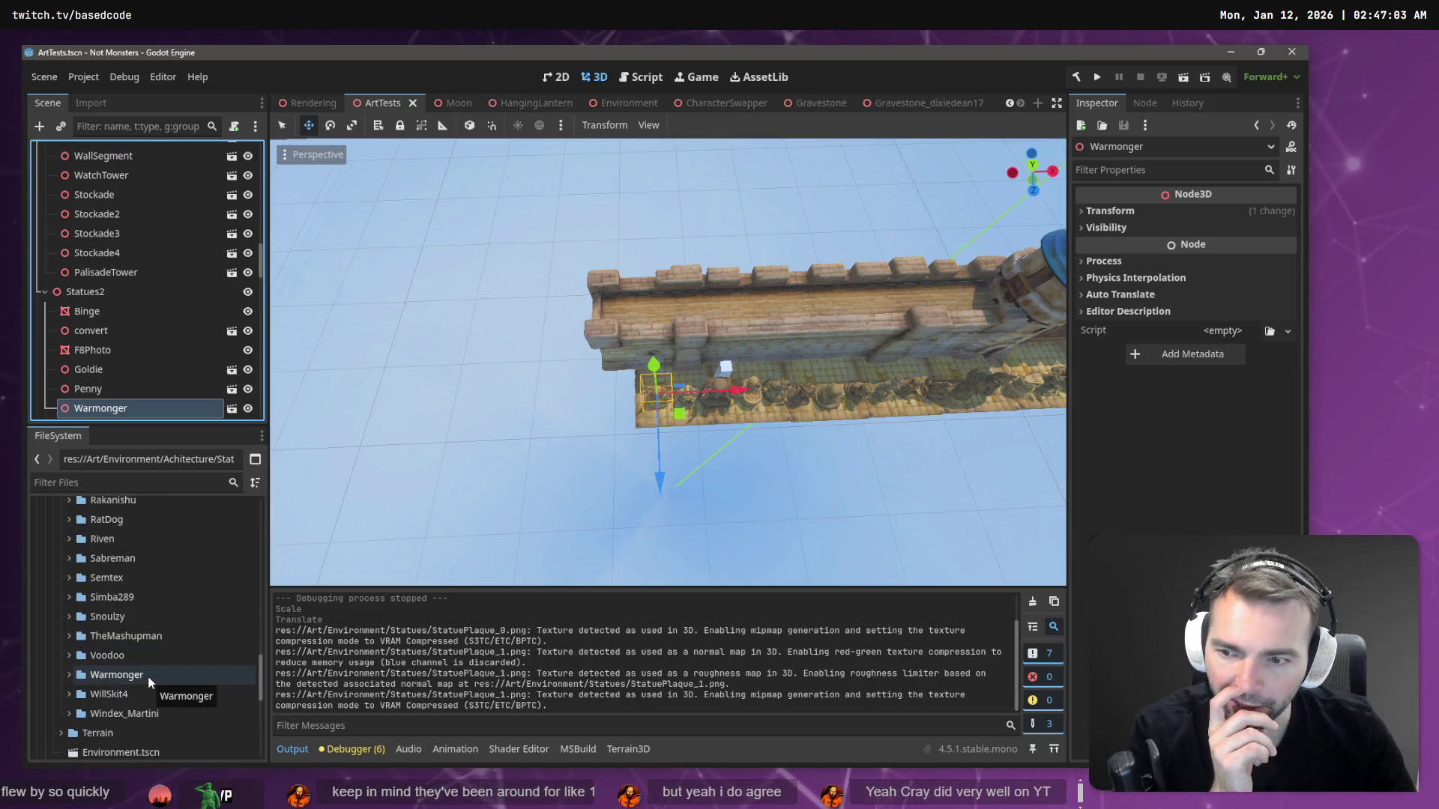
click(148, 678)
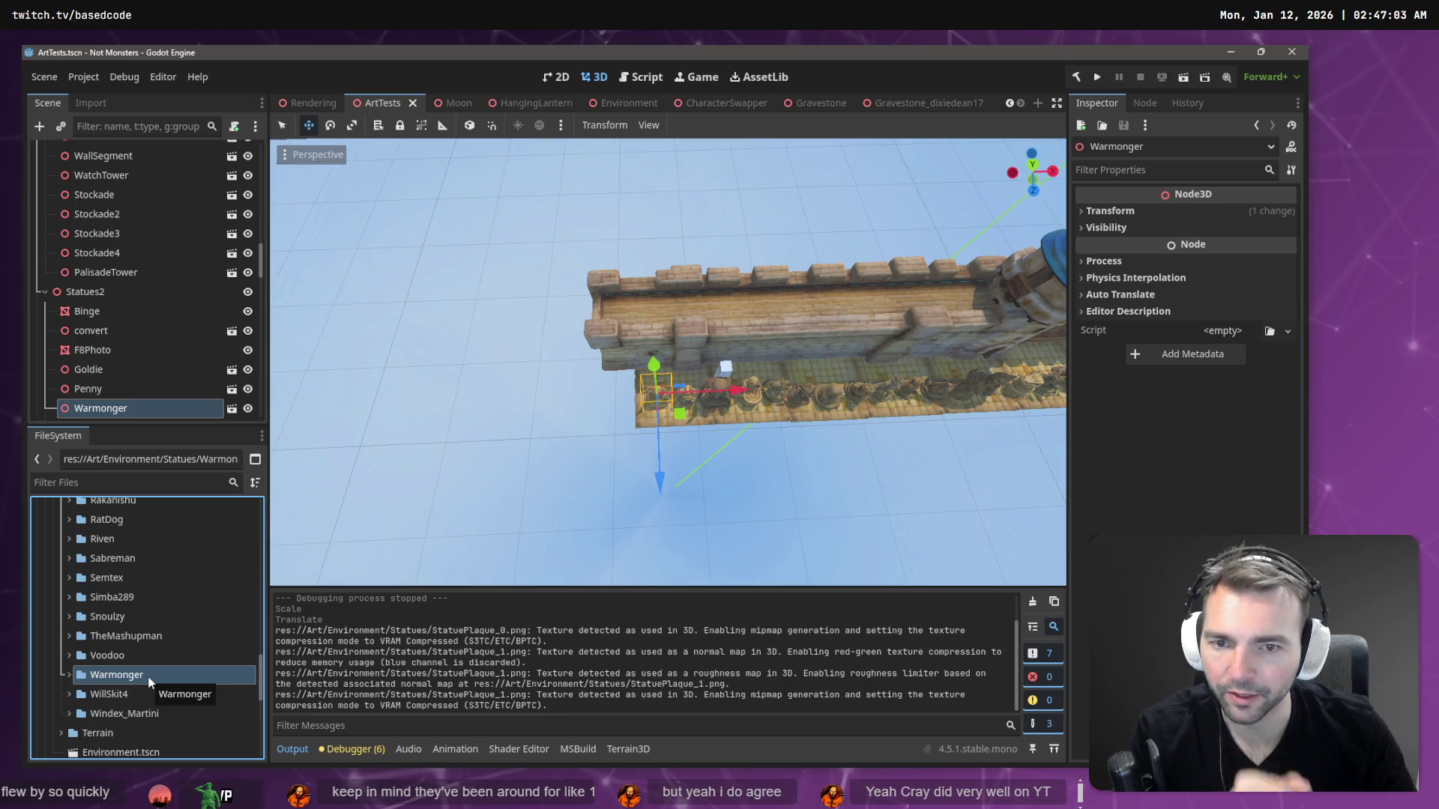
key(F2)
text(1_)
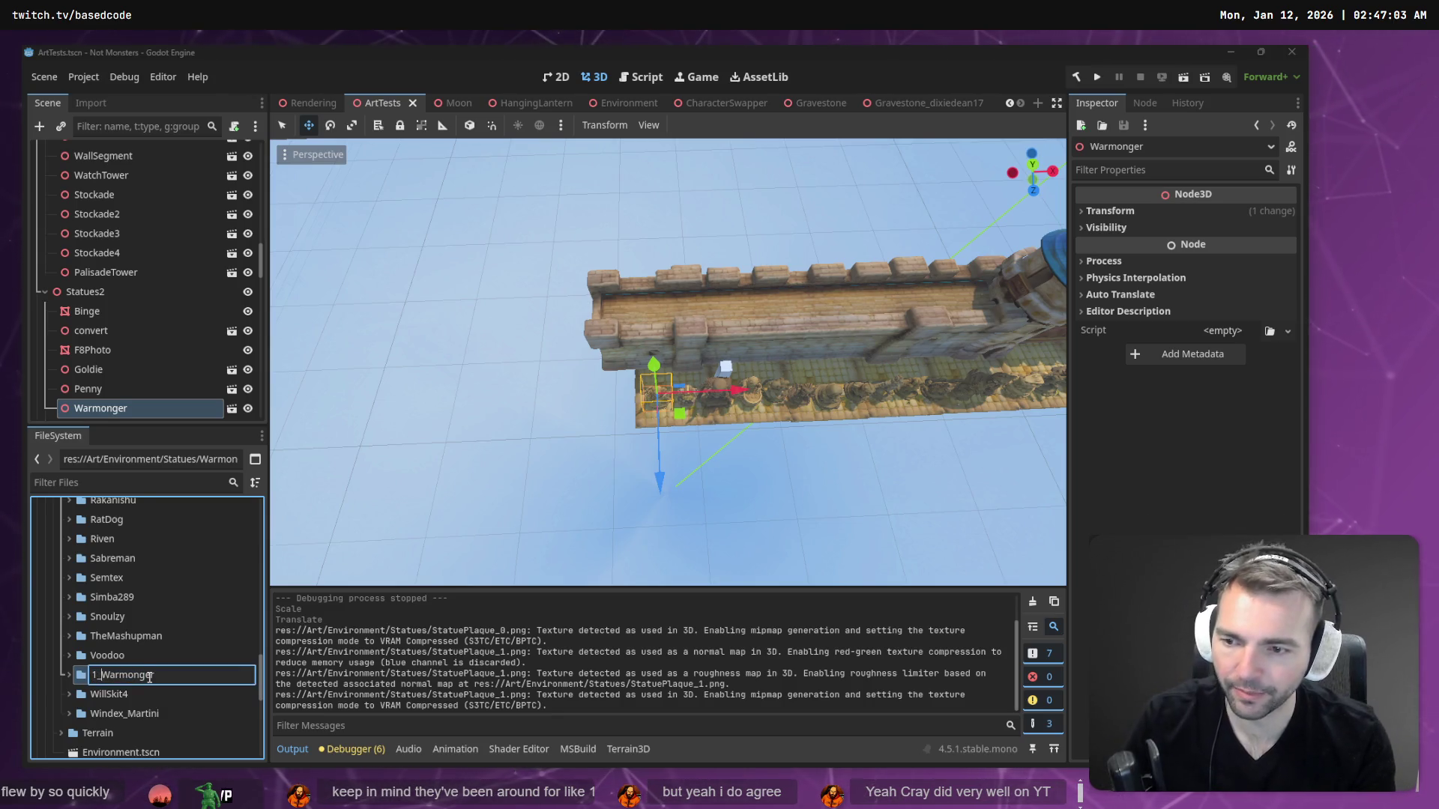
- Confirm the 1_Warmonger folder name and expand it to show its files
key(Return)
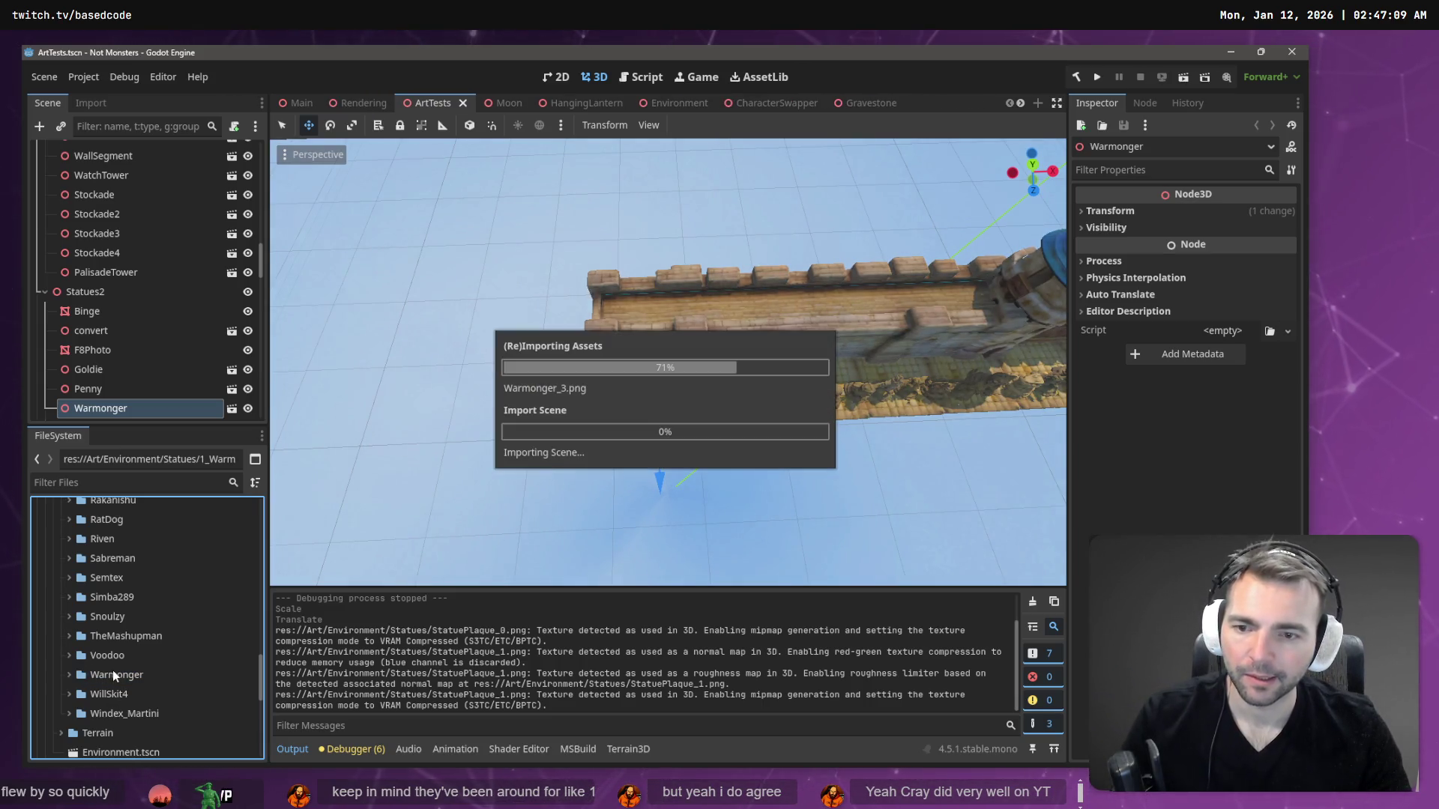
scroll(112, 674, up, 10)
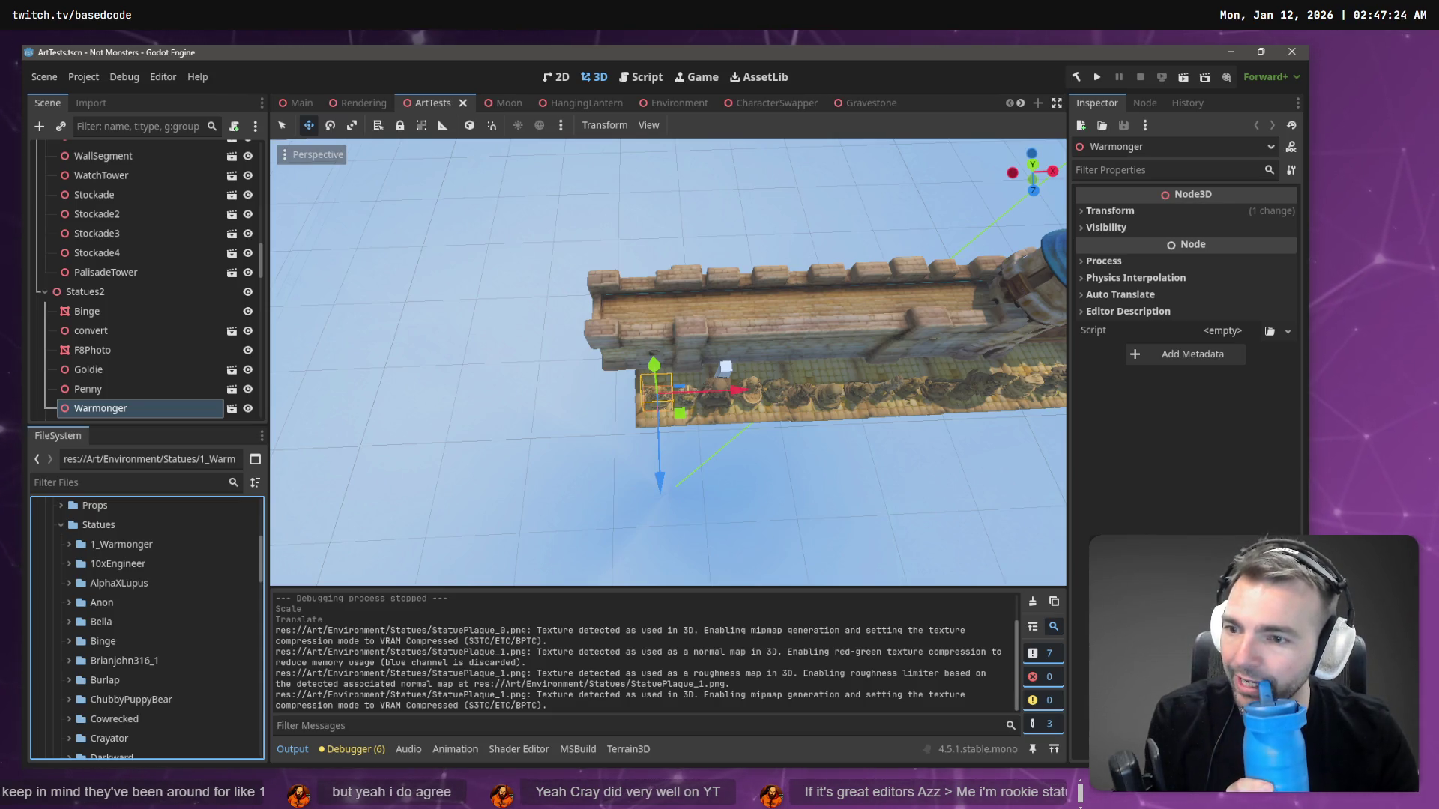
click(68, 544)
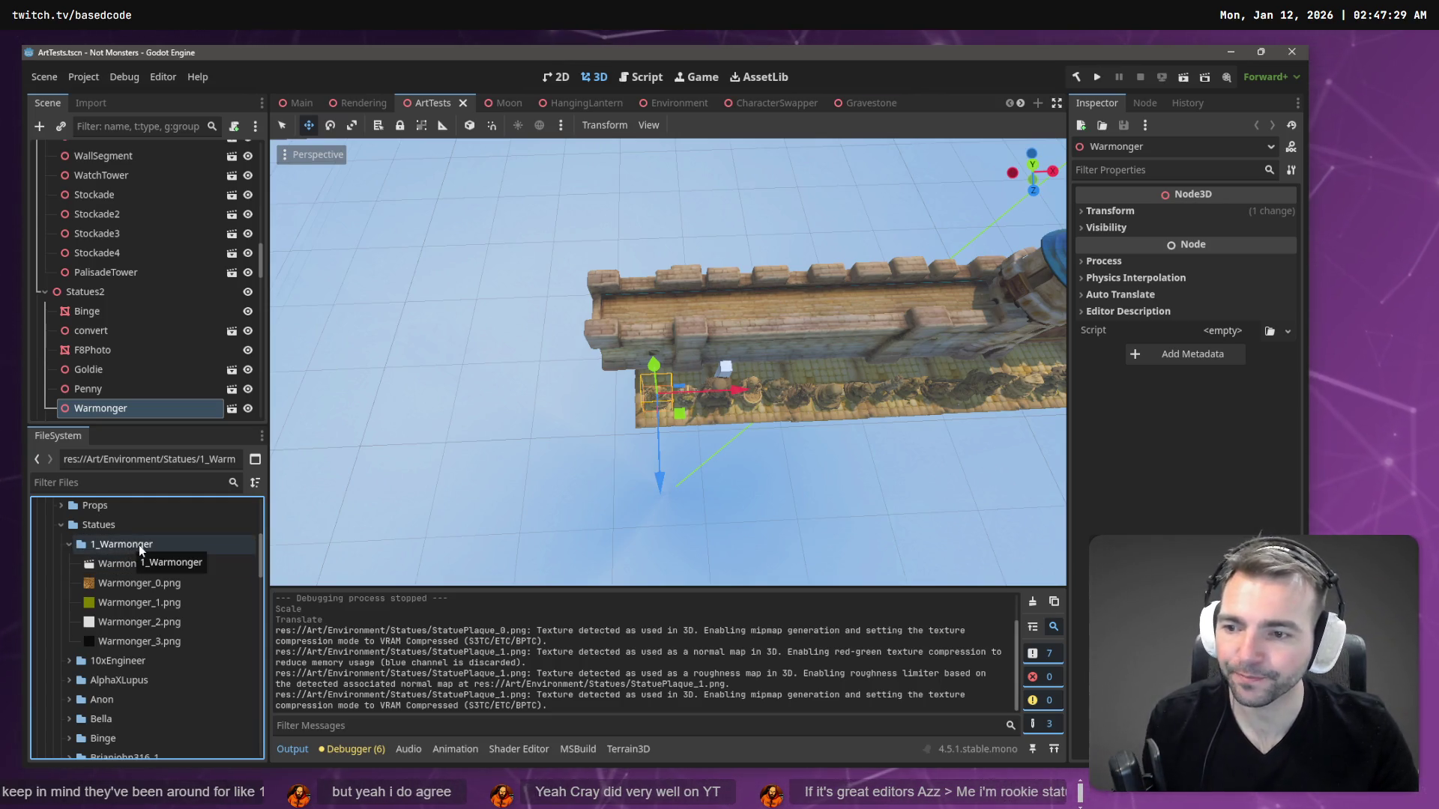
- Zoom the viewport onto the Warmonger statue and bring up the 1_Warmonger folder's actions
scroll(802, 415, down, 6)
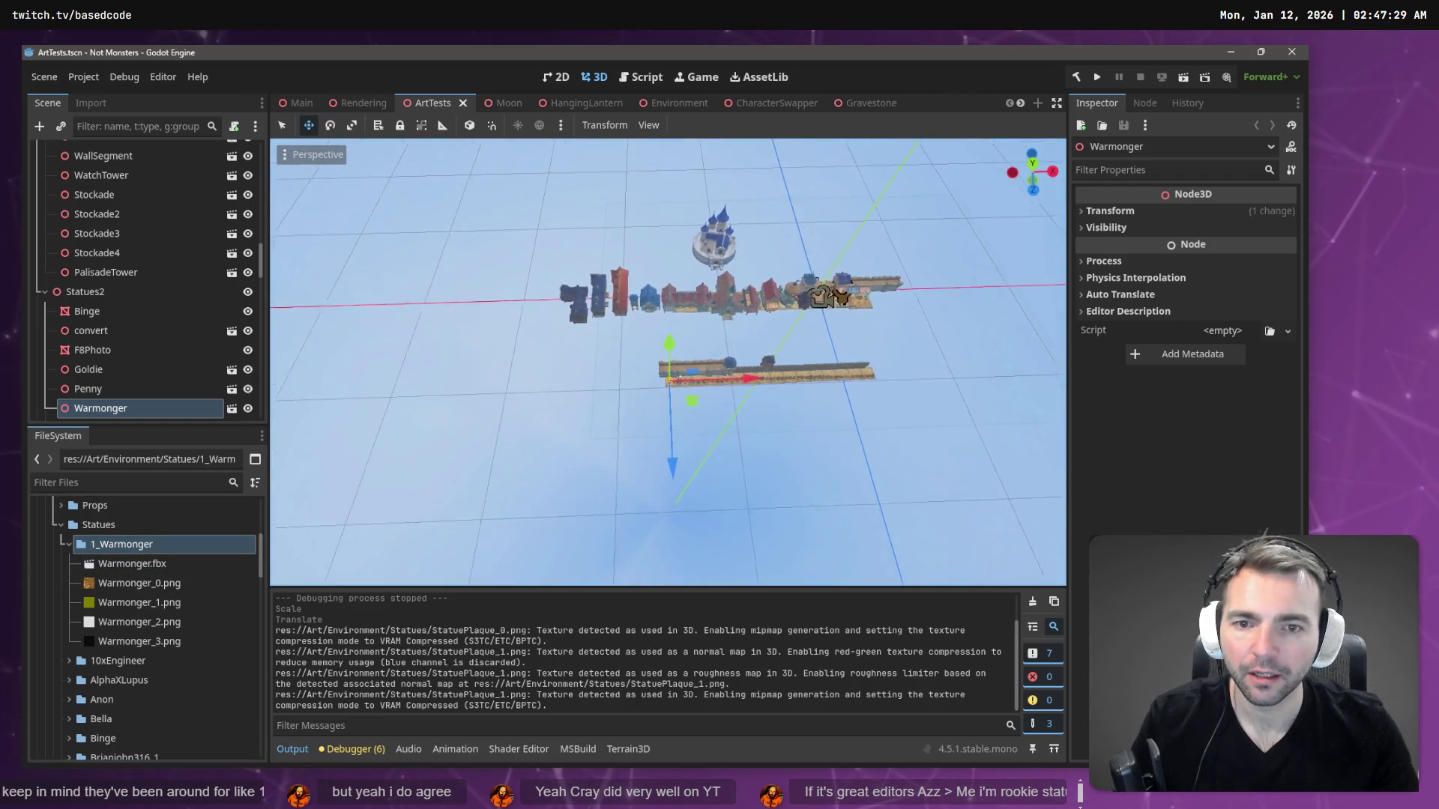
scroll(821, 296, up, 6)
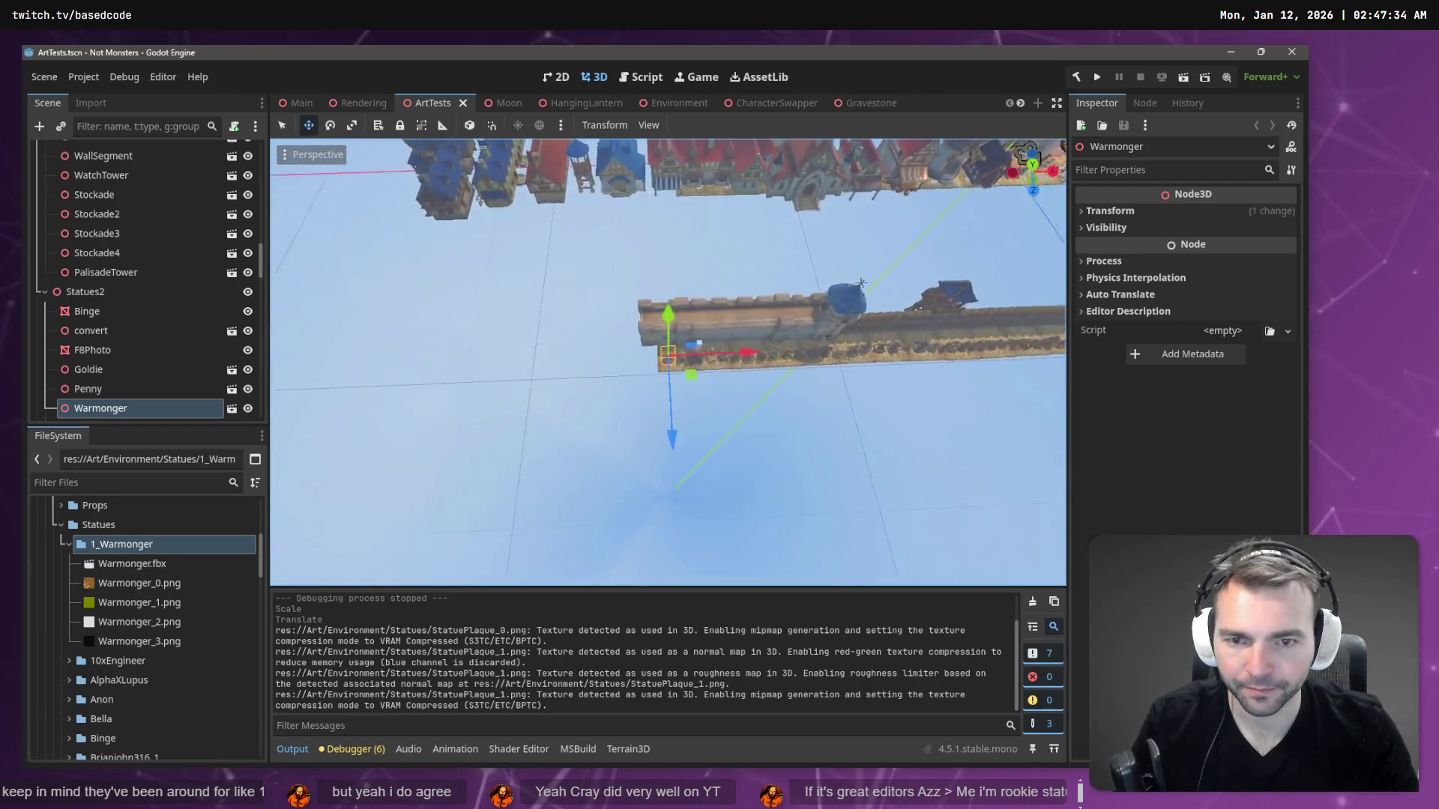
scroll(862, 282, up, 5)
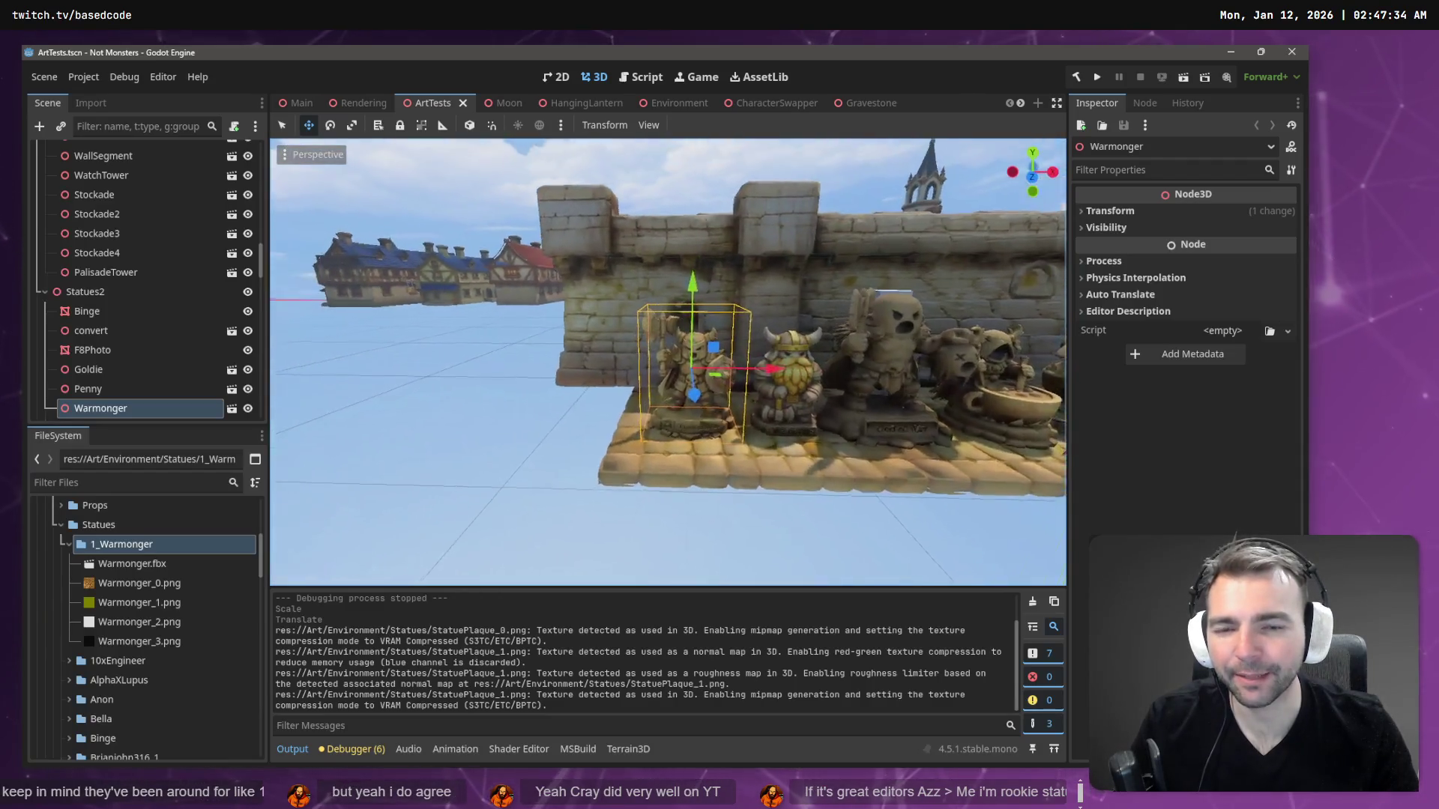
scroll(668, 362, up, 3)
scroll(668, 362, down, 4)
scroll(668, 362, up, 4)
scroll(668, 362, down, 2)
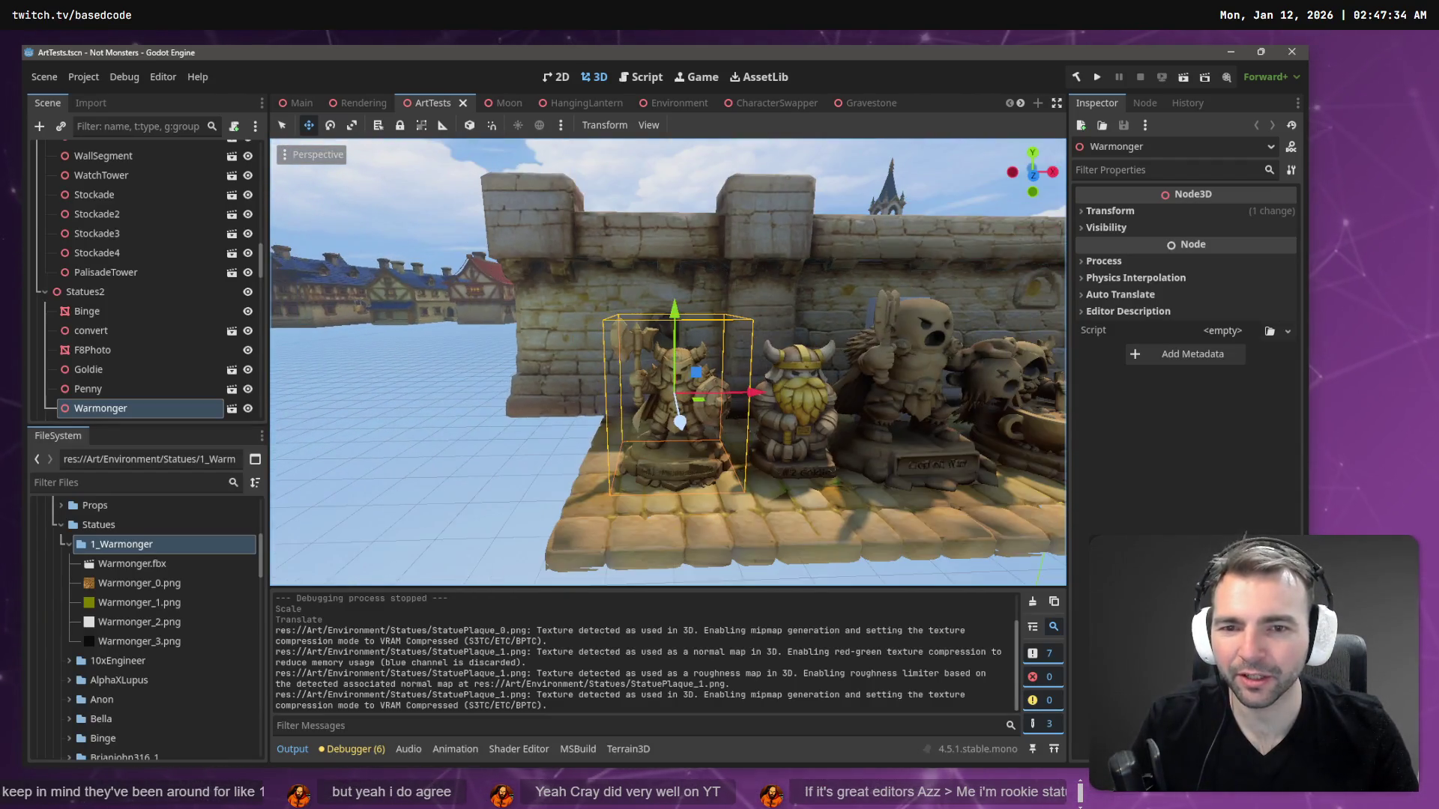
right_click(148, 551)
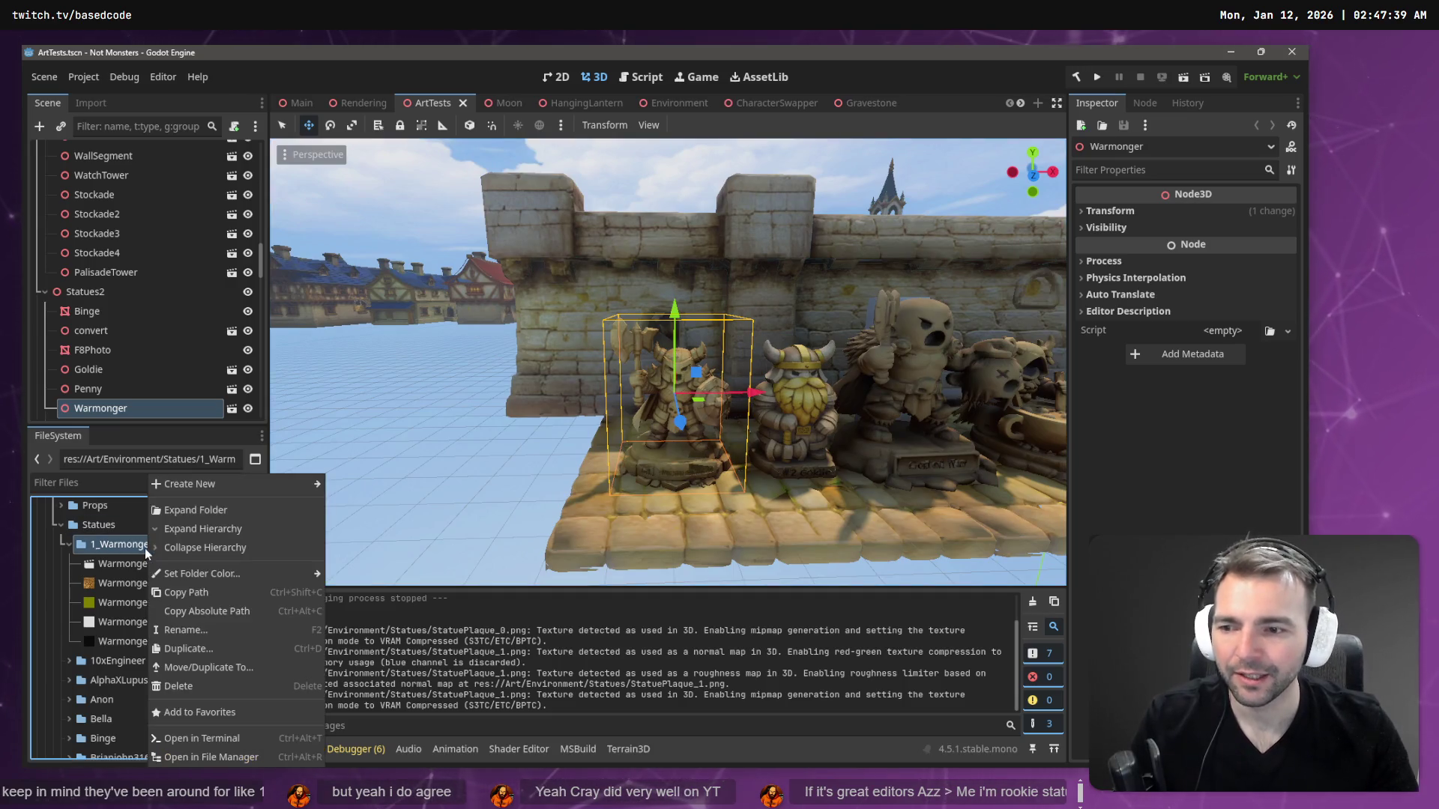
- Create a new 3D scene named Warmonger in the 1_Warmonger folder
mouse_move(240, 483)
click(370, 502)
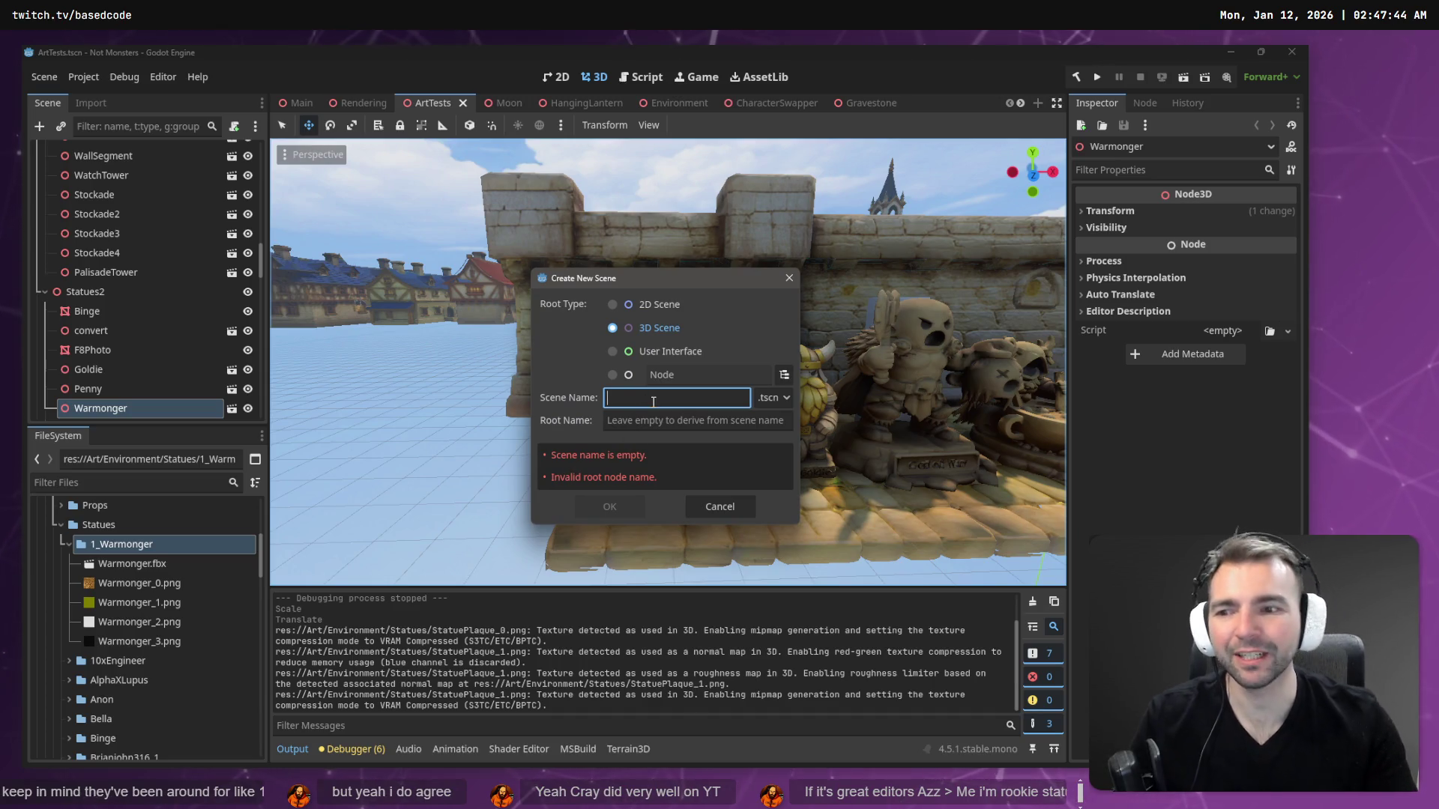
key(Escape)
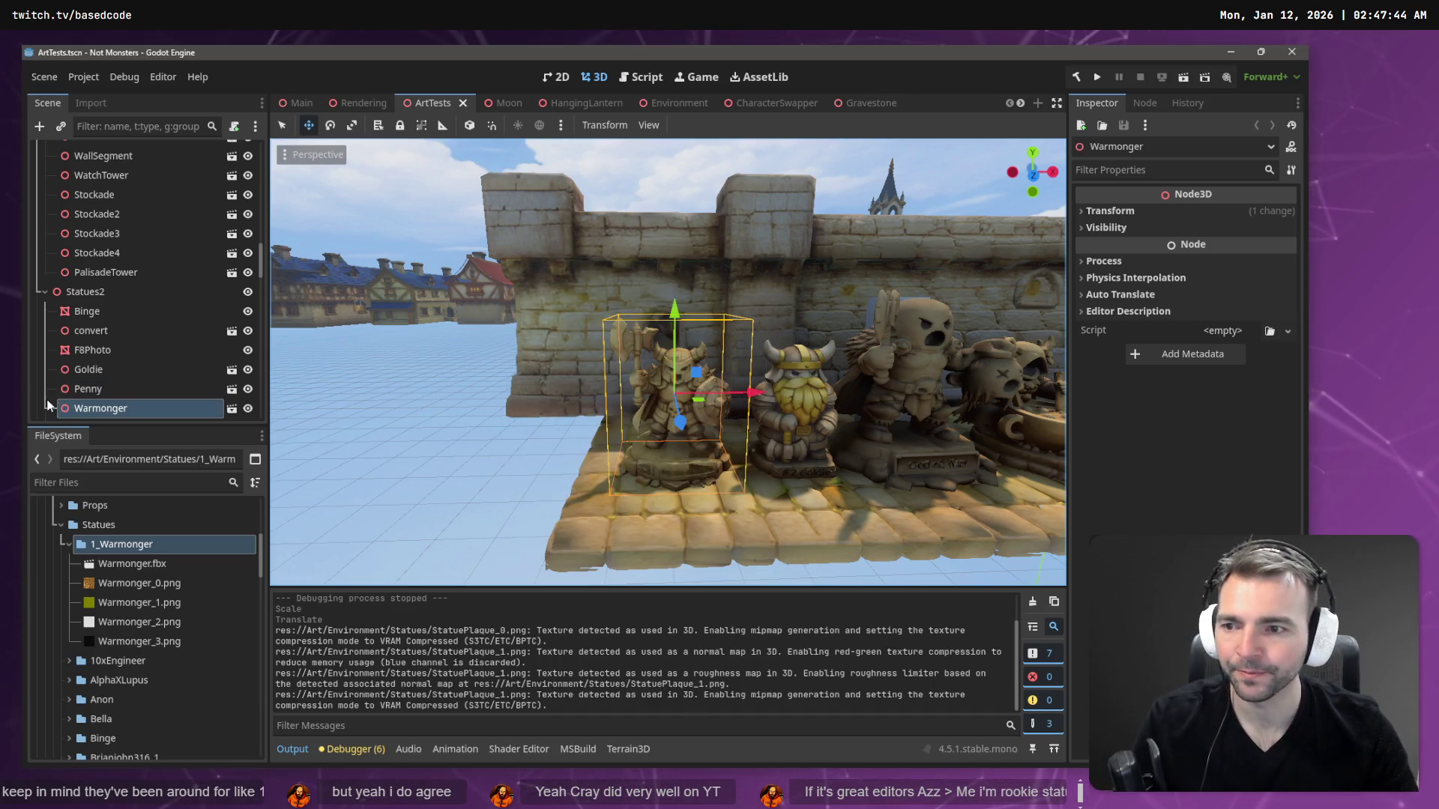
right_click(145, 541)
mouse_move(235, 484)
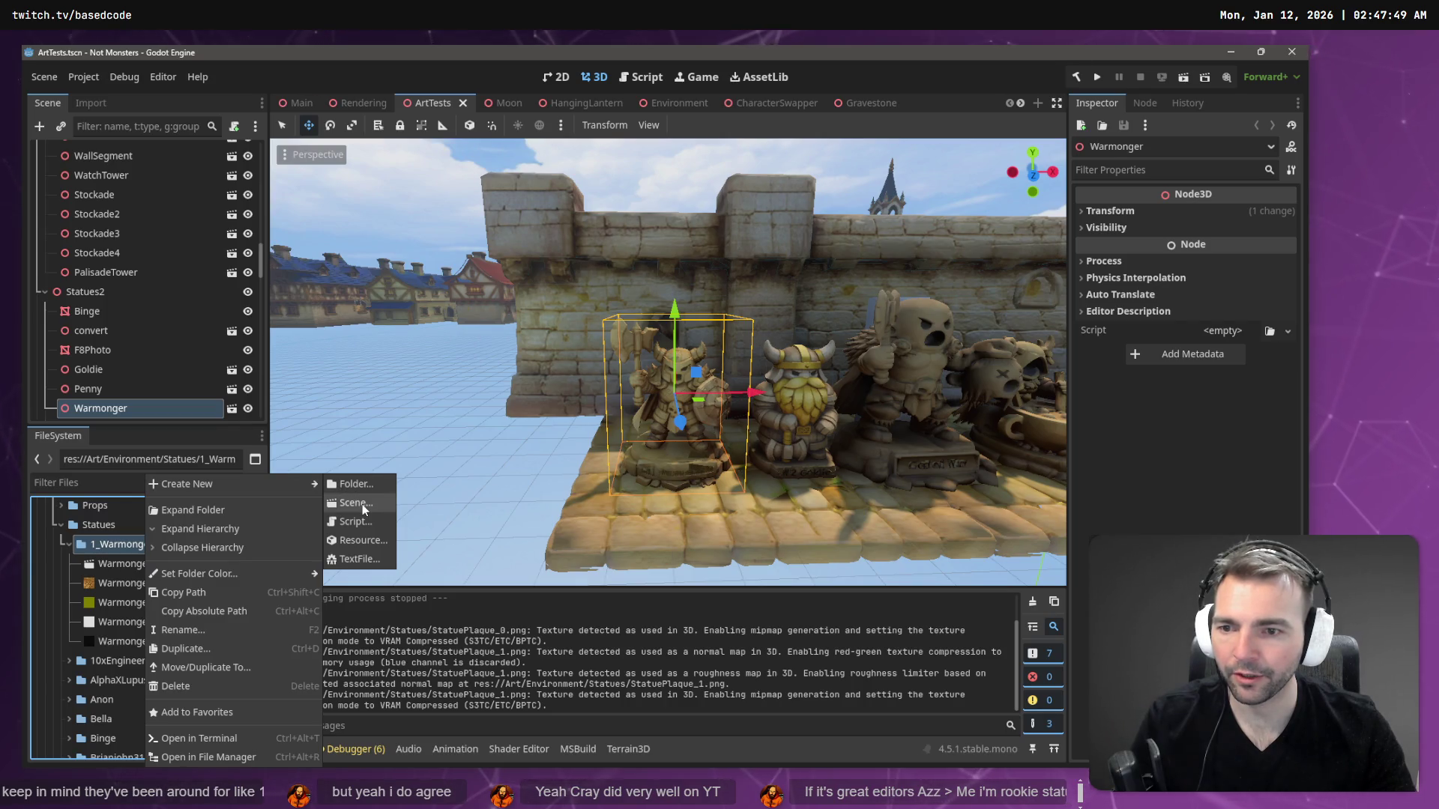
click(363, 509)
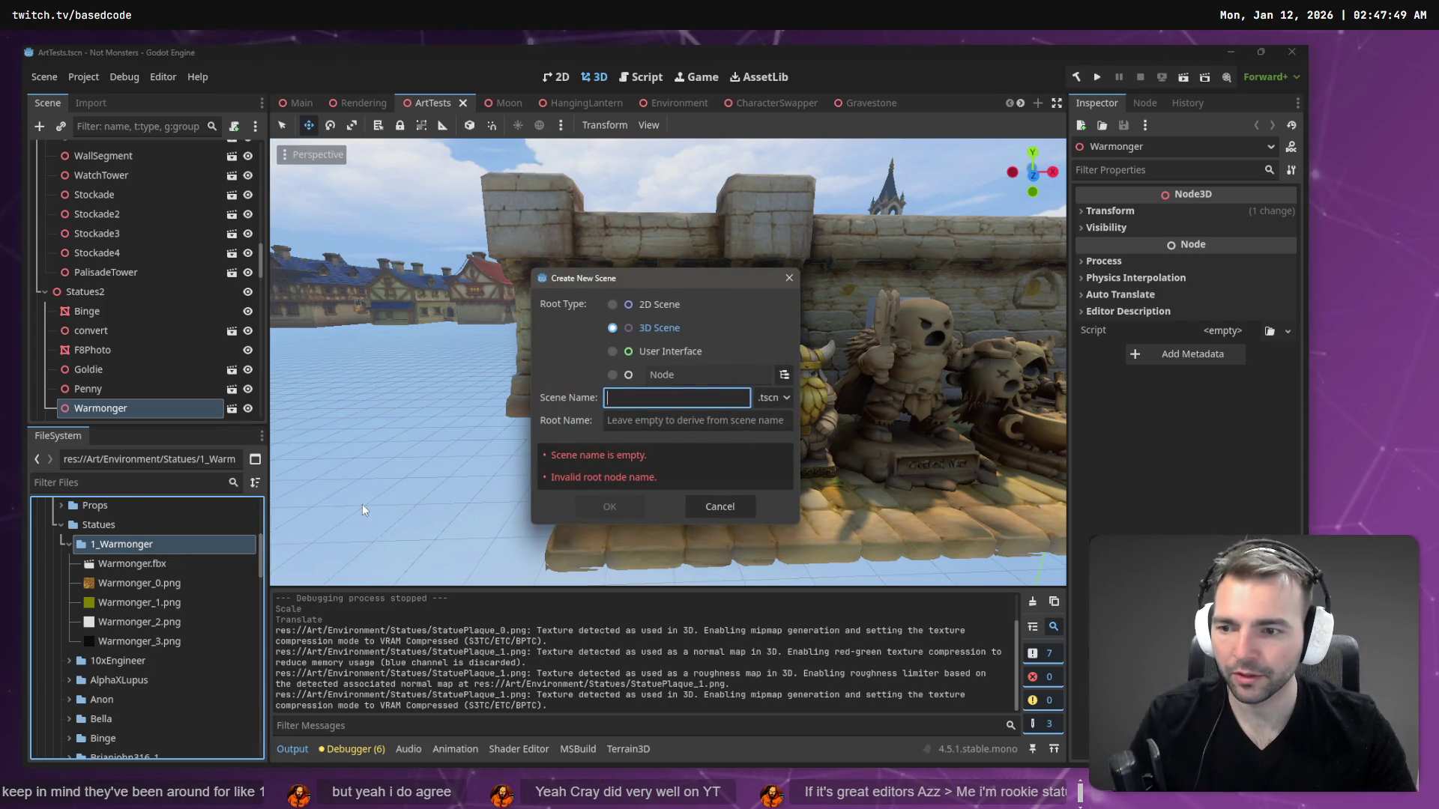
text(Warmonger)
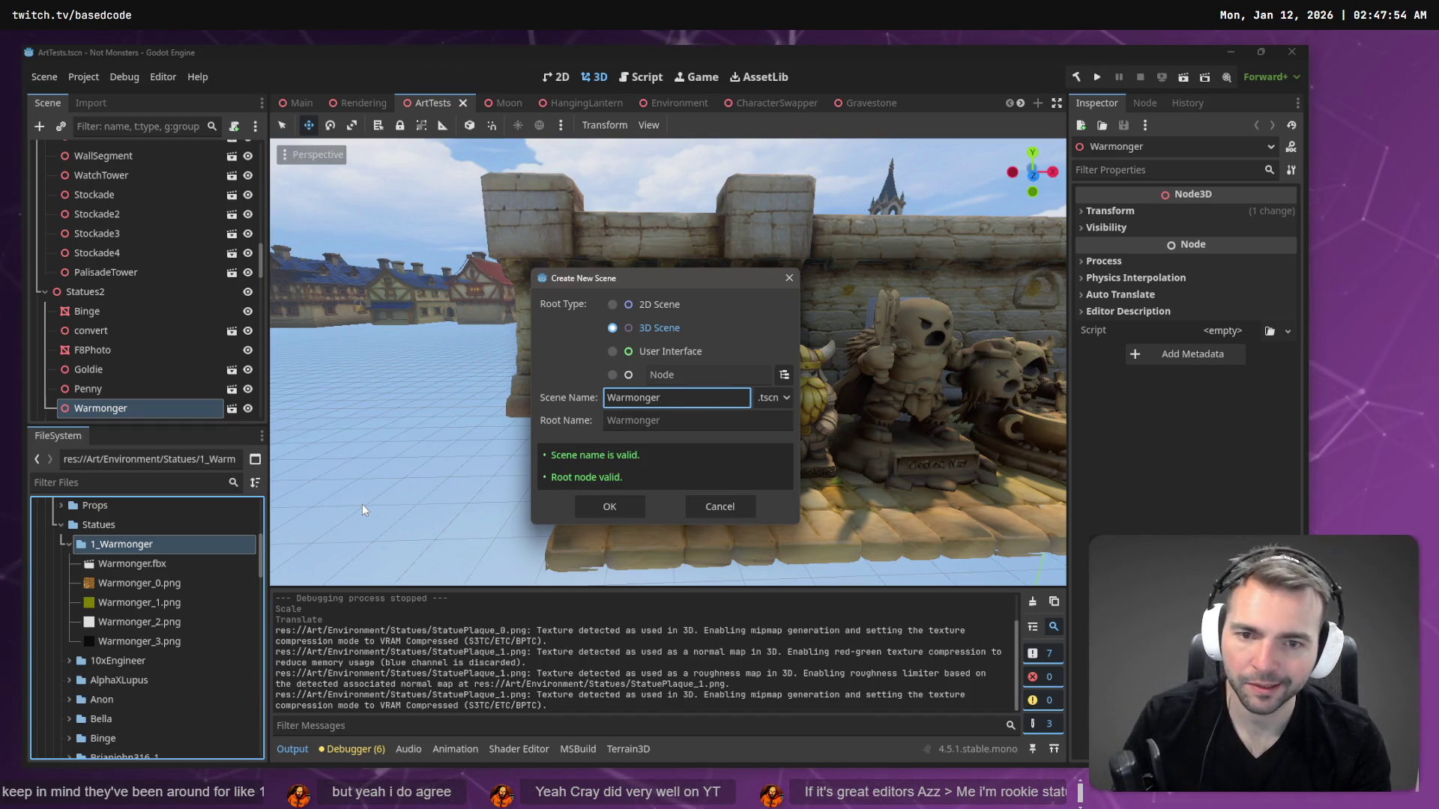
key(Return)
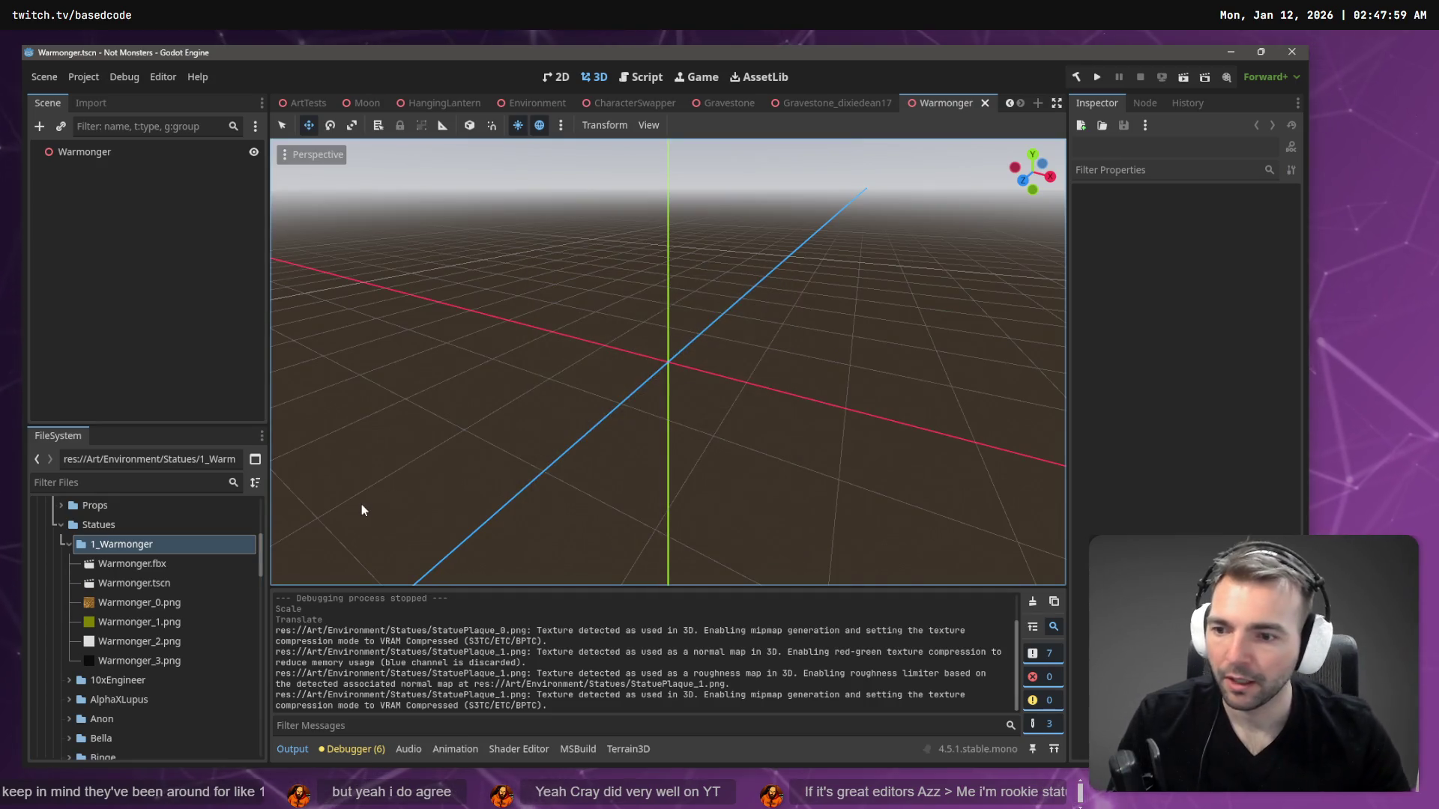
- Add Warmonger.fbx under the Warmonger root, raise it to Y 1.624, and expand Achitecture/StatuePlaque
mouse_move(151, 564)
mouse_down()
mouse_move(80, 196)
mouse_move(95, 163)
mouse_up()
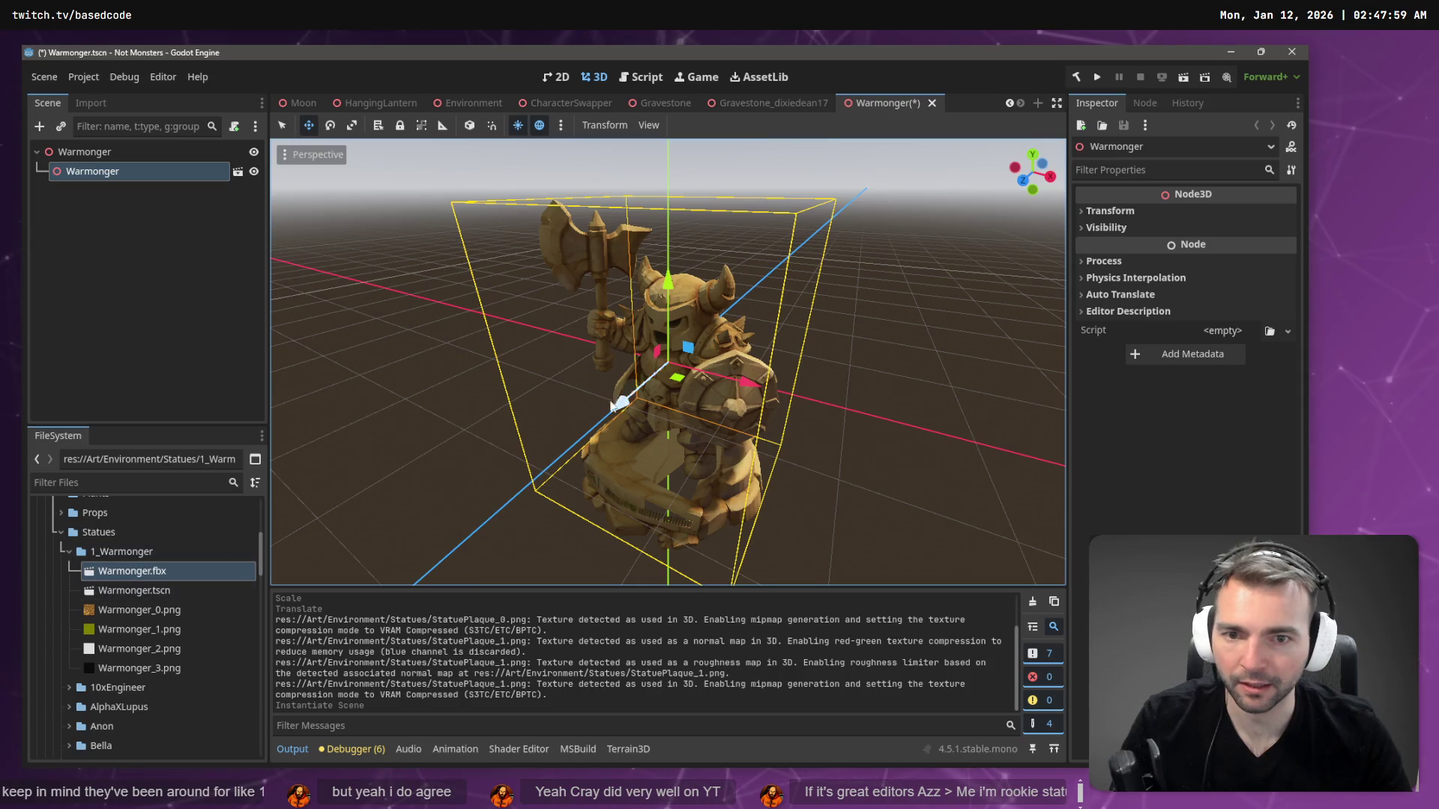
drag(670, 279, 700, 93)
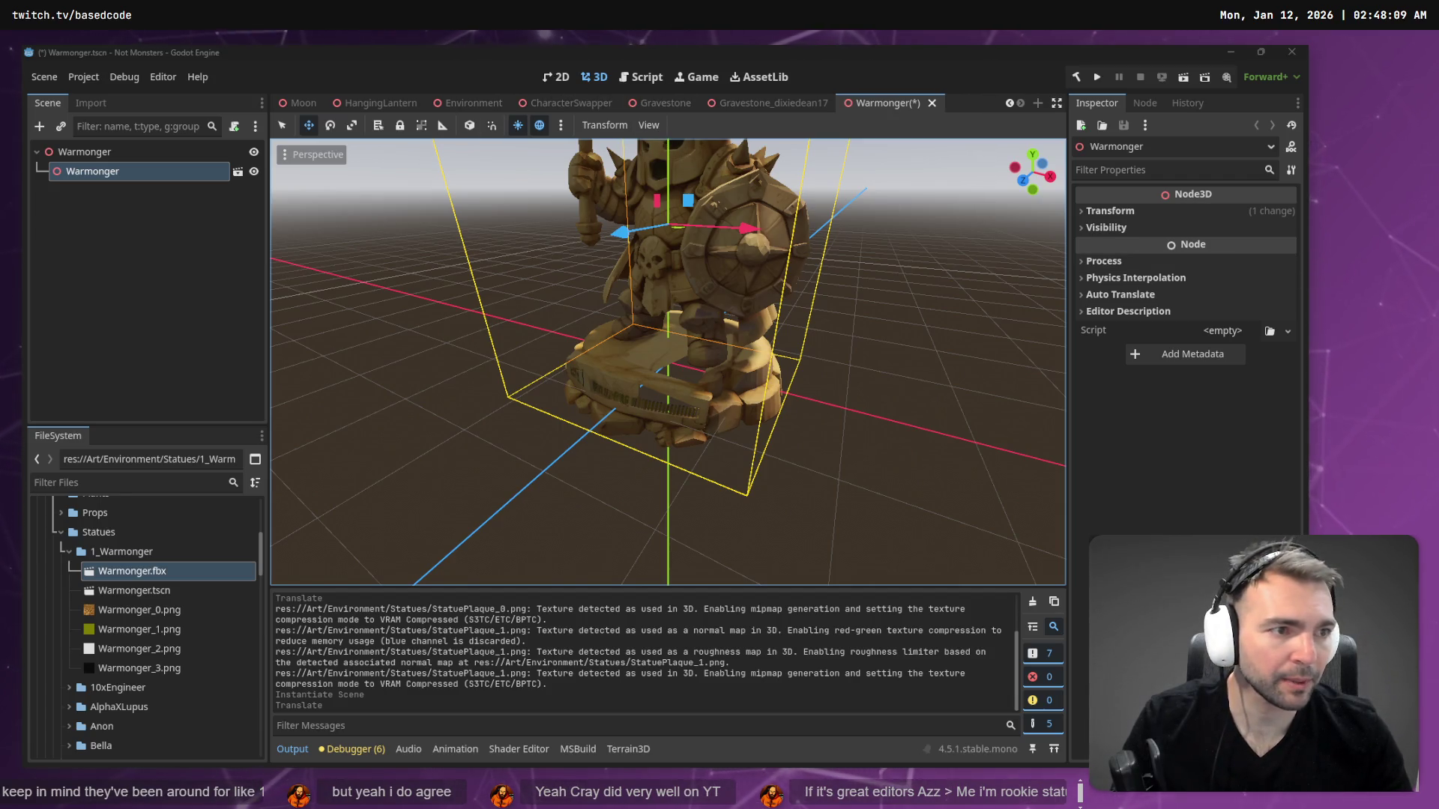
scroll(181, 590, up, 5)
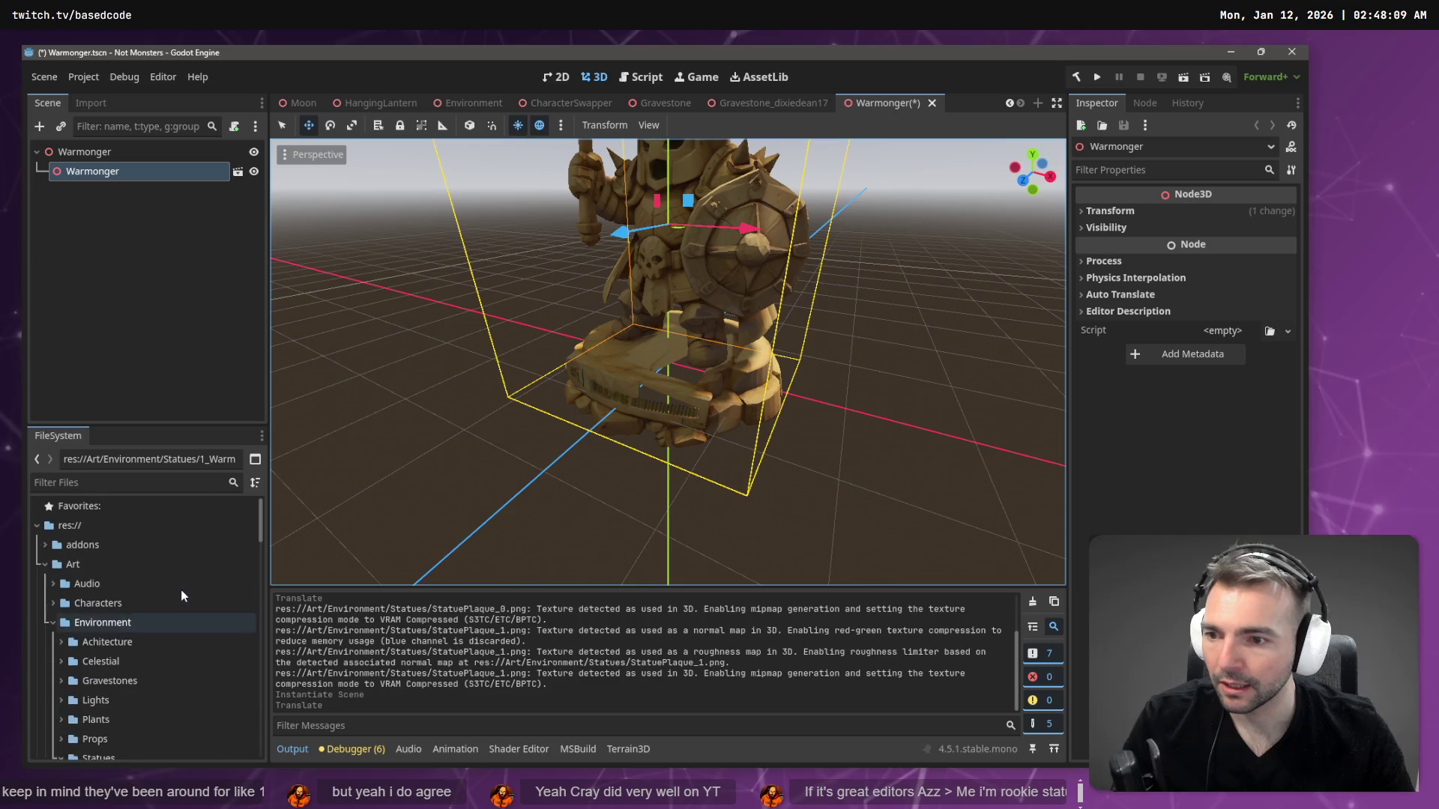
click(60, 612)
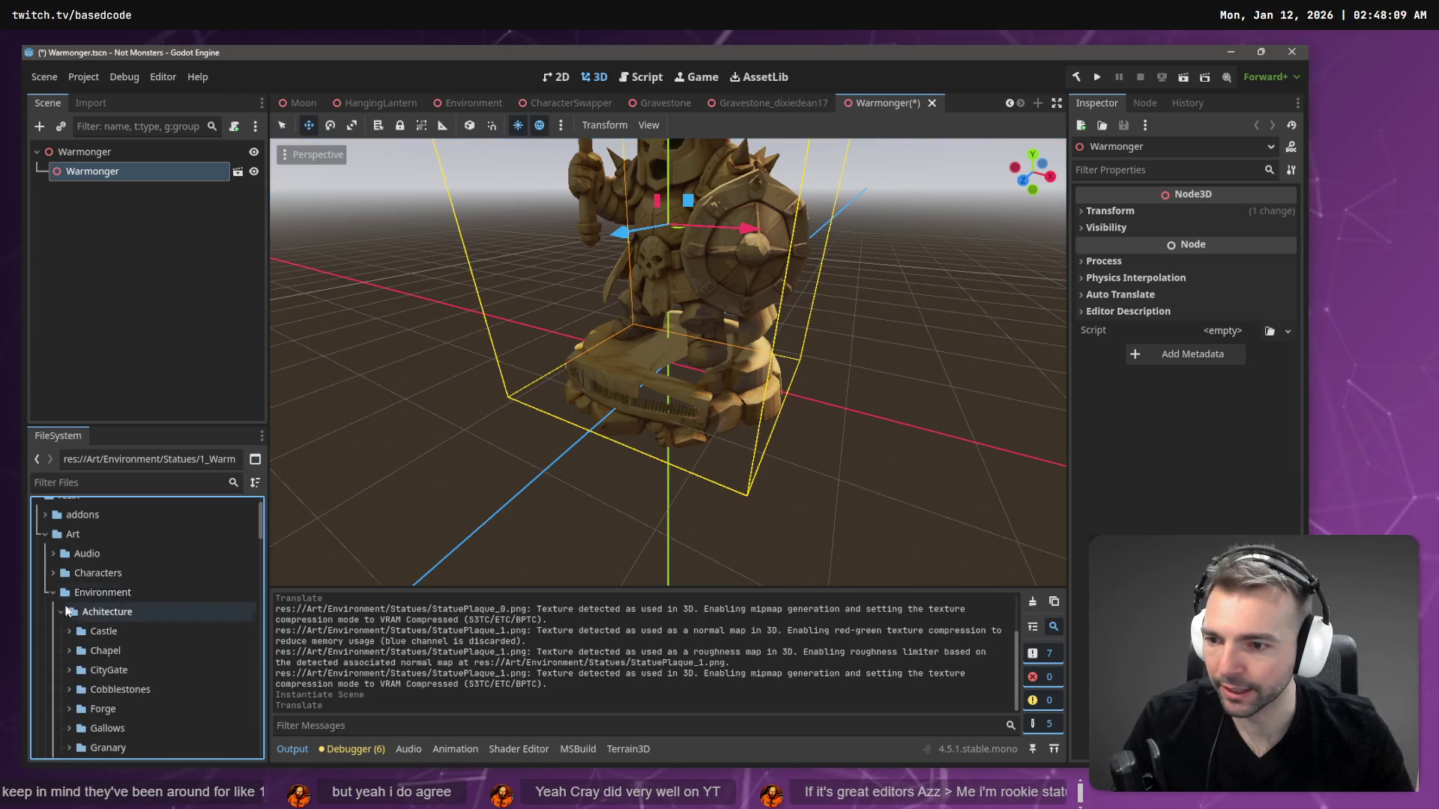
scroll(73, 649, down, 5)
click(70, 644)
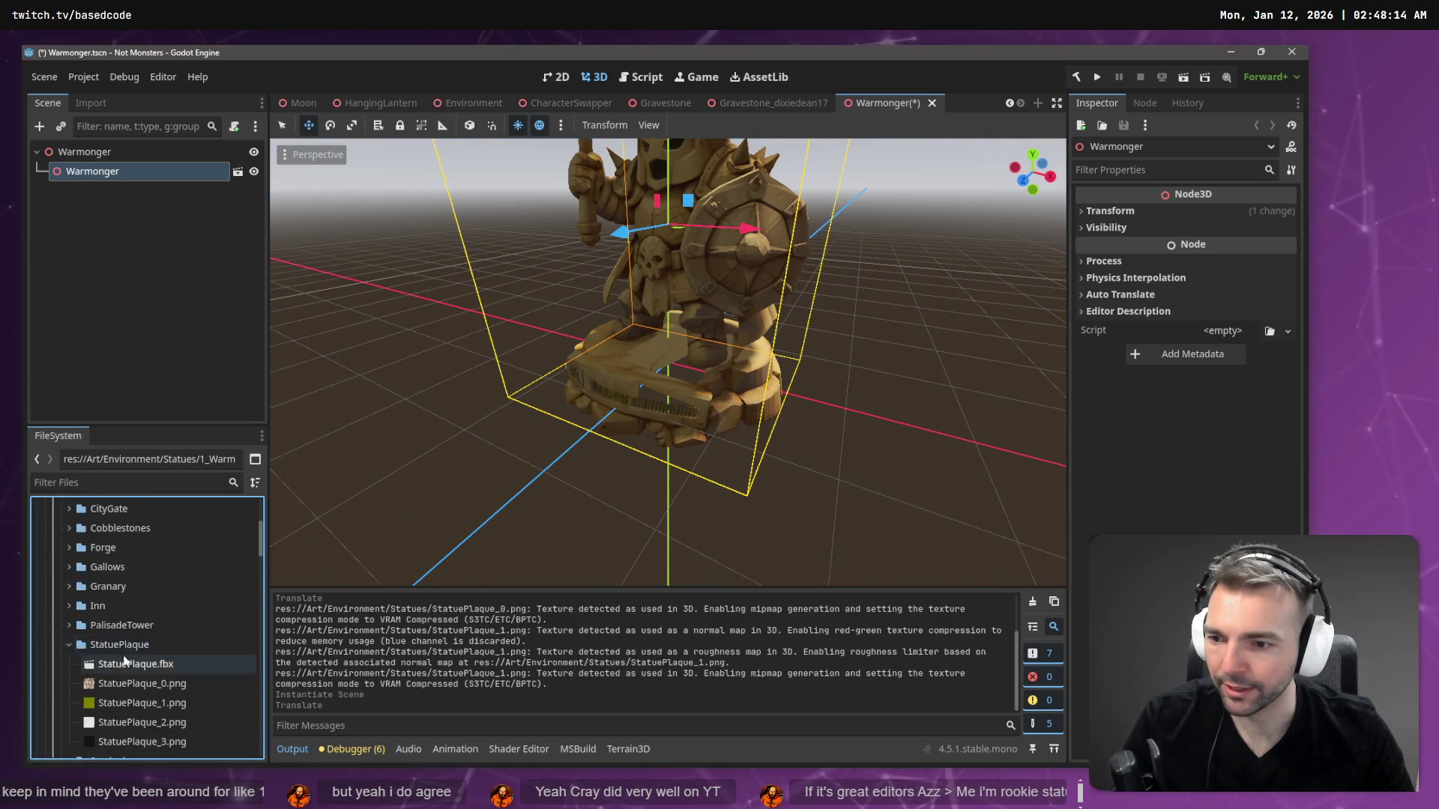
- Add the StatuePlaque model to the Warmonger scene and raise it in front of the statue
mouse_move(142, 597)
mouse_down()
mouse_move(128, 155)
mouse_move(106, 155)
mouse_up()
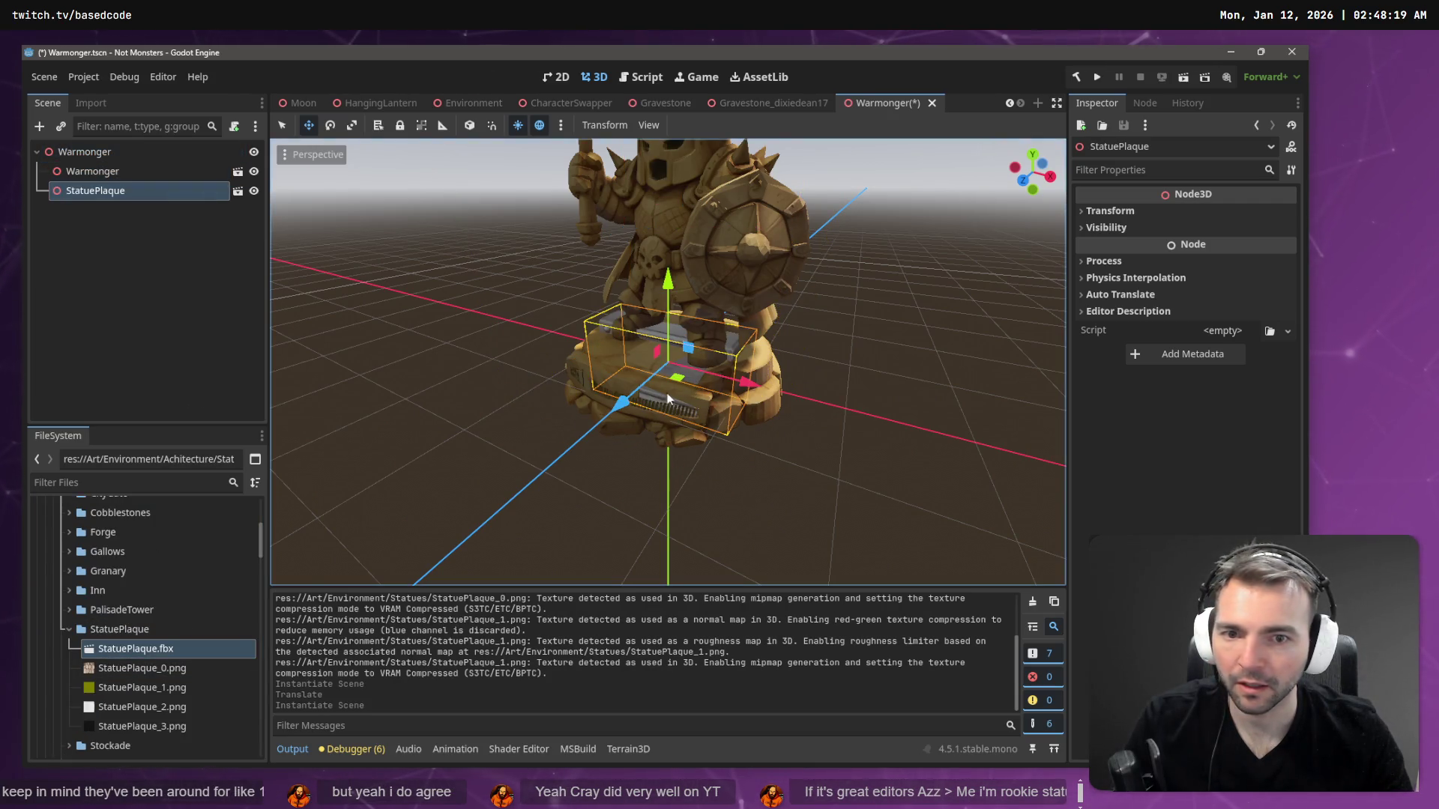
drag(623, 404, 538, 478)
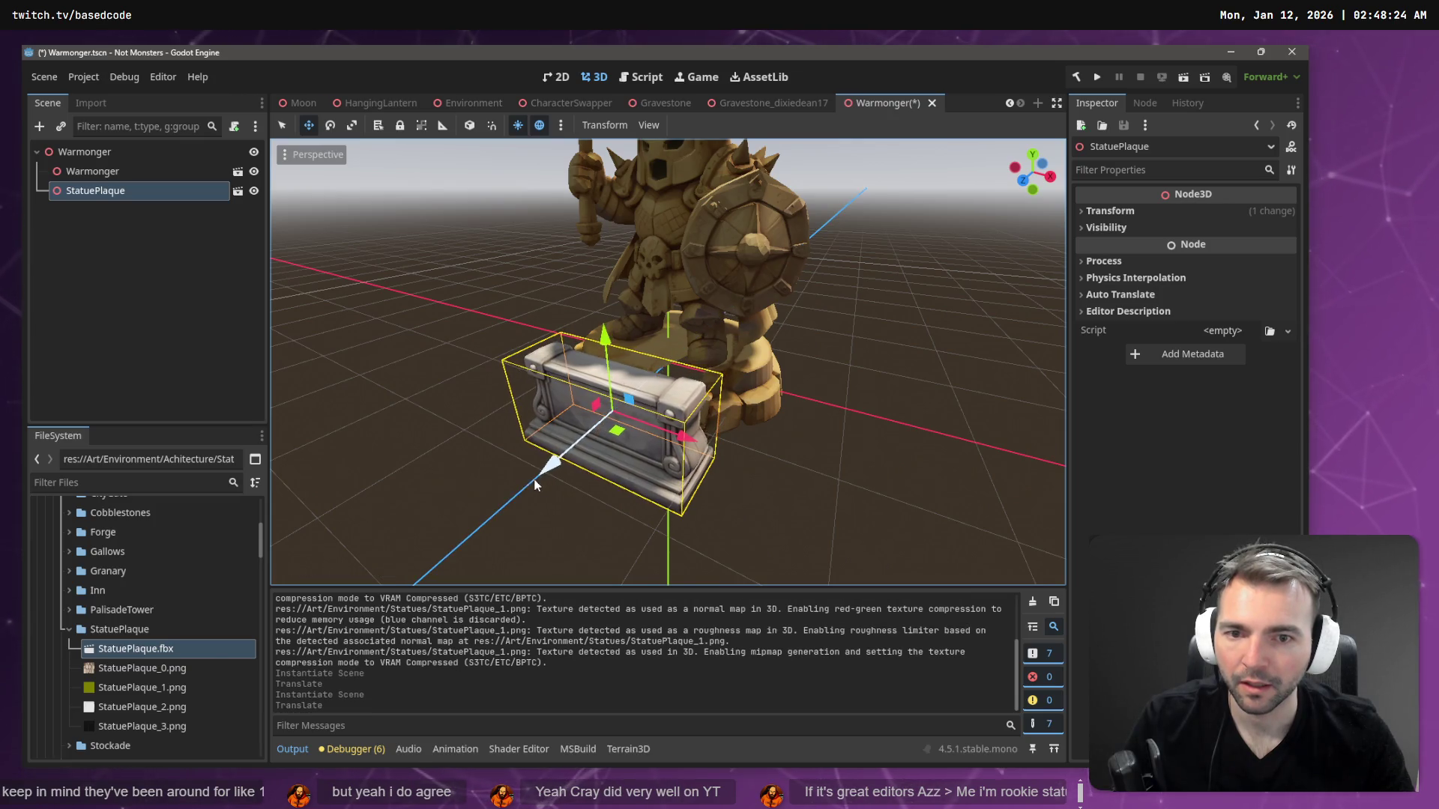
key(f)
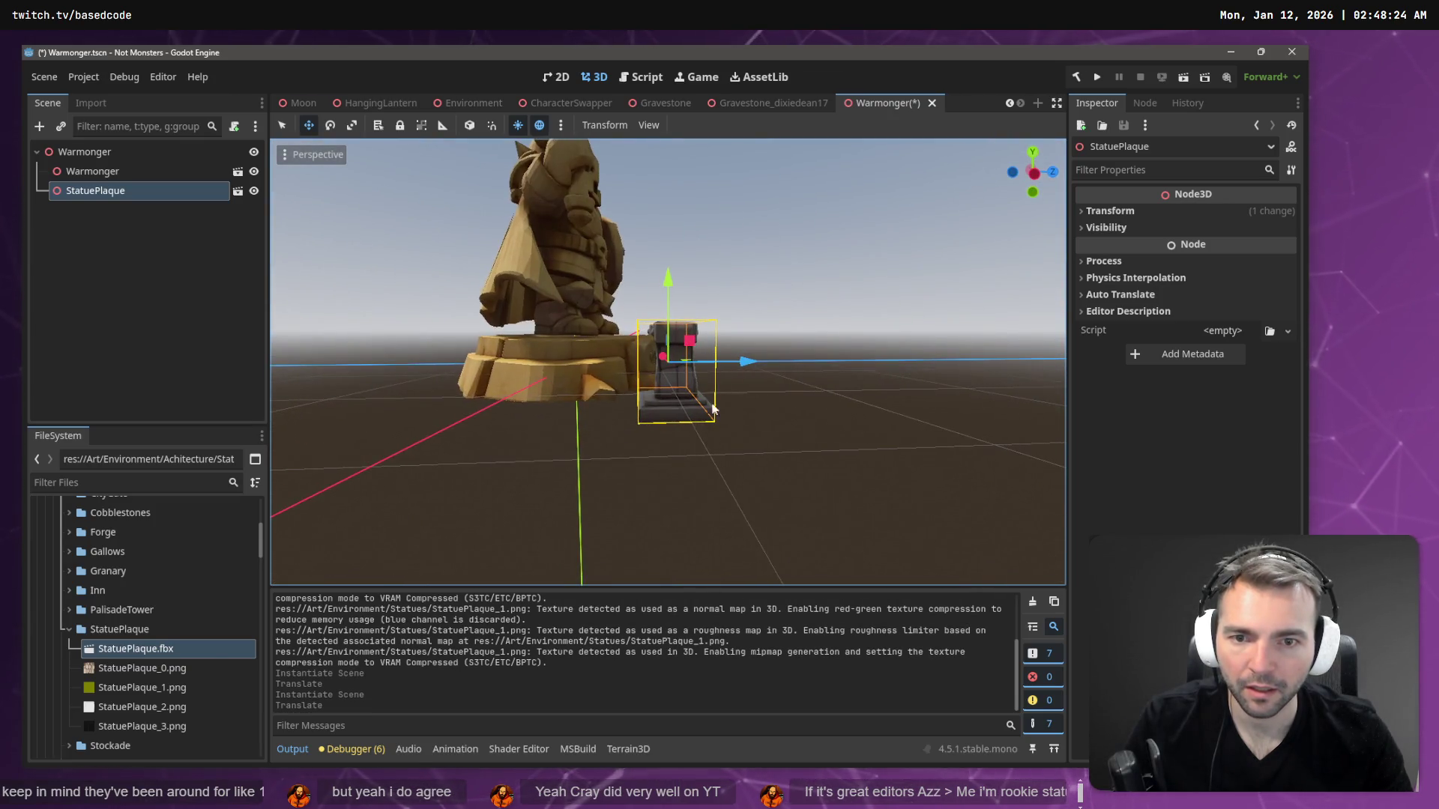
drag(669, 294, 672, 267)
scroll(900, 299, down, 3)
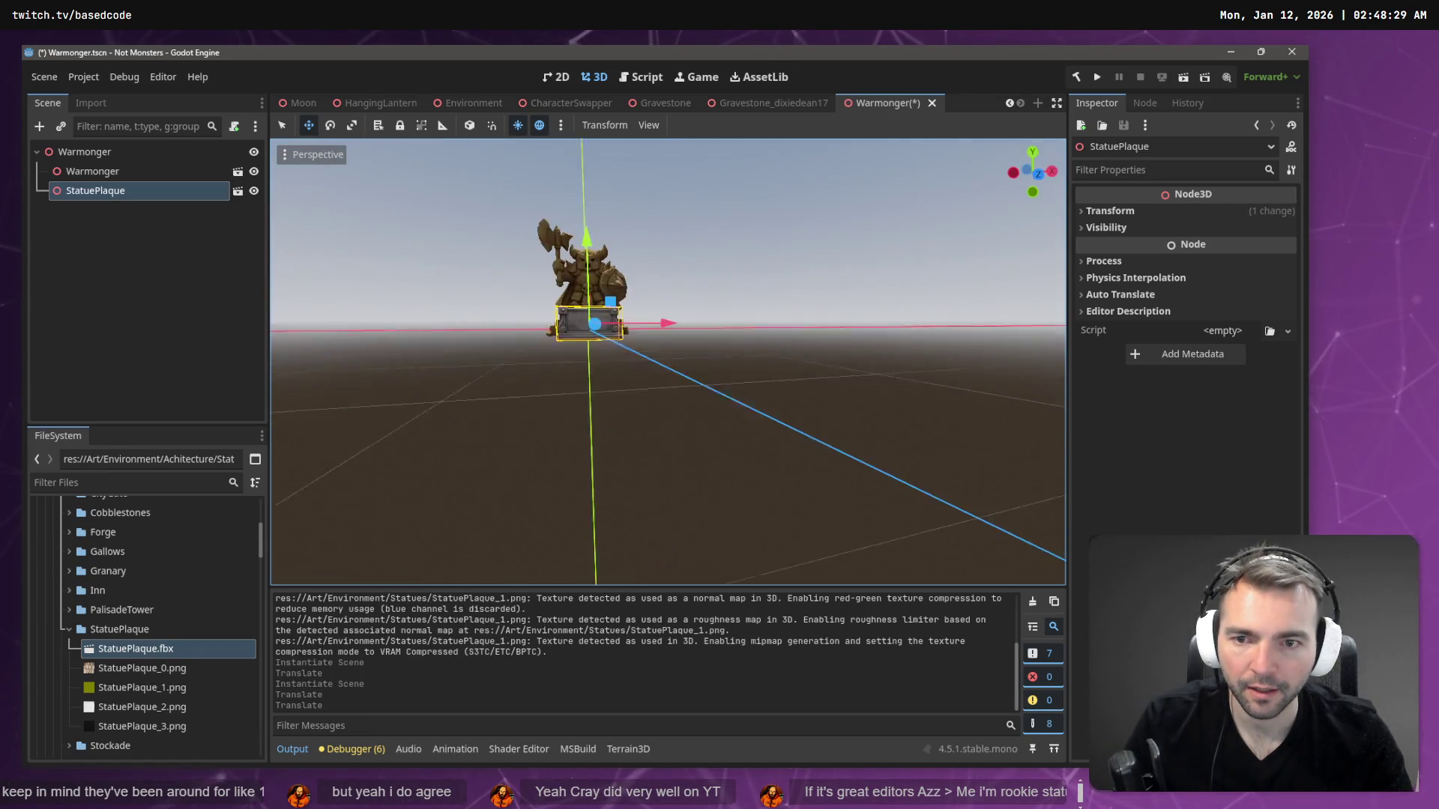
scroll(899, 299, up, 5)
- Slide the plaque forward along depth to the statue's base, undoing an accidental rescale
drag(667, 360, 869, 359)
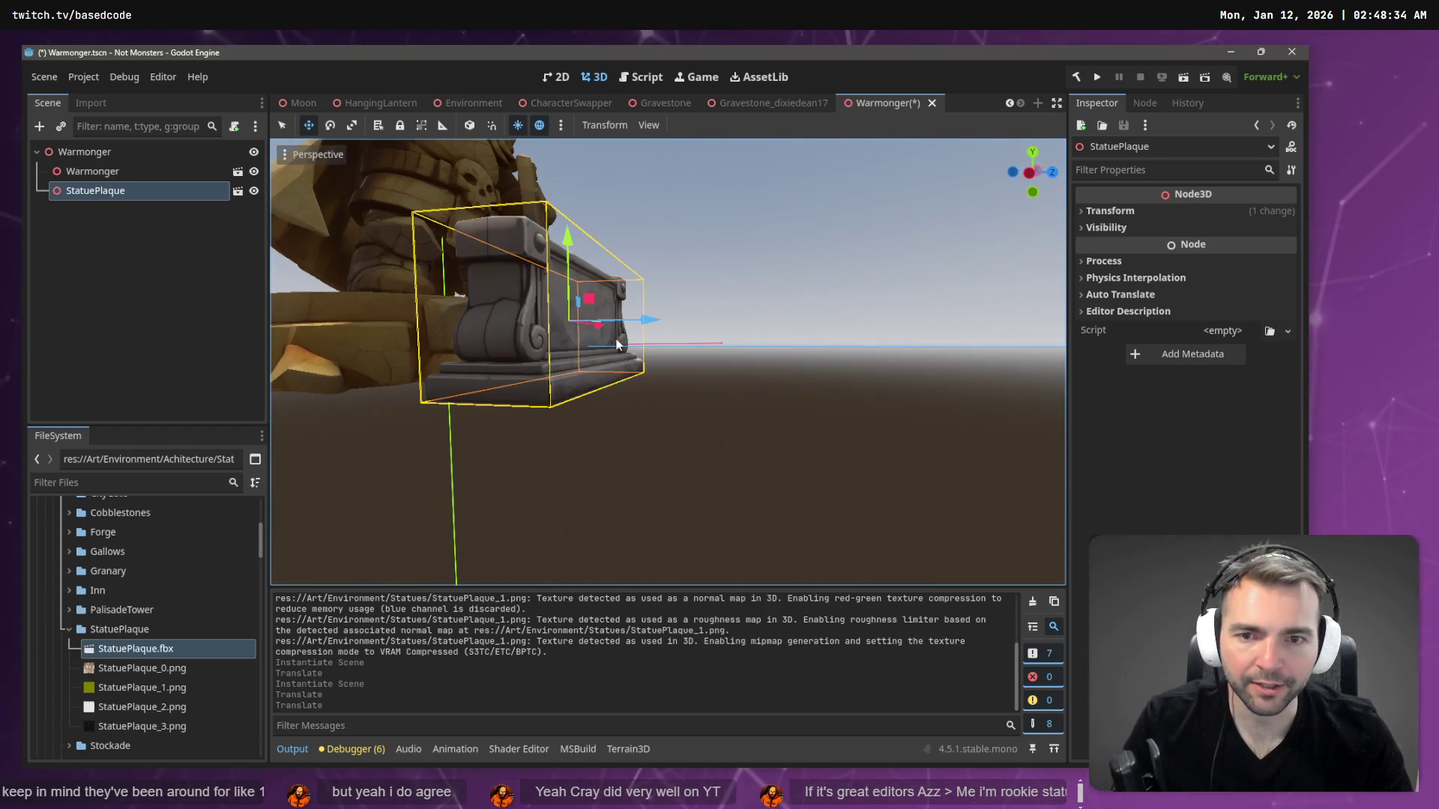
drag(658, 316, 545, 328)
key(r)
scroll(799, 290, down, 5)
key(ctrl+z)
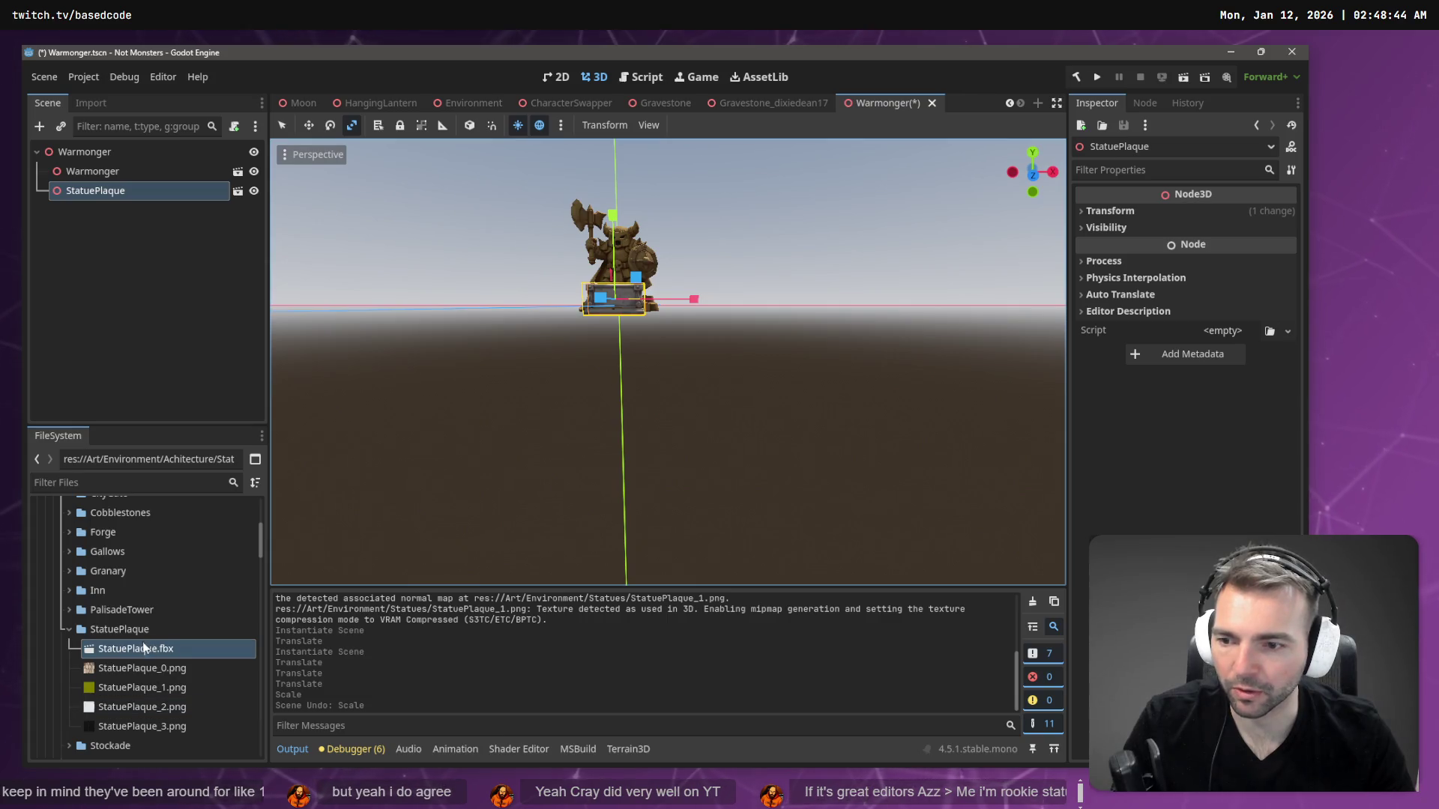
- Reimport StatuePlaque.fbx with a Root Scale of 0.8
click(93, 104)
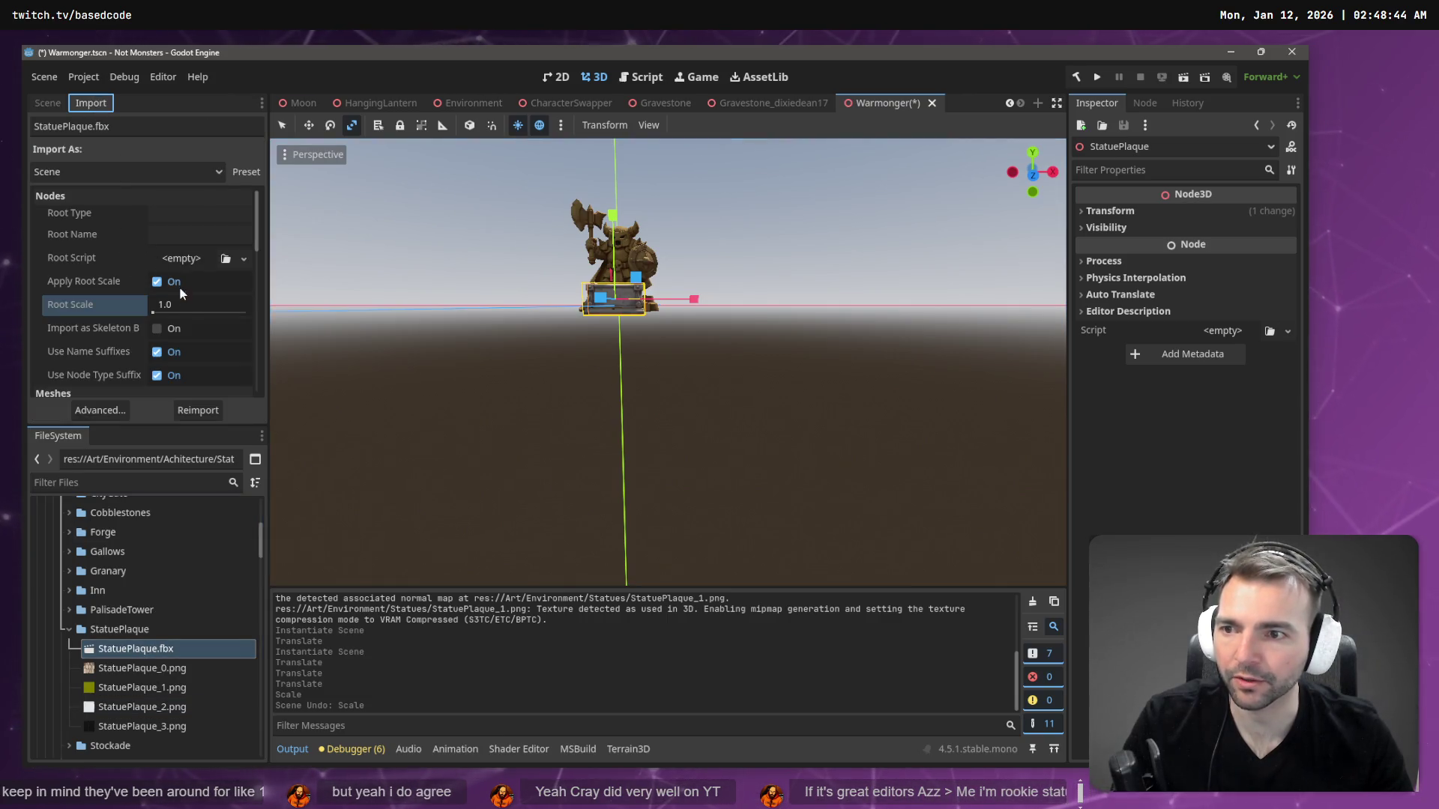
click(193, 309)
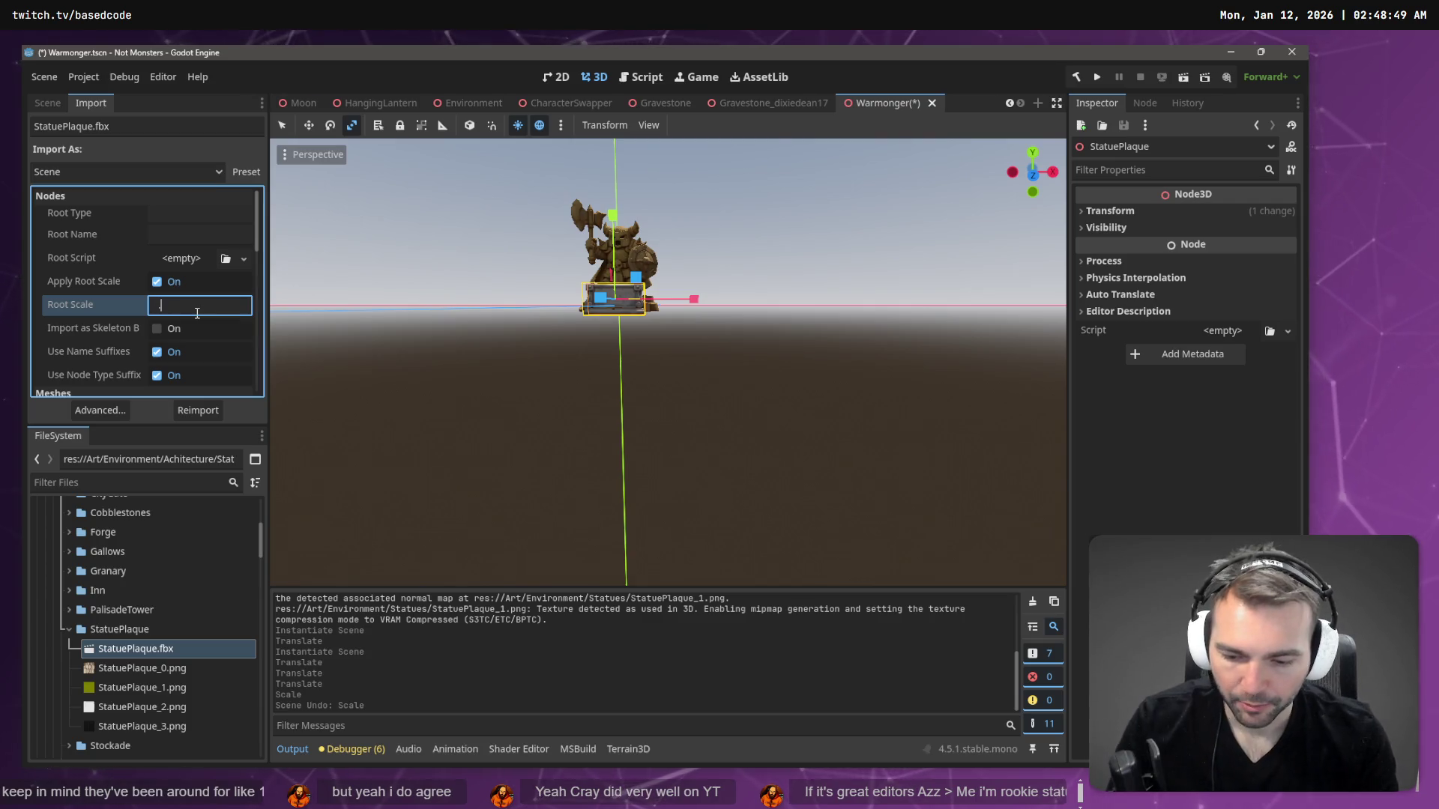
text(.8)
key(Return)
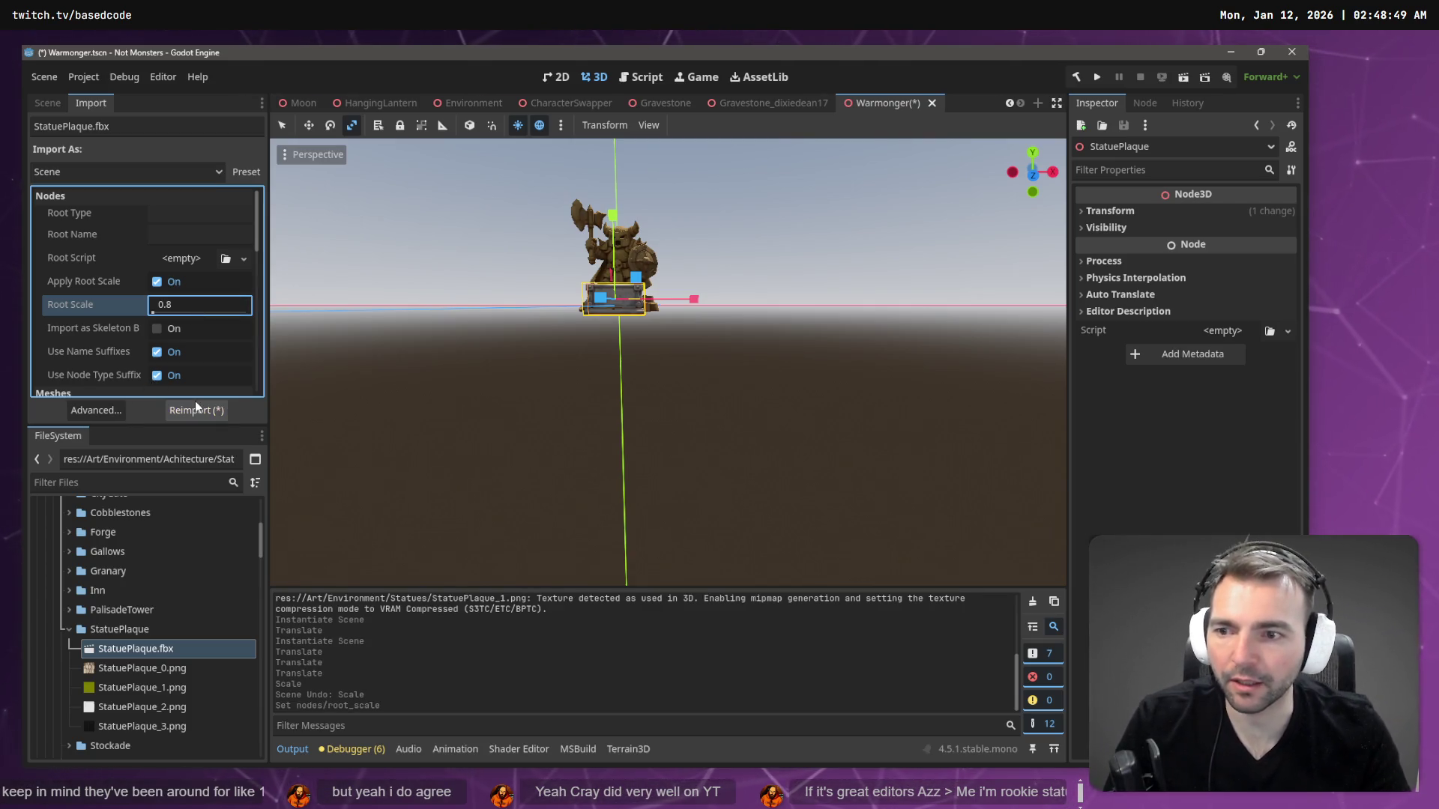
click(196, 404)
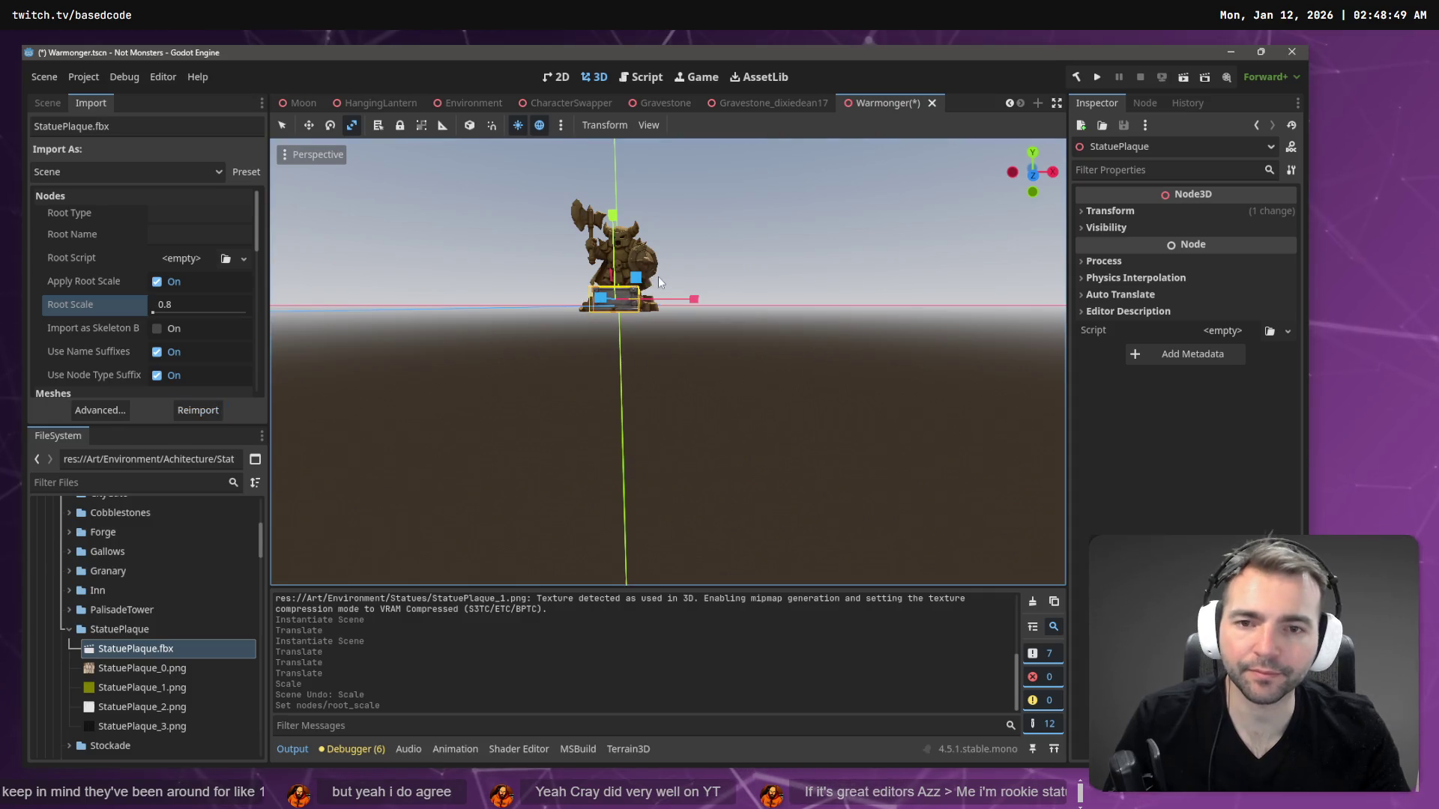
- Nudge the resized plaque slightly forward at the statue's base and return to the Scene tree
scroll(659, 282, up, 5)
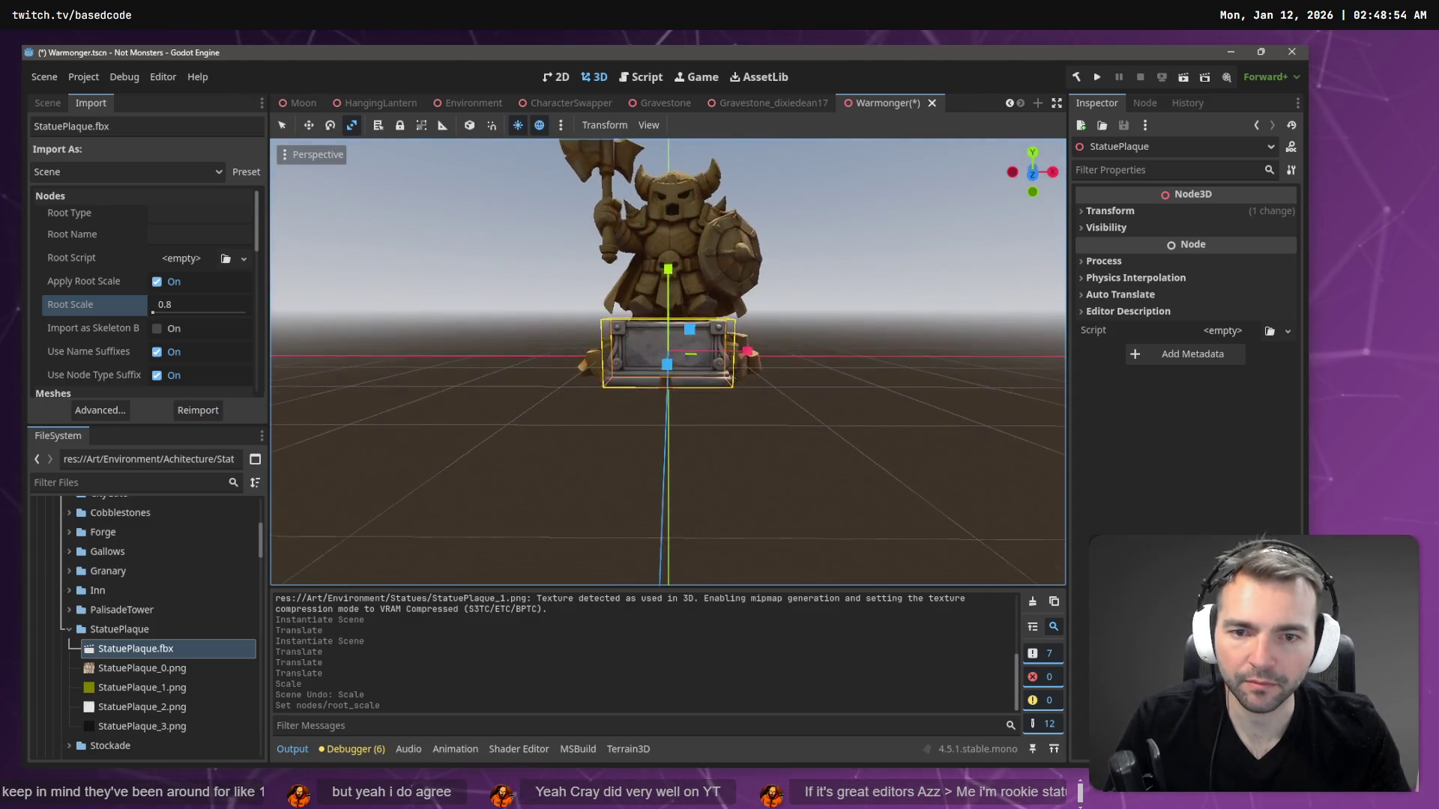
scroll(668, 362, up, 3)
scroll(668, 362, down, 6)
scroll(668, 362, up, 4)
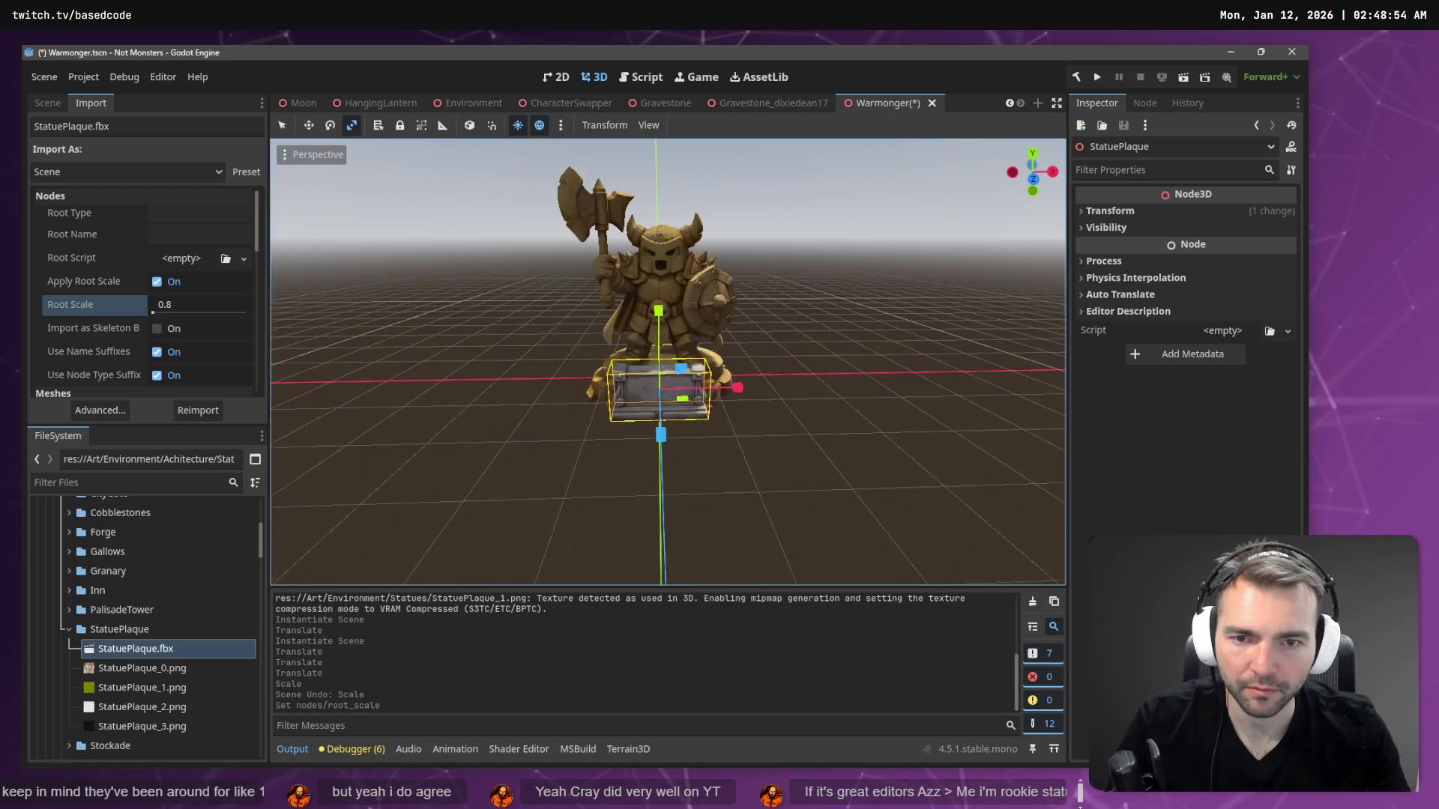
scroll(668, 362, up, 3)
key(w)
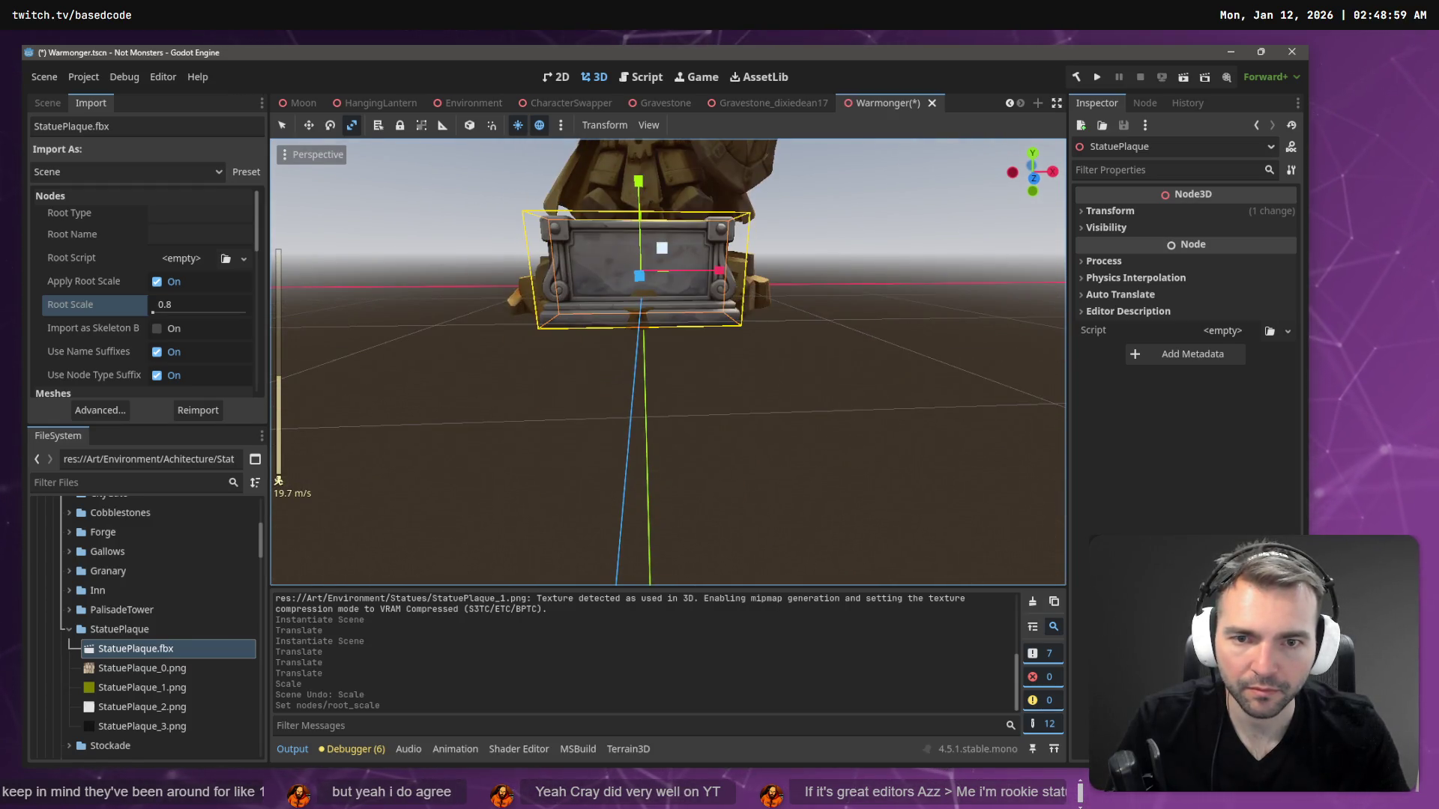
key(w)
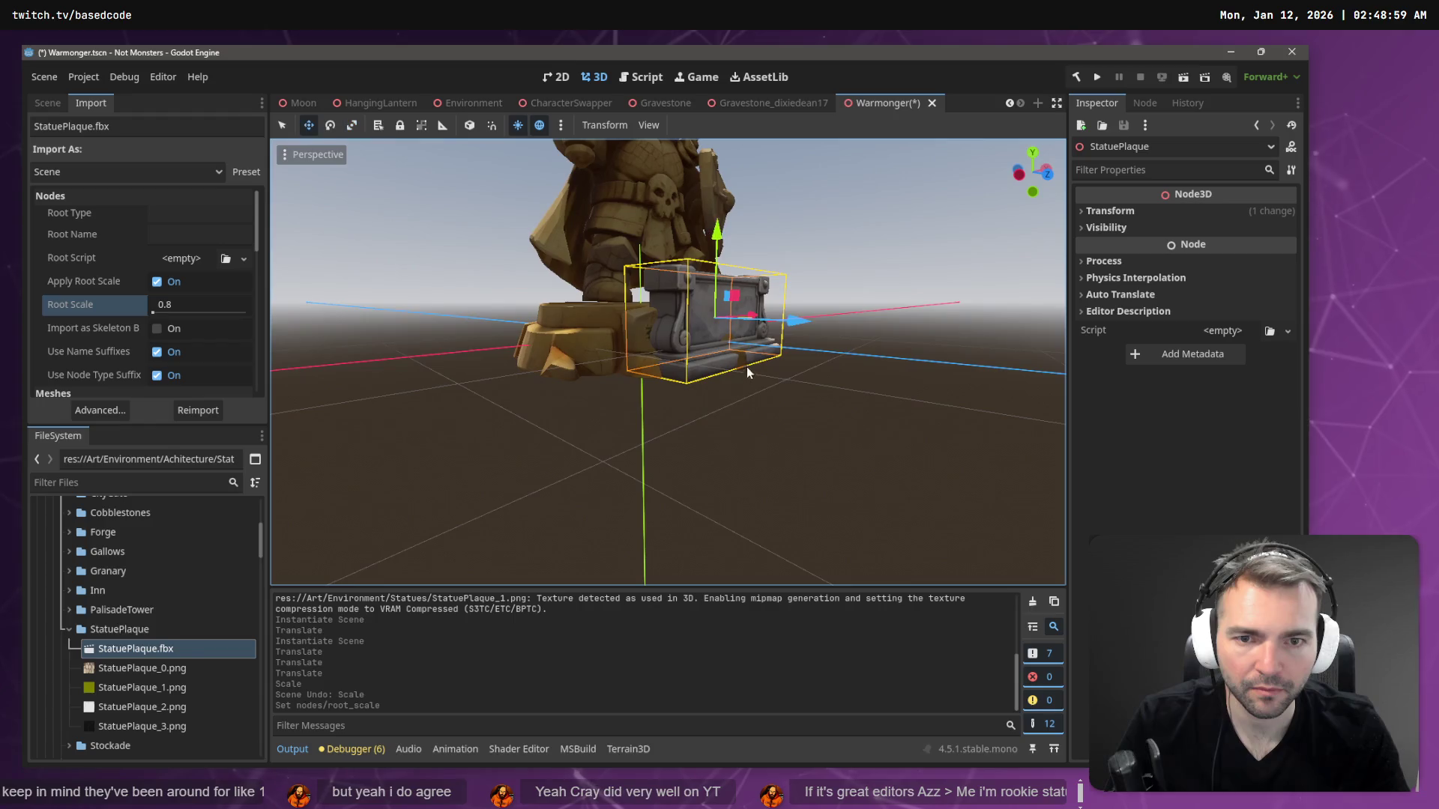
drag(784, 323, 802, 322)
key(KP_1)
scroll(795, 324, up, 3)
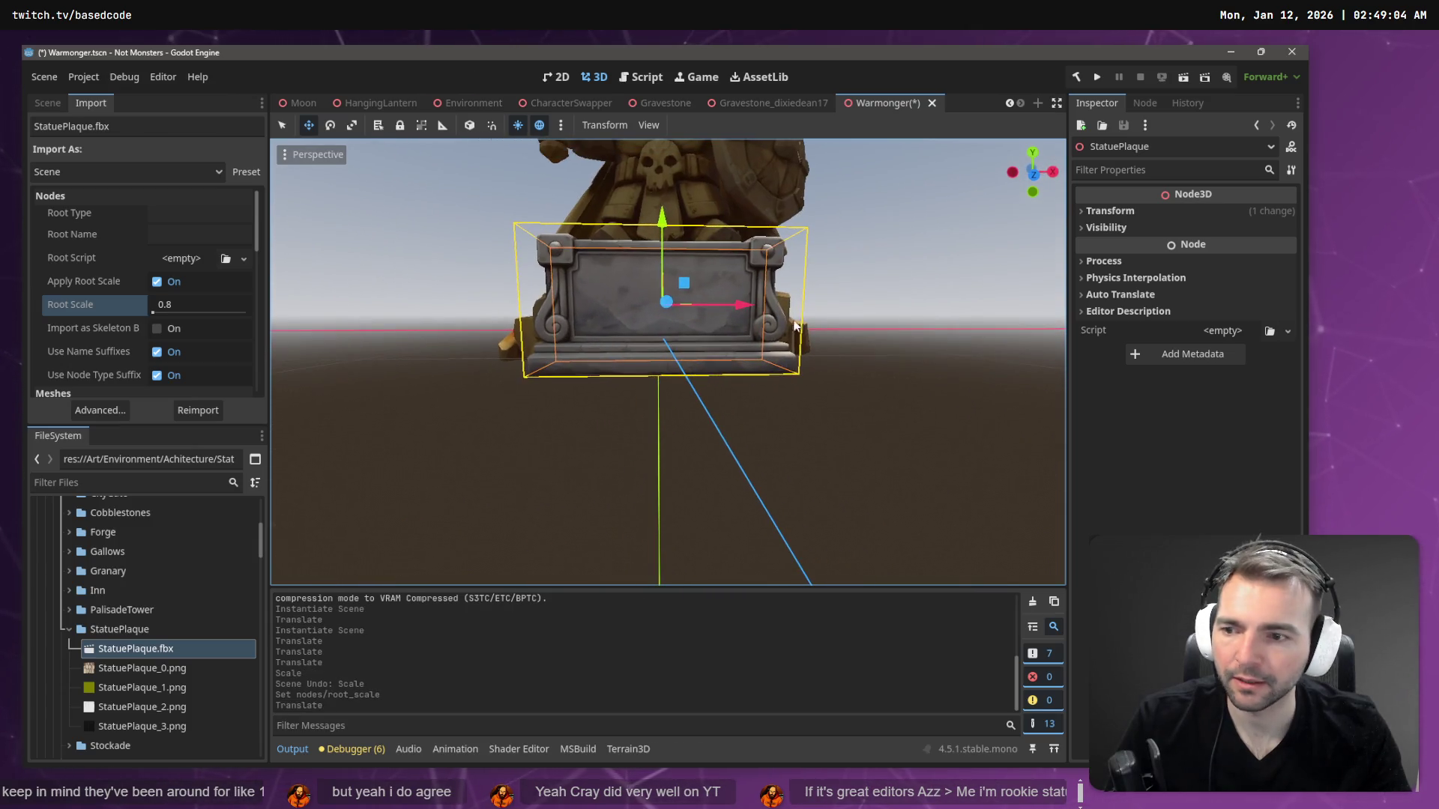
click(47, 103)
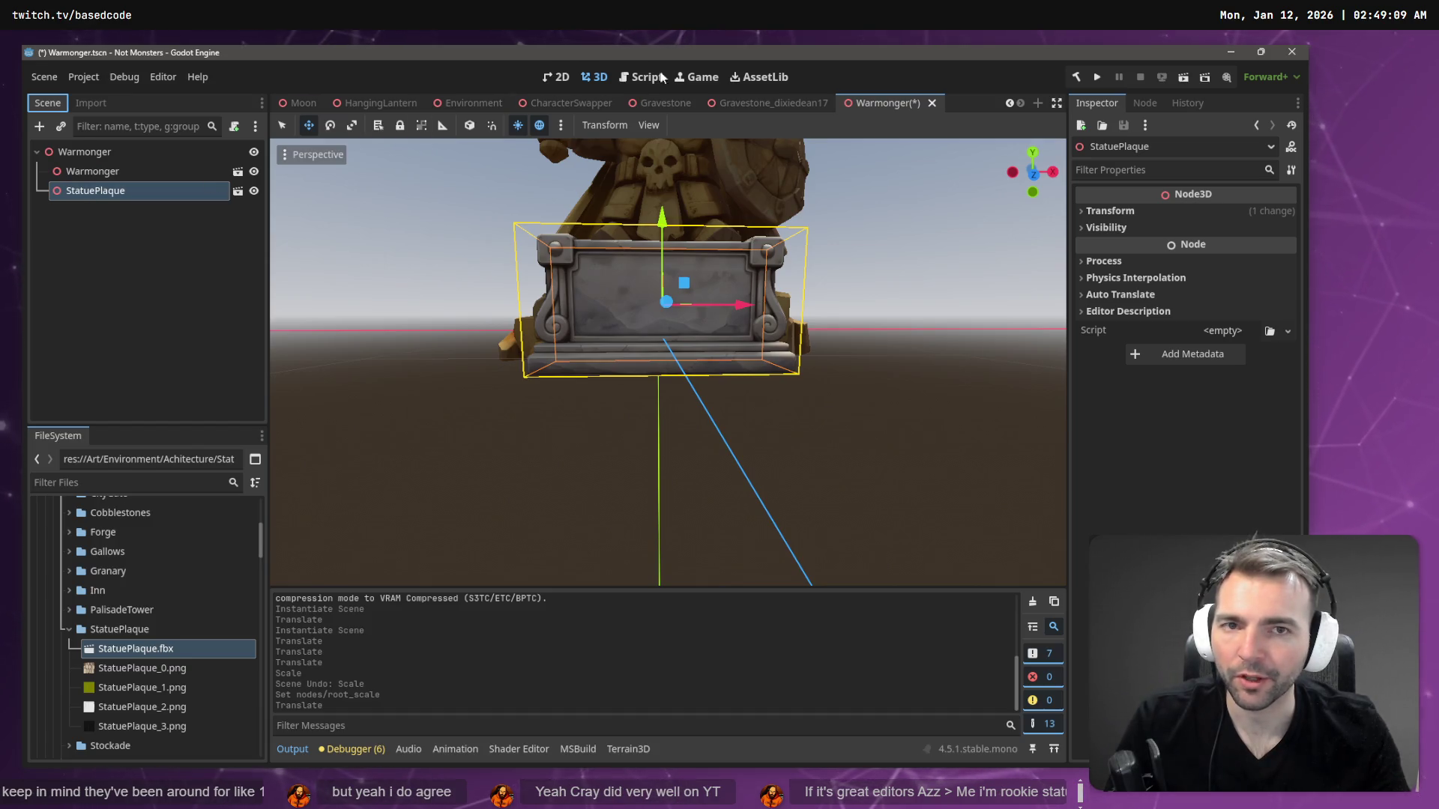
- Paste the name-text mesh from the viewer's gravestone scene under Warmonger and move it onto the plaque
click(803, 101)
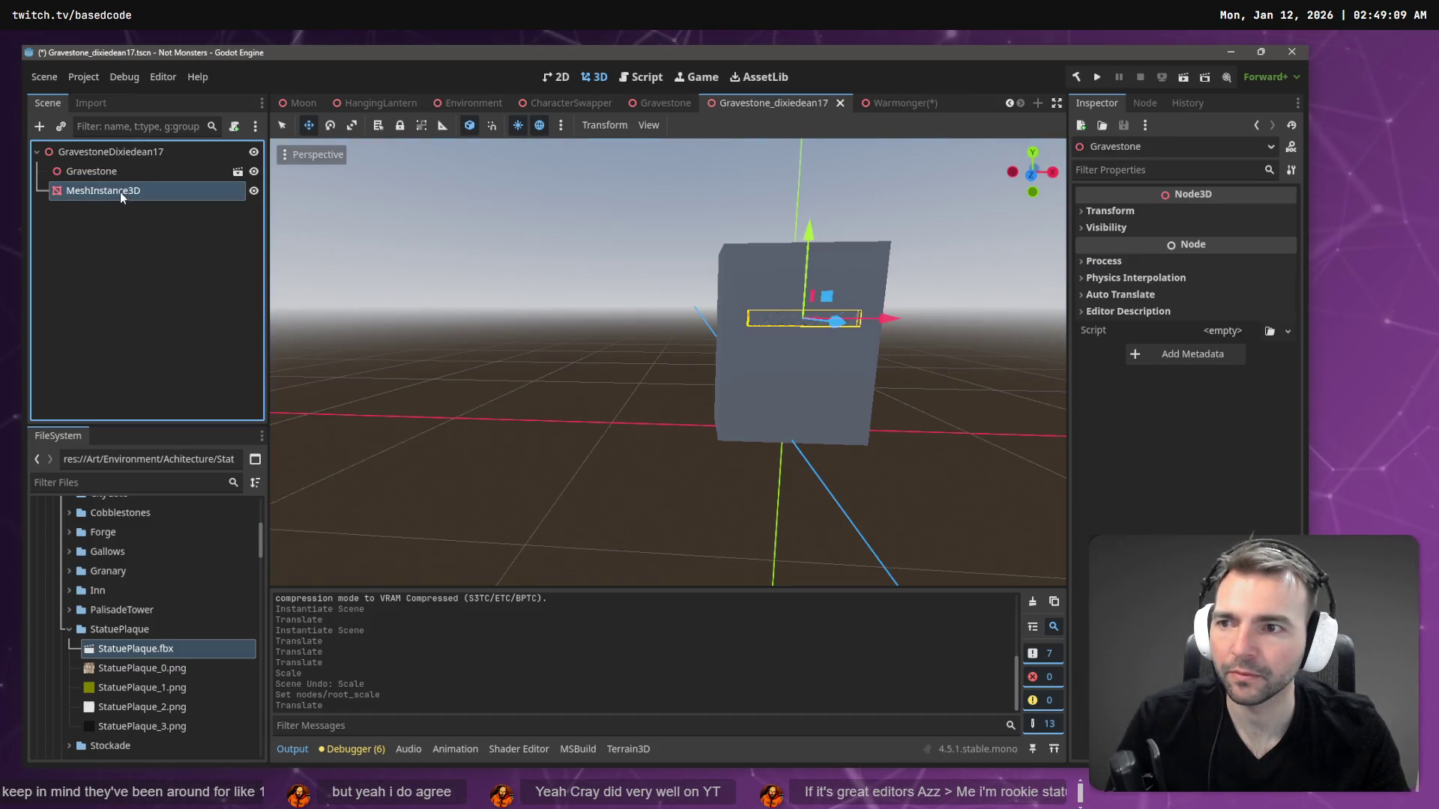
click(903, 102)
click(118, 147)
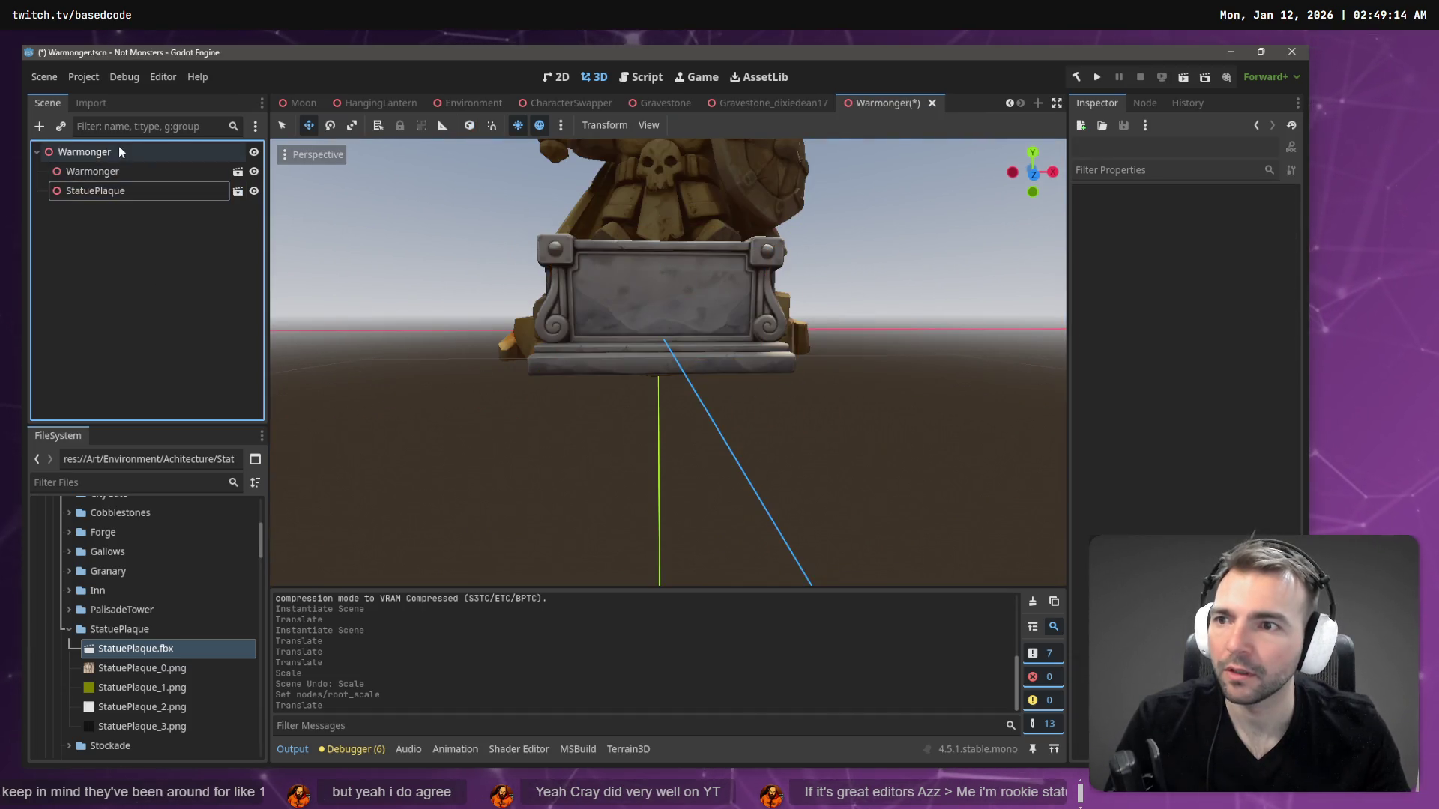
key(ctrl+v)
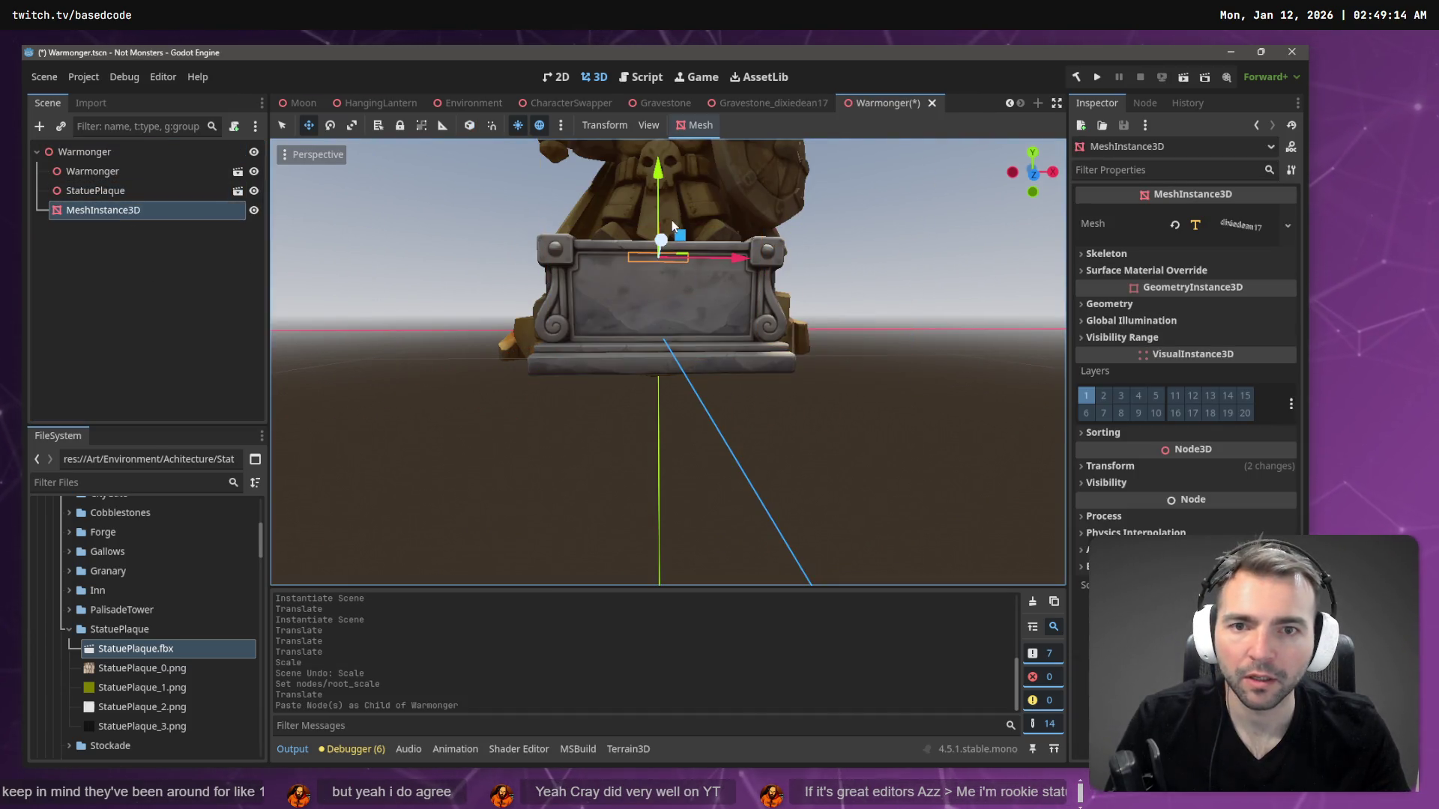
drag(660, 177, 660, 206)
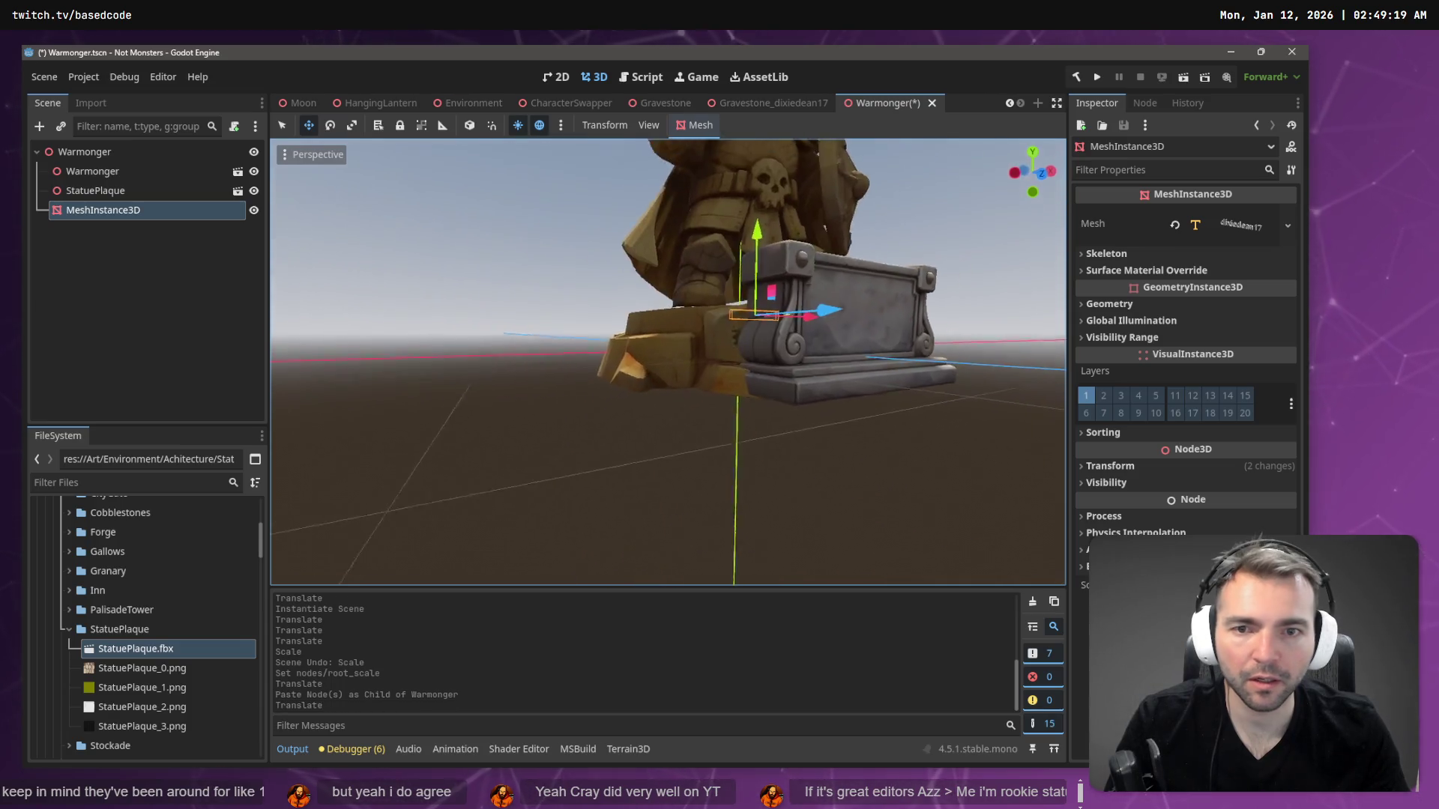
drag(746, 335, 777, 350)
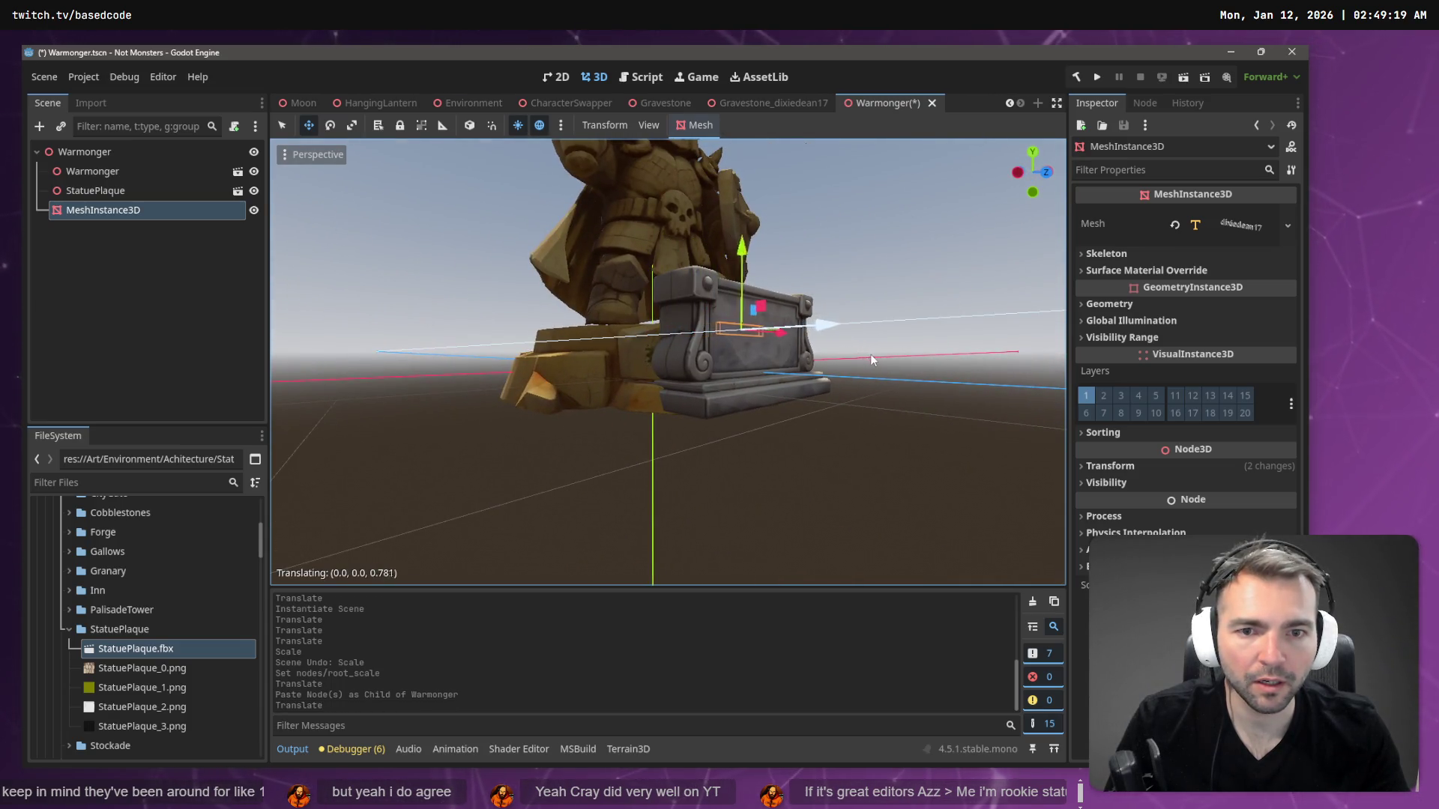
drag(930, 373, 920, 370)
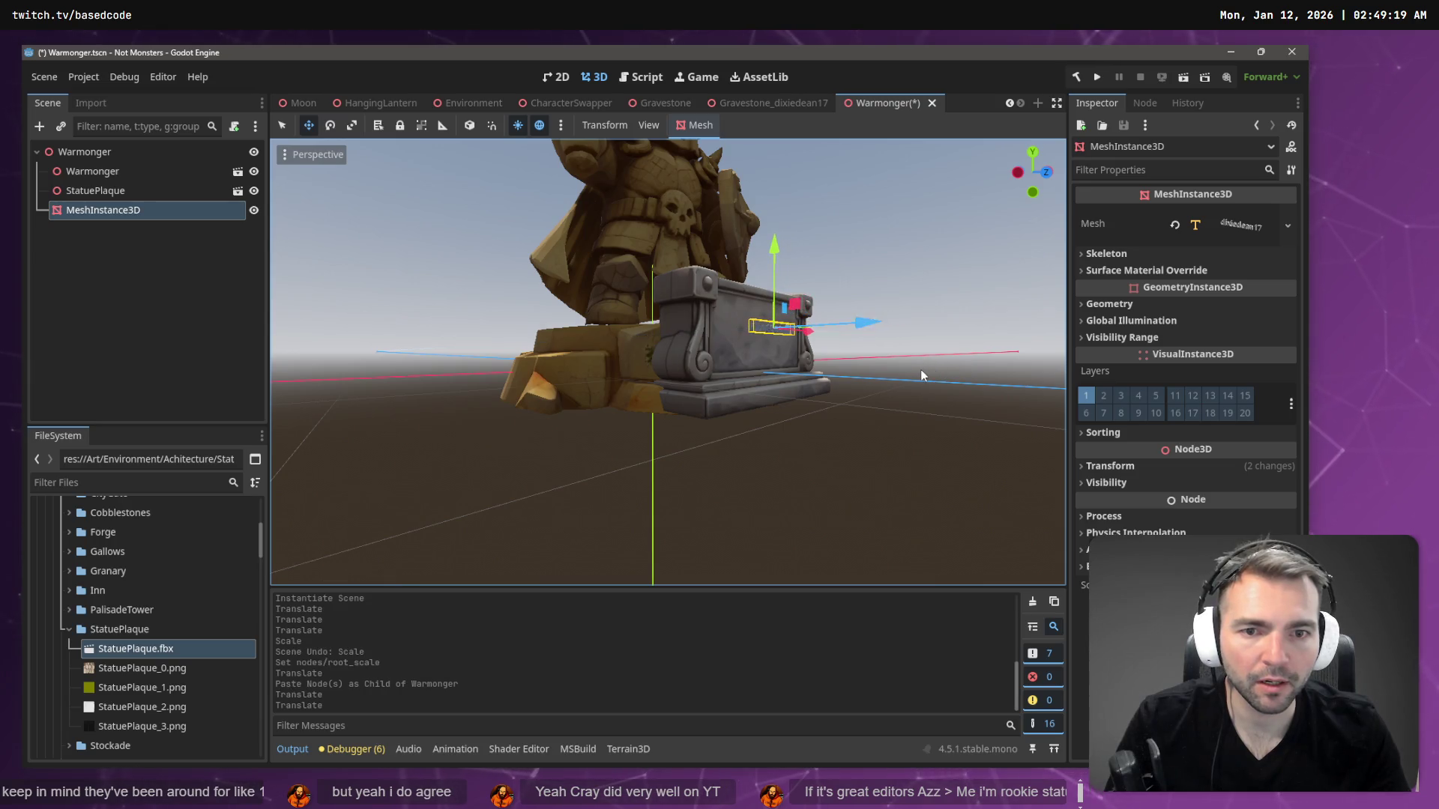
- Enlarge the name text to fit the plaque face
key(r)
drag(778, 332, 777, 334)
key(KP_1)
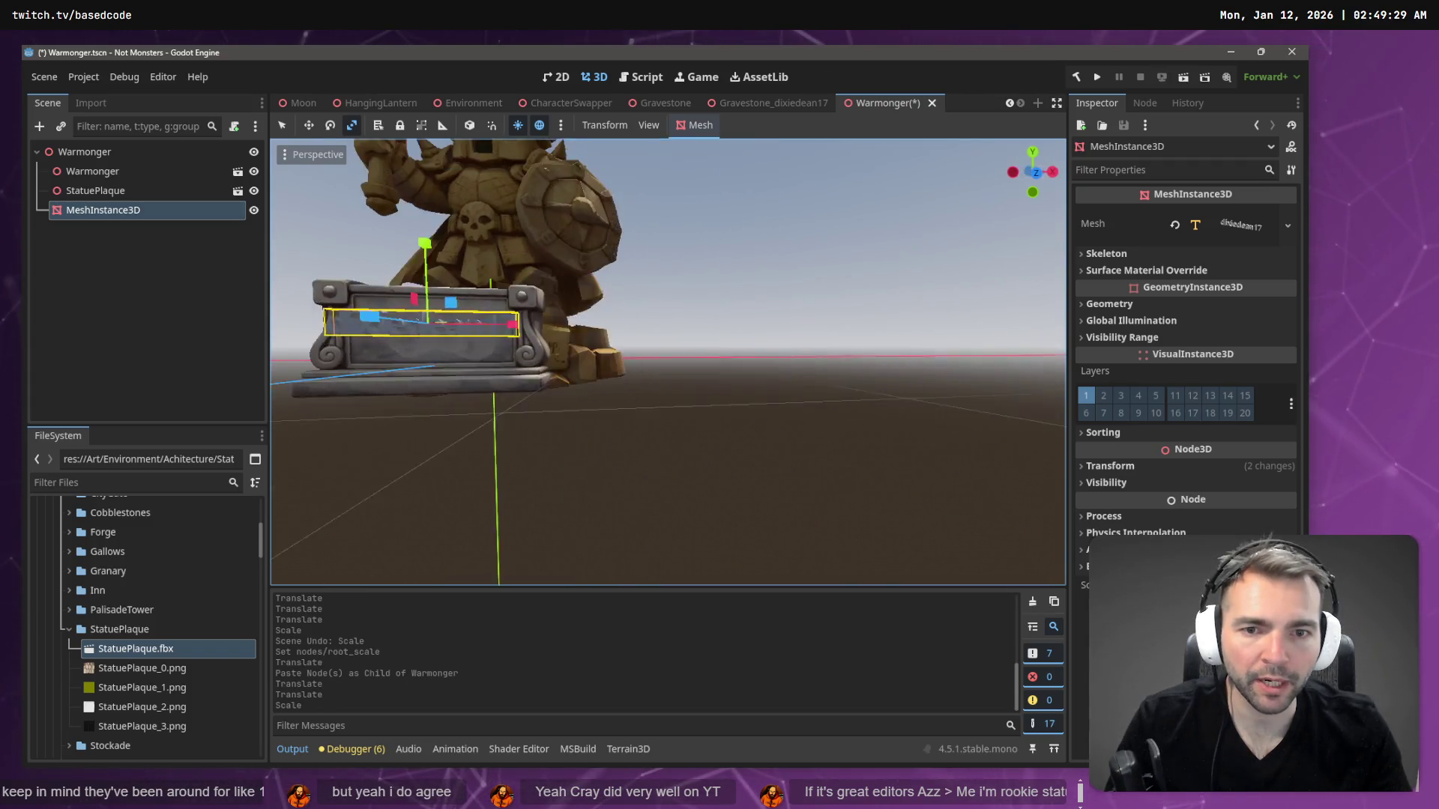
drag(668, 362, 668, 362)
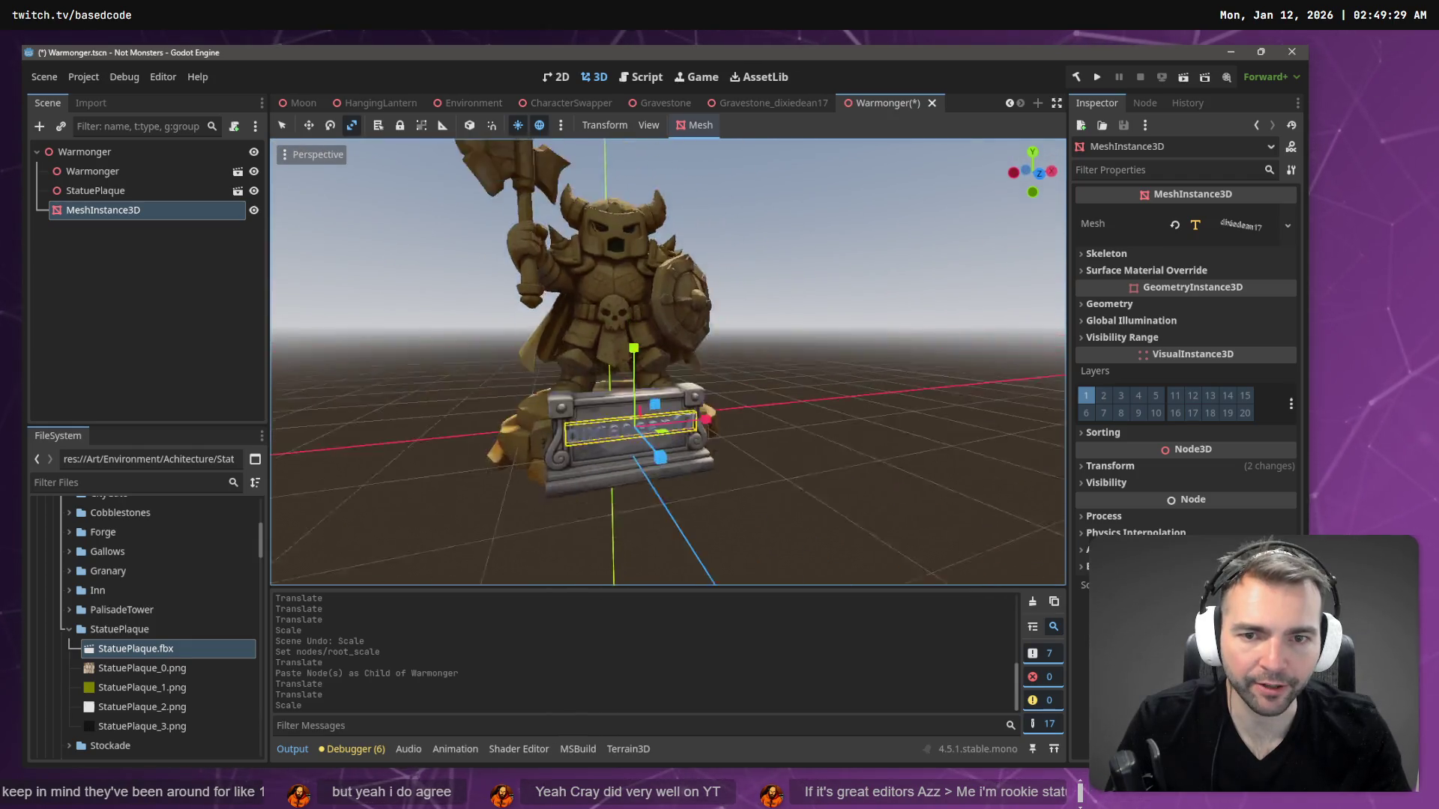
key(f)
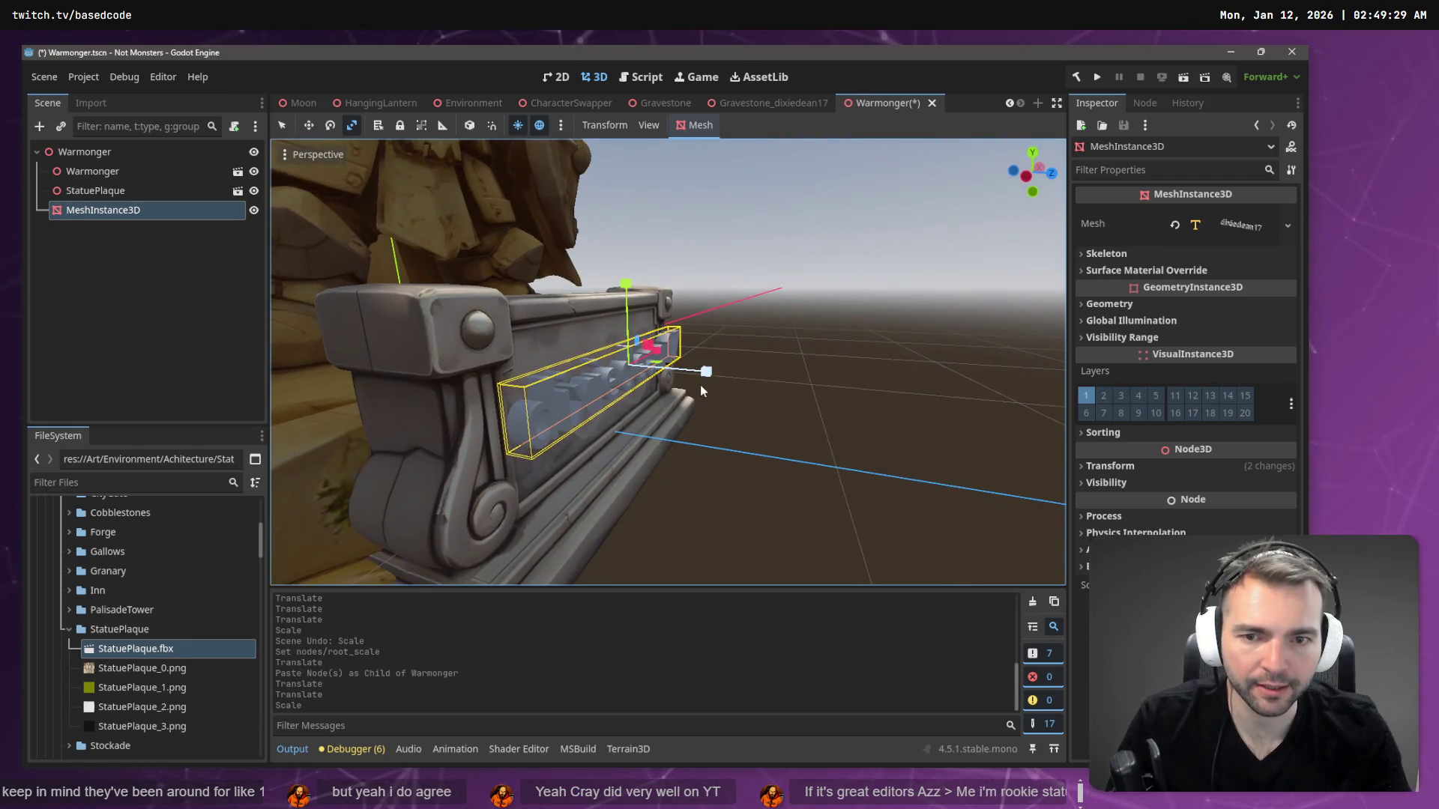
- Shift the name text sideways and settle its scale so it sits at (0, 0.295, 1.161)
drag(708, 373, 678, 374)
key(r)
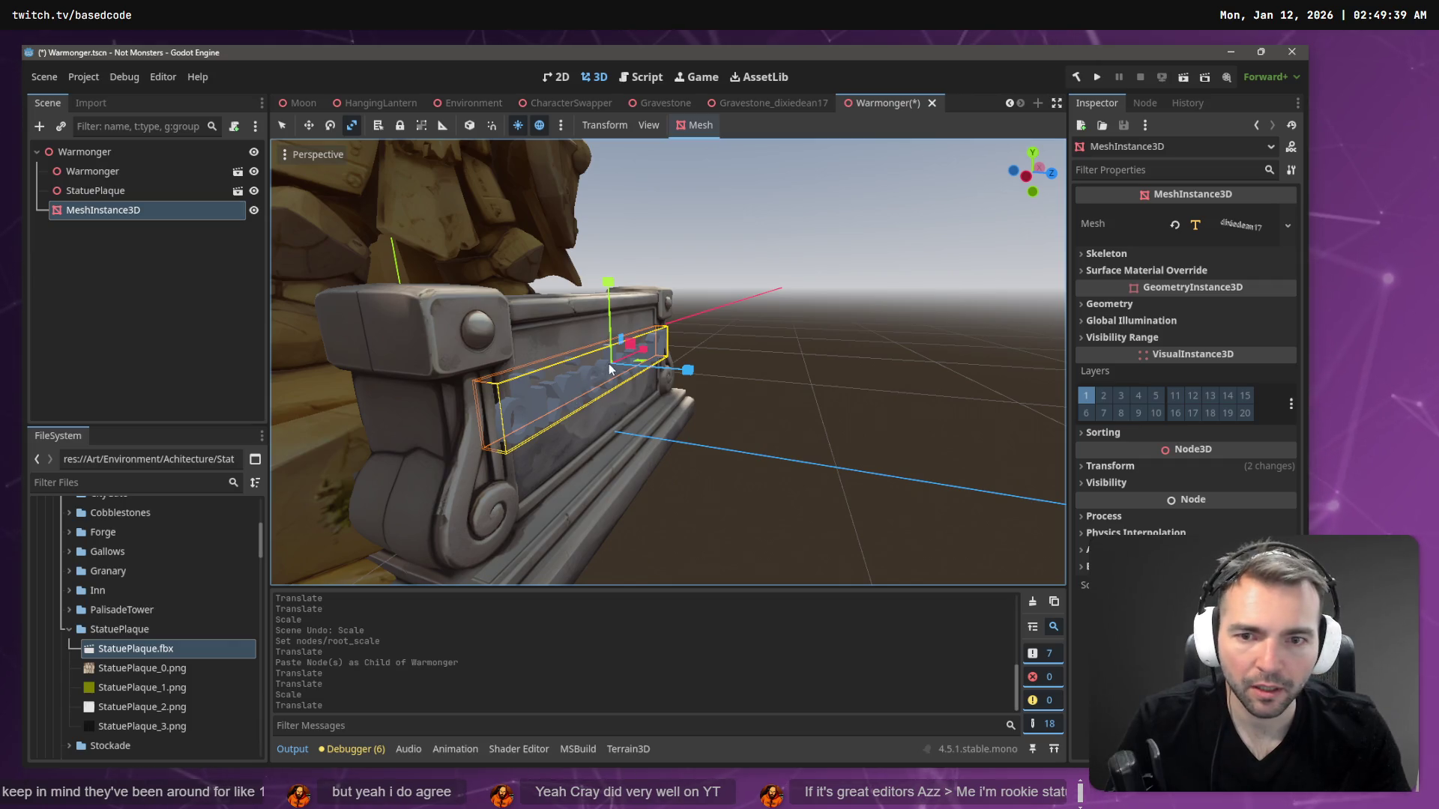
drag(611, 363, 588, 379)
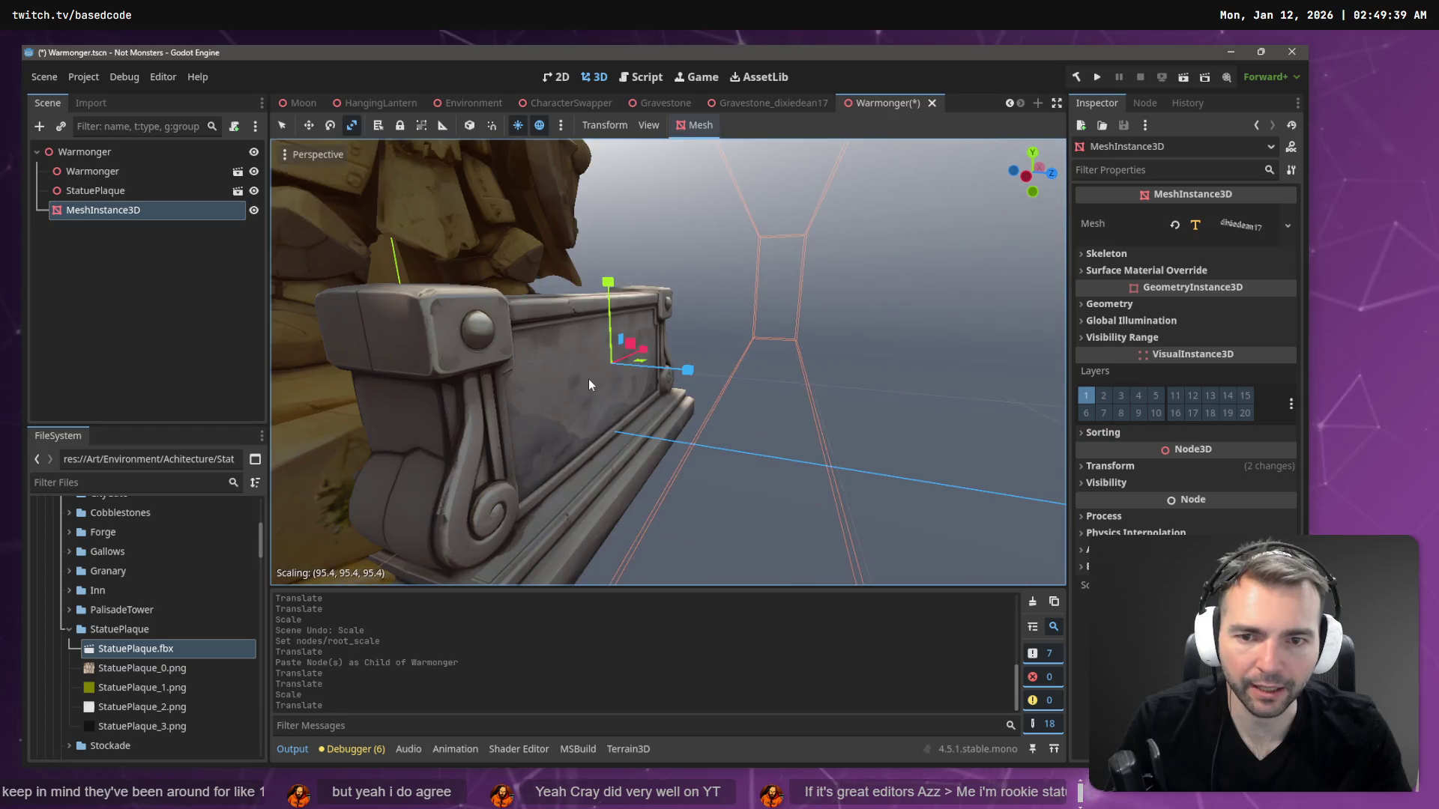
key(ctrl+z)
click(1122, 468)
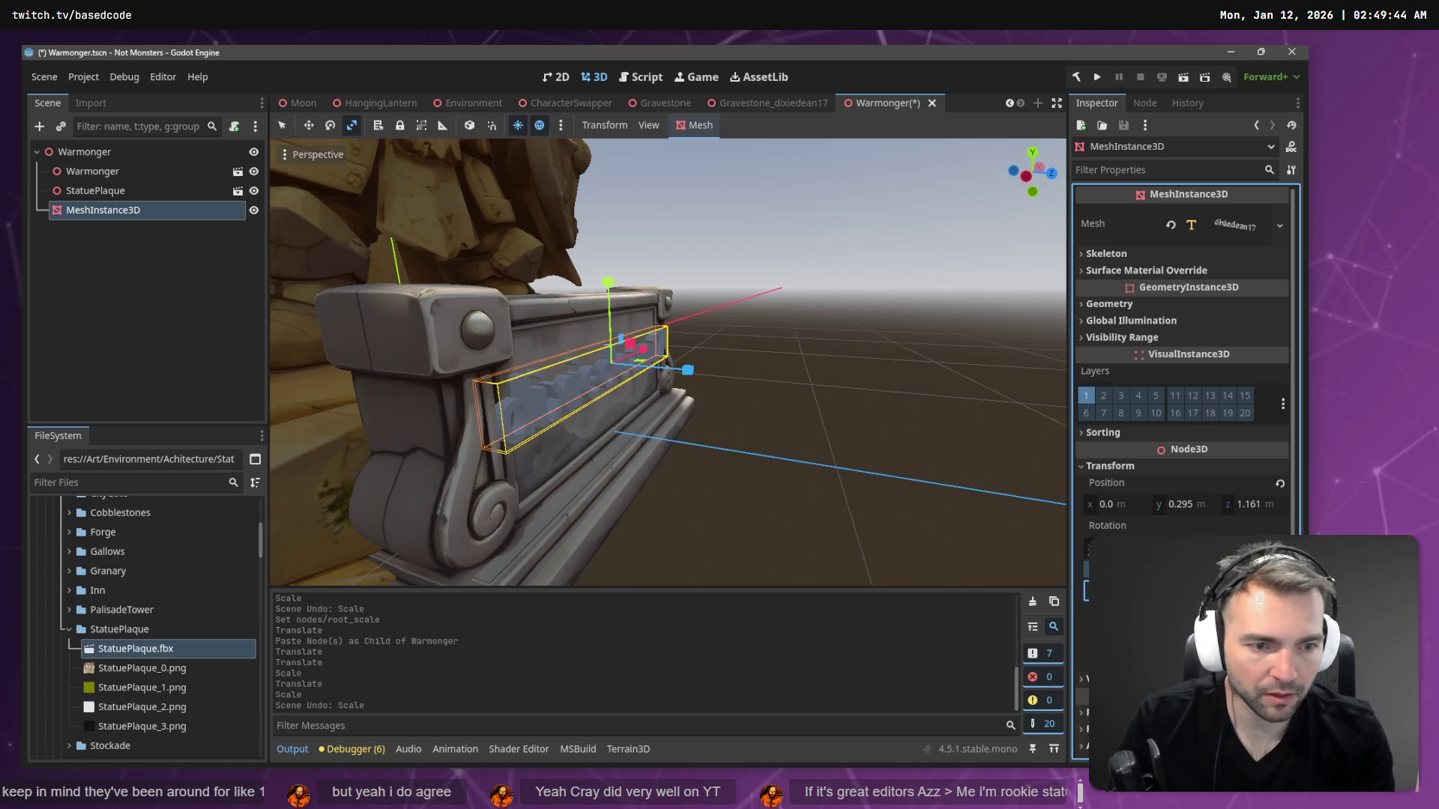
key(Return)
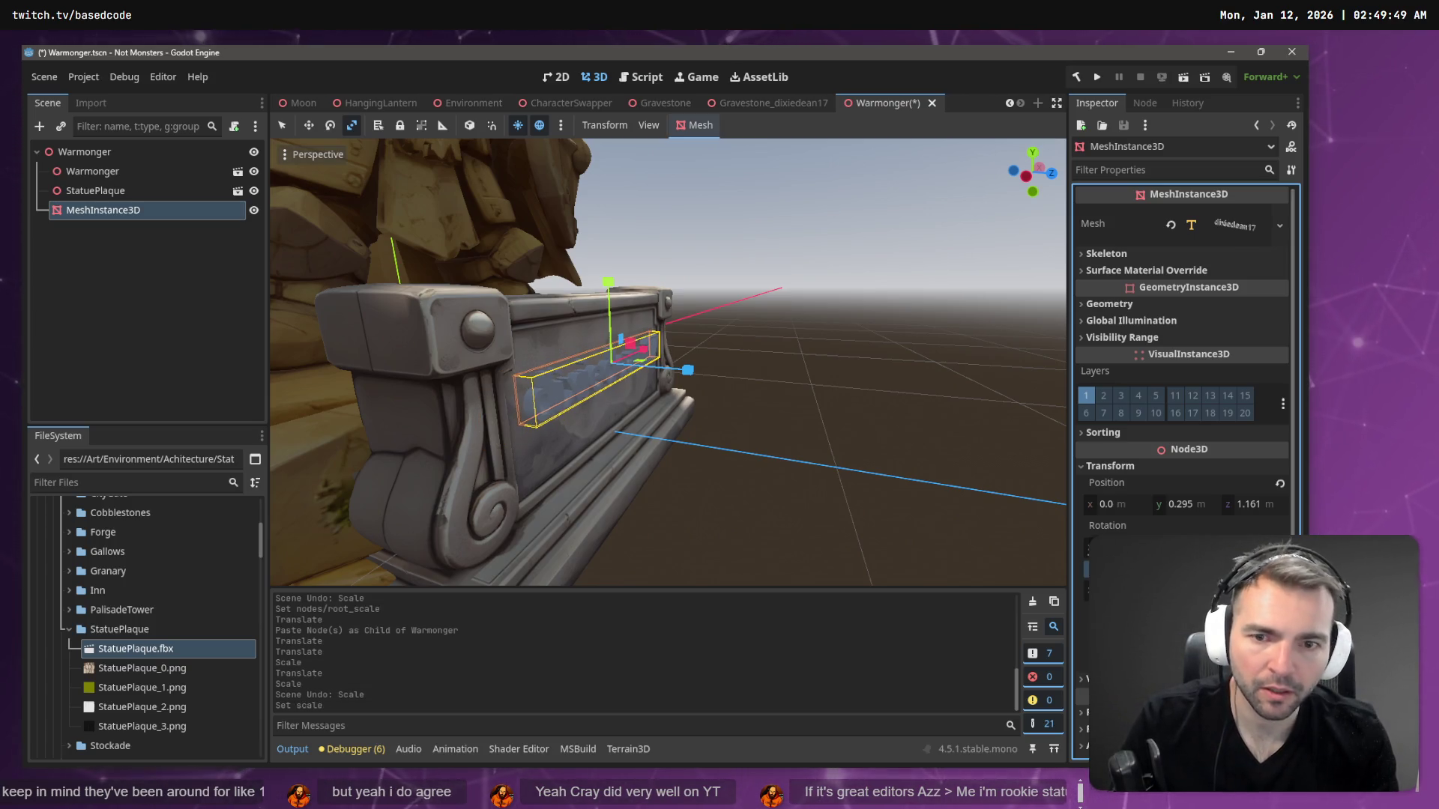
click(790, 295)
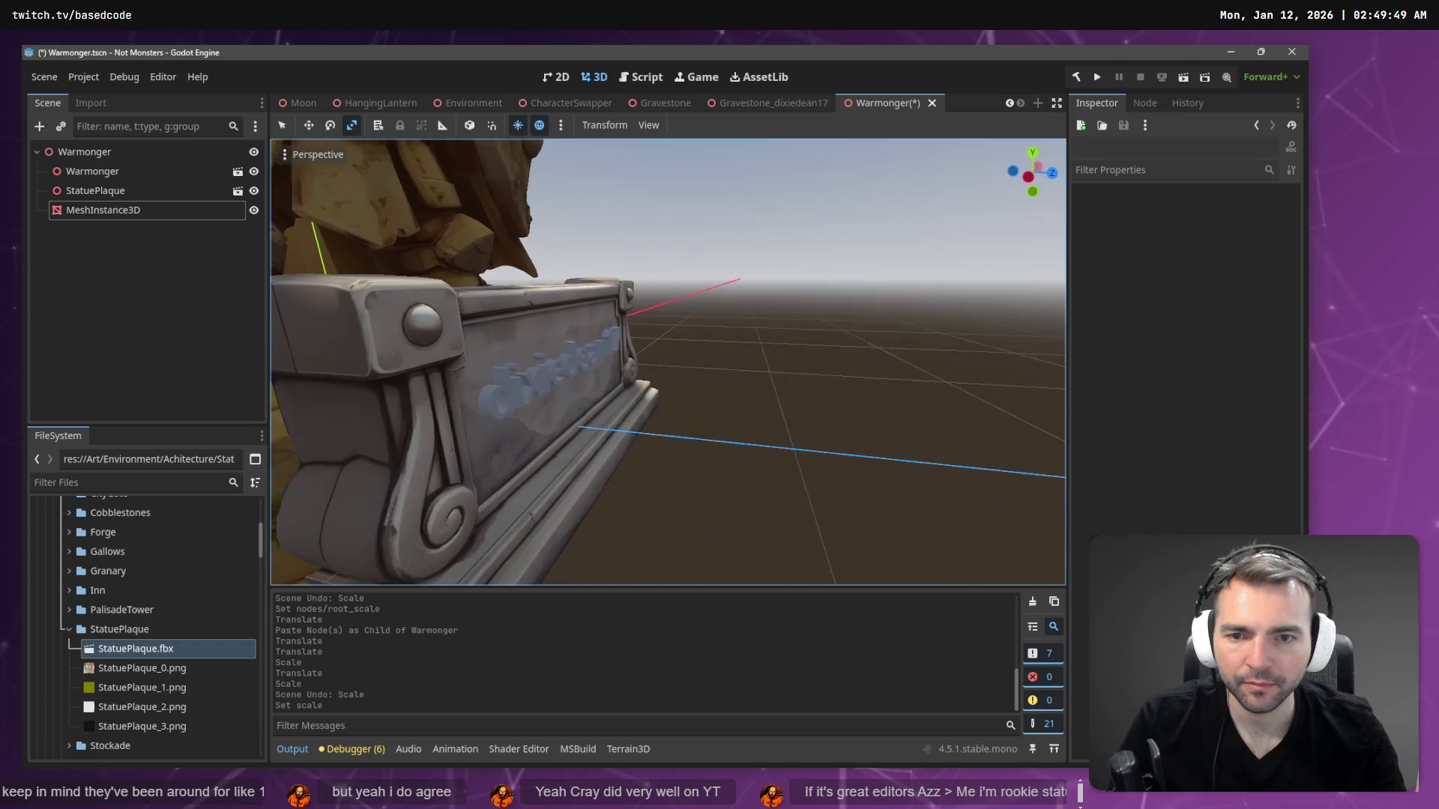
scroll(753, 301, up, 5)
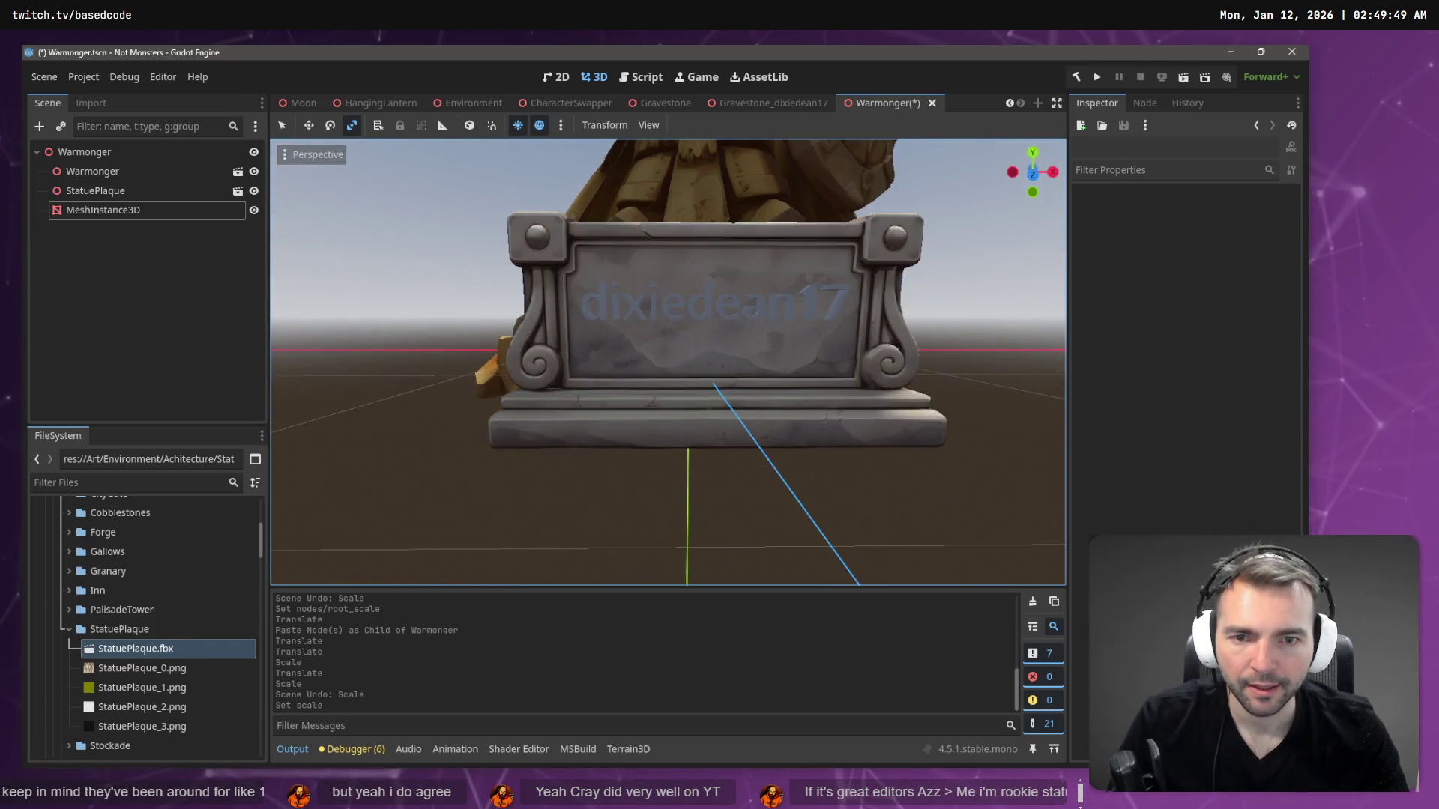
click(753, 301)
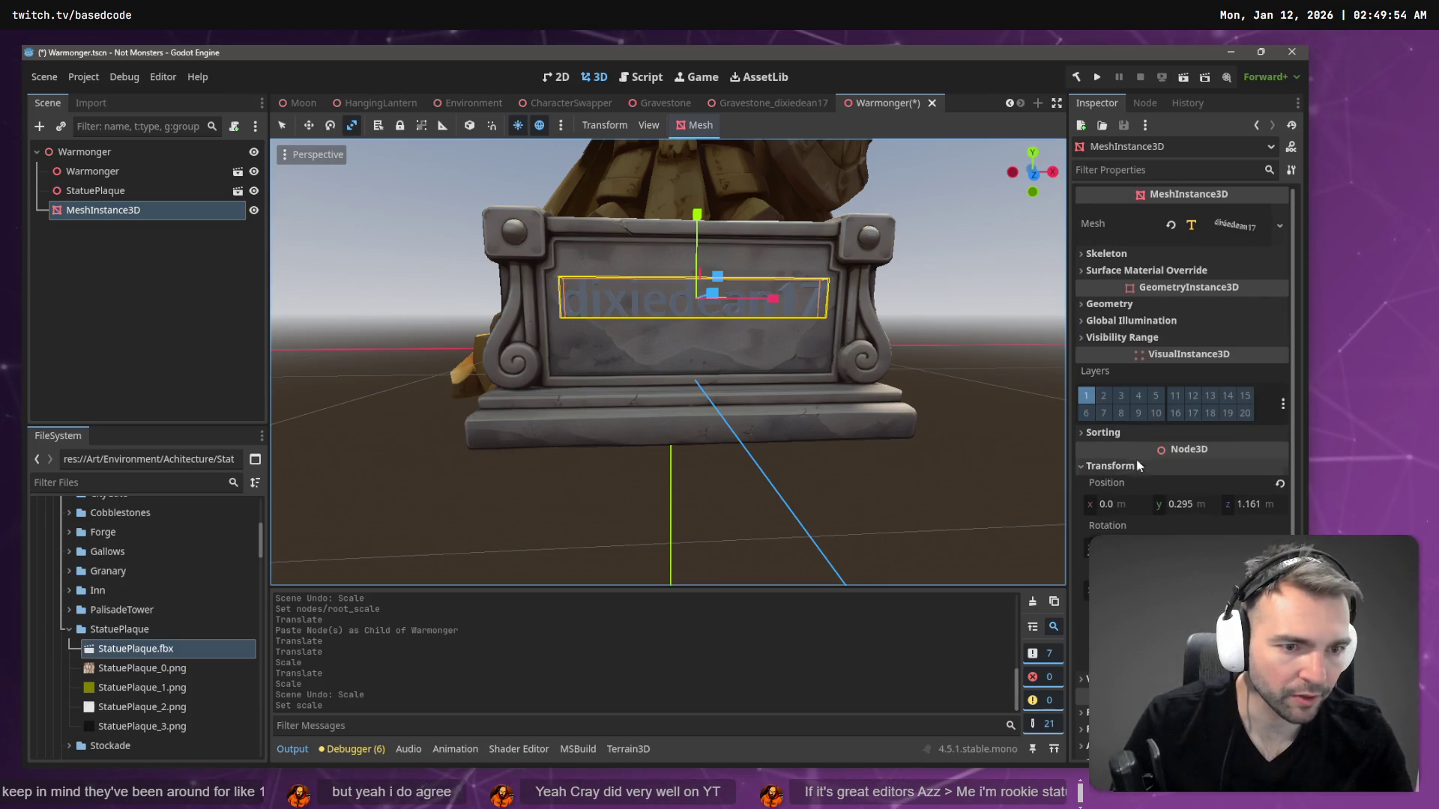
- Drag the name text about 0.022 units down along Y on the plaque's front face
scroll(1108, 255, down, 2)
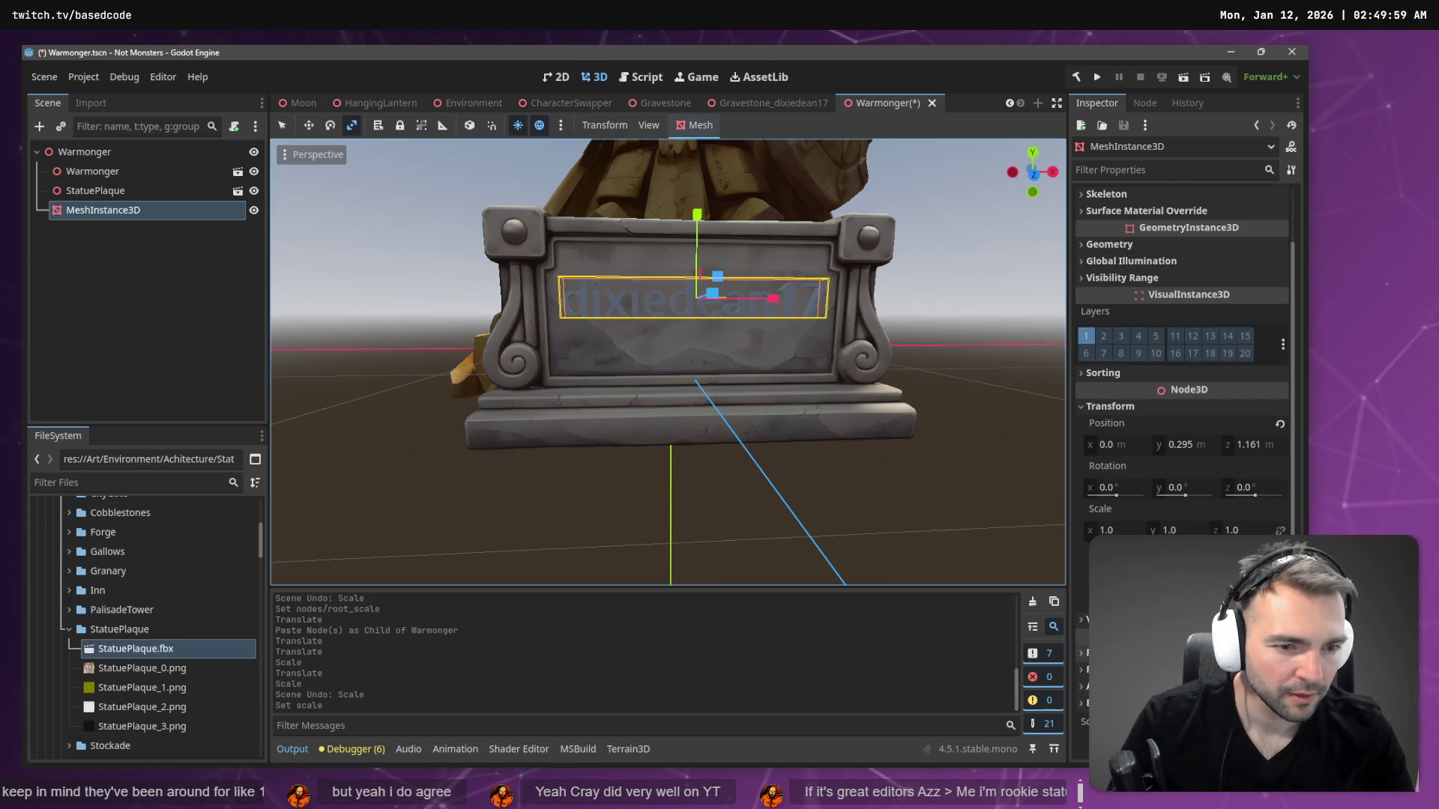
scroll(1132, 479, up, 2)
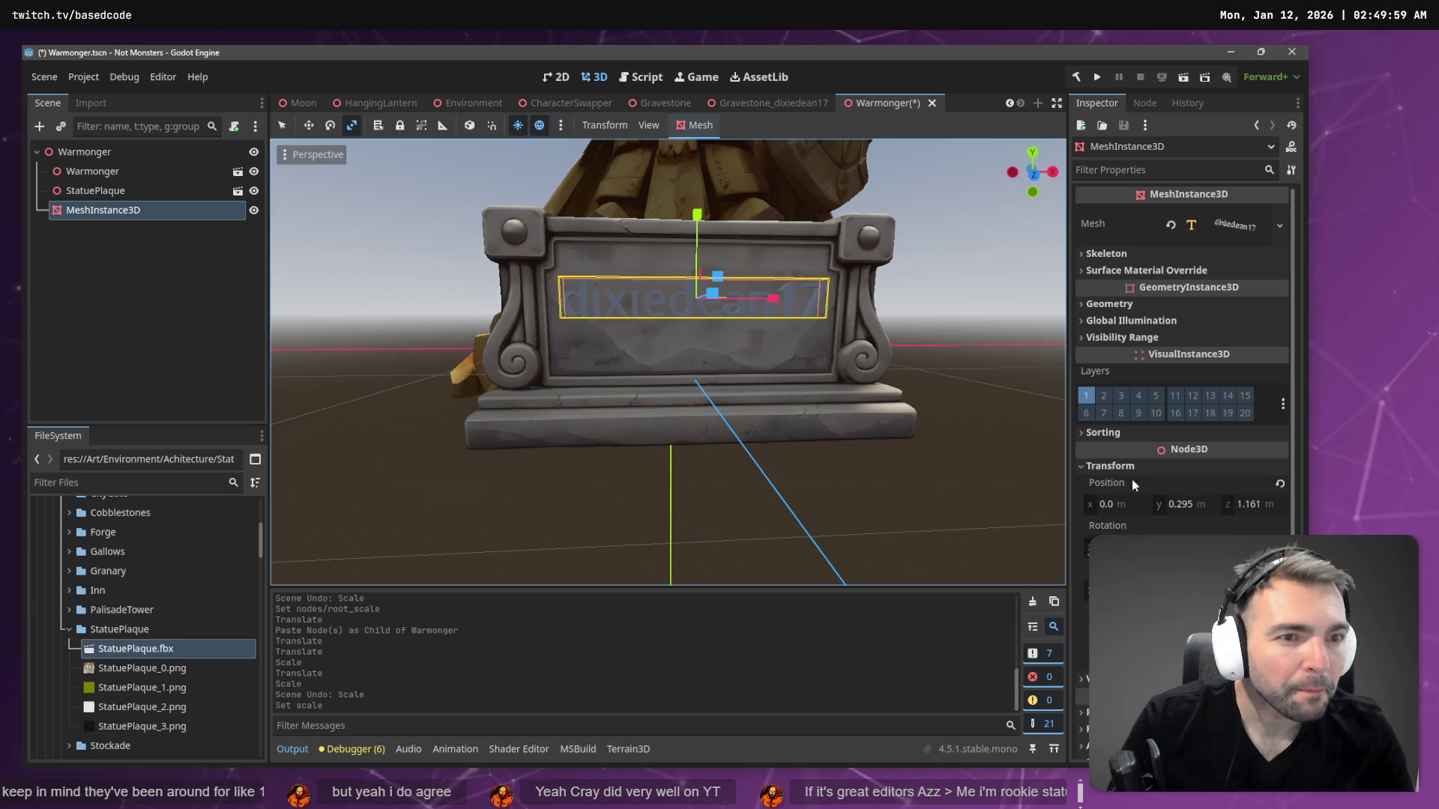
click(1248, 227)
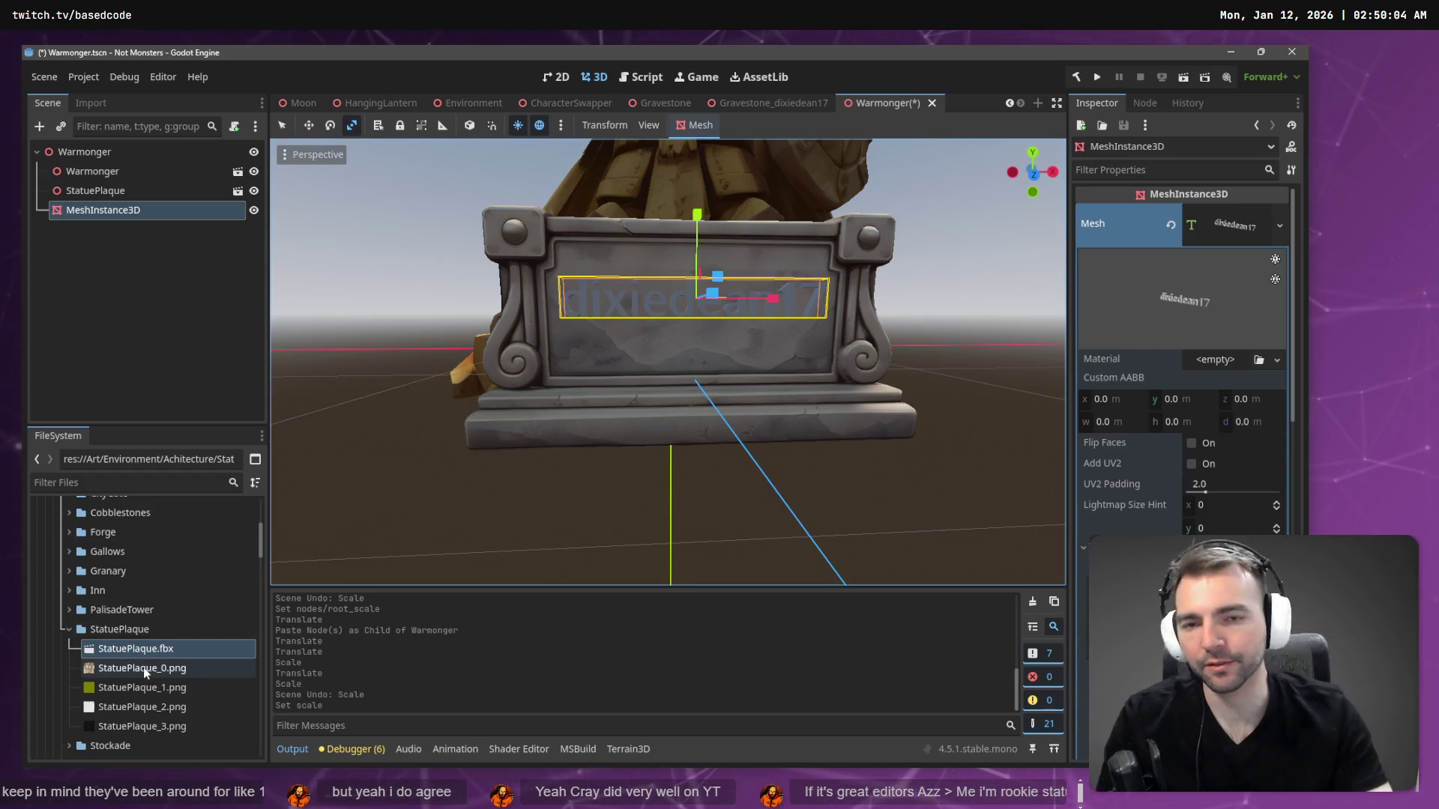
mouse_move(144, 662)
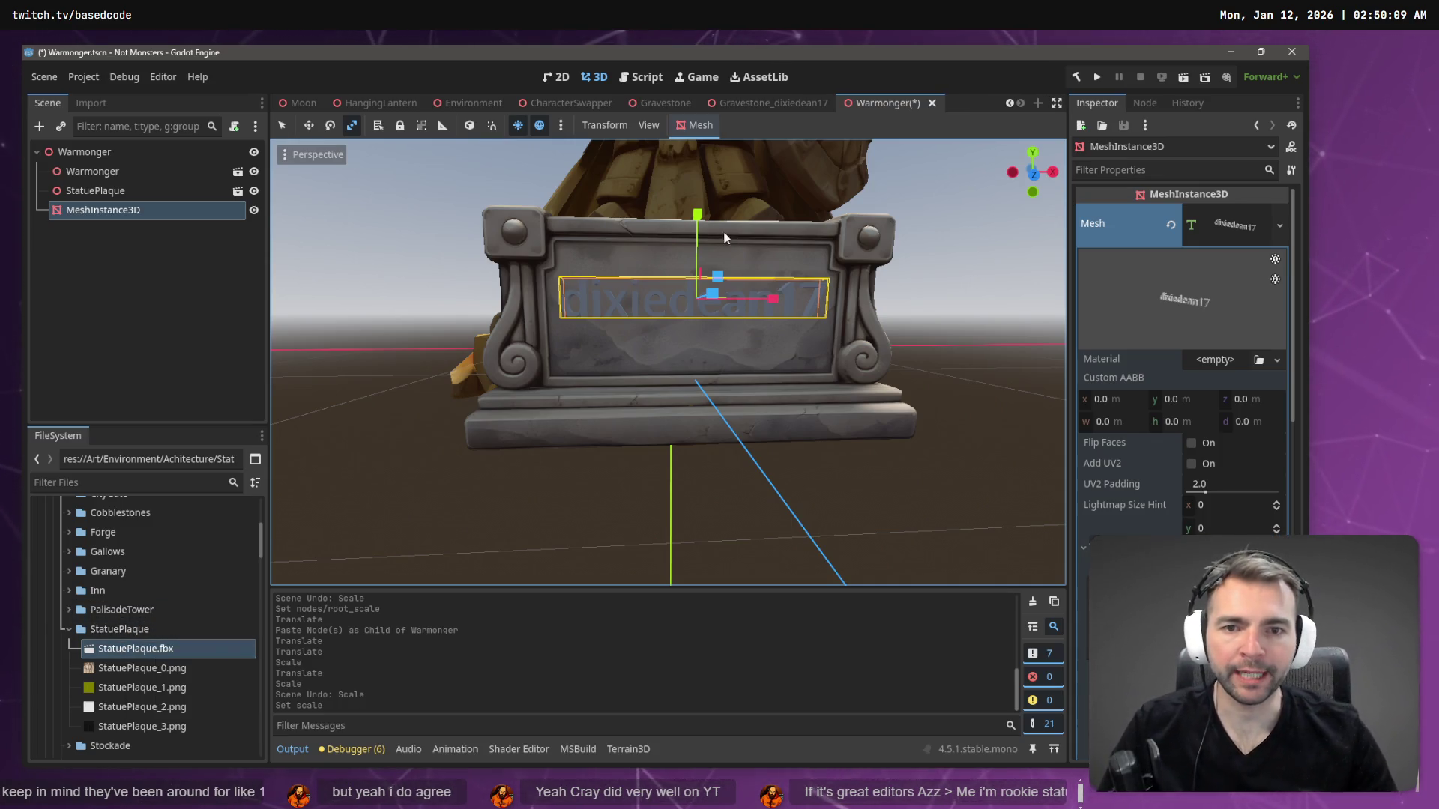
drag(701, 225, 710, 234)
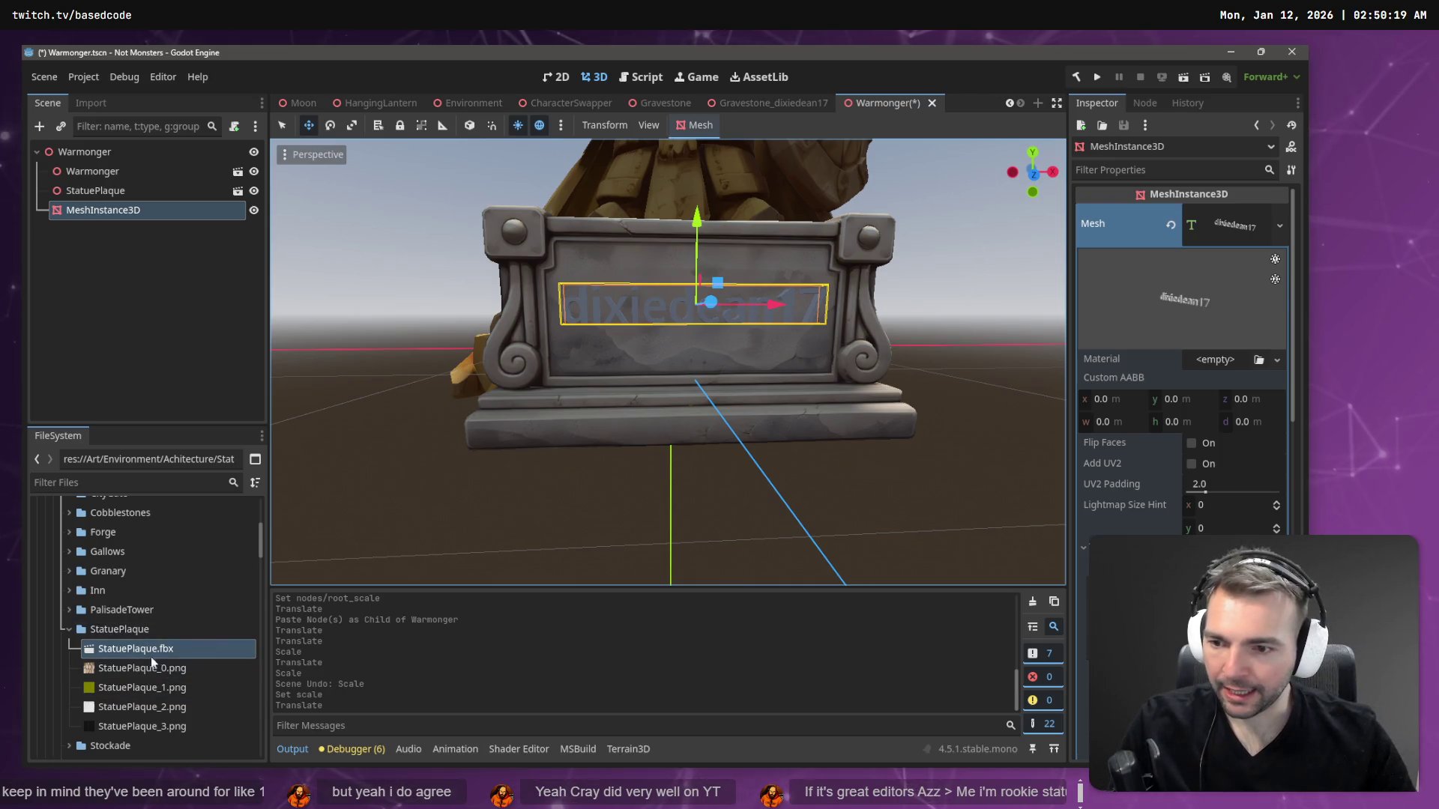
- Change the plaque's TextMesh text to 'Warmonger'
double_click(98, 176)
key(ctrl+c)
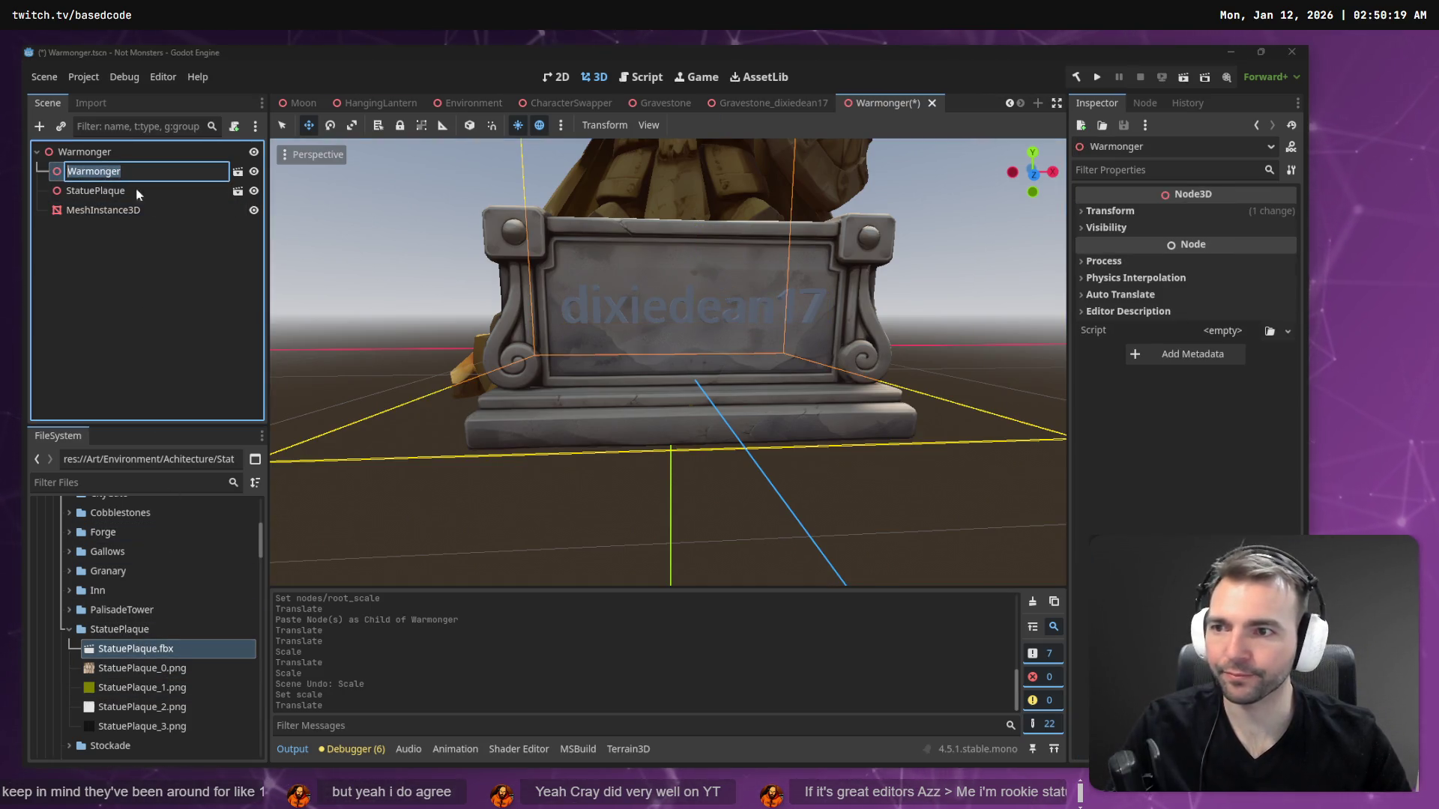
click(106, 207)
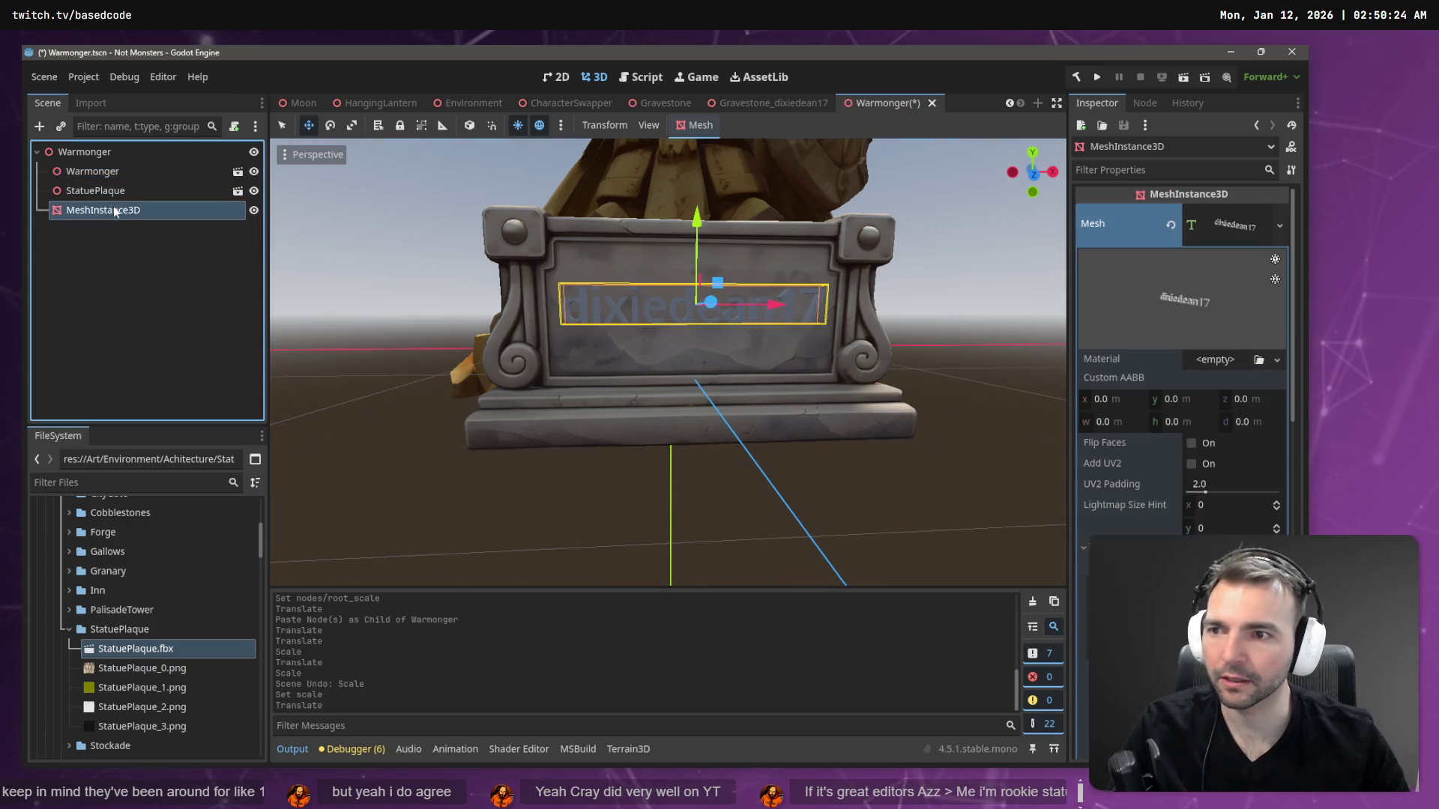
key(ctrl+v)
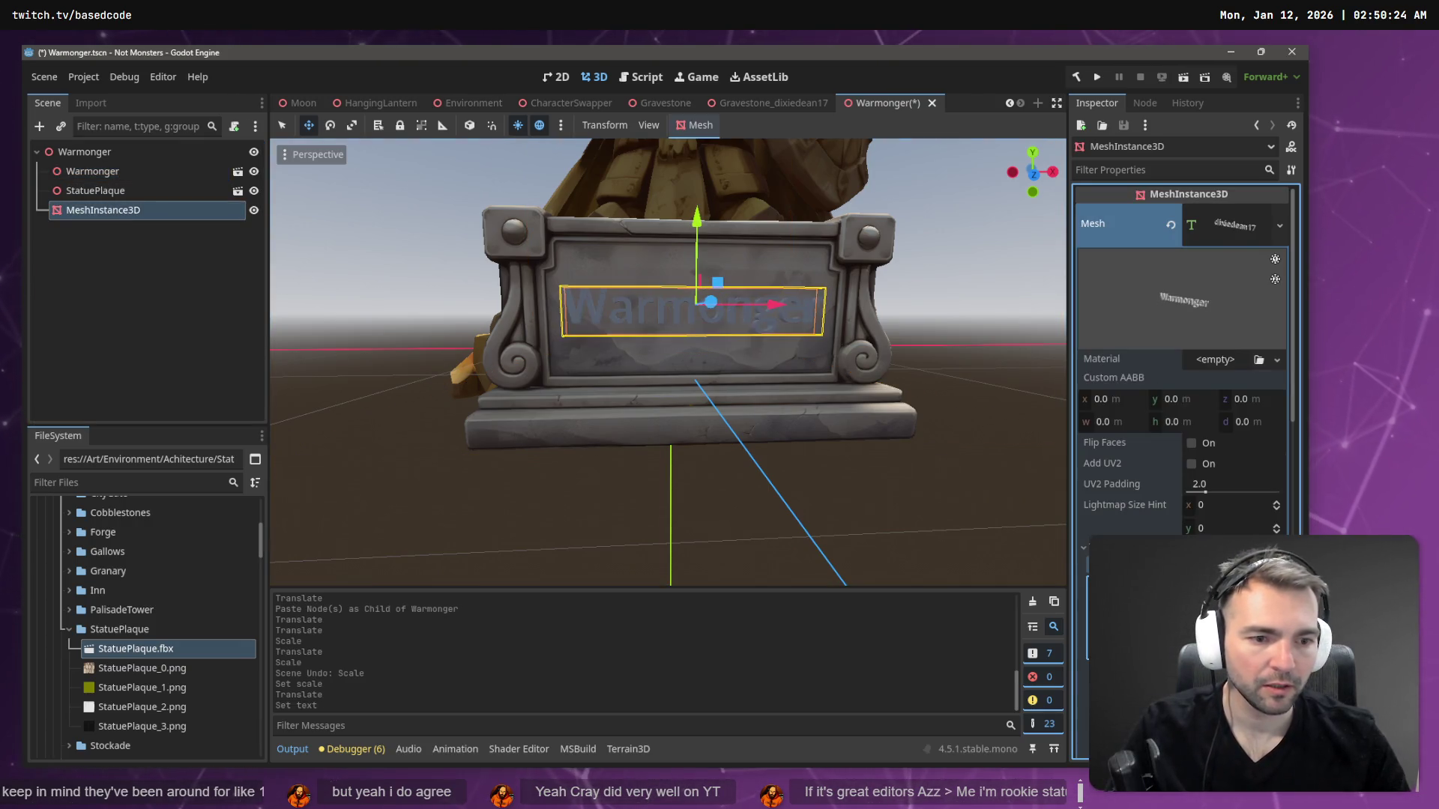
click(105, 240)
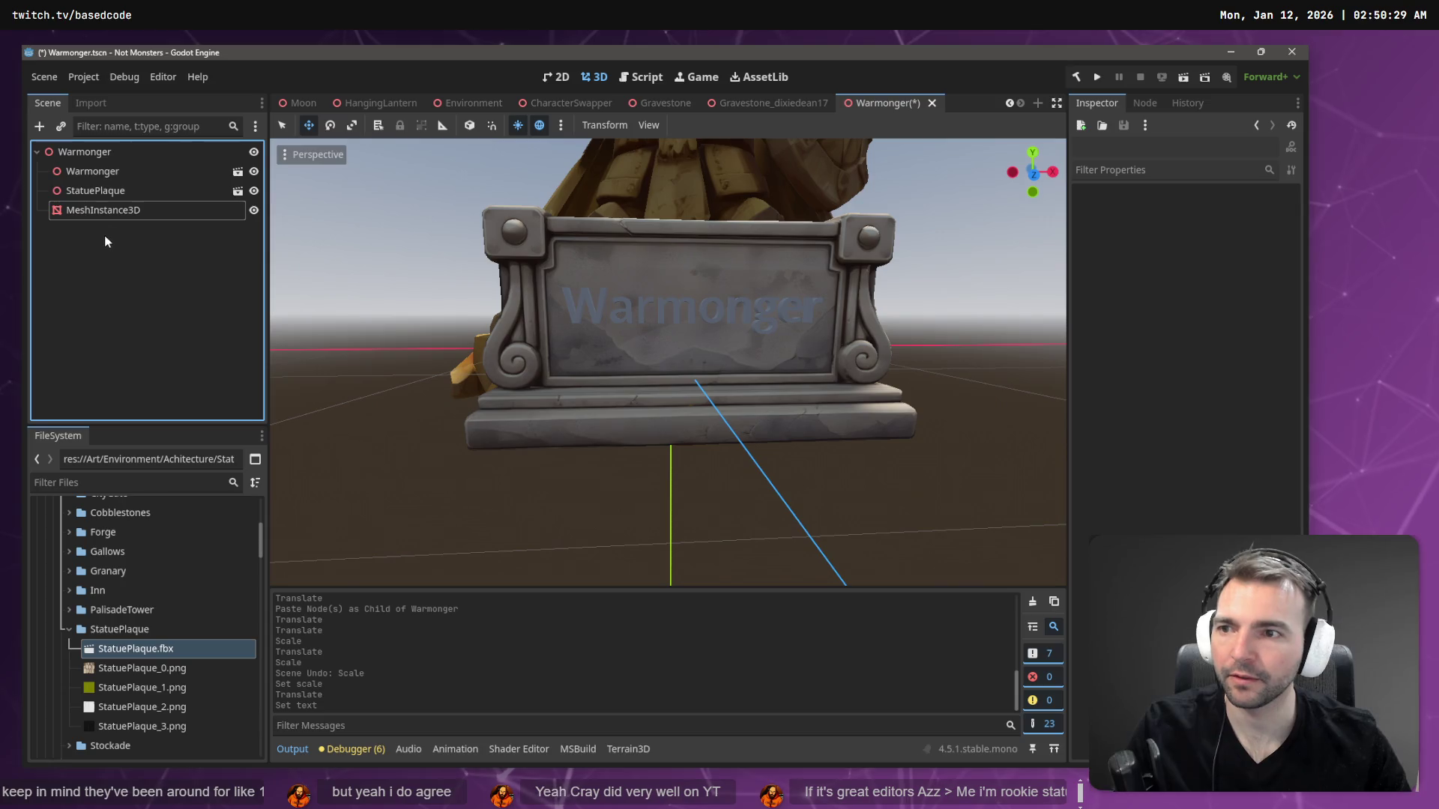
- Rename the child nodes to Statue, Plaque and Text
click(91, 172)
click(94, 172)
text(Stat)
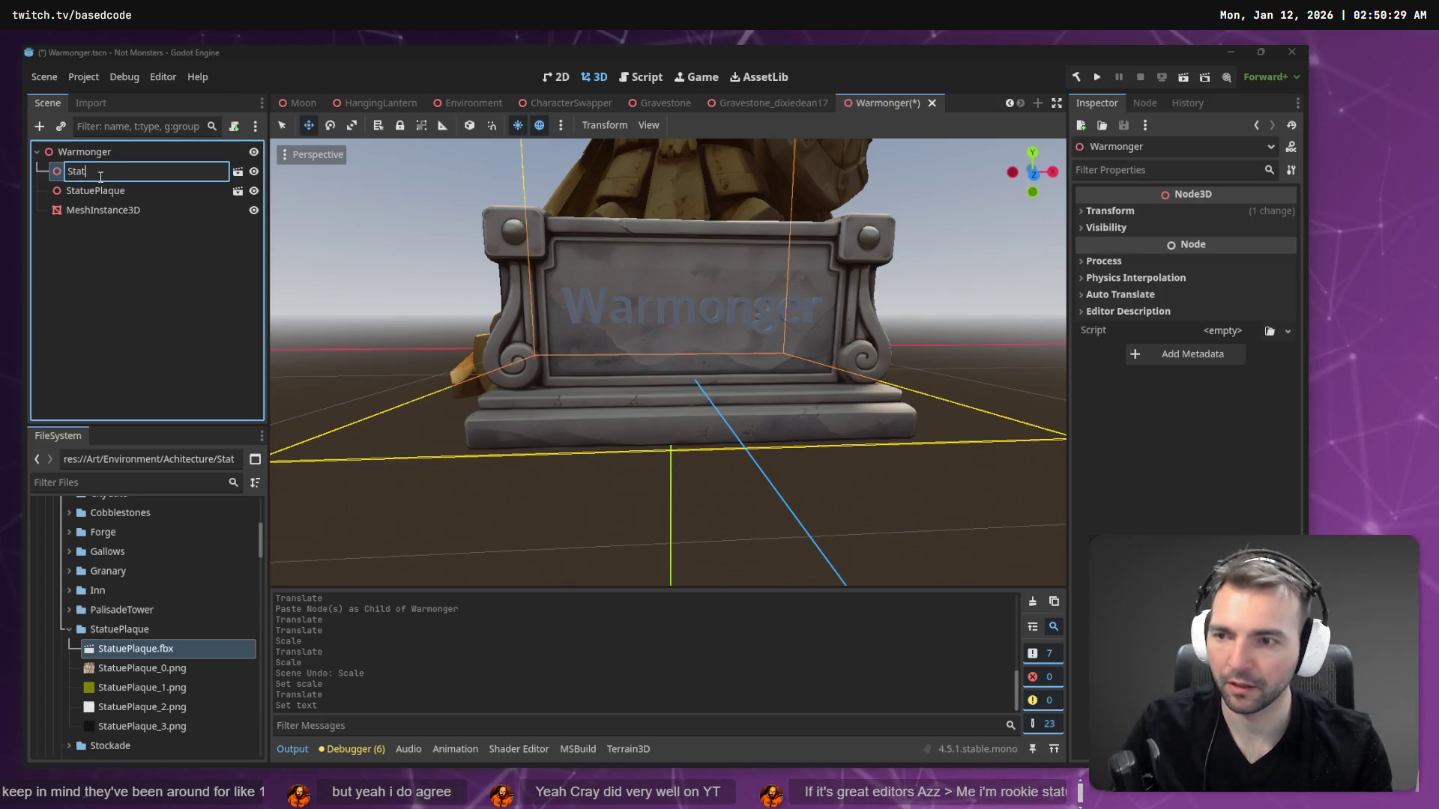
text(ue)
key(Return)
key(Down)
key(F2)
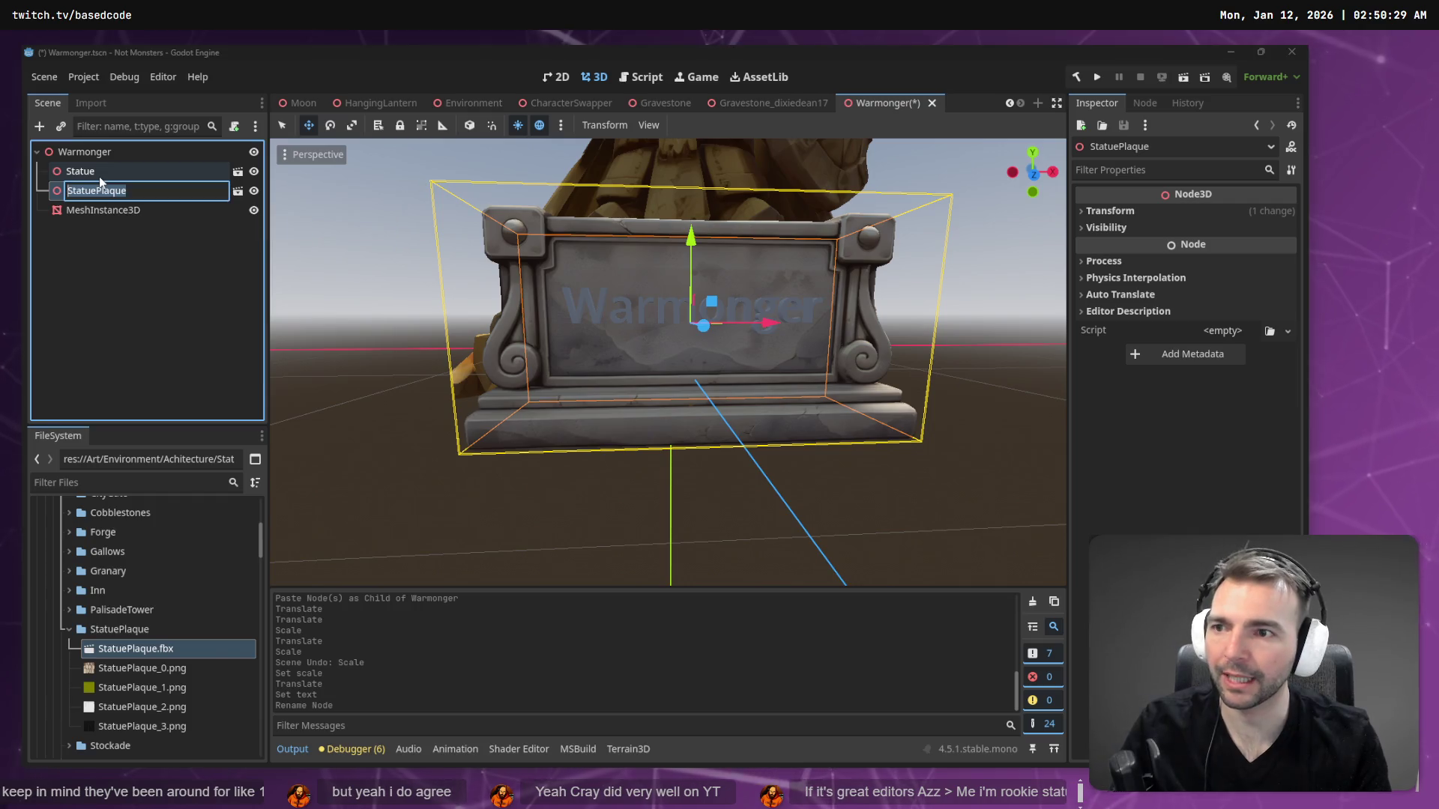
key(Home)
key(Delete)
key(Delete)
key(Delete)
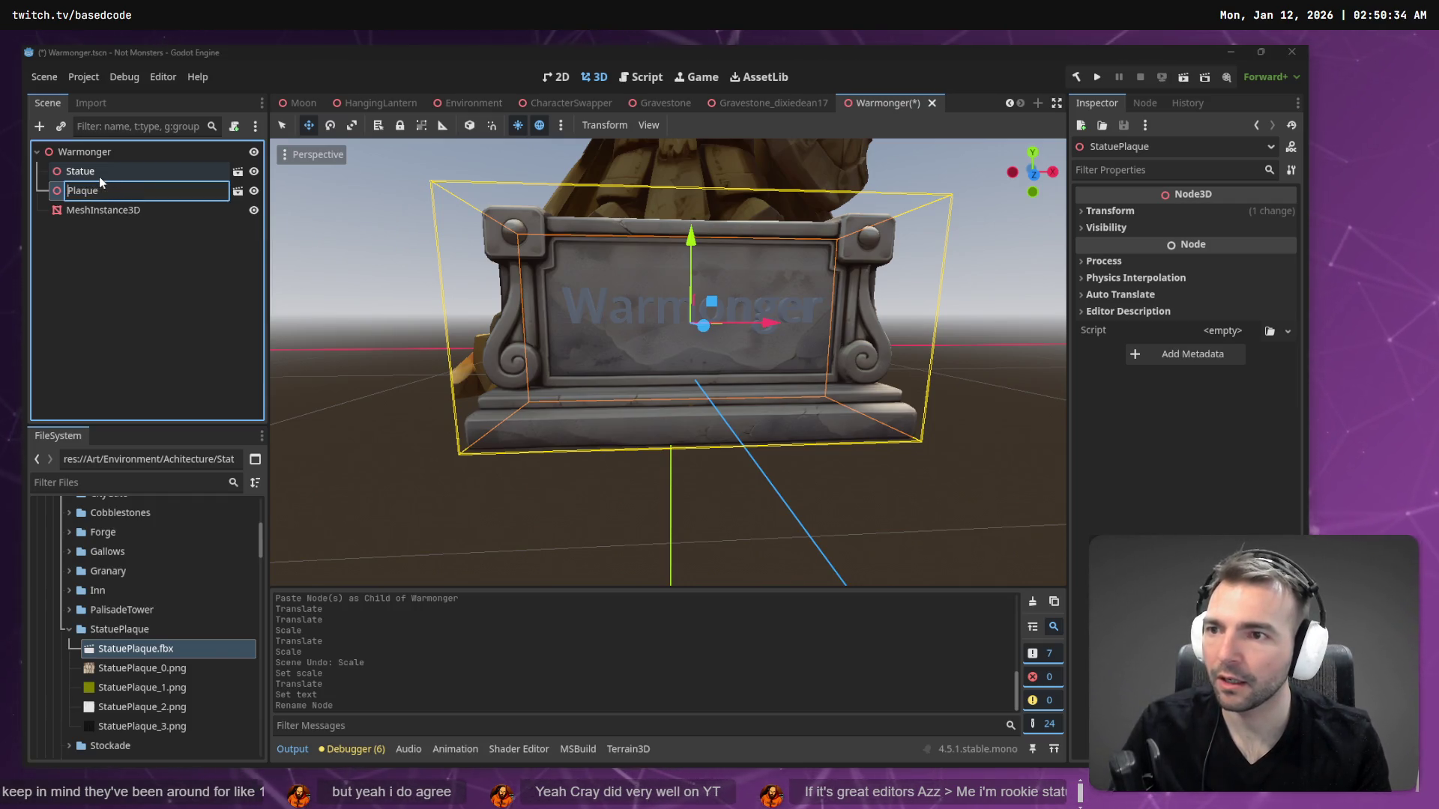
key(Return)
key(Down)
key(F2)
text(Text)
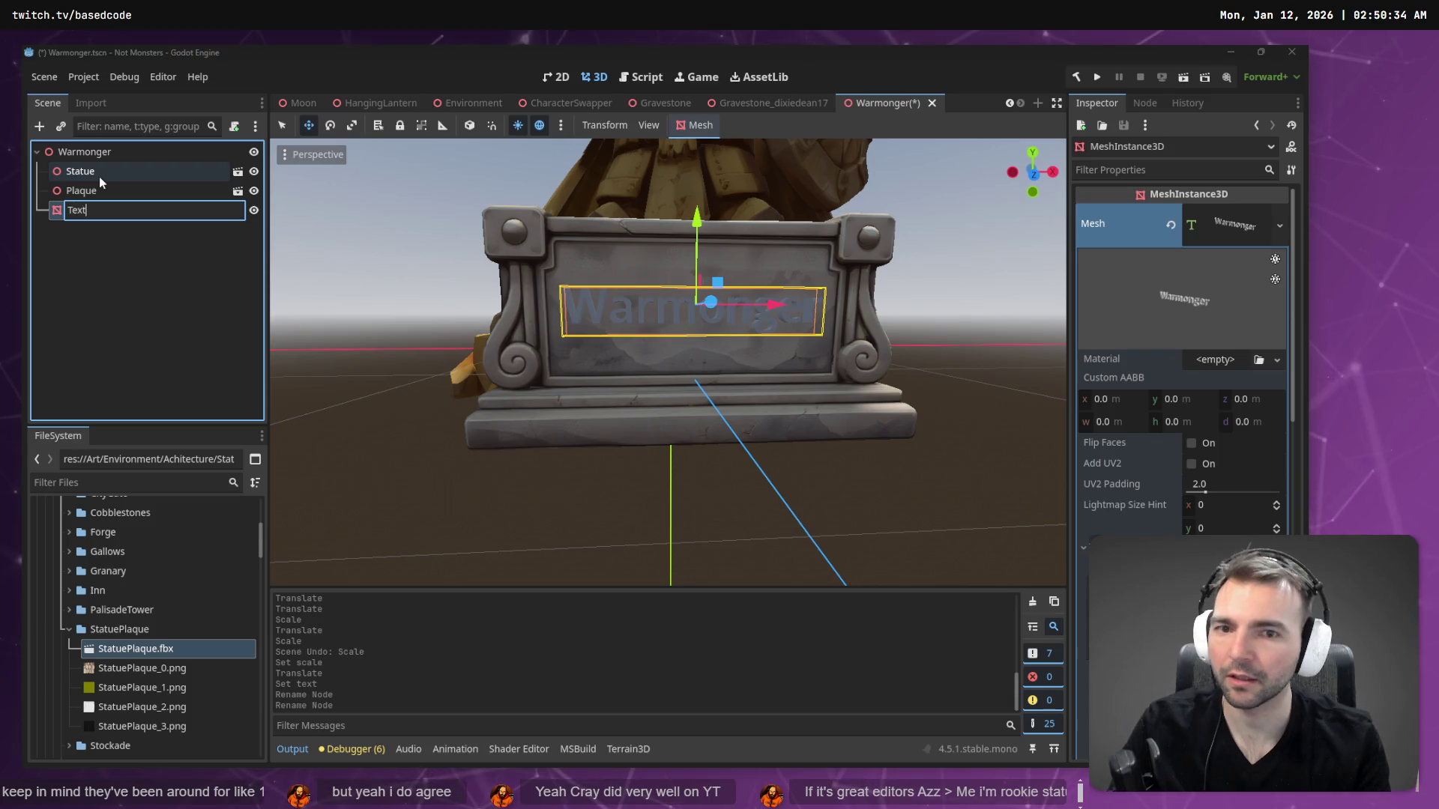
key(Return)
- Save the Warmonger scene
click(110, 193)
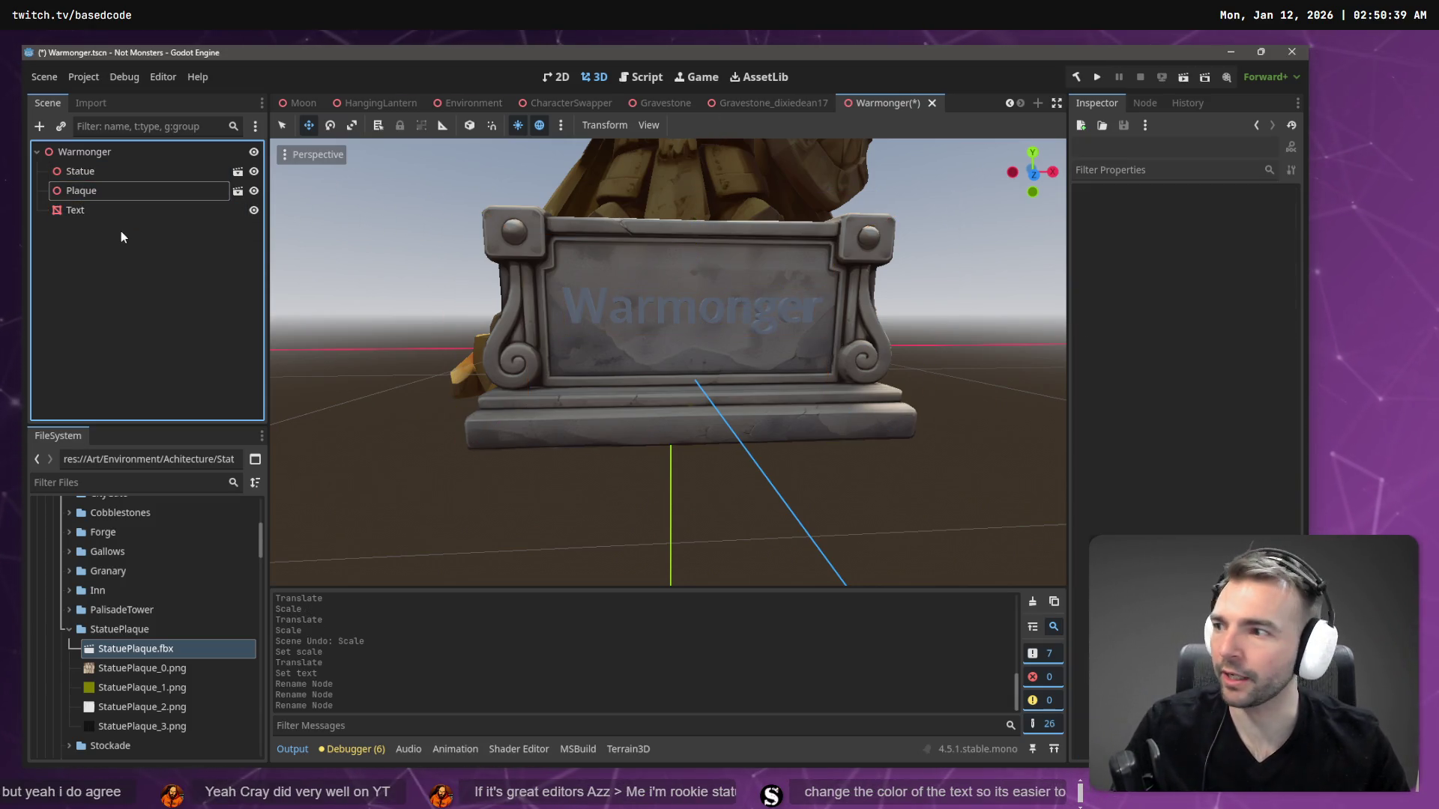
key(ctrl+s)
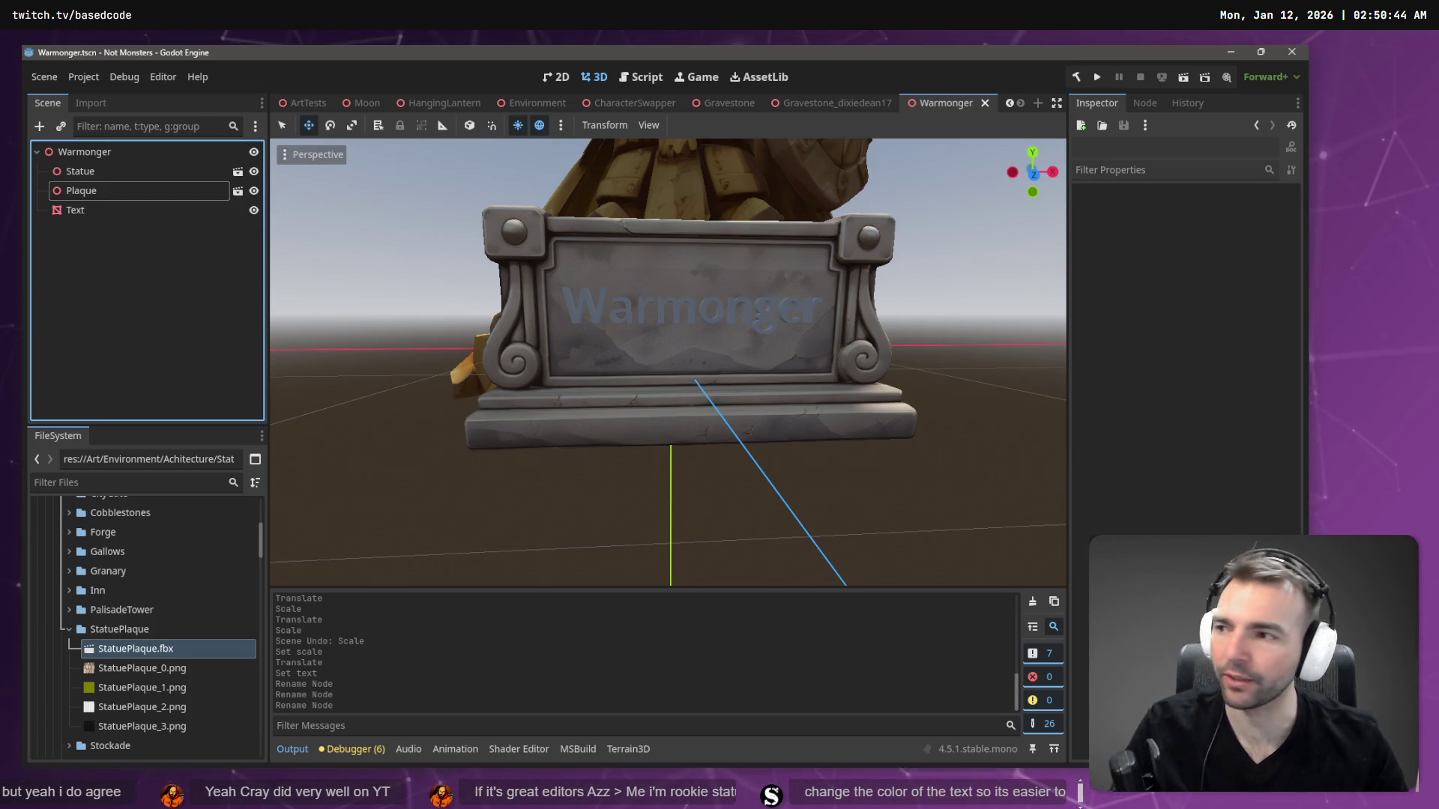
scroll(667, 362, down, 5)
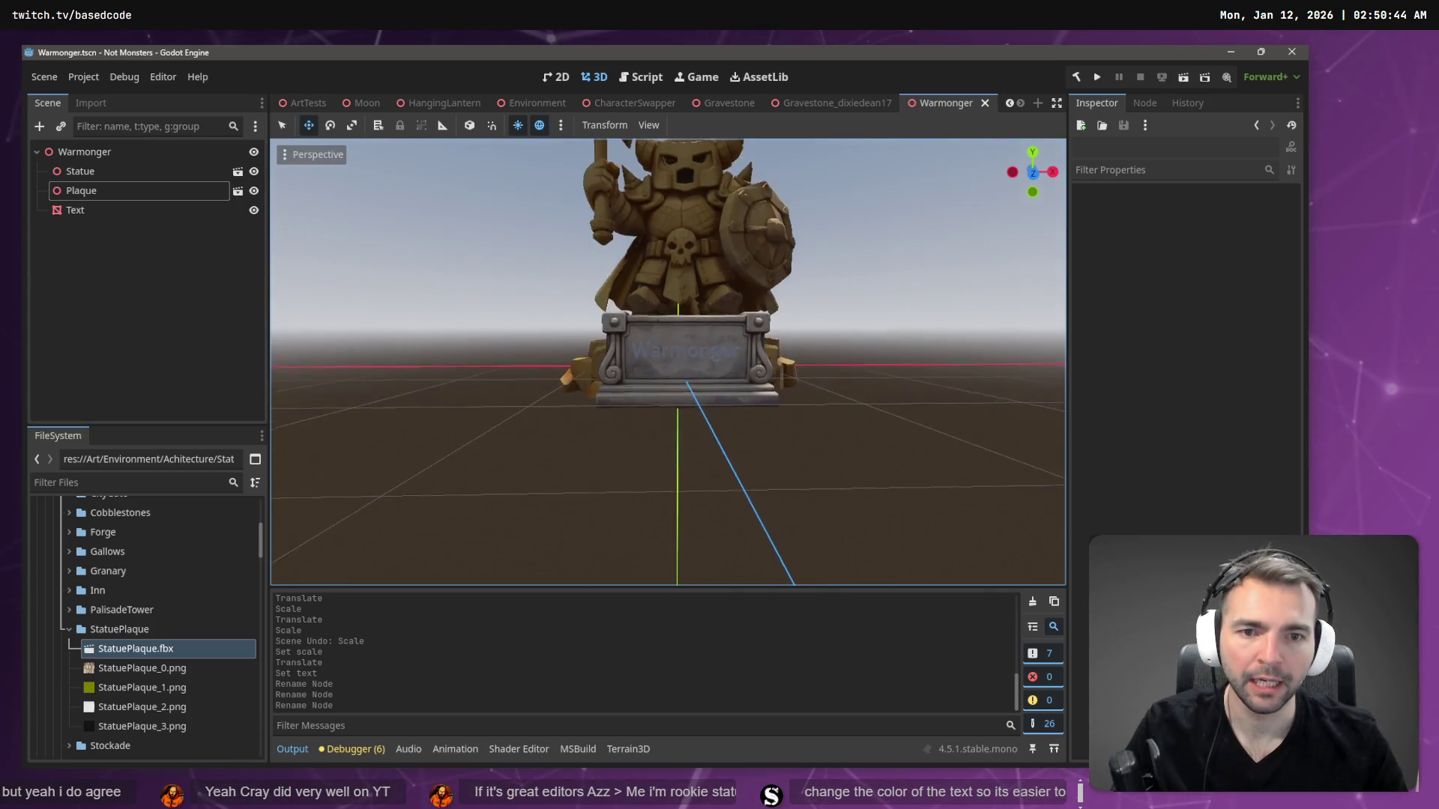
scroll(668, 362, up, 3)
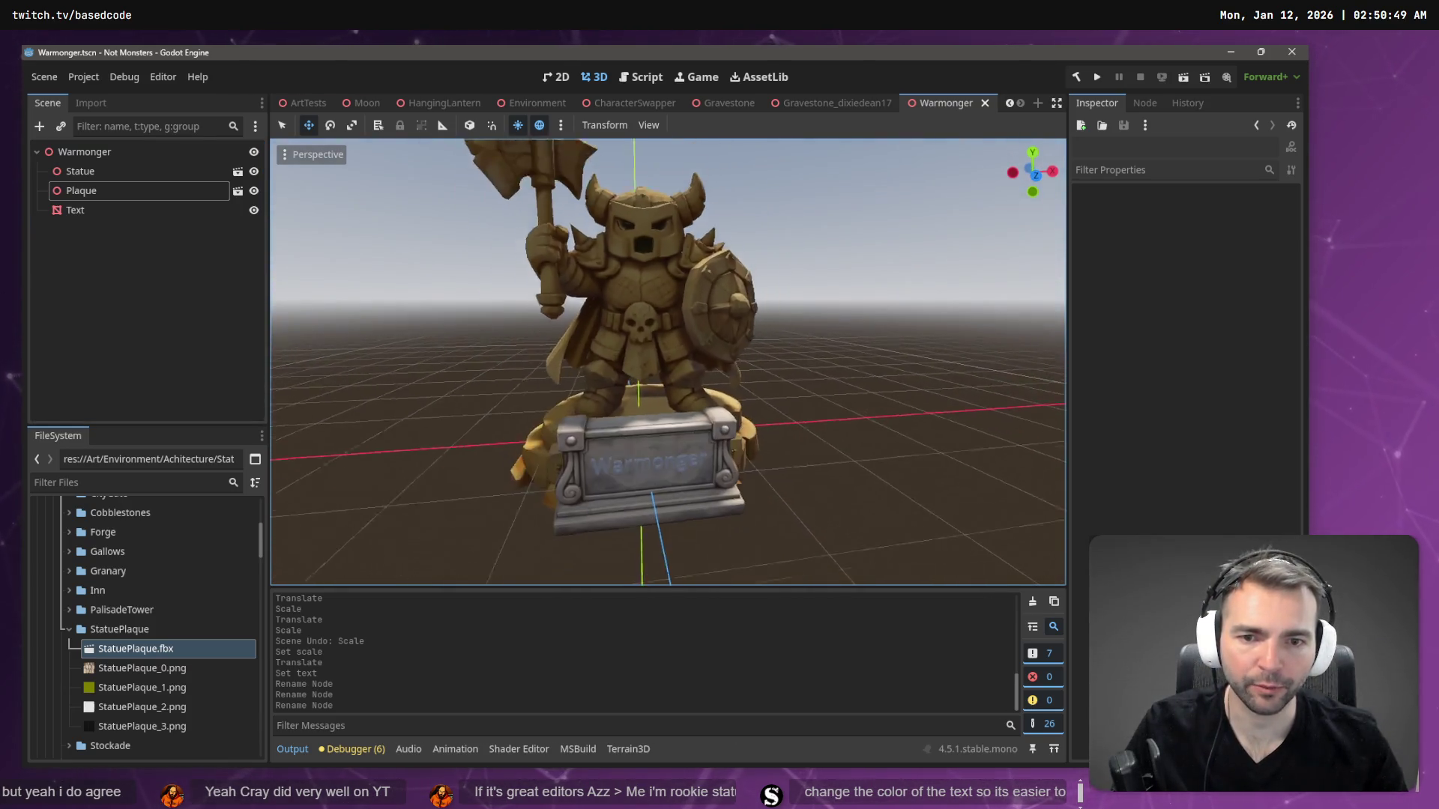
scroll(668, 362, up, 4)
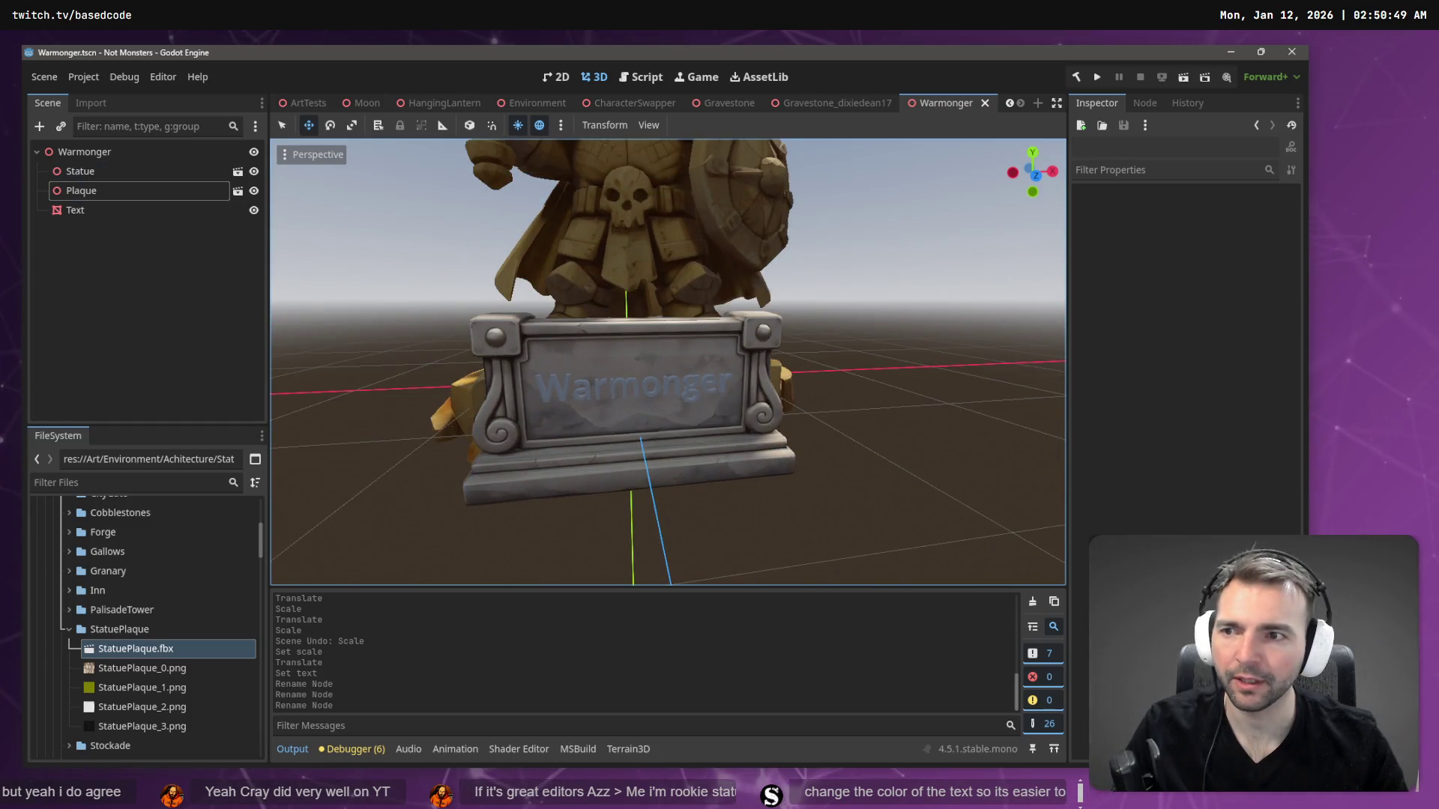
- Give the Text node a new StandardMaterial3D and expand its Albedo settings
click(120, 211)
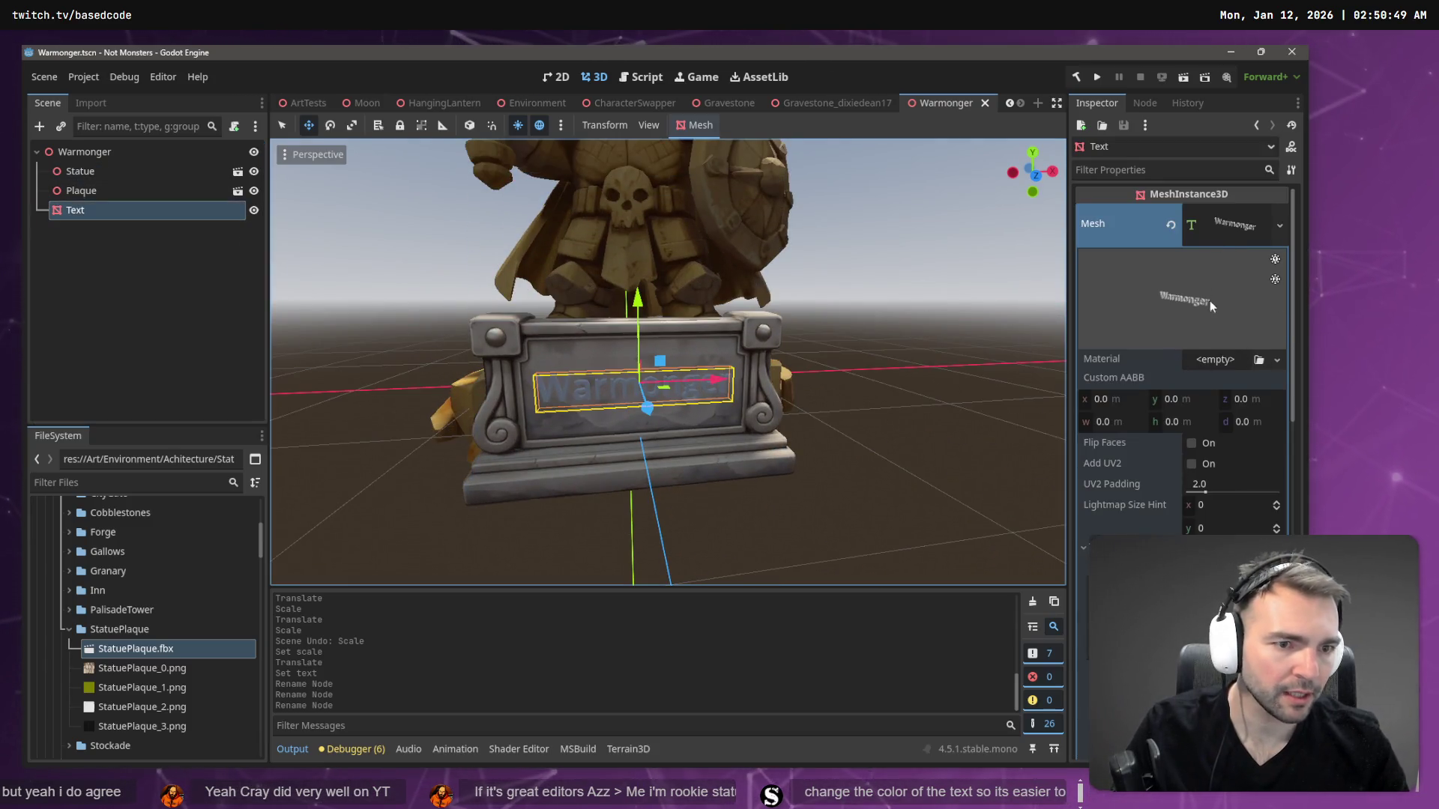
click(1277, 359)
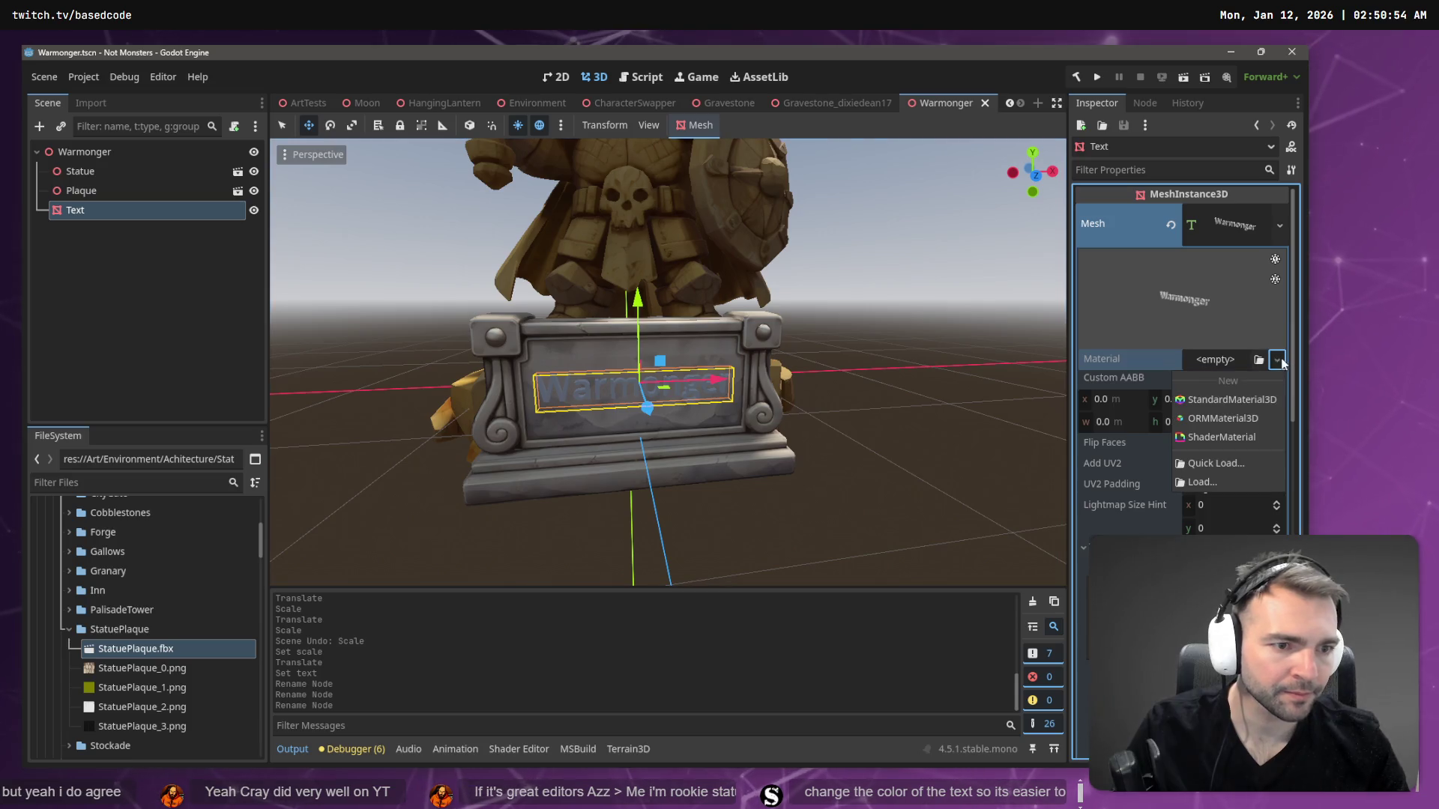
click(1244, 400)
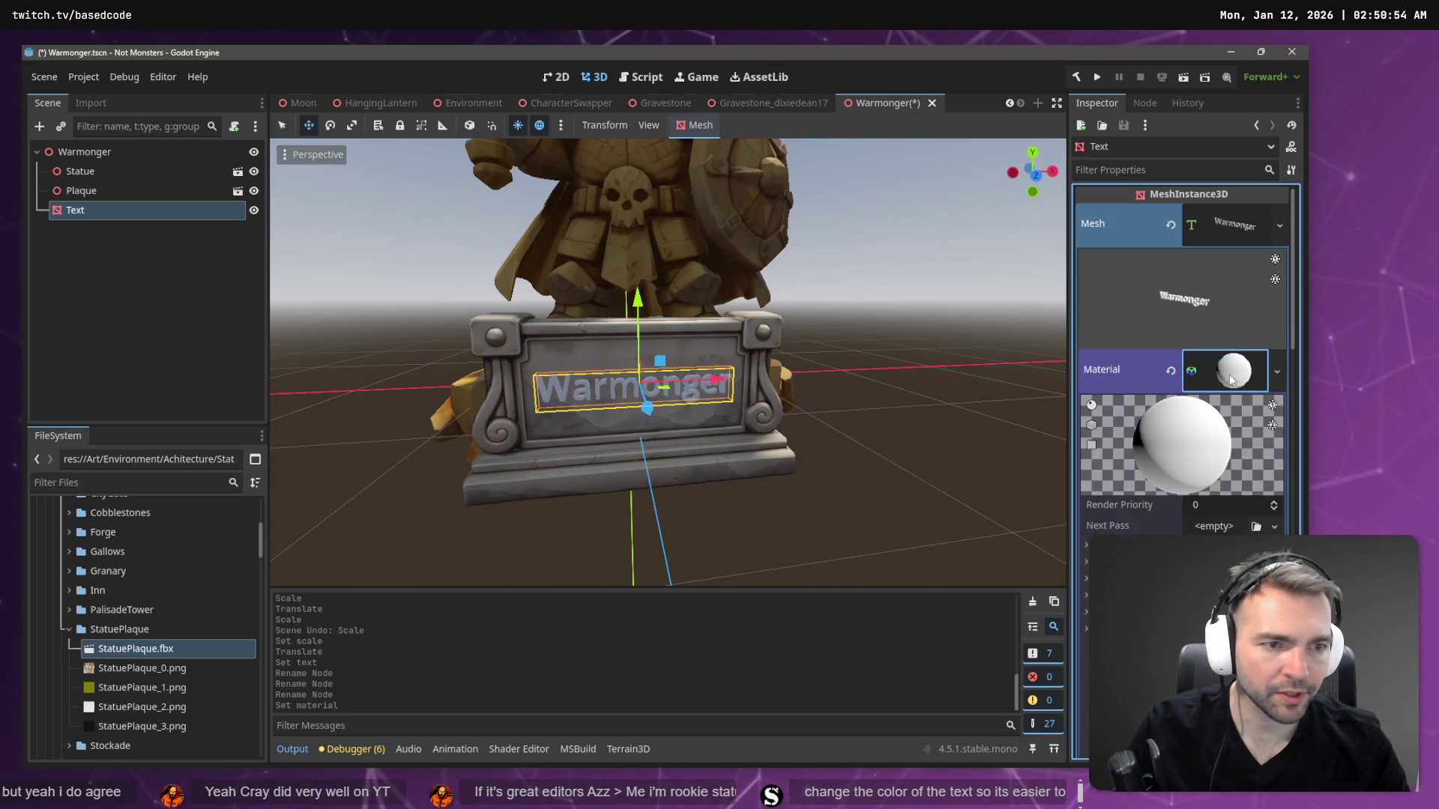
scroll(1163, 497, down, 2)
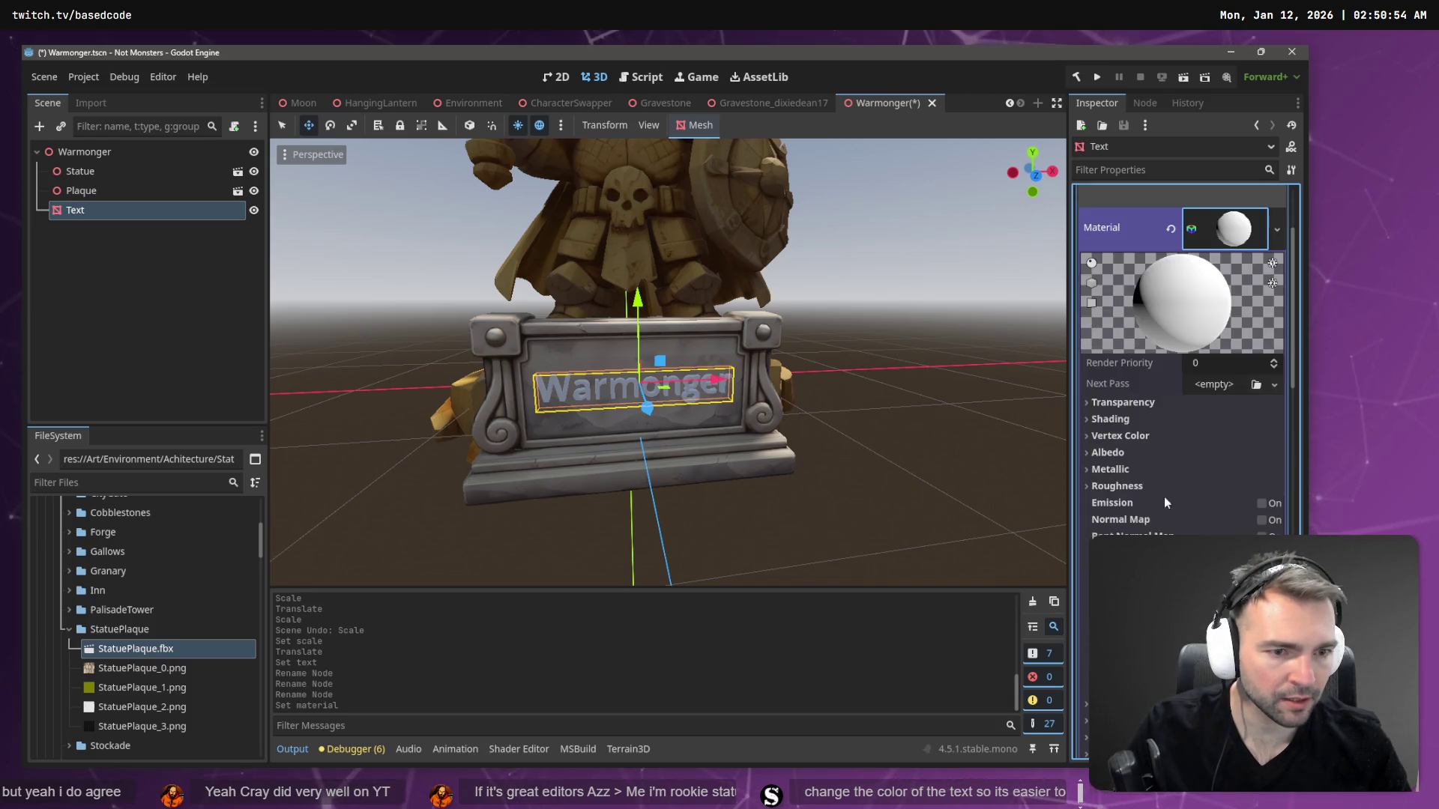
click(1116, 455)
- Eyedrop a dark grey albedo colour (615d5d) for the text
click(1233, 472)
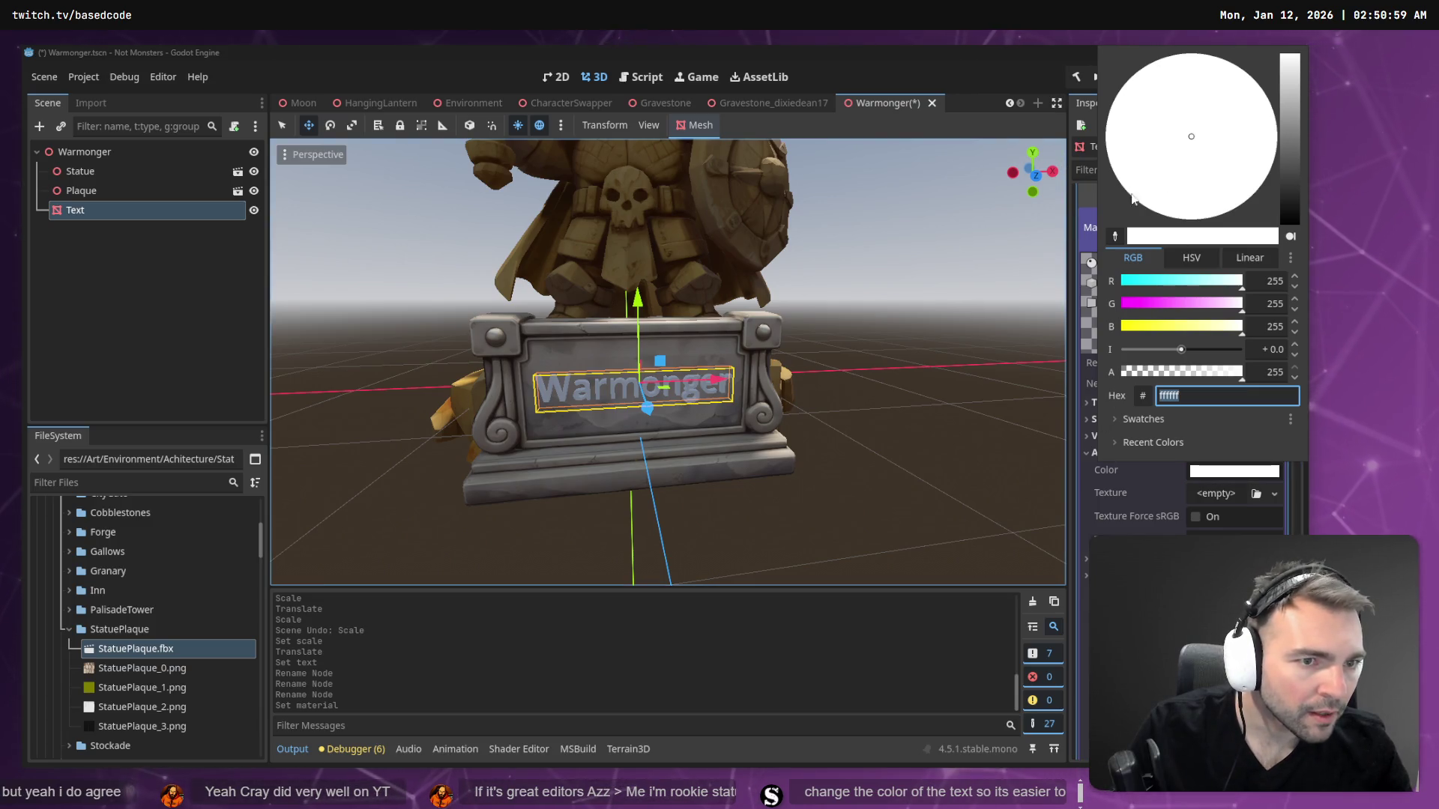
click(1114, 236)
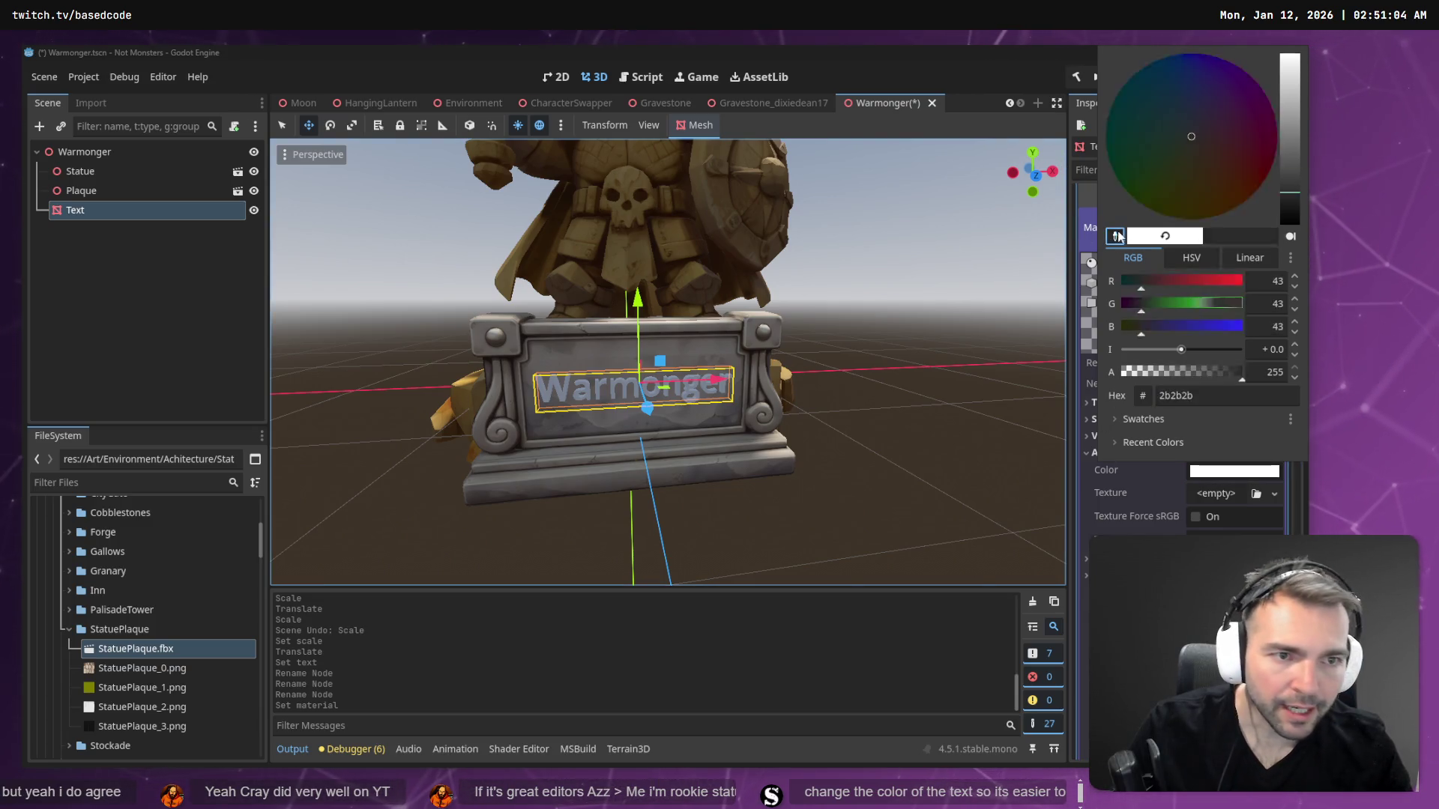
click(739, 331)
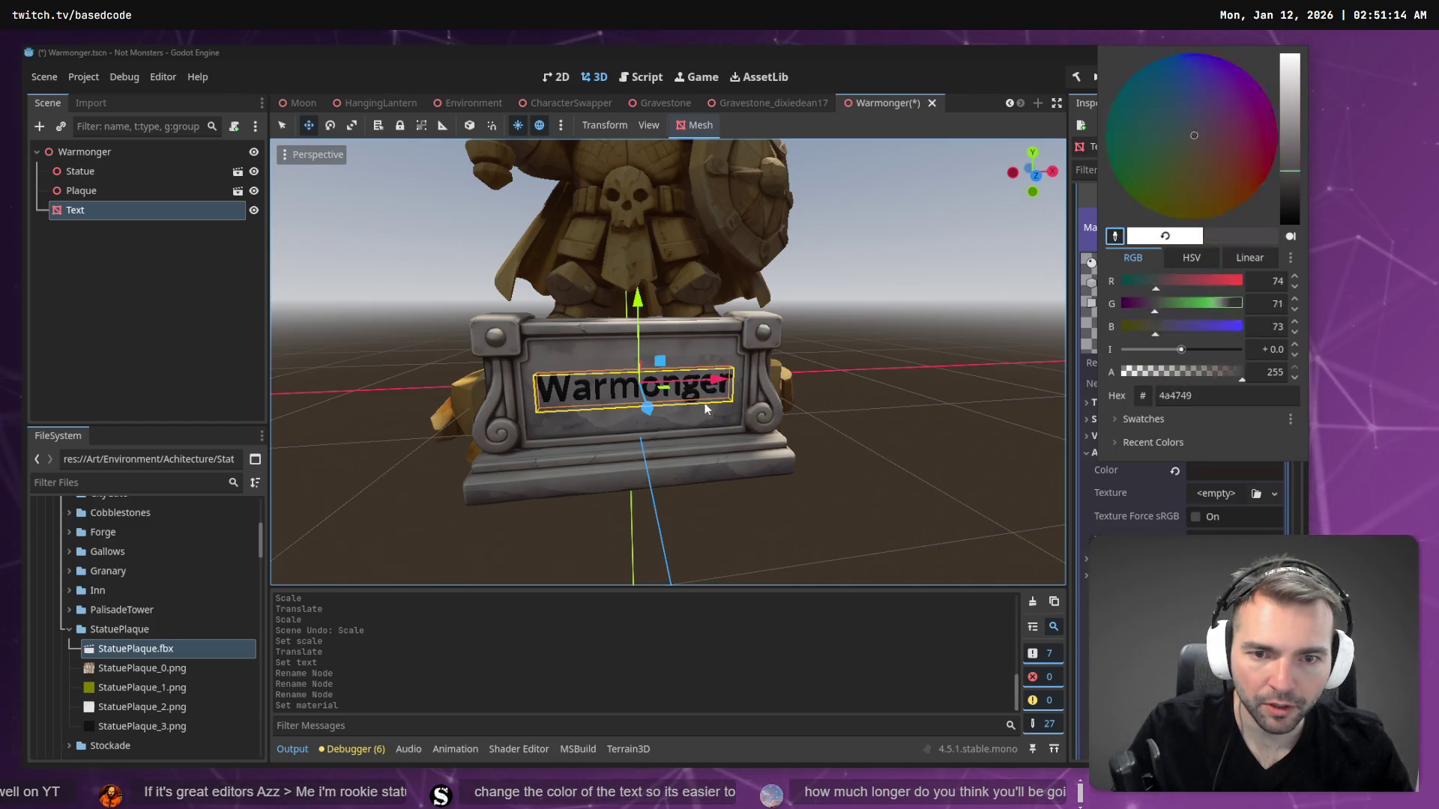
click(555, 421)
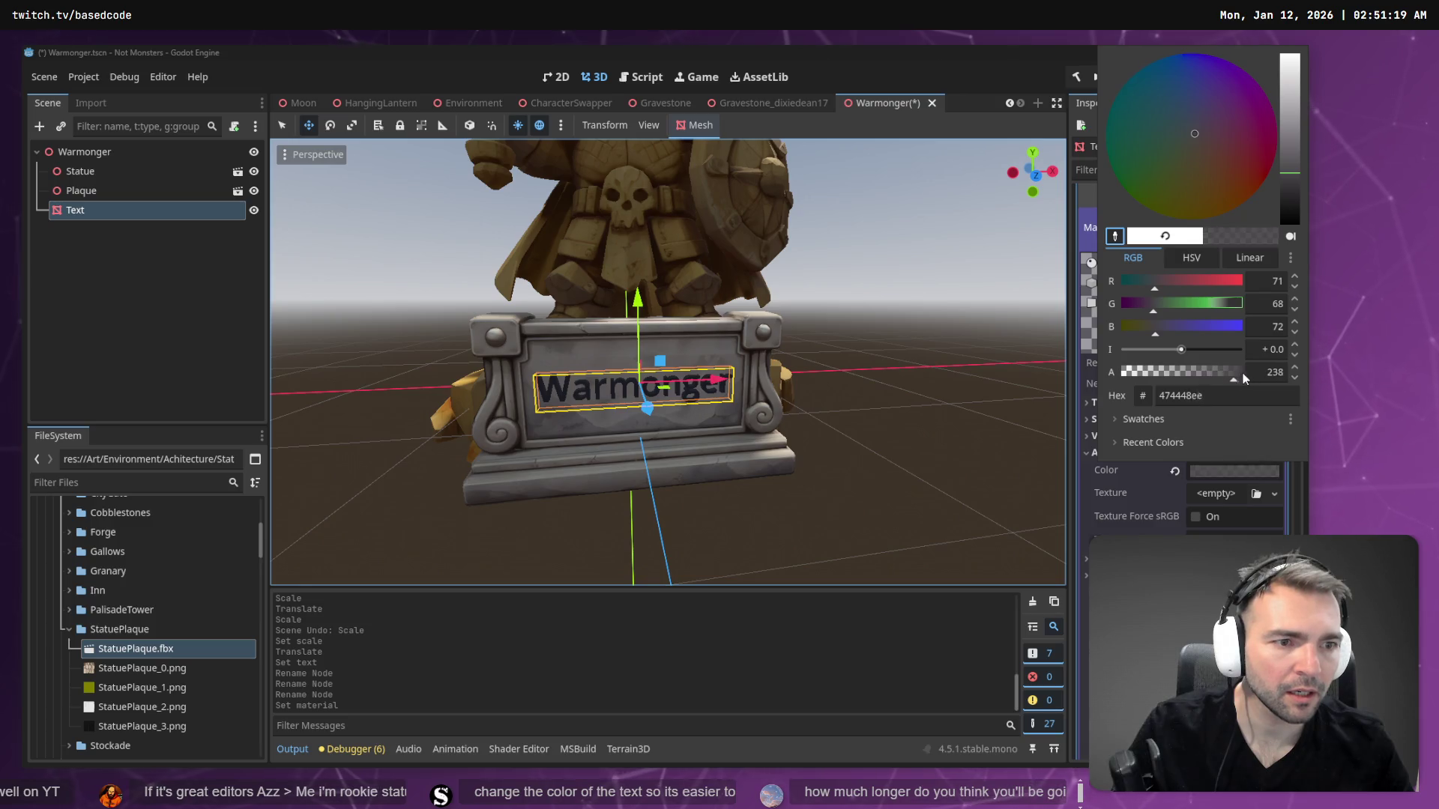
drag(1291, 176, 1288, 100)
click(1114, 236)
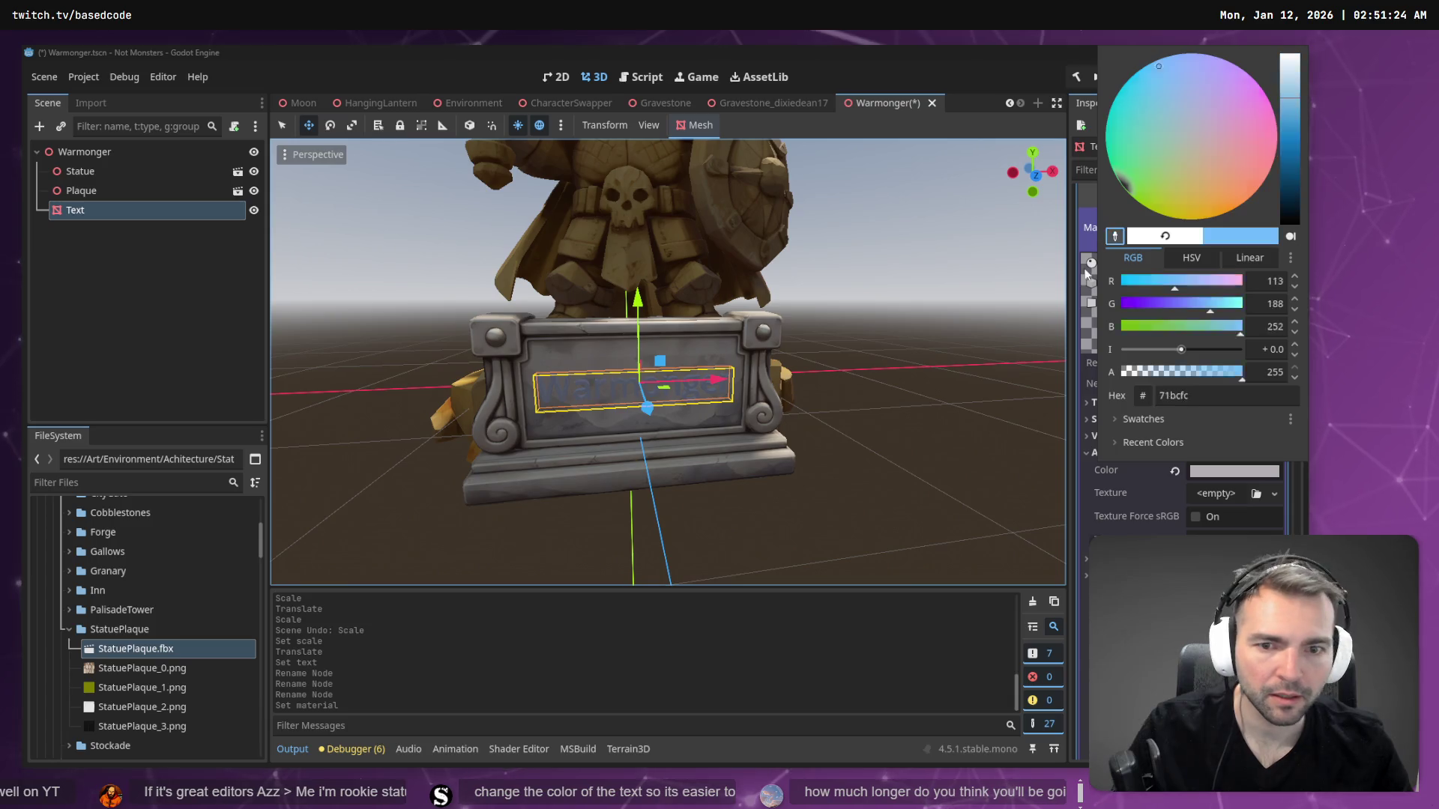
click(616, 358)
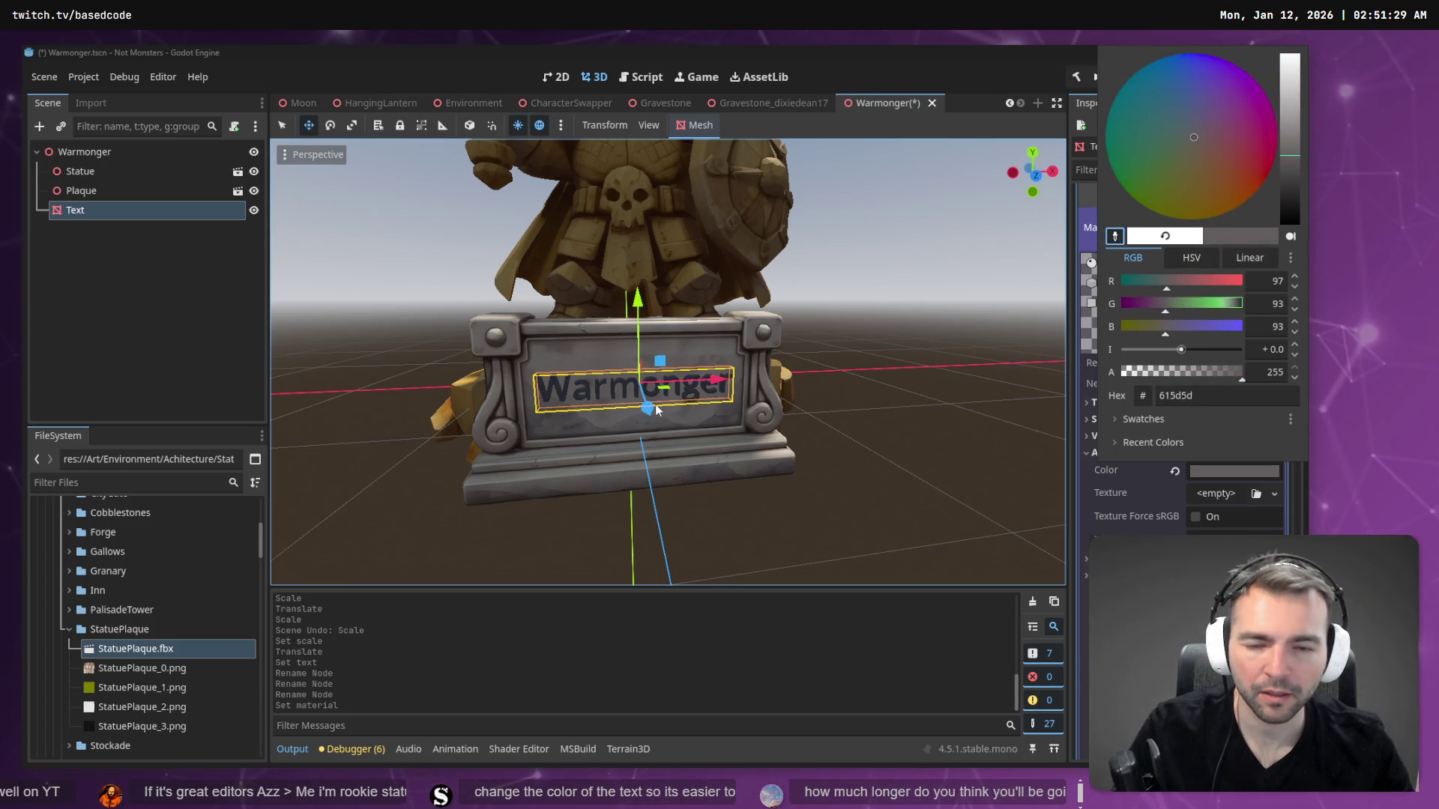
click(650, 407)
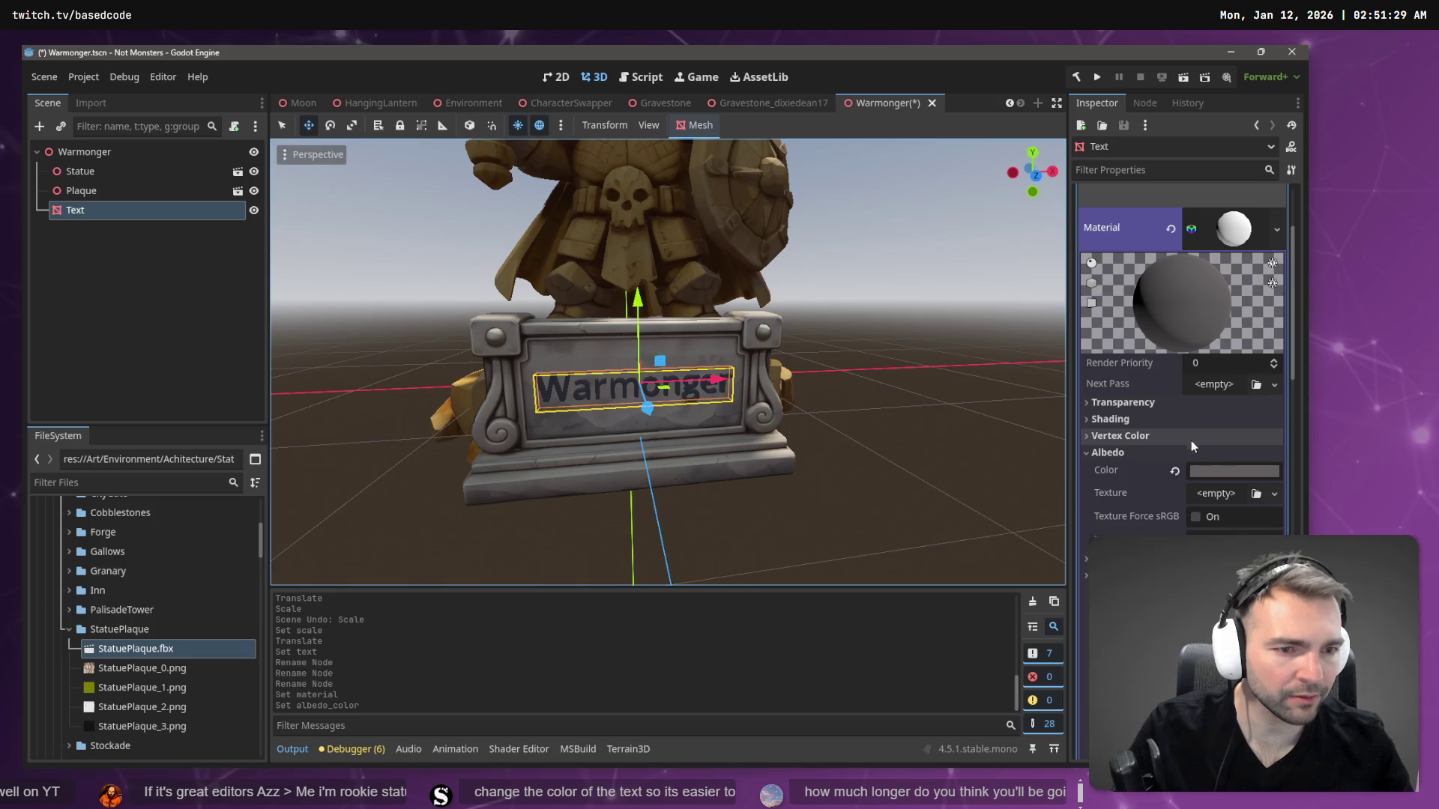
- Push the Warmonger text 0.001 units back into the plaque, then select the plaque
scroll(1233, 476, up, 2)
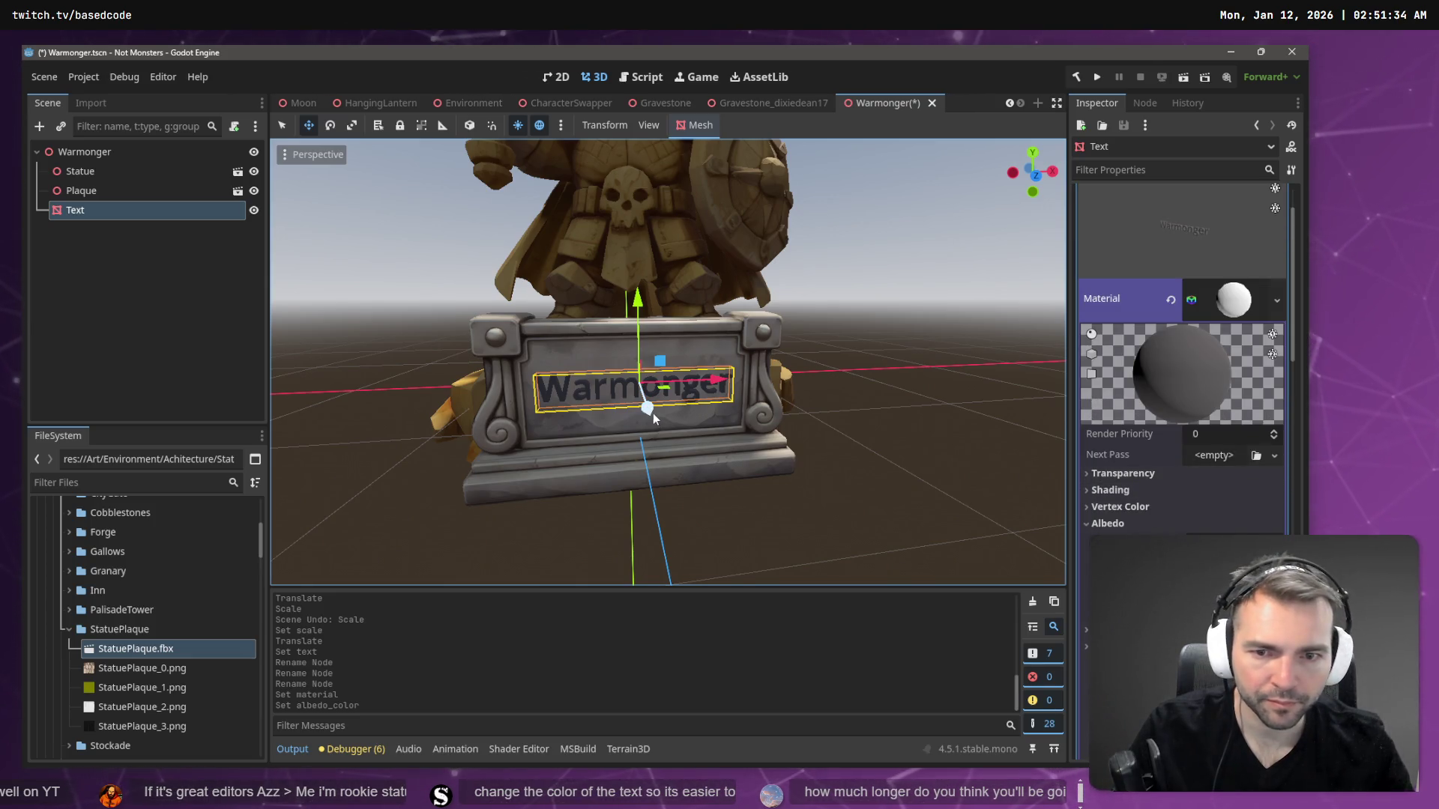
drag(652, 413, 652, 409)
click(937, 340)
scroll(937, 340, down, 5)
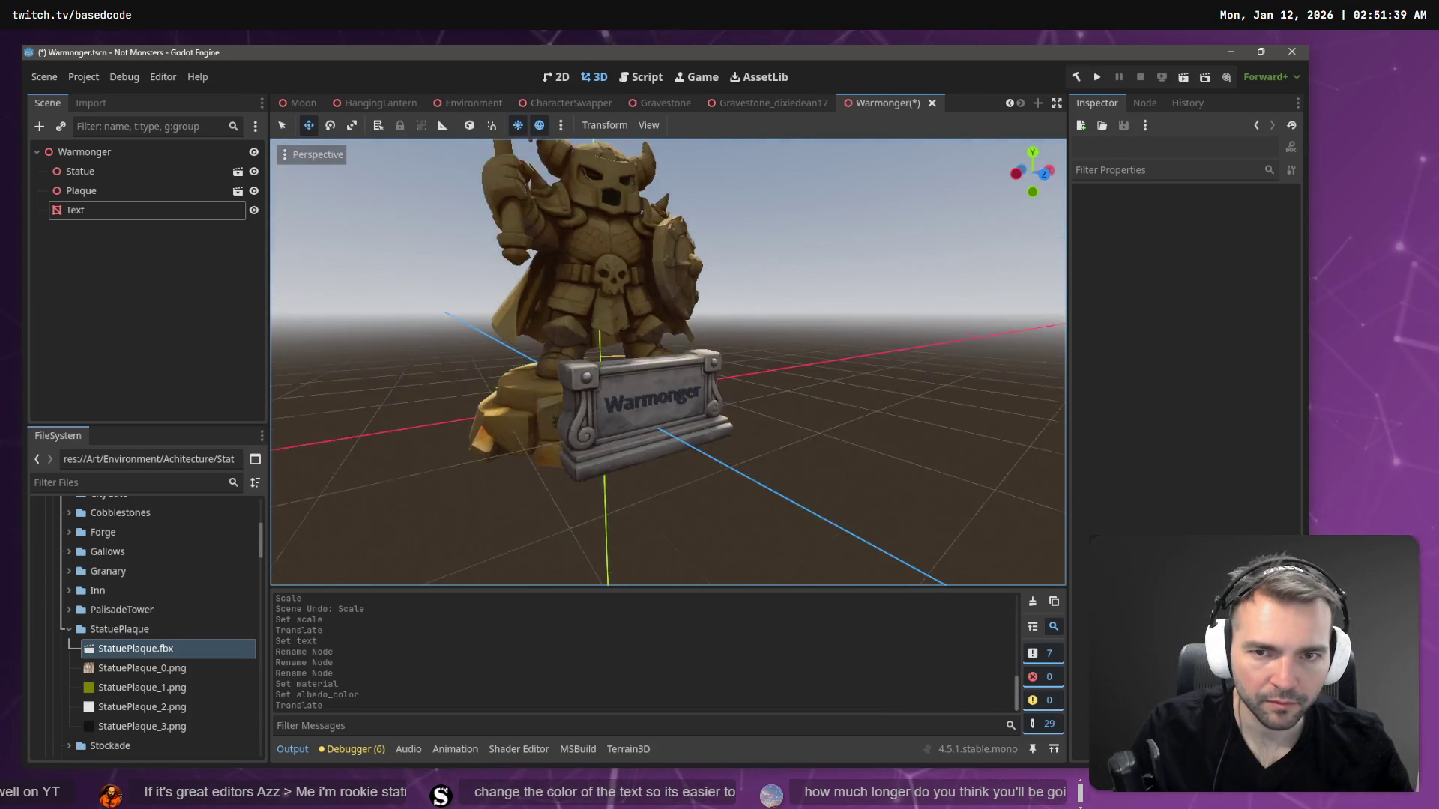
key(w)
click(634, 443)
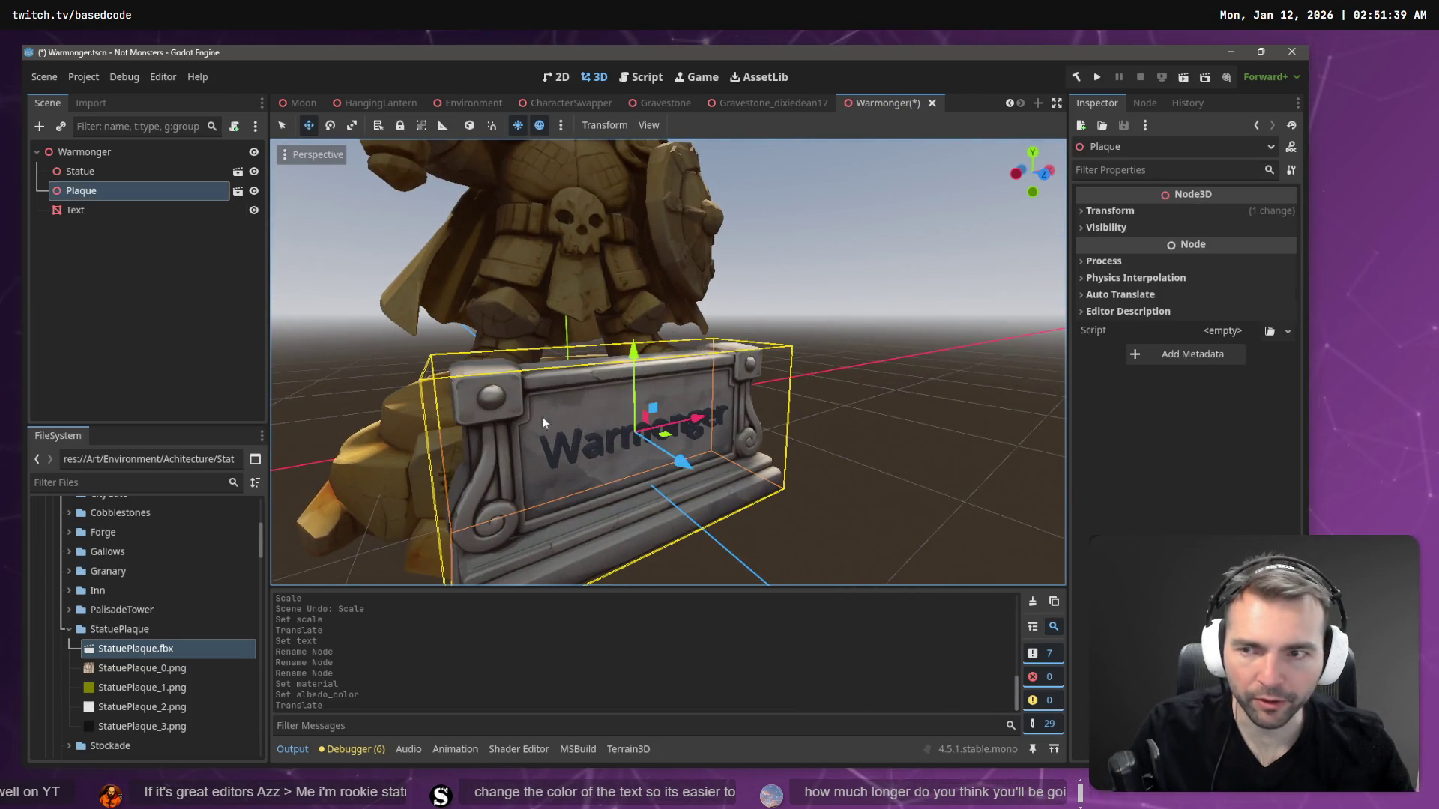
click(542, 416)
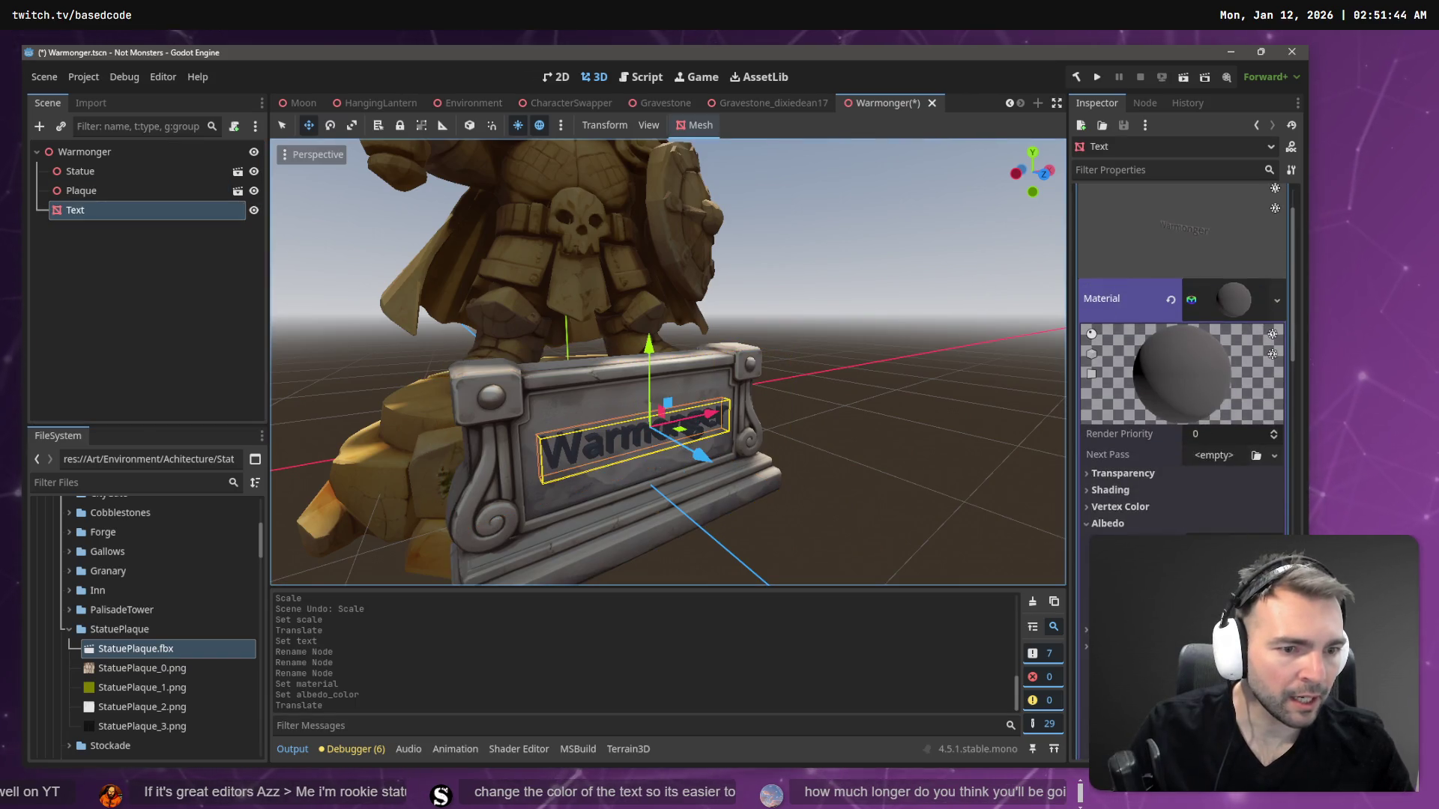
- Sample the plaque's stone colour as the text albedo and brighten it slightly
click(1233, 545)
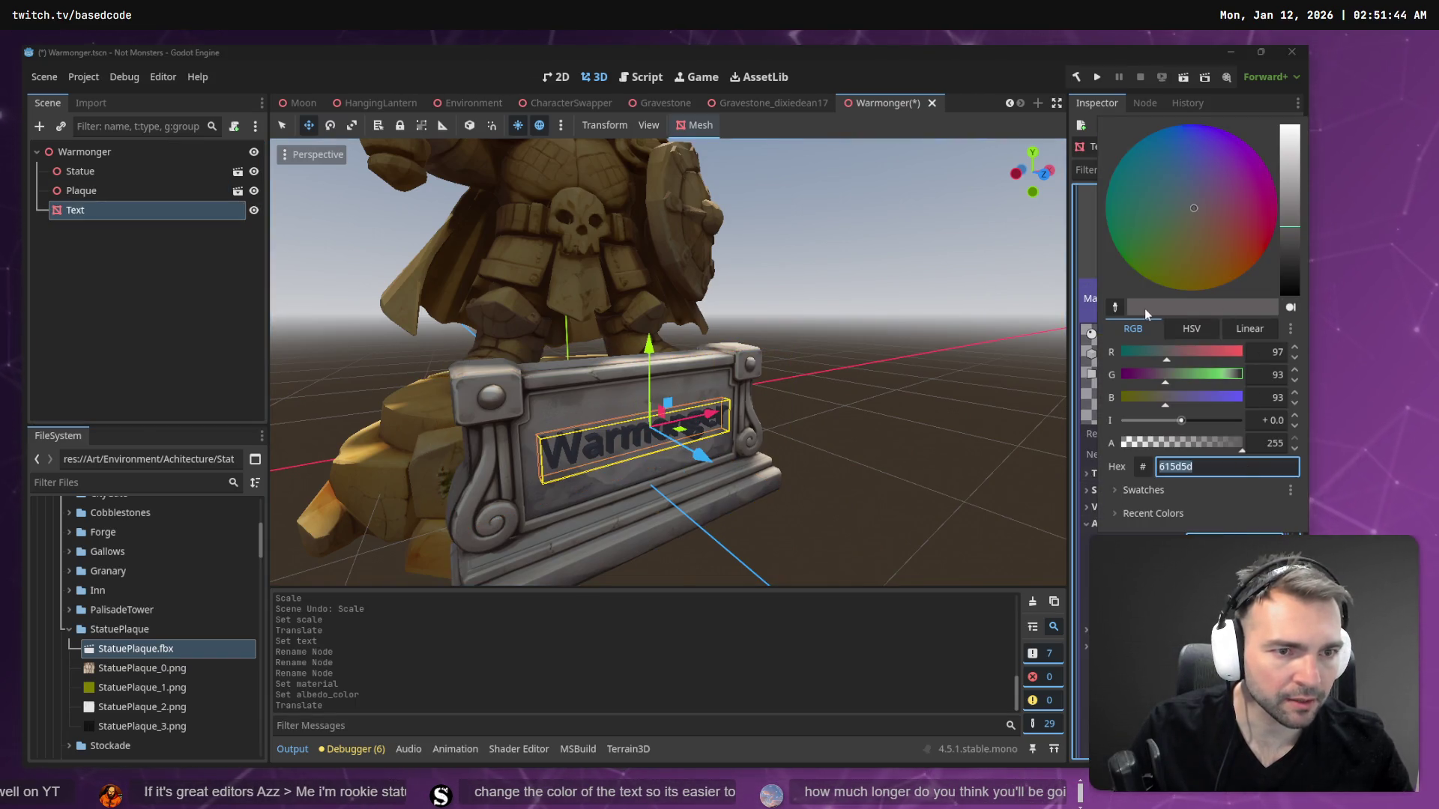
click(1113, 310)
click(701, 362)
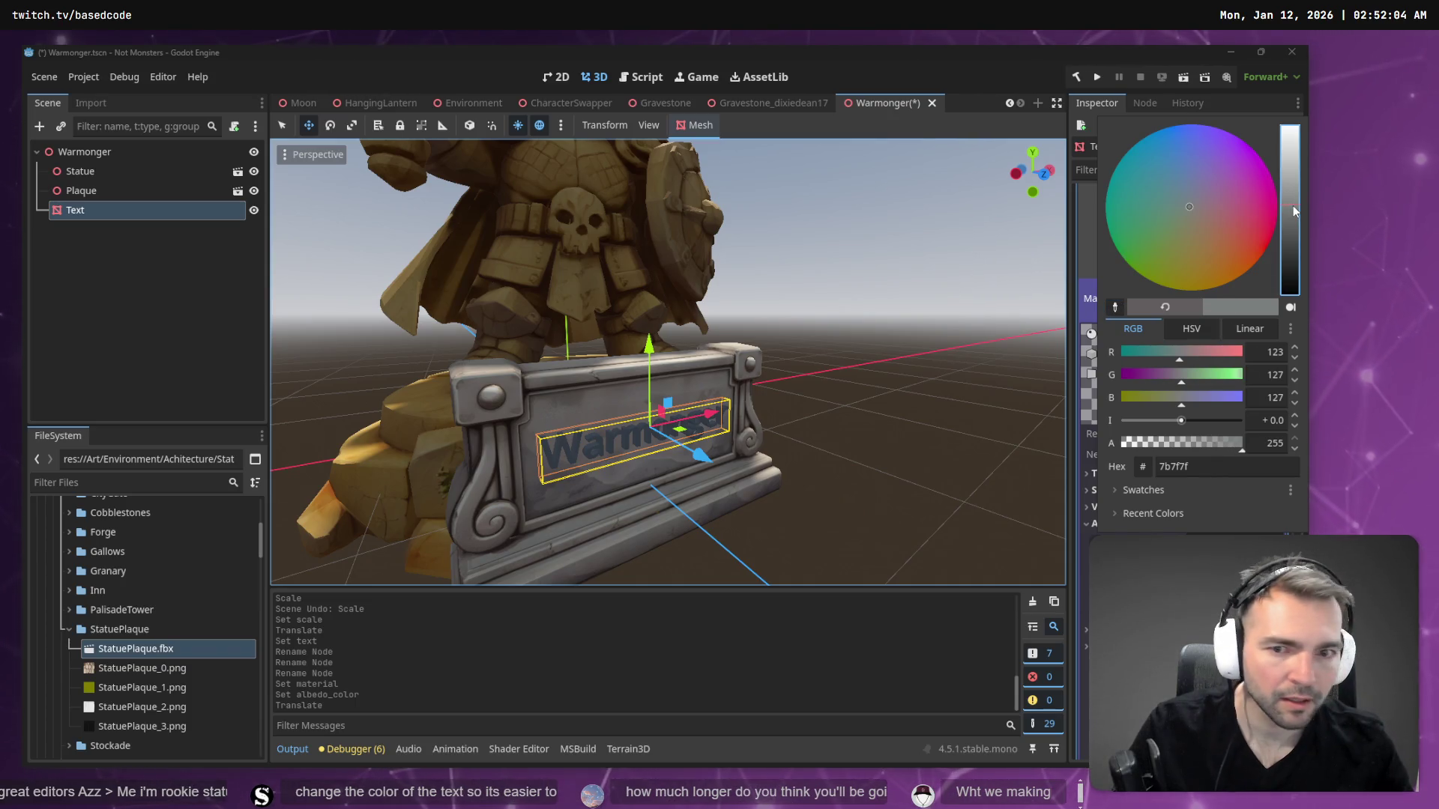
mouse_move(1293, 205)
mouse_down()
mouse_move(1292, 184)
mouse_move(1292, 200)
mouse_up()
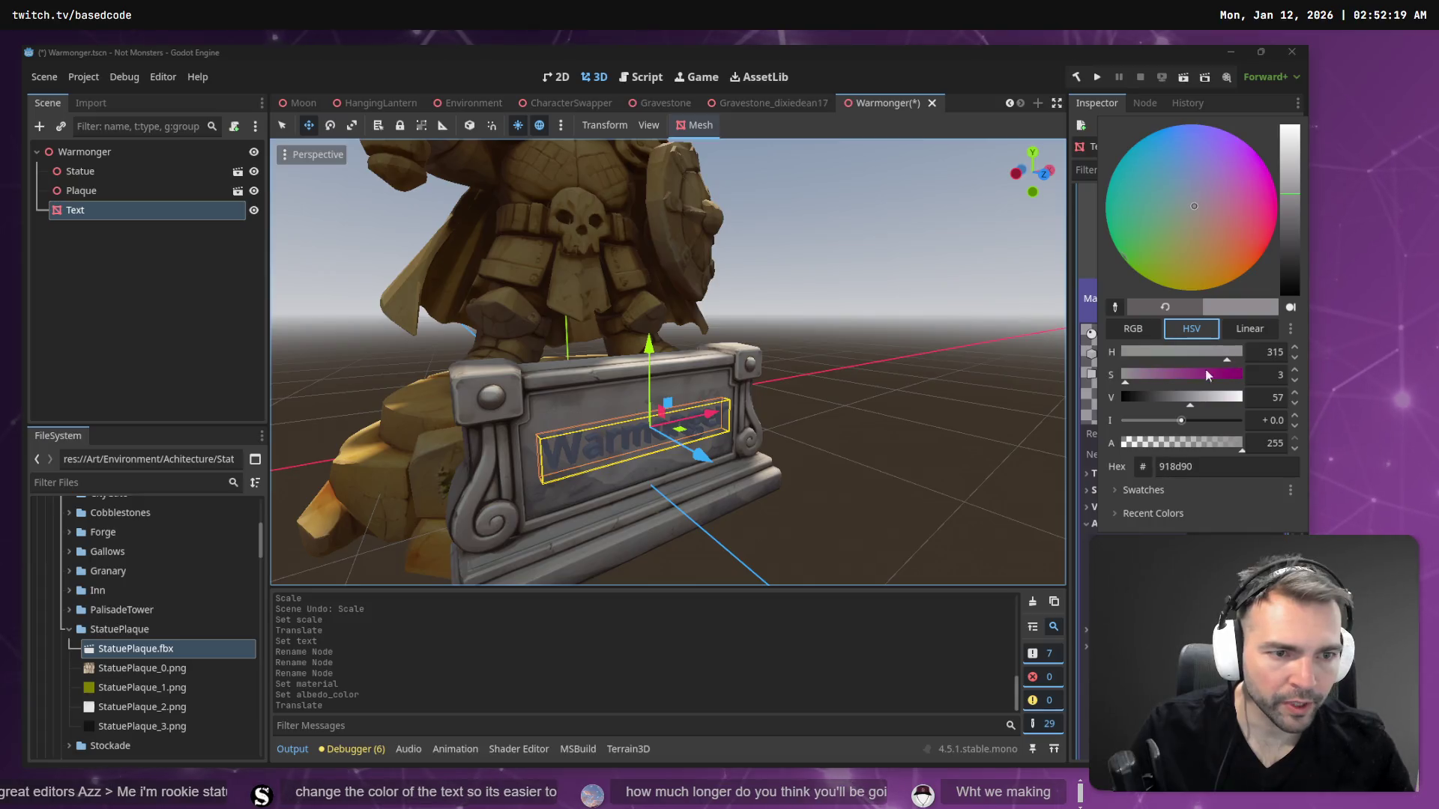
drag(1190, 405, 1192, 406)
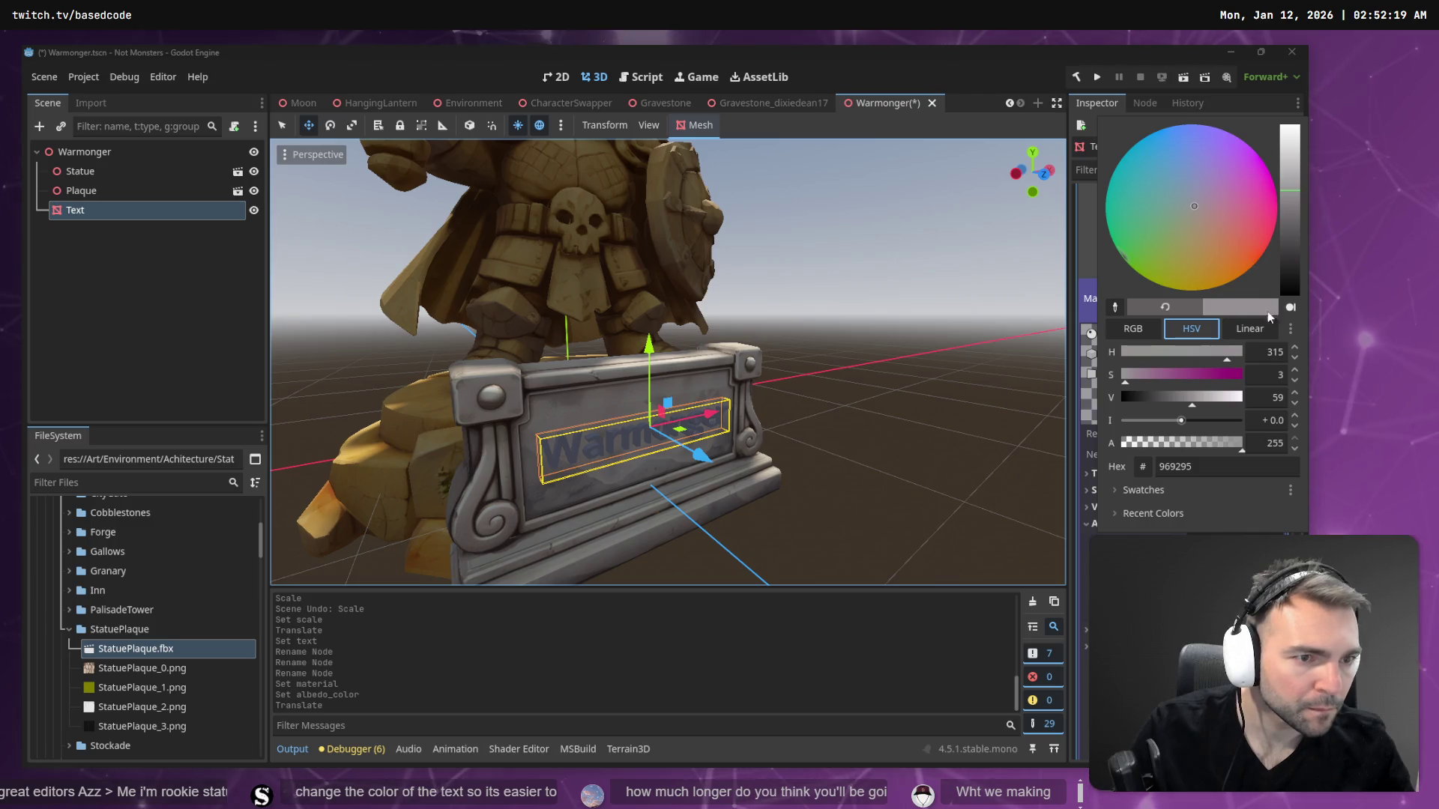
- Lower blue and darken the value to reach 757260, then close the picker
click(1246, 331)
drag(1158, 405, 1143, 409)
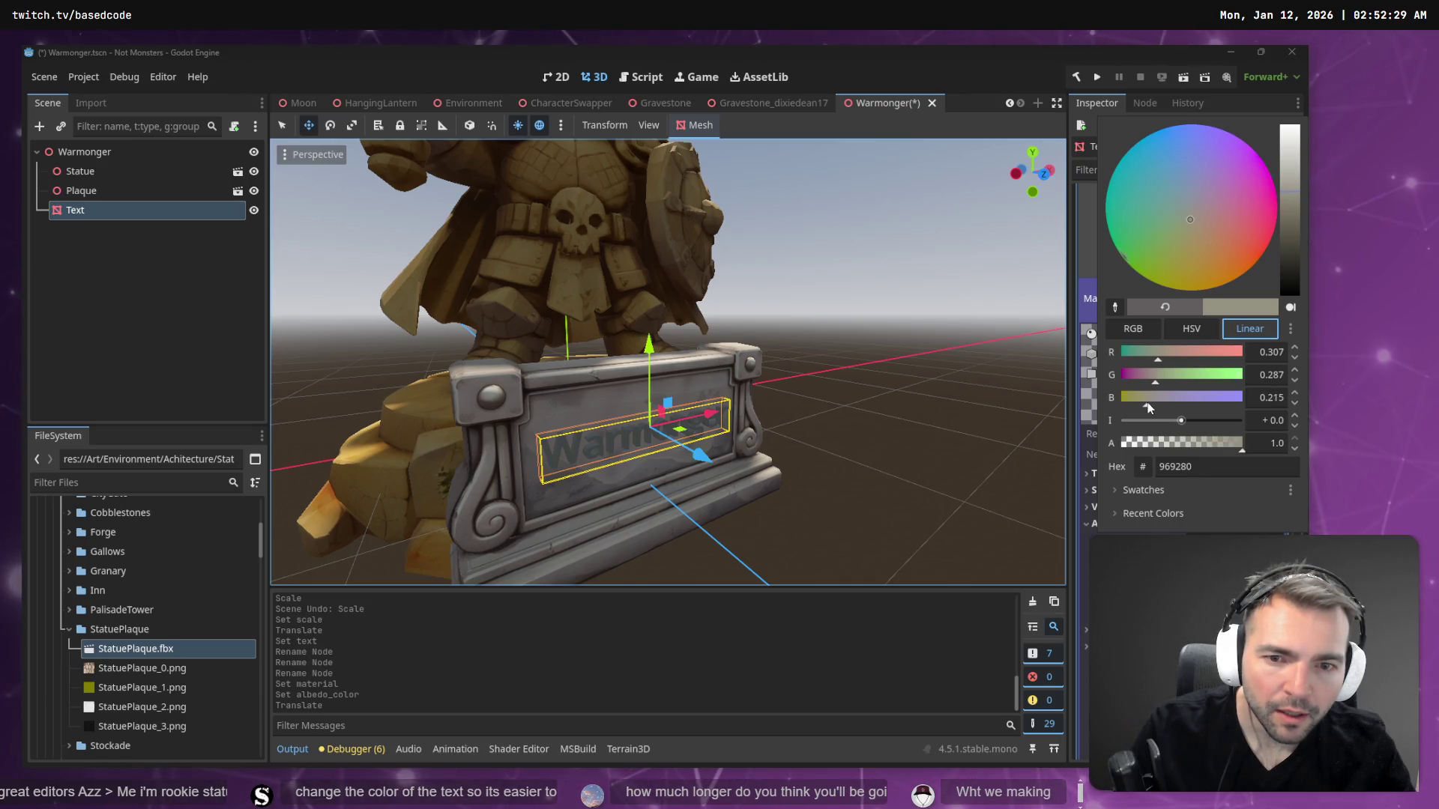
drag(1148, 407, 1146, 405)
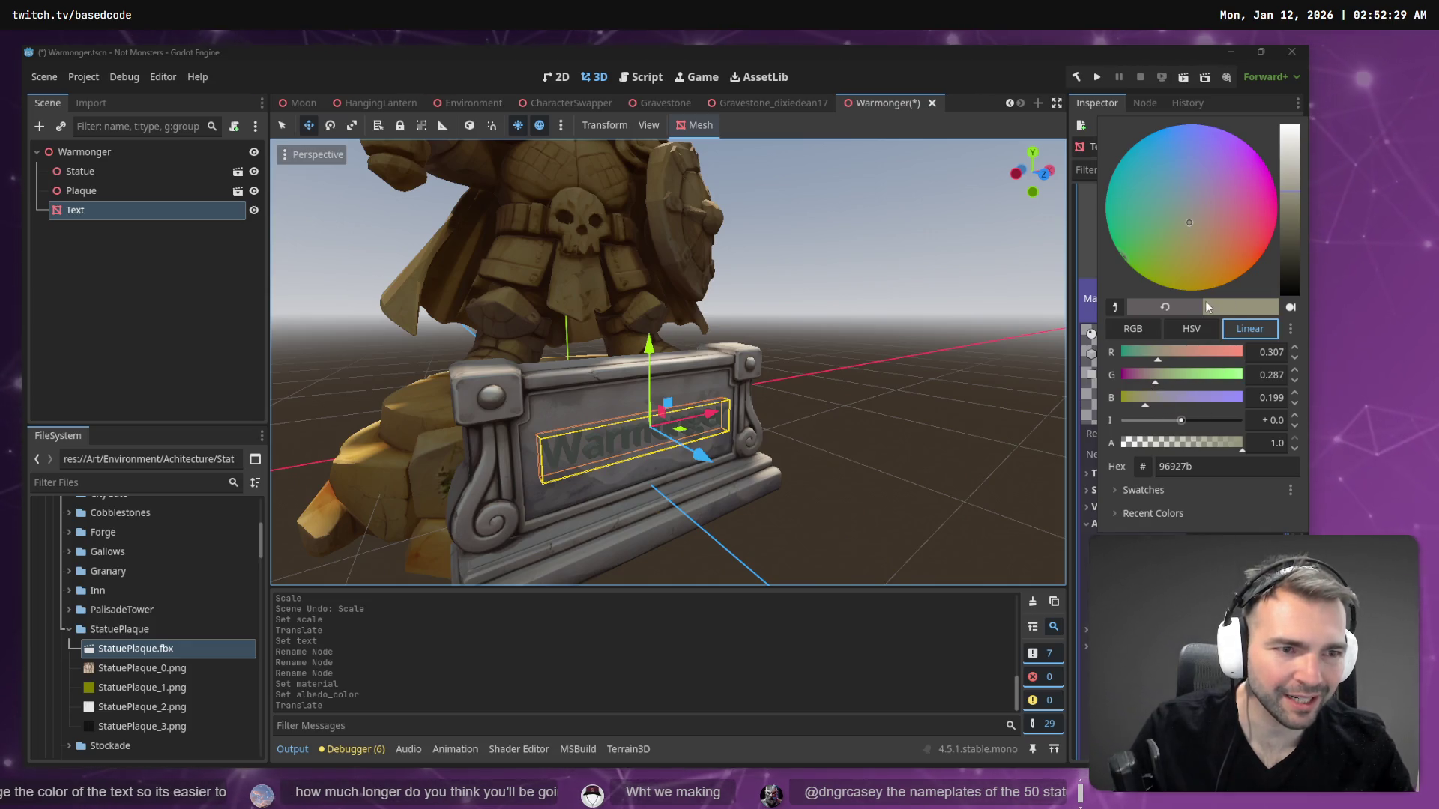
click(1192, 329)
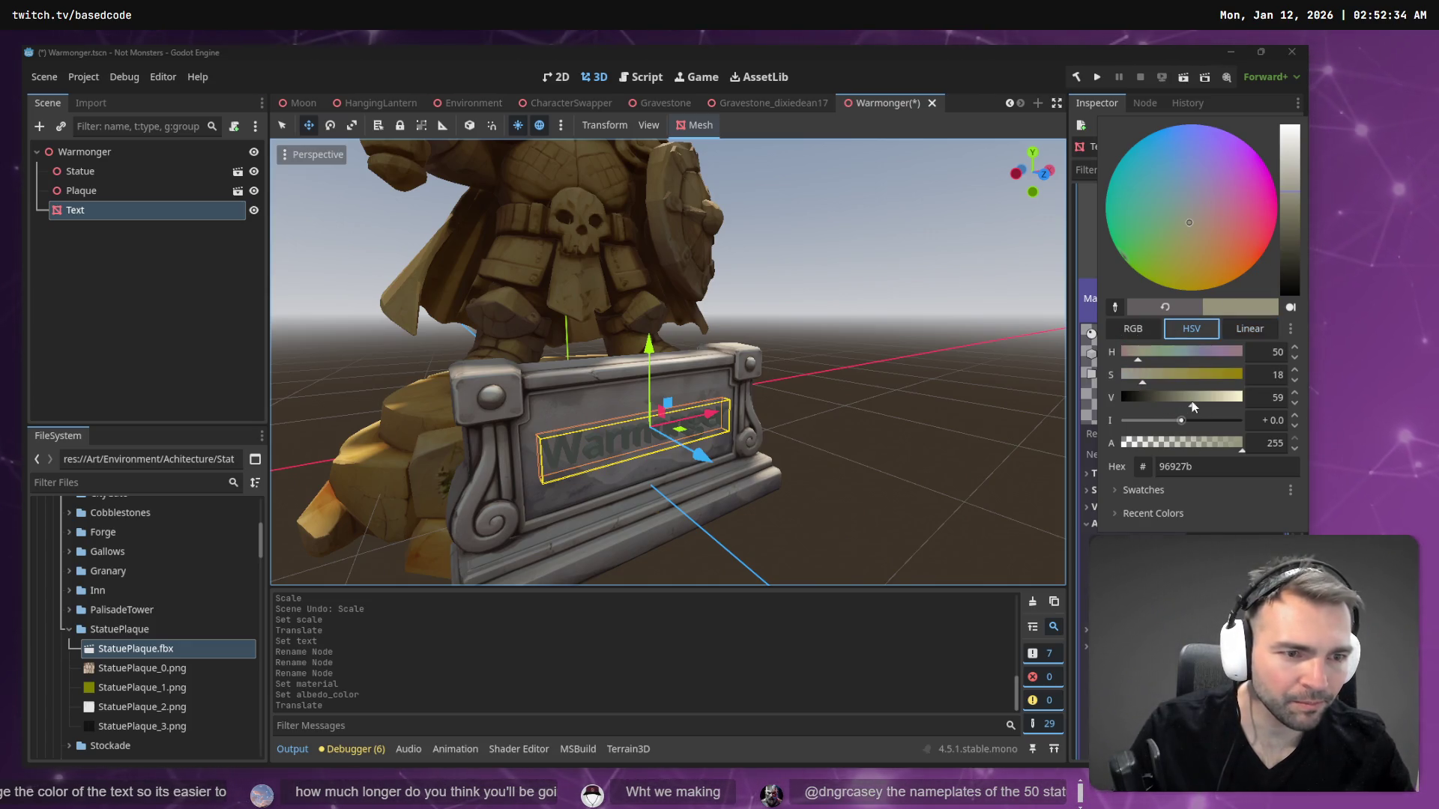
drag(1192, 402, 1177, 402)
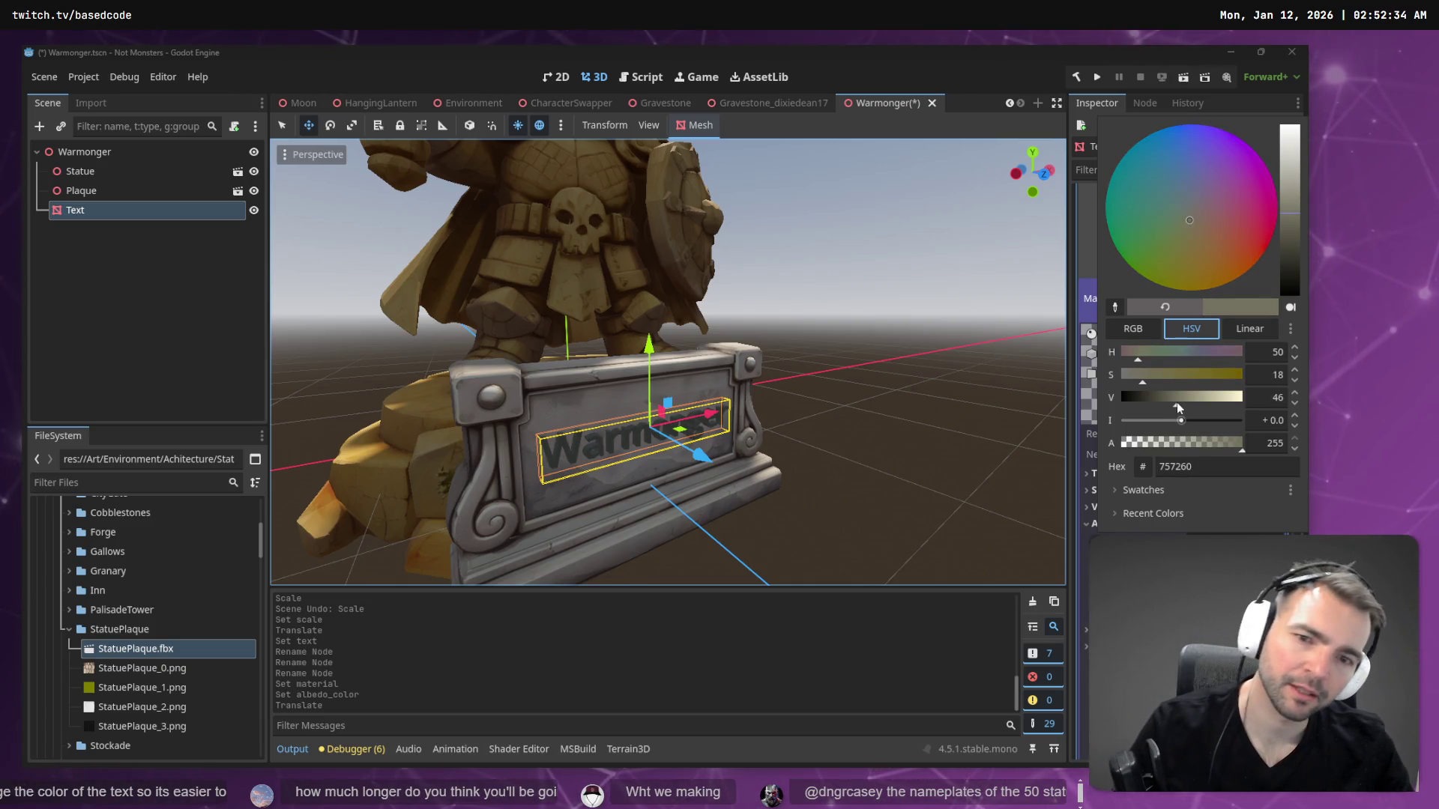
click(766, 322)
click(784, 316)
scroll(784, 316, down, 8)
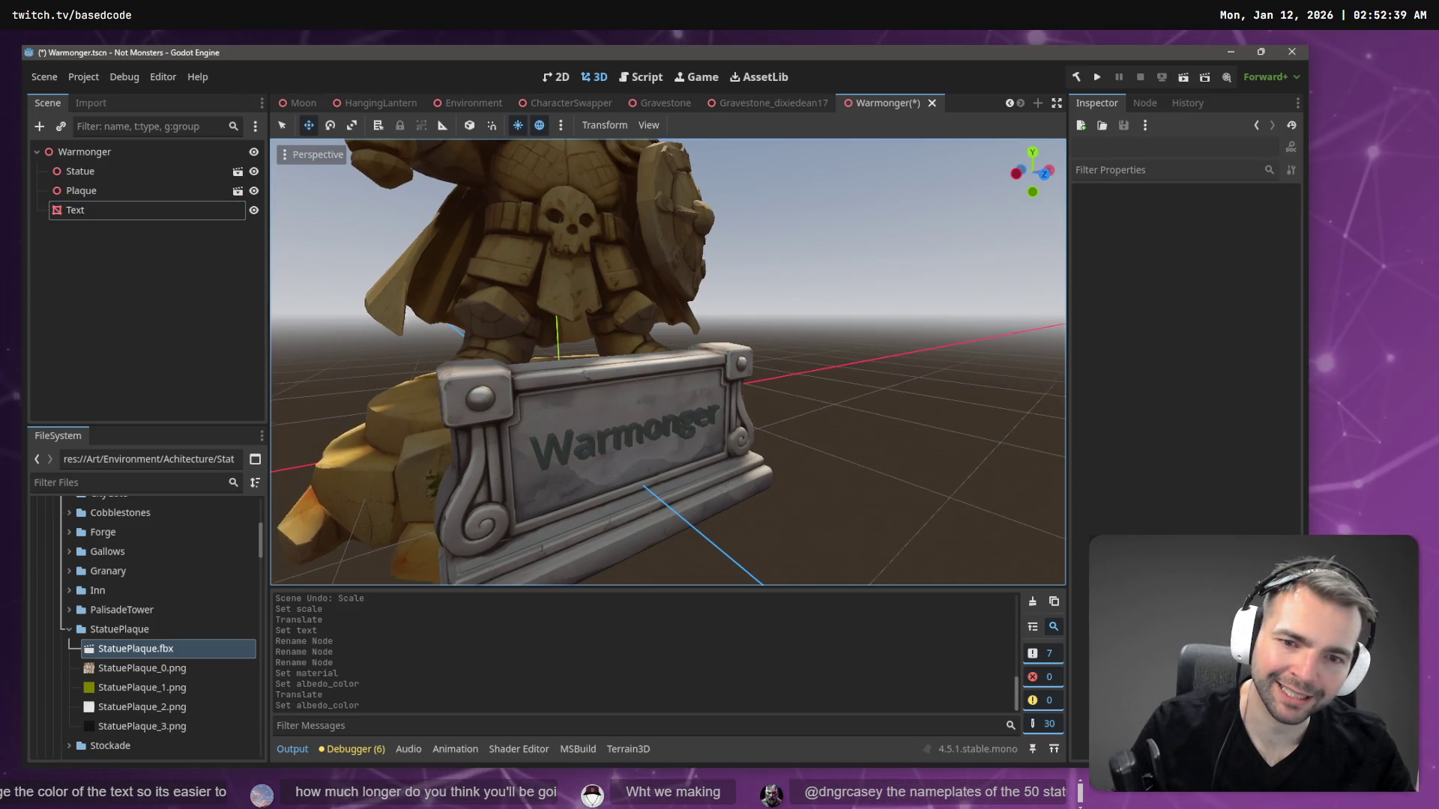
- Rename the root node from Warmonger to '1_Warmonger' and save with Ctrl+S
scroll(668, 360, up, 8)
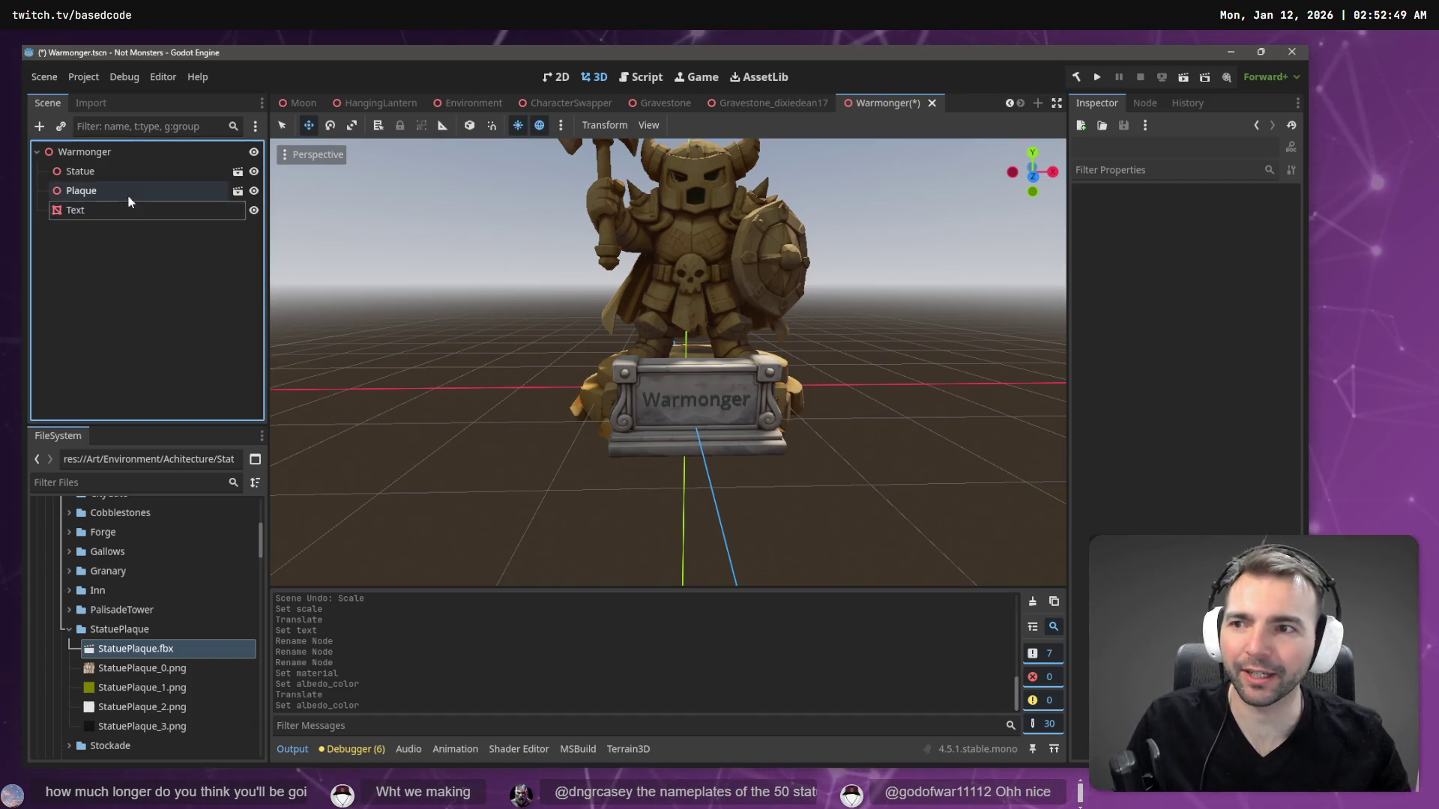
click(101, 156)
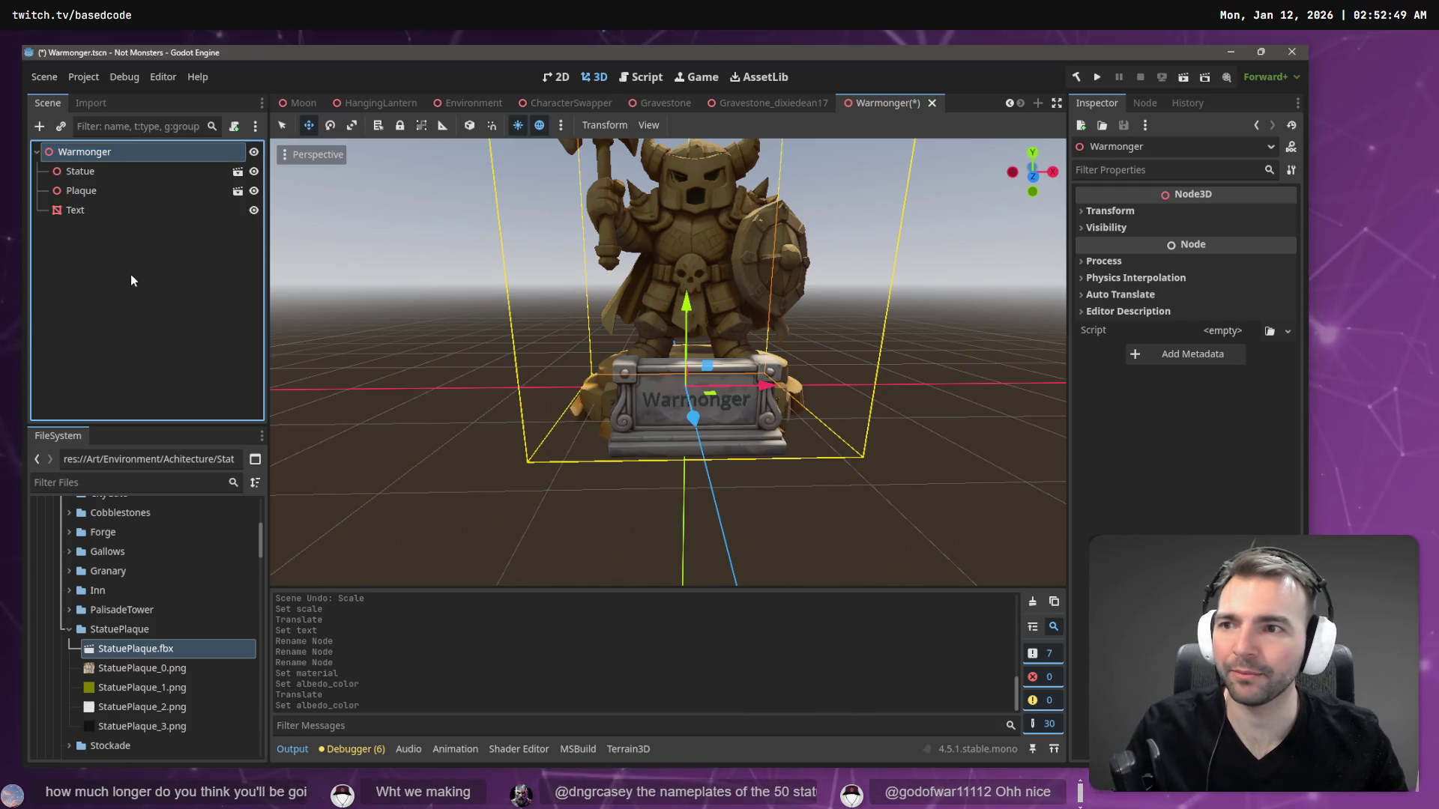
key(F2)
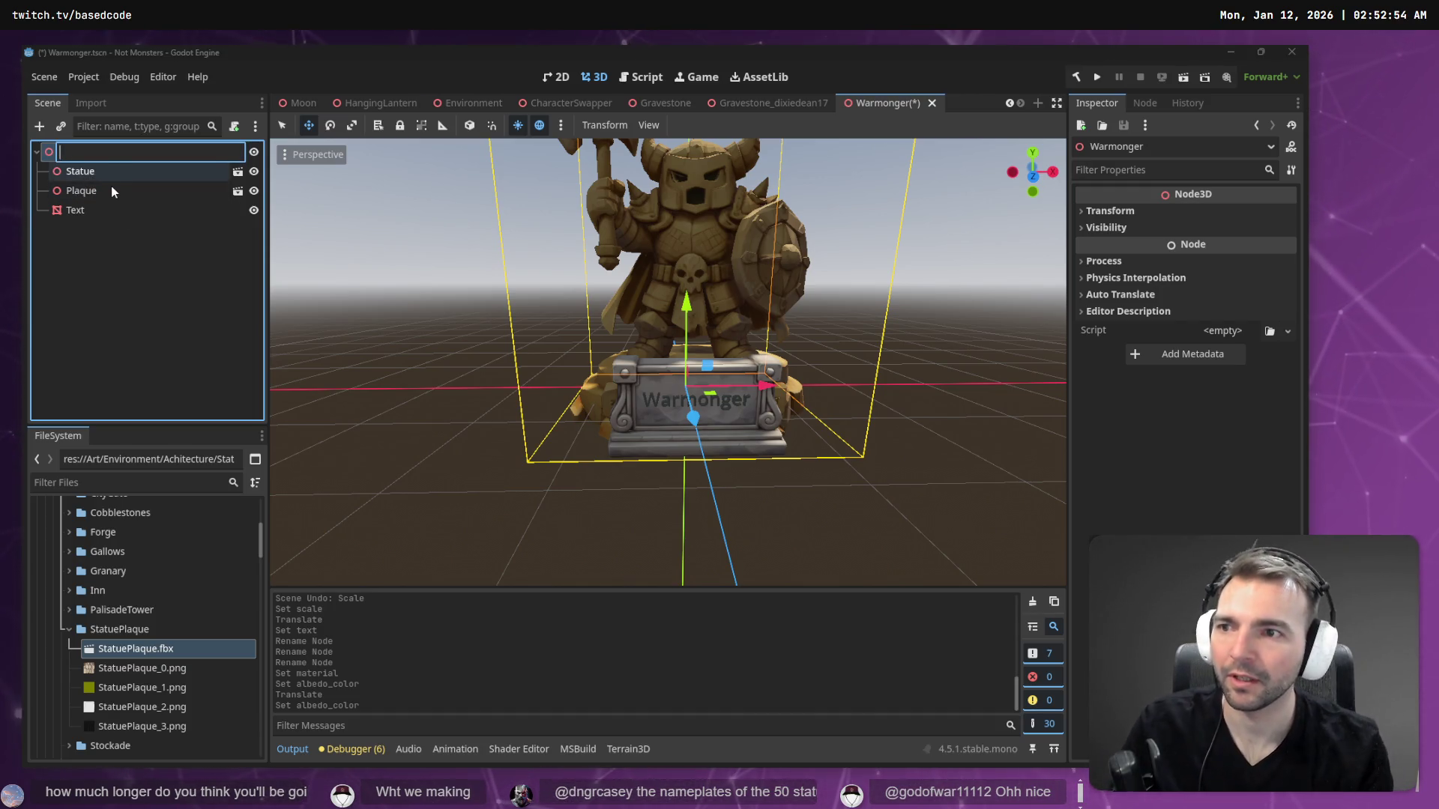
text(Wa)
key(BackSpace)
text(1_W)
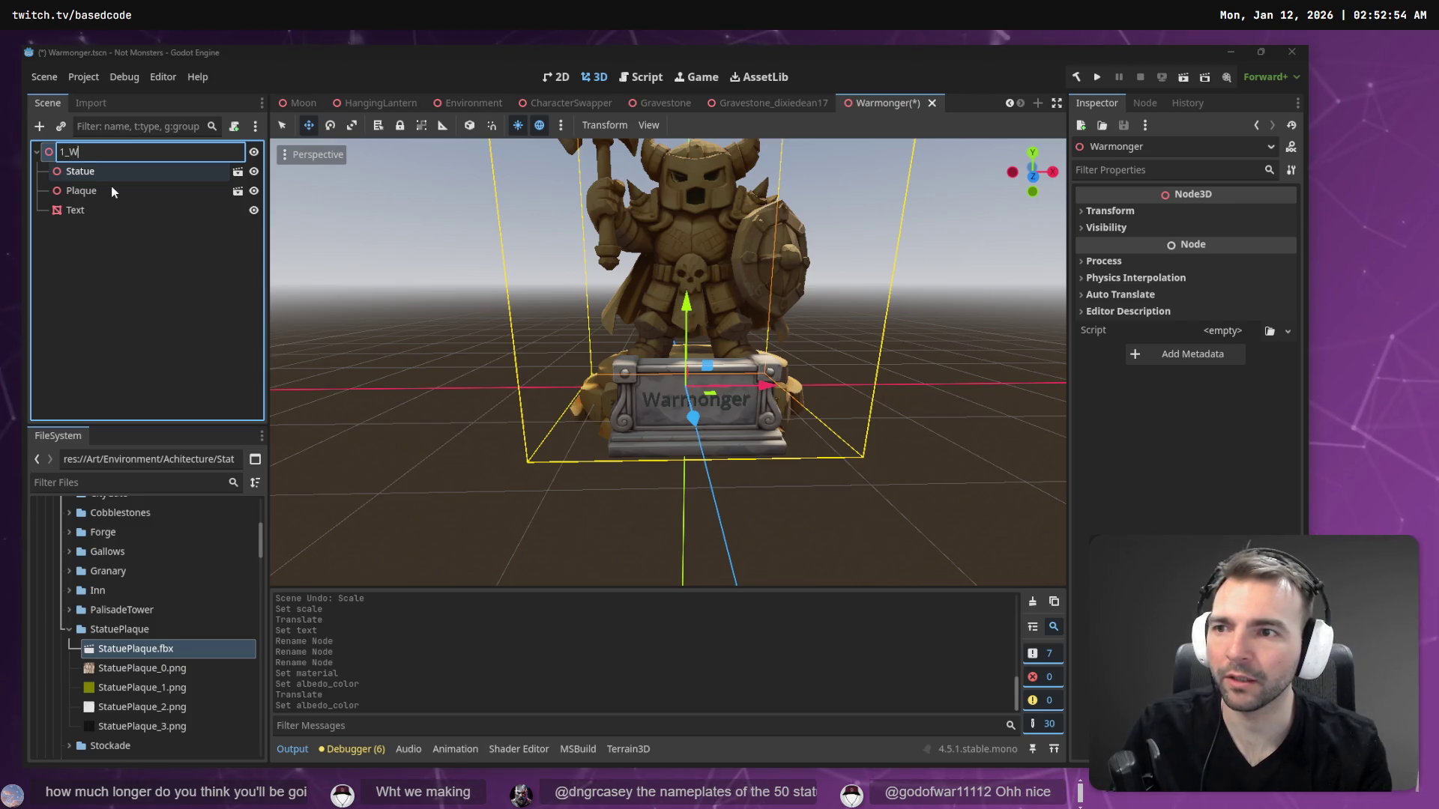
text(armonger)
key(Return)
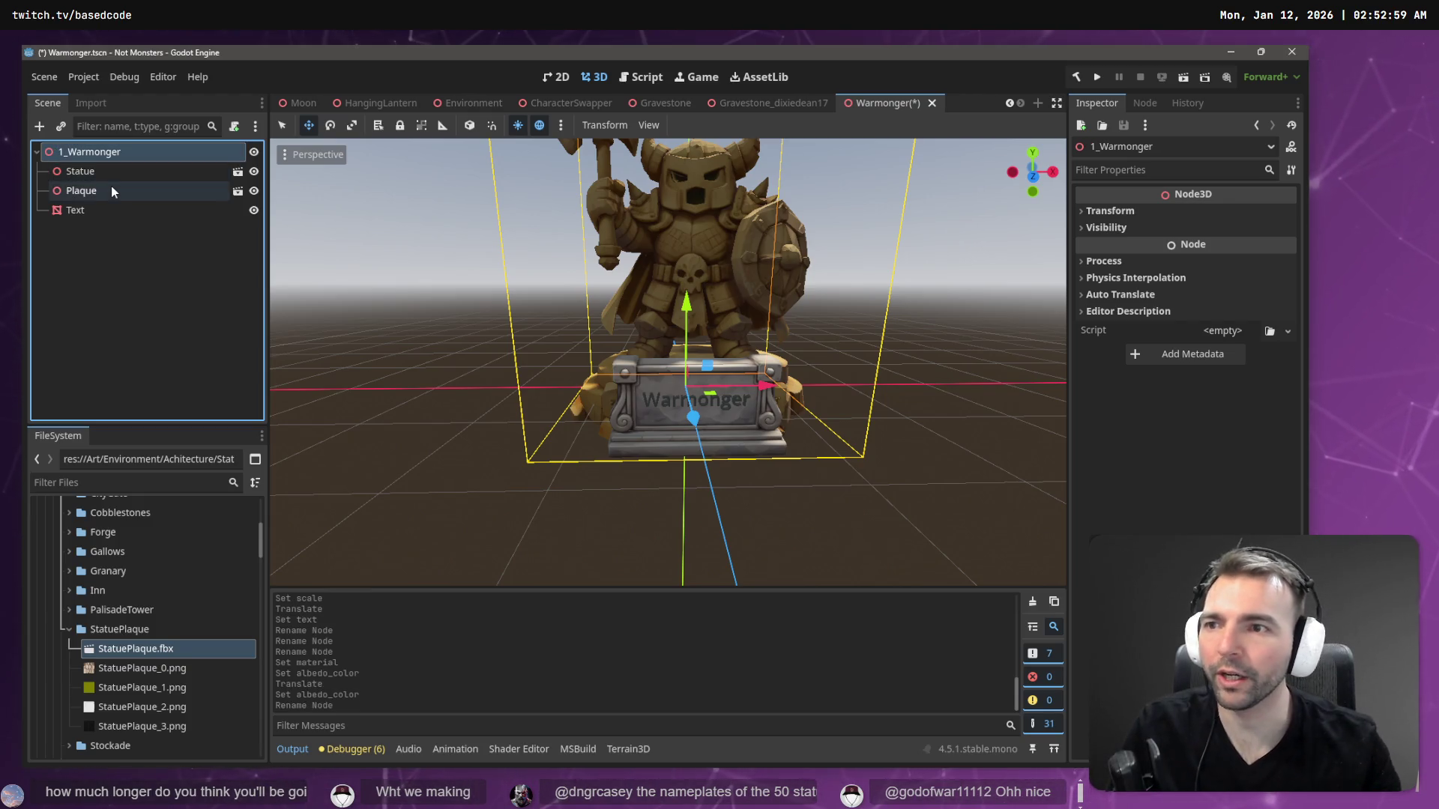
key(ctrl+s)
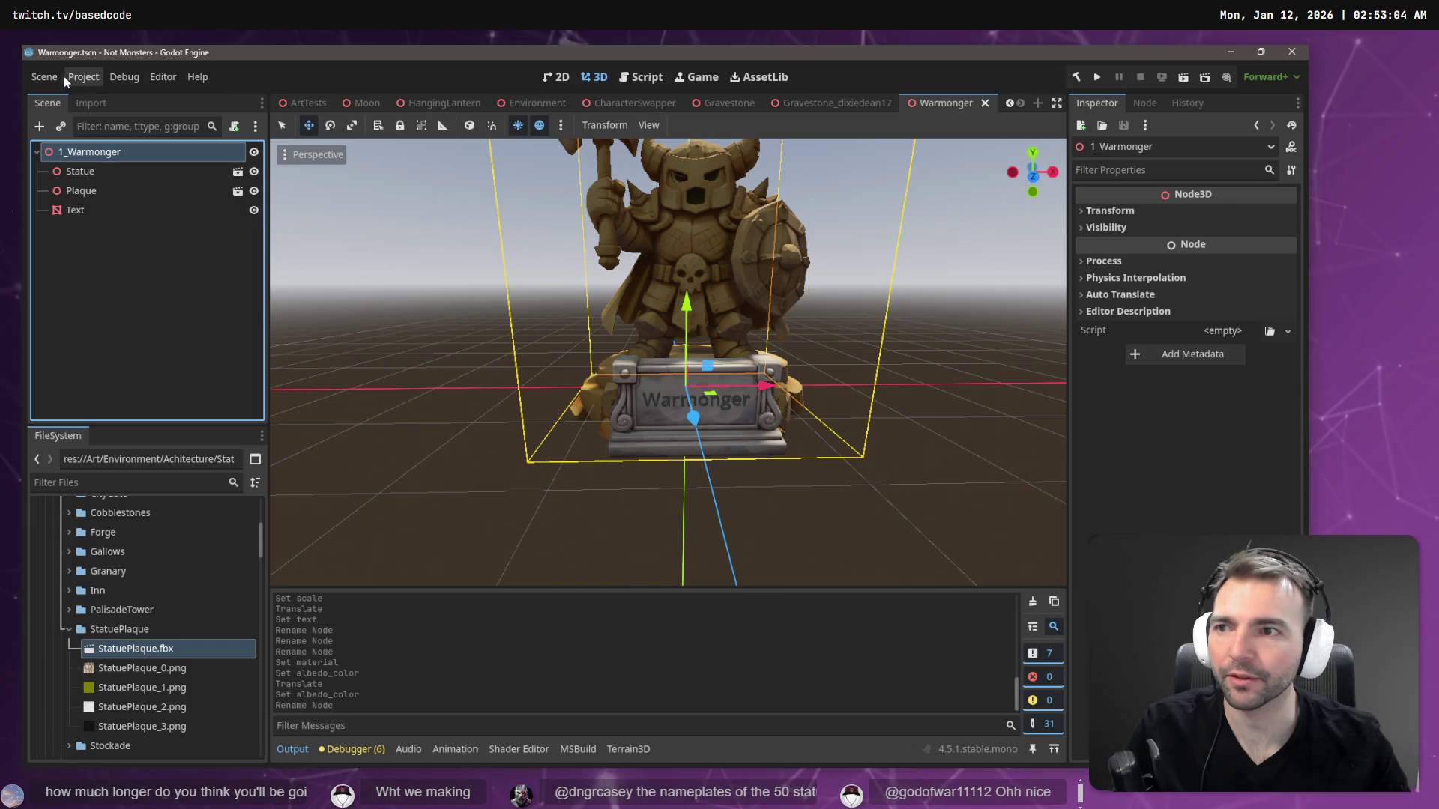
- Rename Warmonger.tscn to 1_Warmonger.tscn in the FileSystem dock, then switch to the Main scene
scroll(125, 667, down, 5)
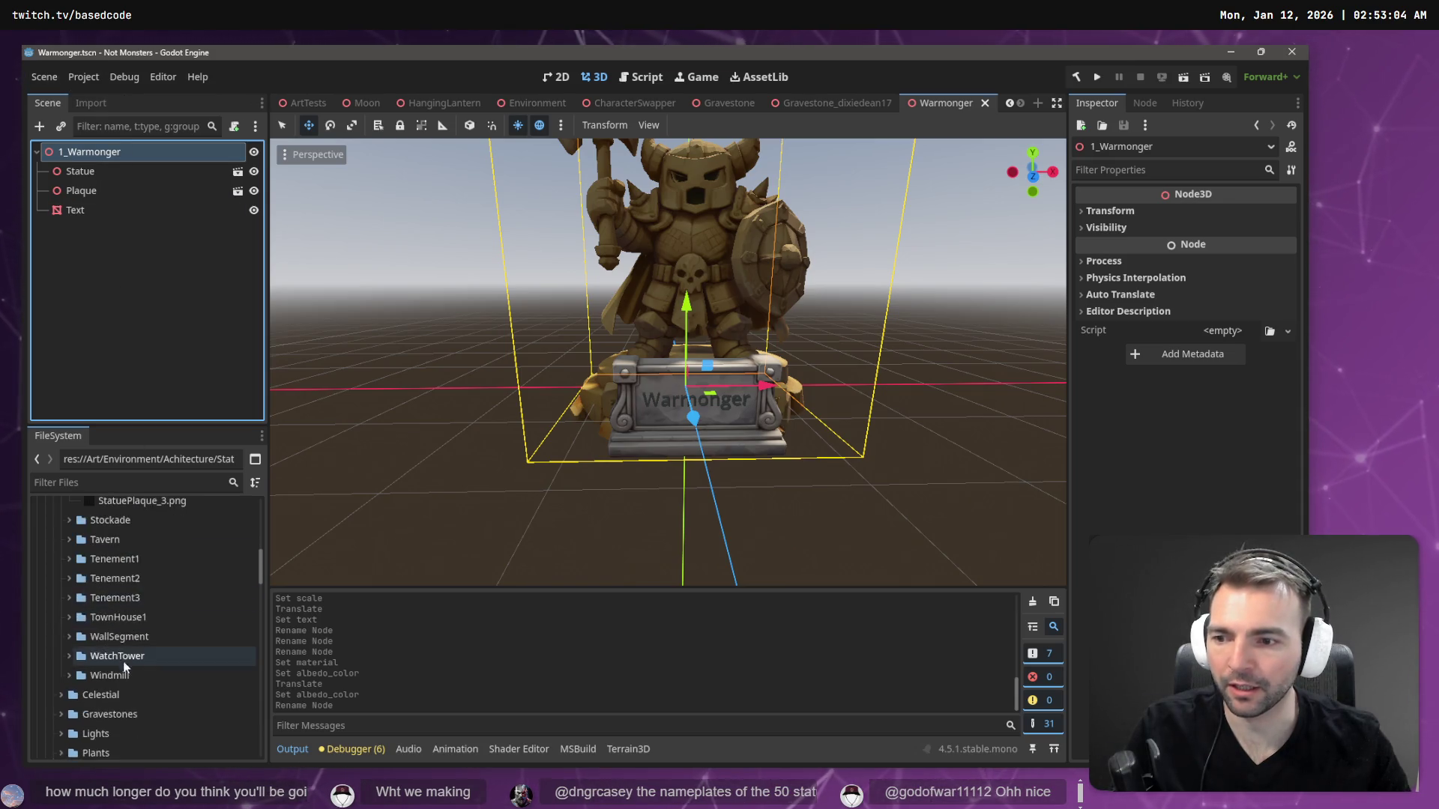
scroll(128, 669, down, 10)
scroll(139, 670, up, 5)
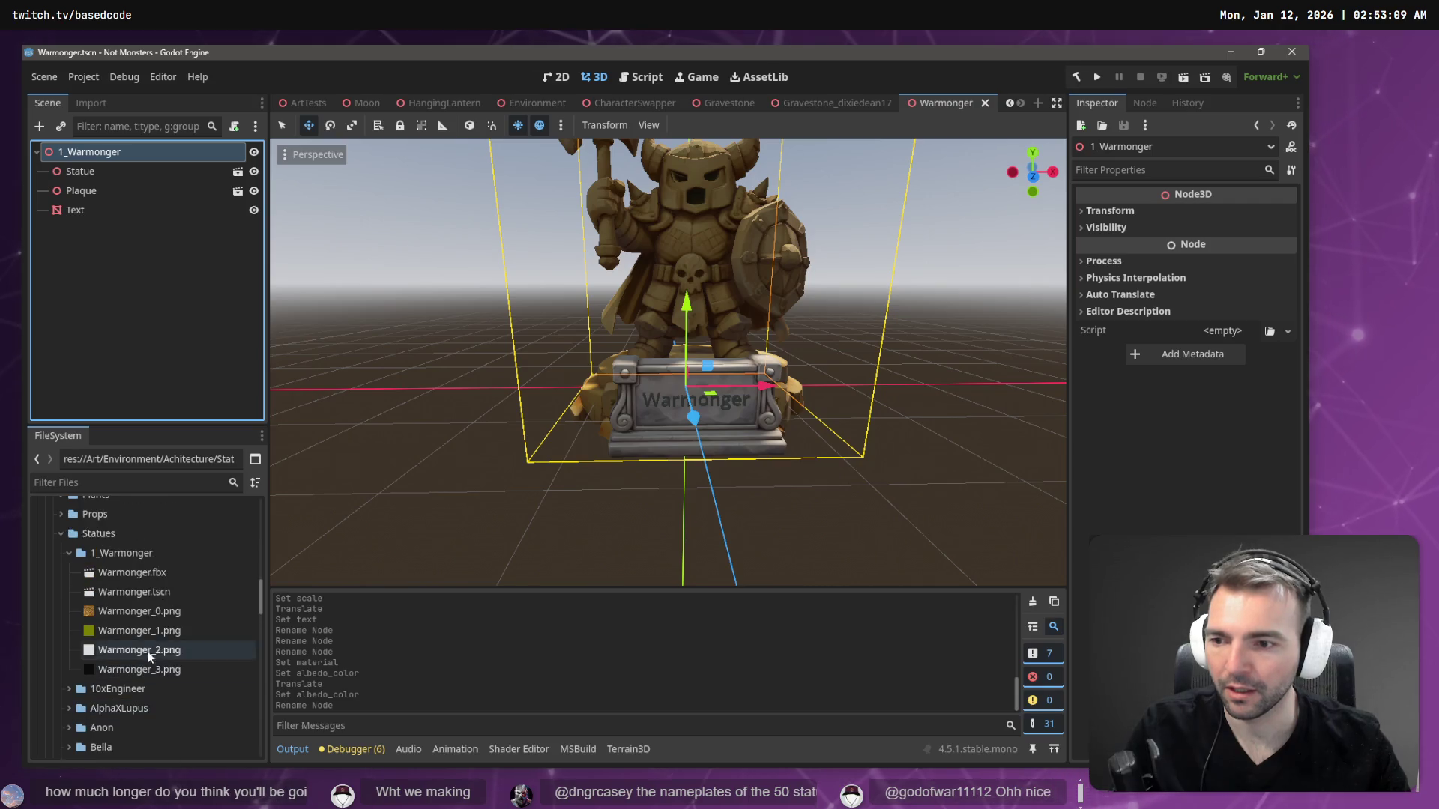
click(156, 596)
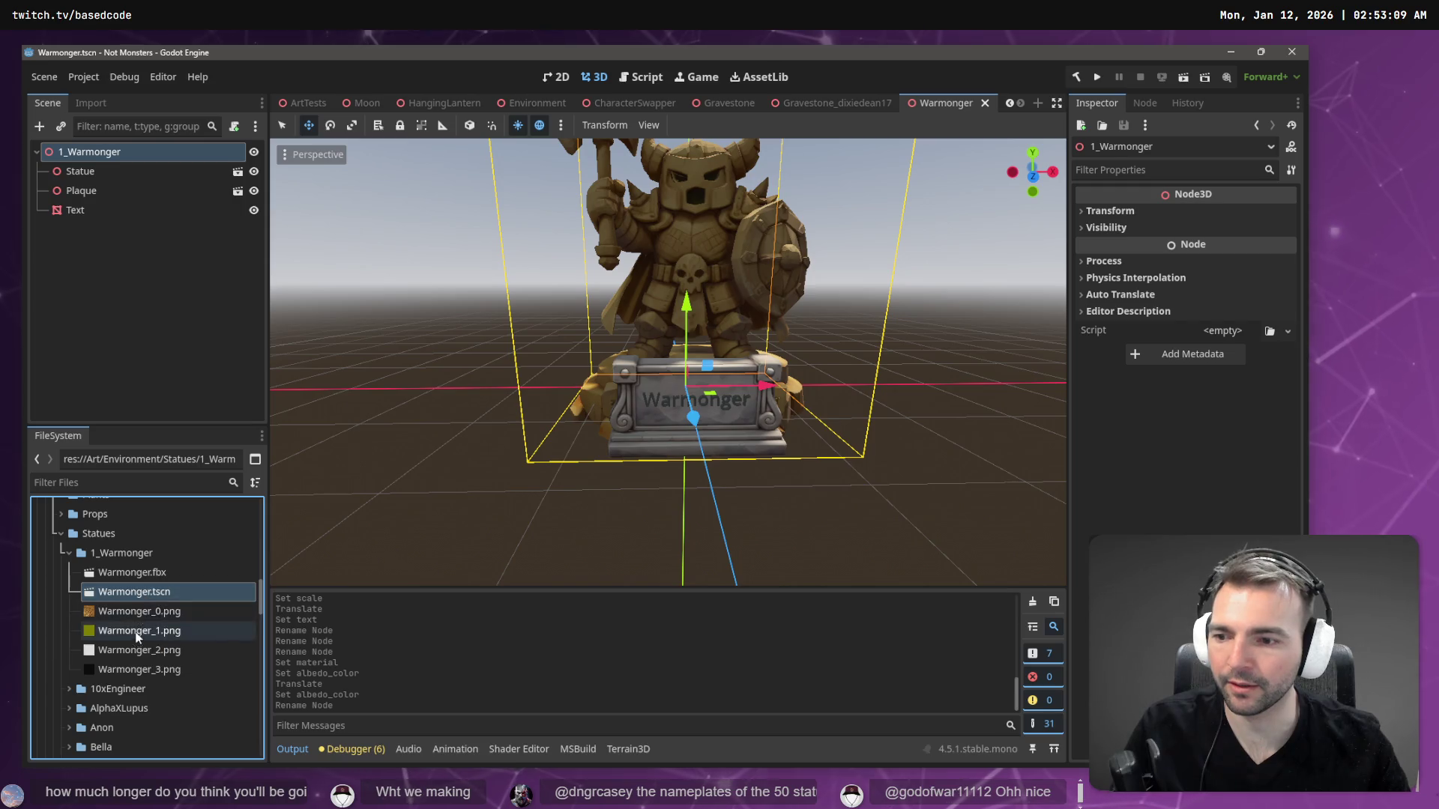
key(F2)
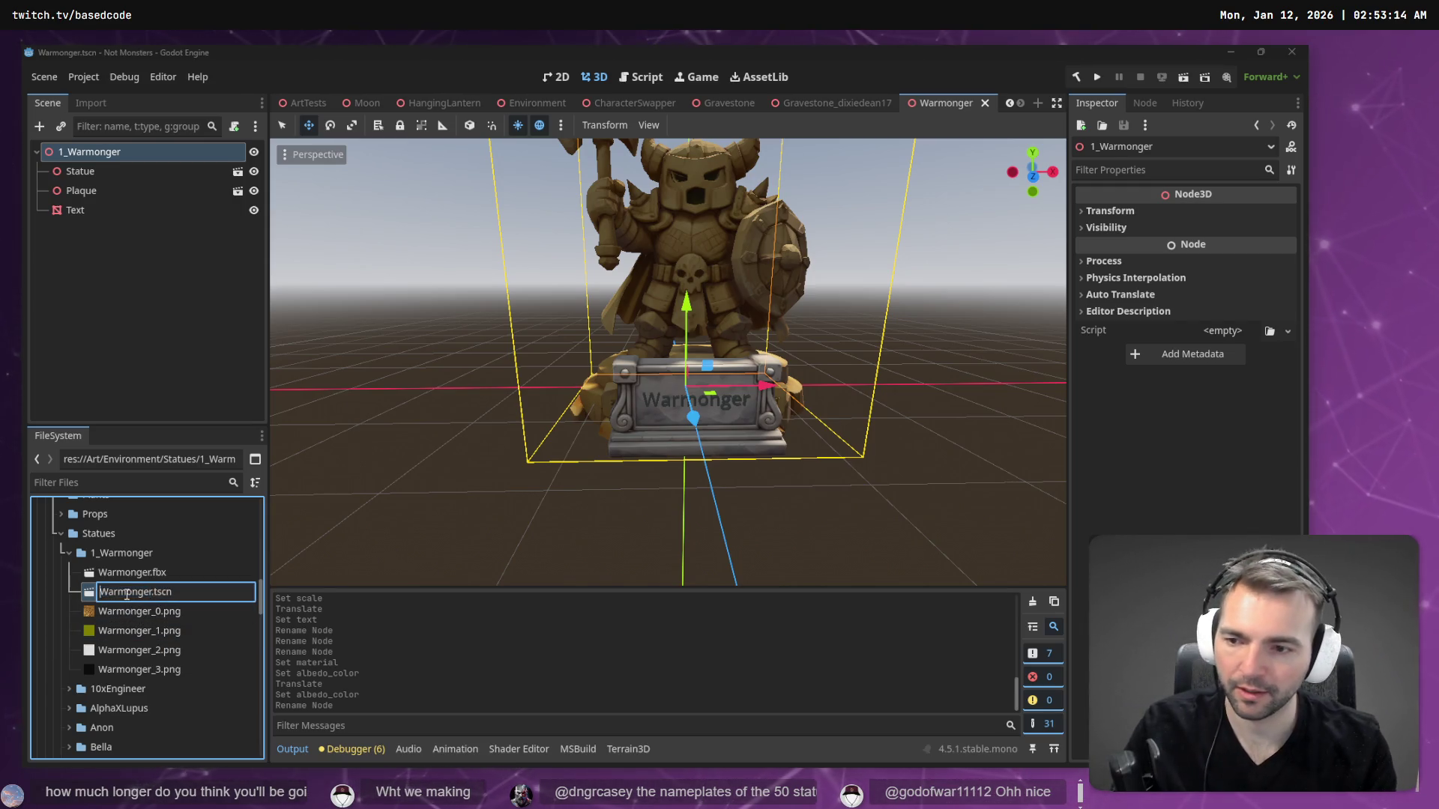
text(1_)
key(Return)
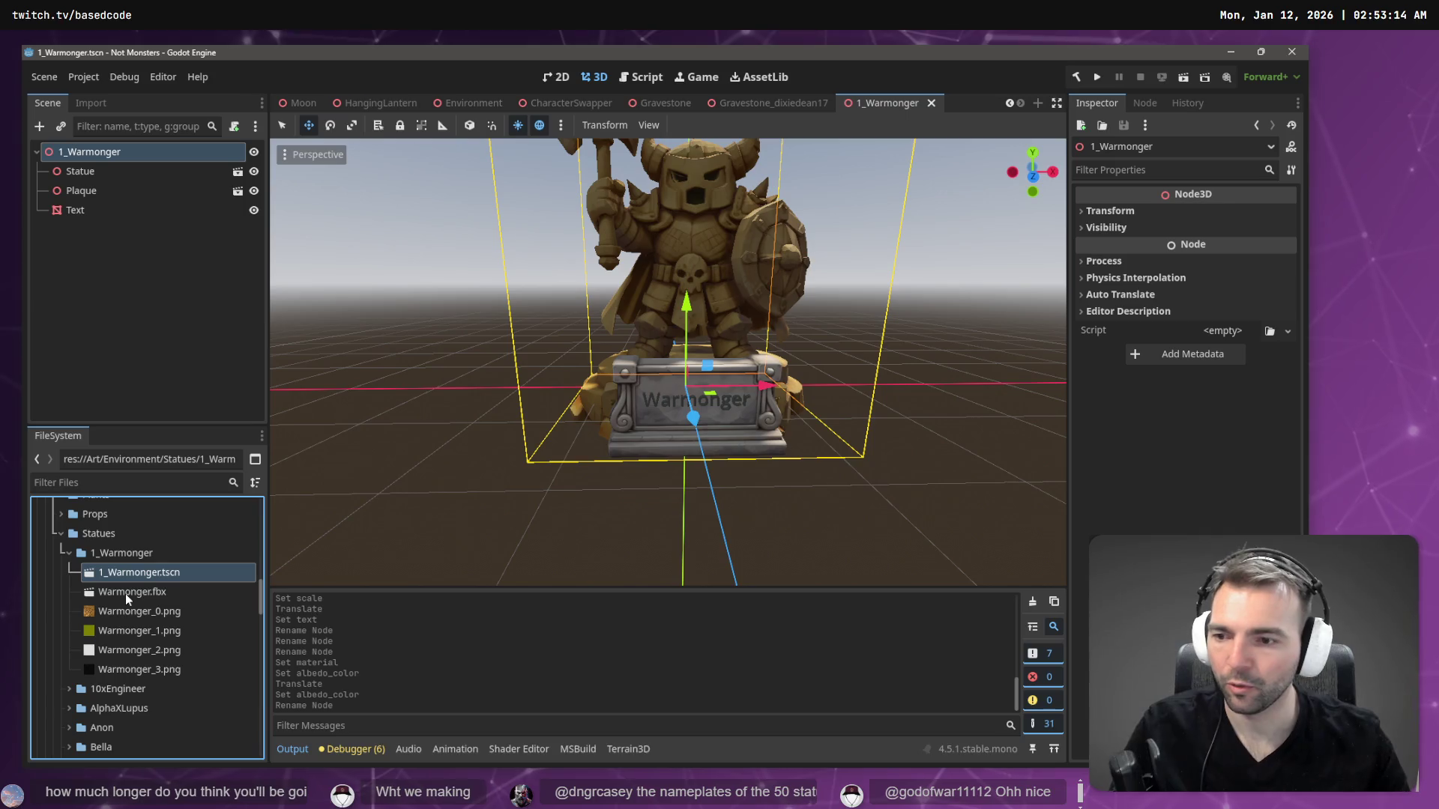
click(68, 689)
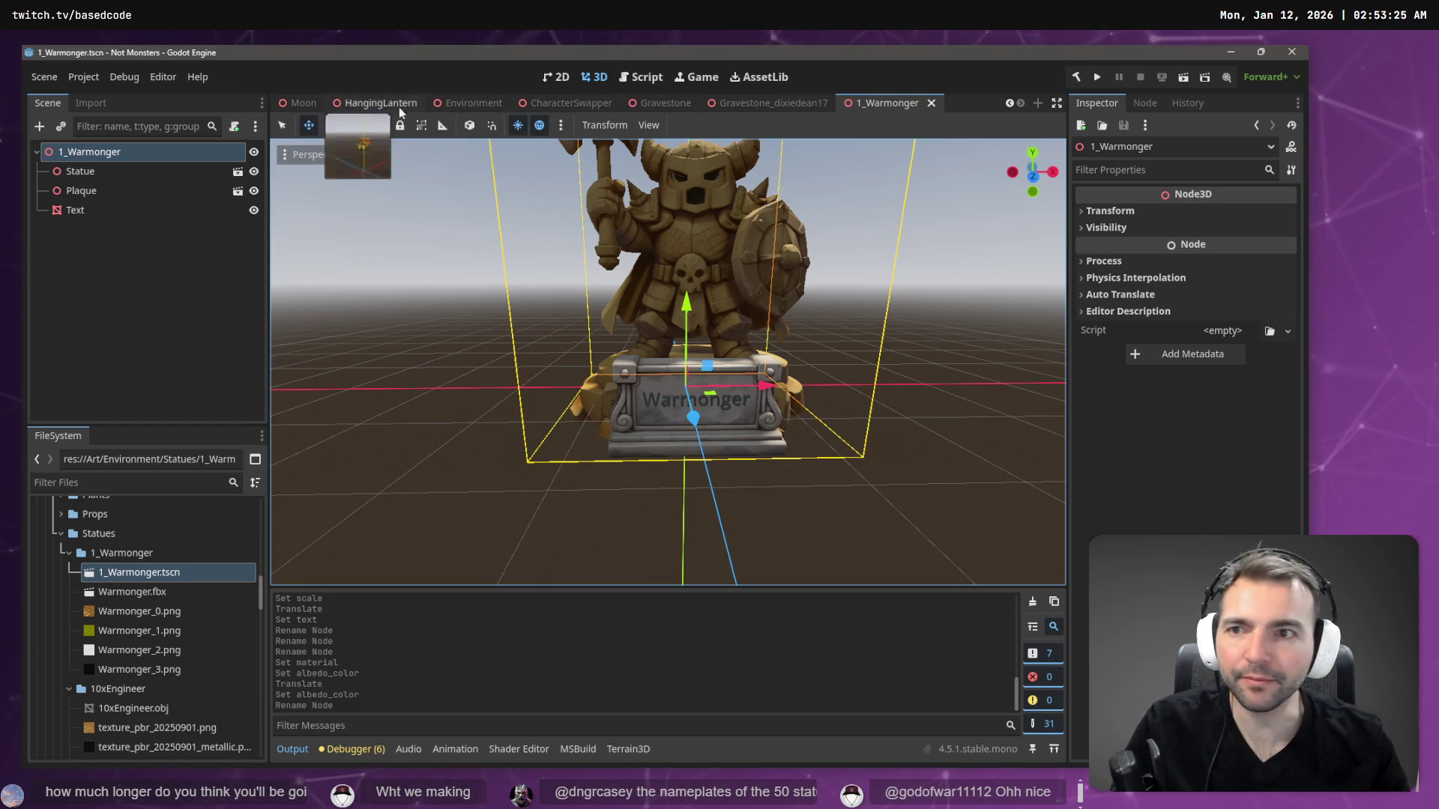
scroll(294, 103, up, 3)
click(300, 102)
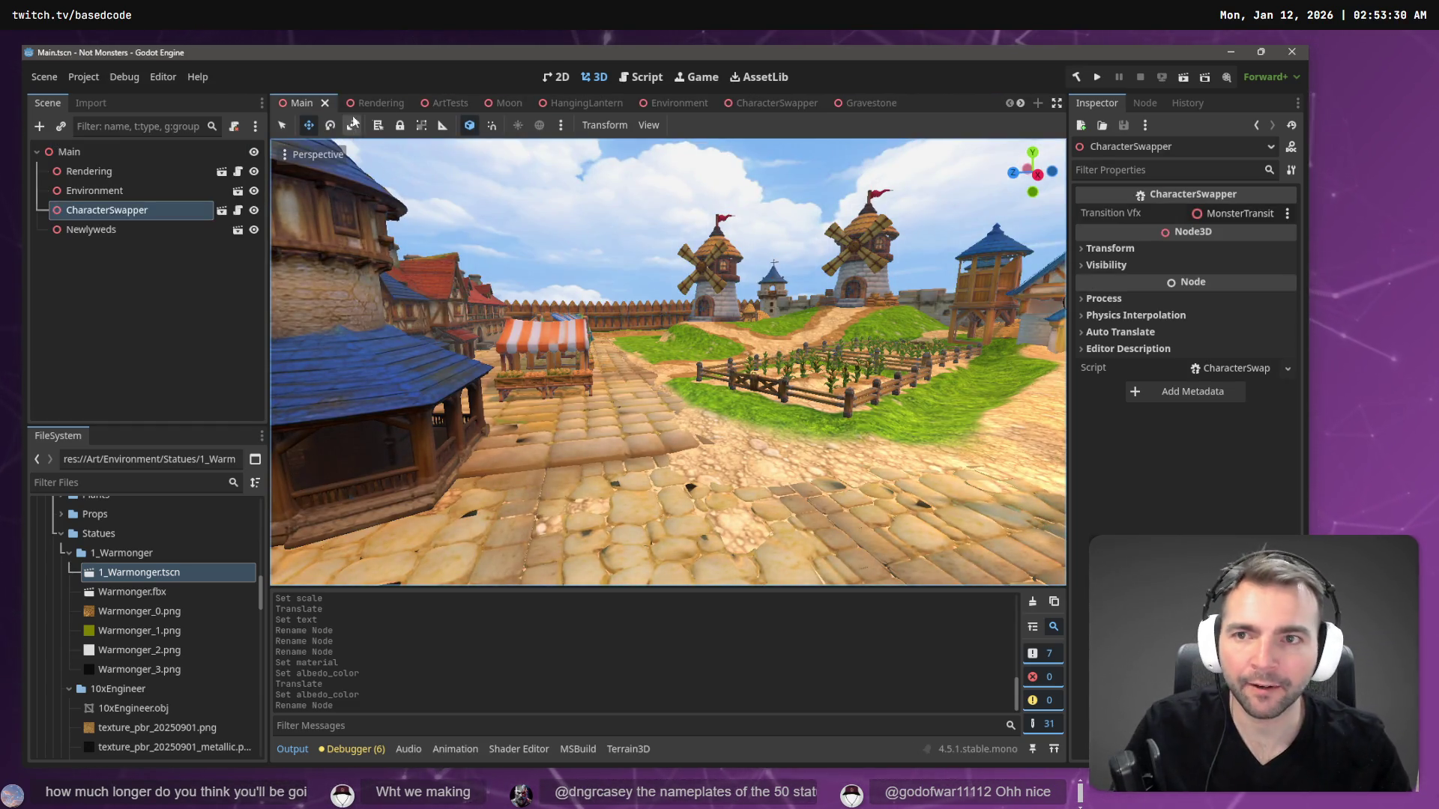
- Return to the ArtTests scene and select the cobblestone platform and the 1_Warmonger scene file
click(438, 103)
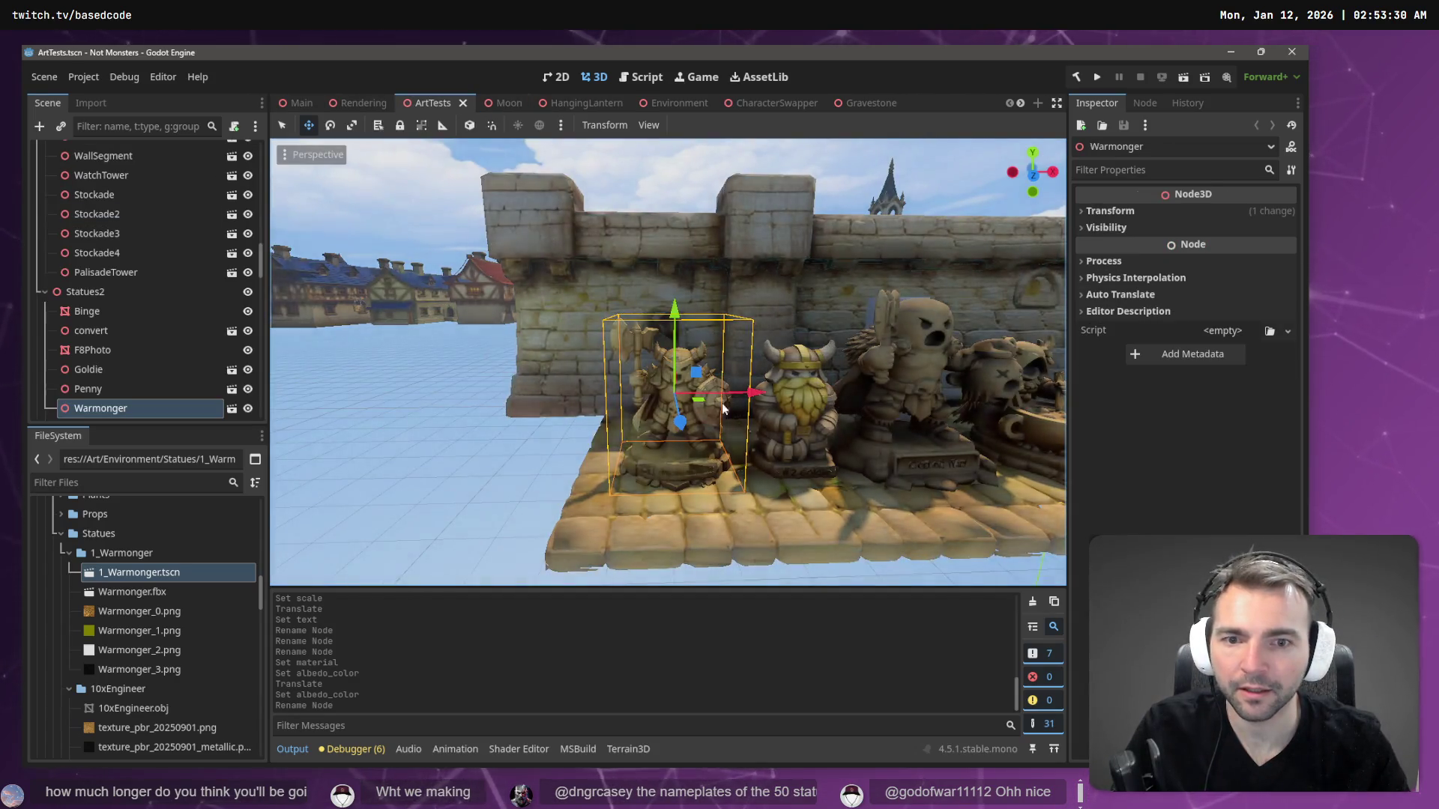
click(815, 425)
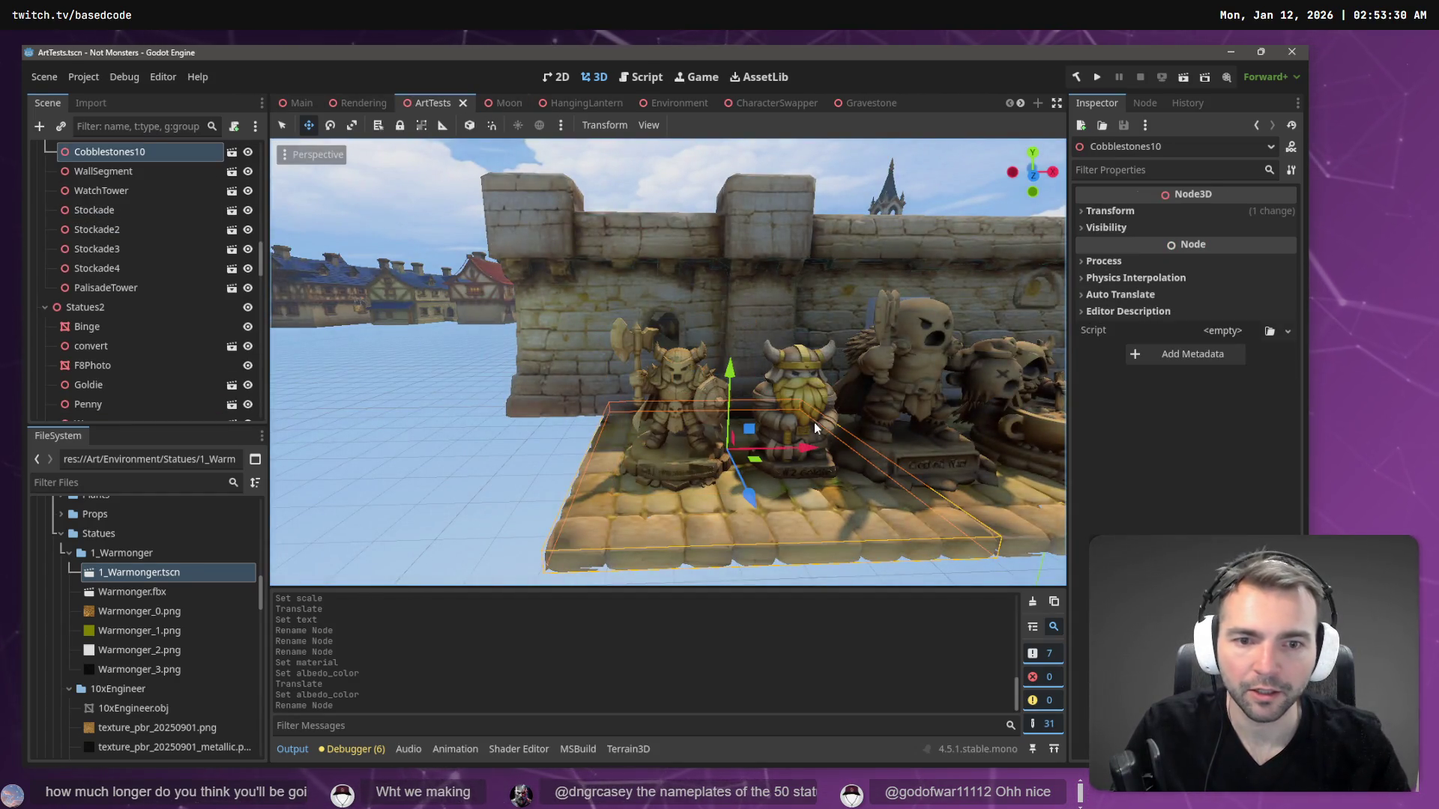
click(137, 574)
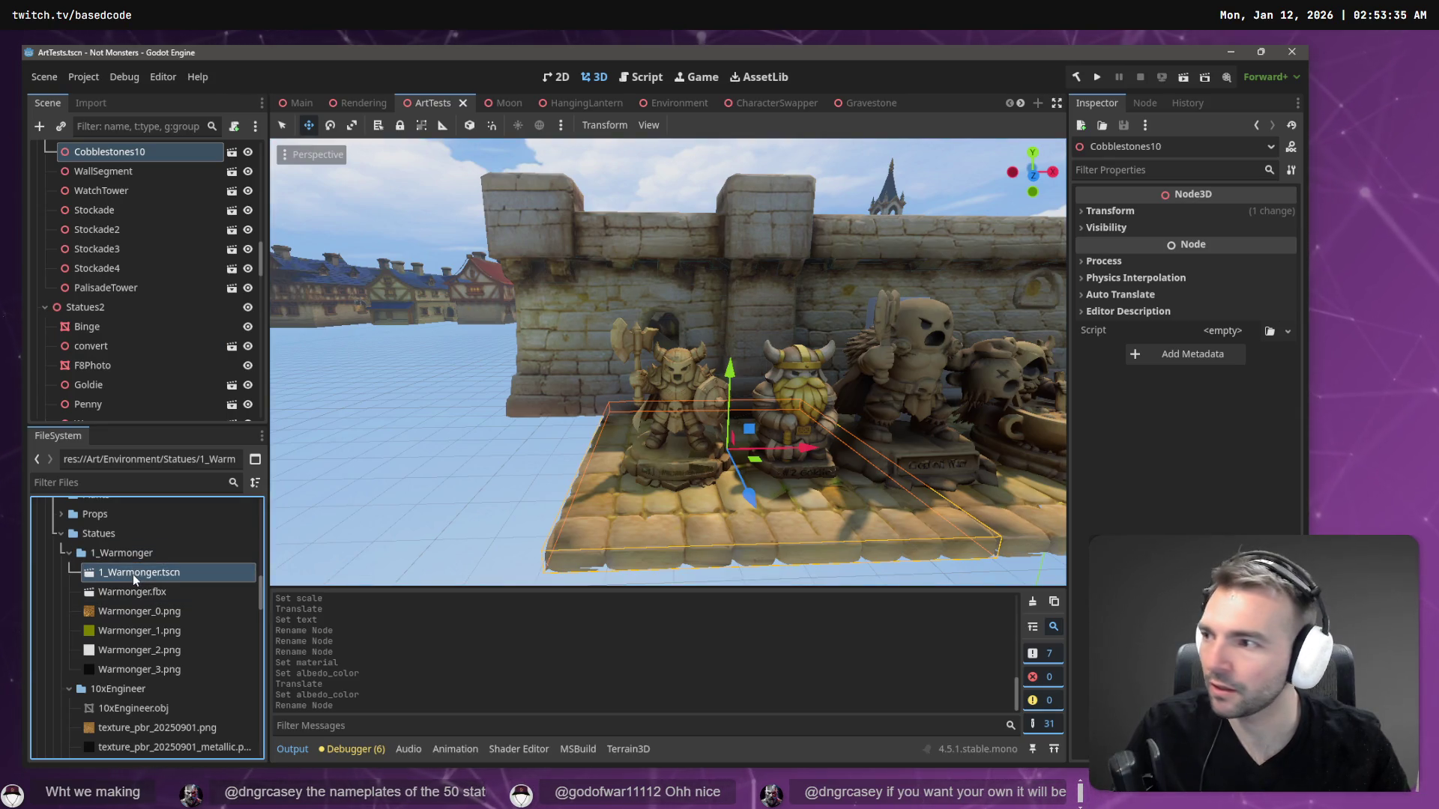
scroll(133, 592, down, 5)
scroll(133, 592, up, 2)
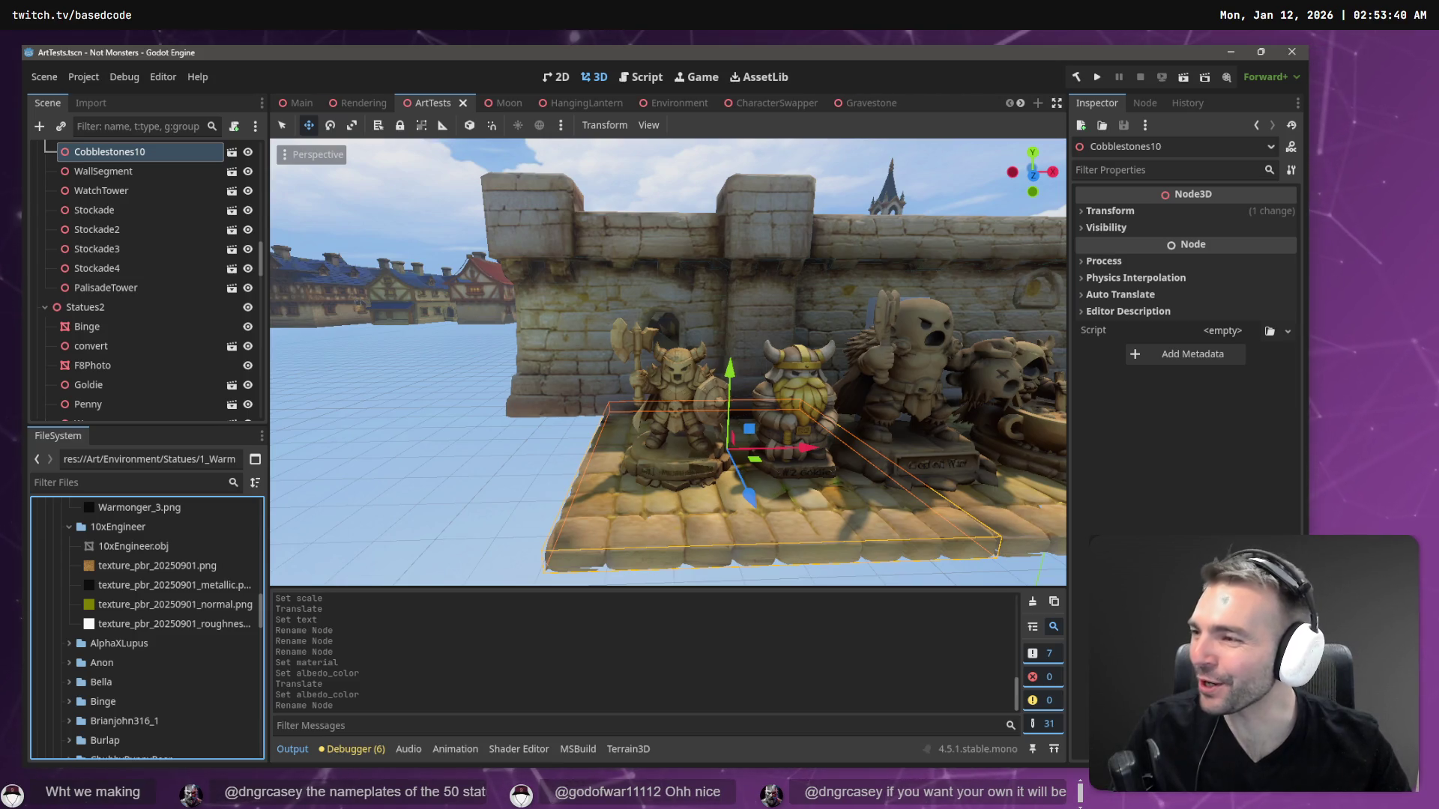
- Collapse the 10xEngineer and 1_Warmonger folders and select the Goldie statue folder
click(69, 527)
scroll(73, 561, up, 1)
scroll(74, 547, up, 3)
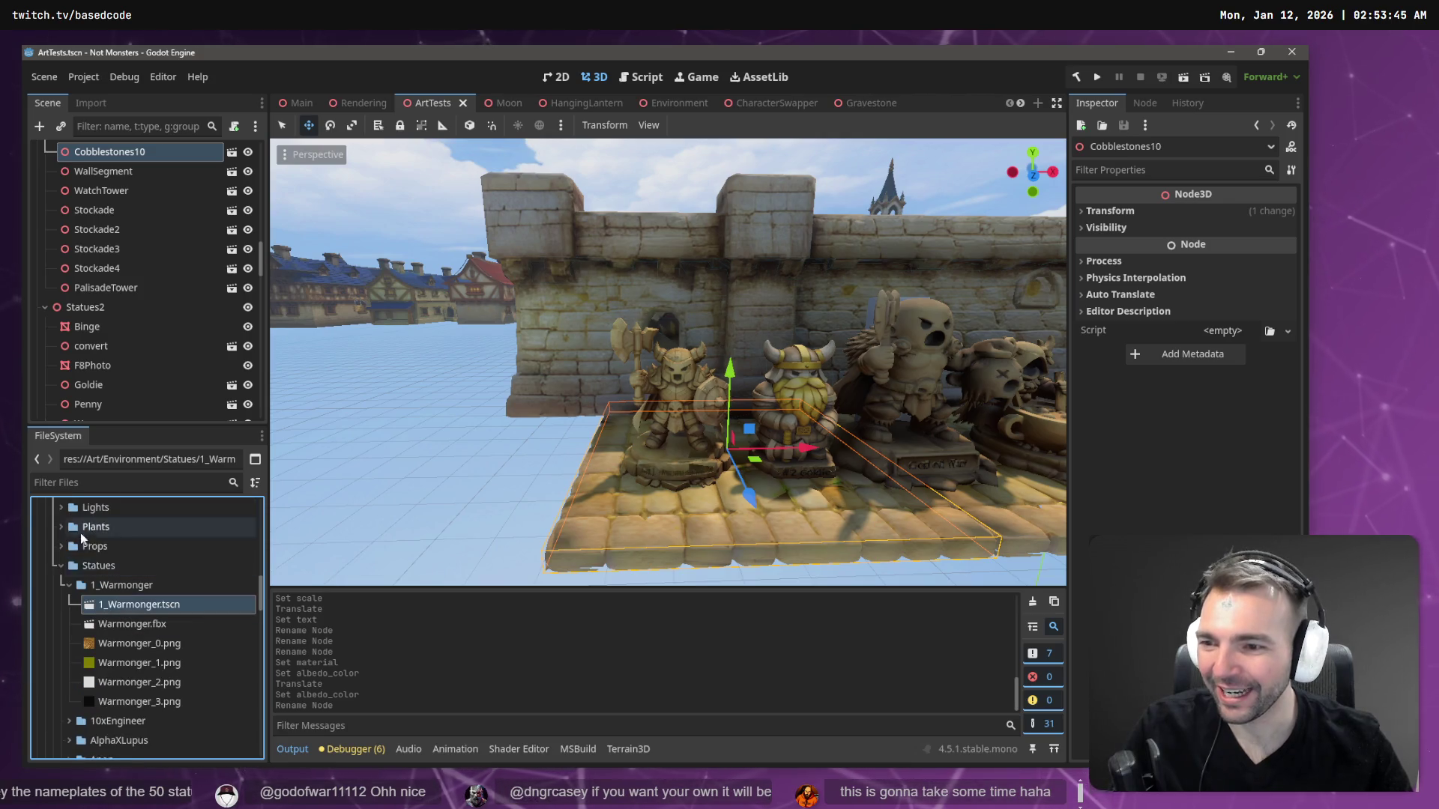
click(66, 585)
scroll(75, 586, down, 3)
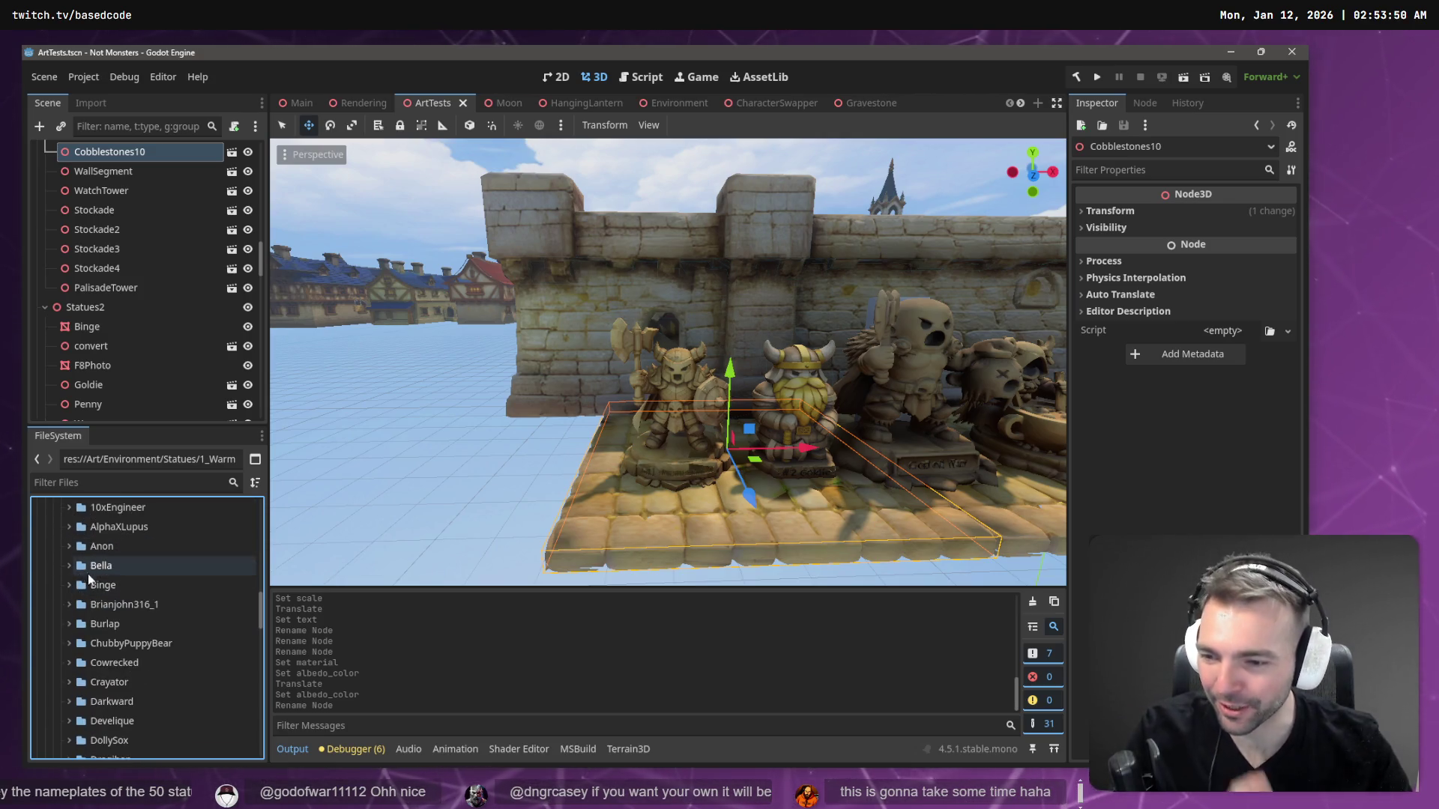
scroll(94, 585, down, 5)
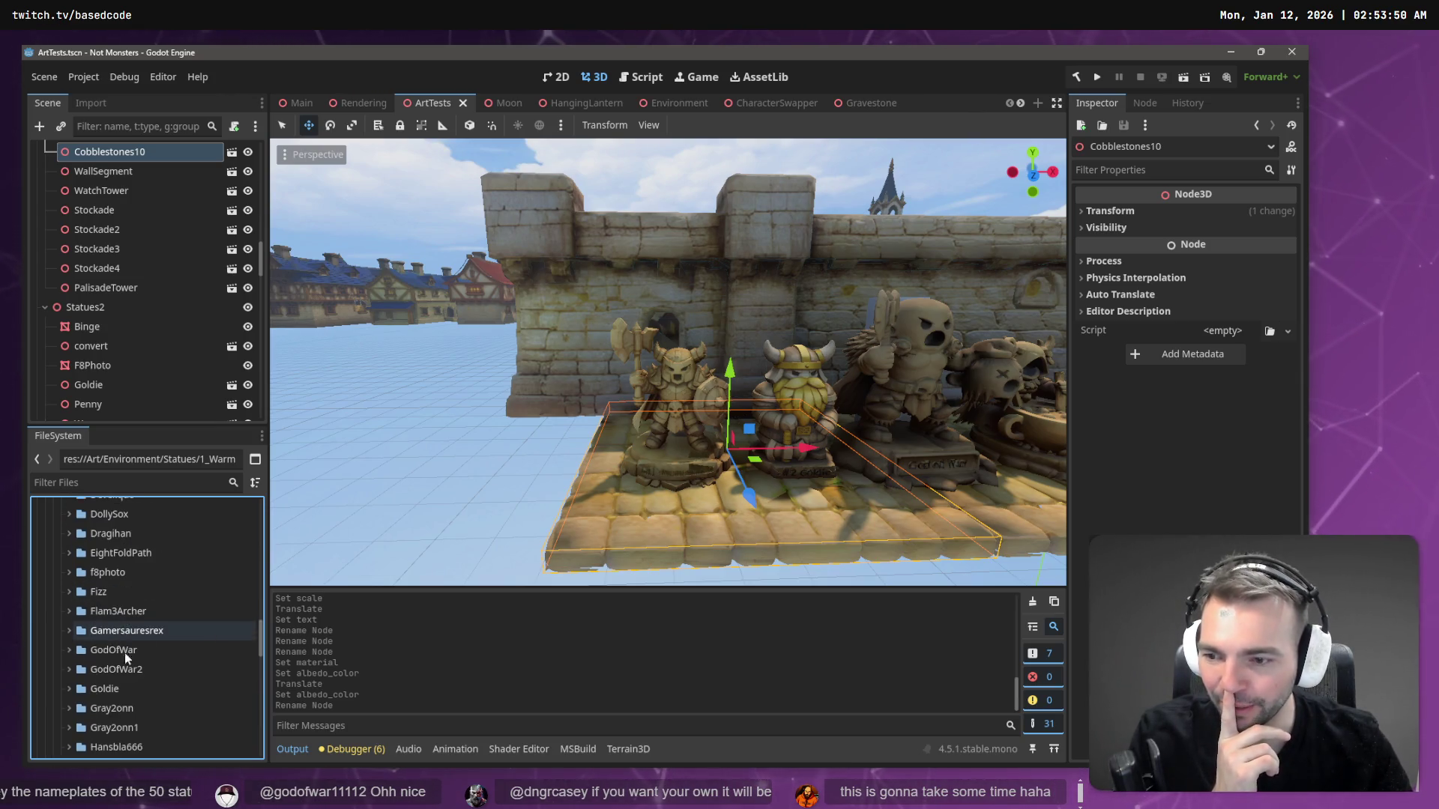
scroll(125, 654, down, 4)
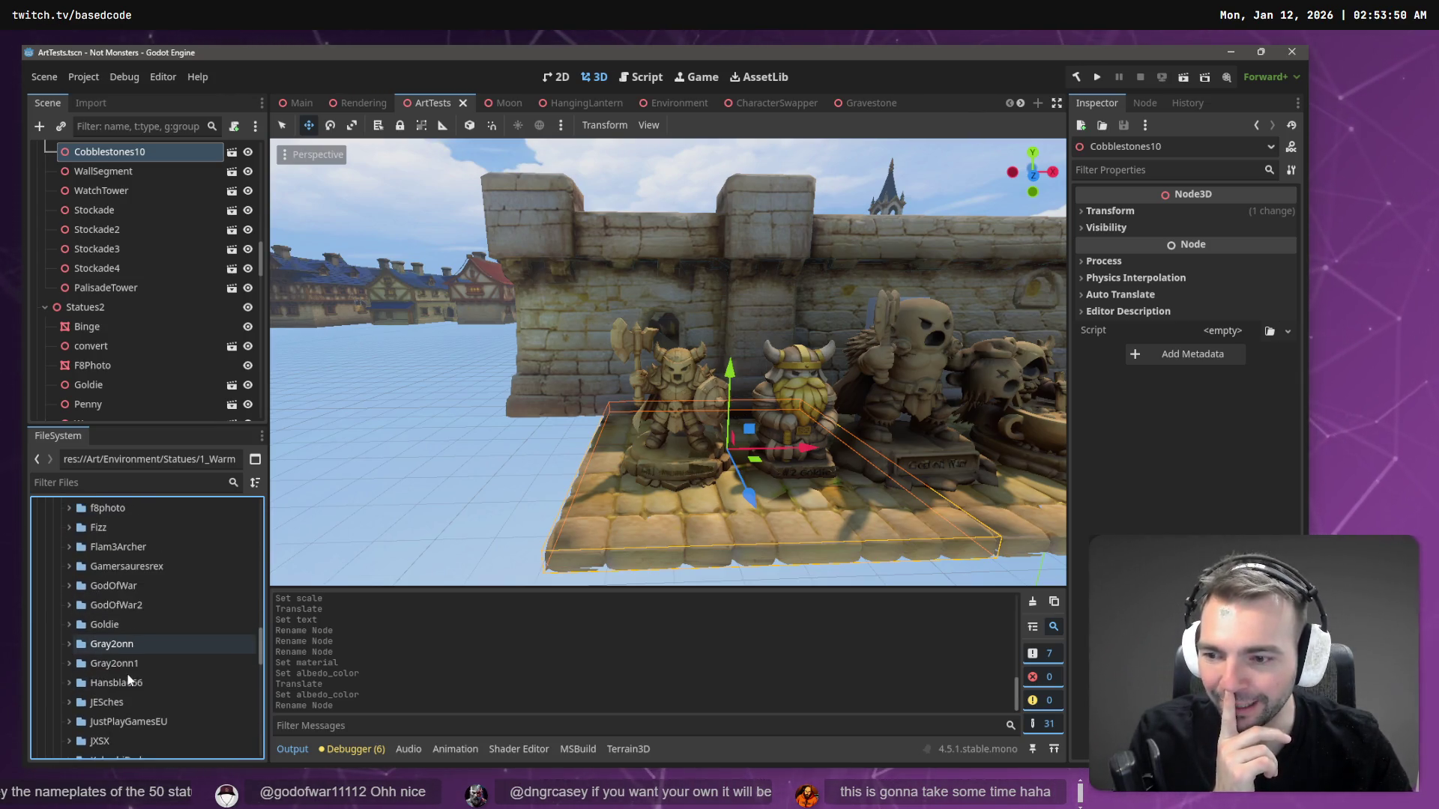
click(69, 625)
- Rename the Goldie statue folder to 2_Goldie
click(120, 627)
click(119, 627)
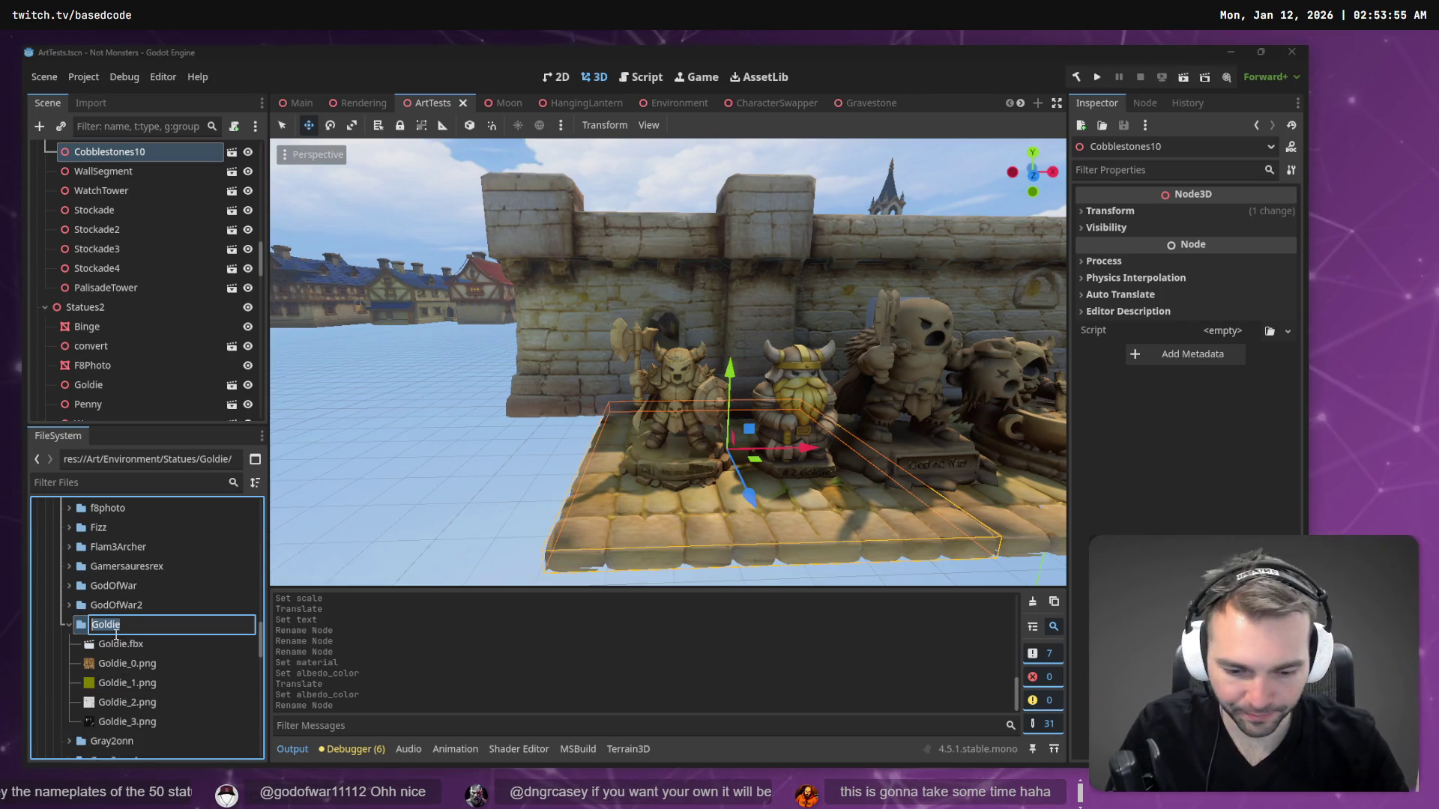
text(2)
key(Escape)
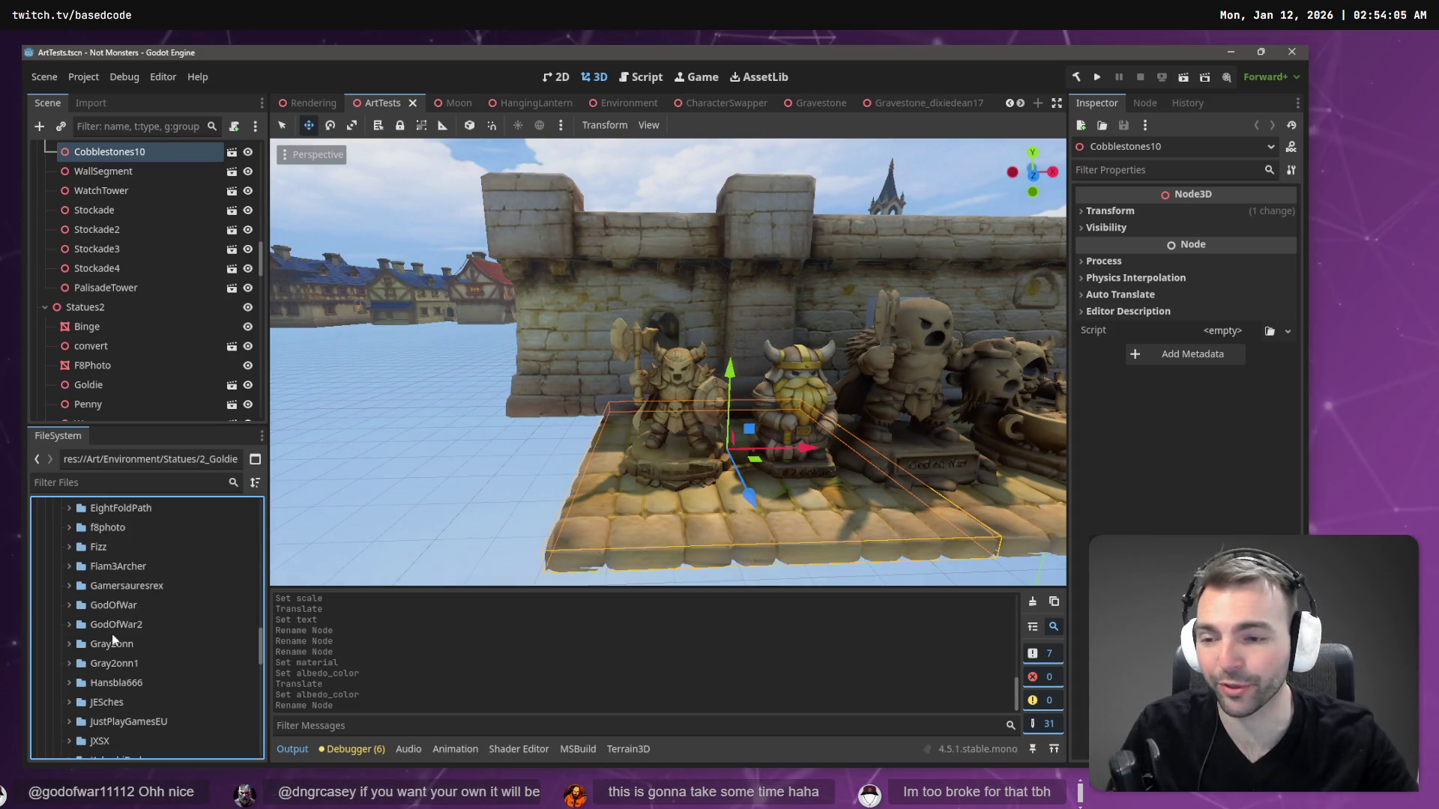
- Expand the 2_Goldie folder and undo two accidental Cobblestones10 pastes into ArtTests
scroll(112, 638, up, 5)
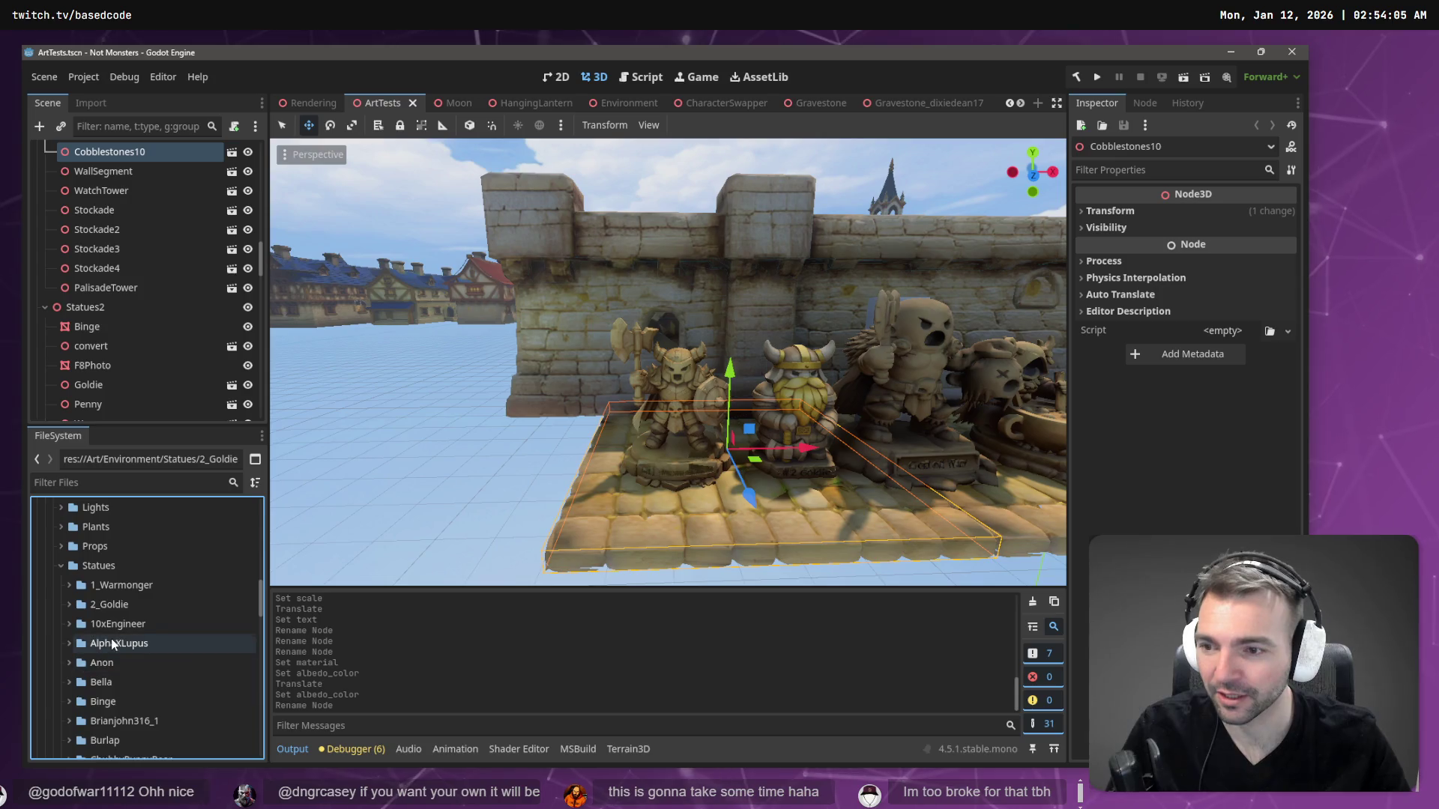
click(74, 605)
click(71, 605)
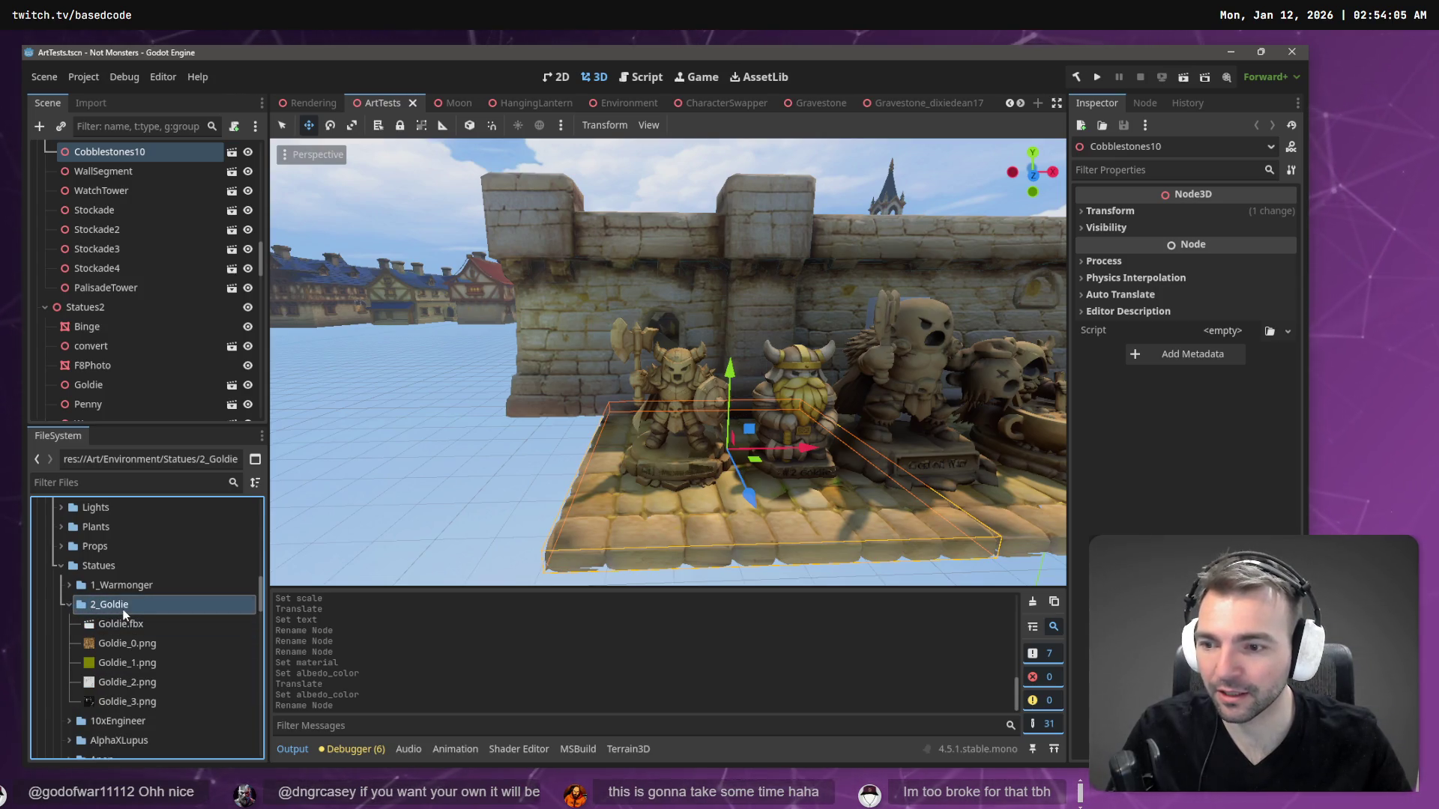
key(ctrl+v)
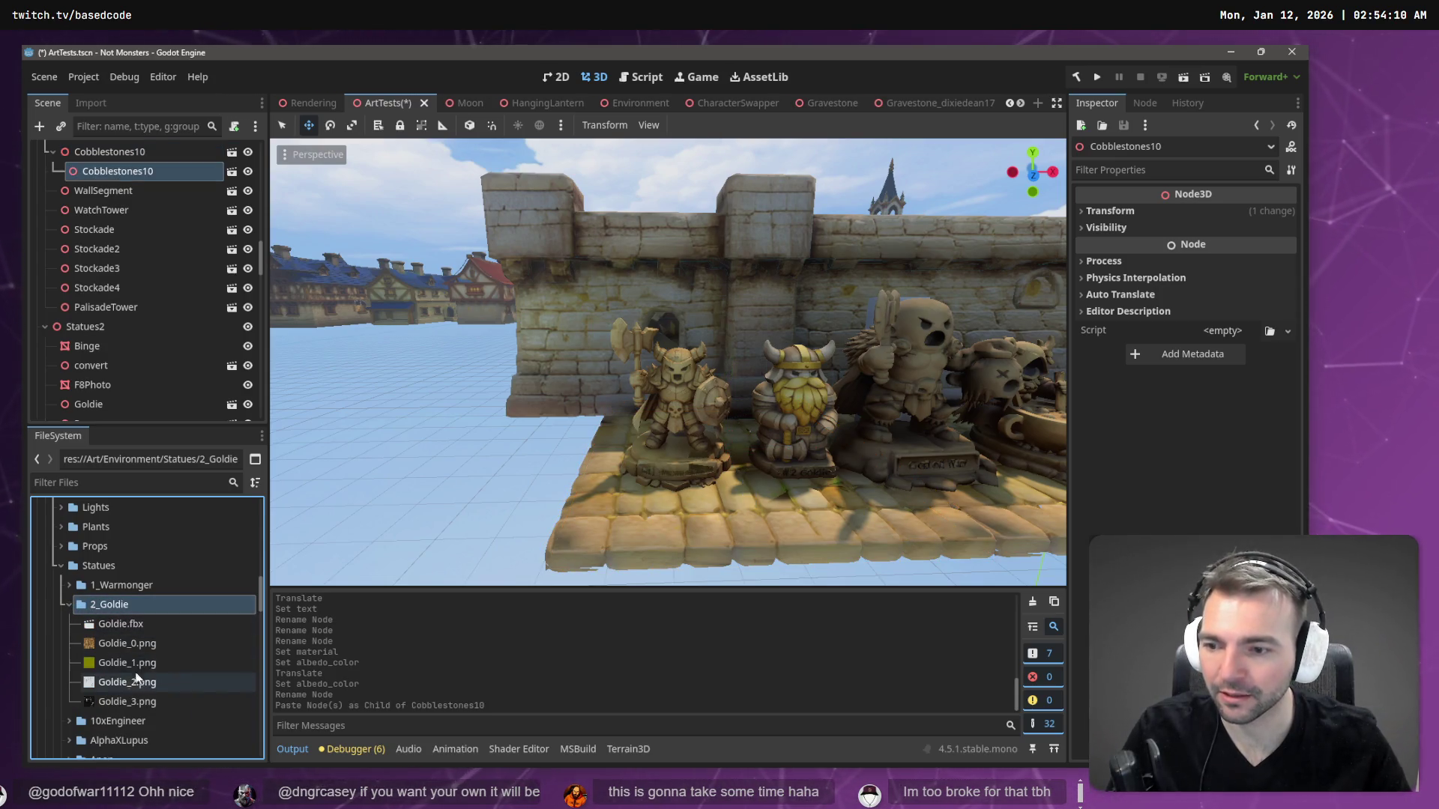
key(ctrl+z)
click(128, 586)
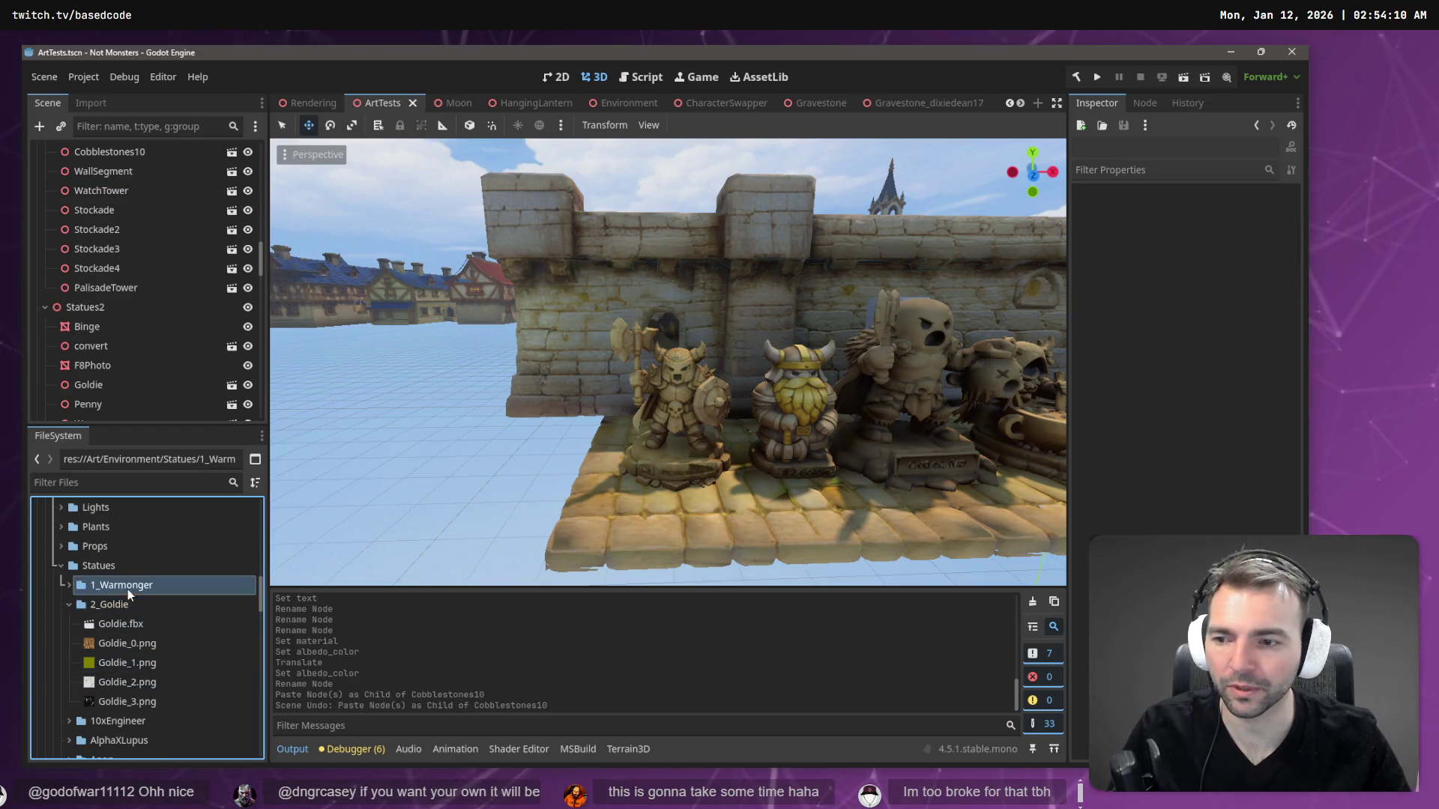
click(69, 585)
click(70, 586)
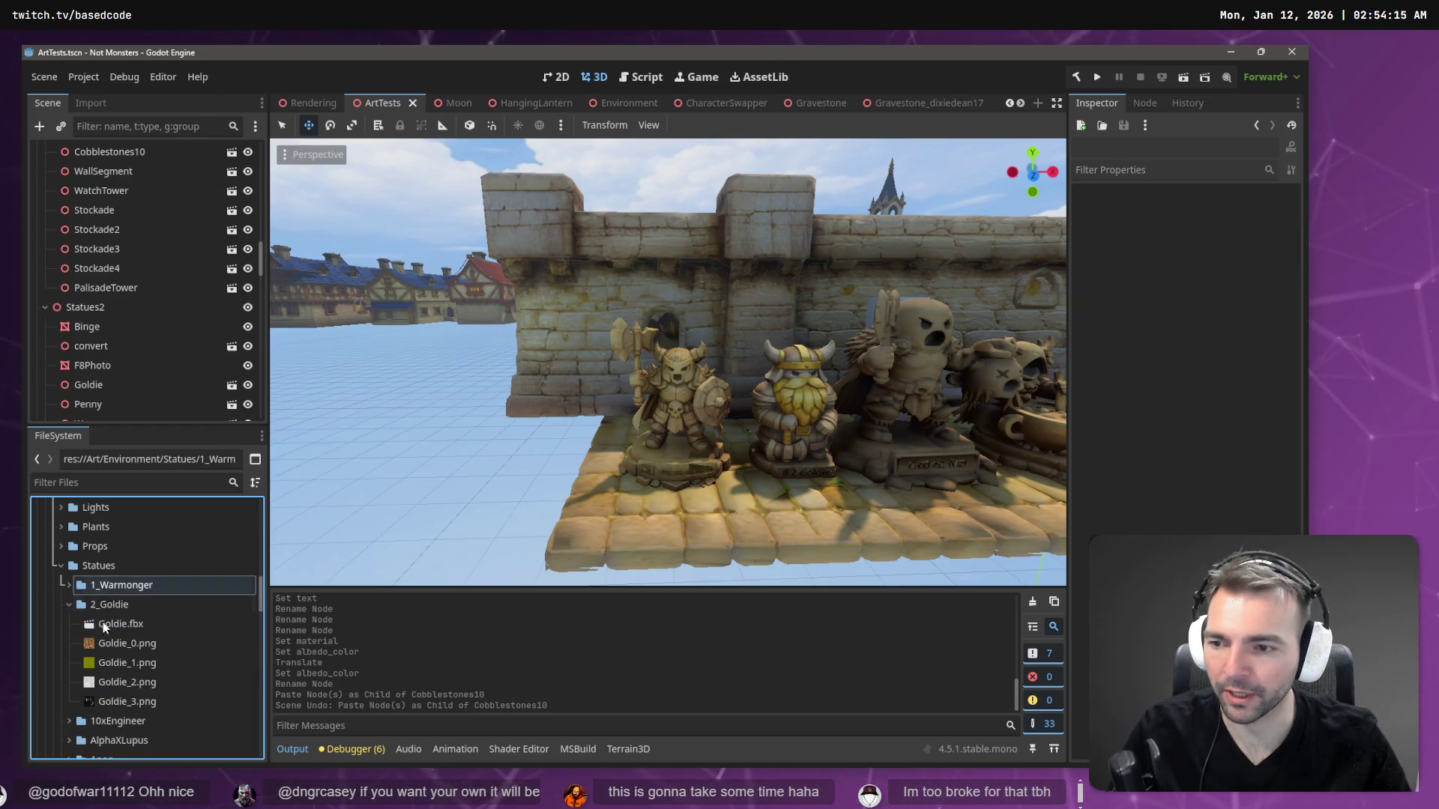
click(119, 605)
key(ctrl+v)
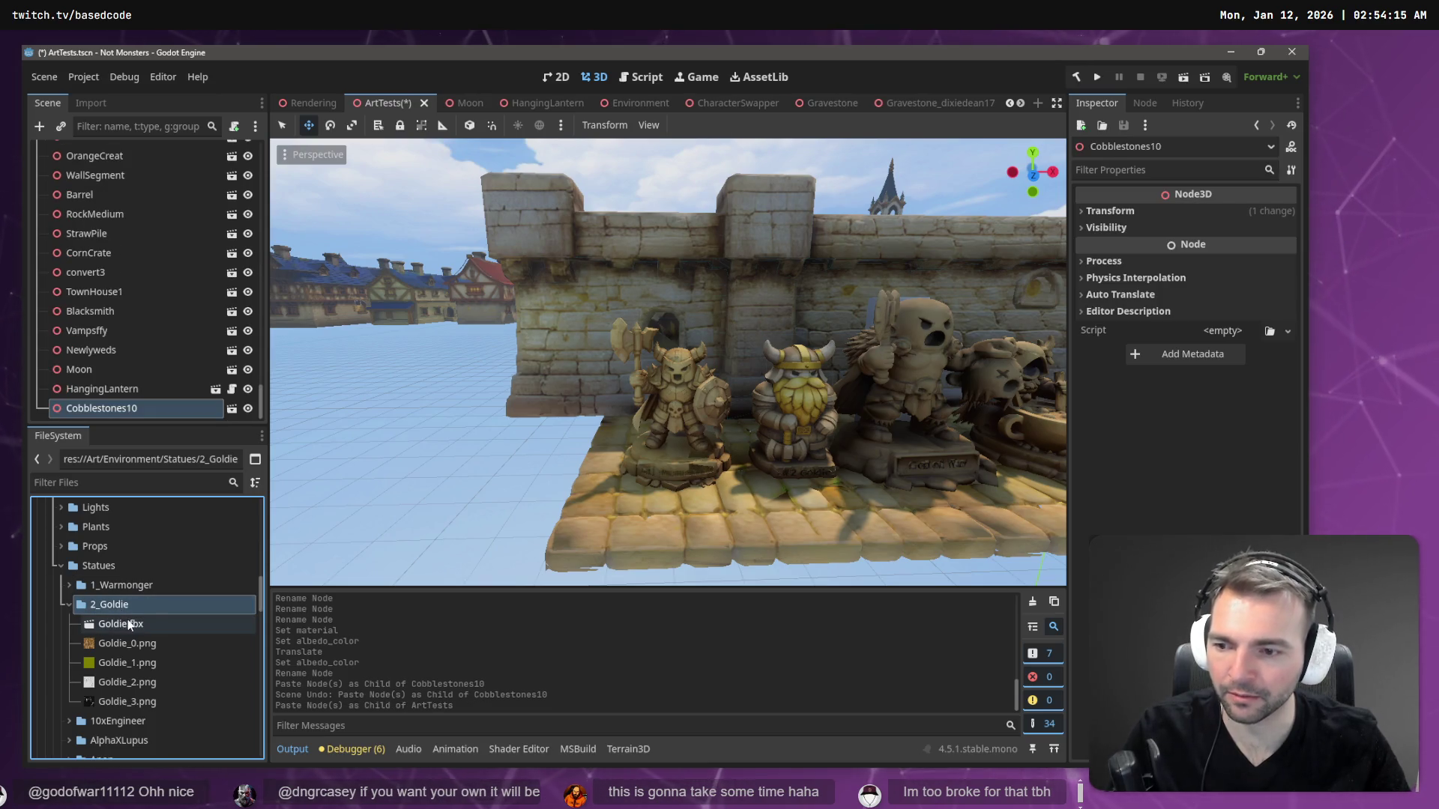
key(ctrl+z)
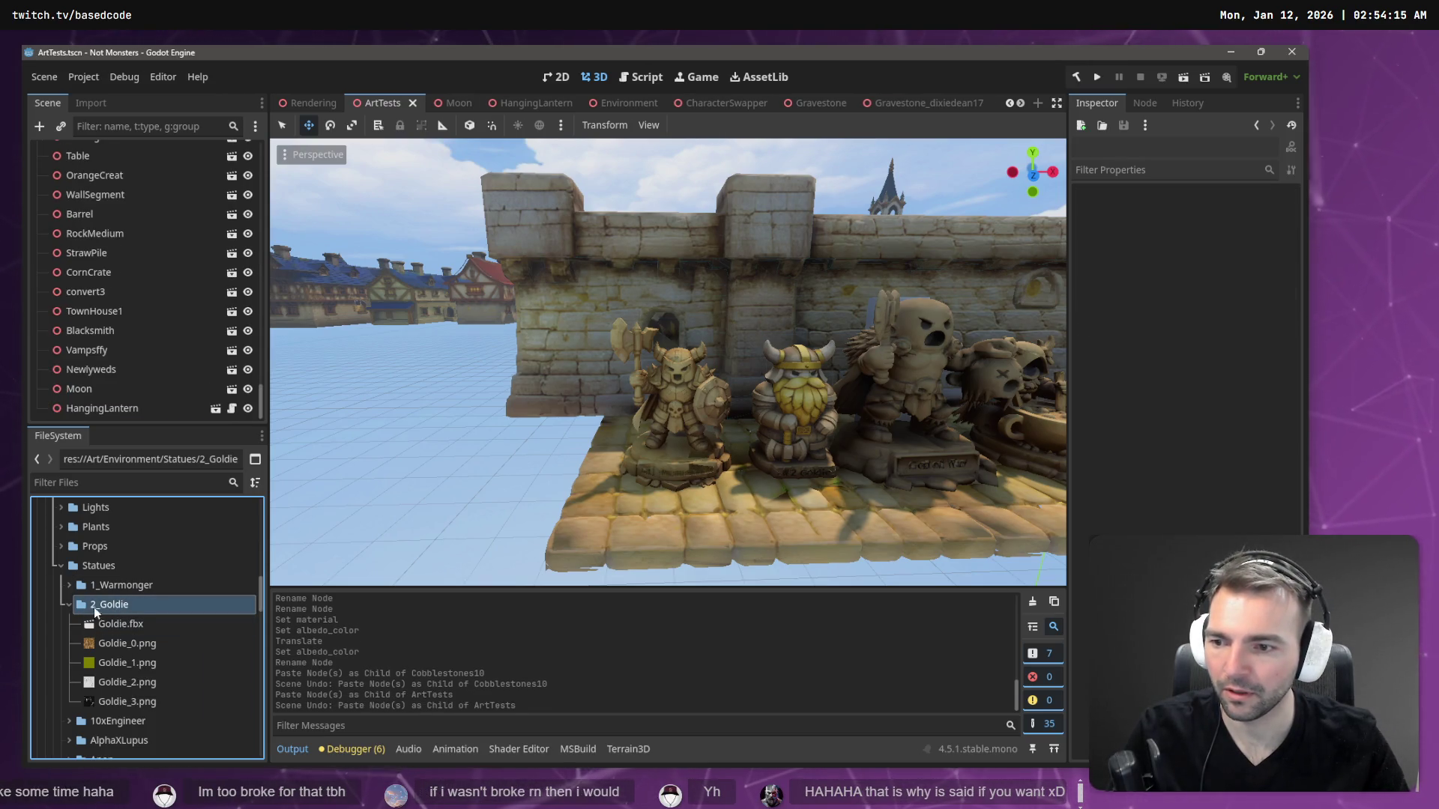
- Expand 1_Warmonger and drag 1_Warmonger.tscn into the ArtTests viewport
click(97, 586)
click(68, 585)
right_click(111, 605)
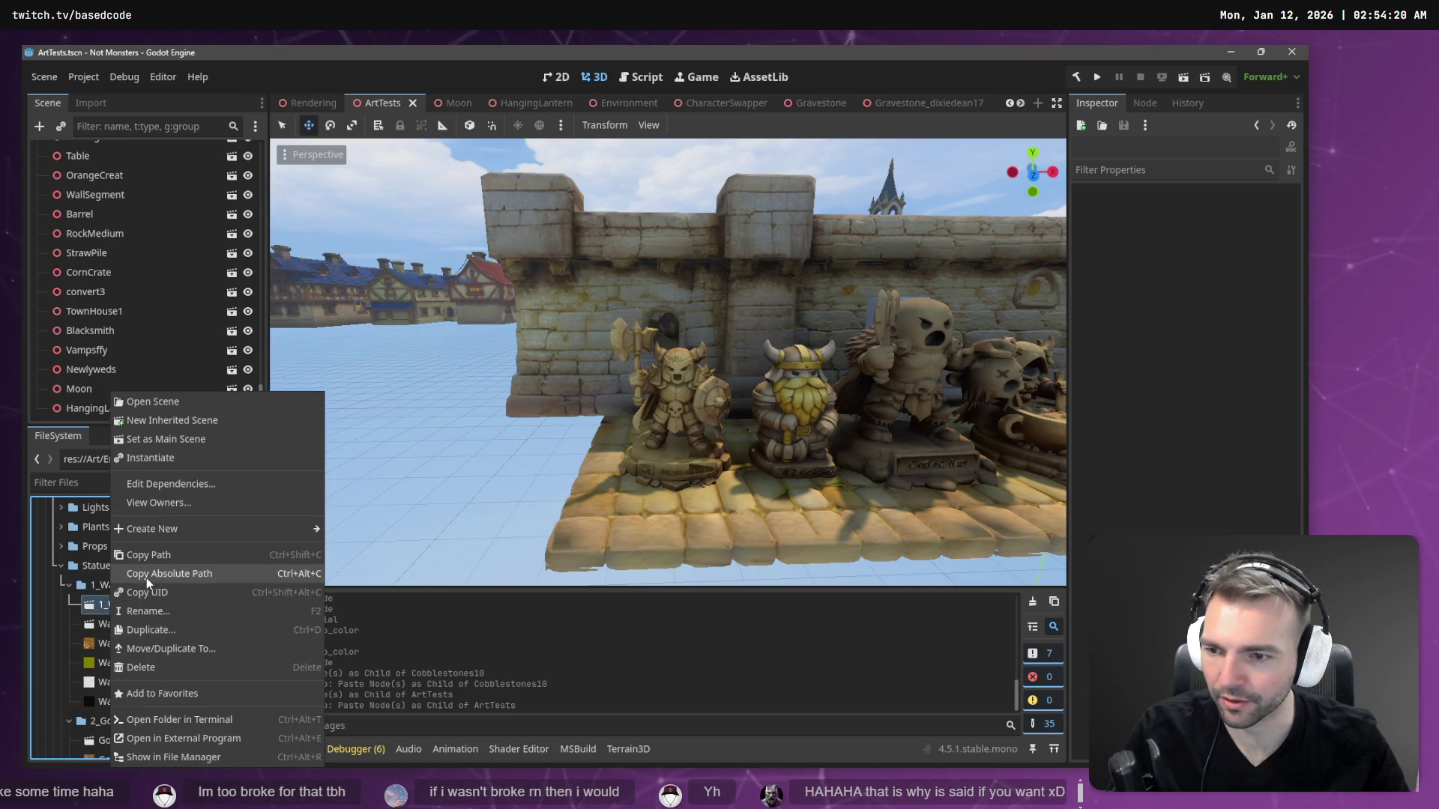
click(158, 558)
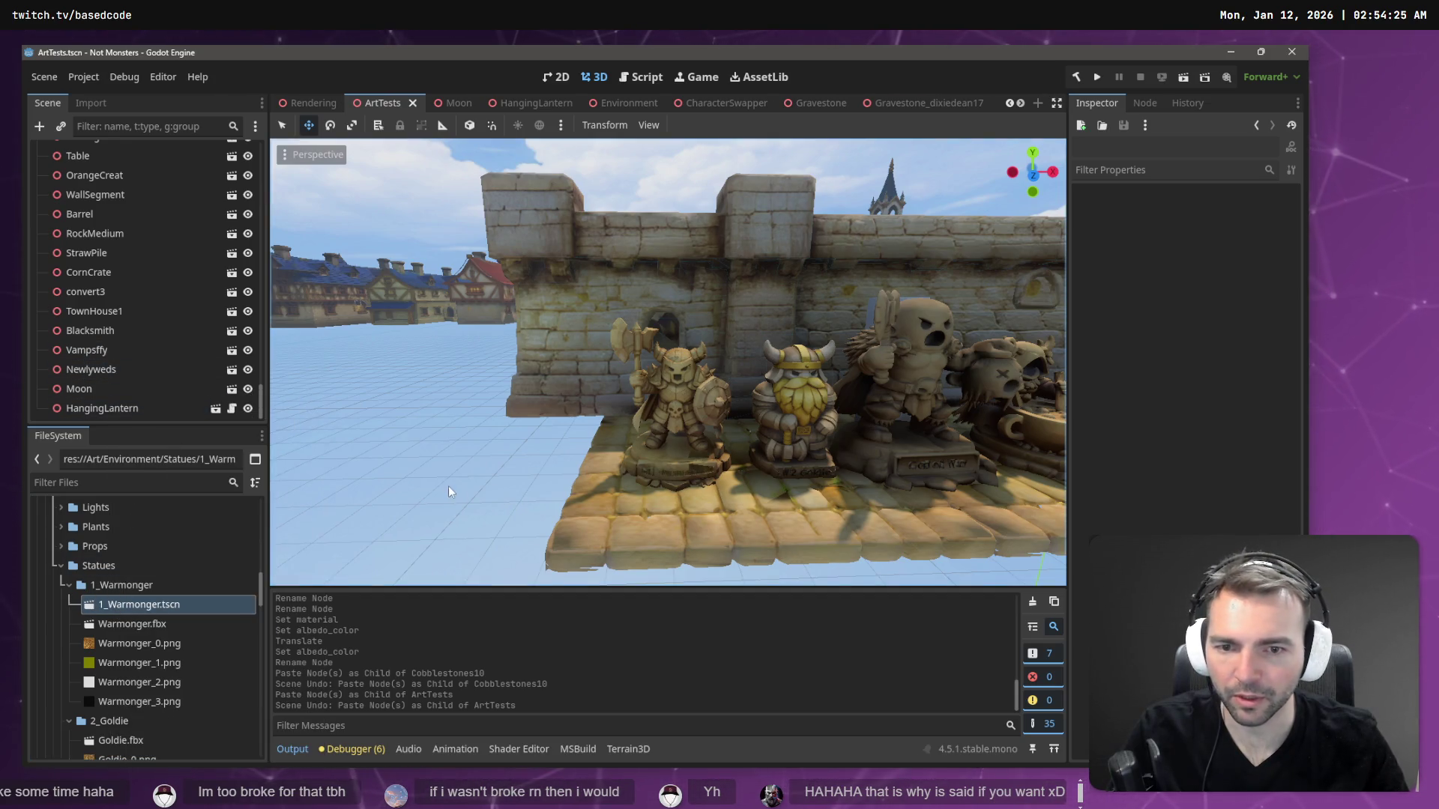
mouse_move(134, 604)
mouse_down()
mouse_move(687, 488)
mouse_move(633, 493)
mouse_up()
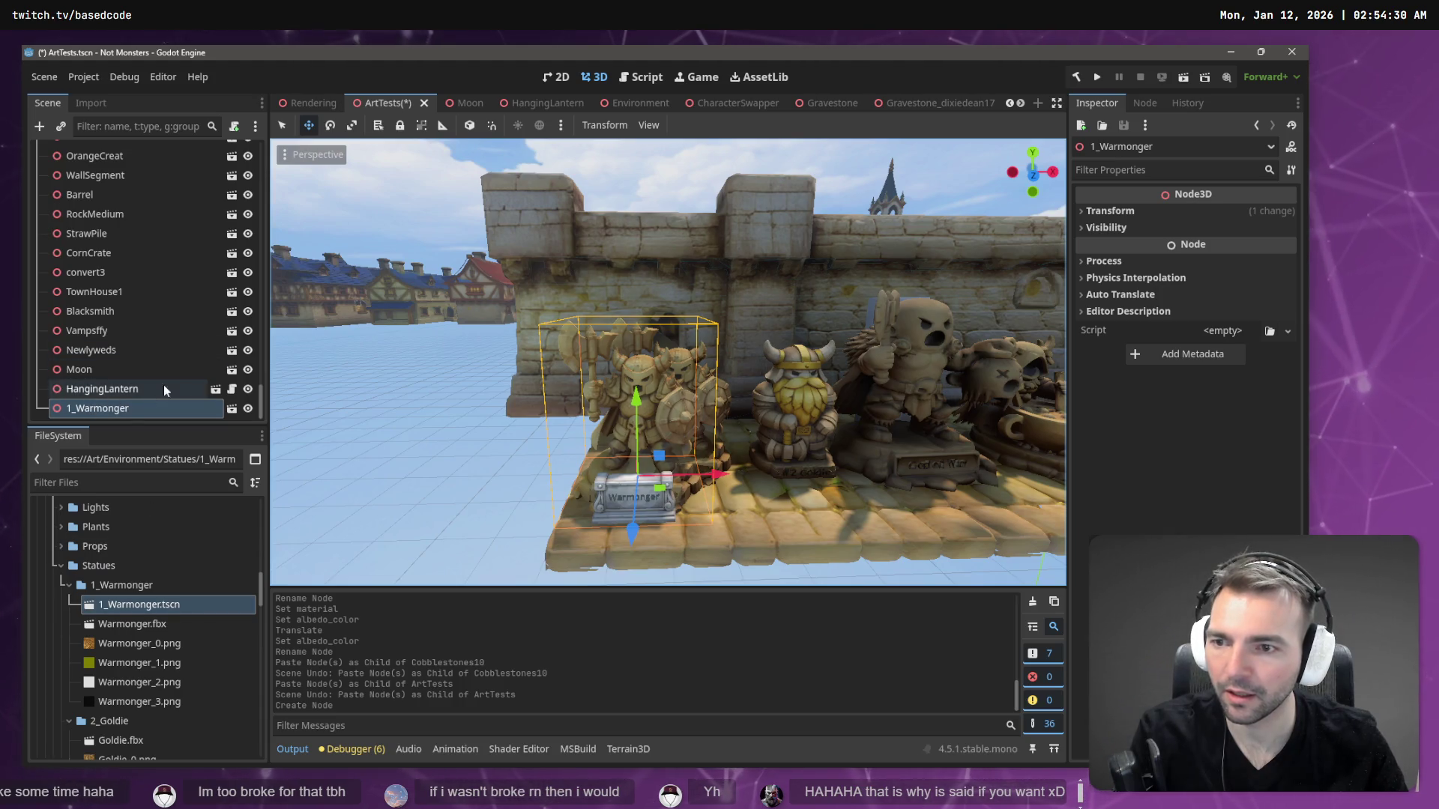
- Undo the first drop, re-place 1_Warmonger in front of the statue row, then drag it onto 2_Goldie
key(ctrl+z)
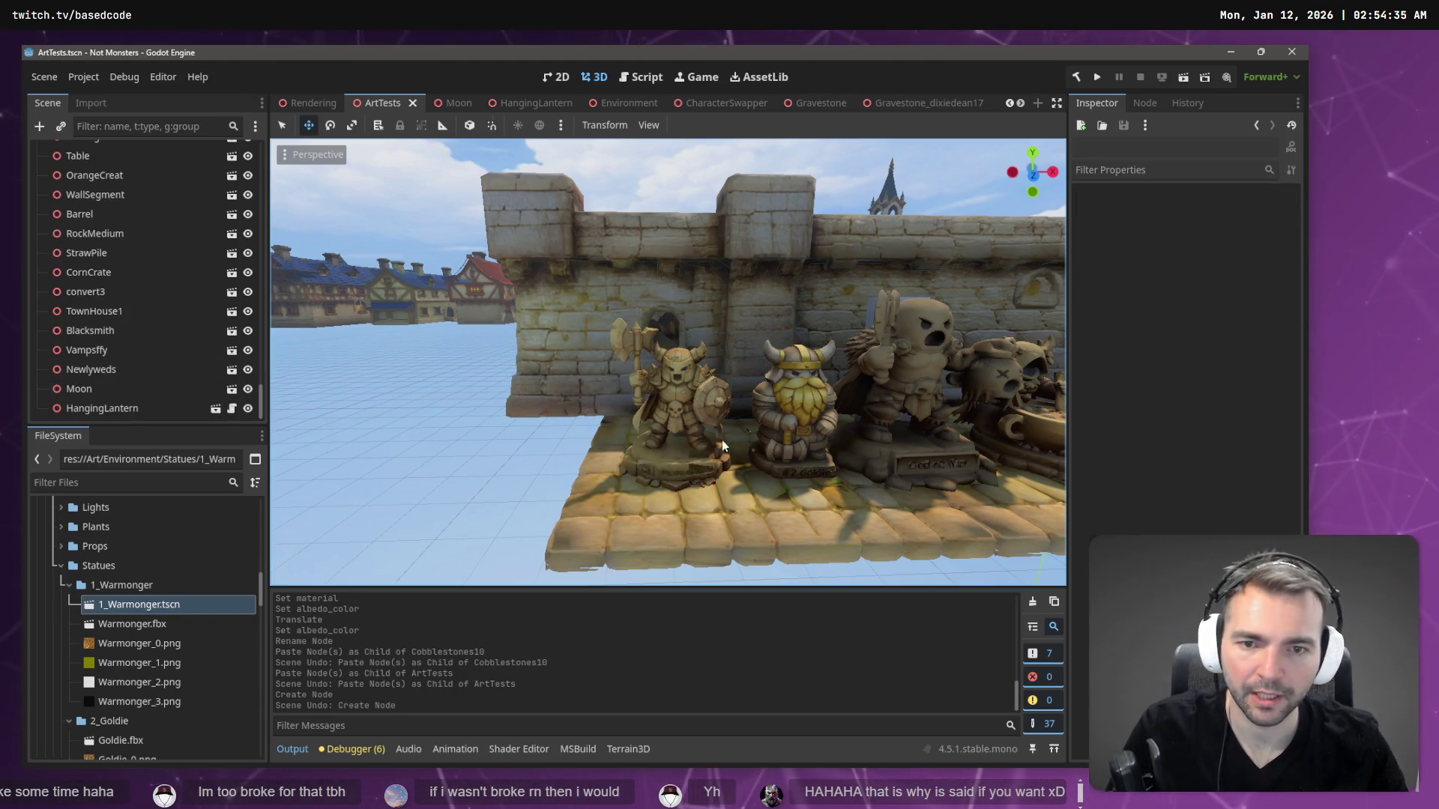
scroll(105, 291, up, 10)
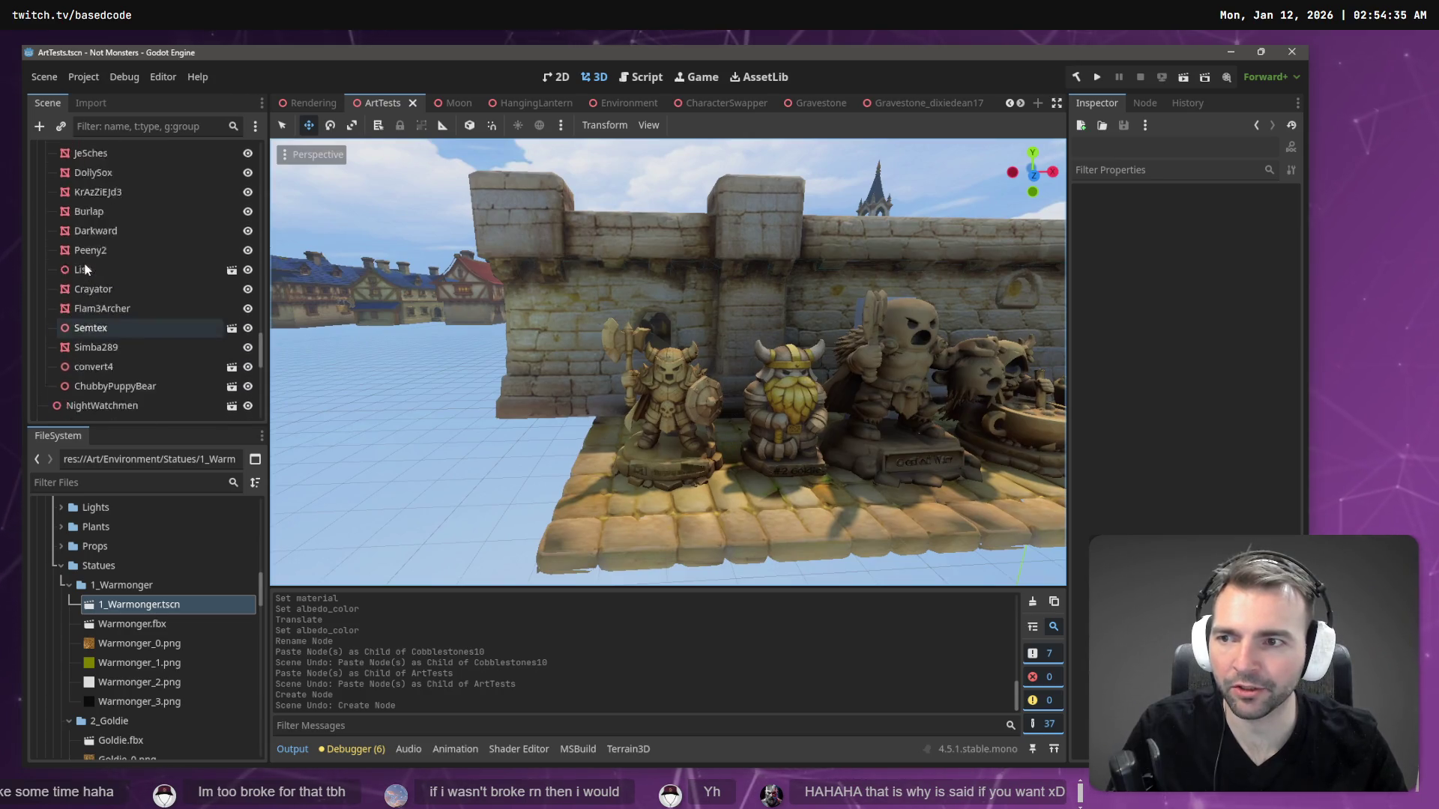
scroll(105, 291, up, 10)
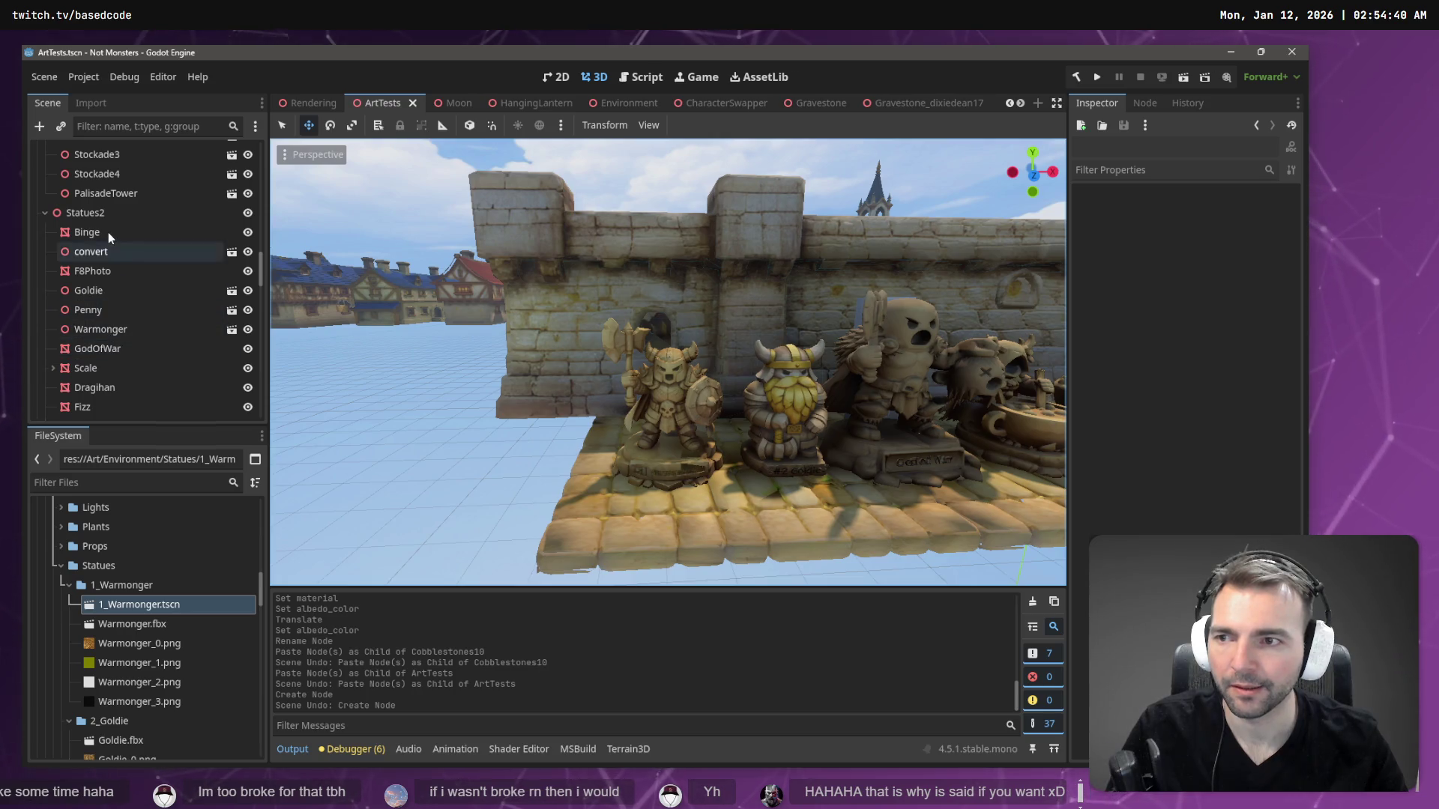
click(107, 232)
click(795, 386)
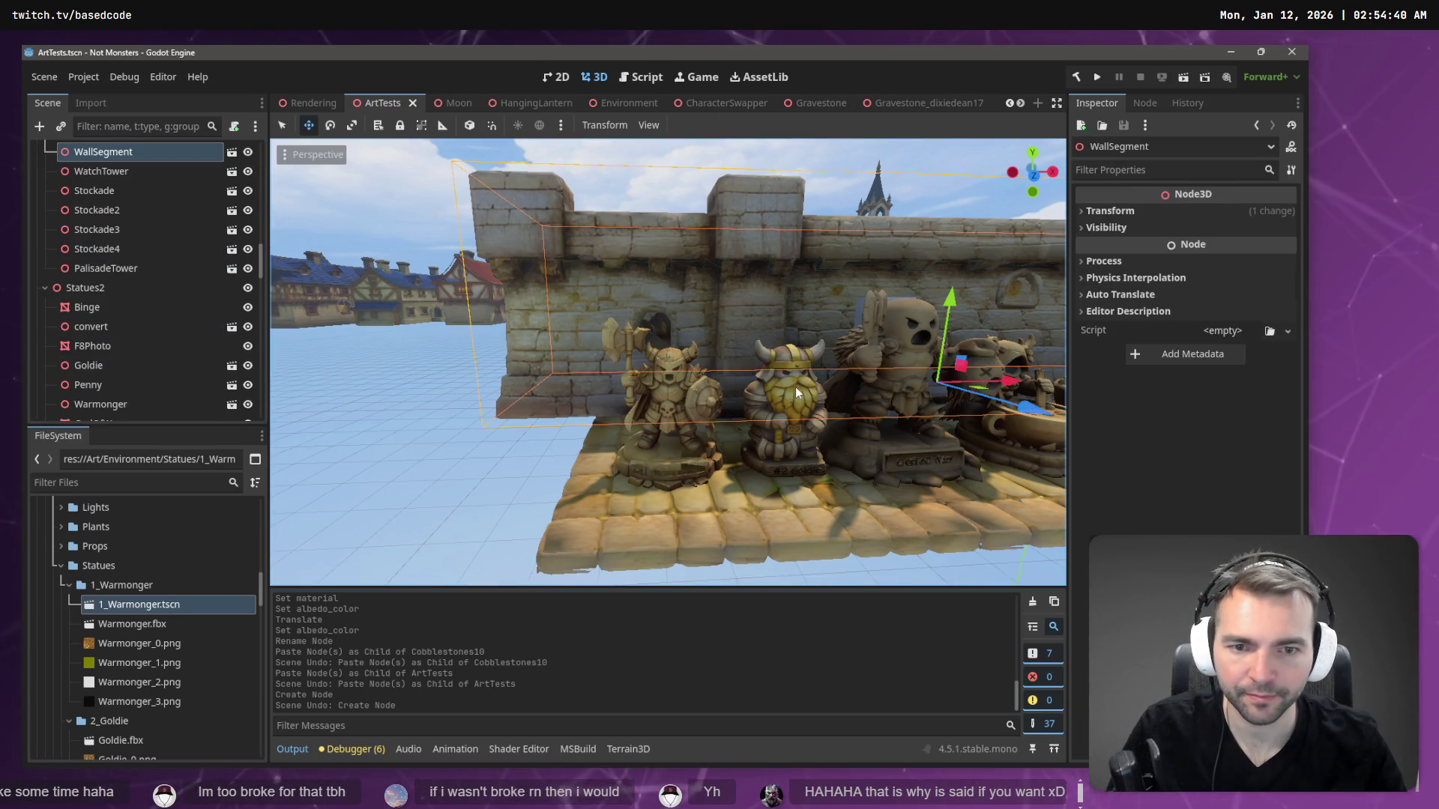
click(788, 457)
click(789, 457)
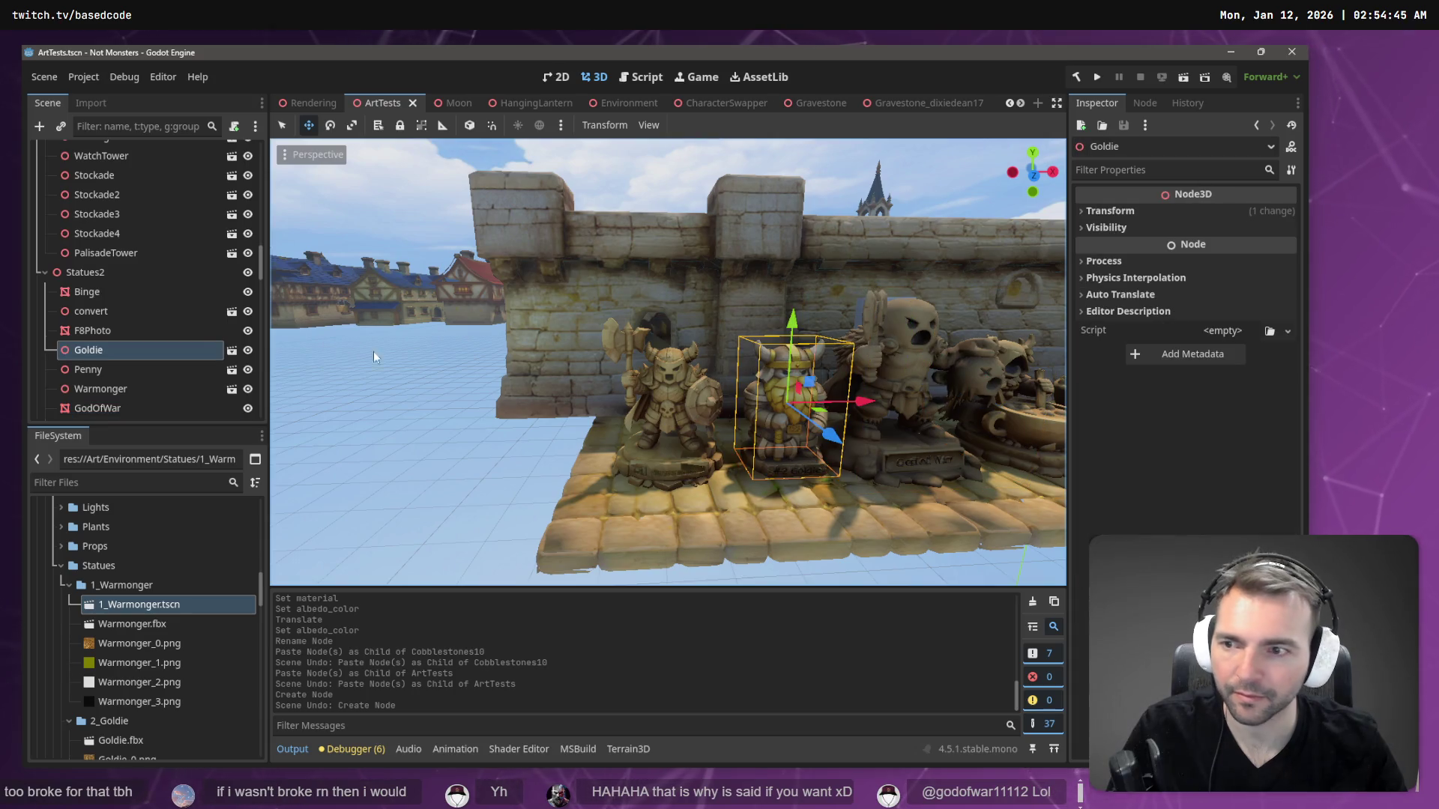
mouse_move(142, 604)
mouse_down()
mouse_move(522, 537)
mouse_move(550, 519)
mouse_move(536, 527)
mouse_up()
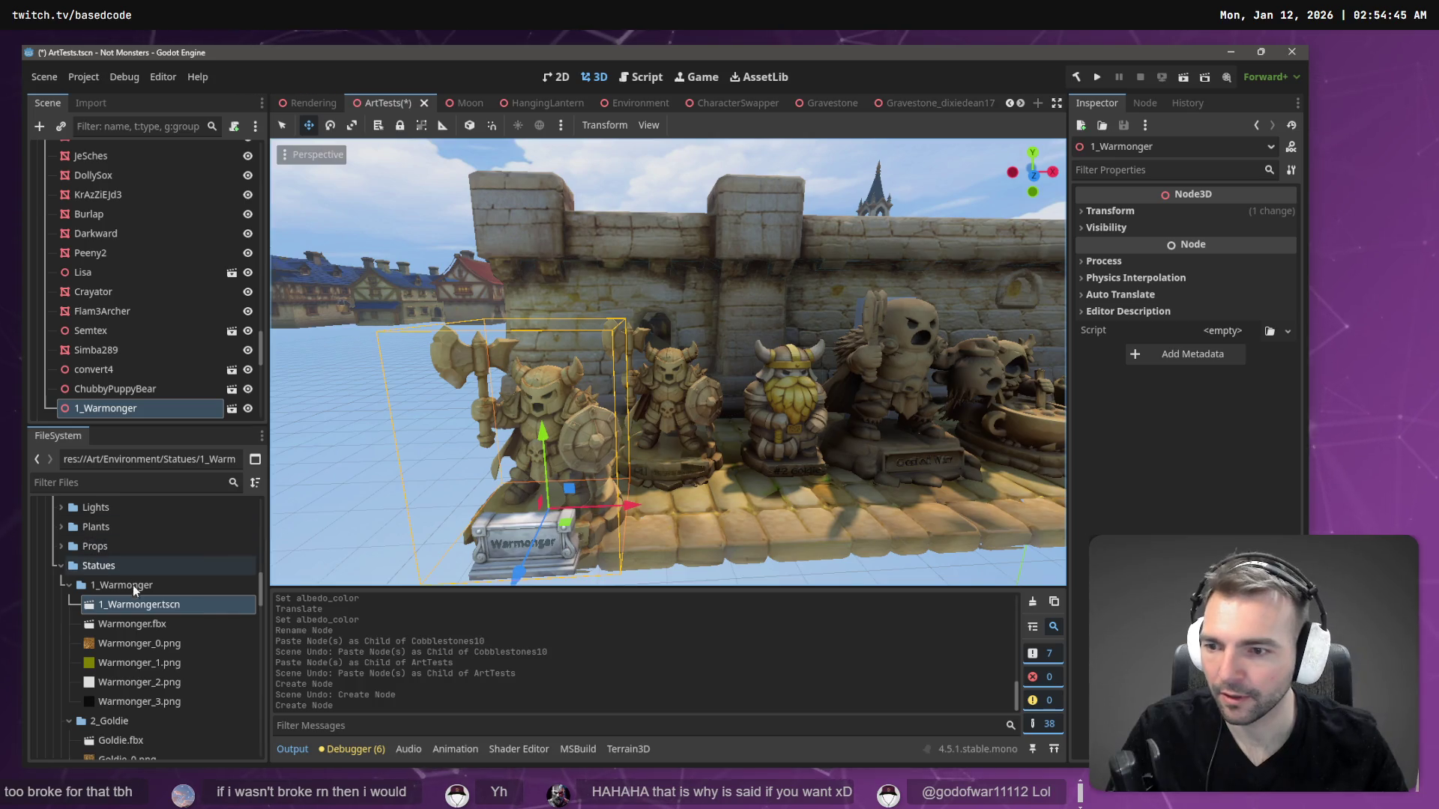
drag(137, 407, 136, 750)
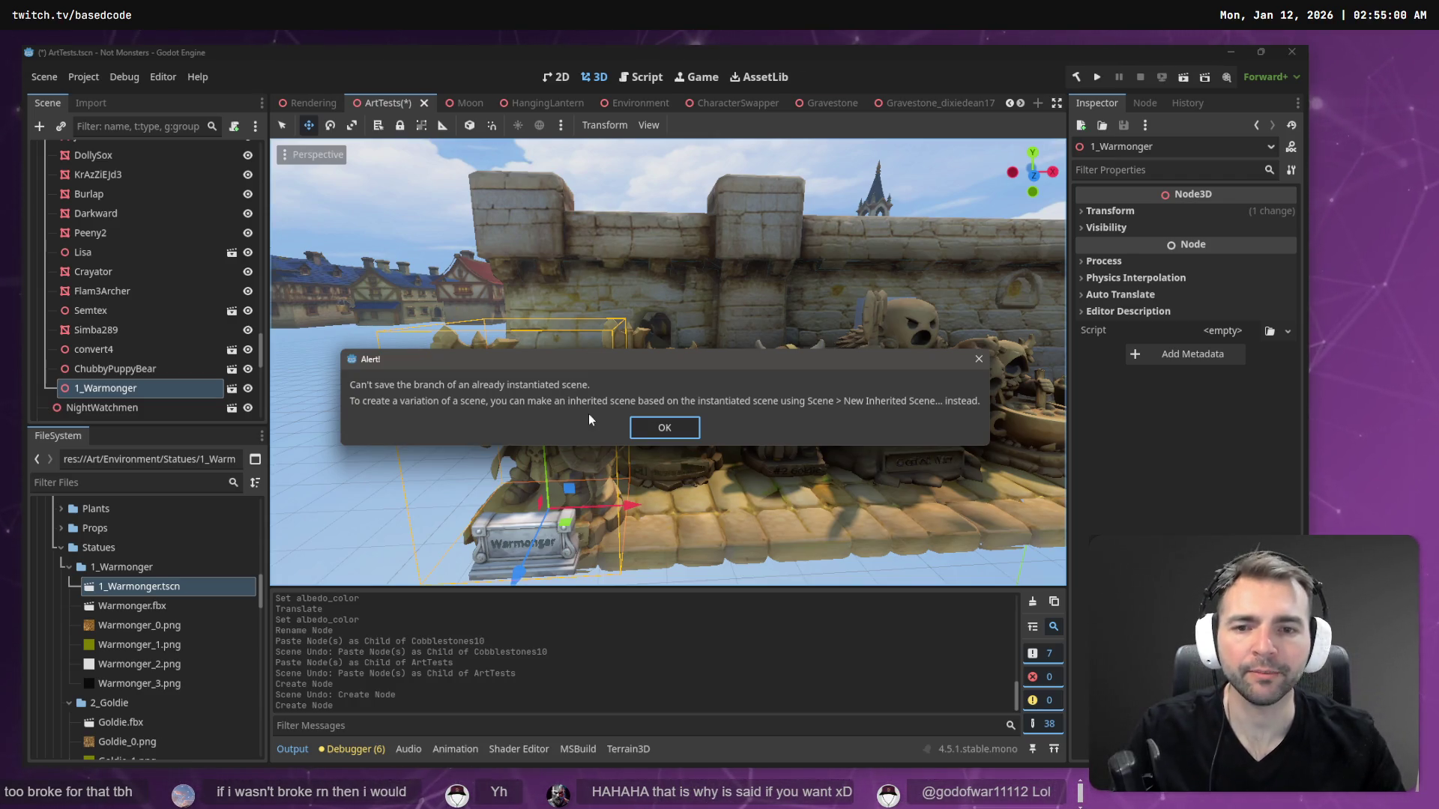
- Create a new scene inherited from 1_Warmonger and rename its root node to 2_Goldie
click(650, 424)
right_click(187, 583)
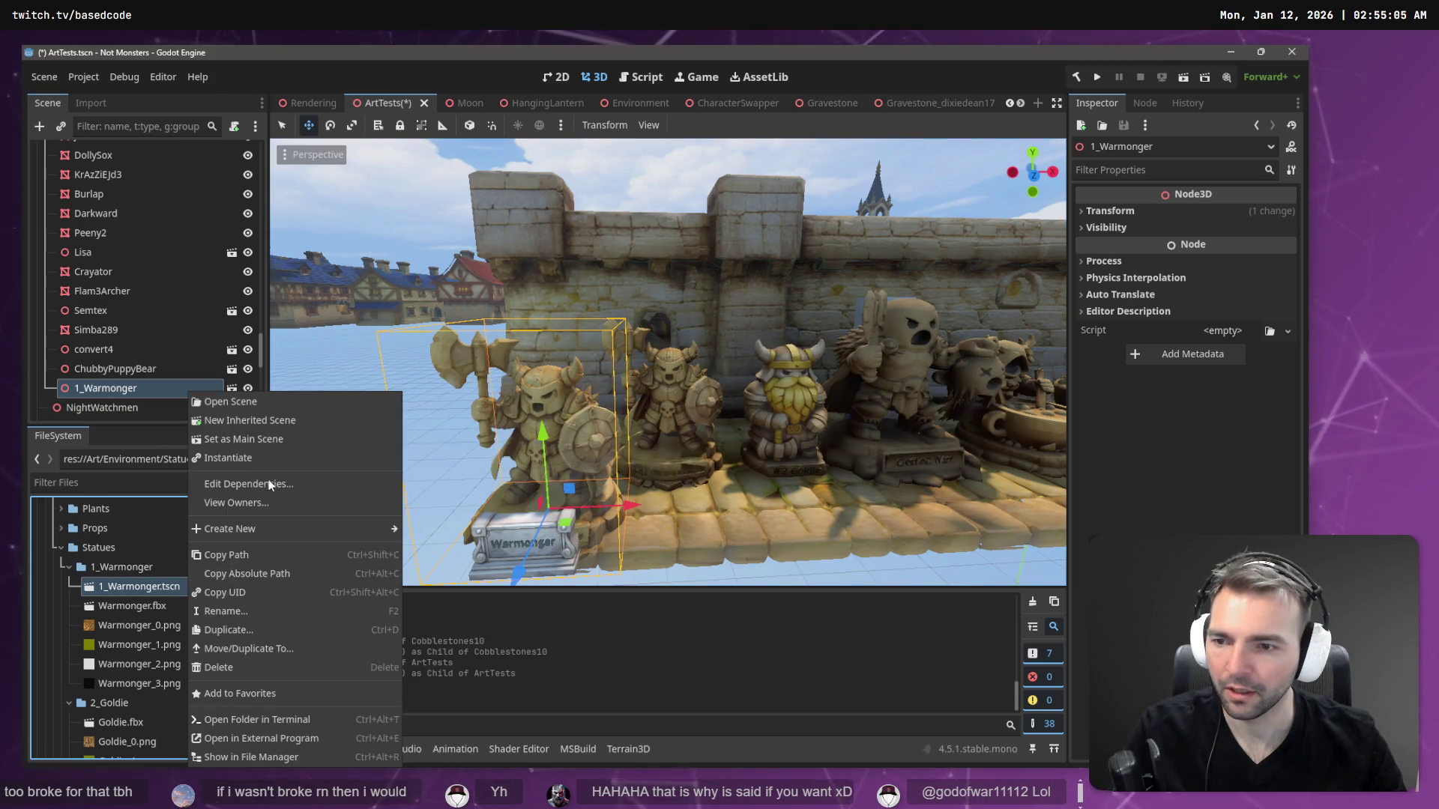
click(271, 422)
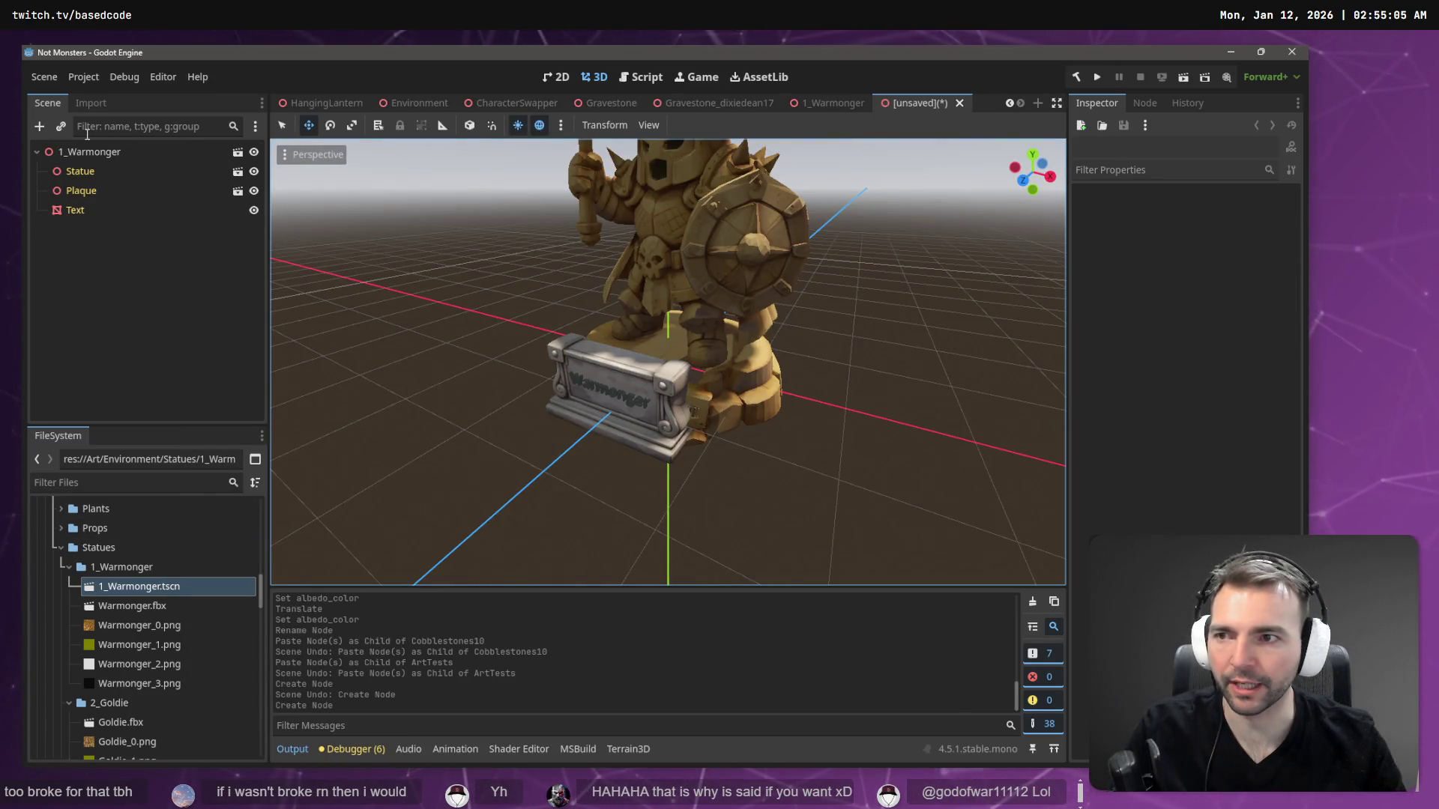
double_click(68, 152)
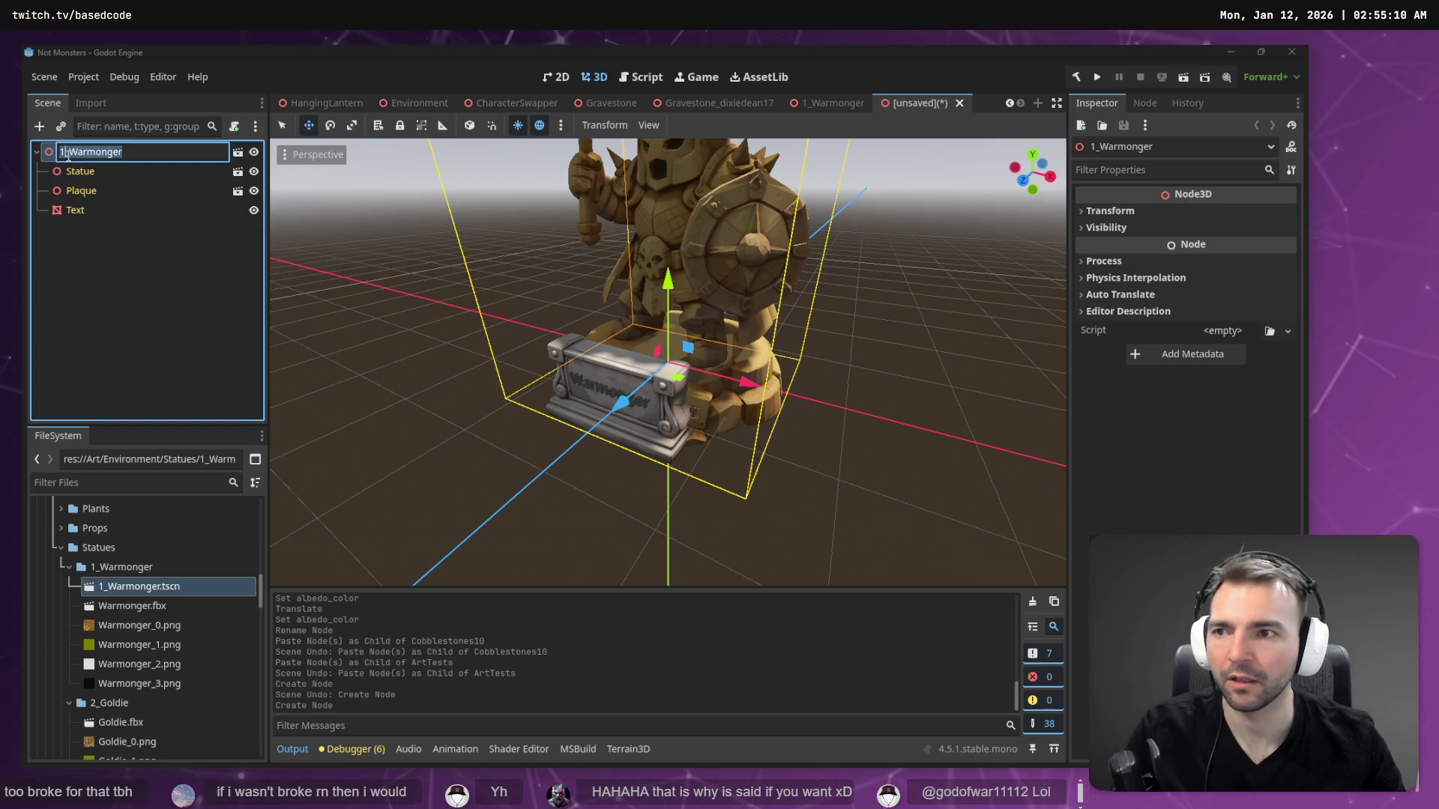
text(2)
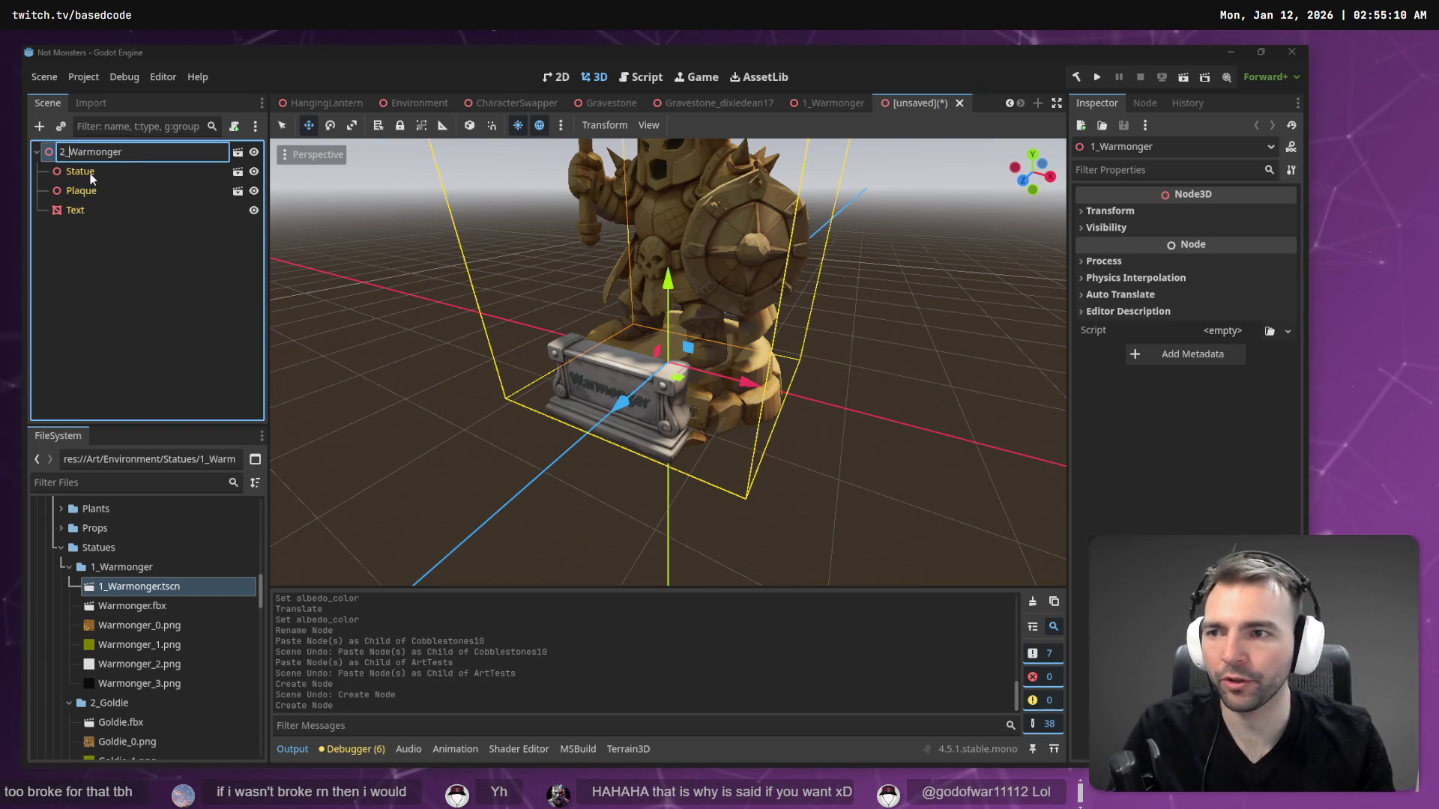
key(shift+End)
text(_Goldie)
key(Return)
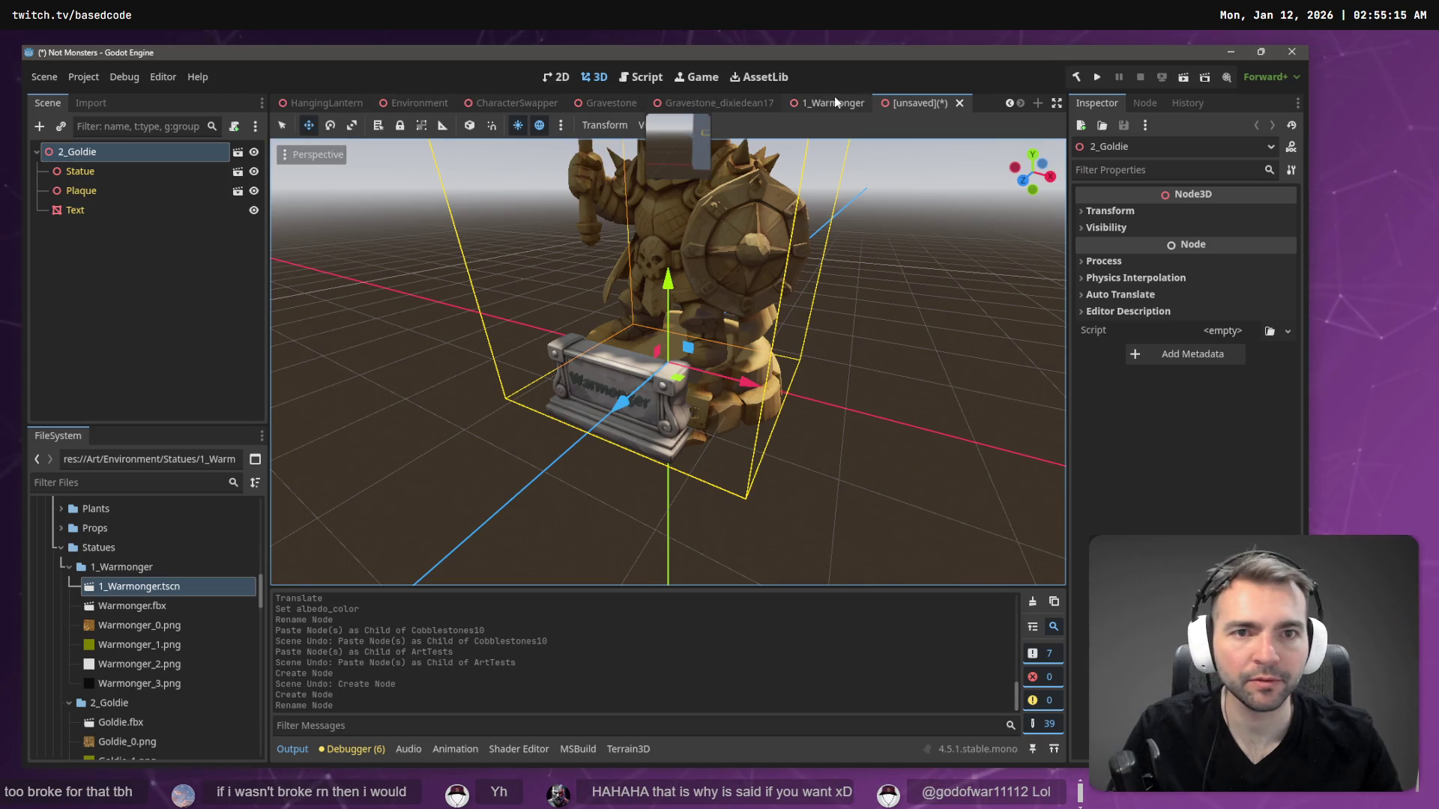
- Close the Gravestone, CharacterSwapper, Environment, HangingLantern and Moon tabs, cancelling ArtTests' save prompt
click(780, 104)
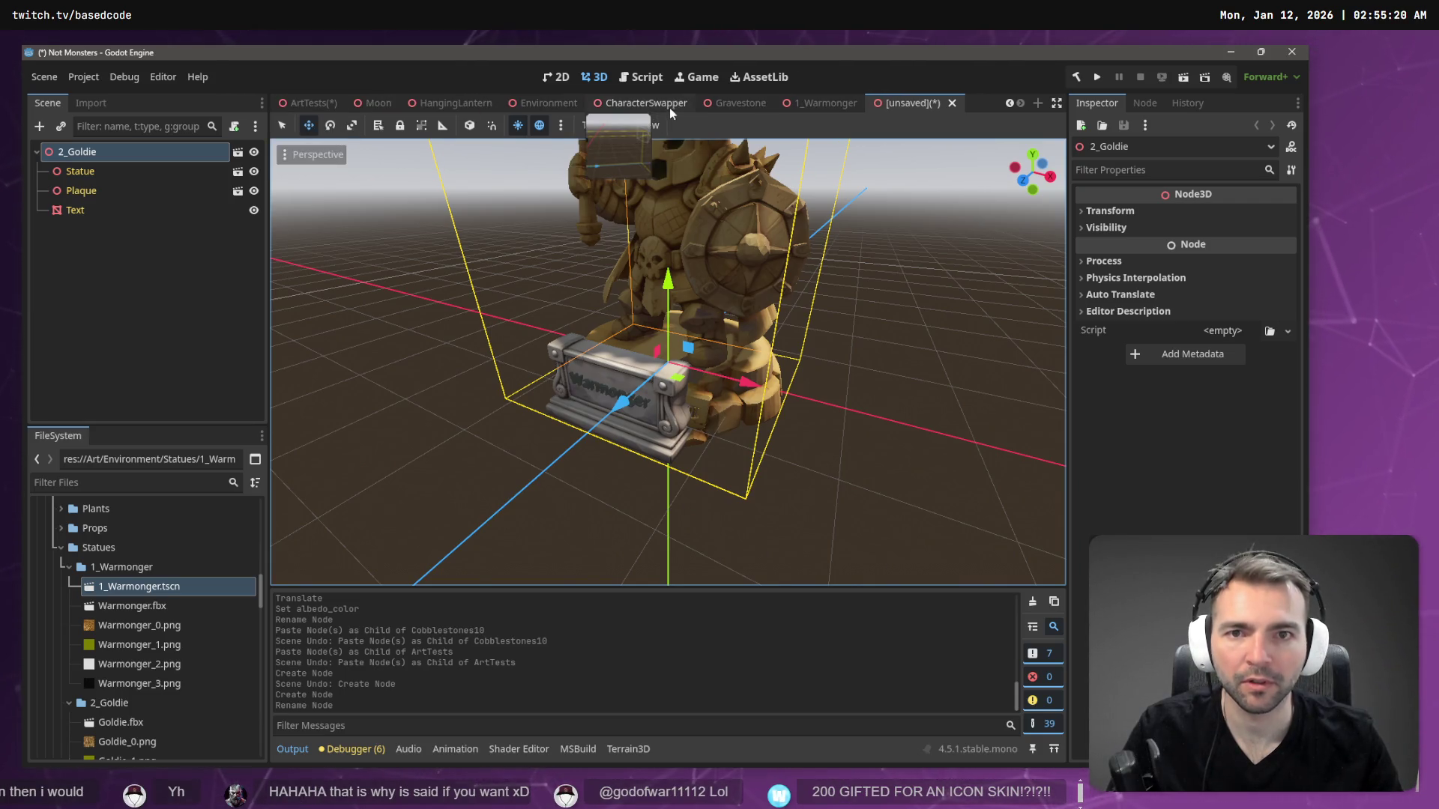
middle_click(669, 106)
middle_click(730, 106)
middle_click(652, 106)
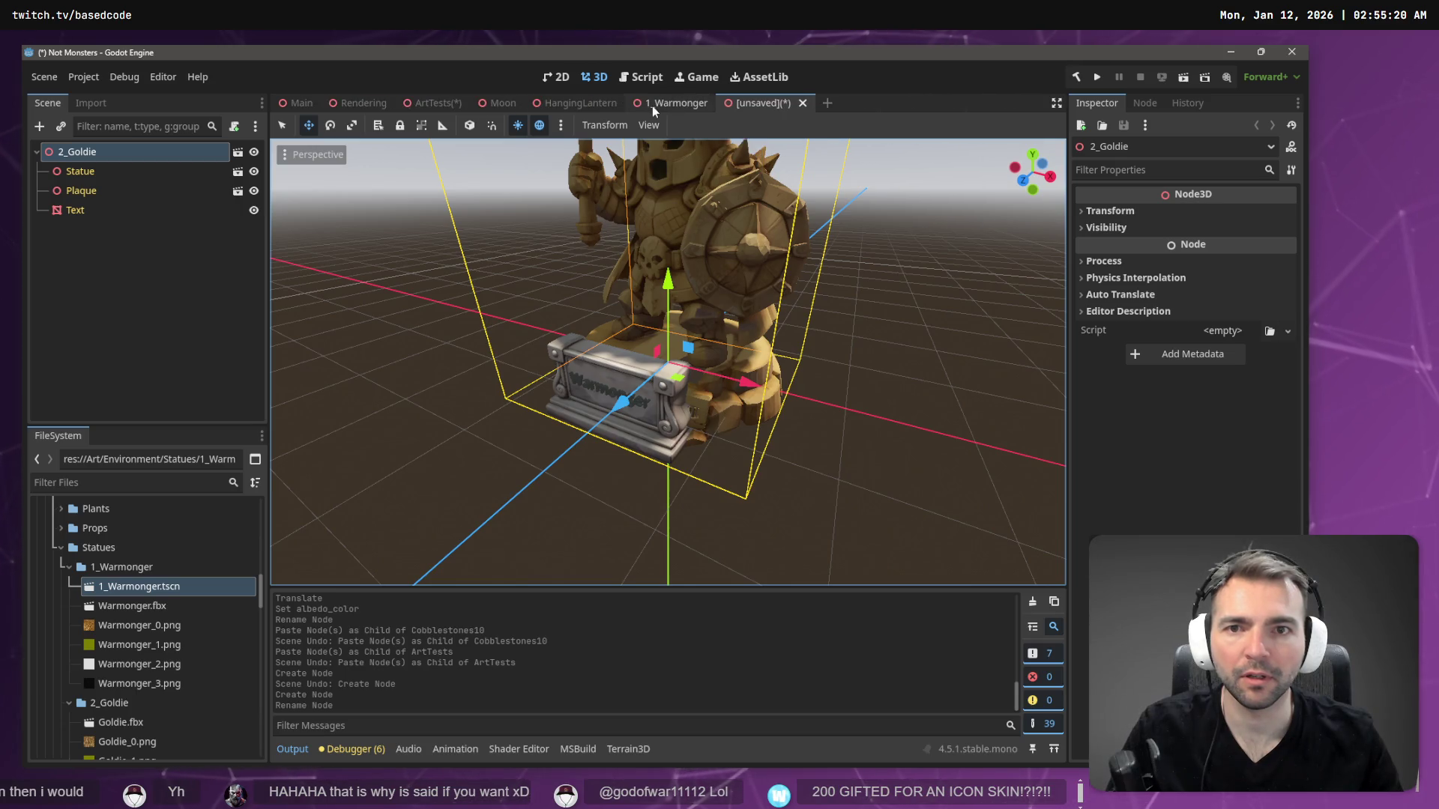
middle_click(596, 107)
middle_click(498, 106)
middle_click(433, 107)
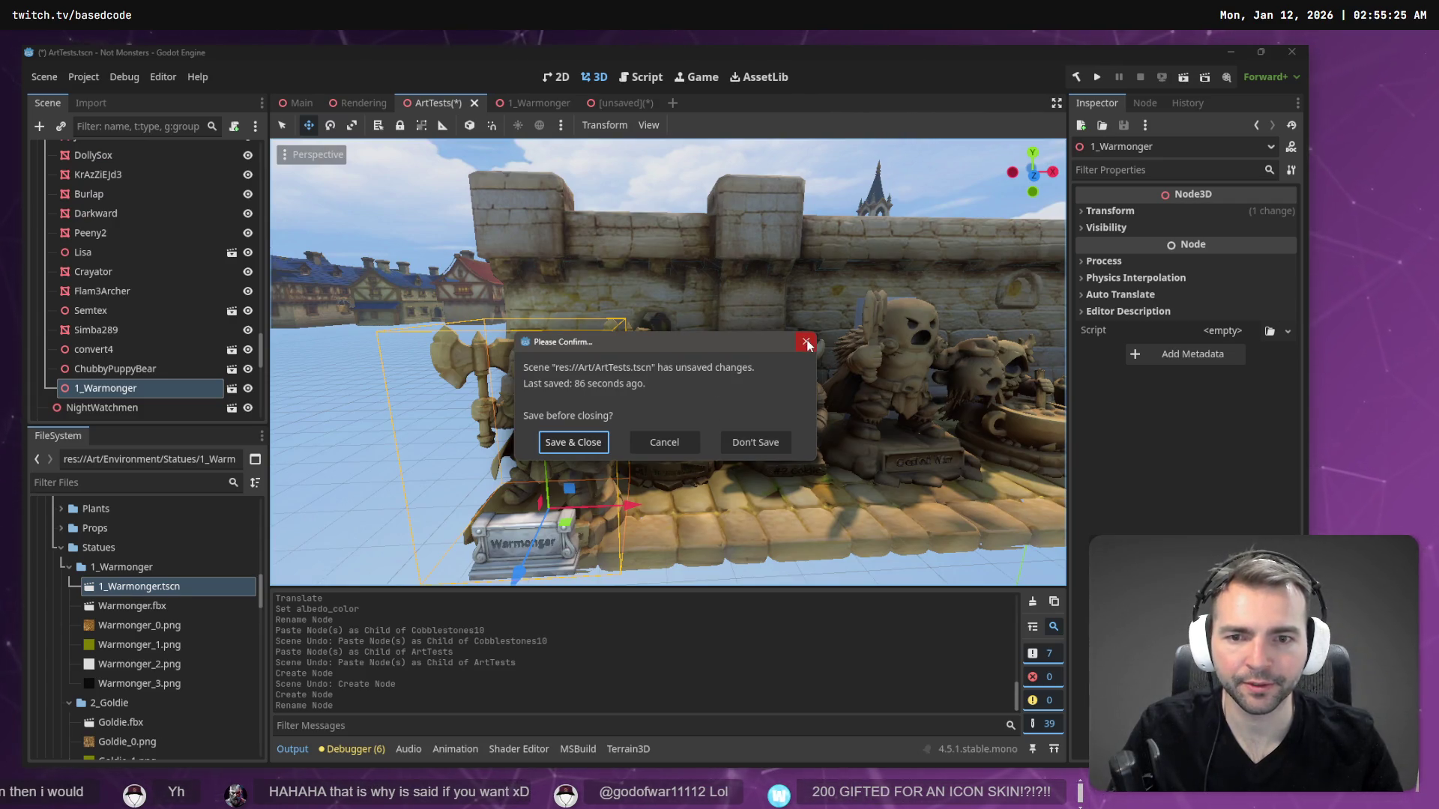
click(691, 445)
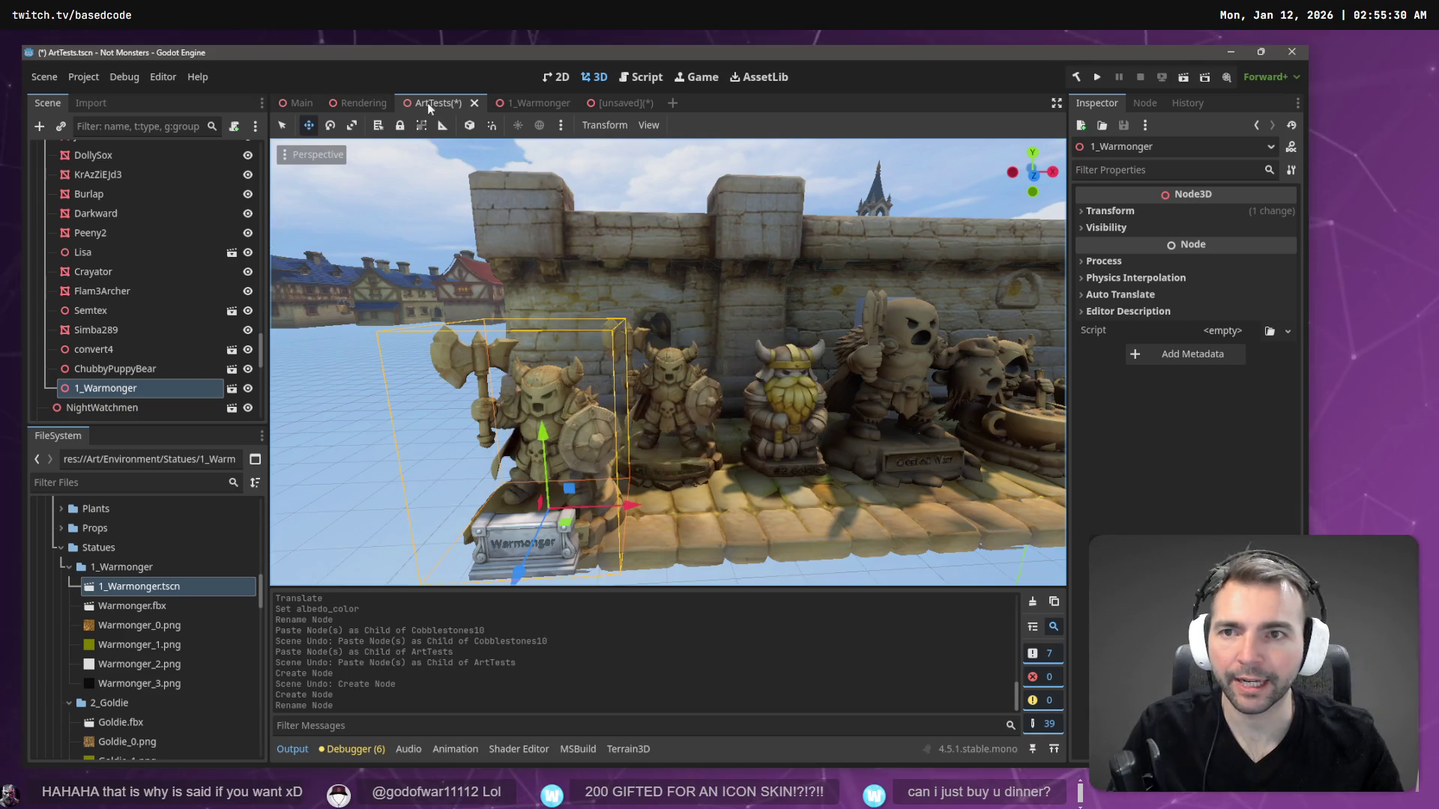
- Close the Main and Rendering scene tabs and fly the view over the statue wall
click(367, 105)
middle_click(303, 105)
middle_click(303, 105)
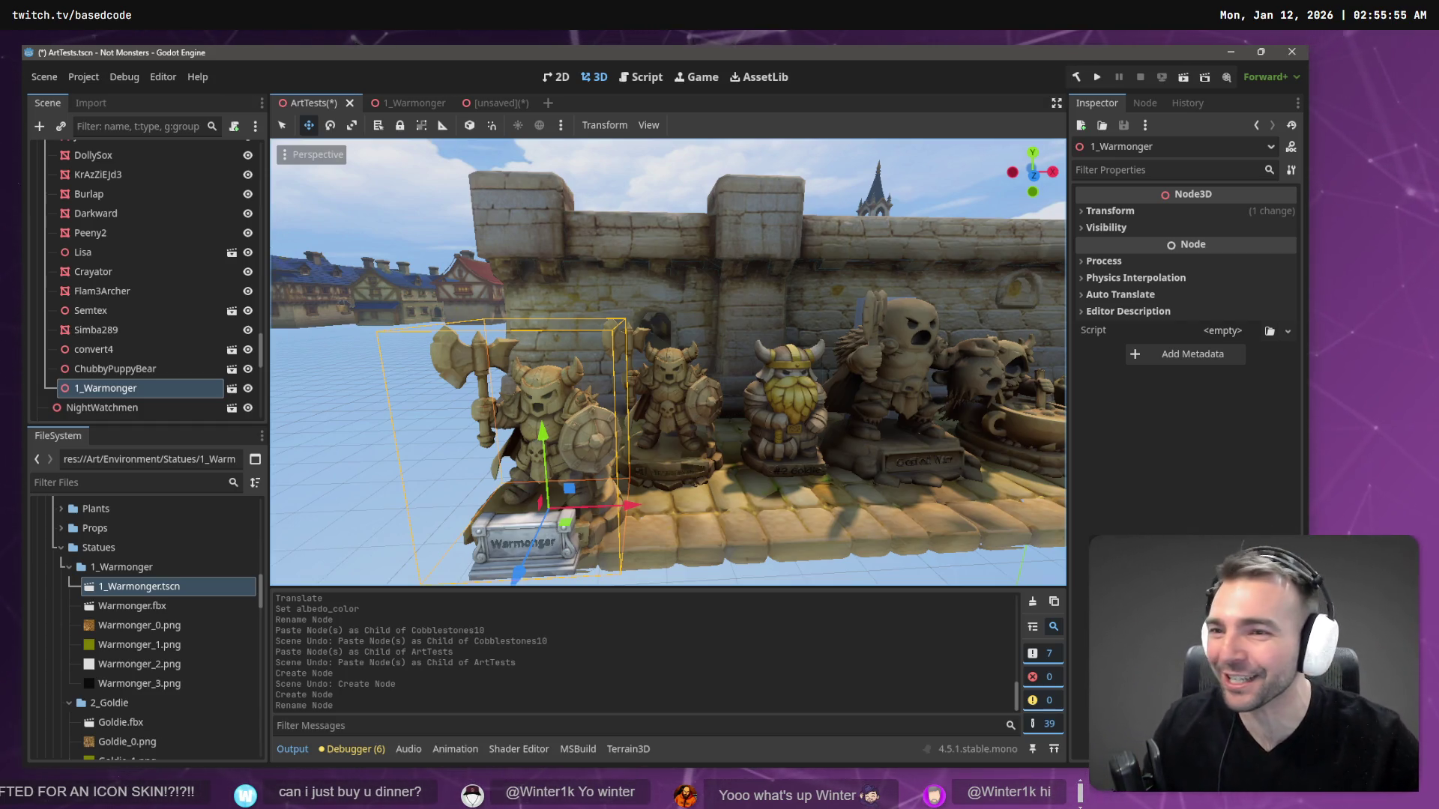
key(w)
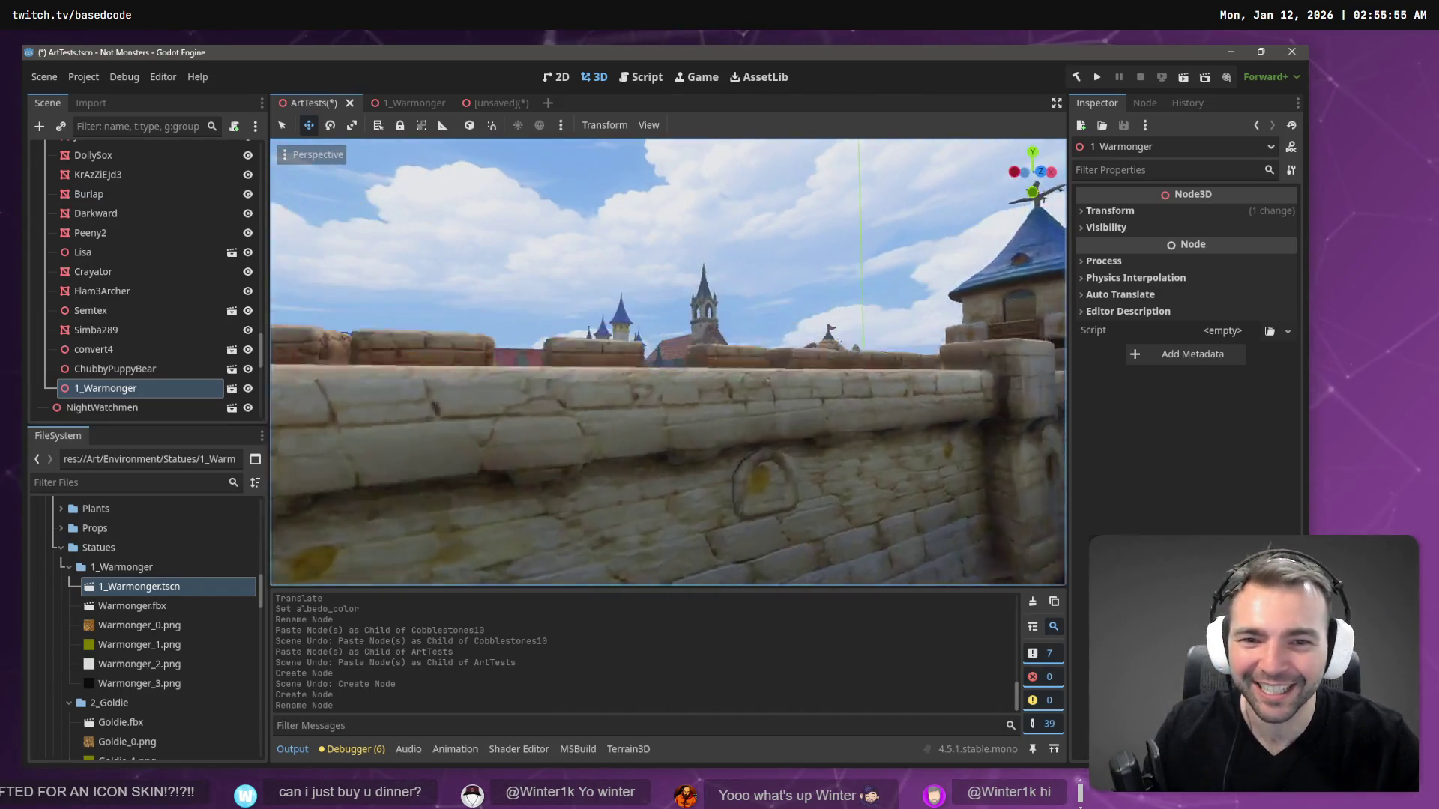
key(s)
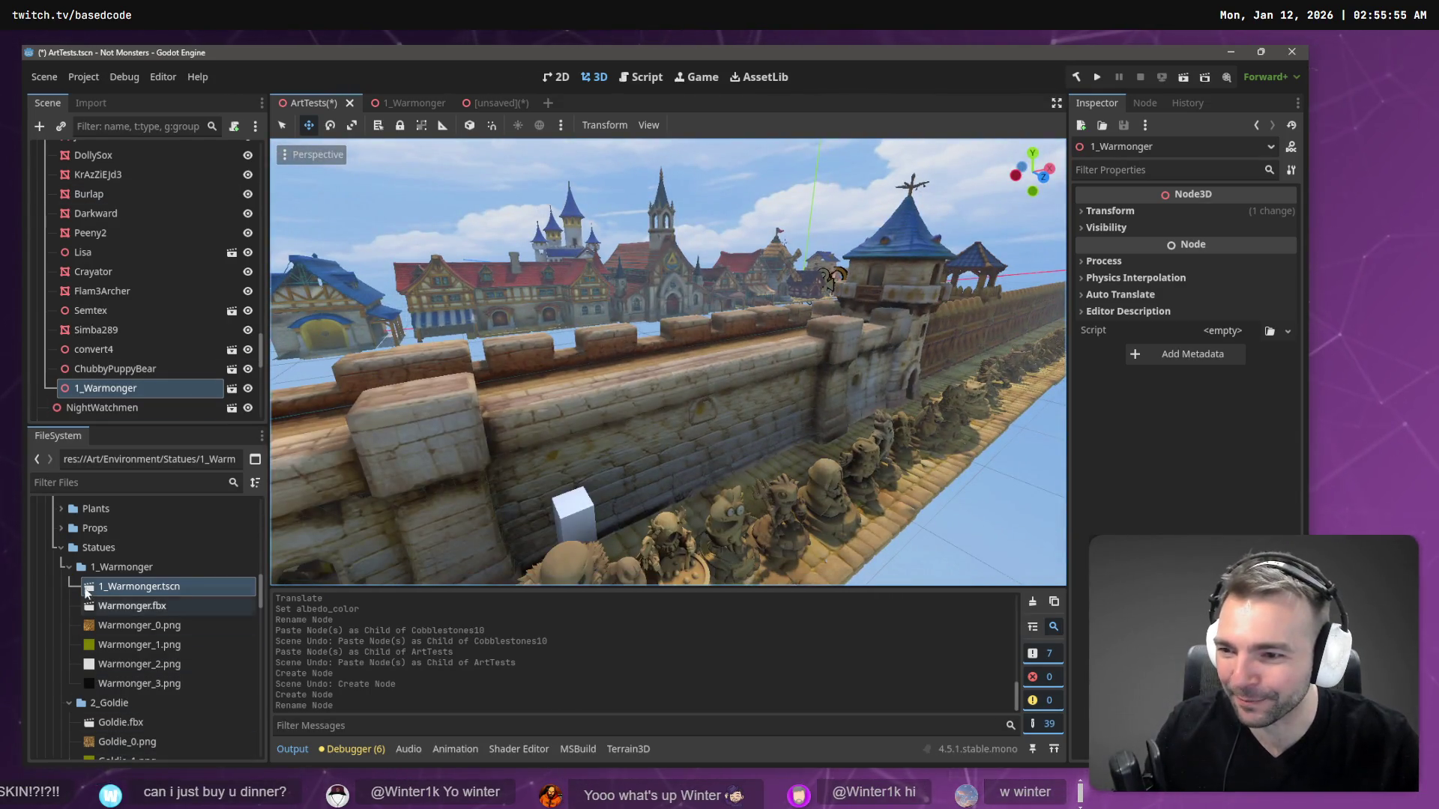
- Browse to Characters > Monsters > Newlyweds and open the Newlyweds.fbx import settings
click(69, 569)
scroll(88, 576, up, 5)
double_click(109, 600)
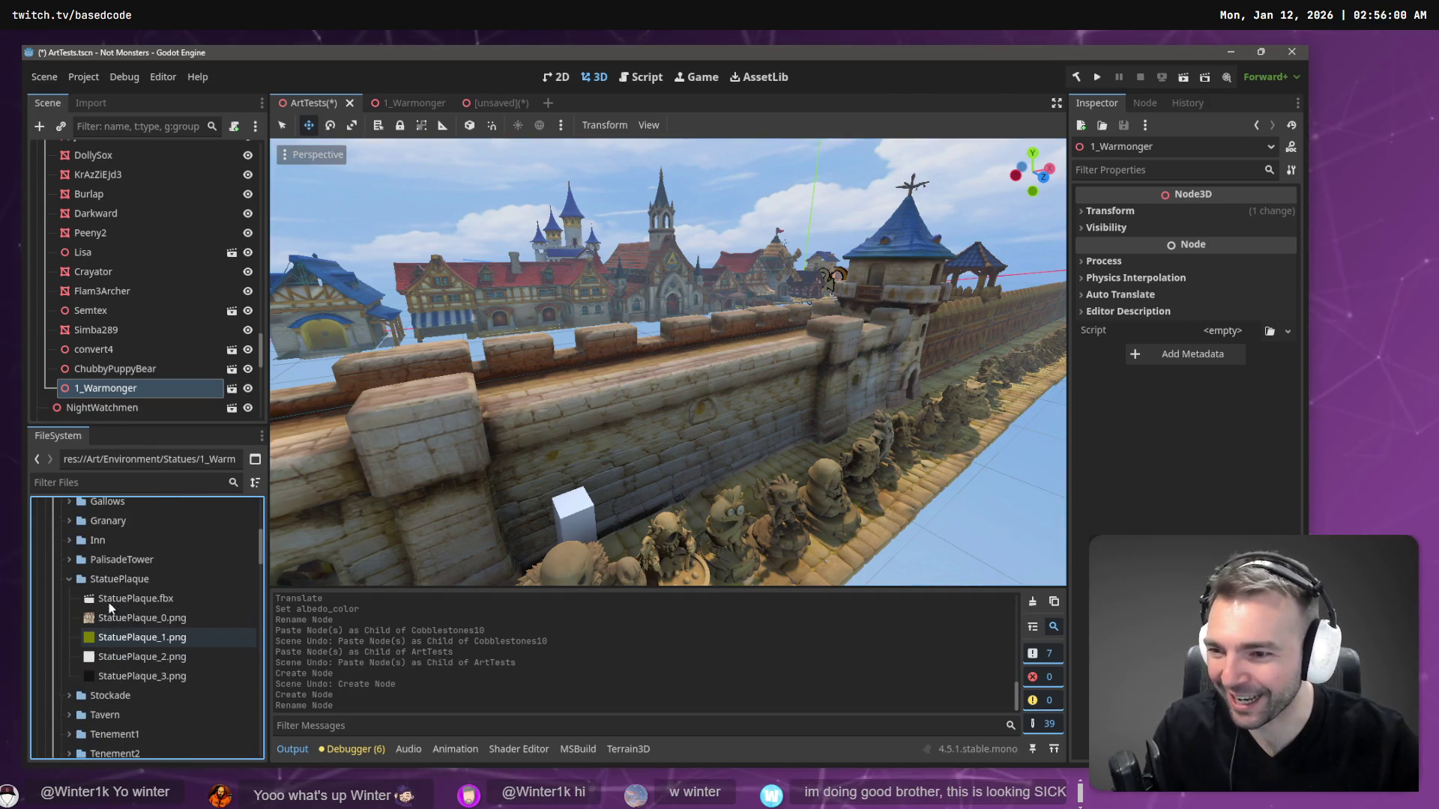
scroll(79, 617, up, 5)
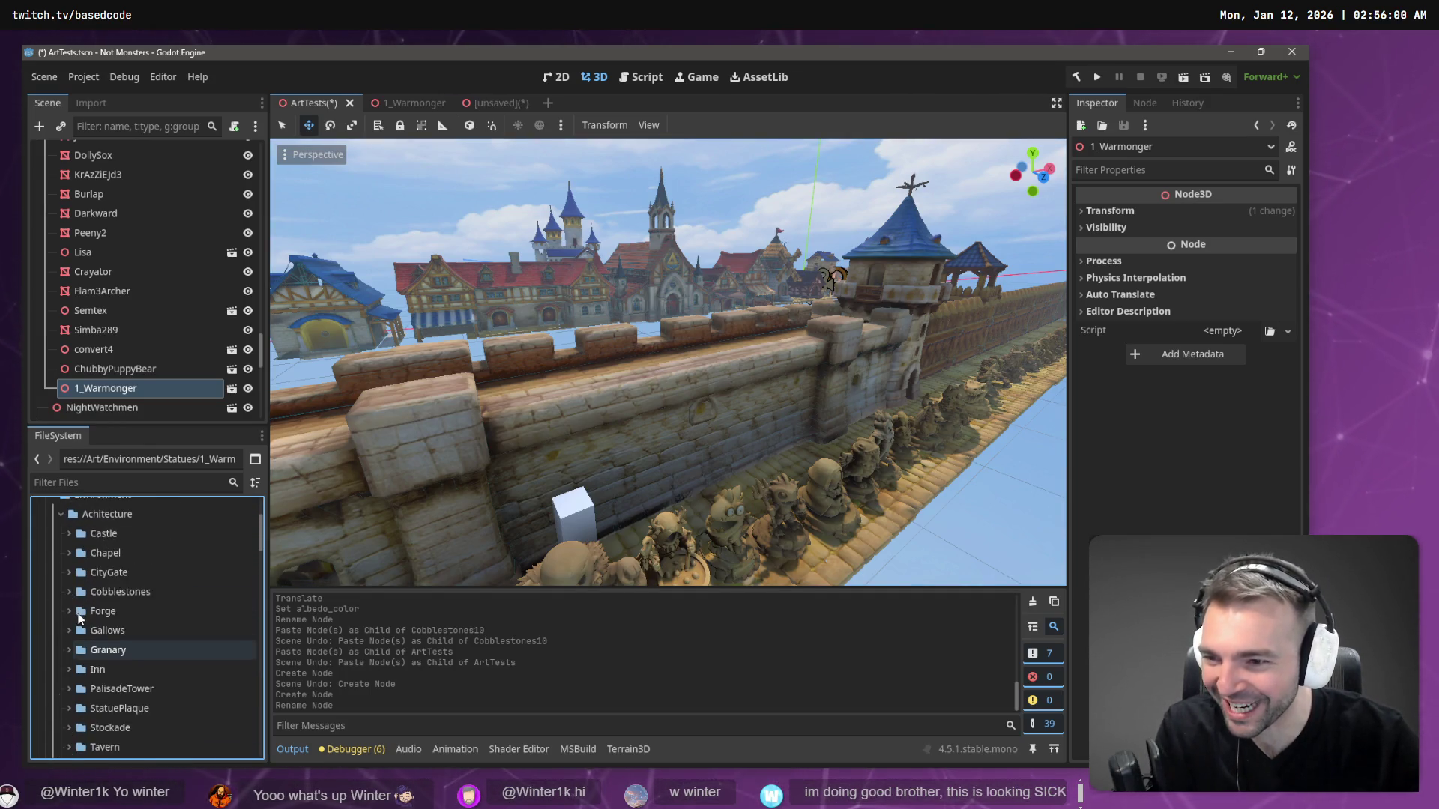
scroll(79, 617, up, 1)
double_click(75, 572)
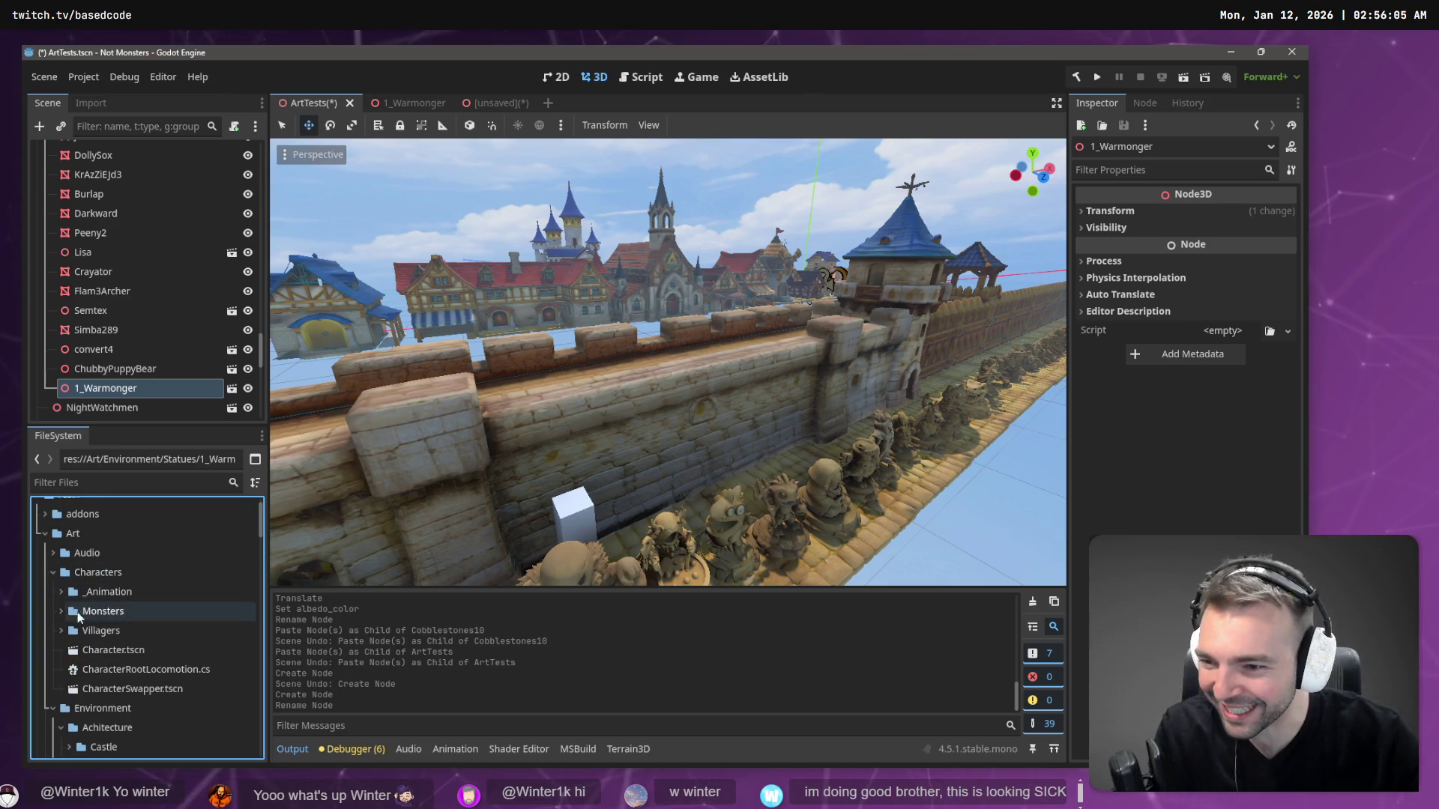
click(60, 612)
scroll(68, 604, down, 3)
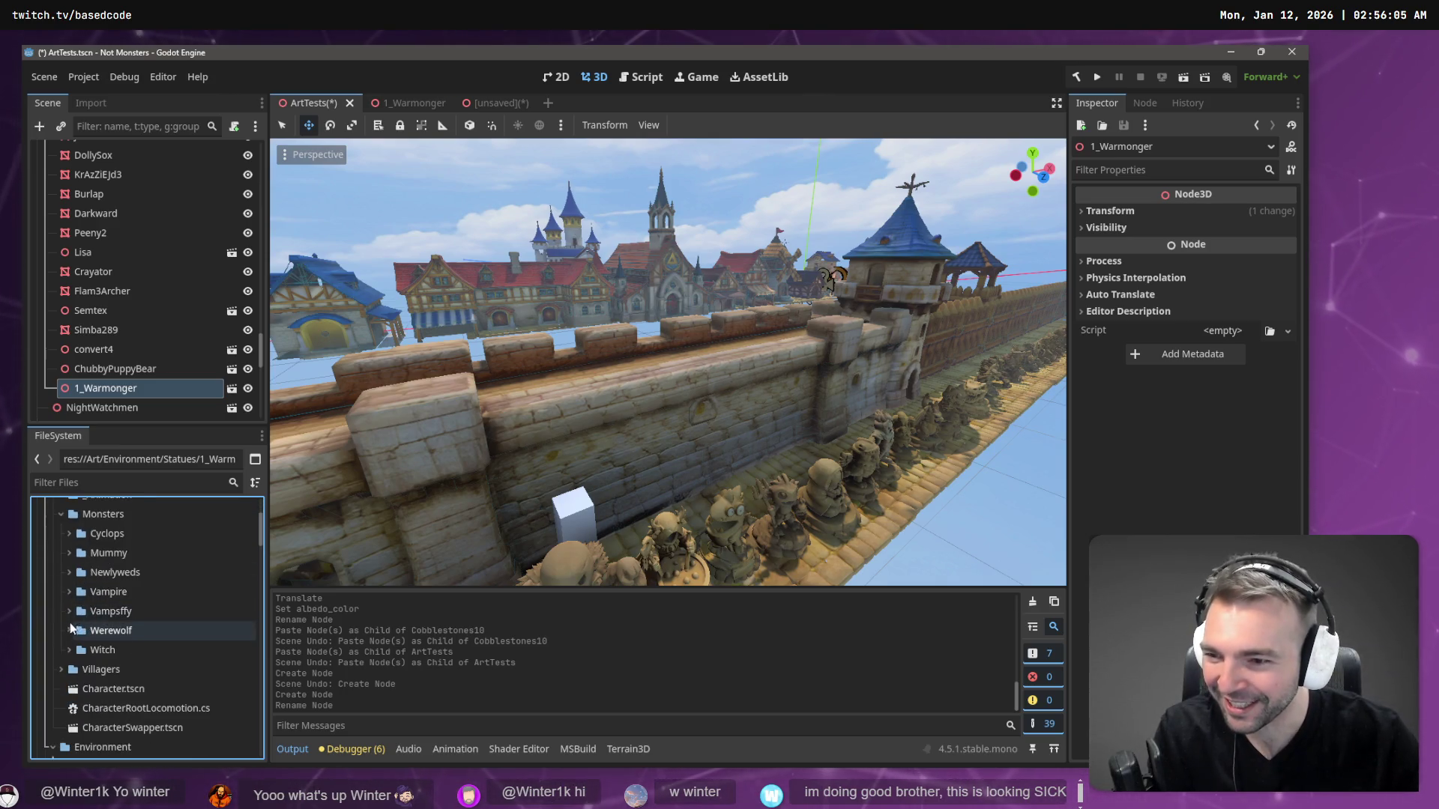
click(71, 576)
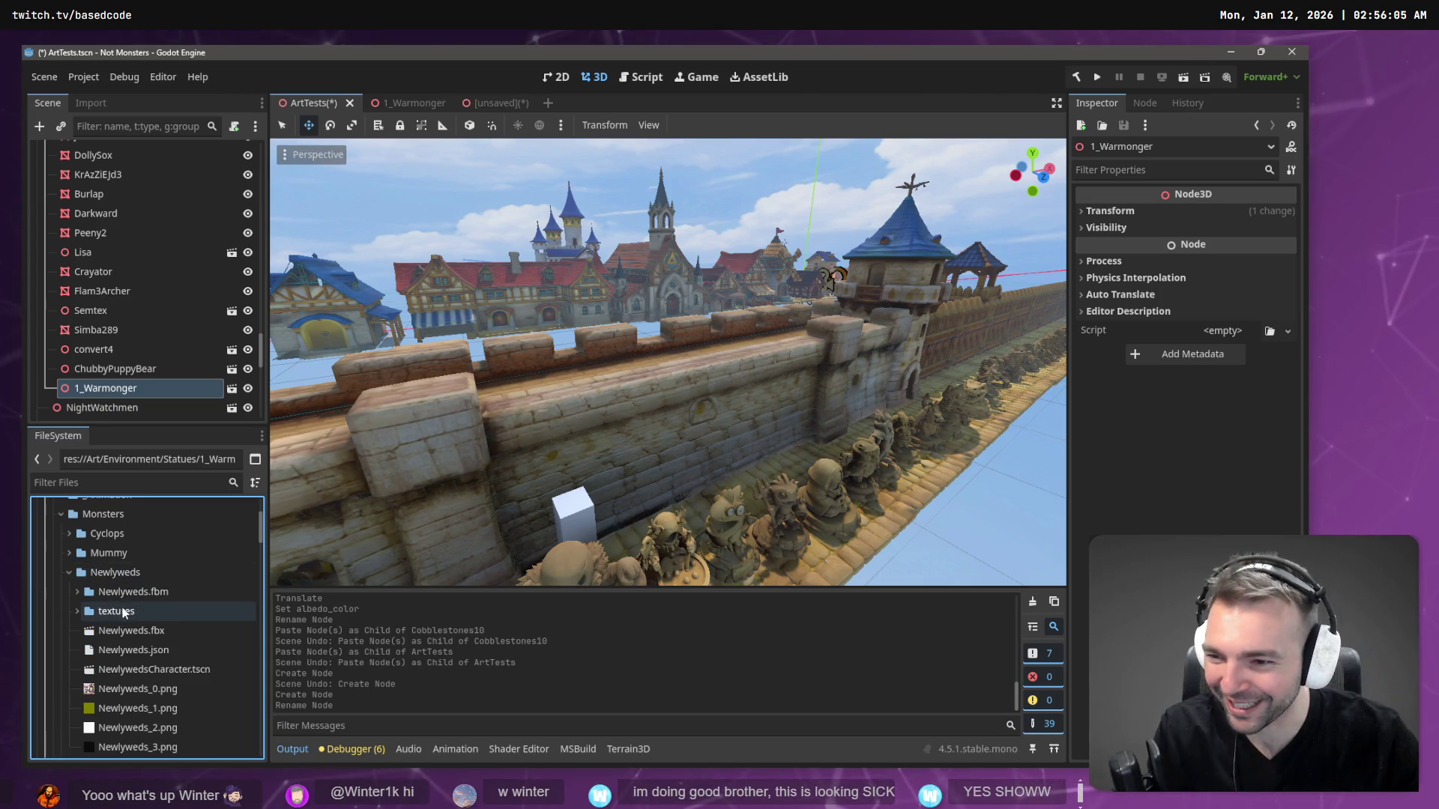
scroll(139, 609, down, 2)
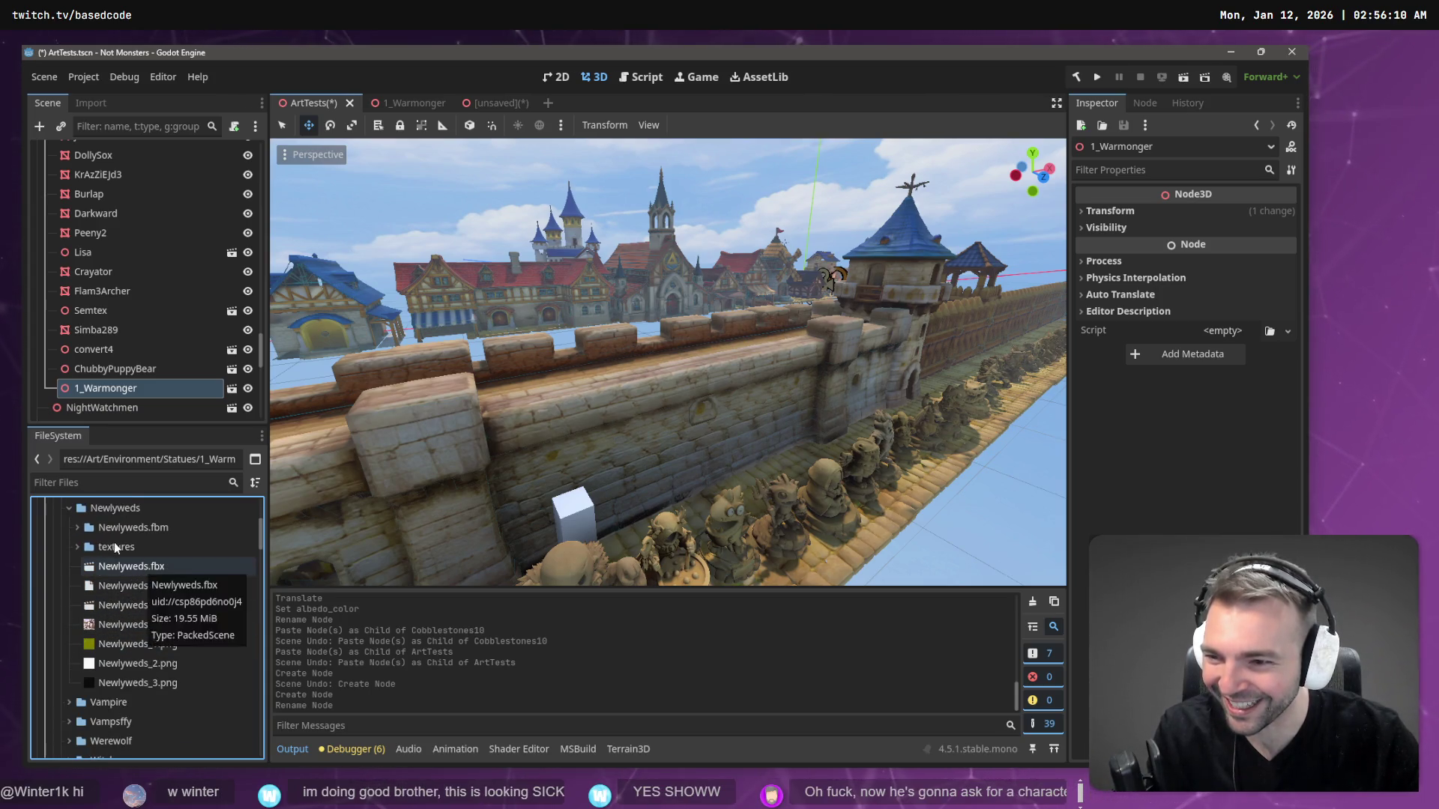
double_click(142, 568)
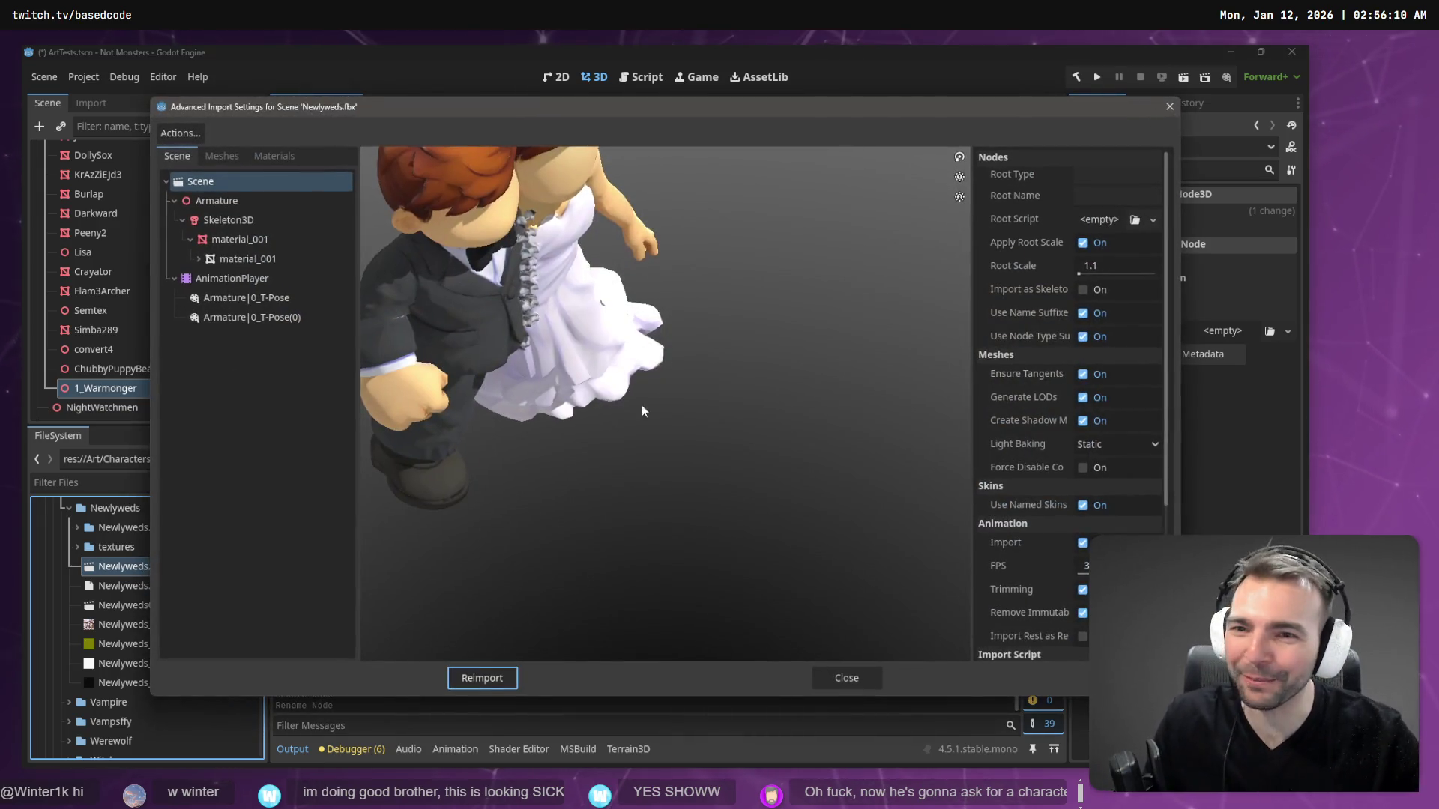
scroll(631, 268, up, 2)
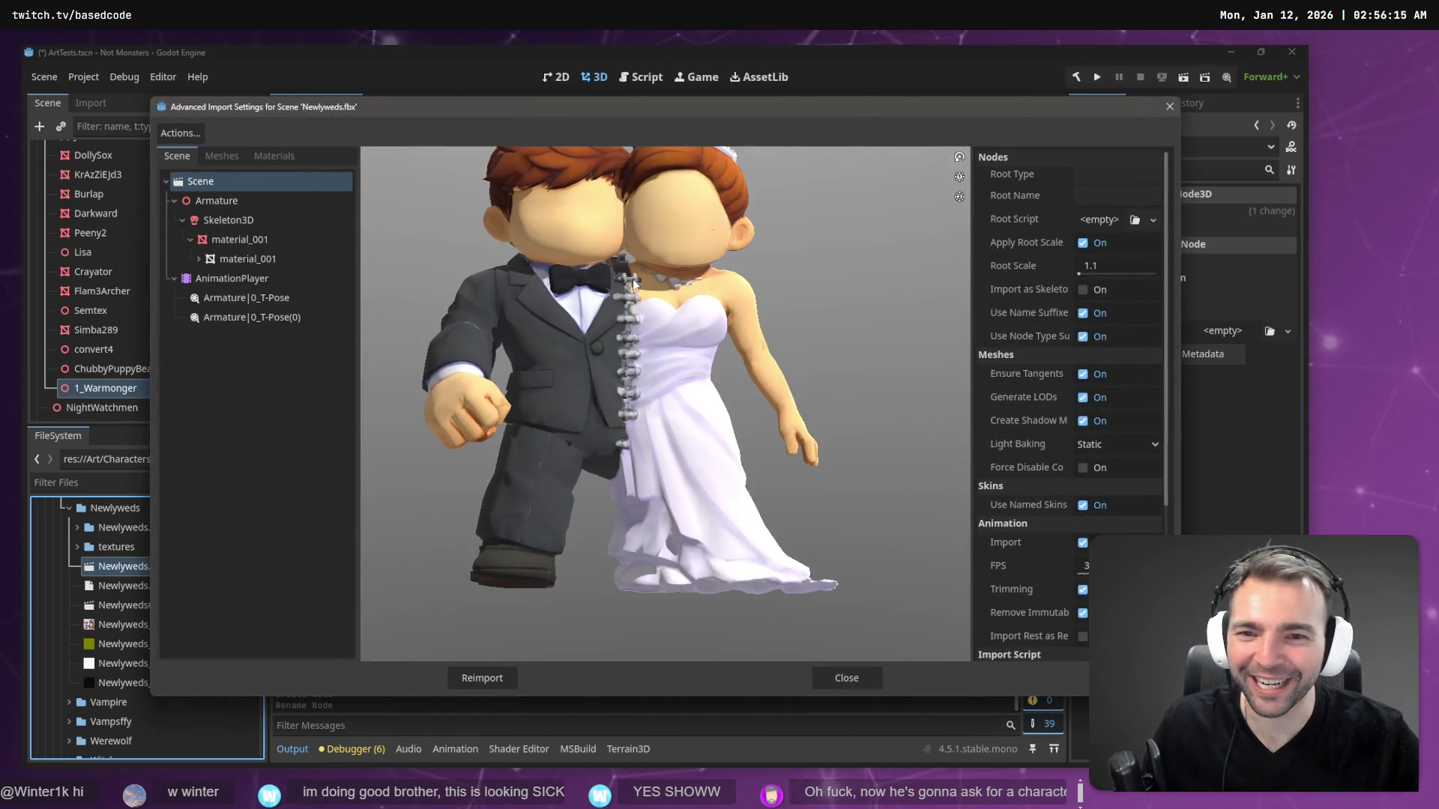
mouse_move(629, 322)
mouse_down()
mouse_move(653, 378)
mouse_move(643, 332)
mouse_move(867, 589)
mouse_up()
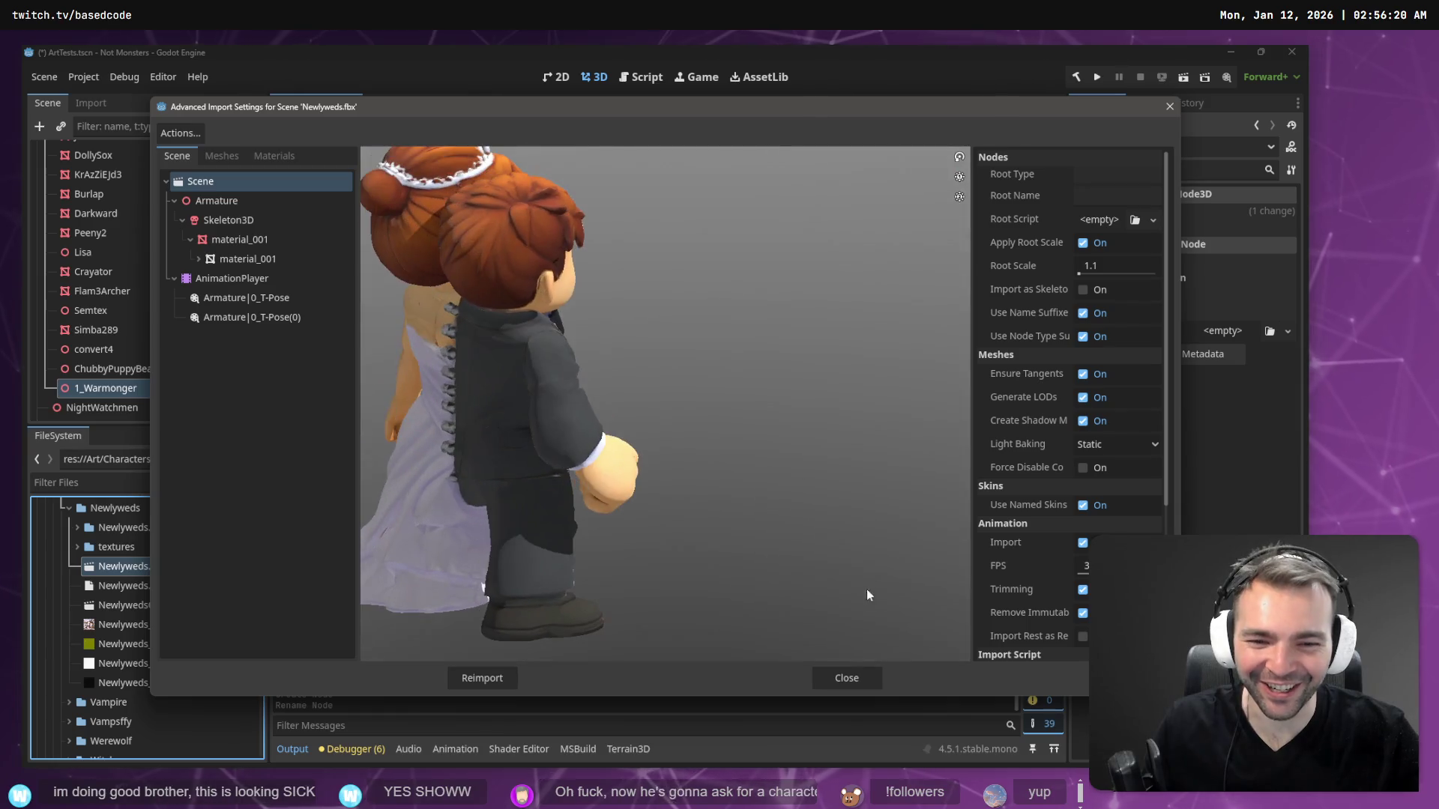
click(859, 677)
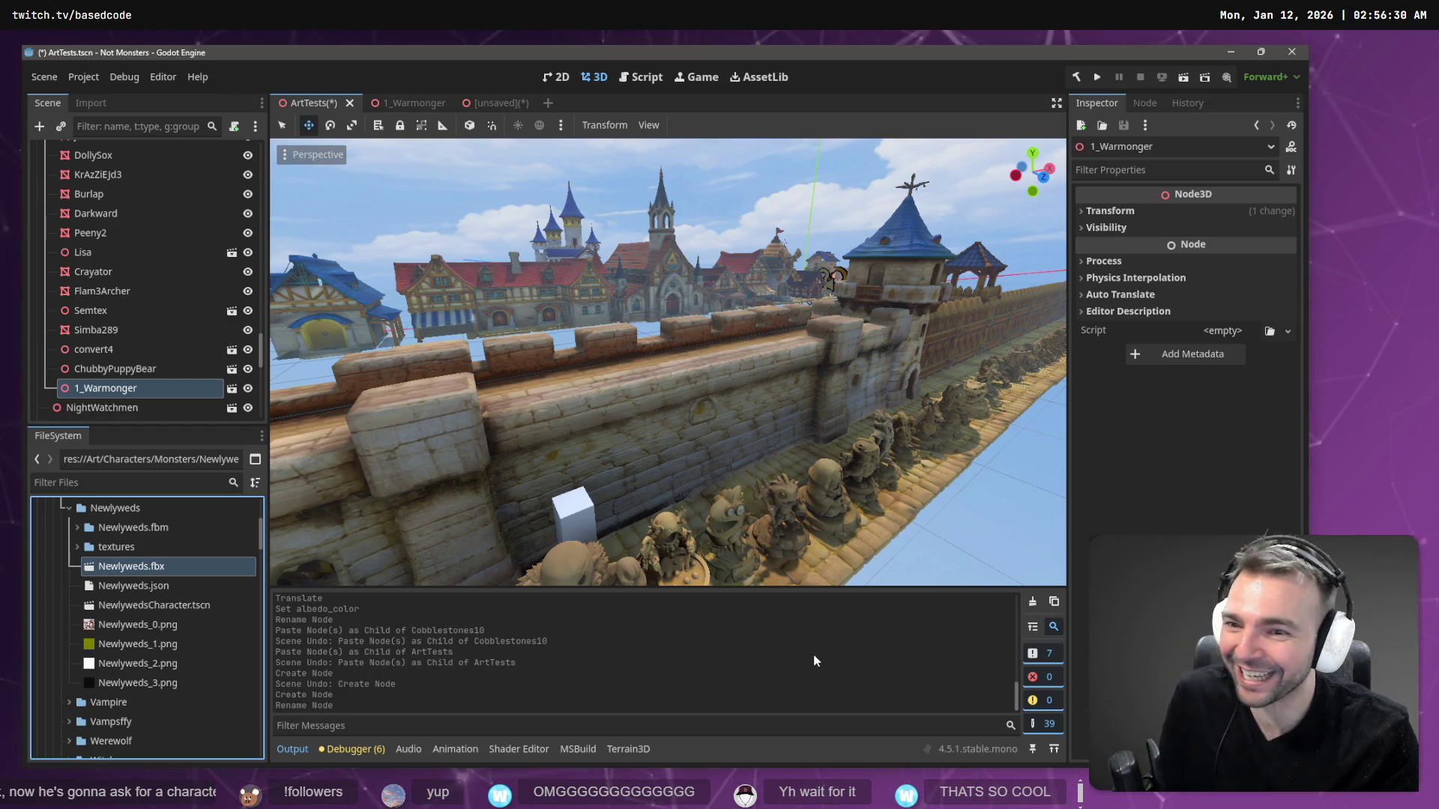
- Save the ArtTests scene while adjusting the view of the wall
mouse_move(742, 512)
mouse_down()
mouse_move(698, 479)
mouse_move(889, 469)
mouse_up()
key(ctrl+s)
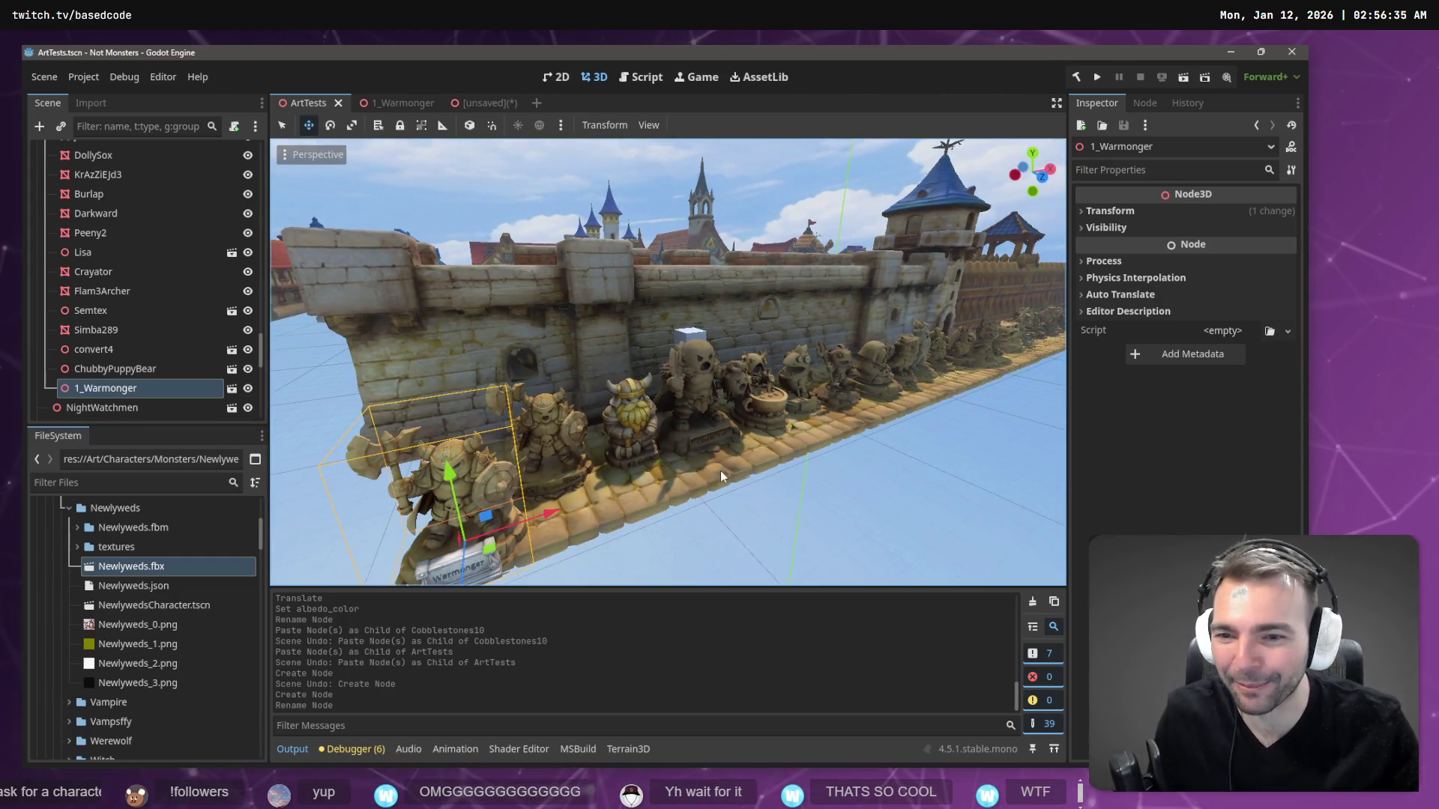
drag(663, 475, 650, 474)
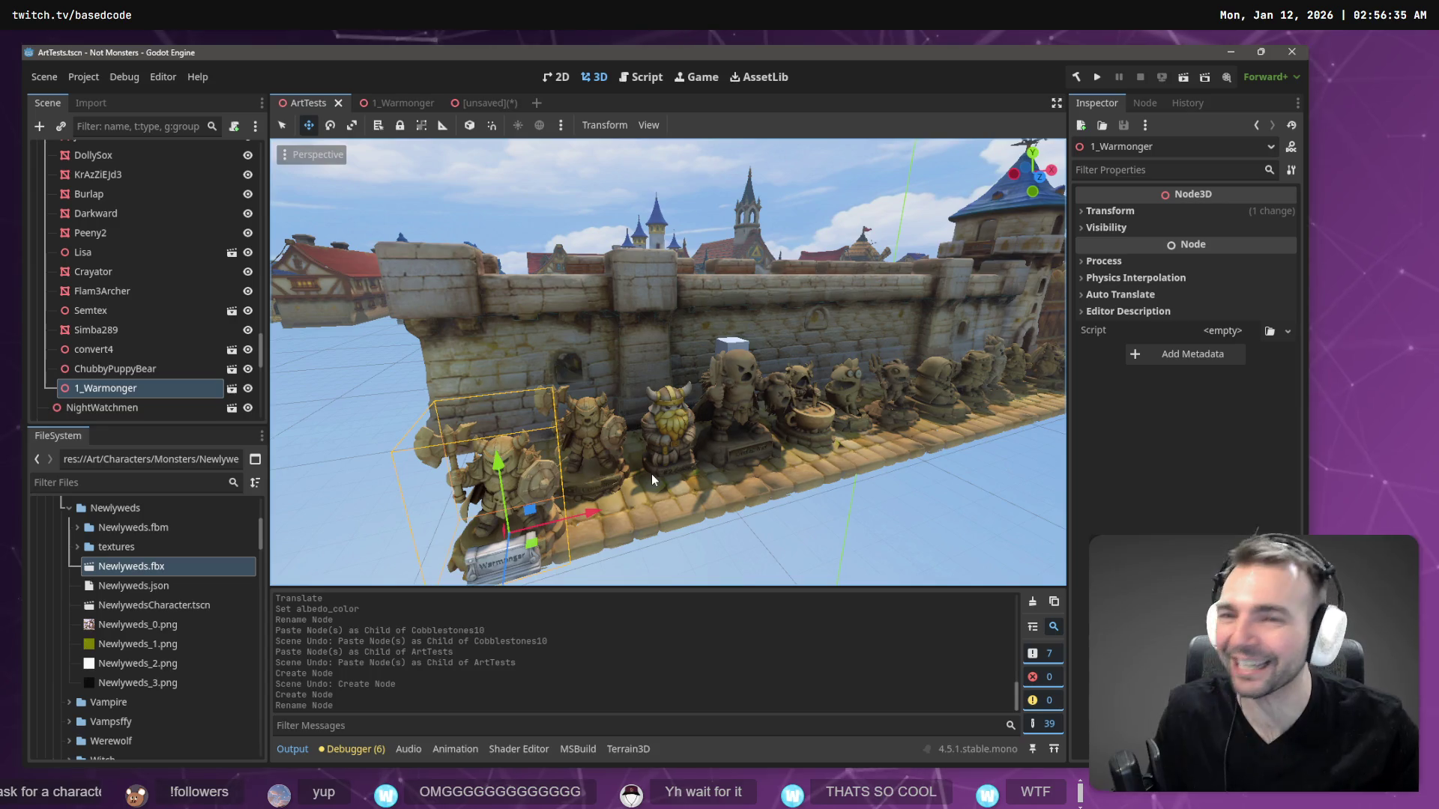
- Try closing the unsaved 2_Goldie tab, cancel, and switch to the 1_Warmonger scene
click(492, 102)
key(ctrl+w)
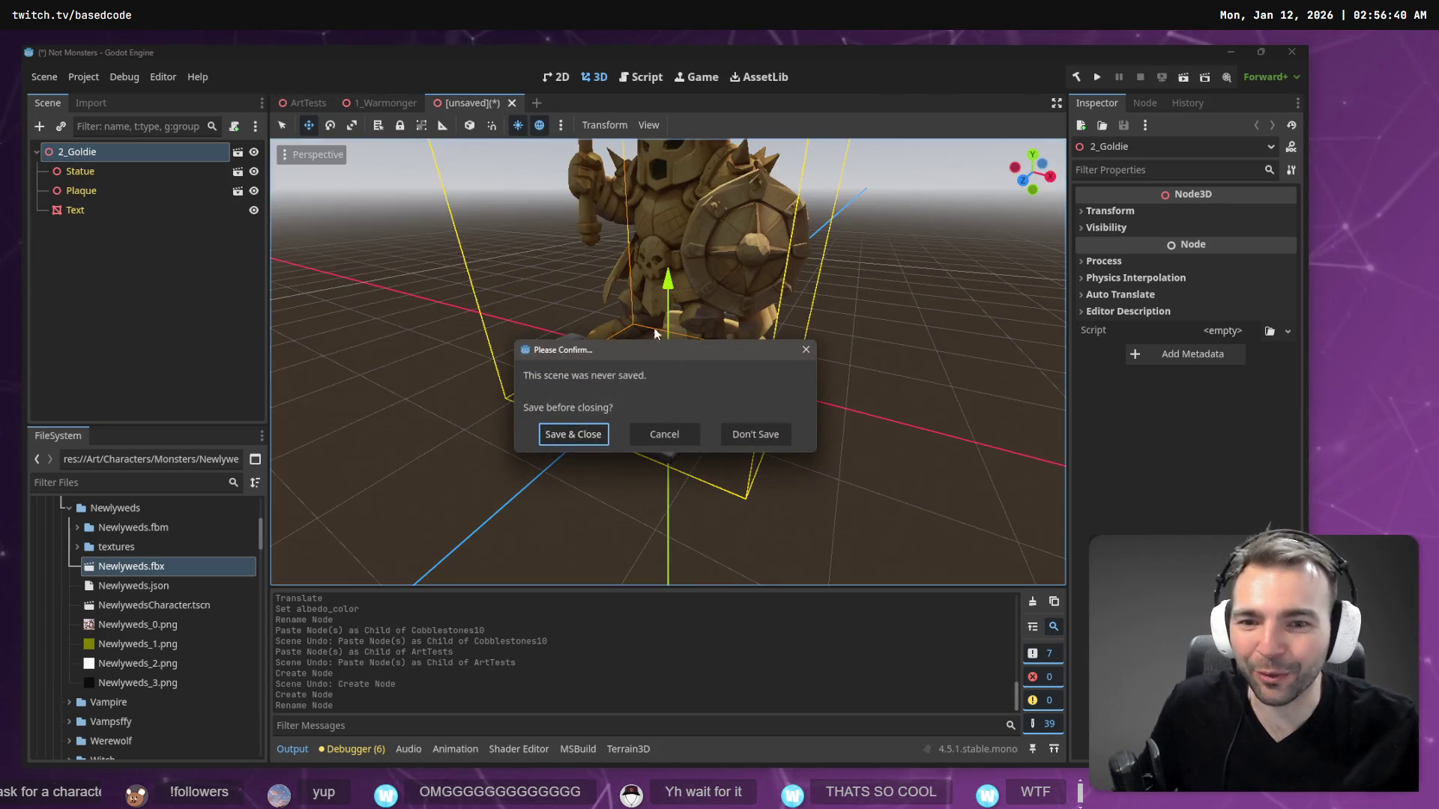
click(664, 434)
click(367, 103)
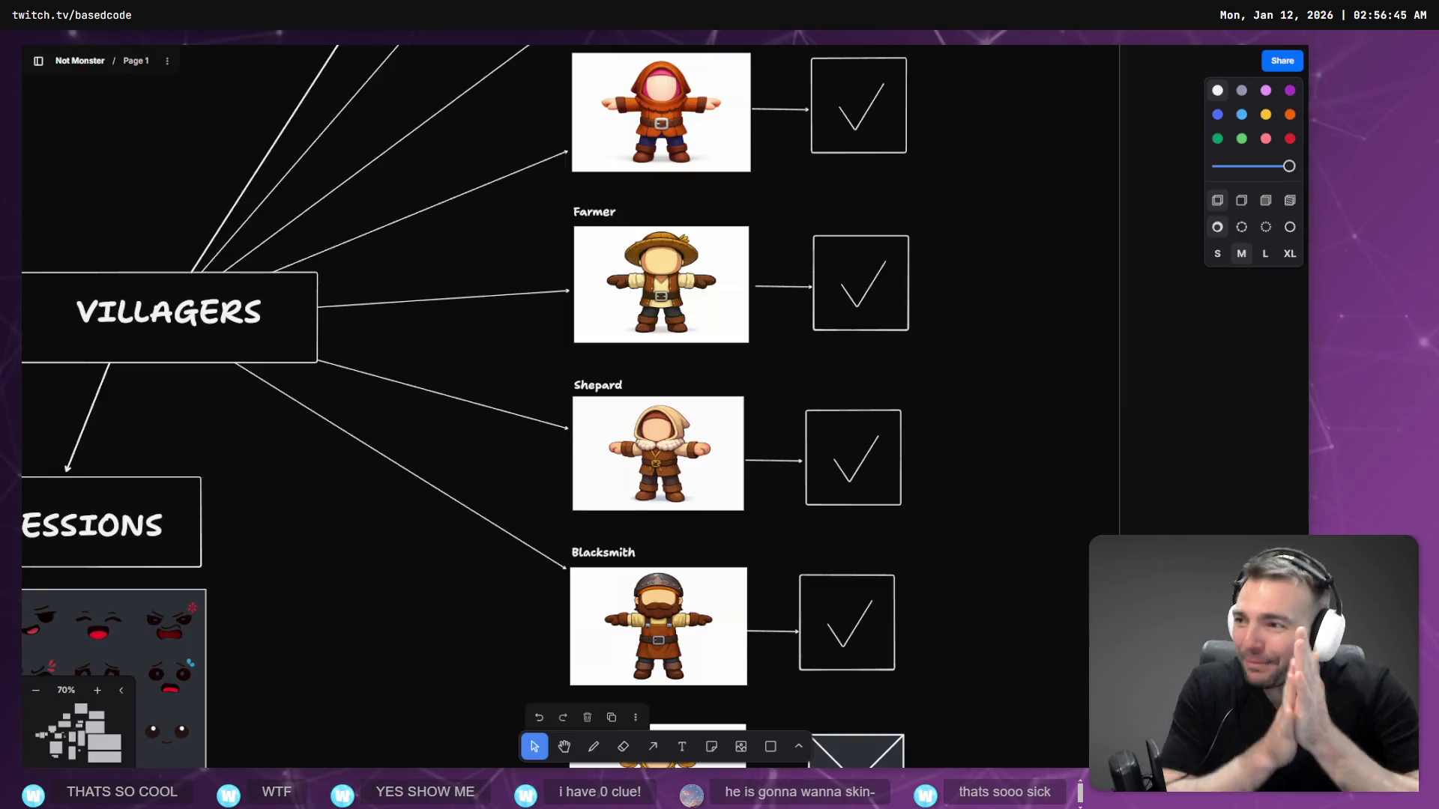
- Pan the board to the Visual Style frame's Not Monsters key art, then jump to the pitch list
scroll(129, 527, down, 5)
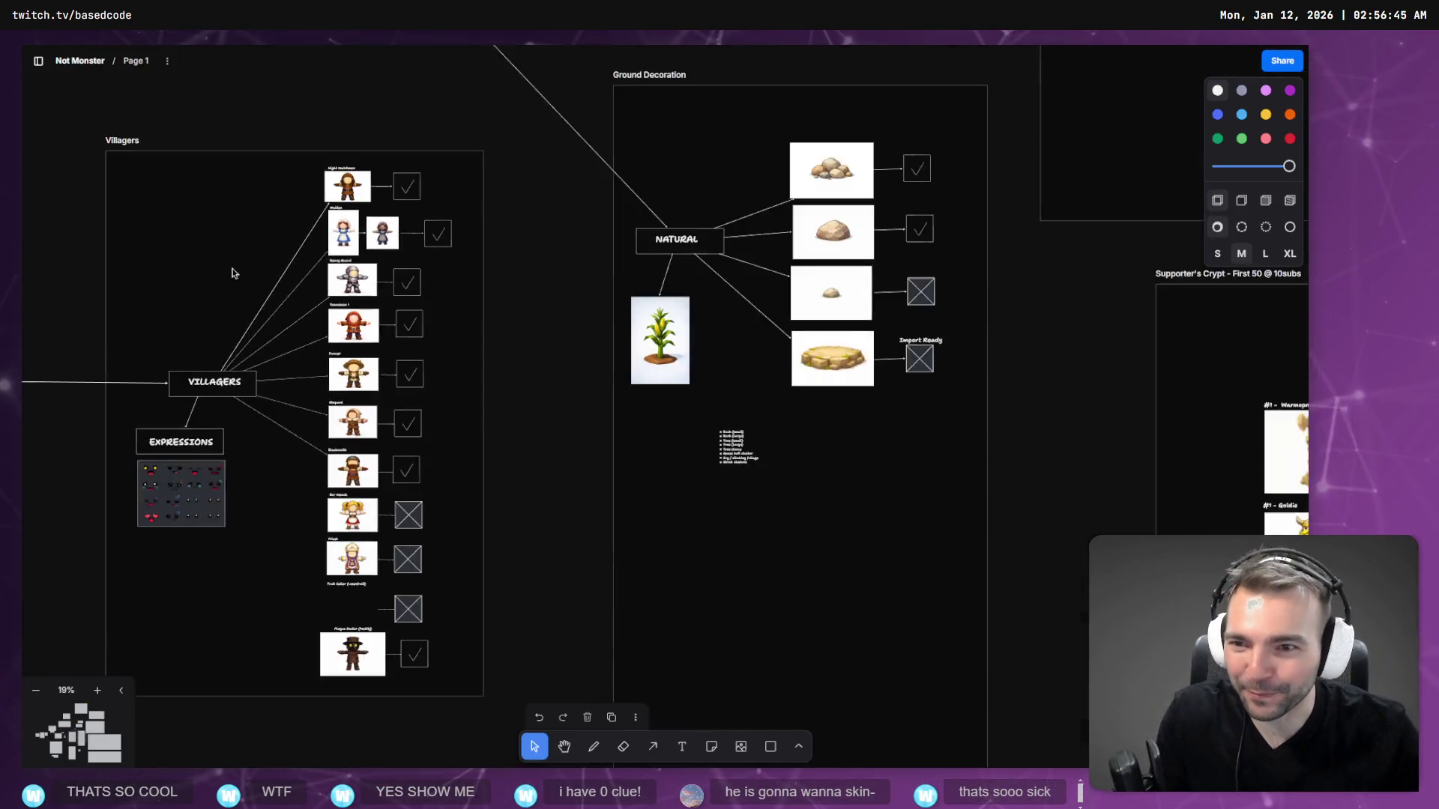
scroll(231, 270, up, 3)
drag(195, 457, 517, 456)
scroll(345, 424, up, 10)
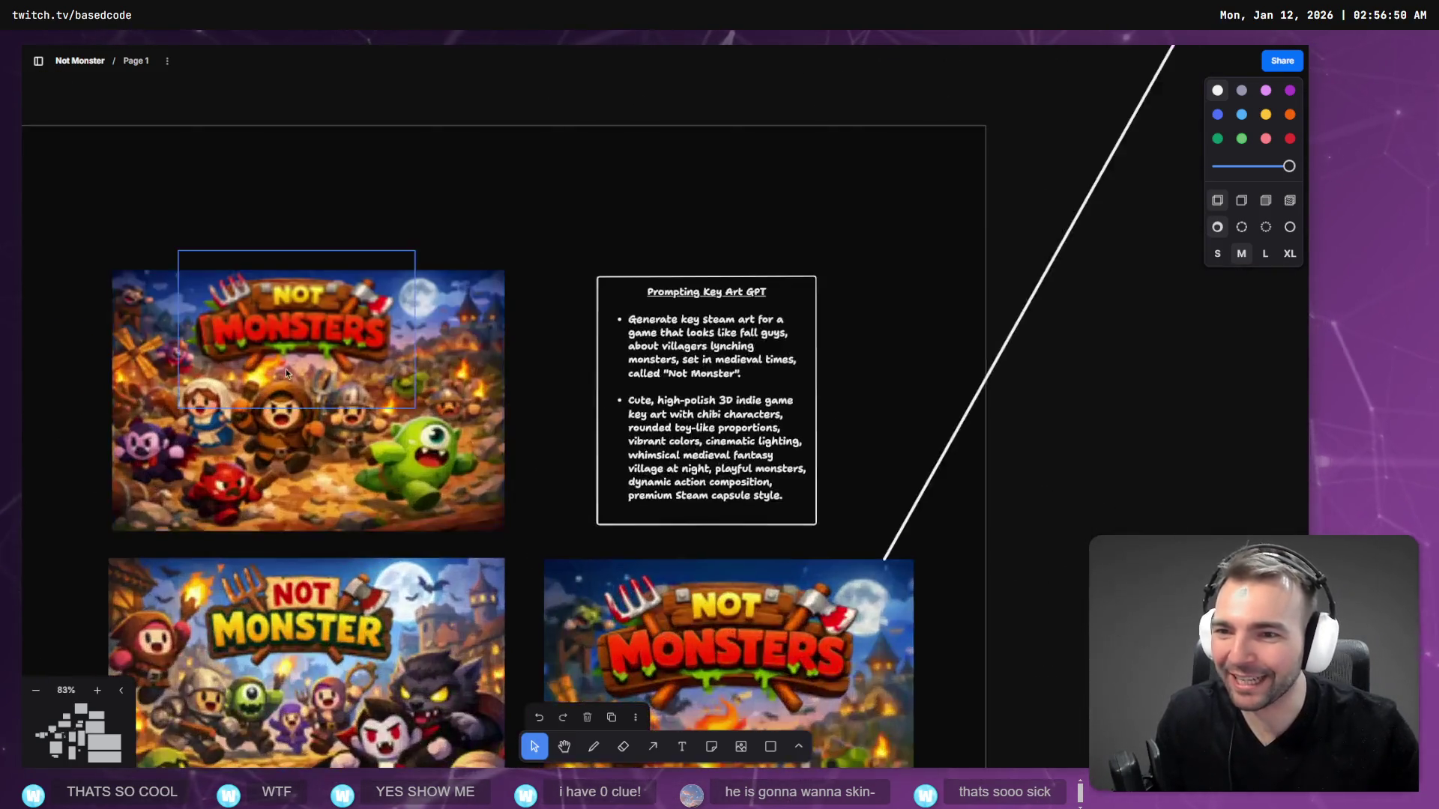
scroll(927, 412, left, 3)
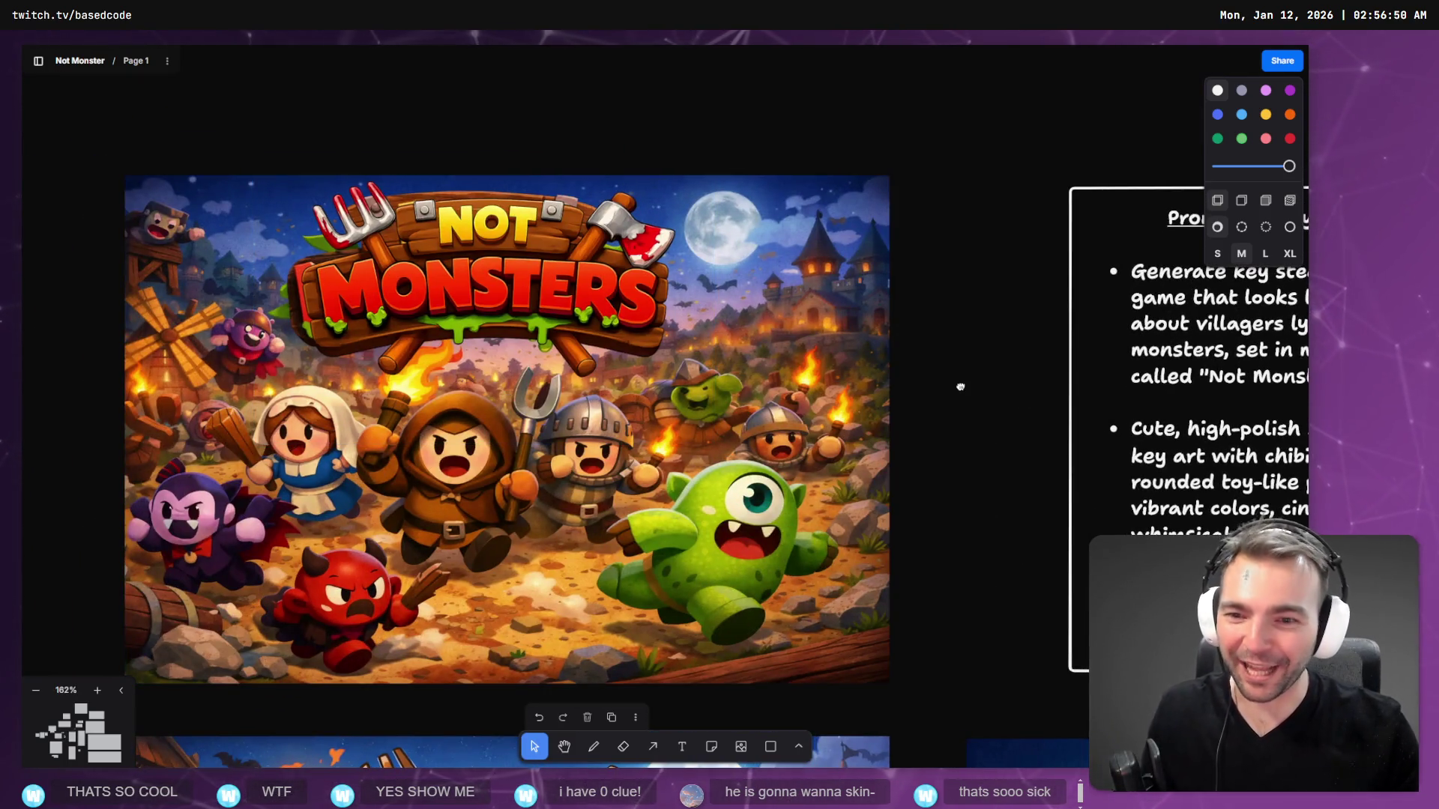
scroll(957, 386, down, 2)
scroll(957, 386, left, 2)
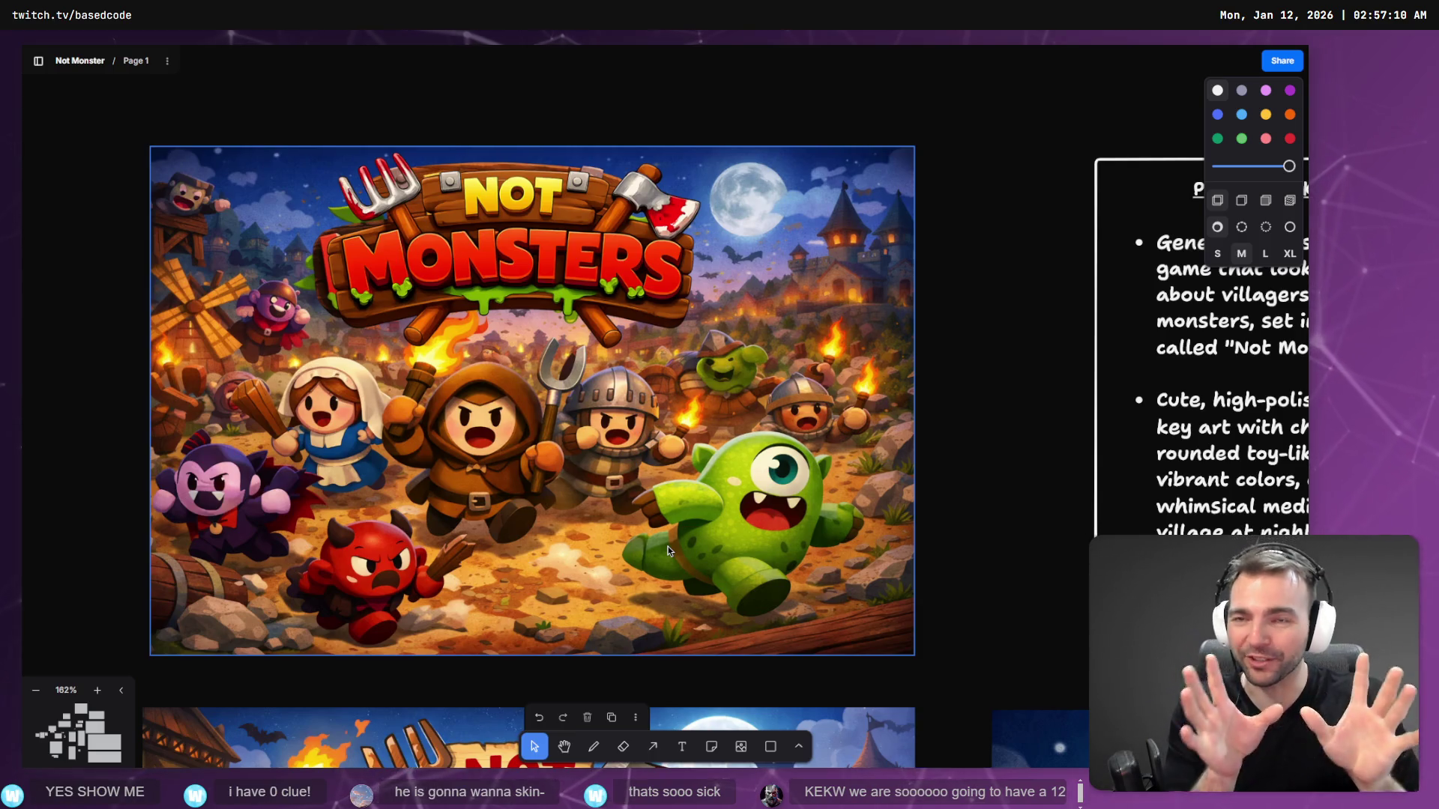
scroll(669, 457, down, 5)
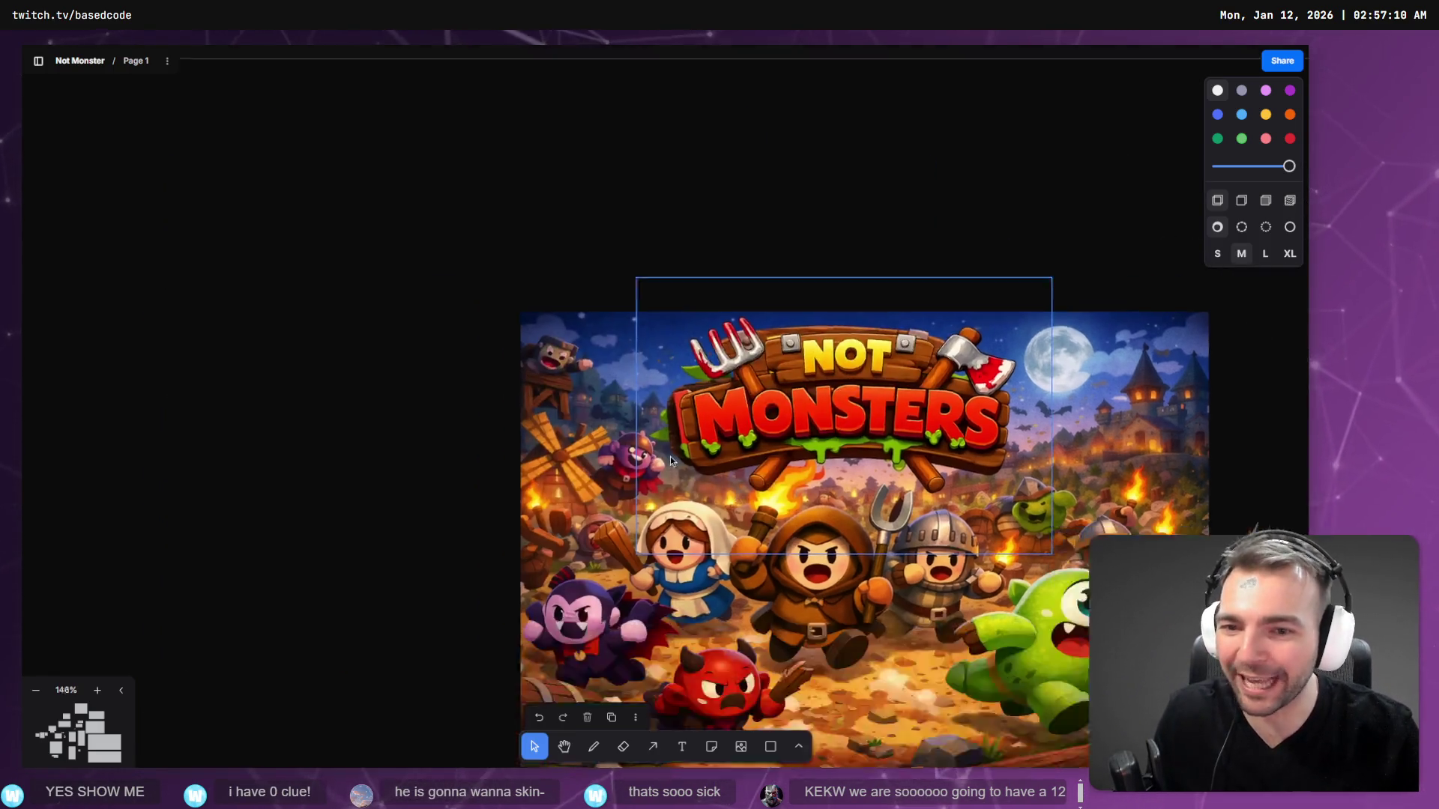
scroll(482, 334, up, 5)
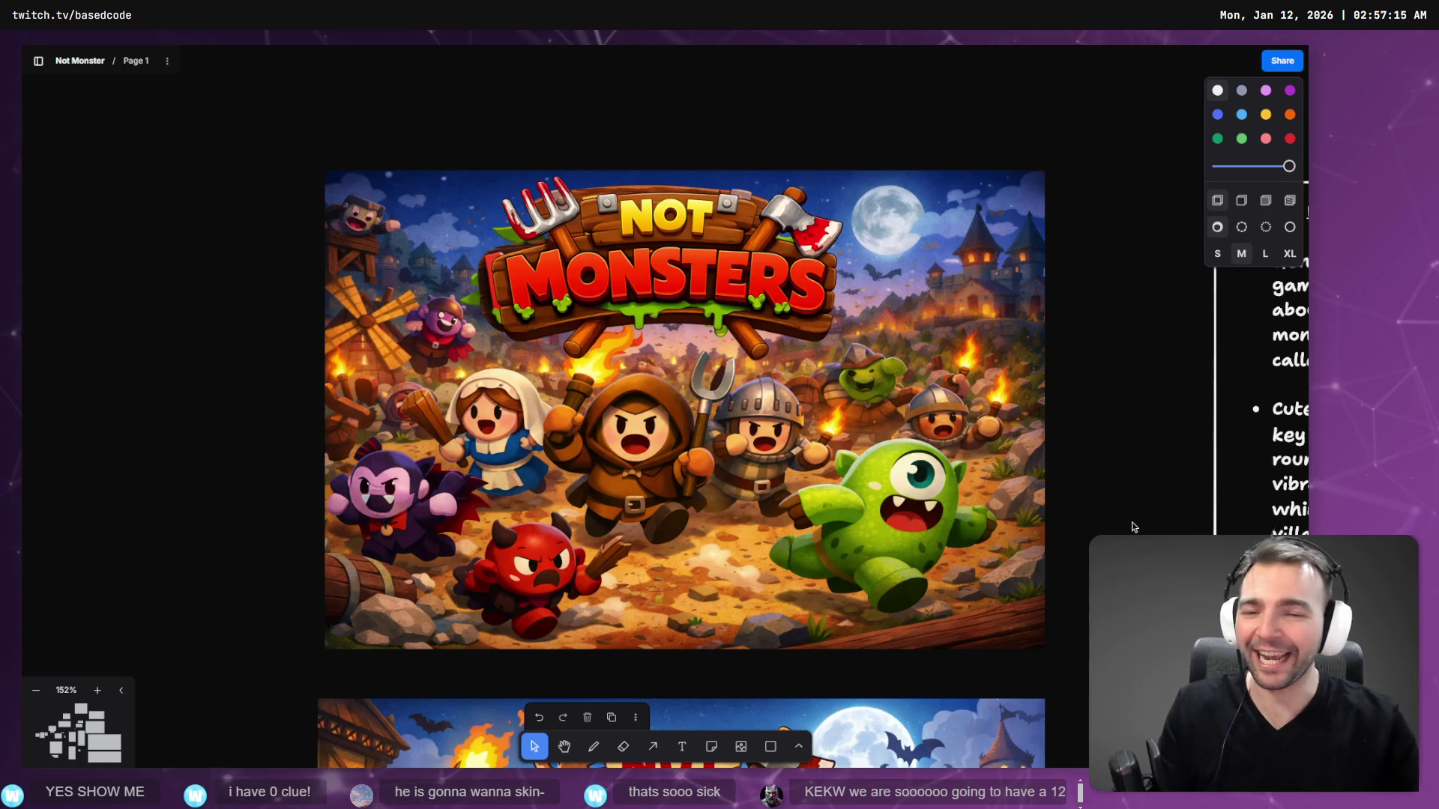
key(Right)
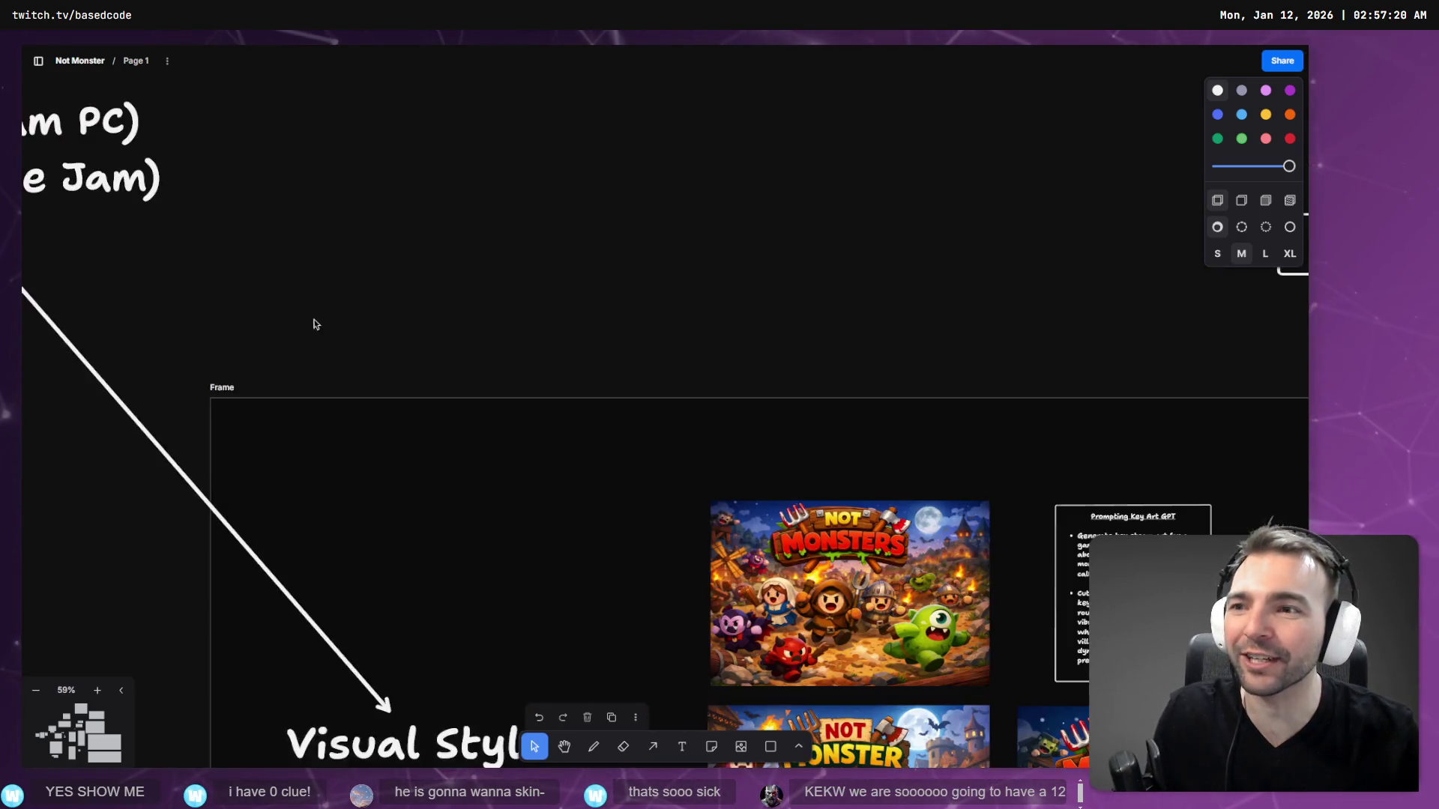
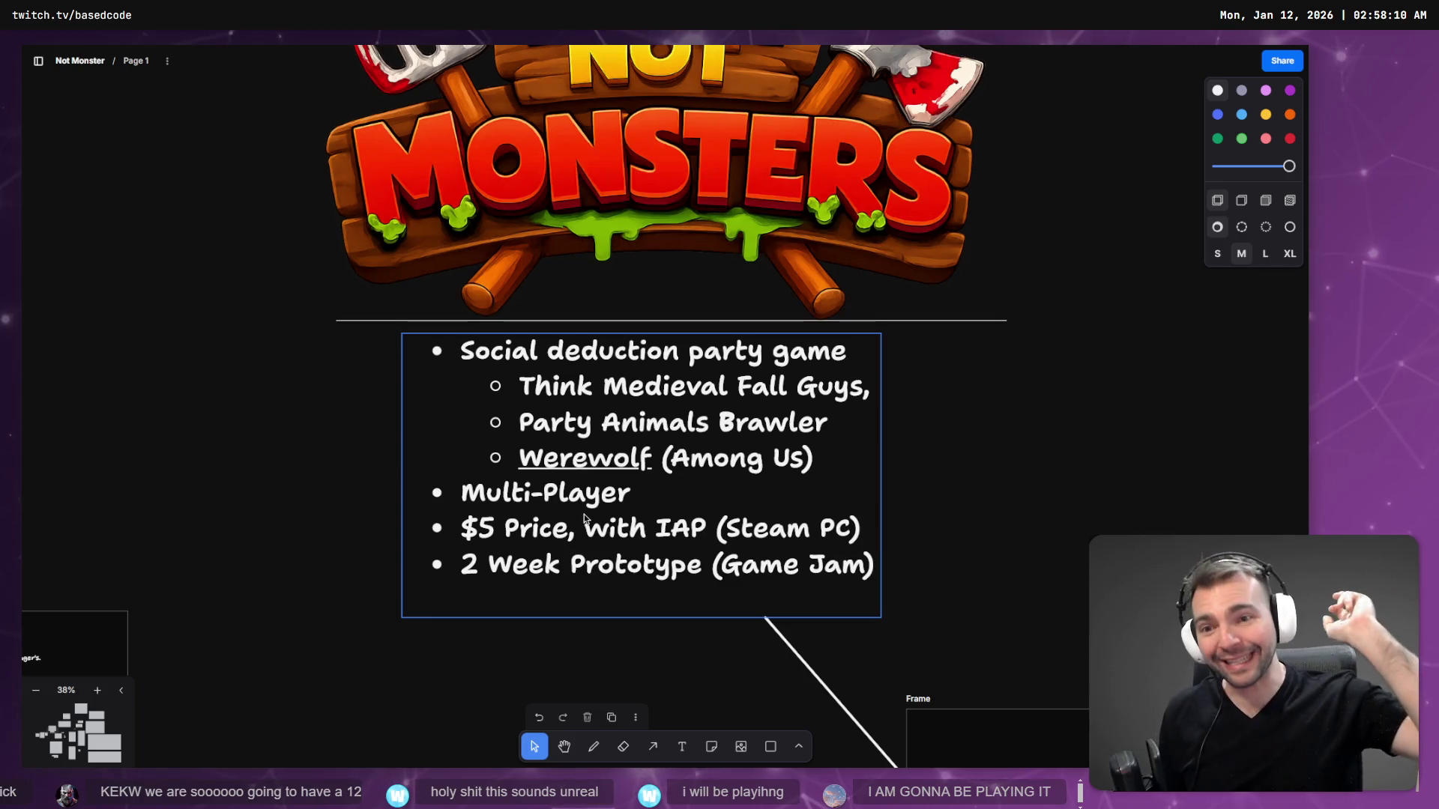
- Zoom the tldraw canvas to frame the Supporter's Crypt statue images, then return to Godot
scroll(967, 450, down, 5)
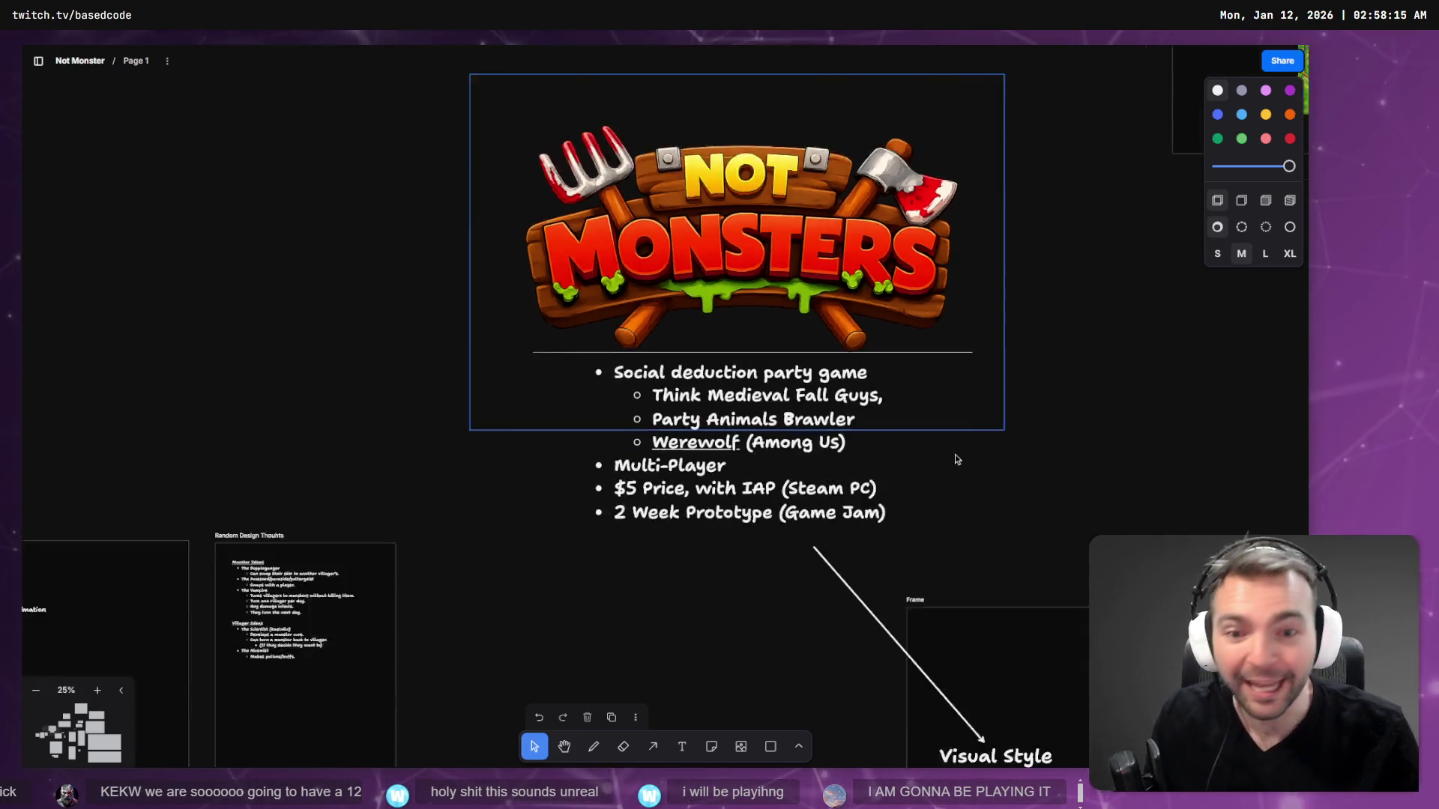
scroll(767, 388, down, 3)
scroll(767, 389, up, 3)
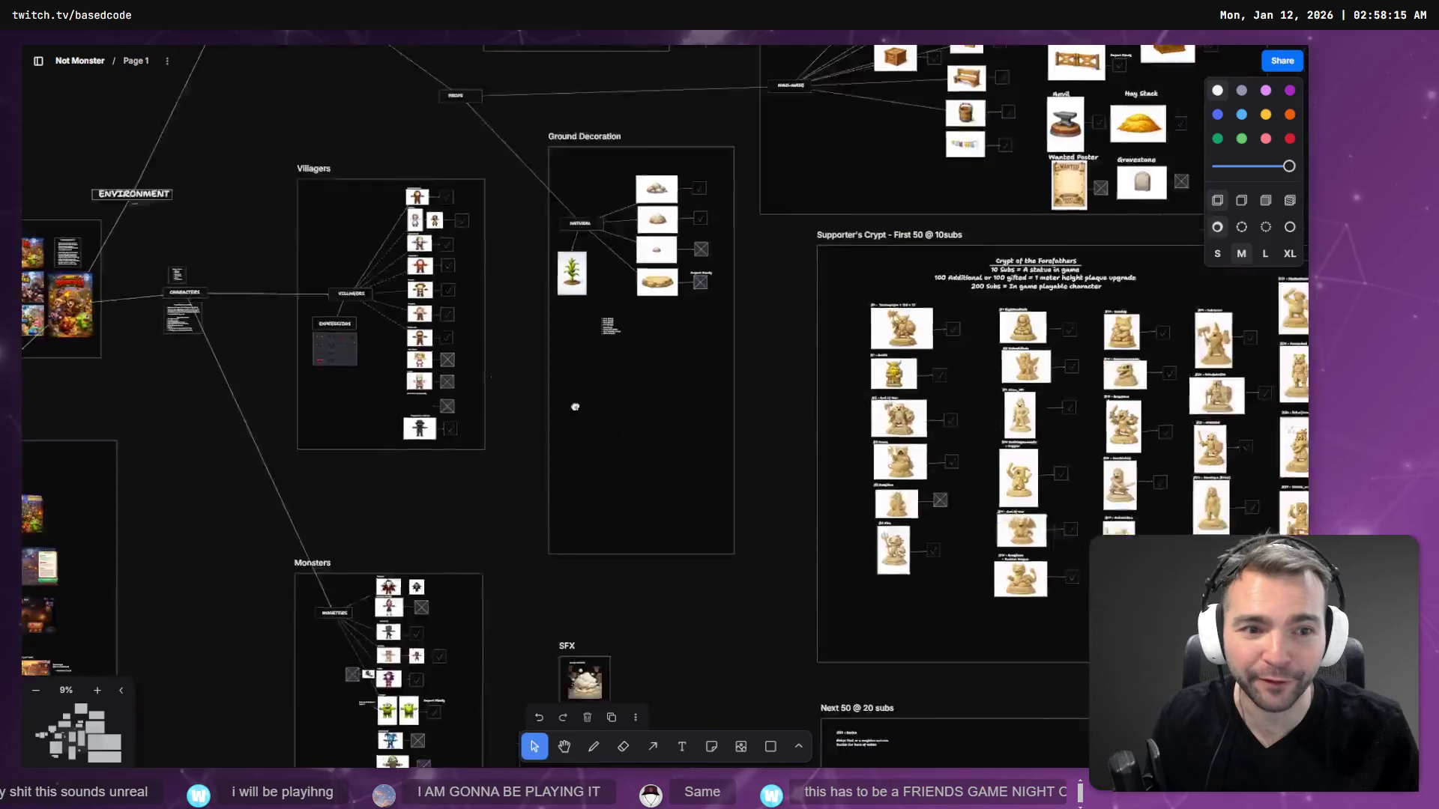
scroll(525, 405, up, 5)
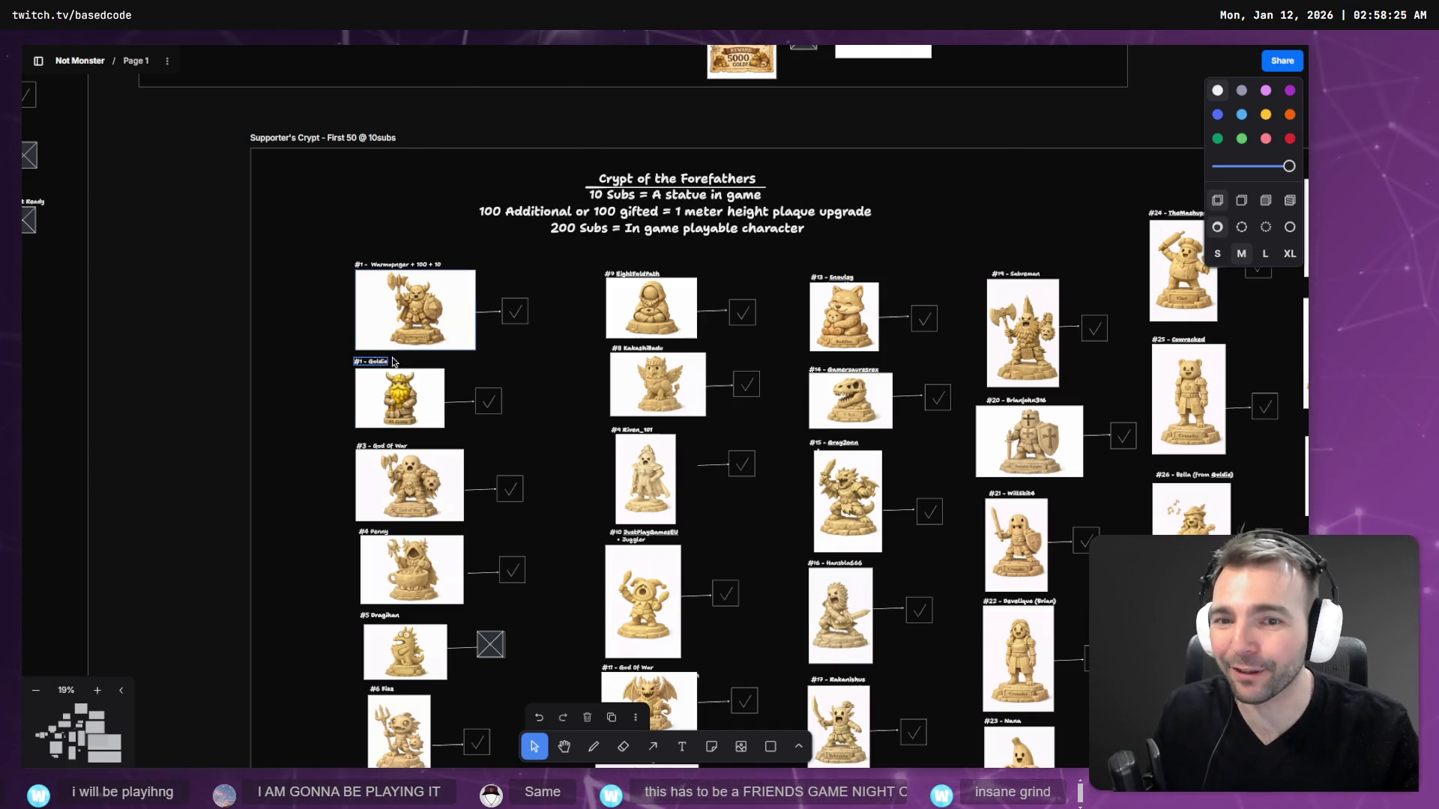
scroll(405, 176, down, 3)
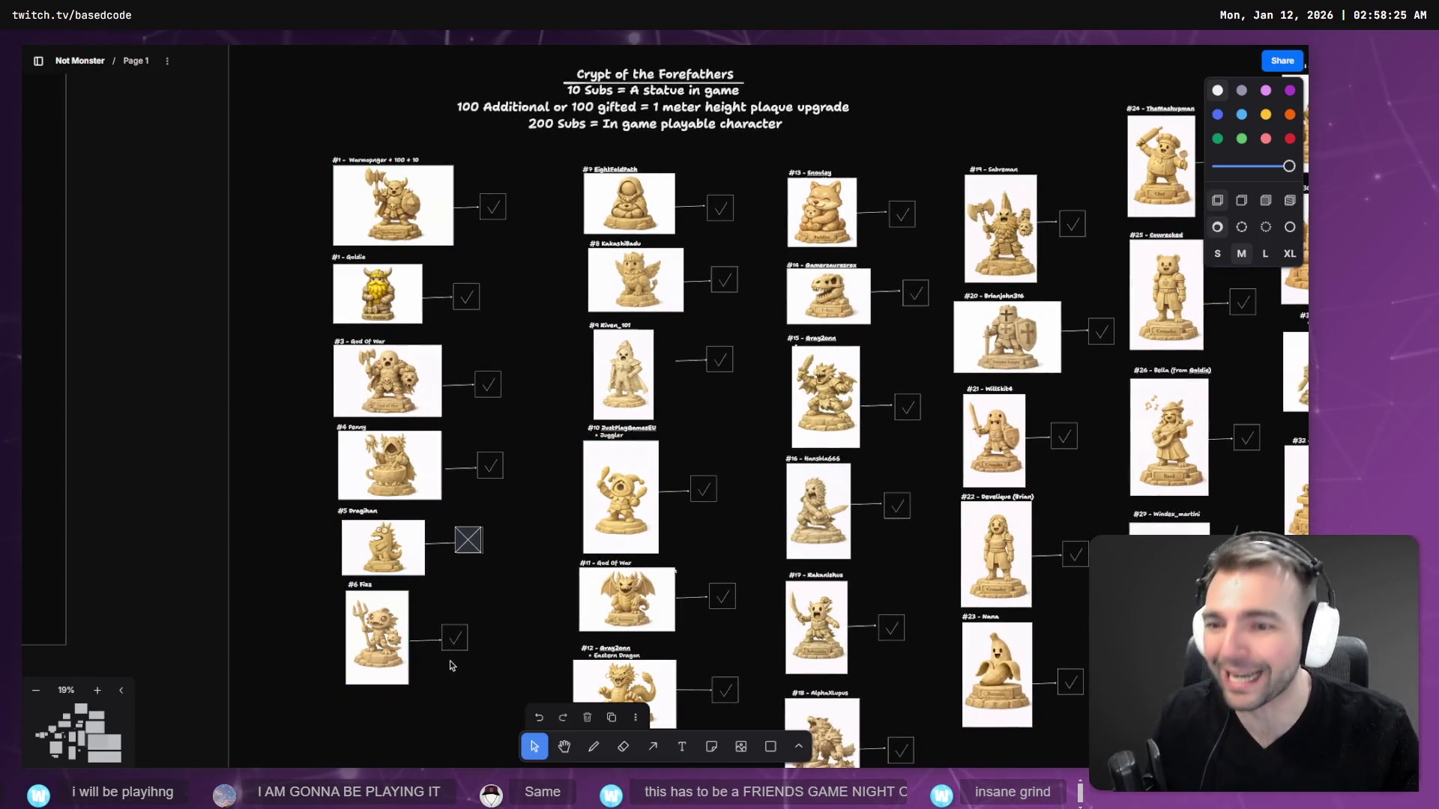
key(alt+Tab)
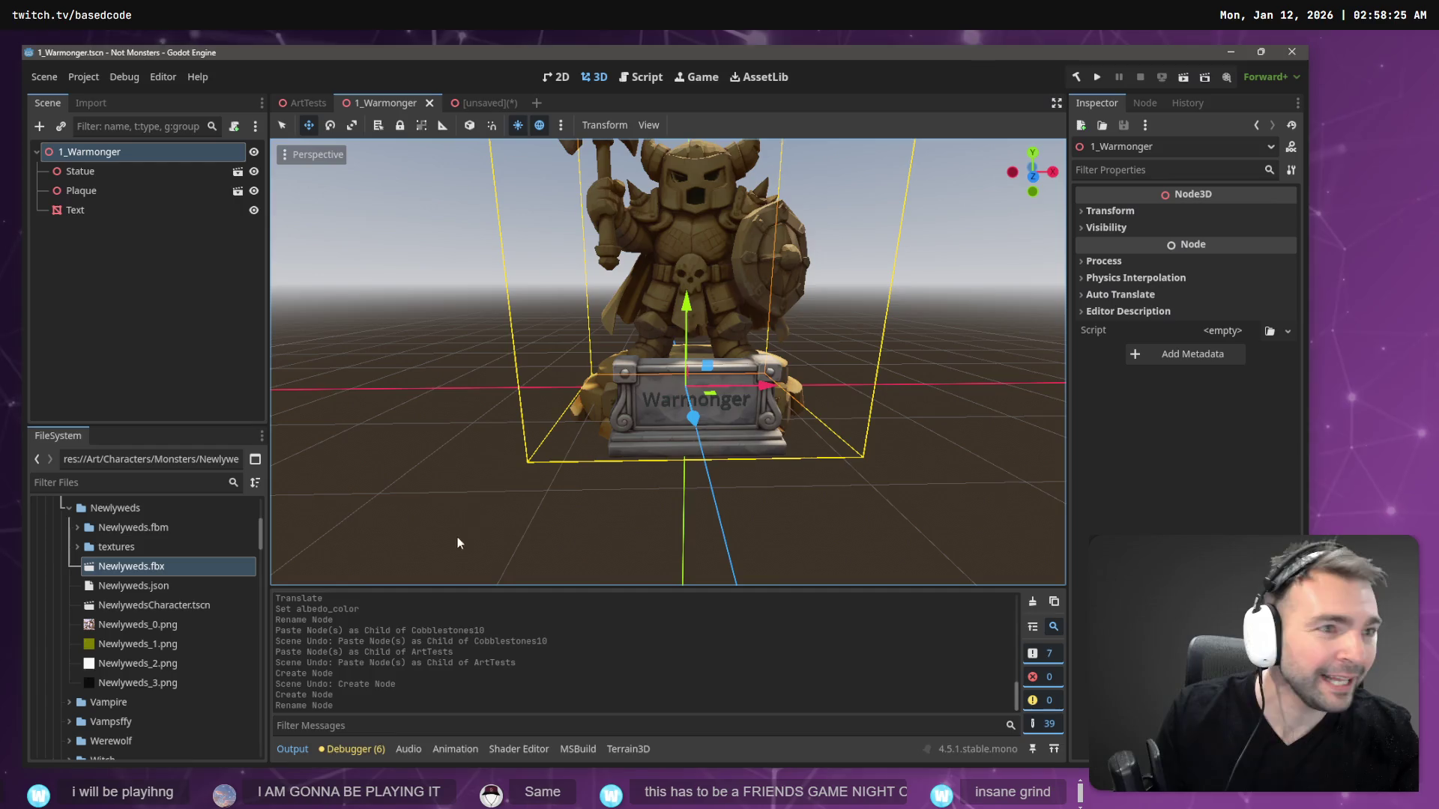
- Open the ArtTests scene and fly the camera up to the supporter statue wall
click(308, 103)
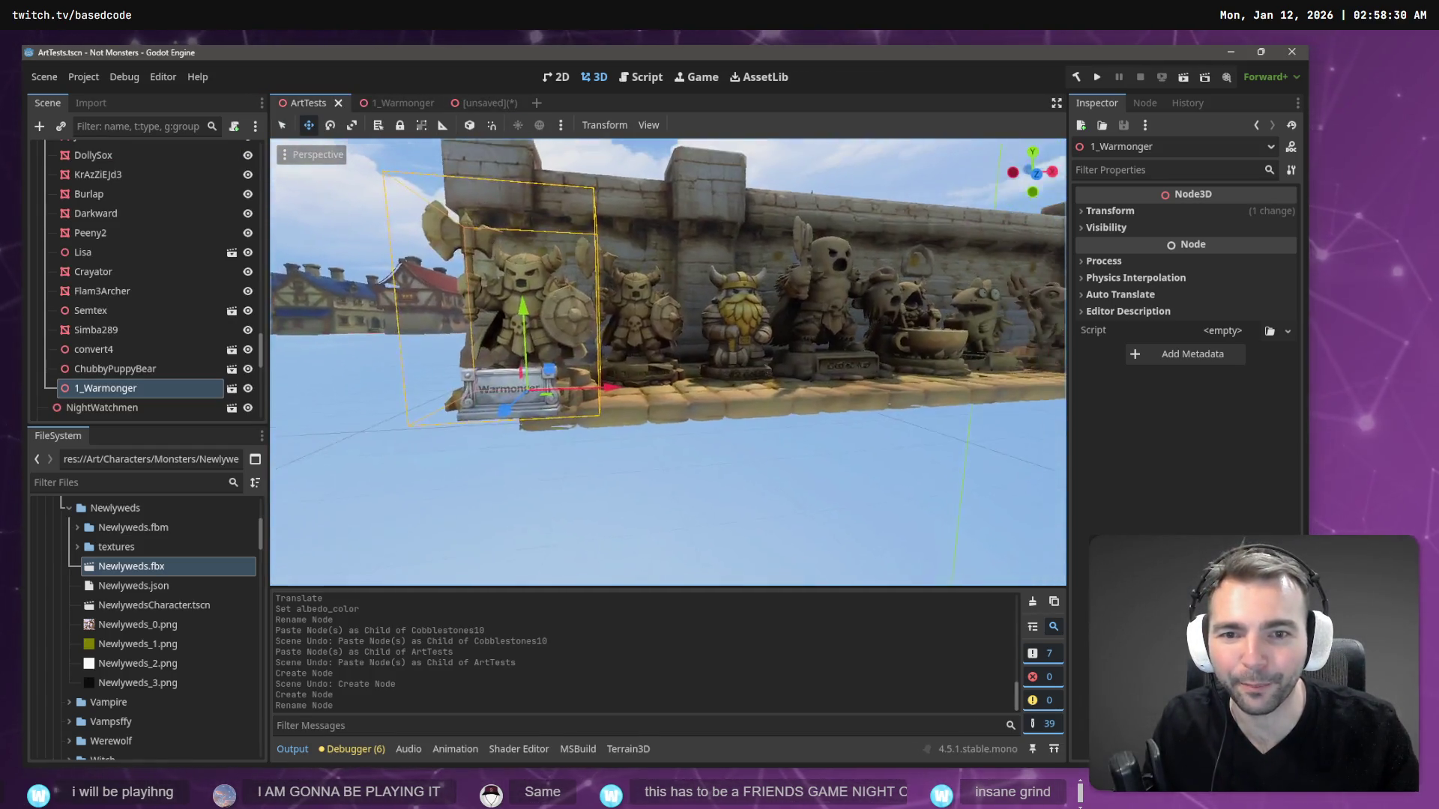
key(w)
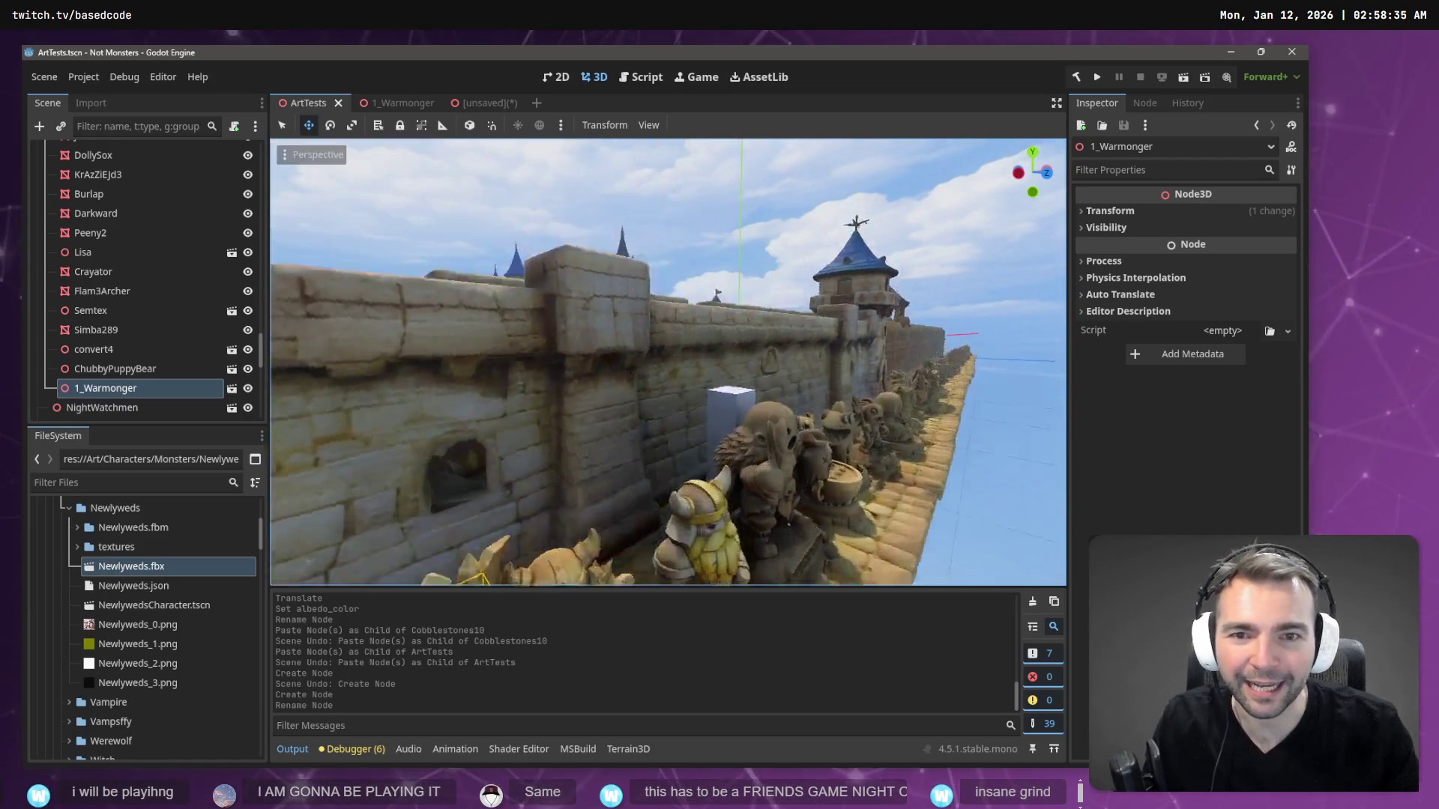
key(w)
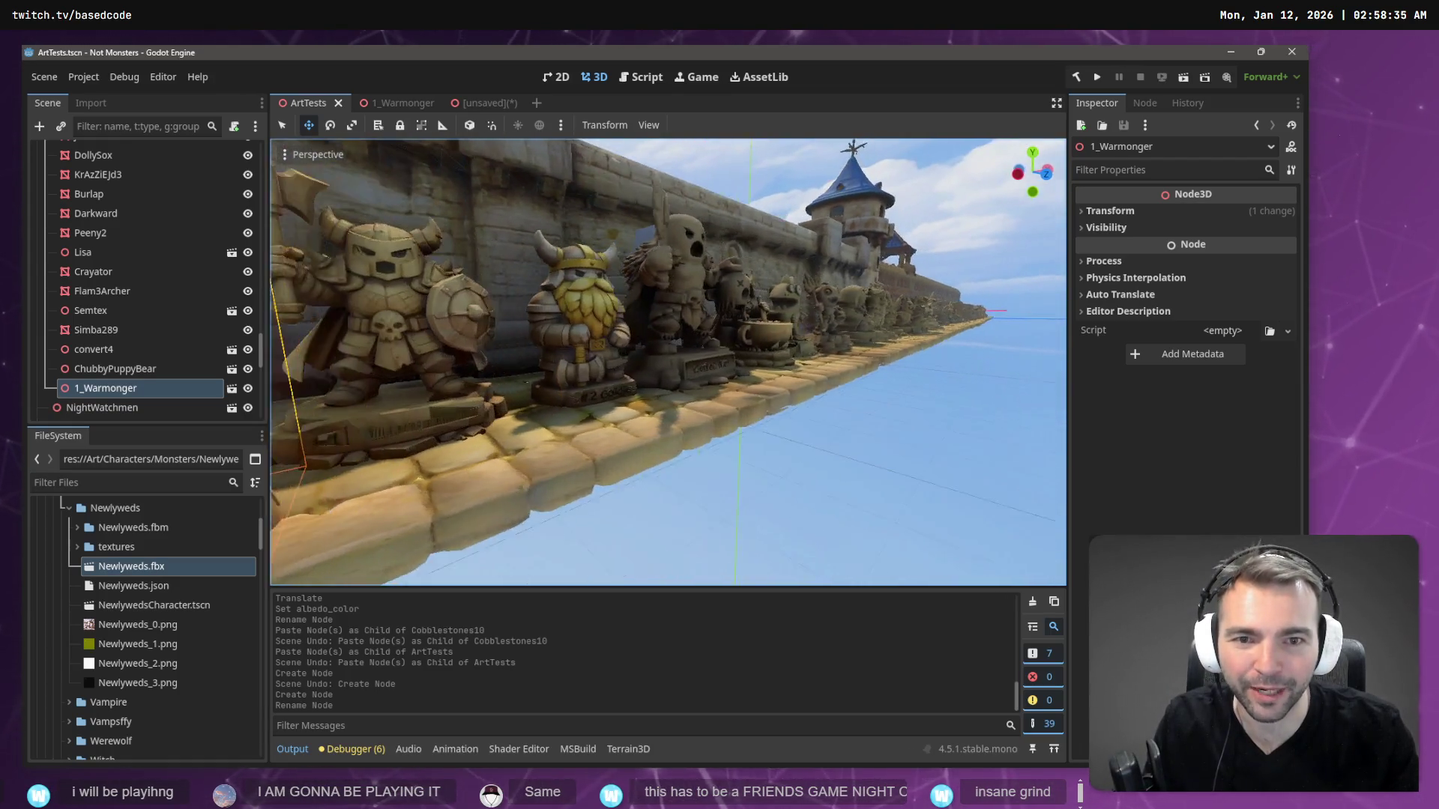
key(w)
scroll(668, 362, up, 2)
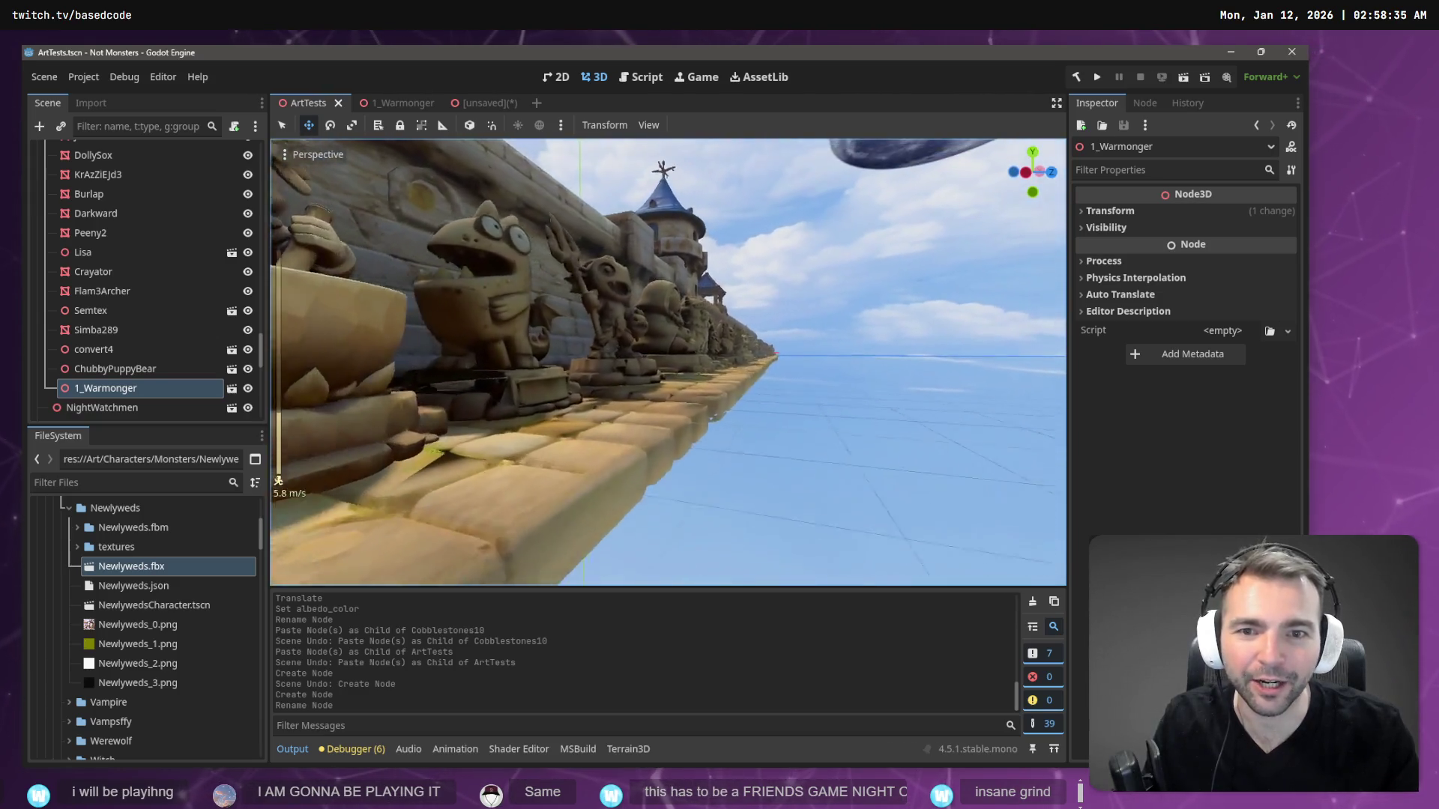
key(w)
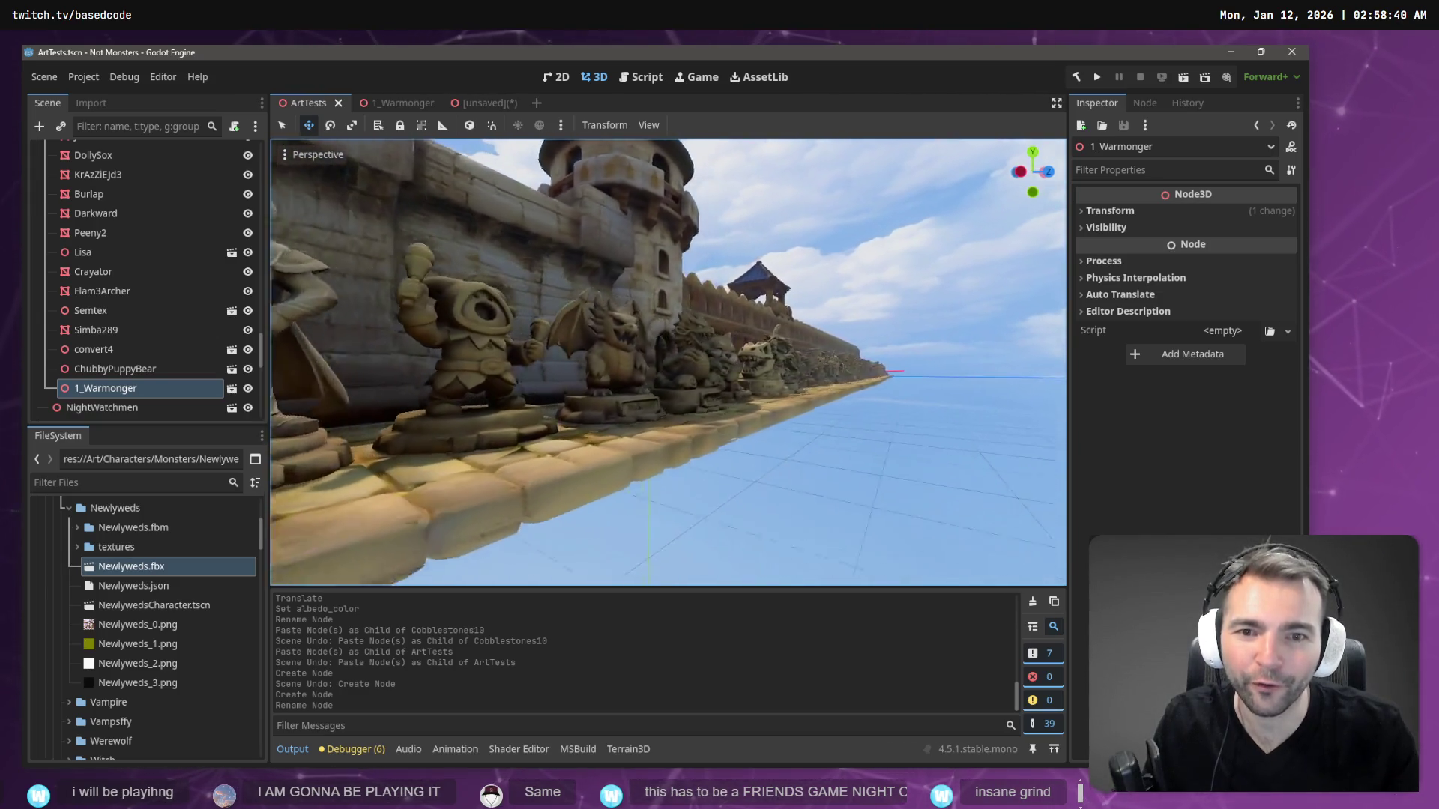
- Fly past the castle, palisade and knight statues and the lion cub toward the town plaza
key(w)
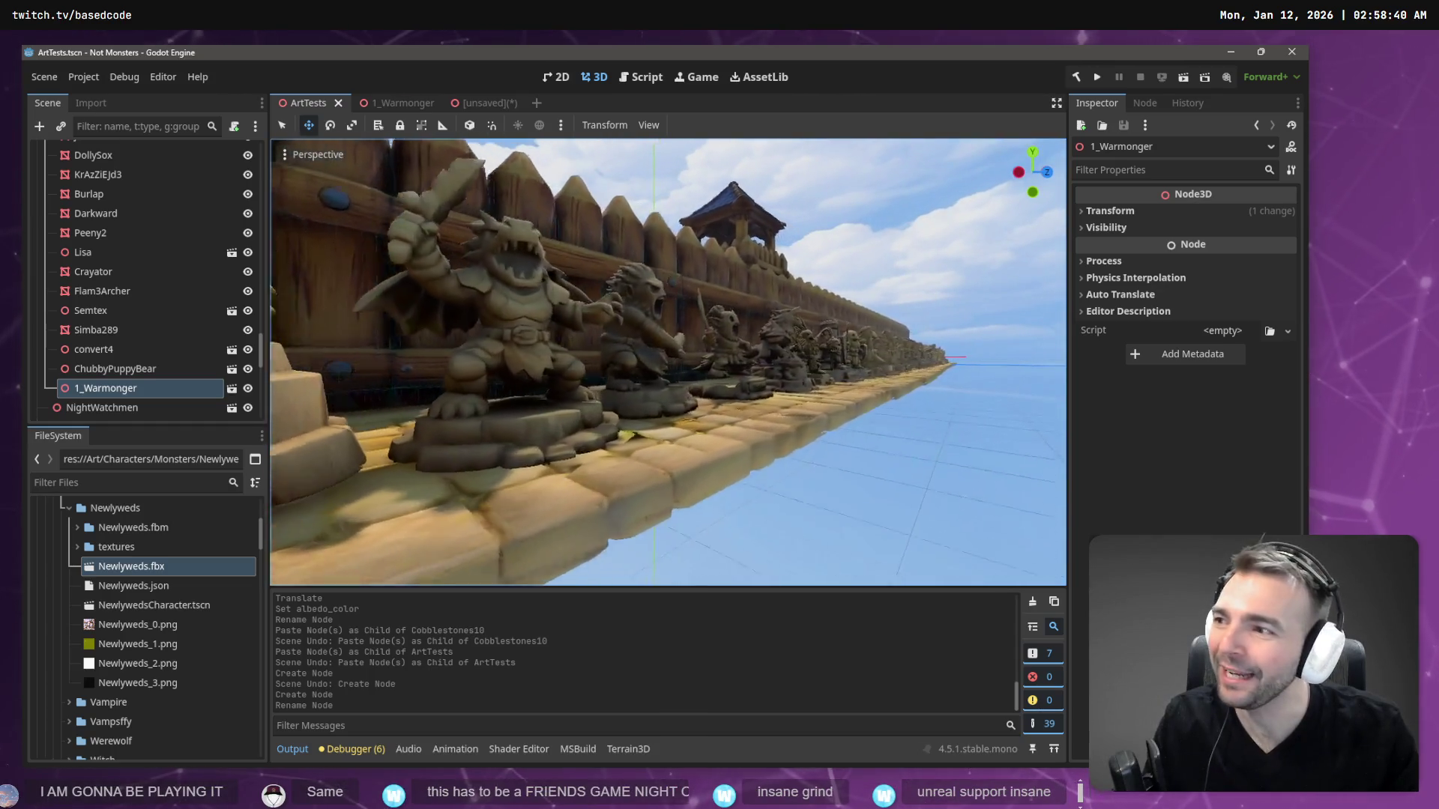
key(w)
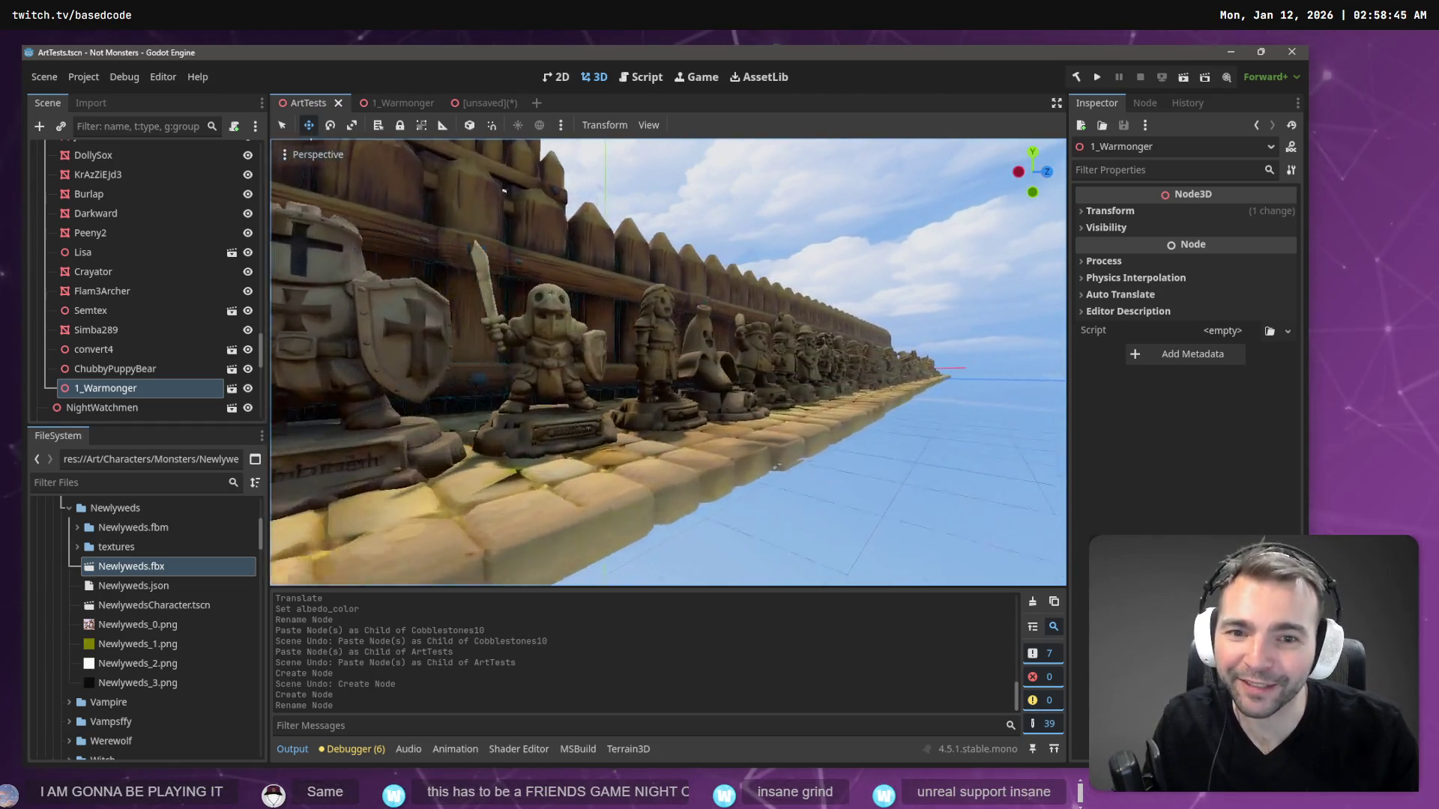
key(w)
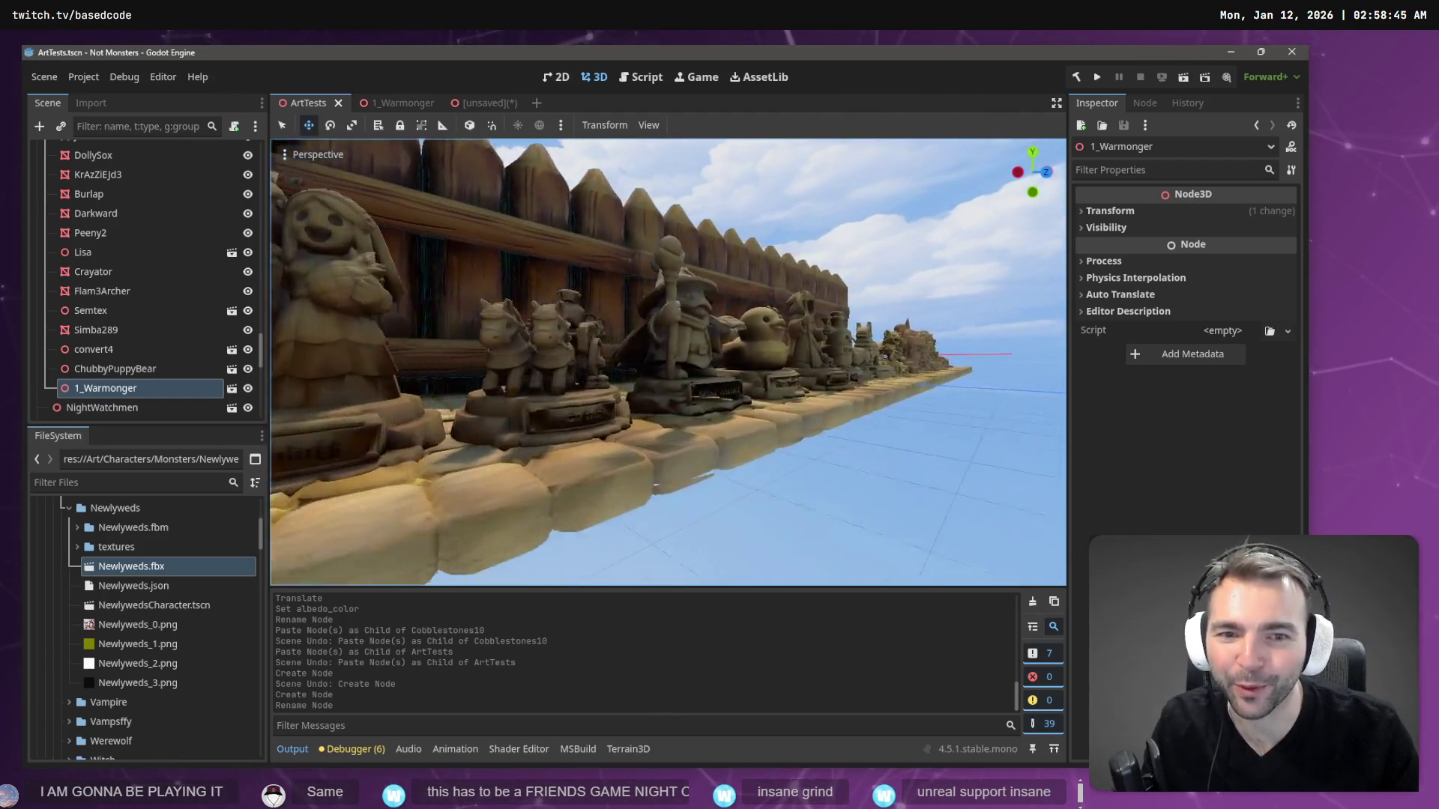
key(w)
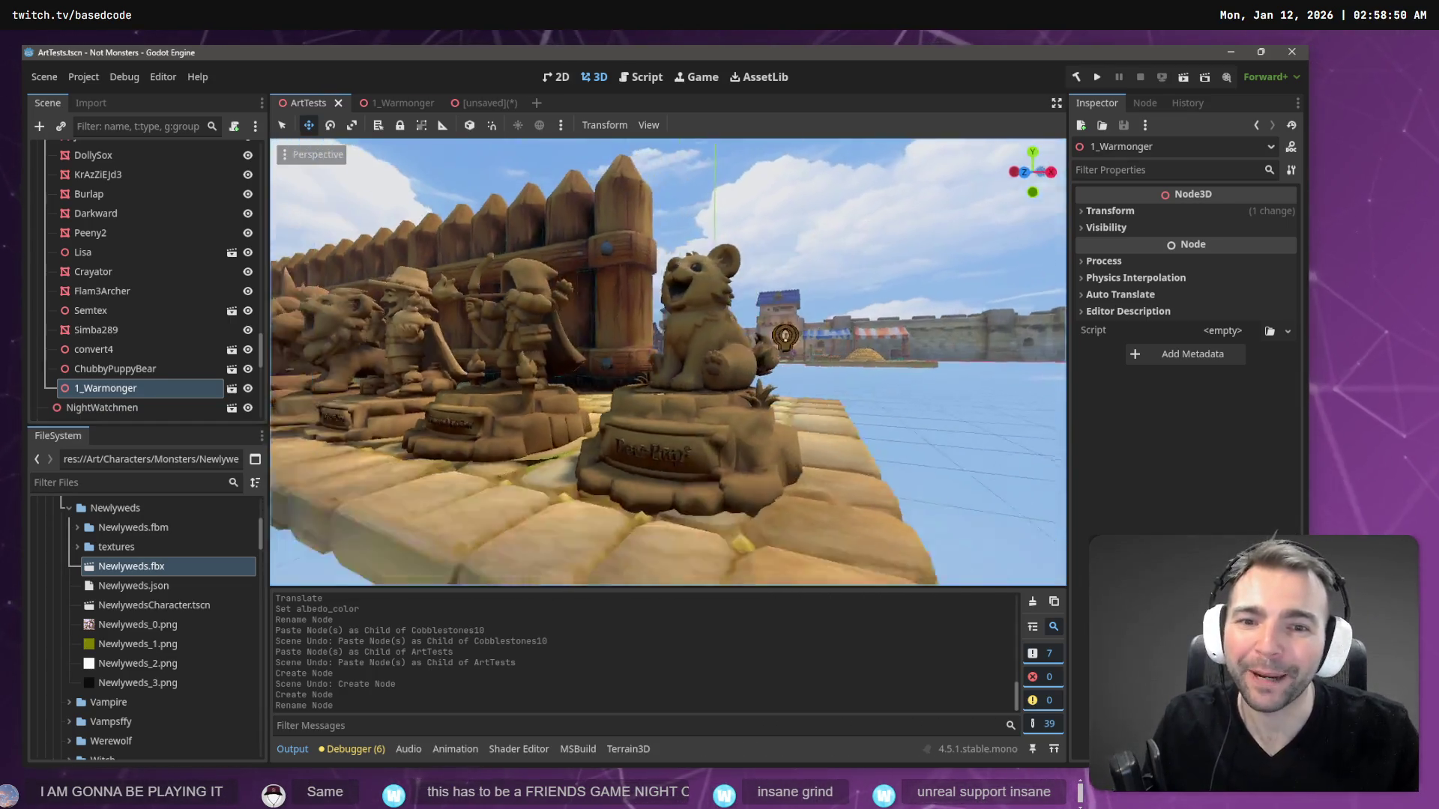
scroll(668, 362, up, 2)
key(w)
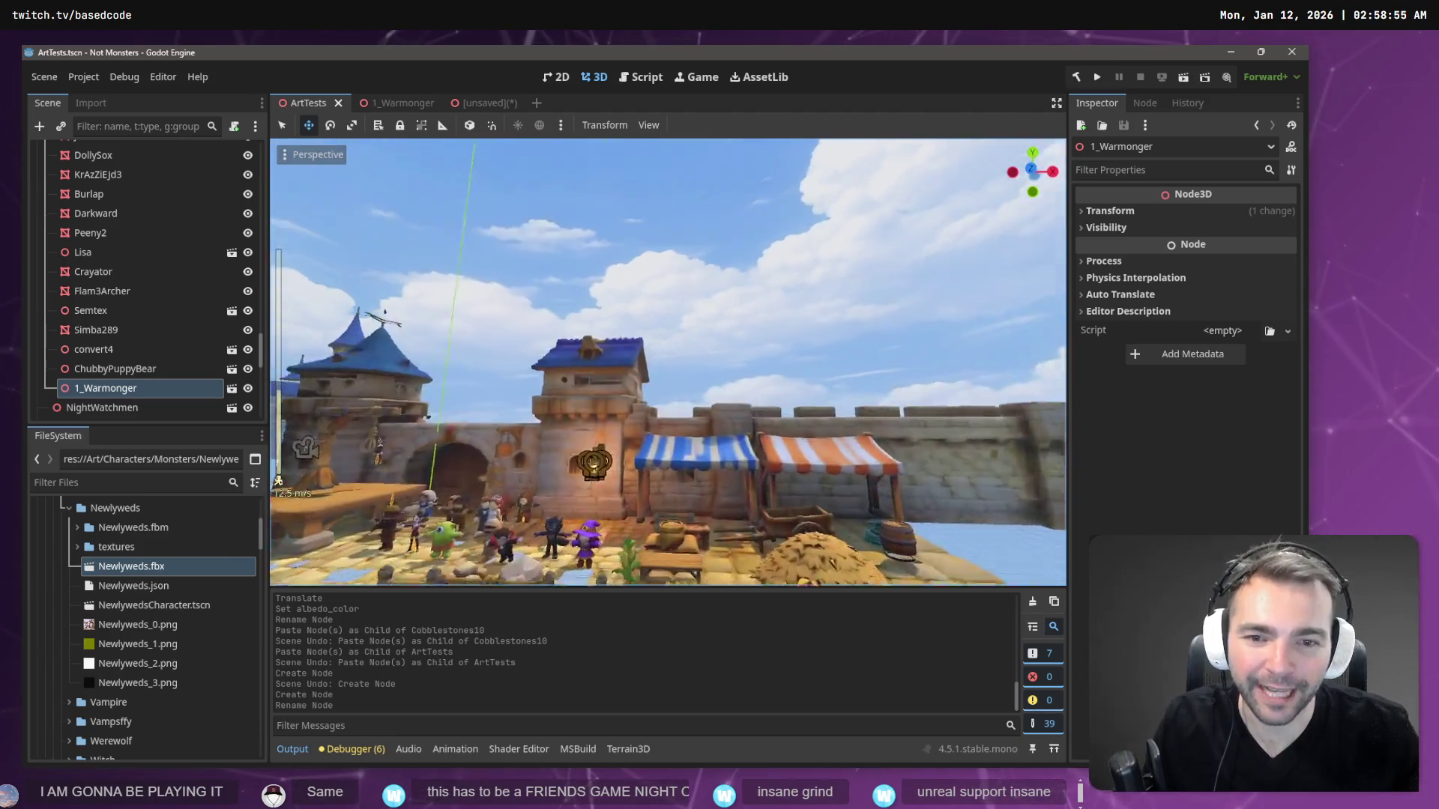
key(w)
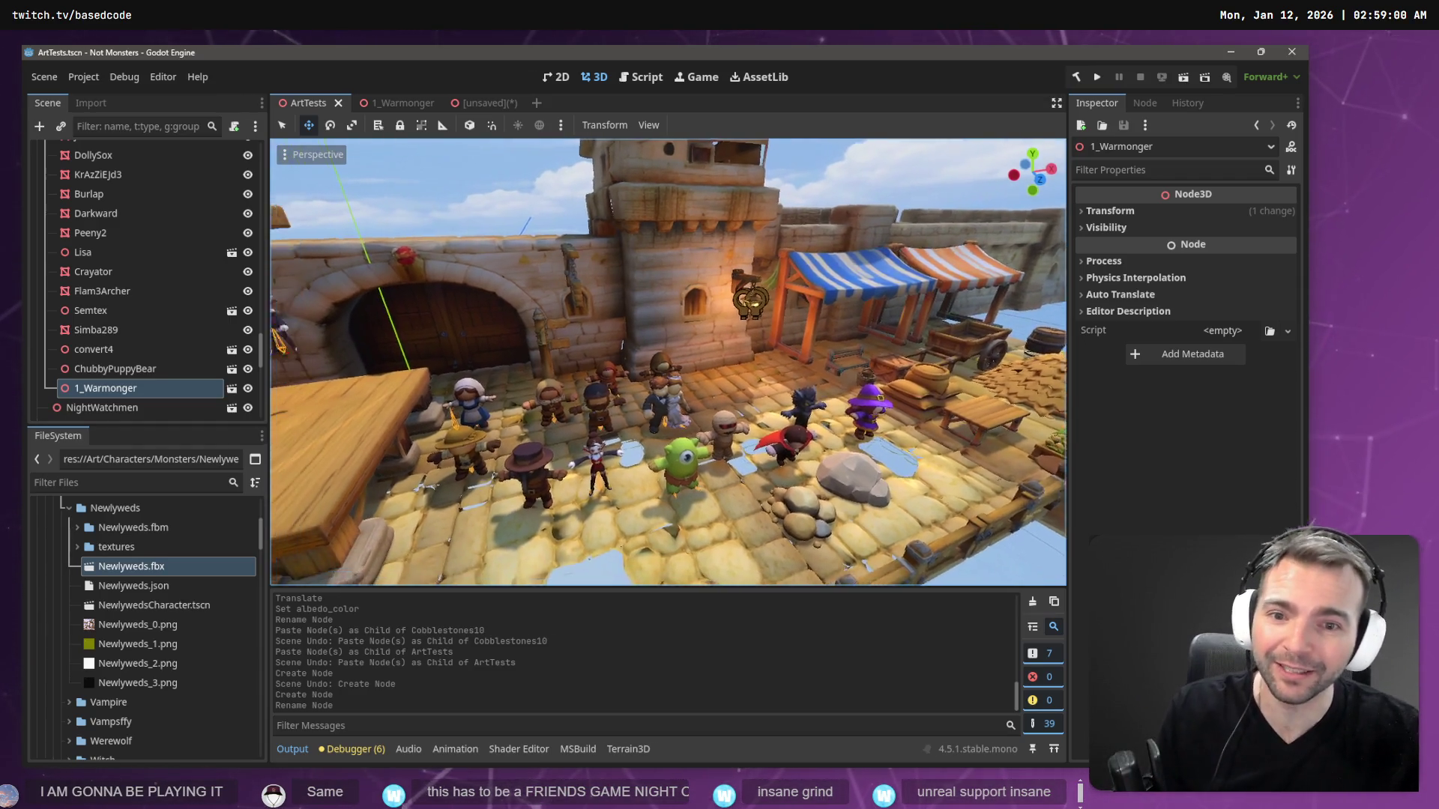
scroll(667, 360, up, 5)
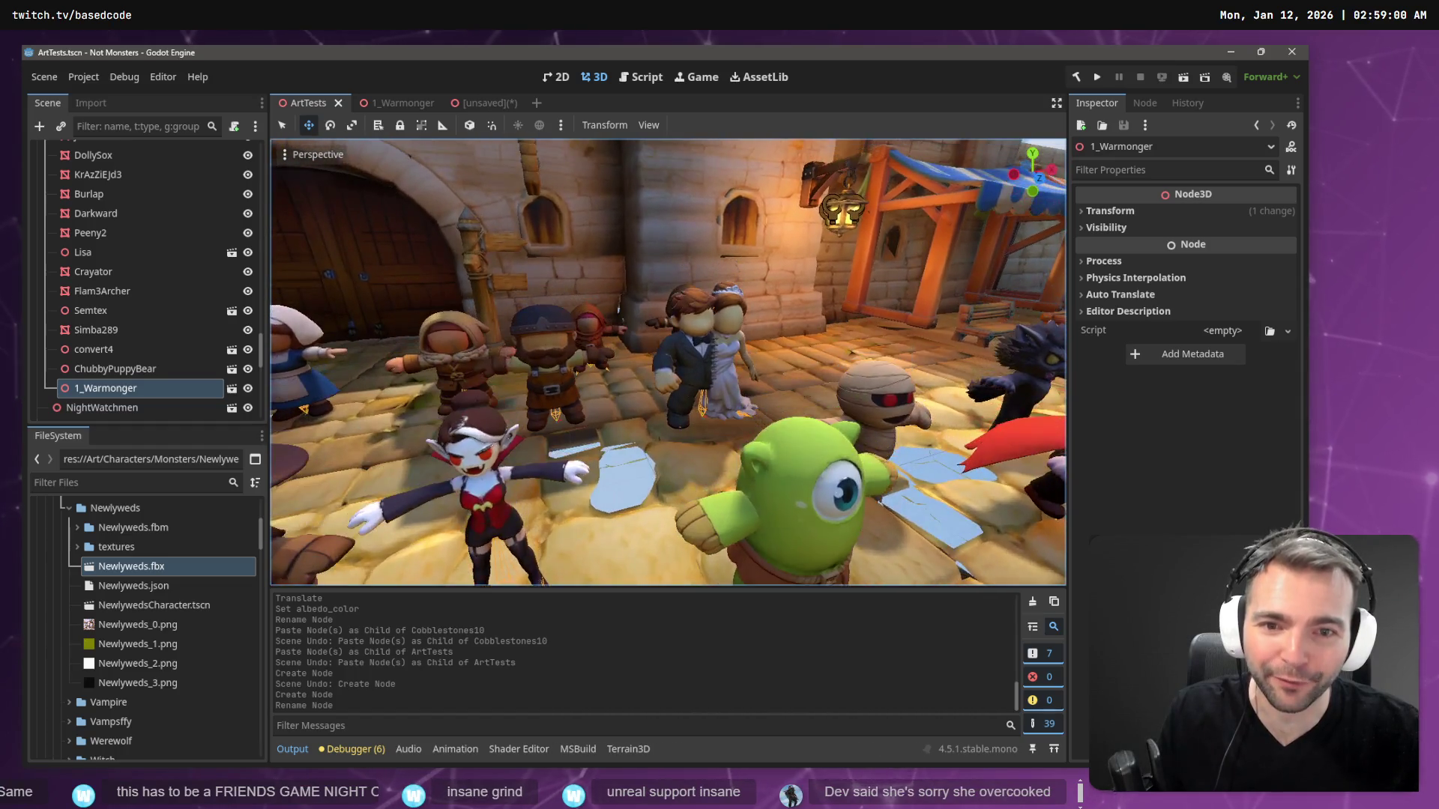
key(w)
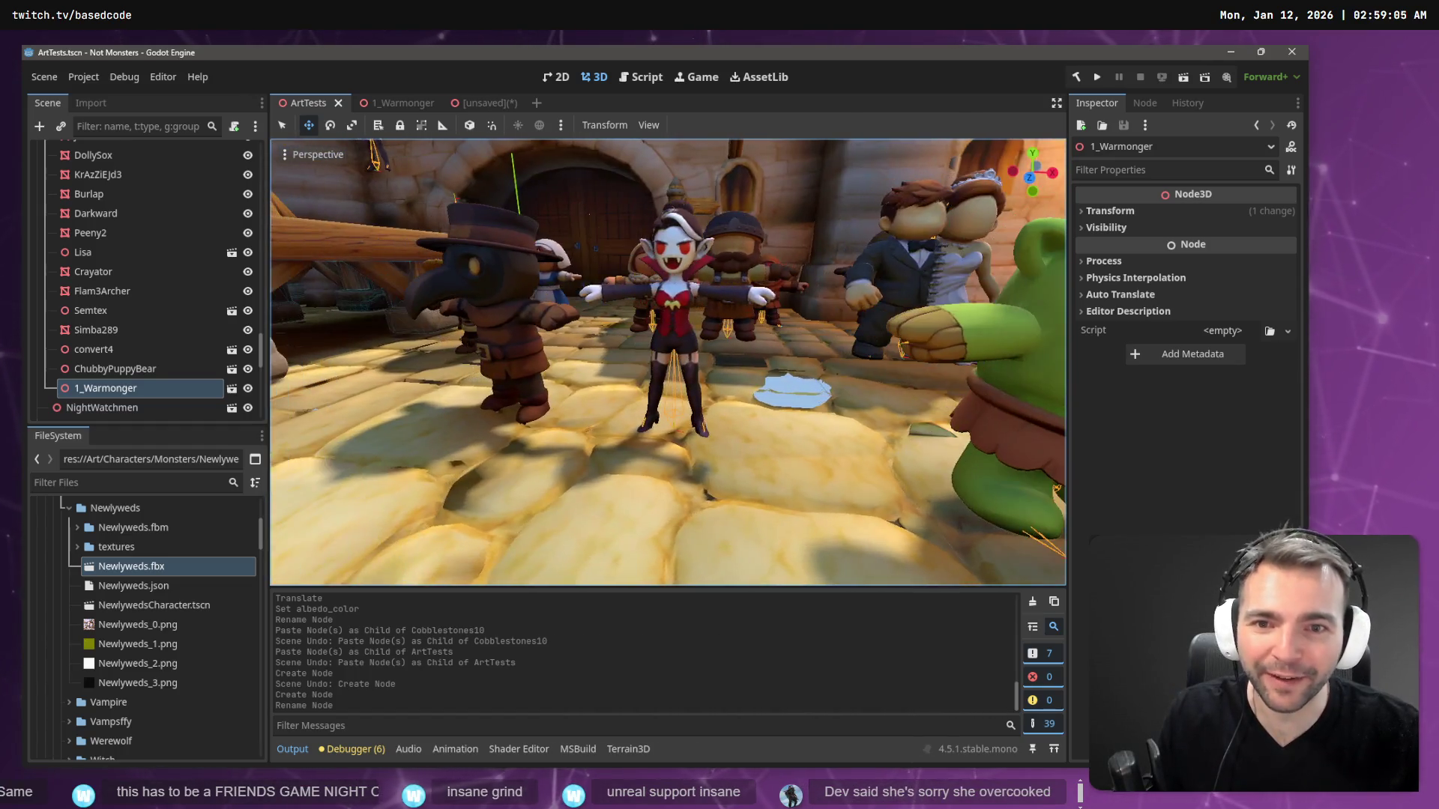
scroll(667, 360, down, 5)
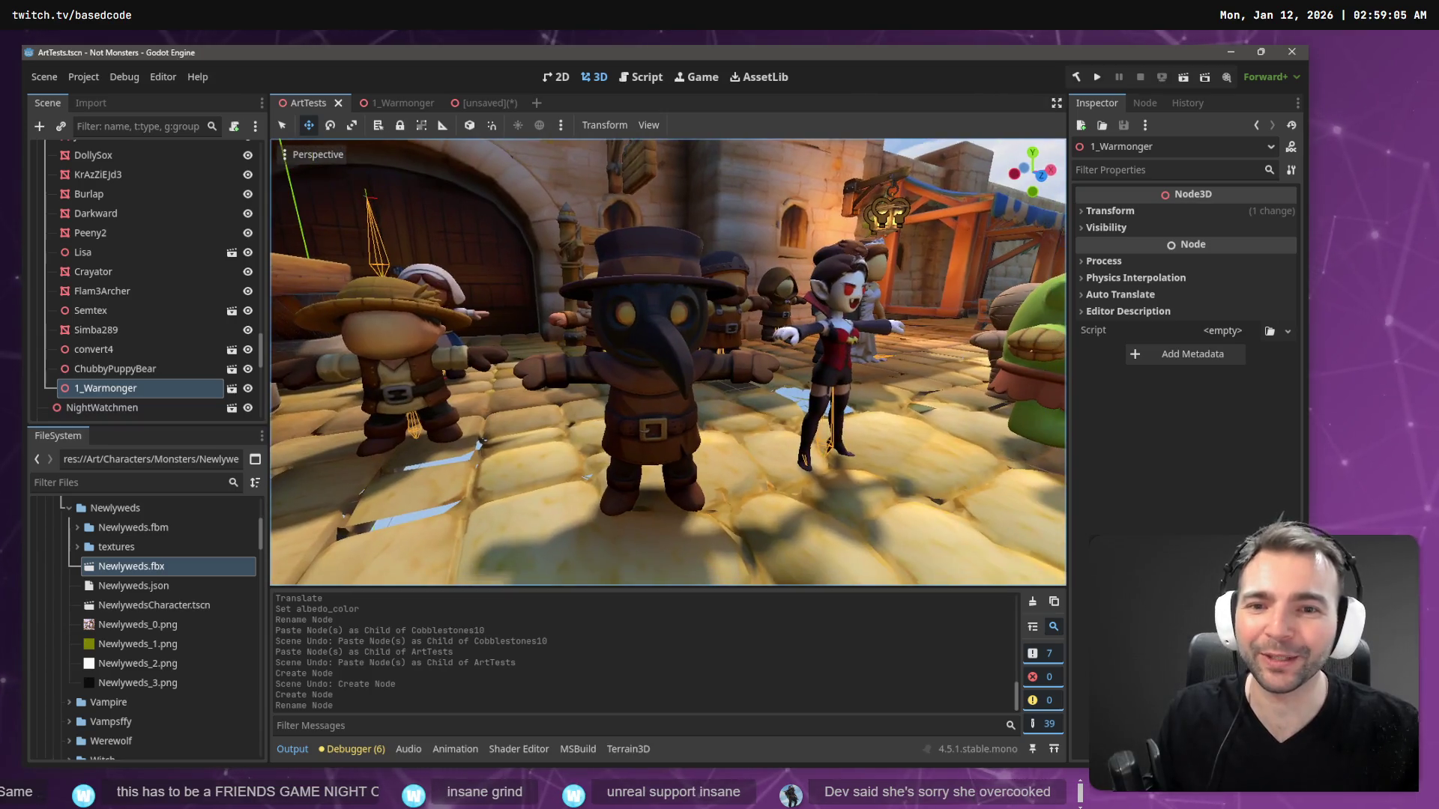
key(w)
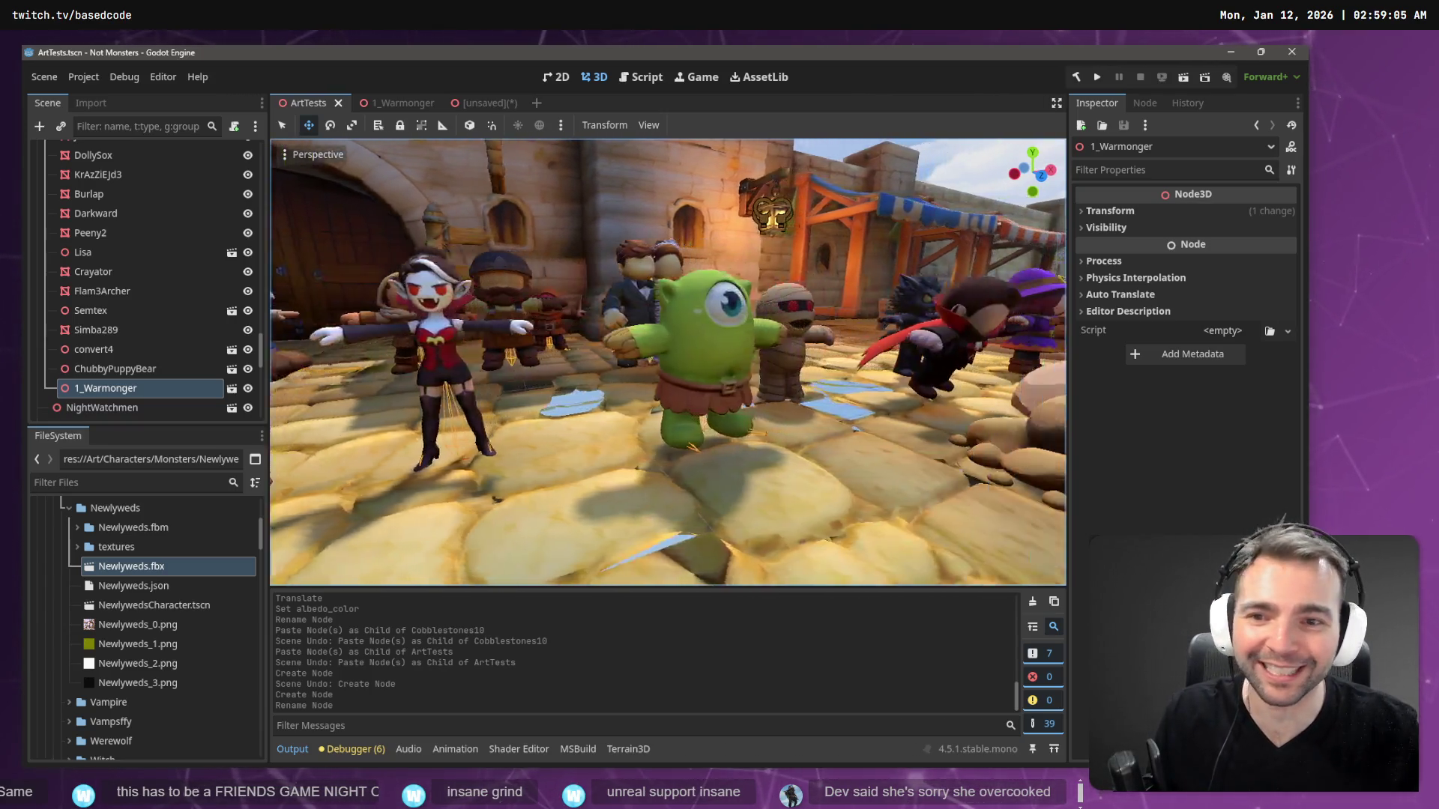
key(w)
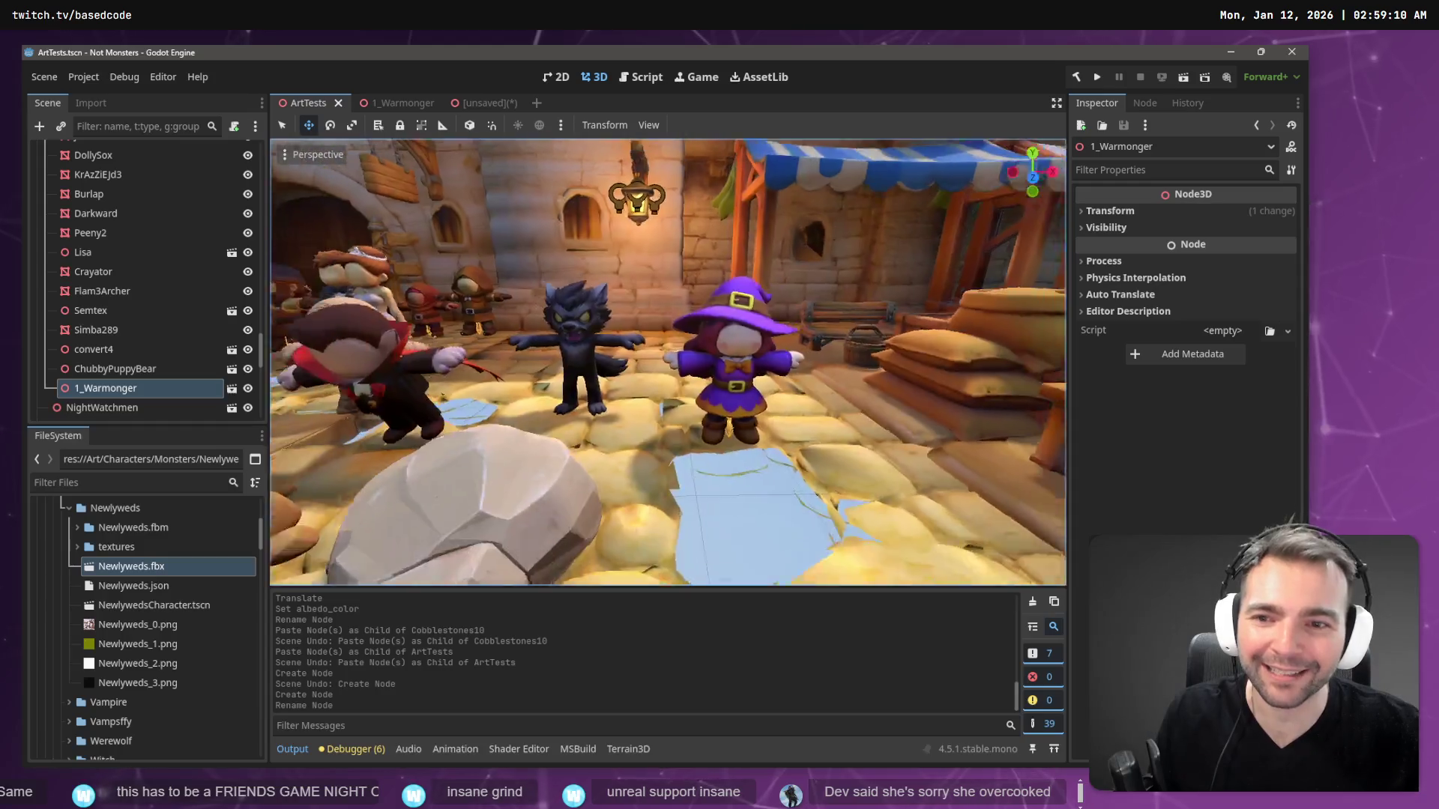
key(w)
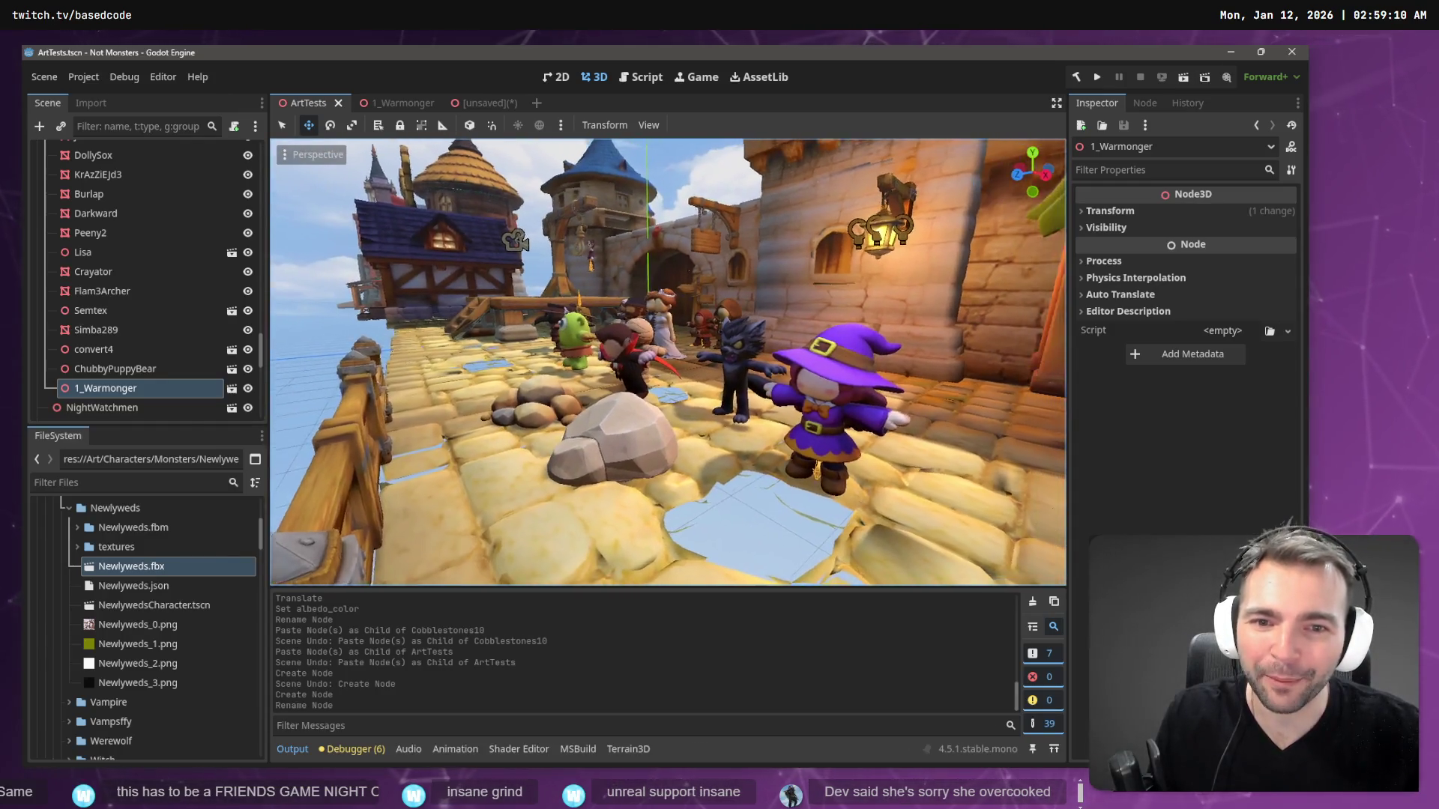
key(w)
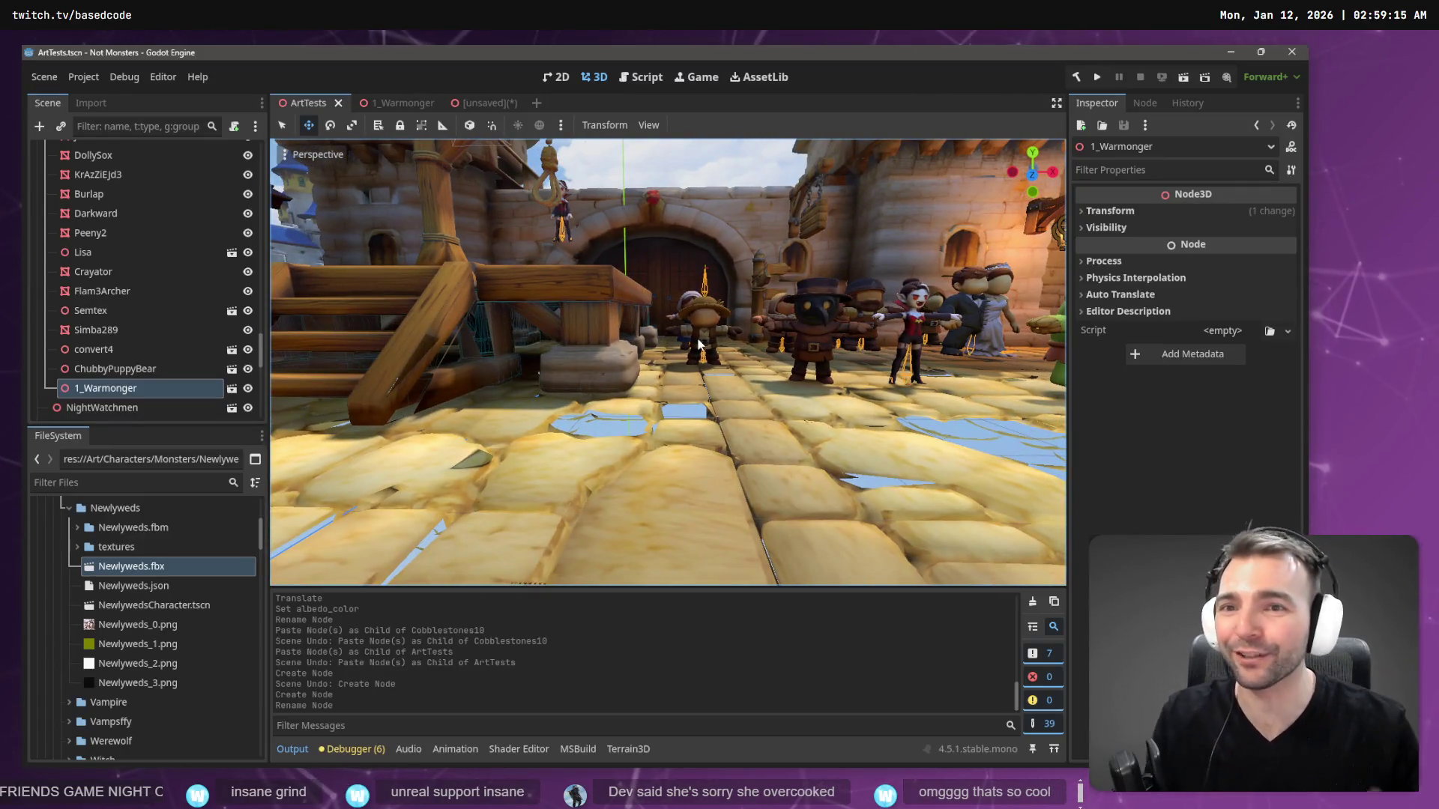
key(s)
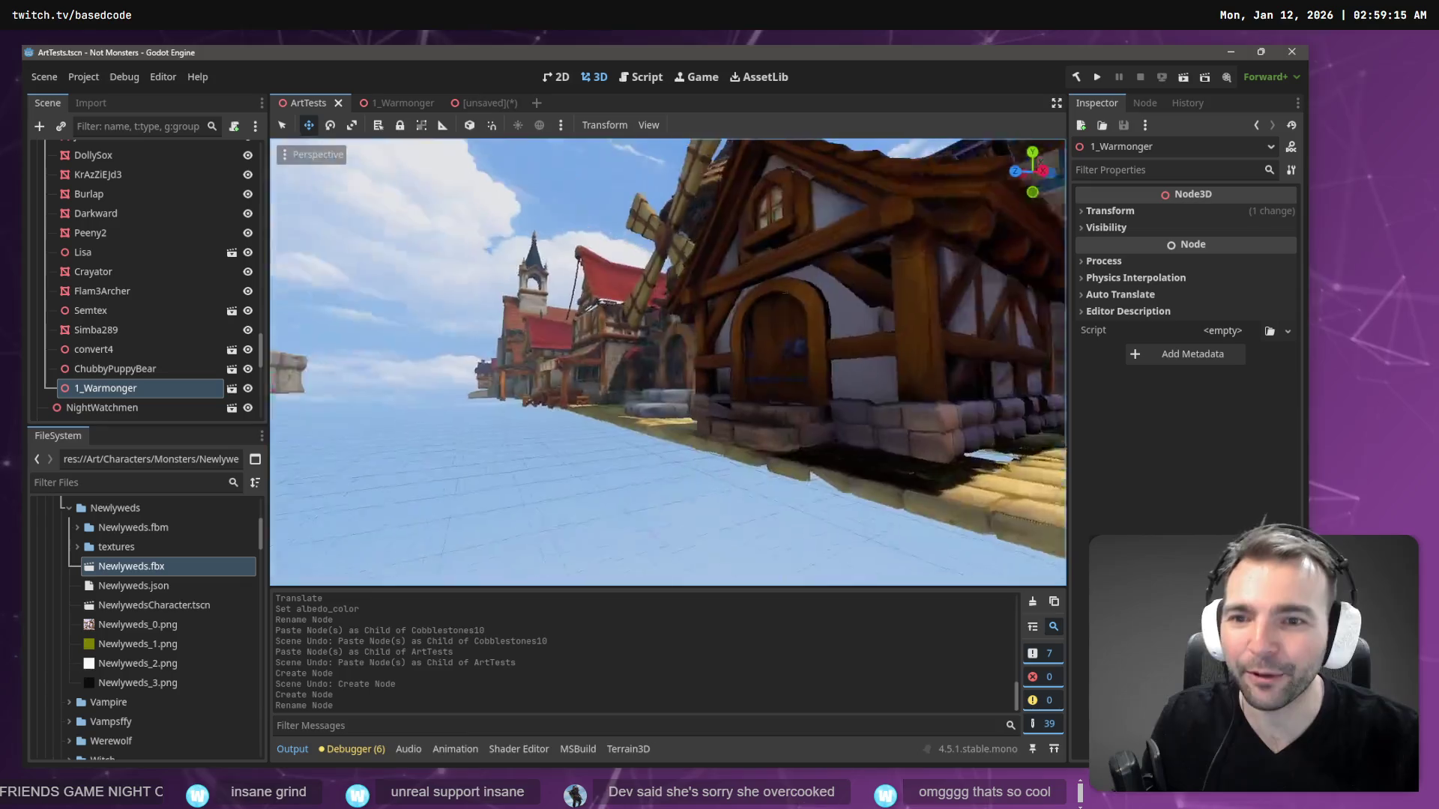
key(d)
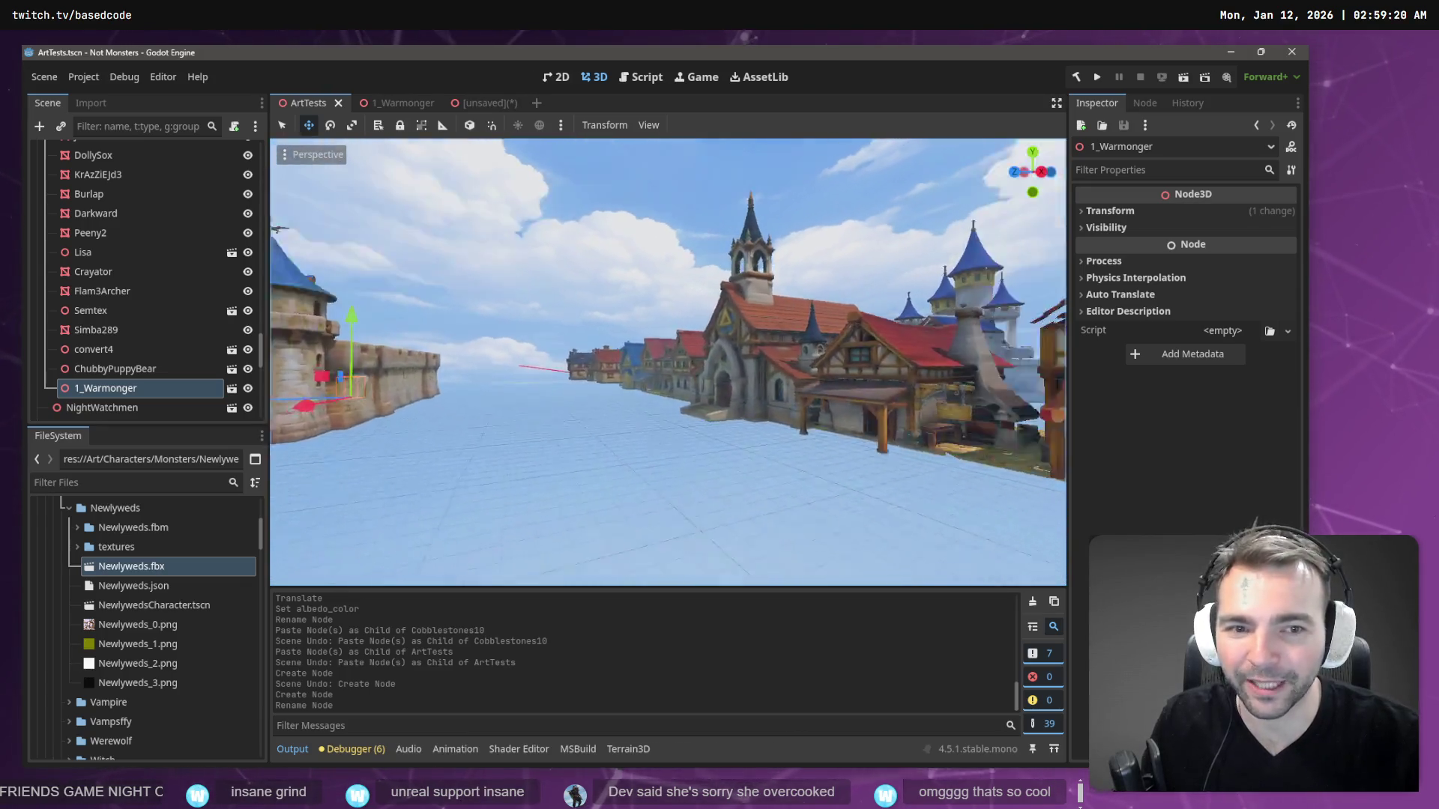
key(a)
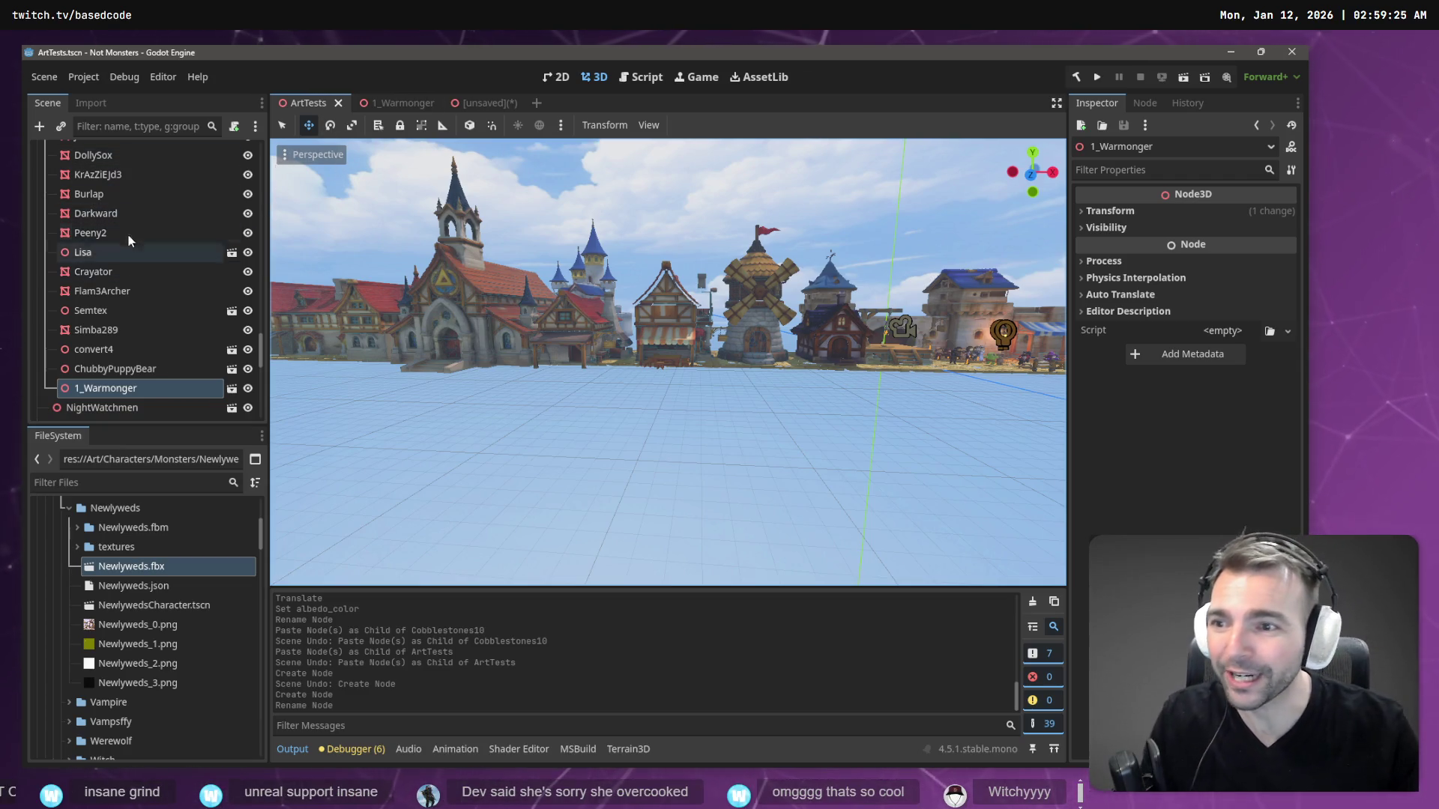
click(130, 482)
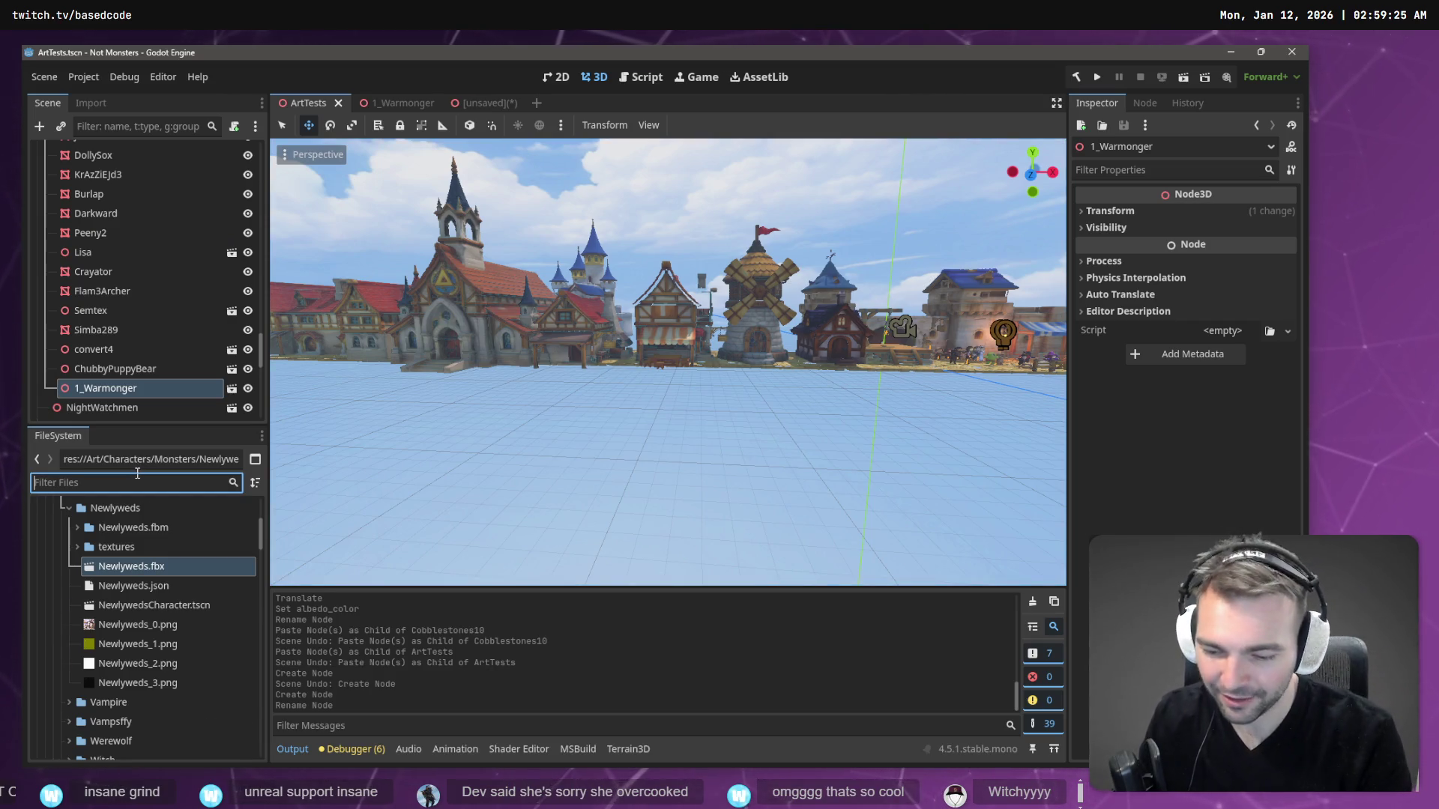
- Filter the FileSystem for 'Main', open Main.tscn, and launch the game with F5
text(Main)
click(82, 606)
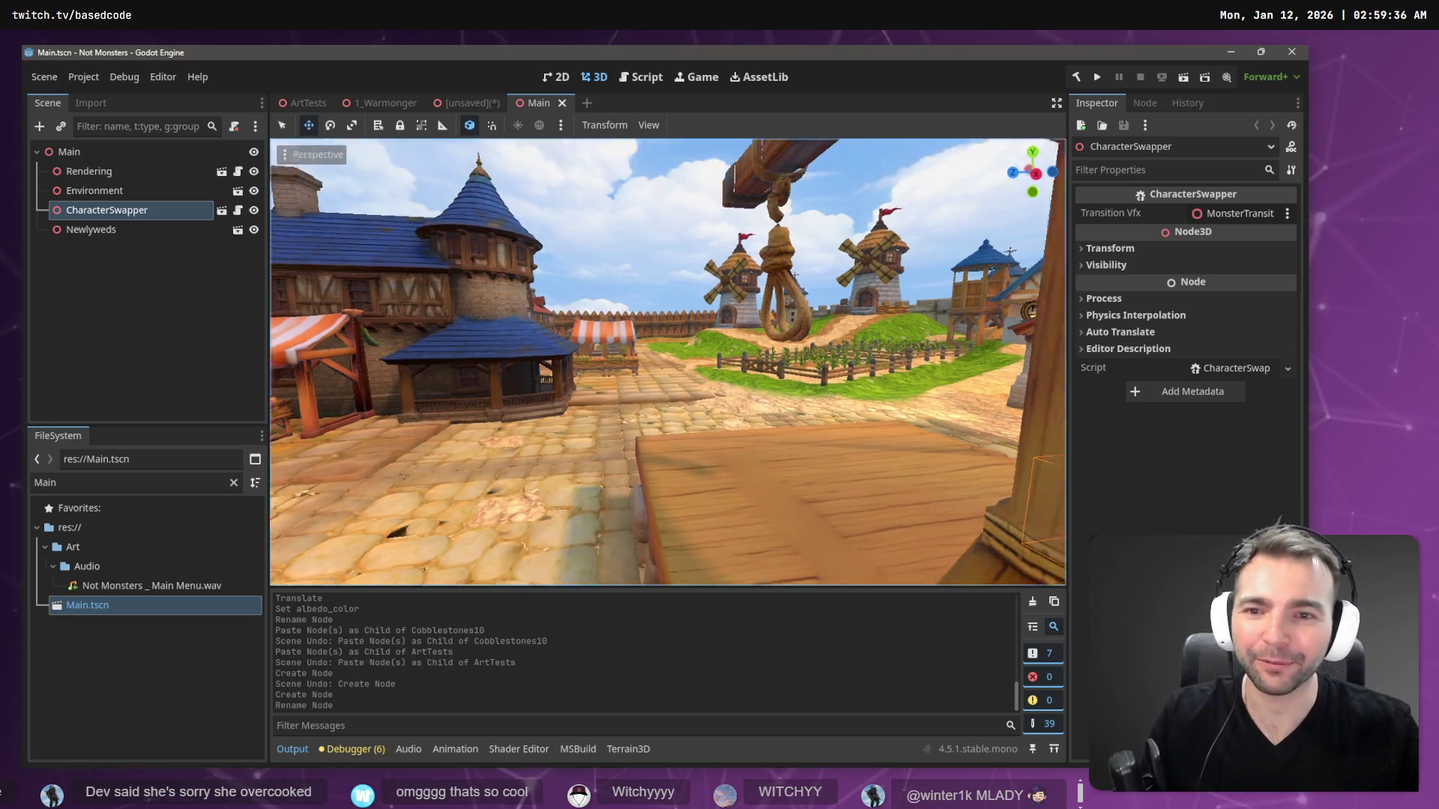
key(F5)
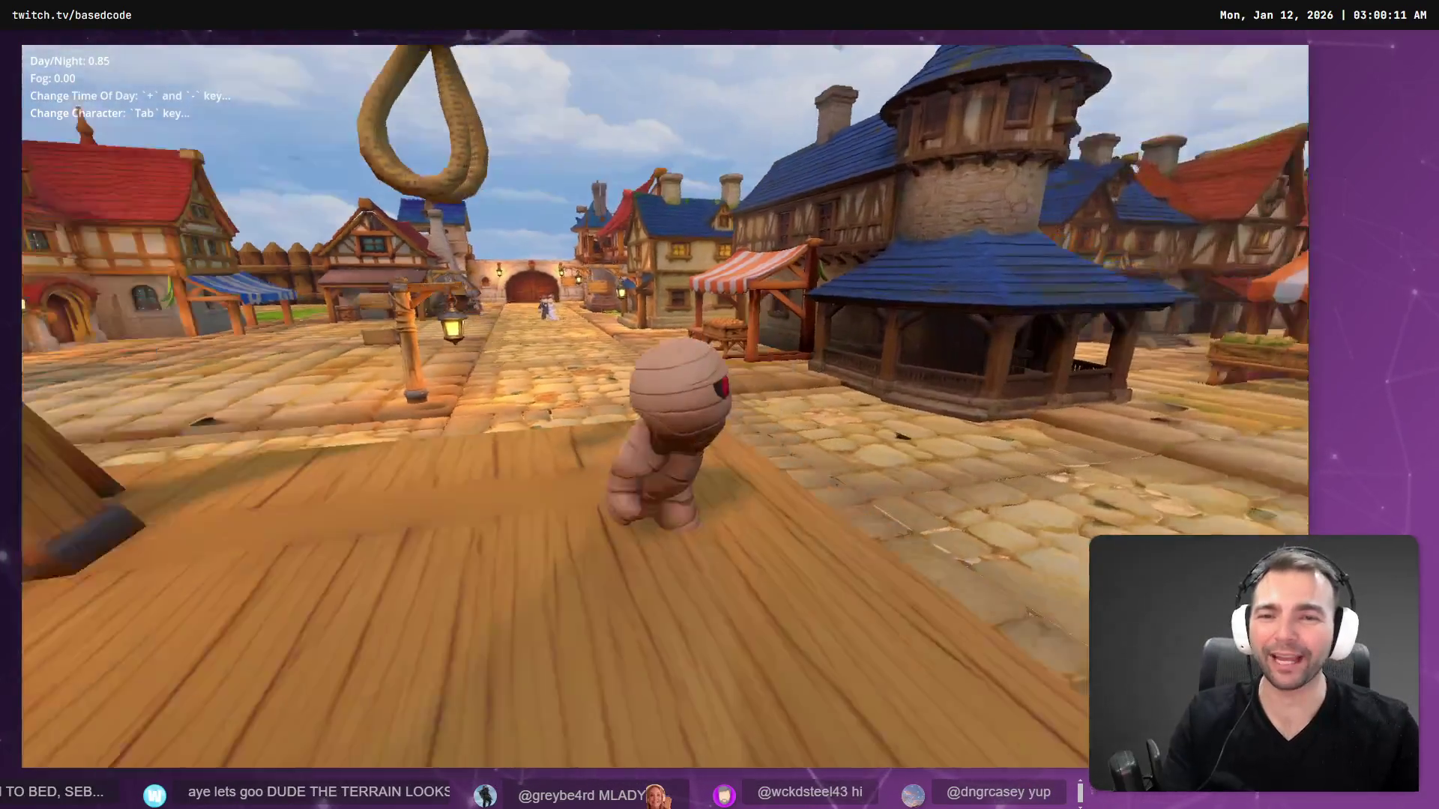
- Lower the time of day with '-' to Day/Night 0.00, with Fog at 0.60
key(minus)
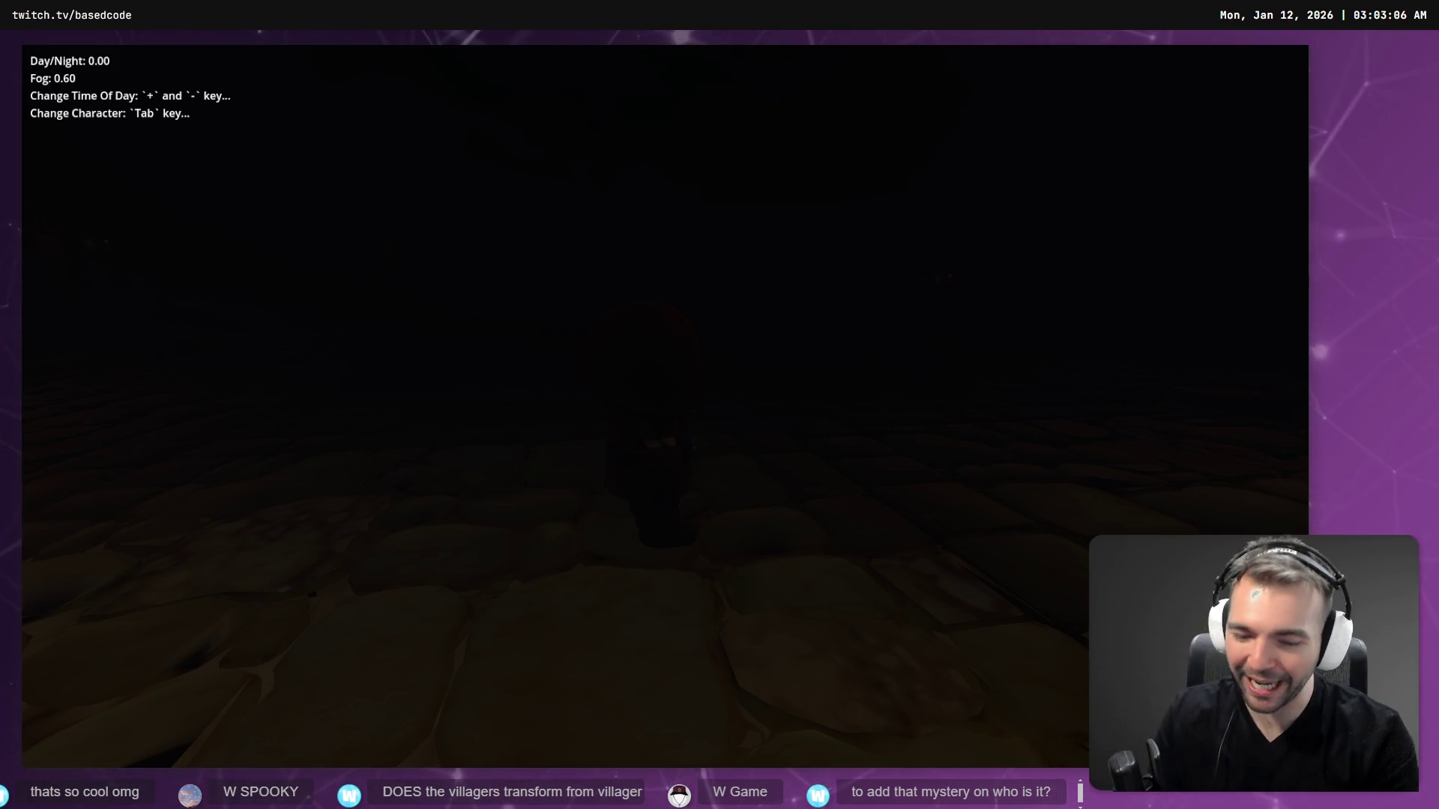
- Bring the game back to day, then darken it while running the character off the gallows
key(plus)
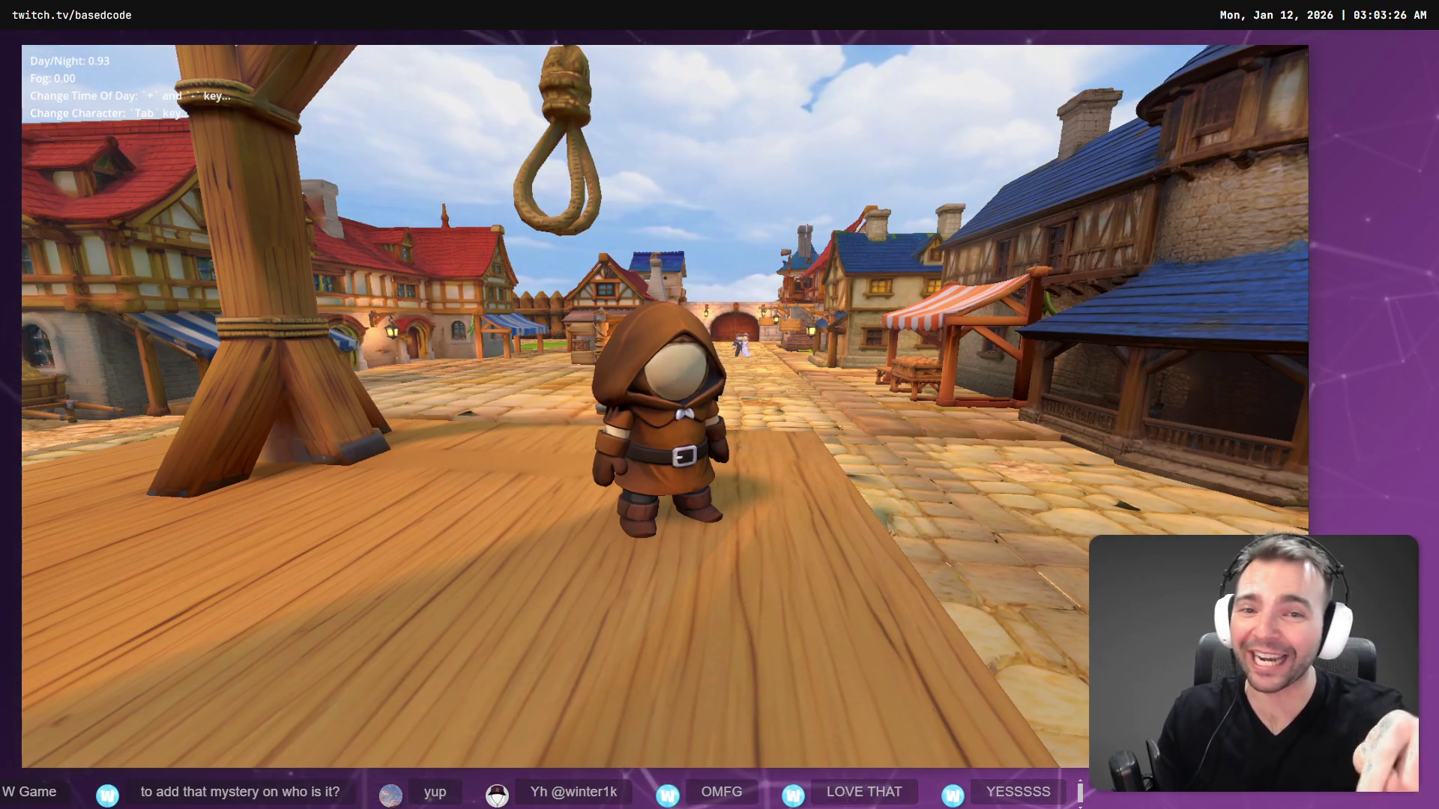
key(minus)
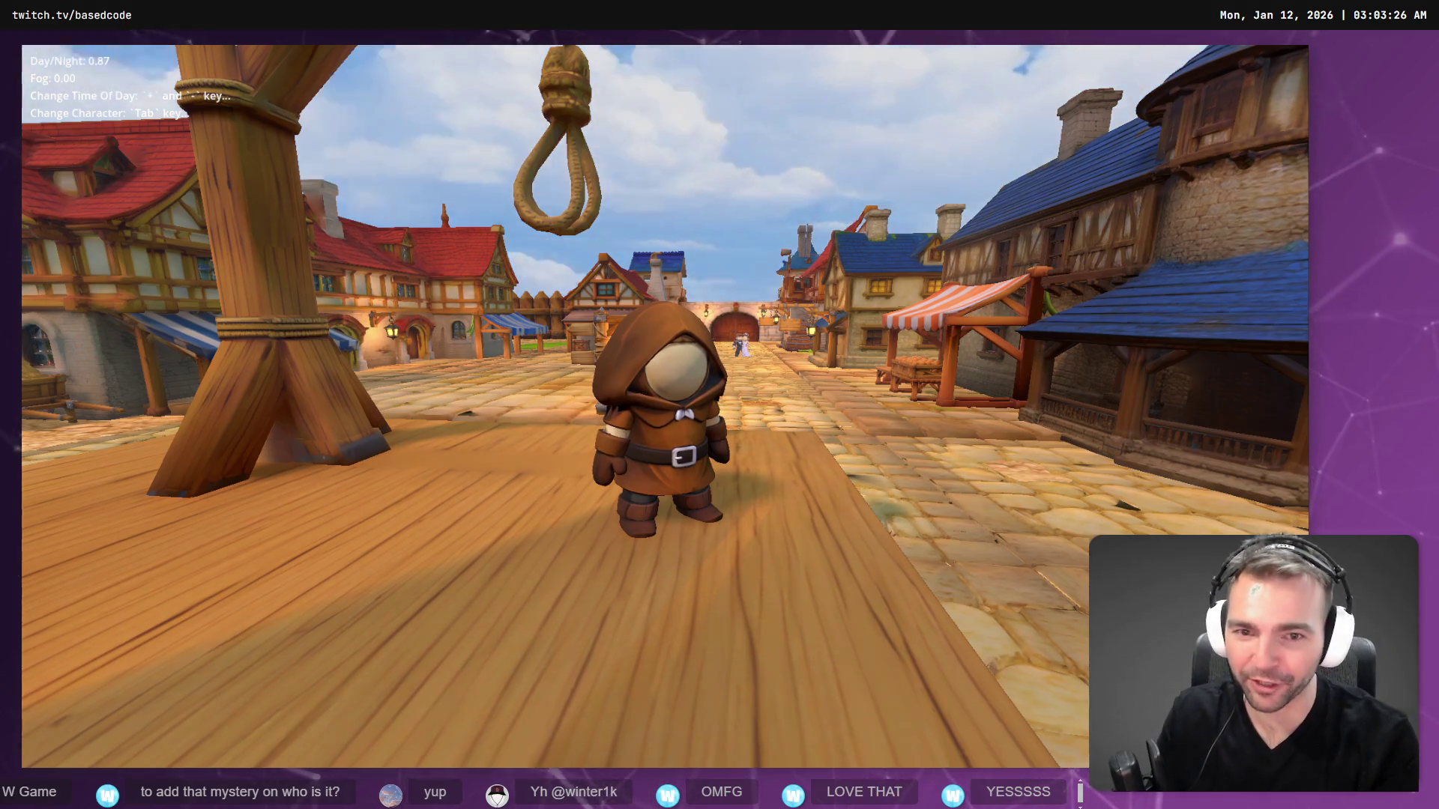
key(w)
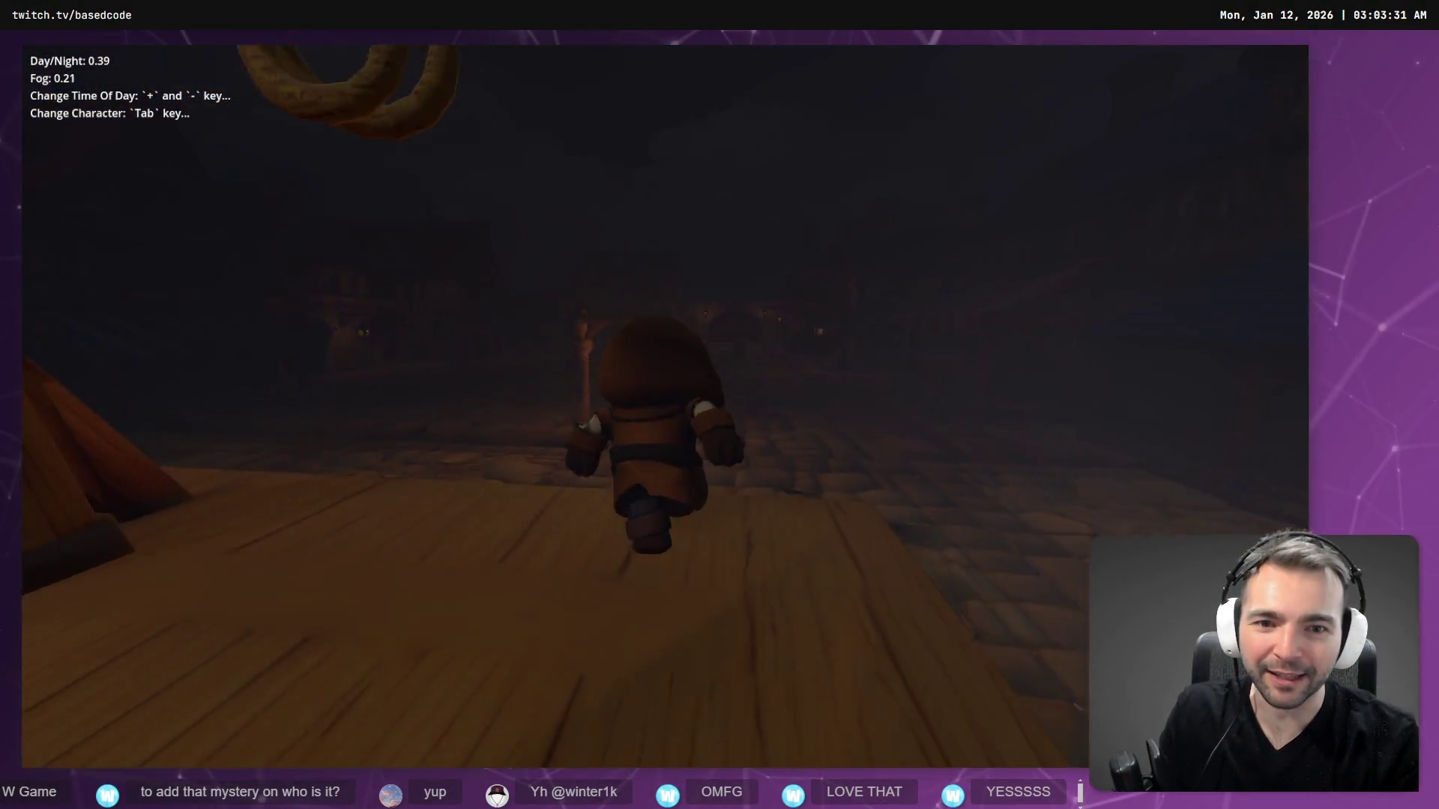
key(plus)
- Run down the street cycling night to day until Day/Night reads 0.89, then switch to tldraw
key(minus)
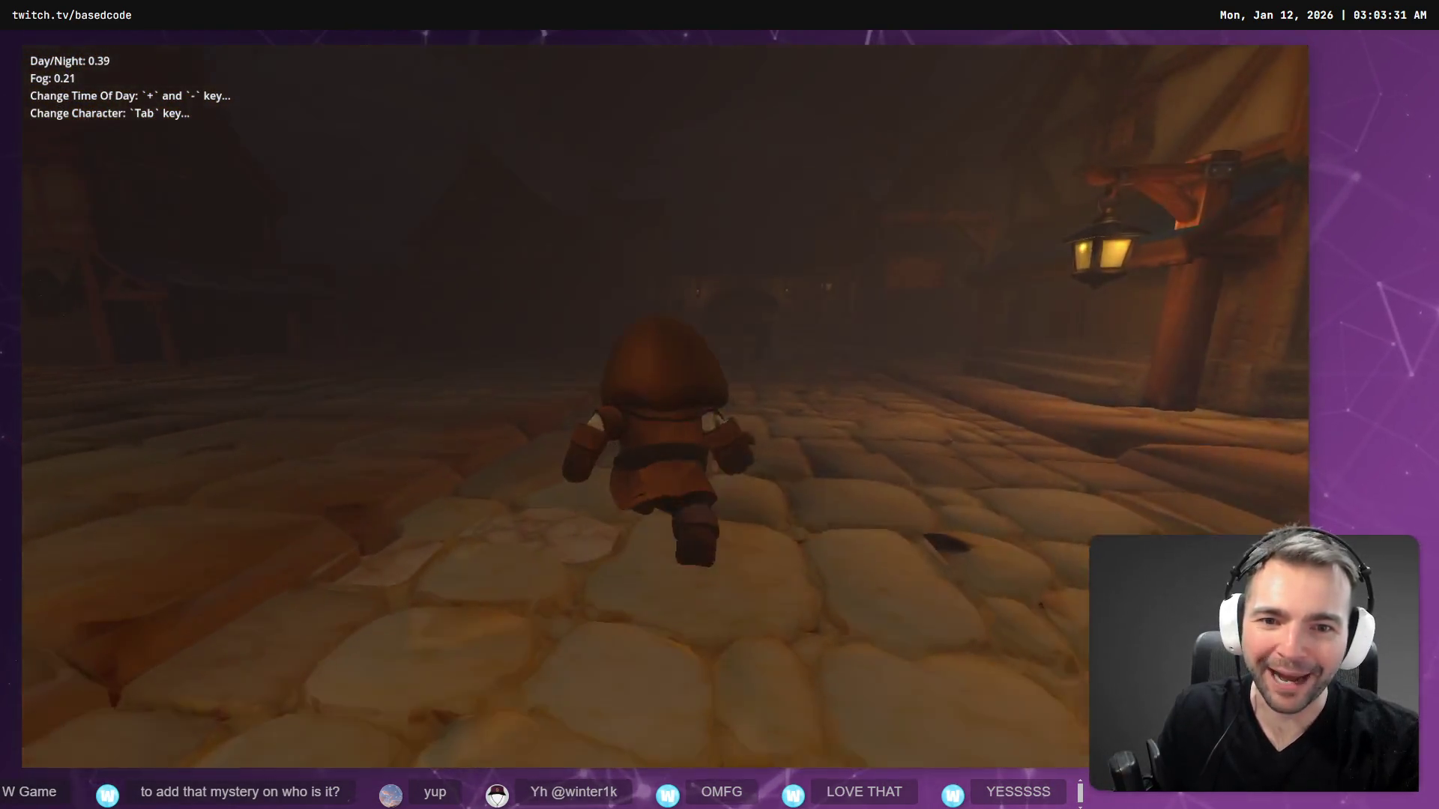
key(plus)
key(plus)
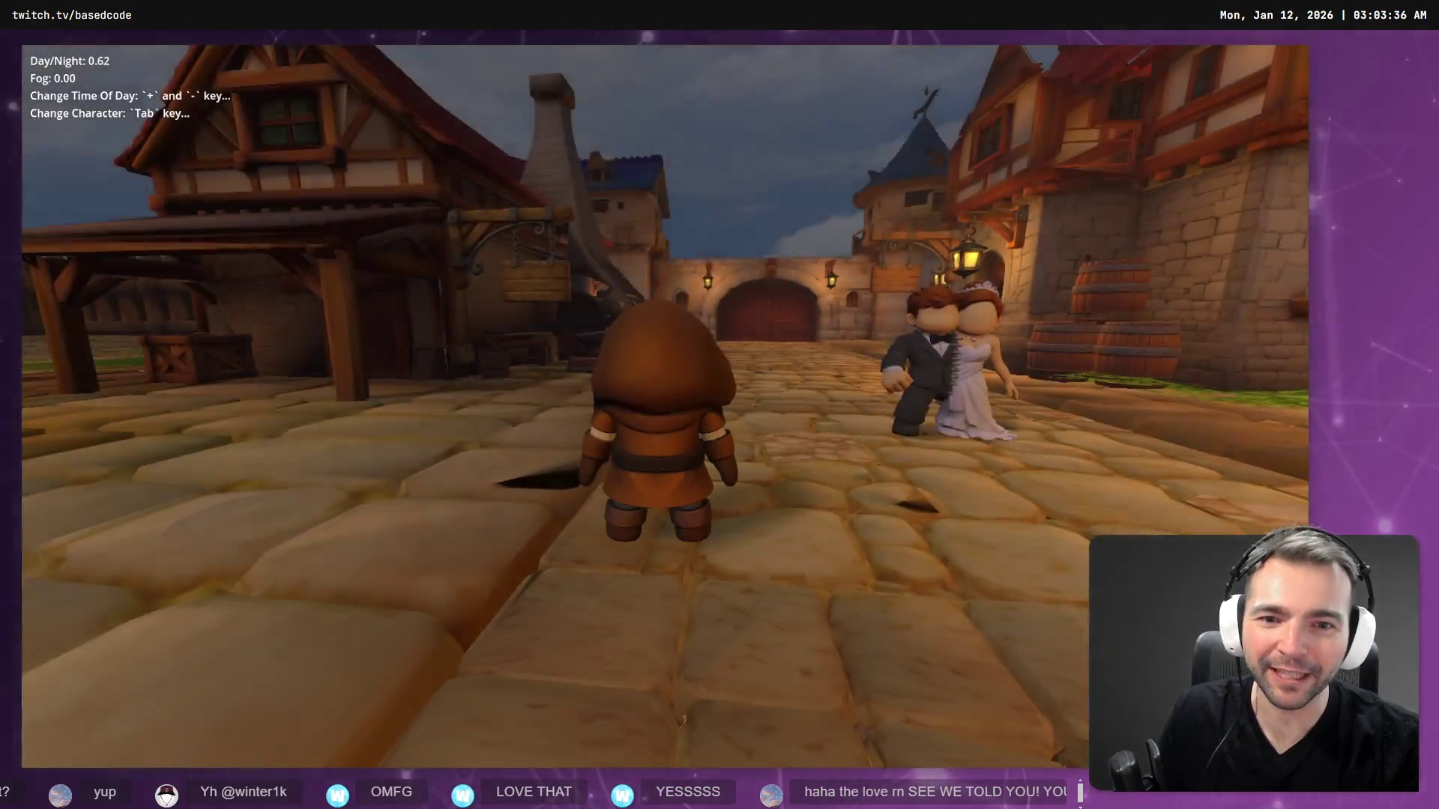
key(minus)
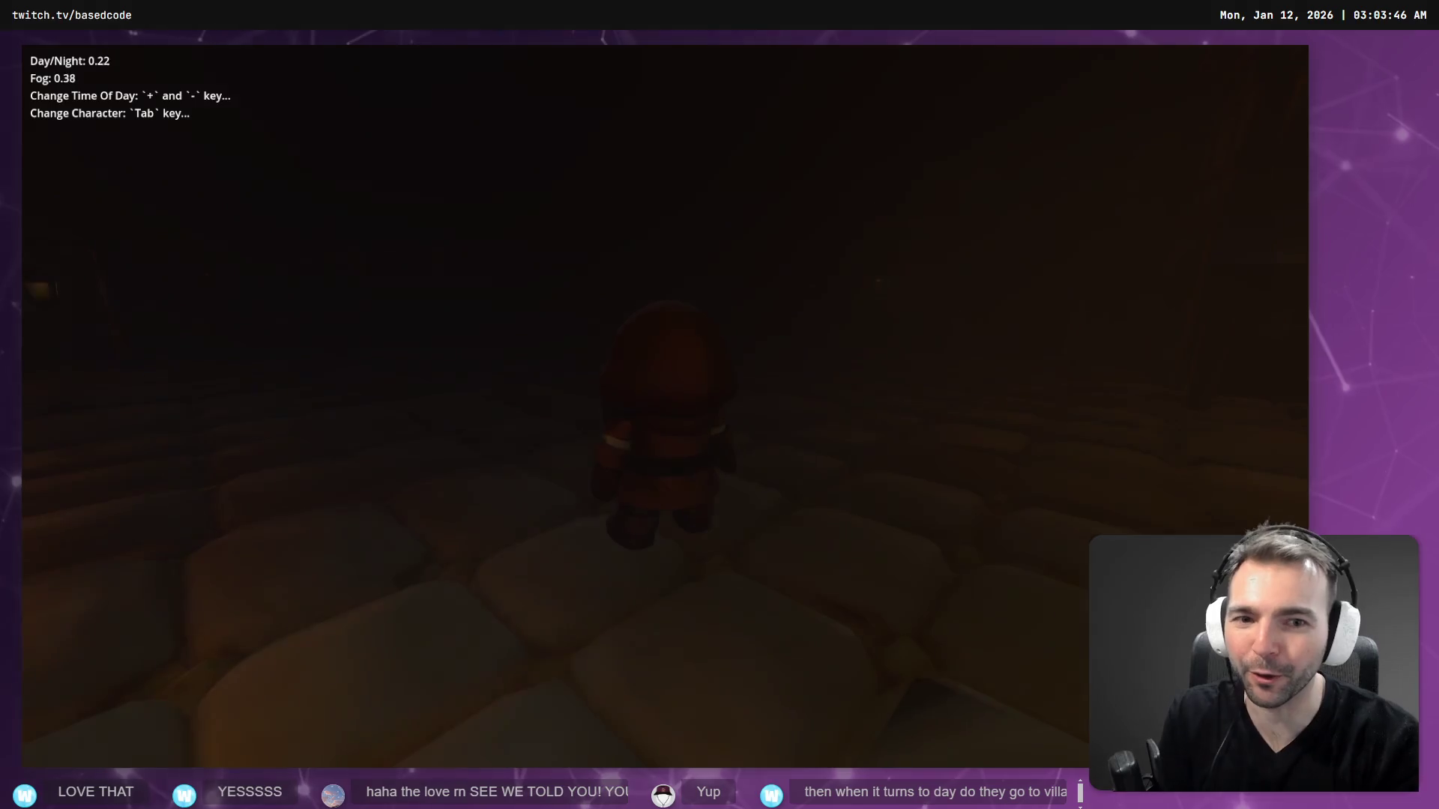
key(plus)
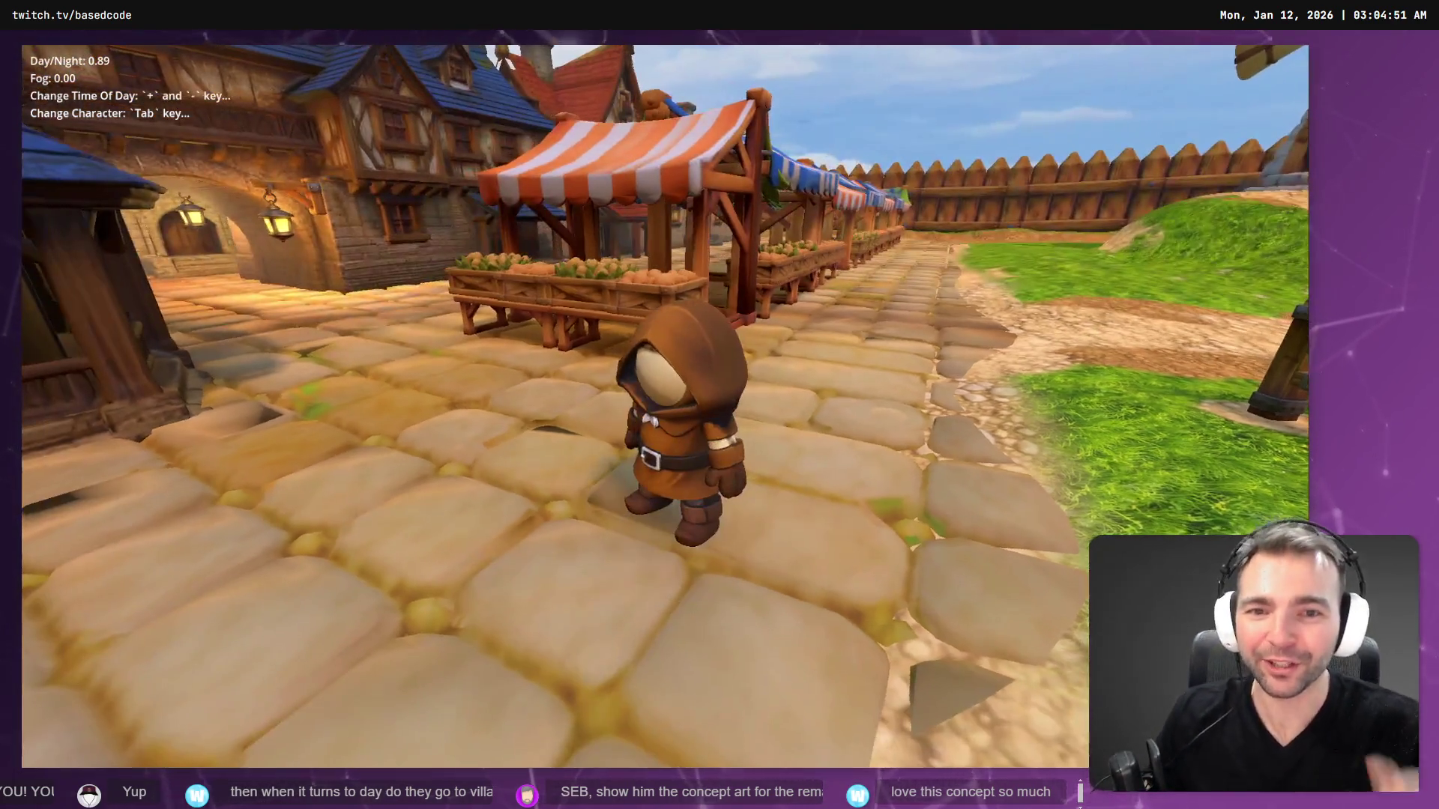
key(alt+Tab)
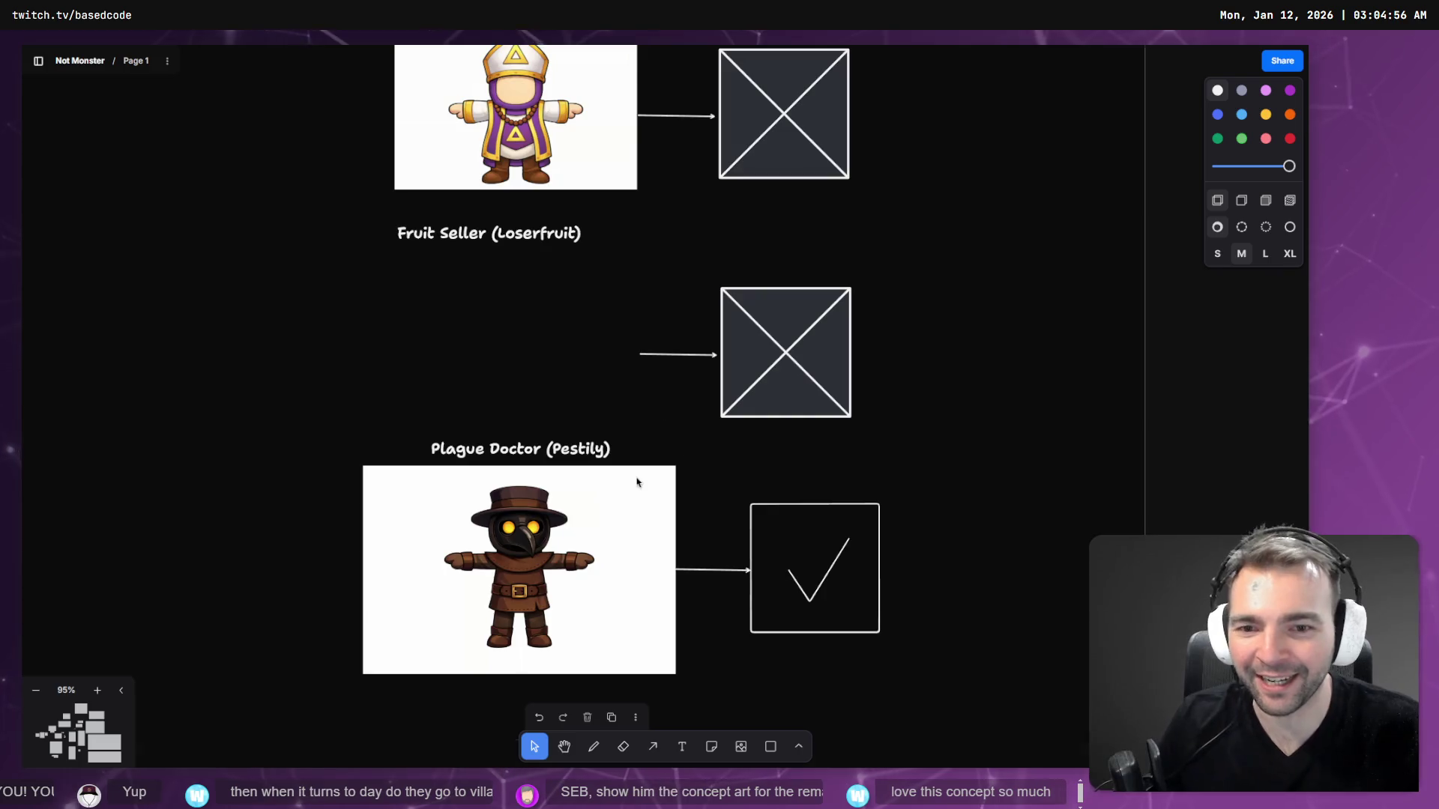
- Zoom out and pan the Monsters frame to the image above Vampsffy (Fasffy)
scroll(556, 363, down, 10)
scroll(717, 152, down, 5)
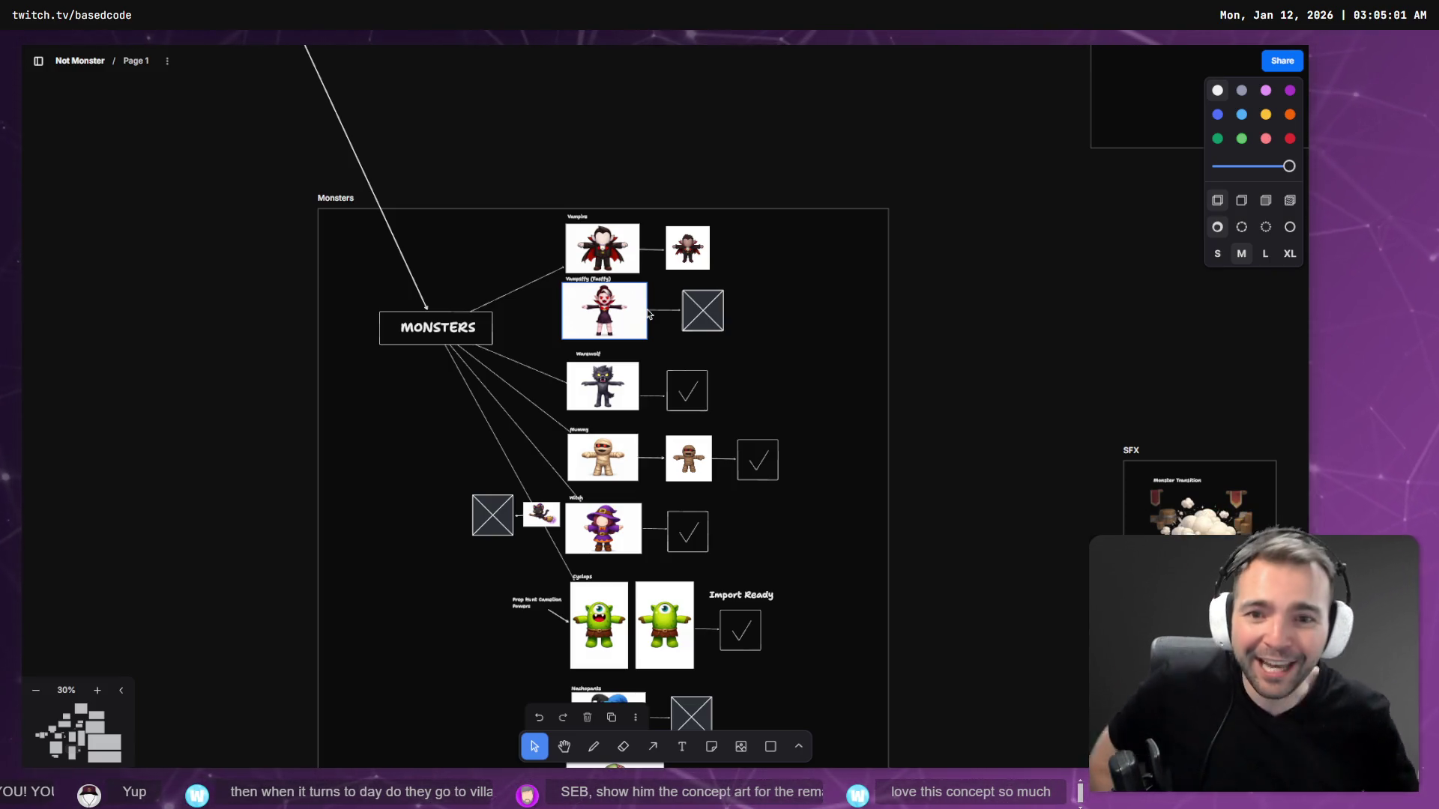
scroll(627, 383, up, 15)
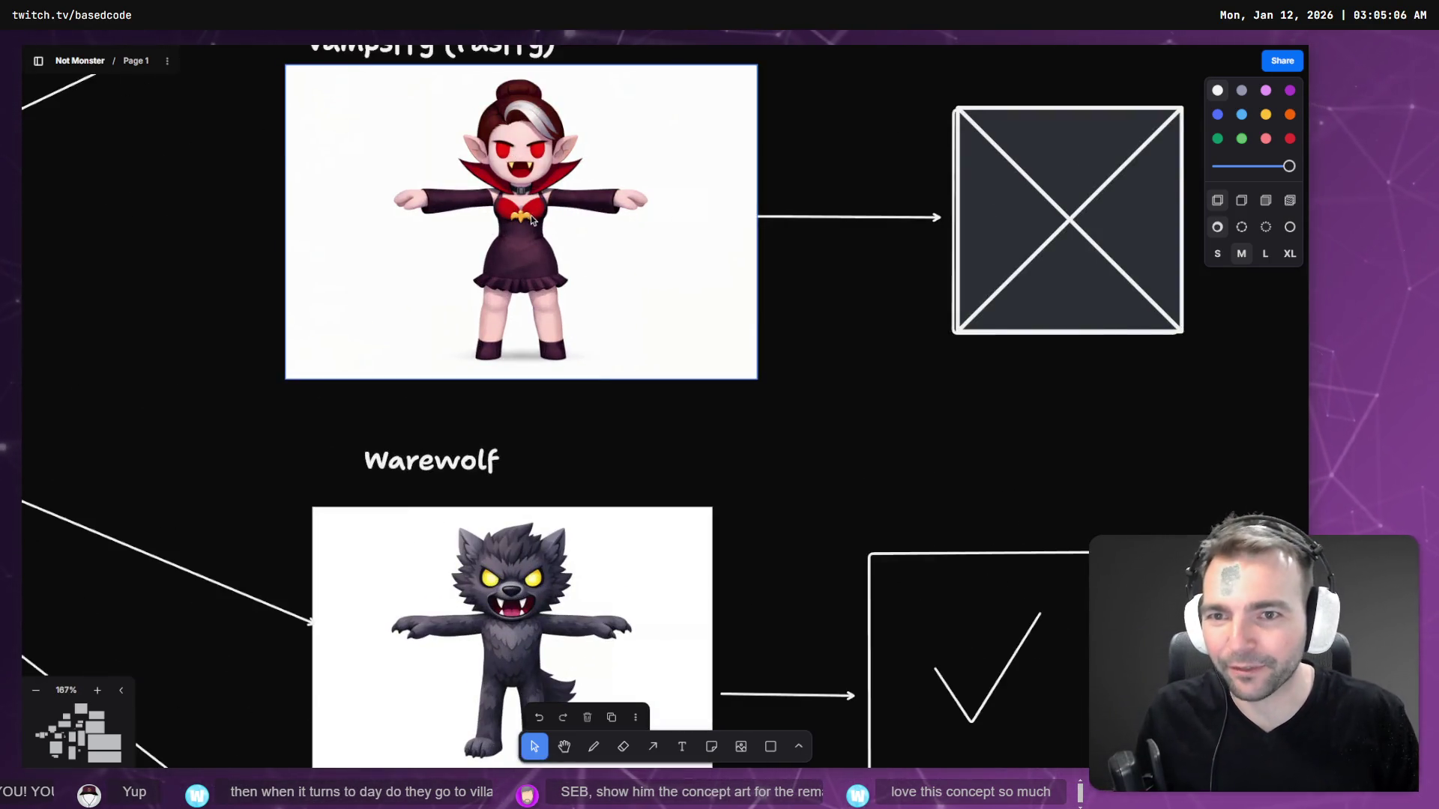
drag(536, 236, 547, 302)
scroll(546, 362, down, 5)
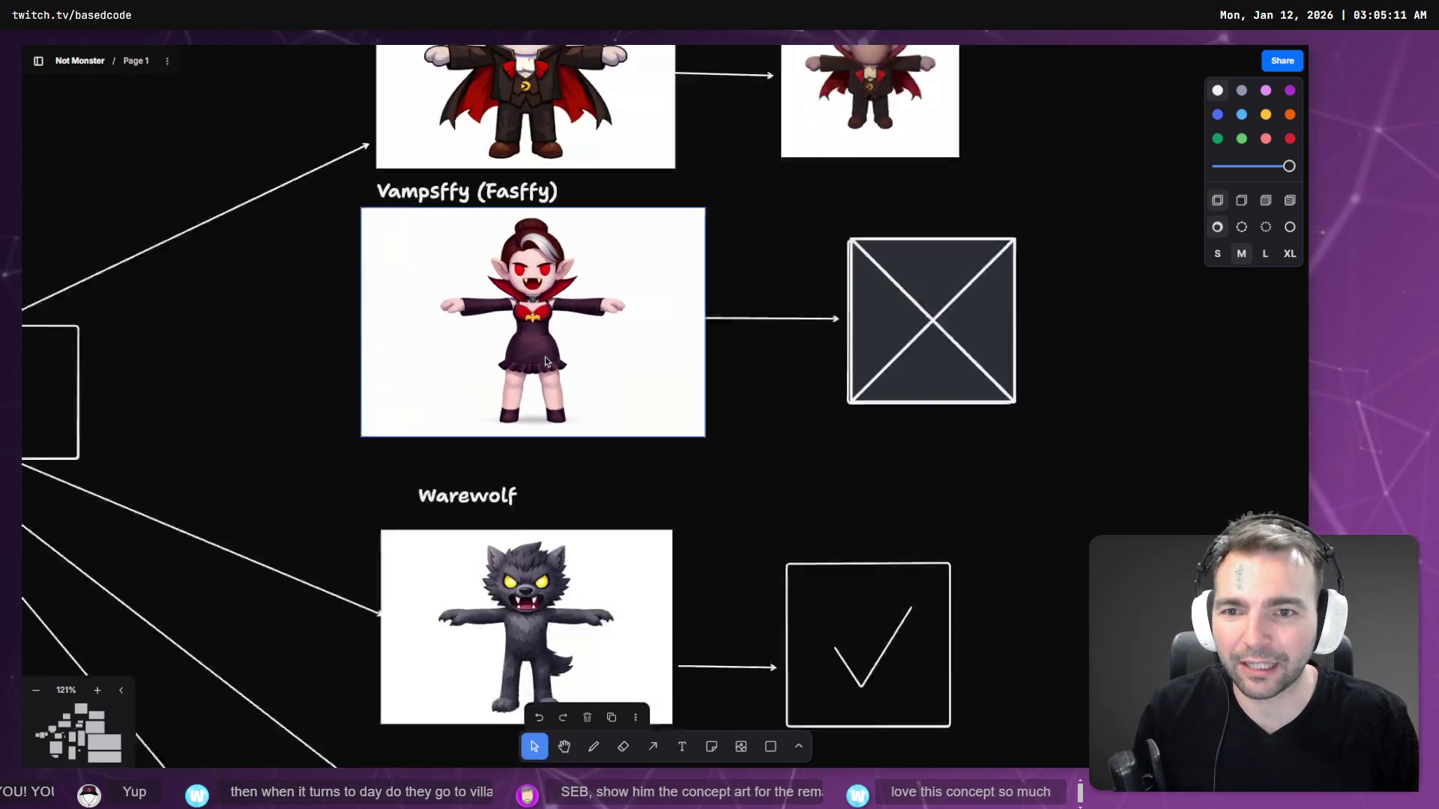
scroll(577, 277, up, 1)
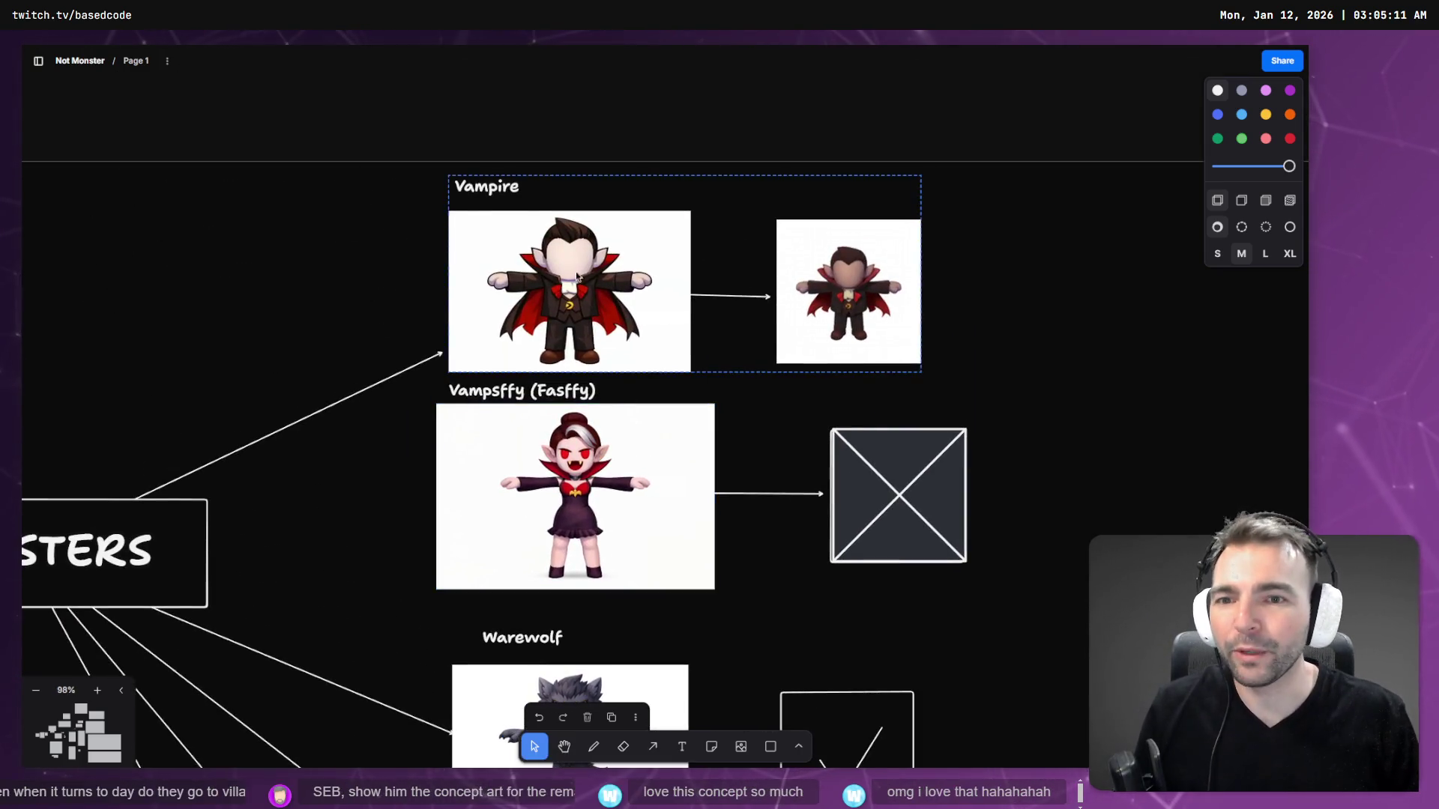
- Zoom over the supporter concept images, like the devil girl, and their linked placeholder boxes
scroll(584, 330, down, 15)
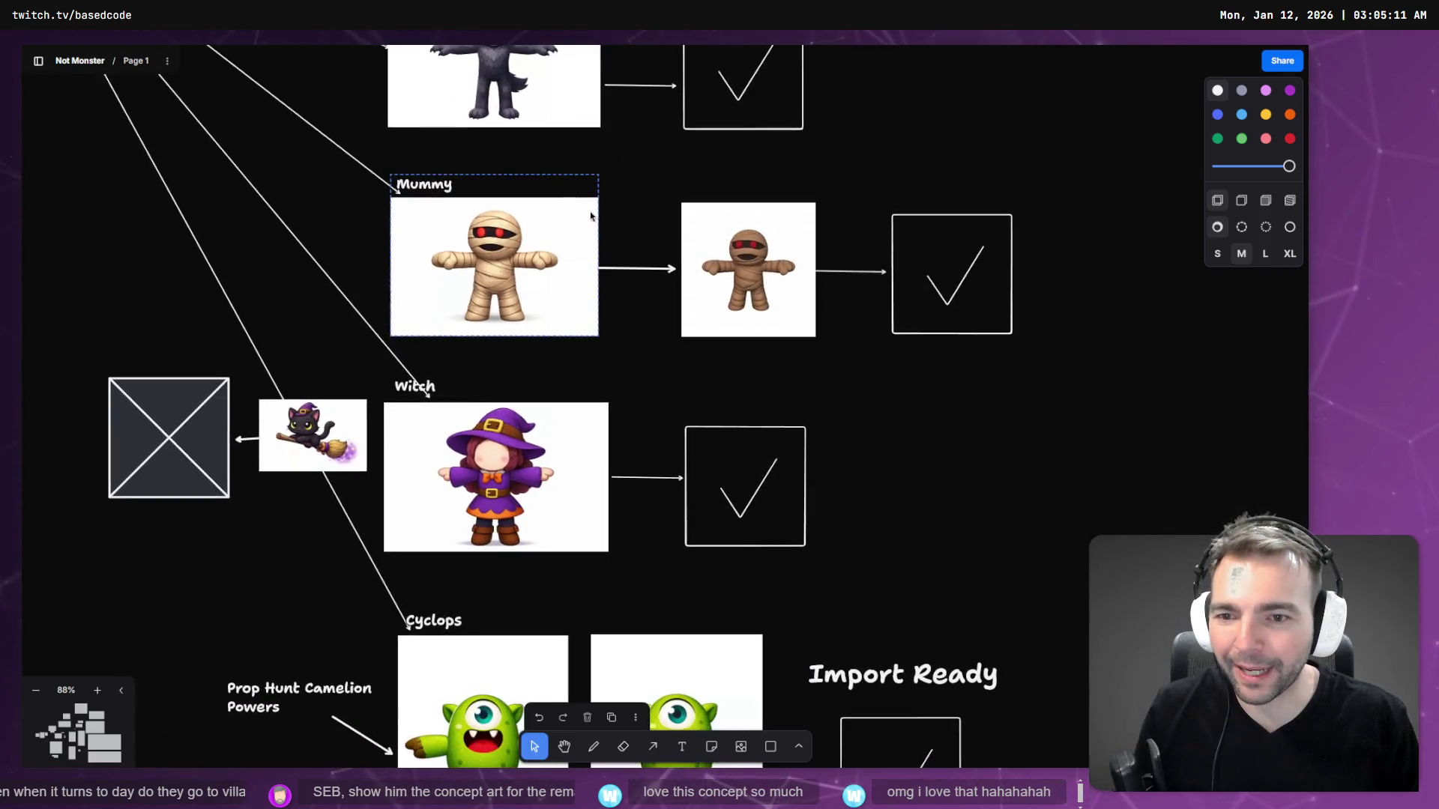
scroll(439, 359, down, 5)
scroll(438, 382, up, 5)
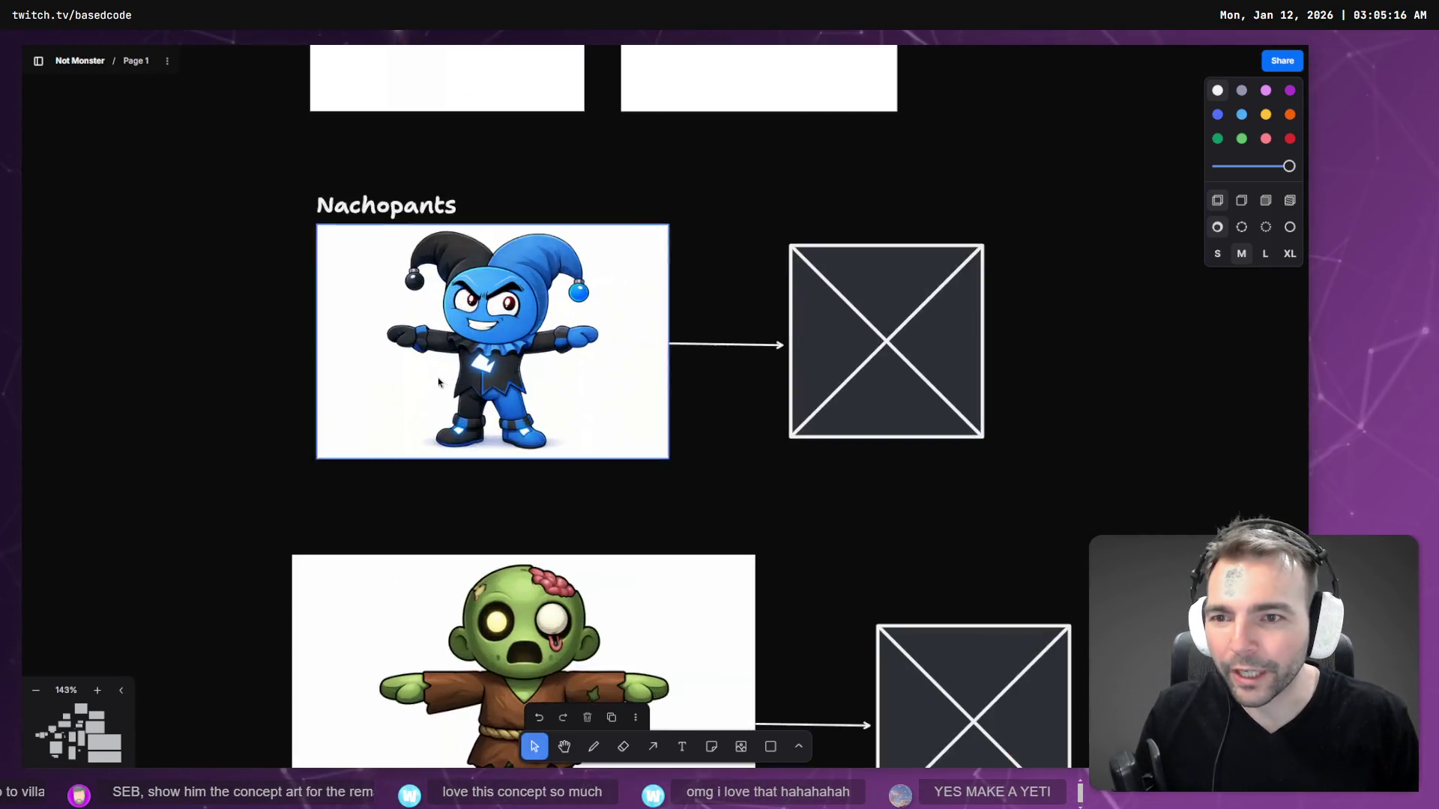
scroll(570, 168, down, 5)
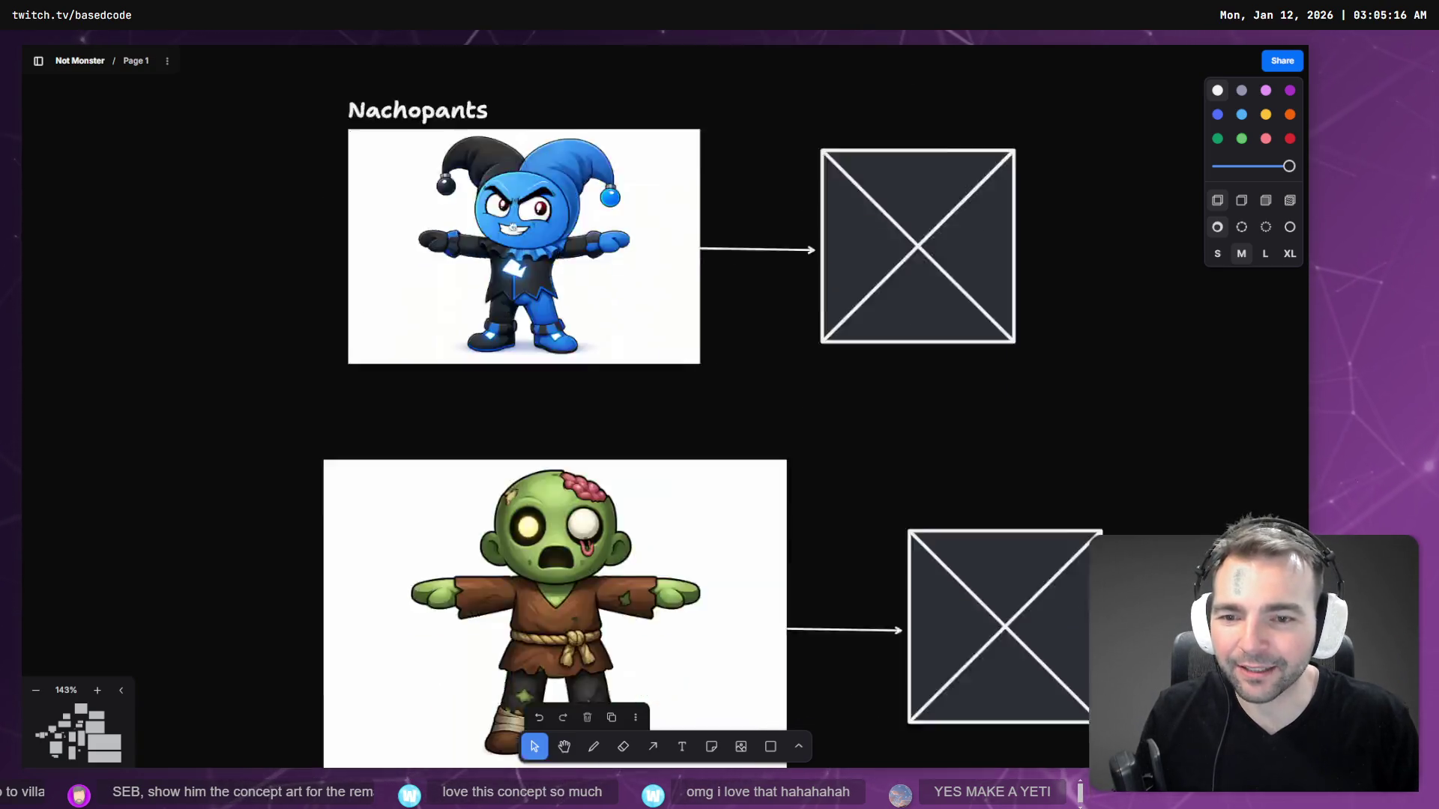
scroll(601, 165, down, 5)
scroll(514, 231, down, 10)
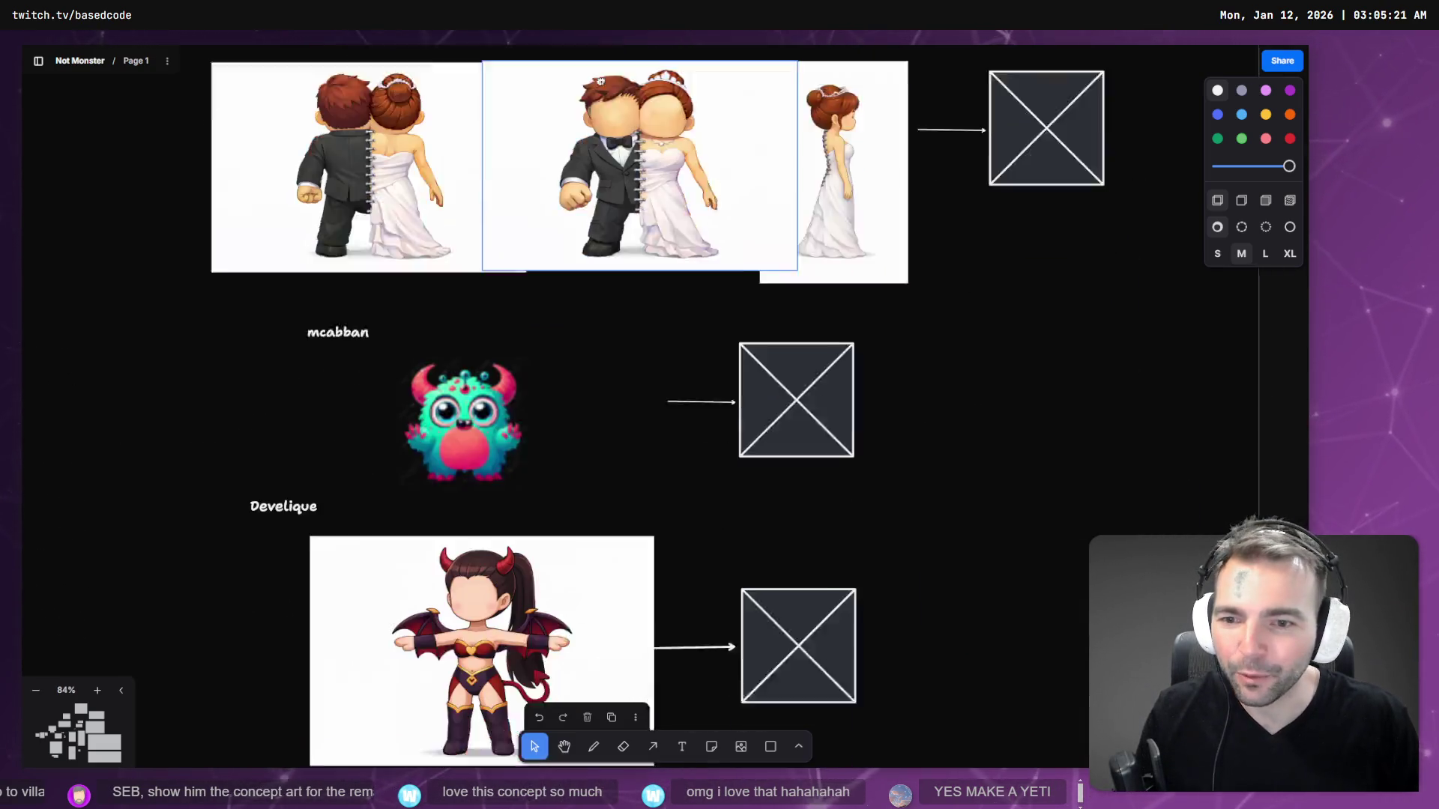
scroll(514, 231, down, 1)
scroll(592, 324, up, 2)
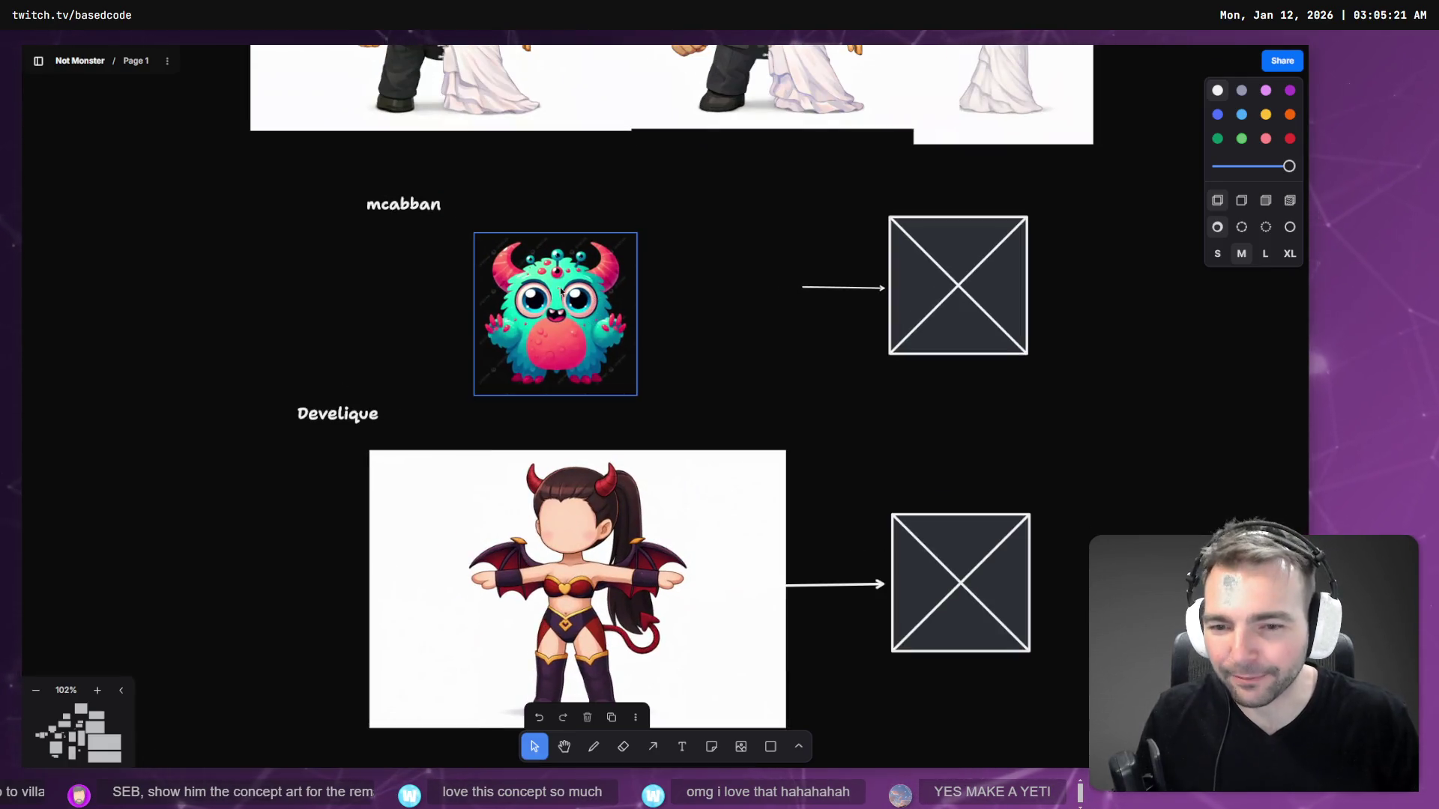
scroll(582, 356, down, 3)
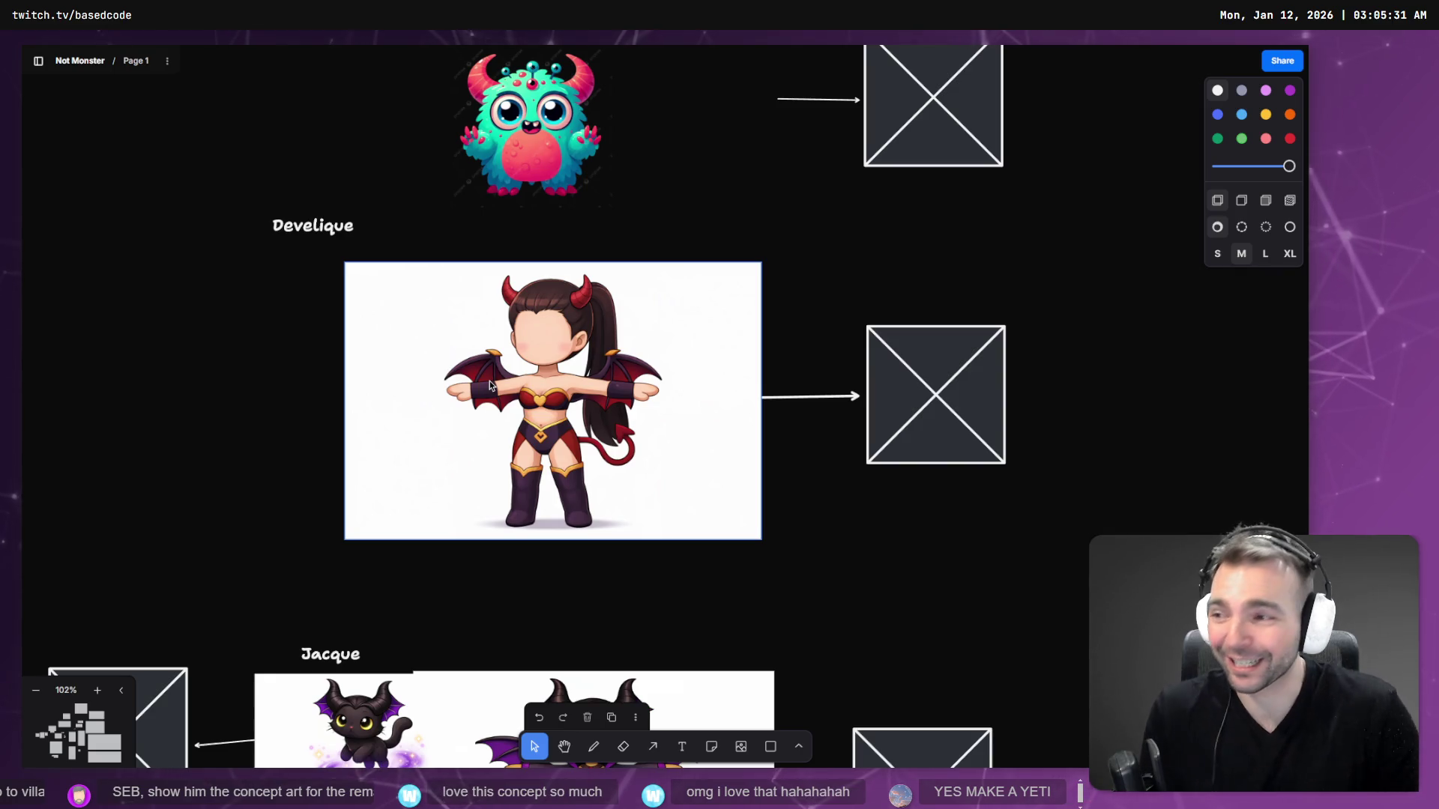
scroll(664, 418, down, 5)
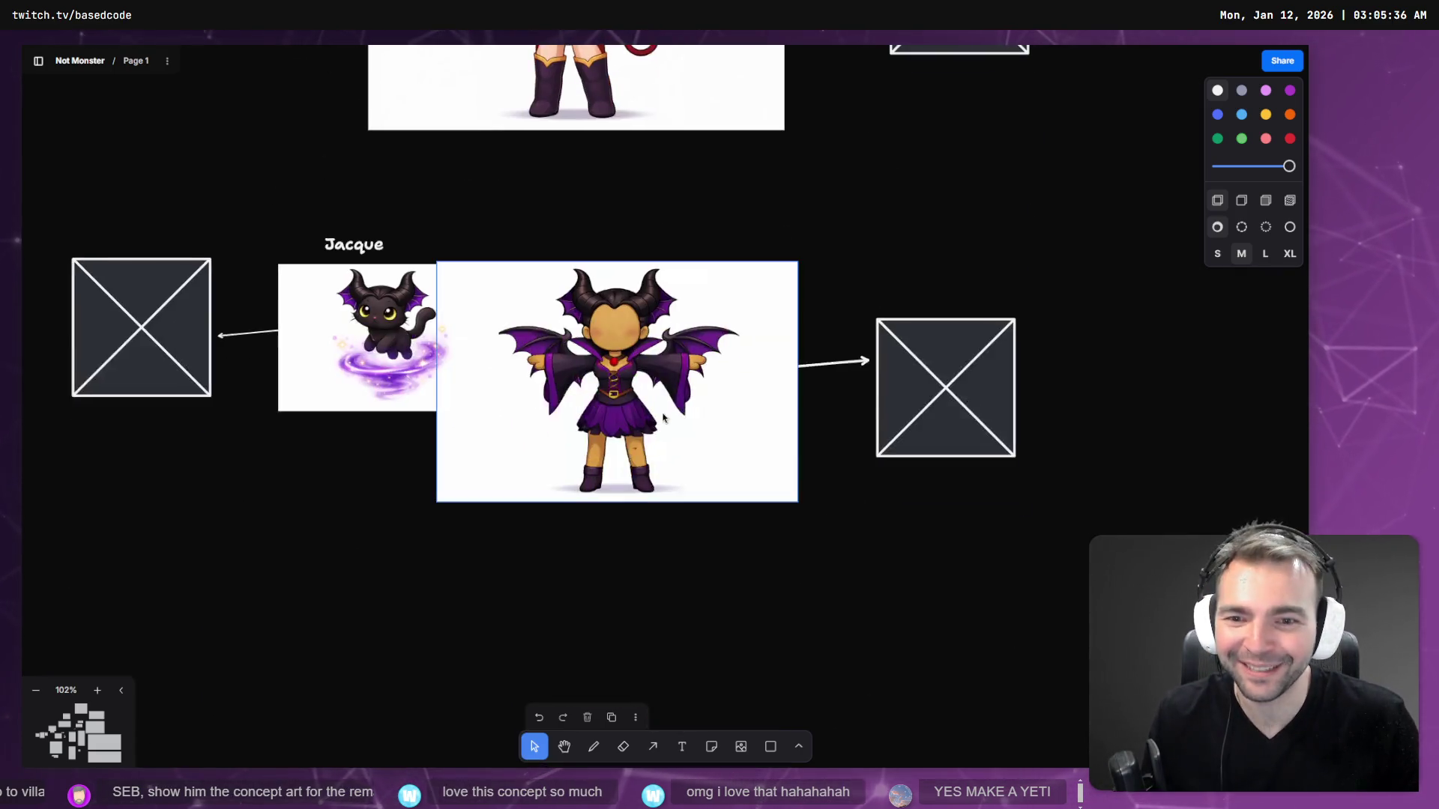
scroll(664, 417, up, 1)
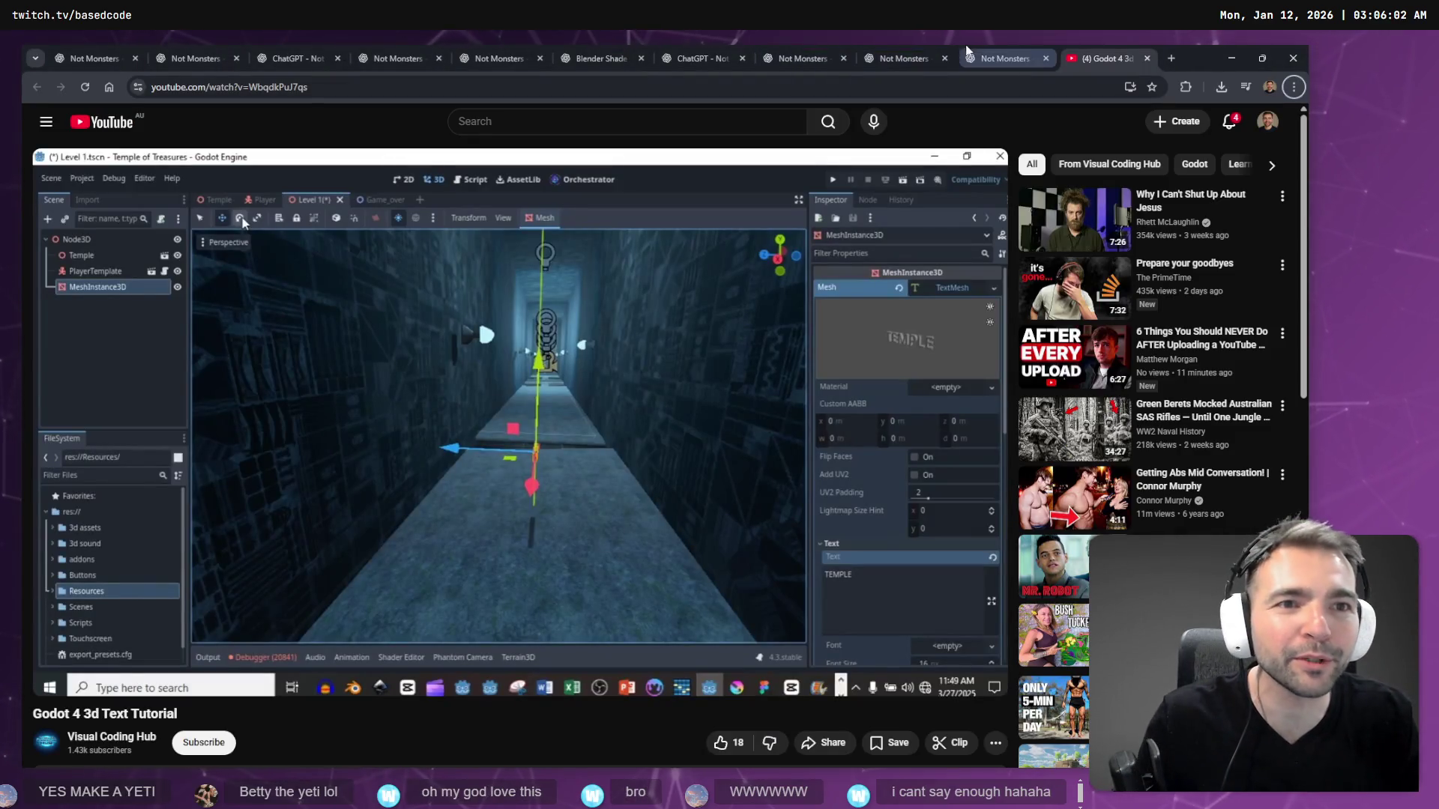
- Switch to the Not Monsters ChatGPT conversation and select the succubus prompt text
click(1008, 50)
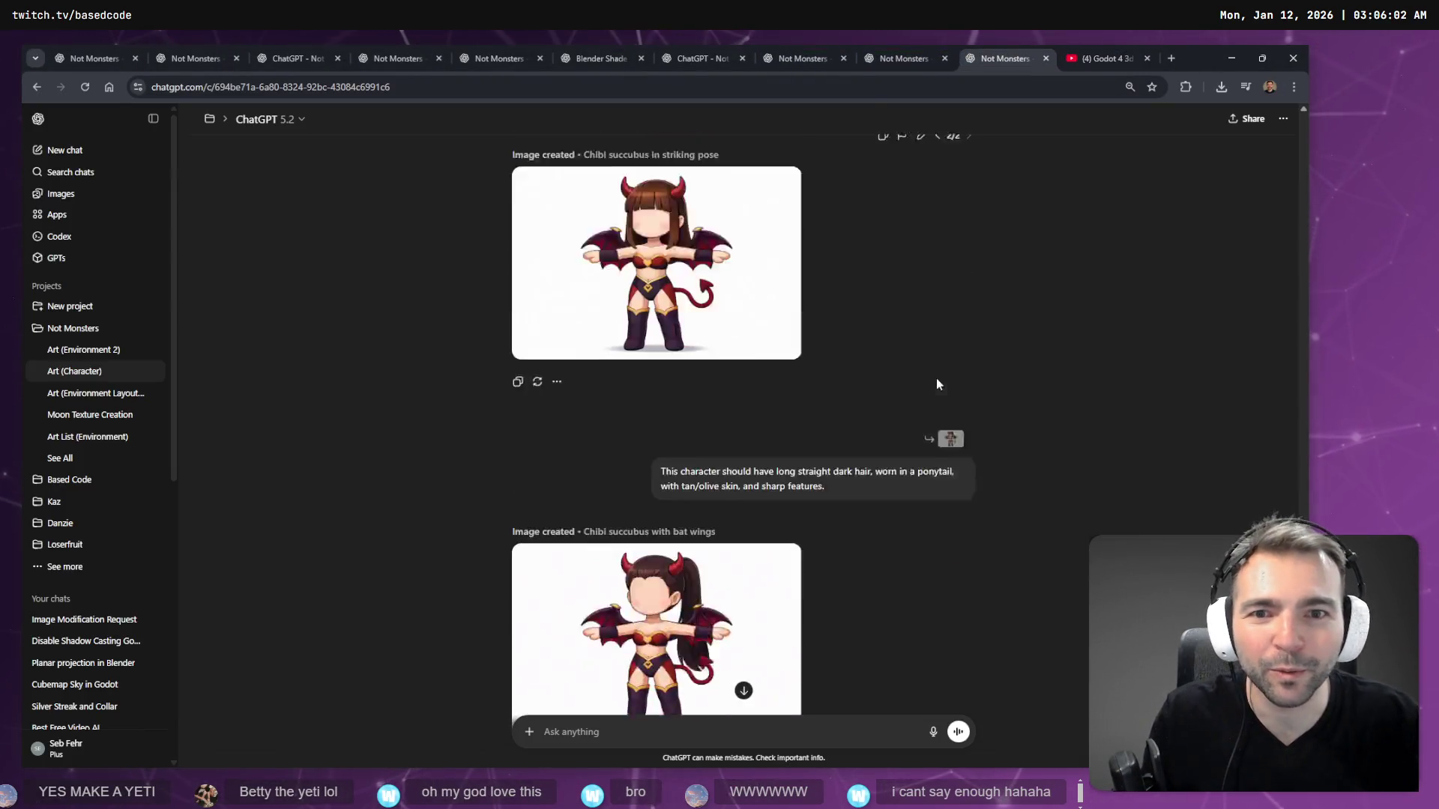
scroll(862, 420, up, 10)
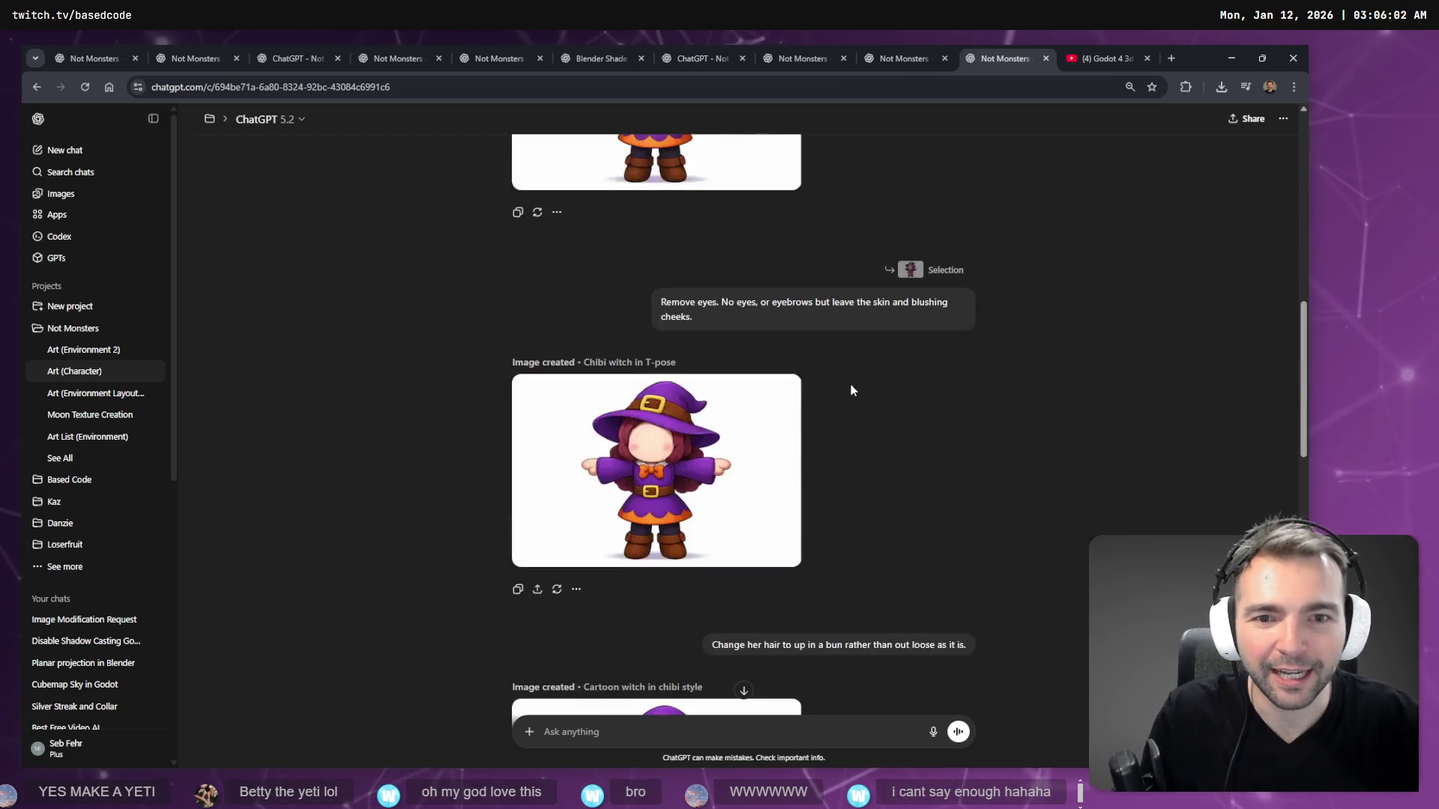
scroll(817, 375, down, 5)
mouse_move(829, 313)
mouse_down()
mouse_move(660, 158)
mouse_move(649, 242)
mouse_up()
- Paste the copied succubus prompt into a new message, then undo the paste
click(744, 691)
click(600, 732)
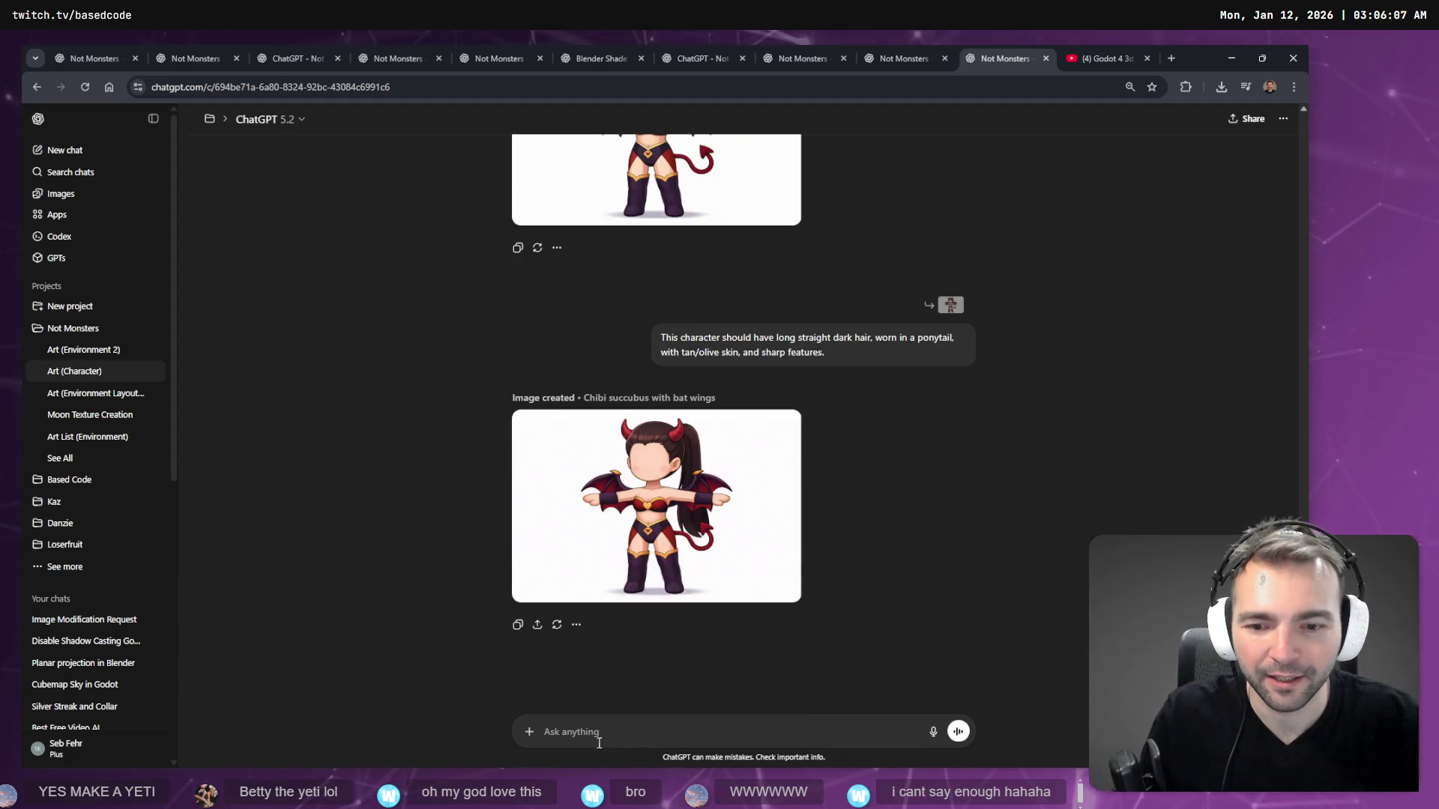
text(Generate an image of a Devil-like Succubus (a woman with horns, wings and a tail) character in the same style of these characters. No other characters or environment. Put this character in a T-Pose. This will be used to create a 3d Model, so make sure the shape of the character is clear. White Background. The woman have brown straight hair, a long-ish neck (for the style) and tan skin. Character must be: - Clearly humanoid - Standing upright - Arms separated from torso - Legs separated (no fused thighs) - Head distinct from torso - No accessories. Bad if: - Cape, skirt, or long coat fused to legs - Floating accessories parented to body)
key(ctrl+z)
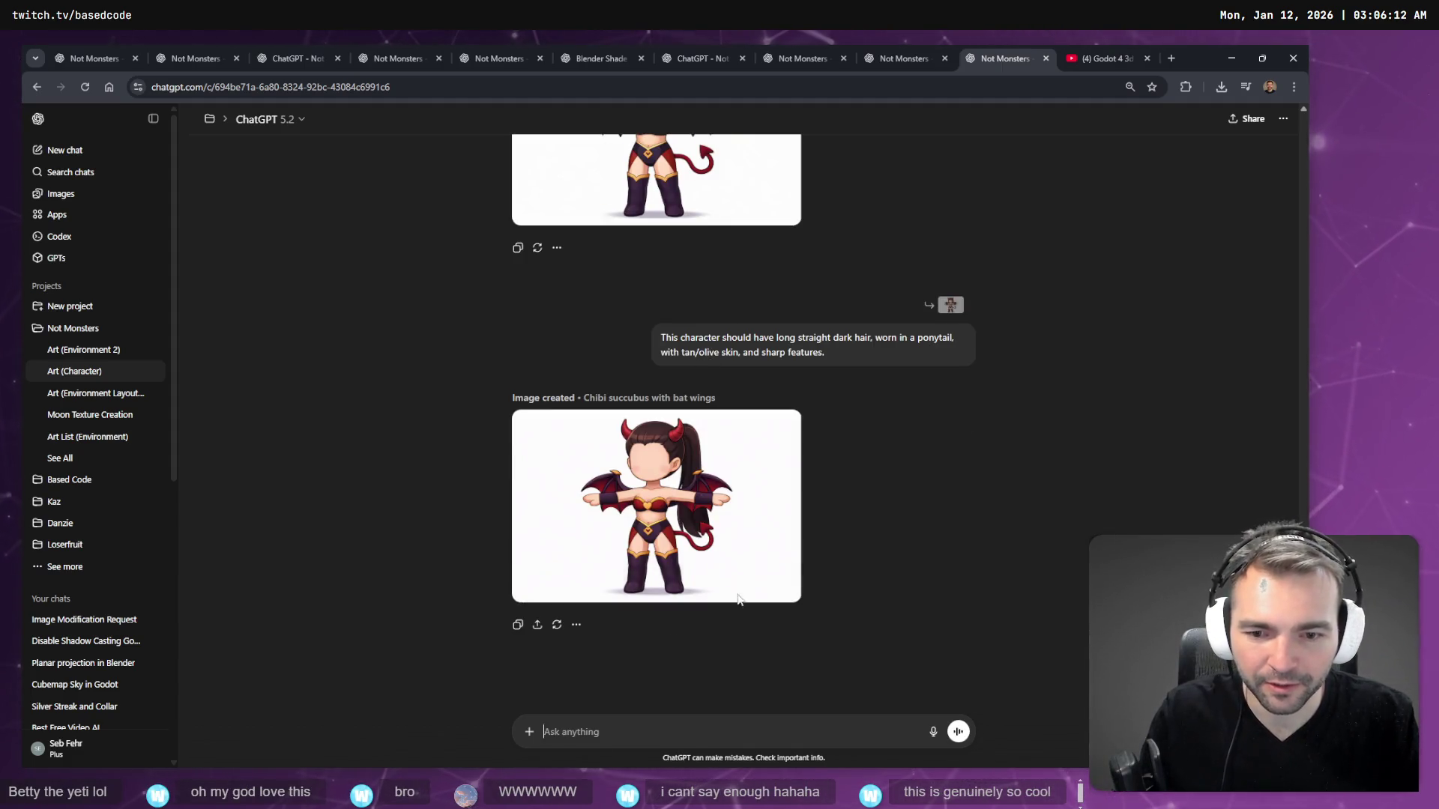
- Open the succubus prompt for editing, select all, cancel unchanged, and reopen the edit
scroll(766, 530, up, 7)
scroll(766, 528, up, 1)
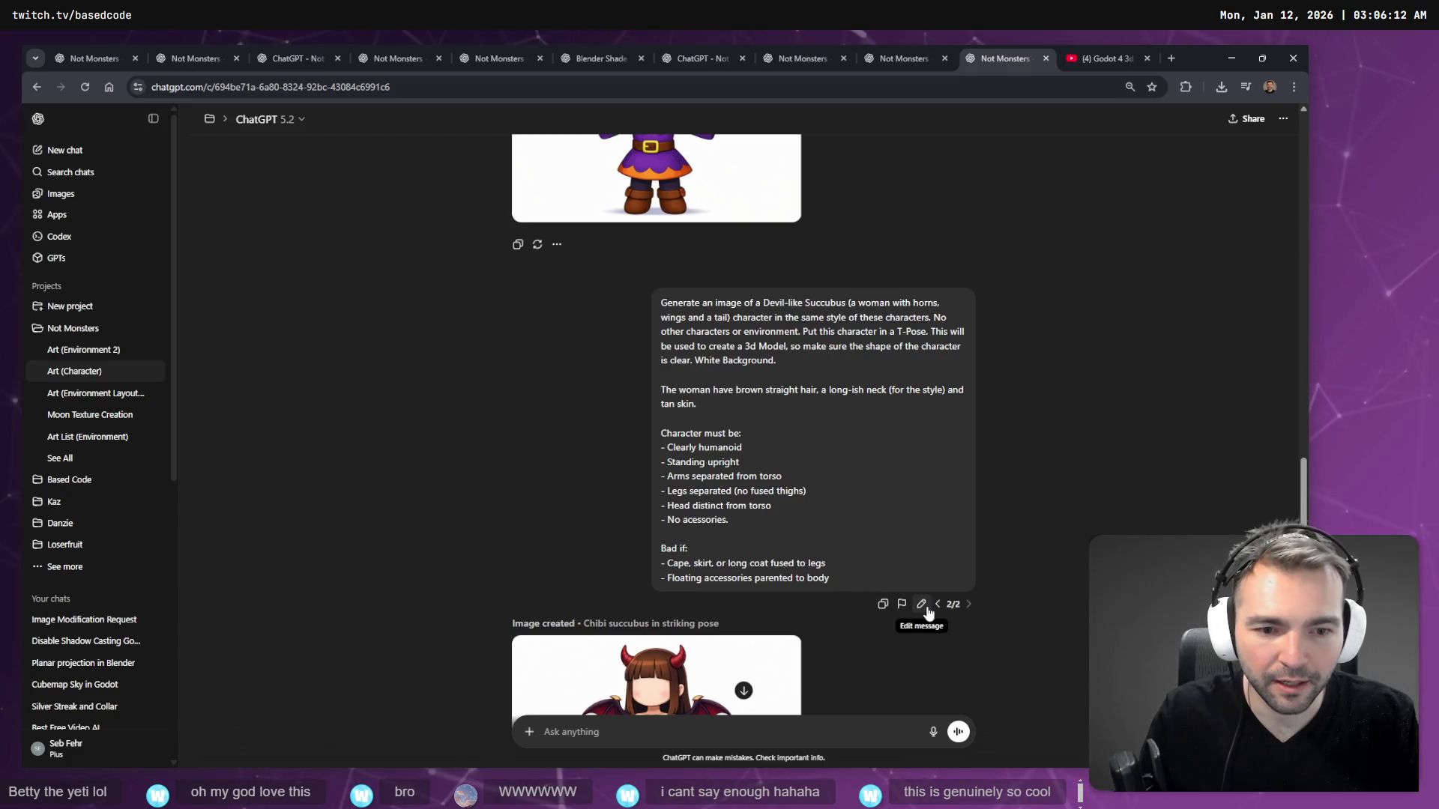
click(921, 604)
key(ctrl+a)
key(Escape)
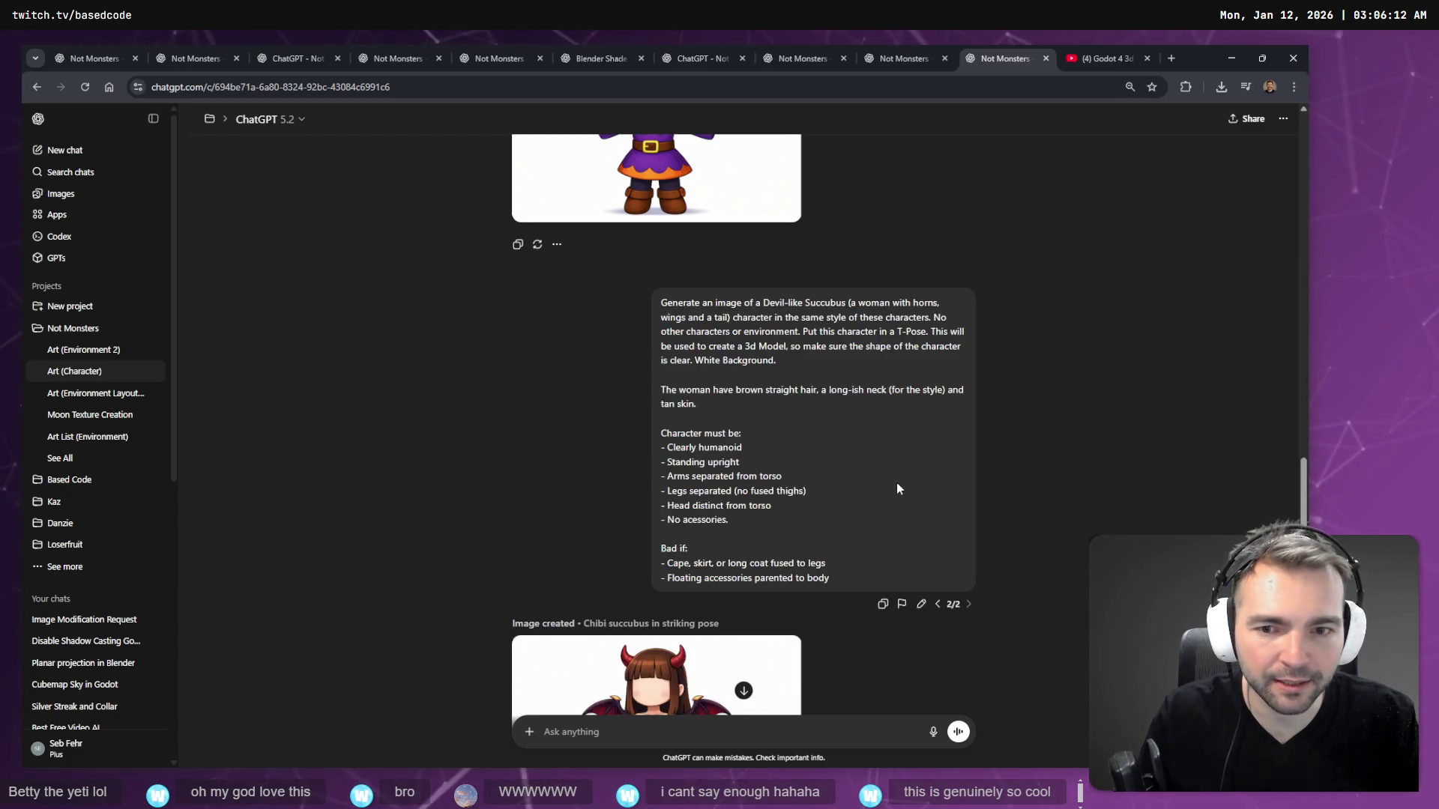
scroll(898, 488, down, 3)
click(921, 402)
- Scroll through the chat and switch to the earlier Blacksmith version of the prompt
scroll(852, 387, up, 1)
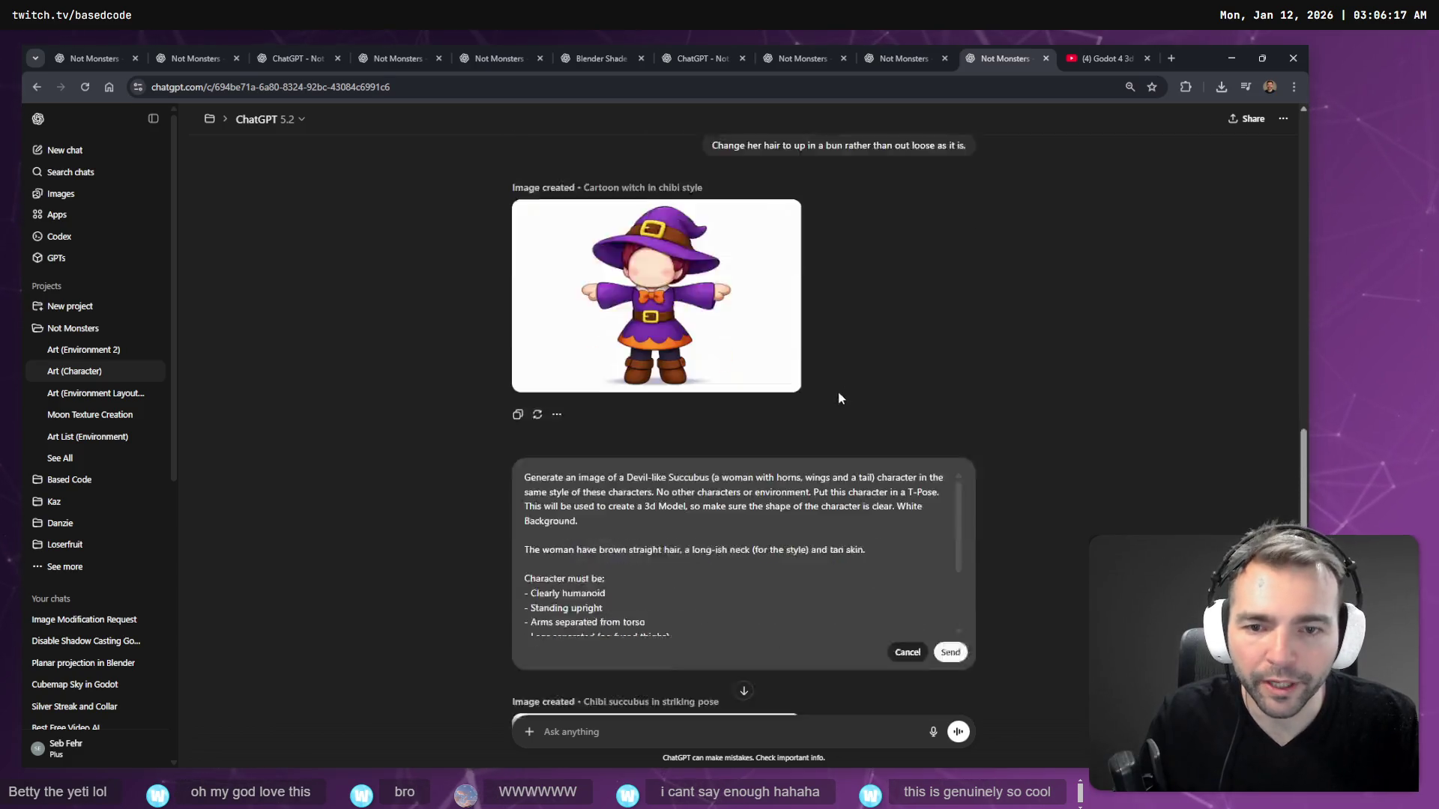
scroll(838, 393, down, 3)
scroll(887, 380, up, 5)
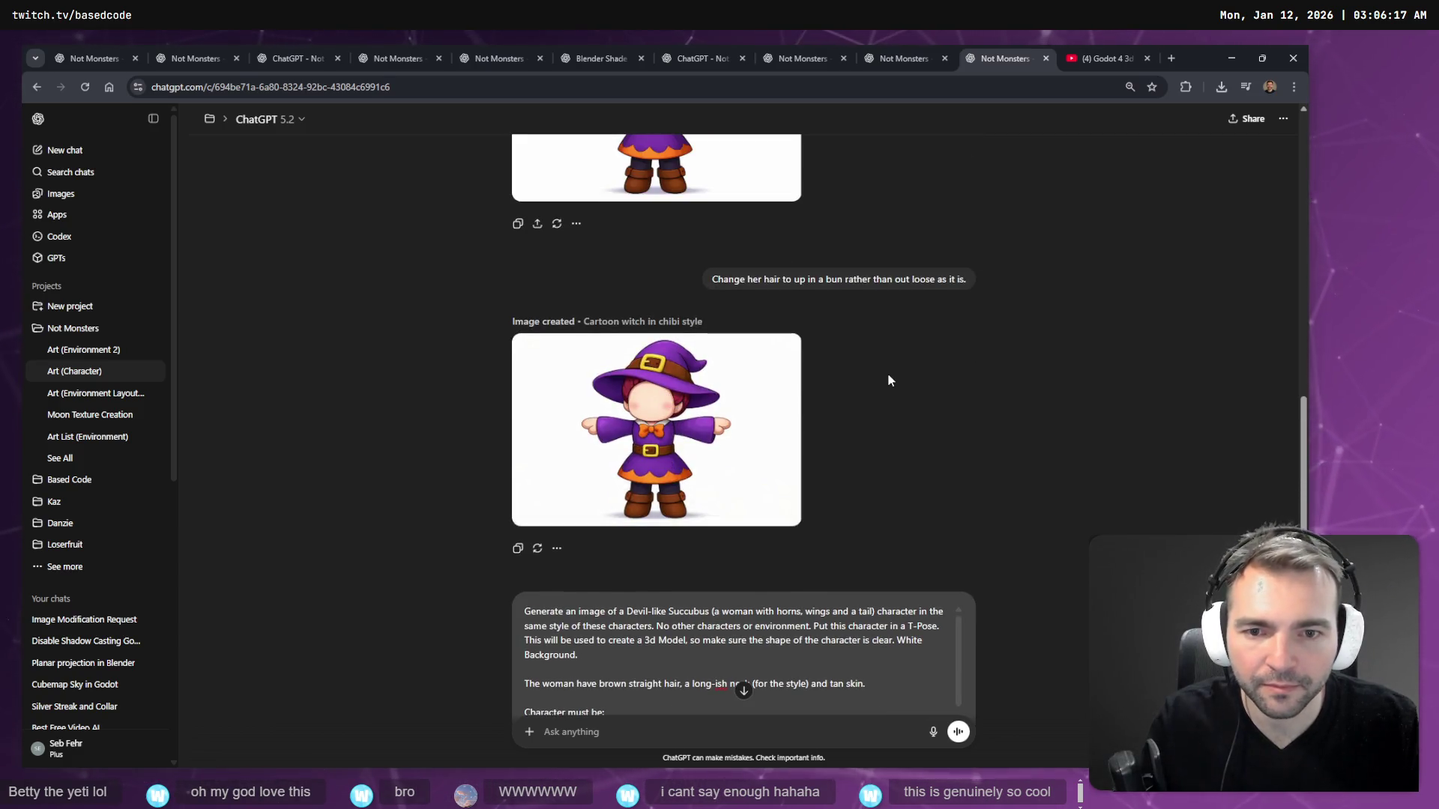
scroll(888, 386, up, 3)
scroll(887, 397, down, 5)
scroll(897, 382, up, 5)
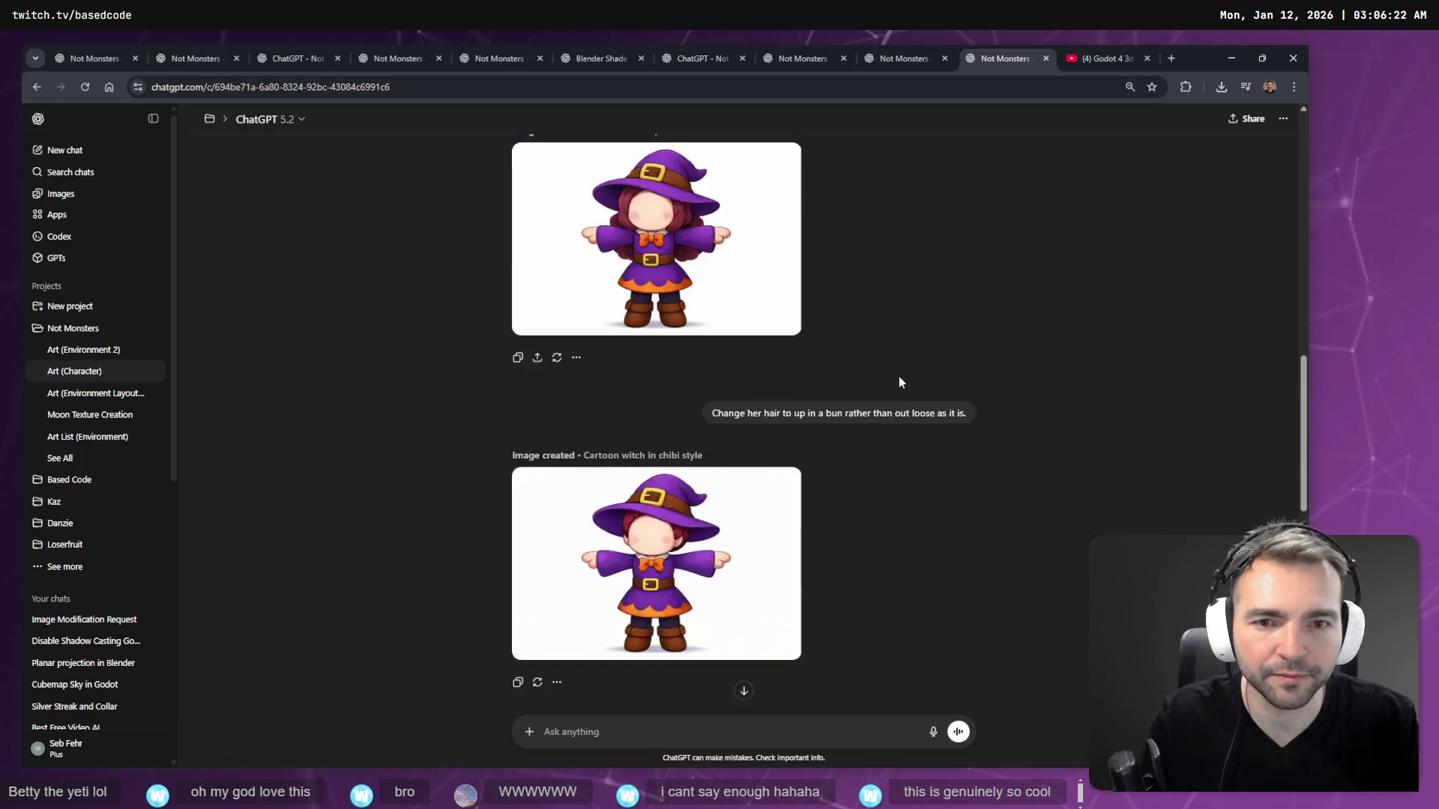
scroll(906, 404, up, 10)
scroll(912, 435, up, 5)
scroll(911, 441, down, 3)
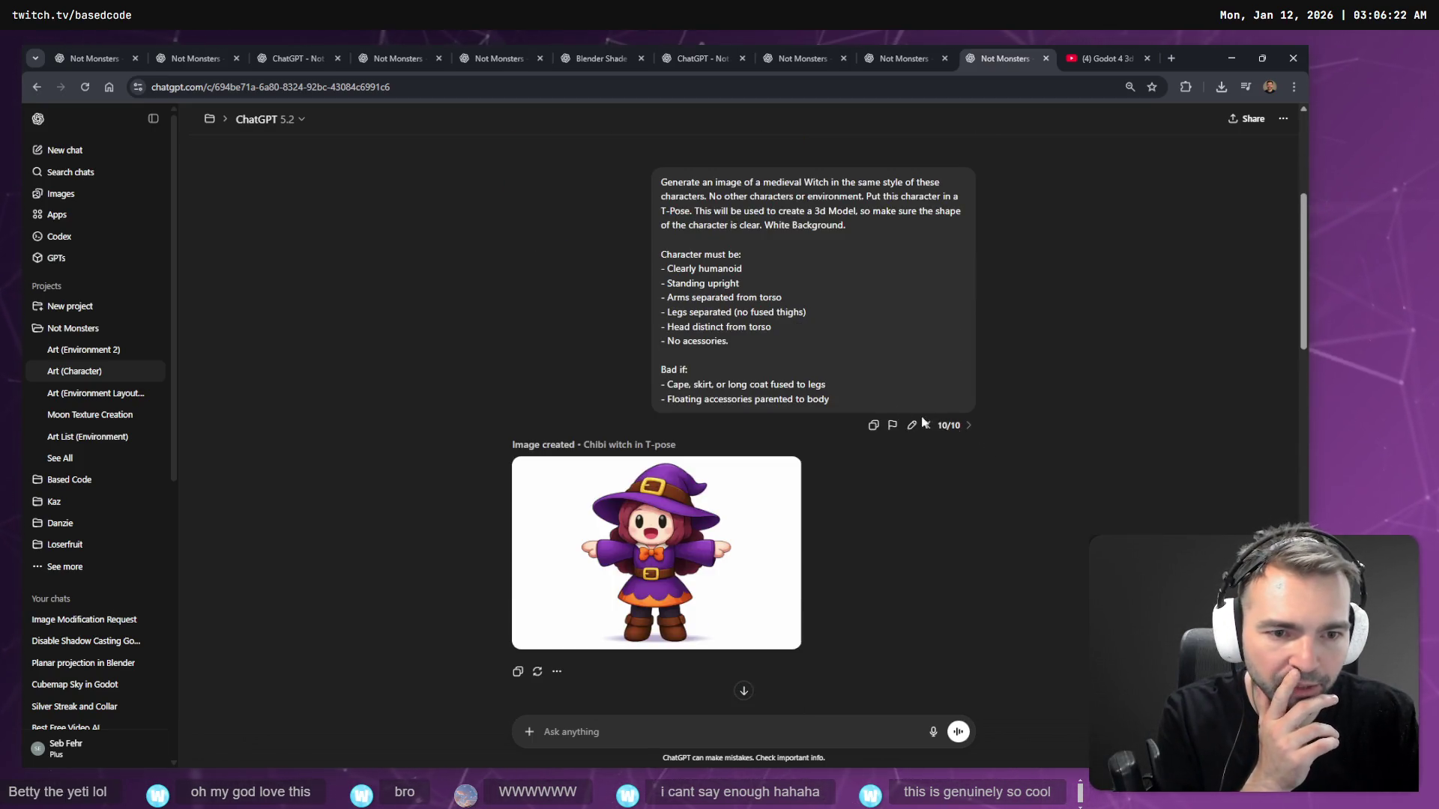
click(928, 426)
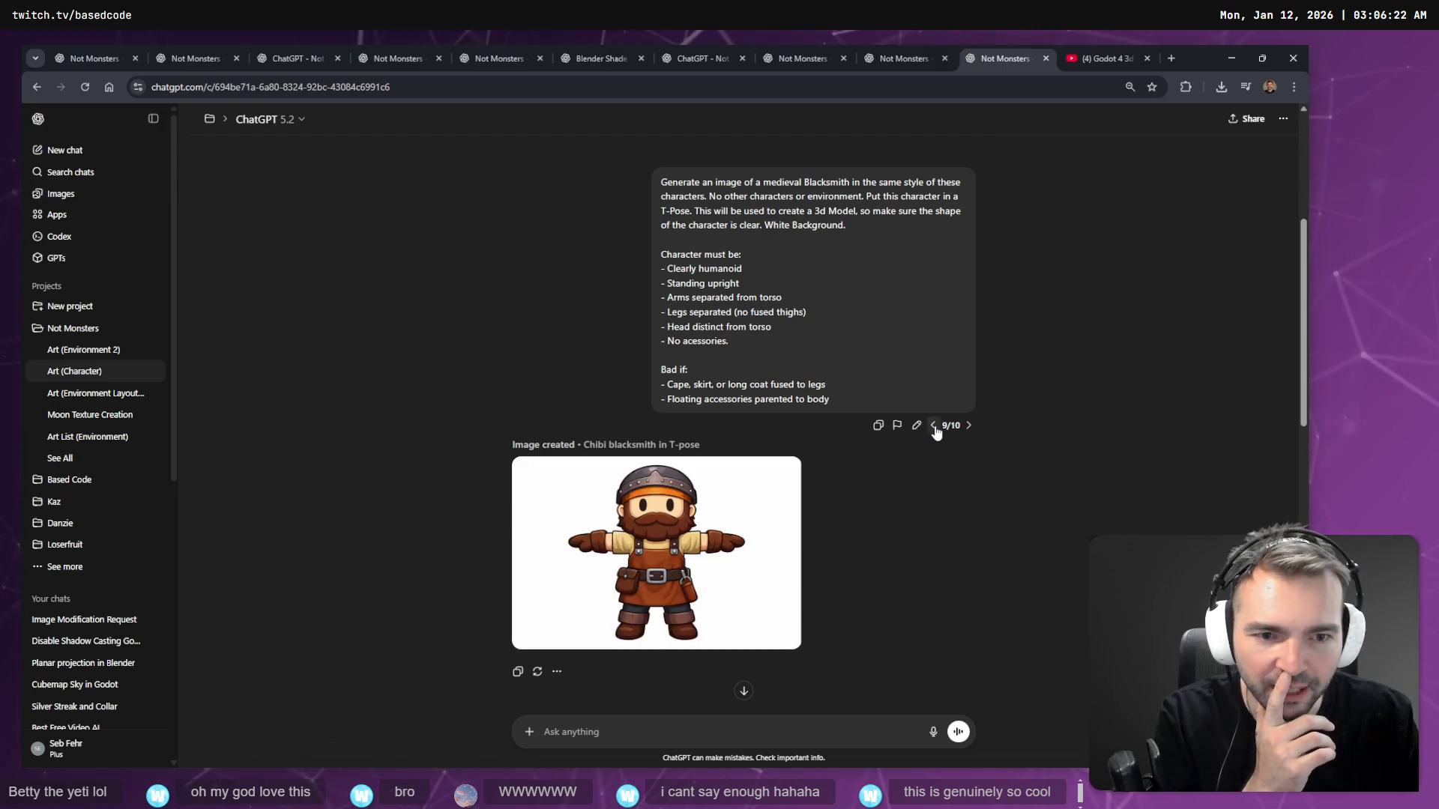
- Step back through the Shepherd, farmer, Villager and Guard prompt versions toward the Mummy version
click(934, 426)
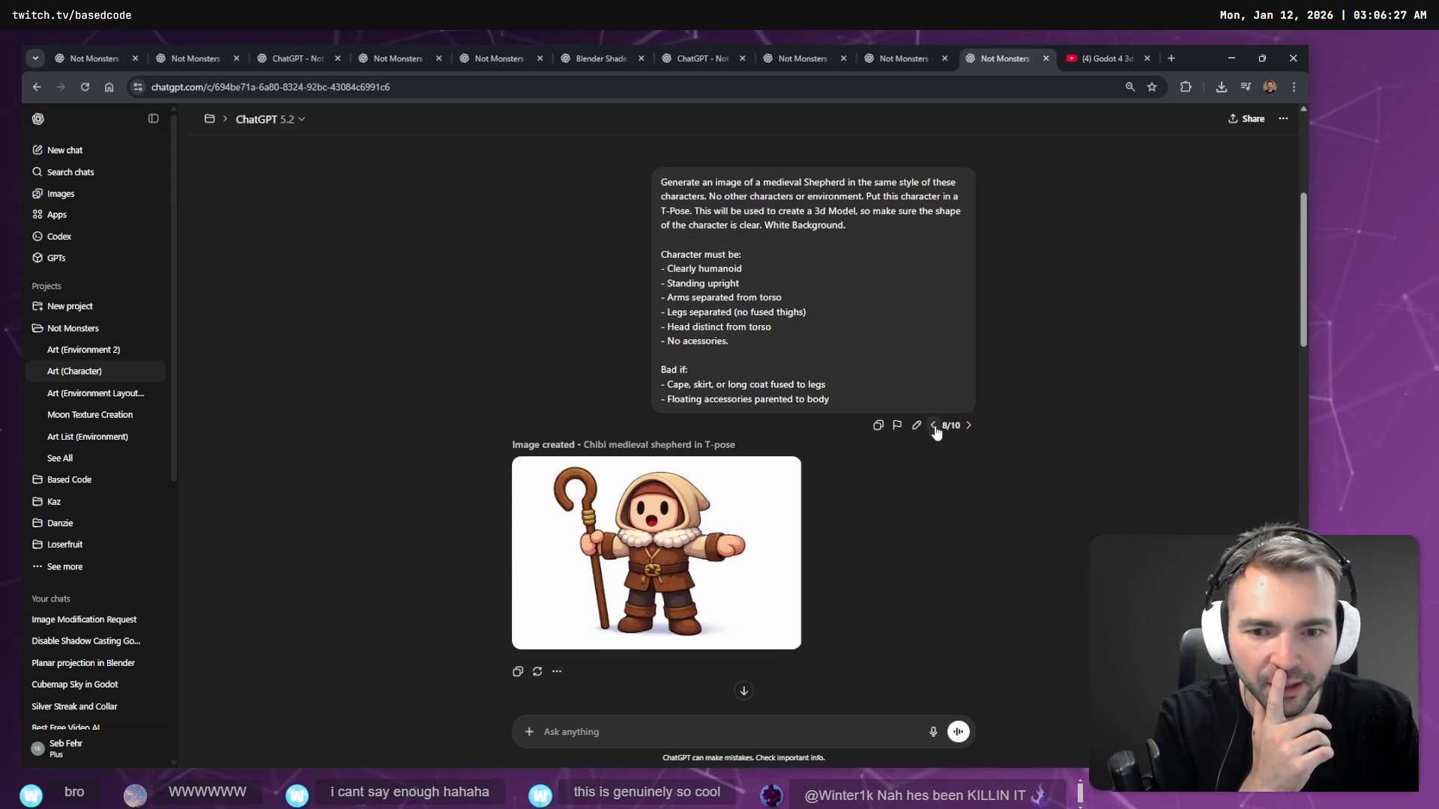
click(934, 426)
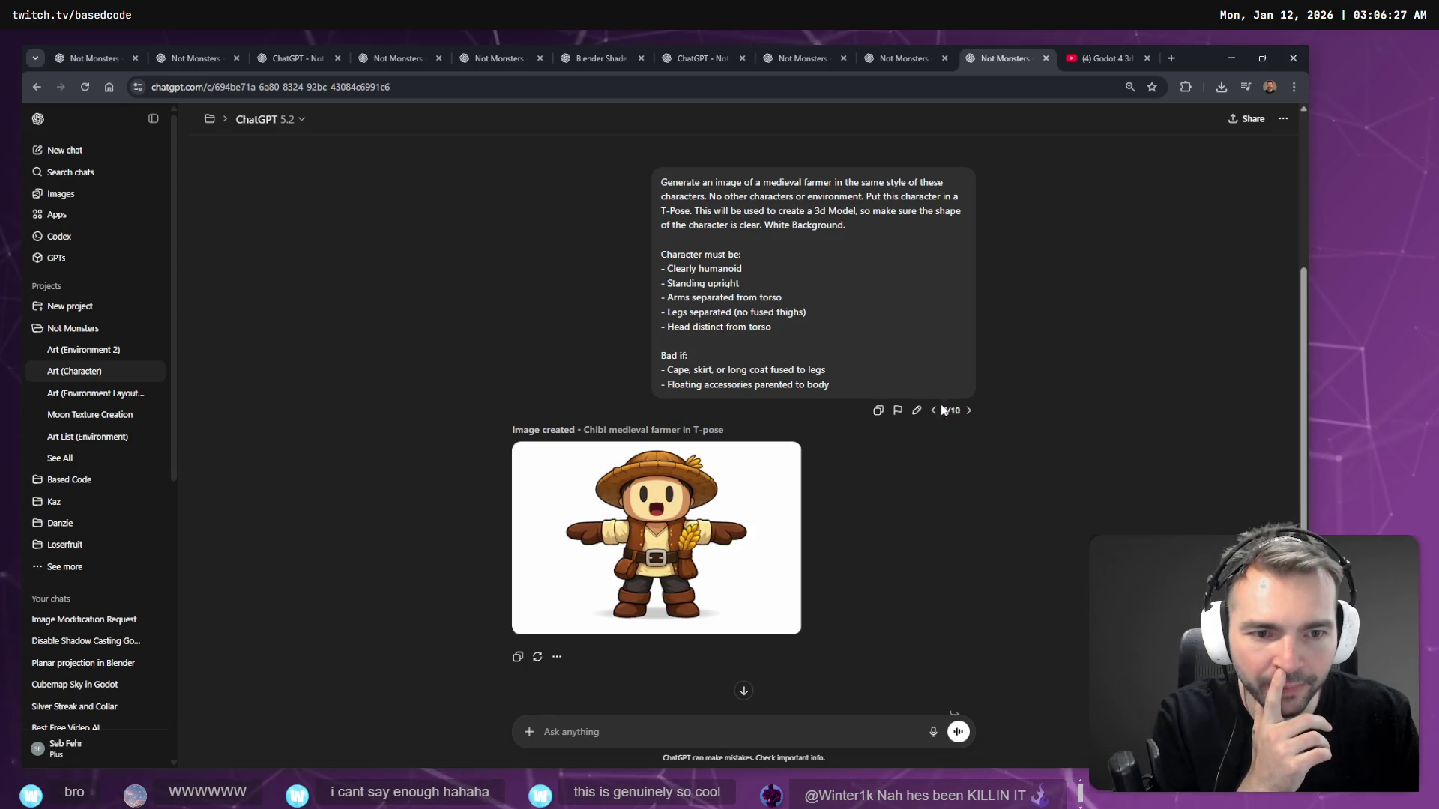
click(934, 413)
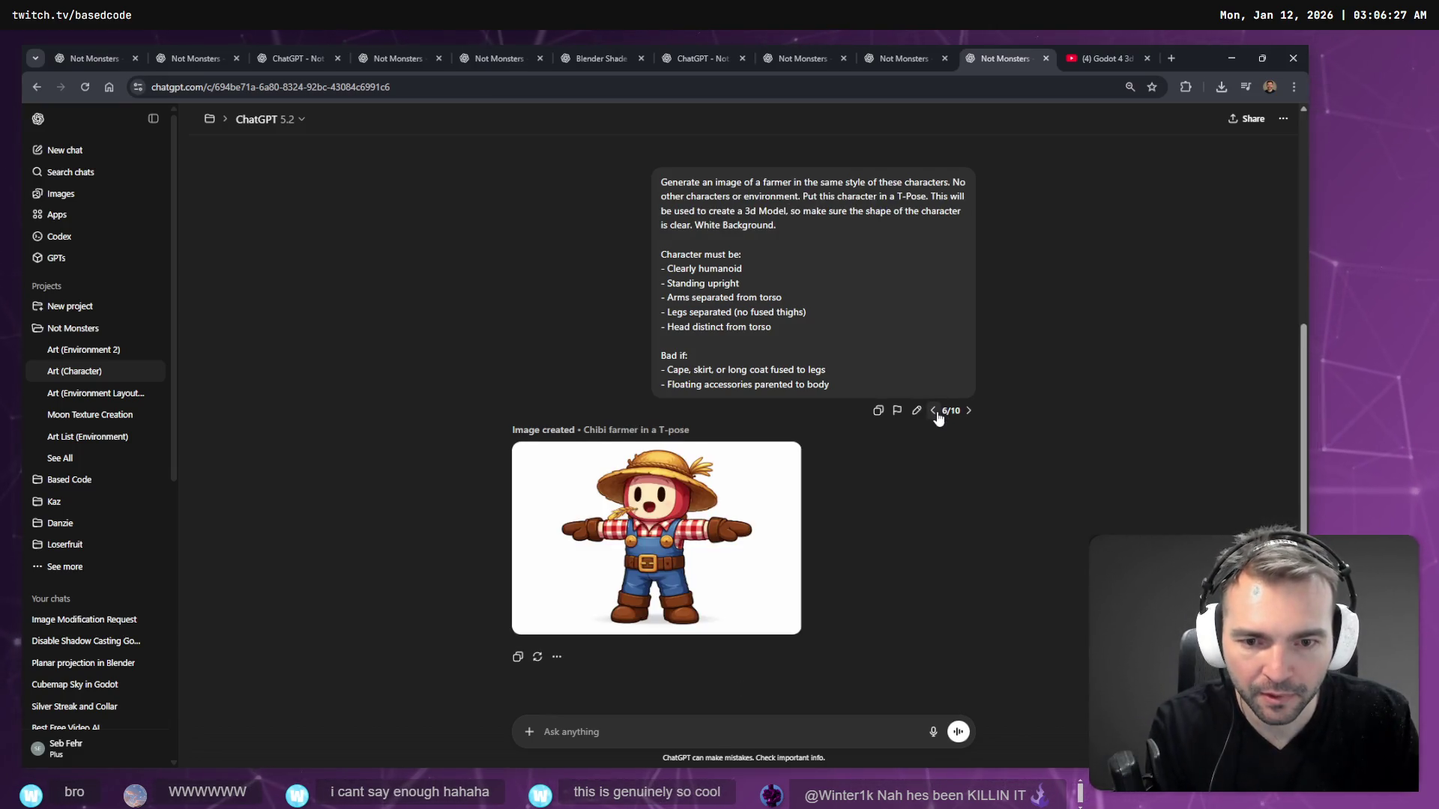
click(935, 413)
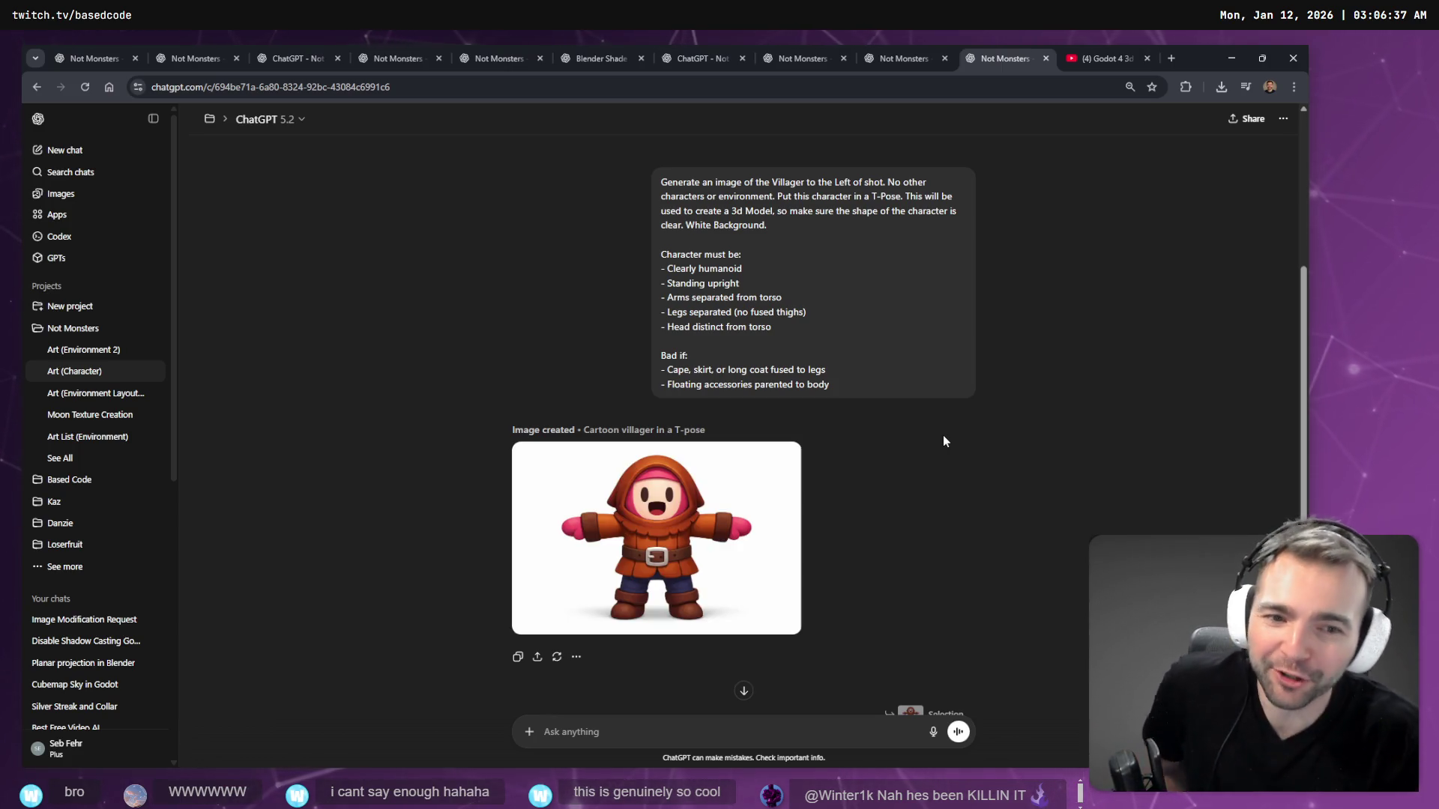
click(933, 410)
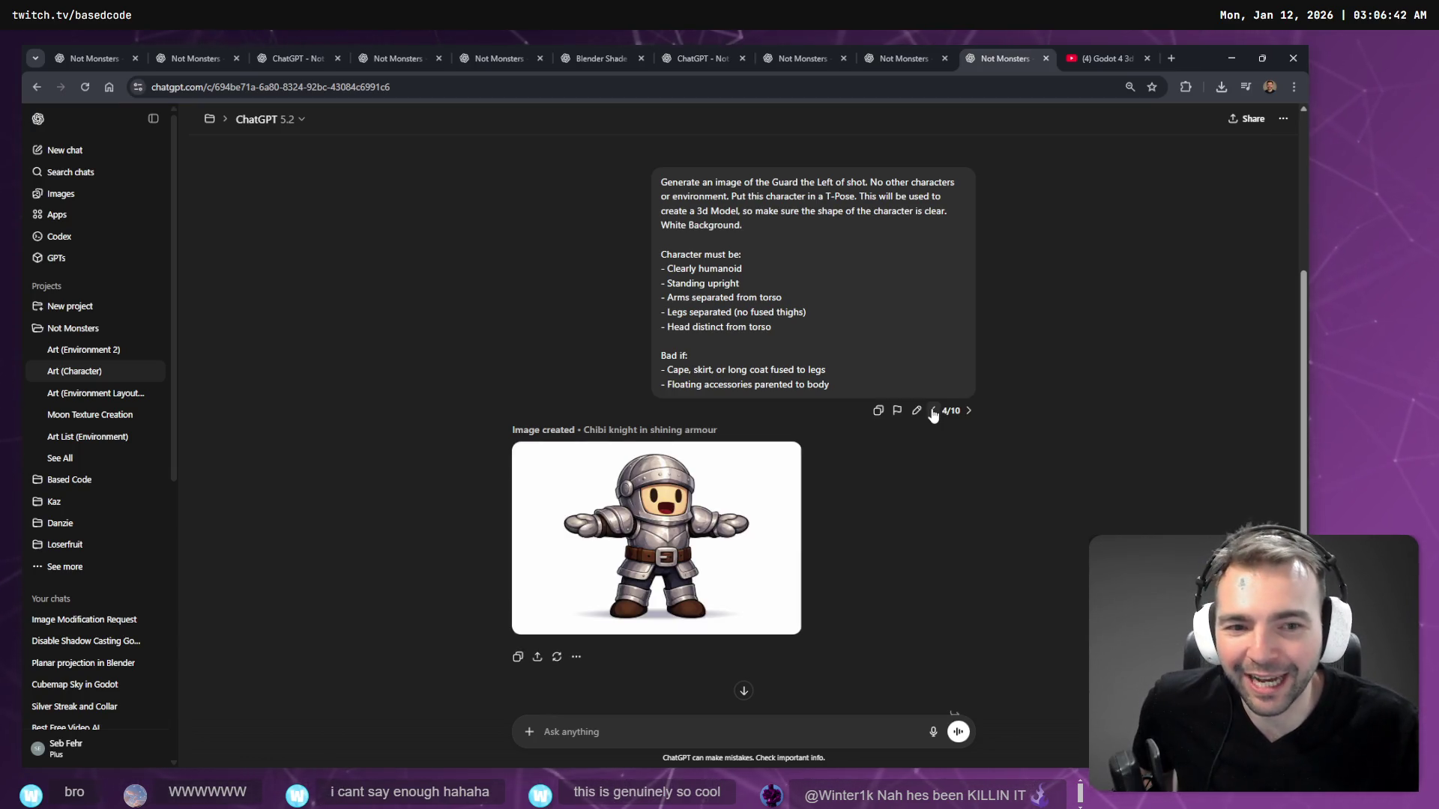
click(933, 410)
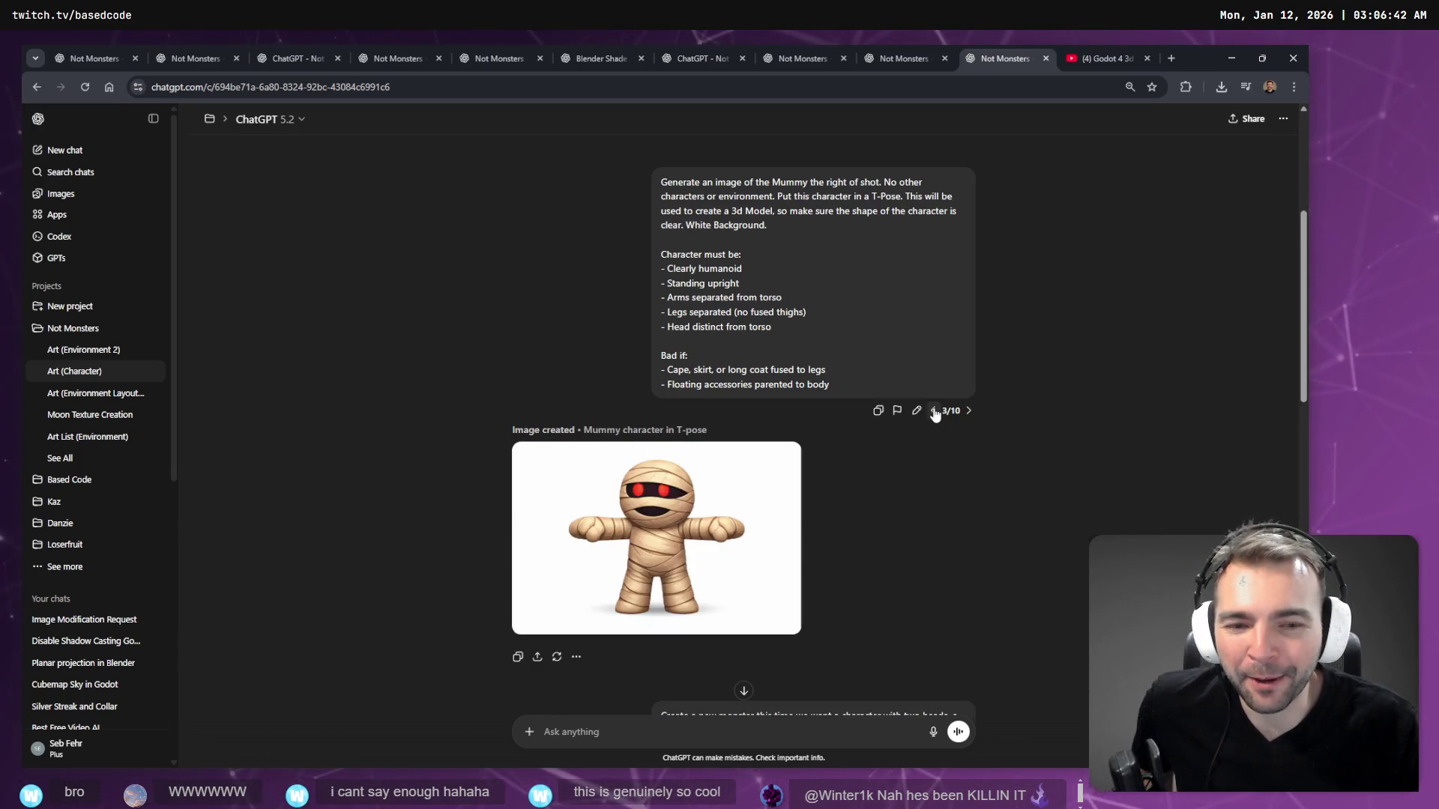
scroll(933, 420, down, 15)
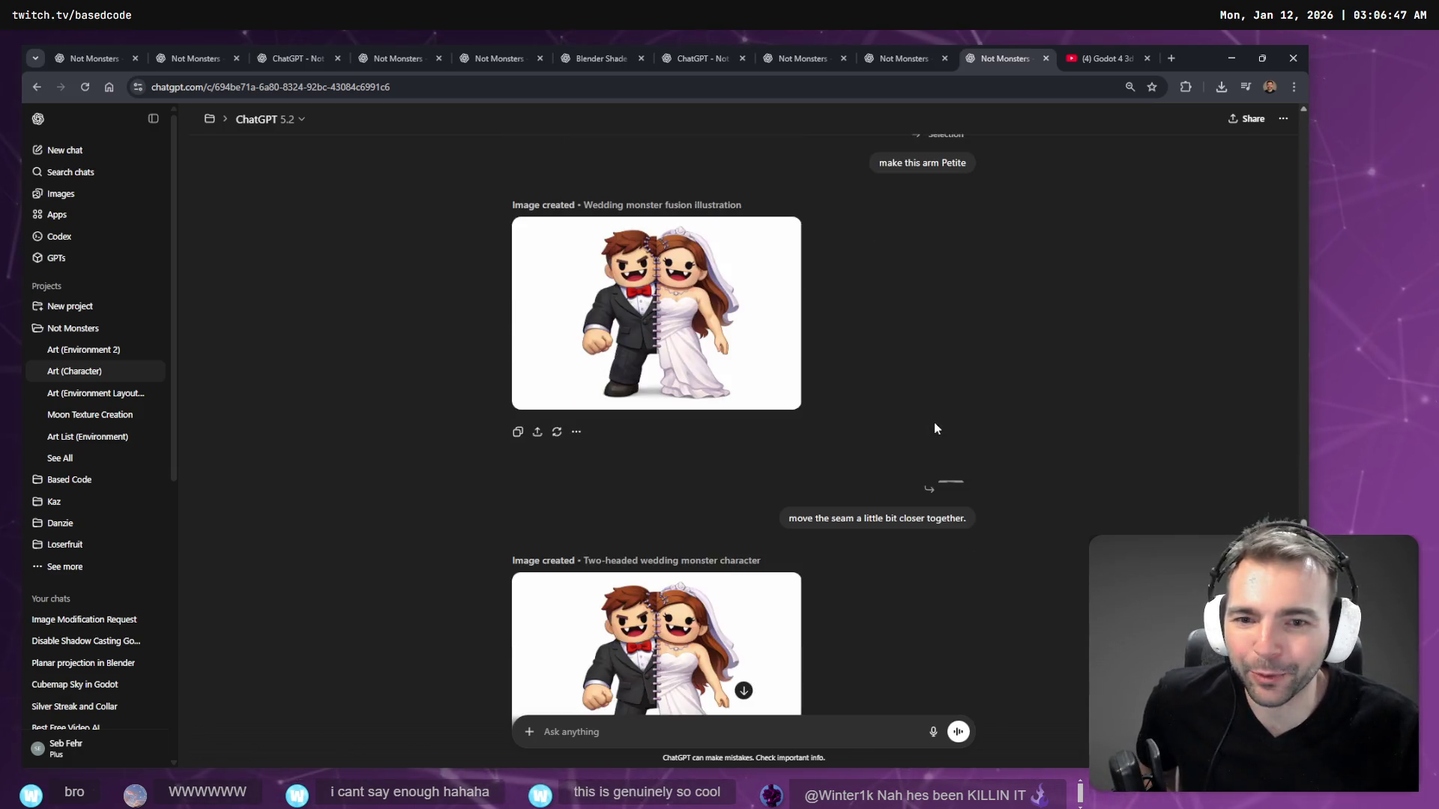
scroll(933, 462, up, 10)
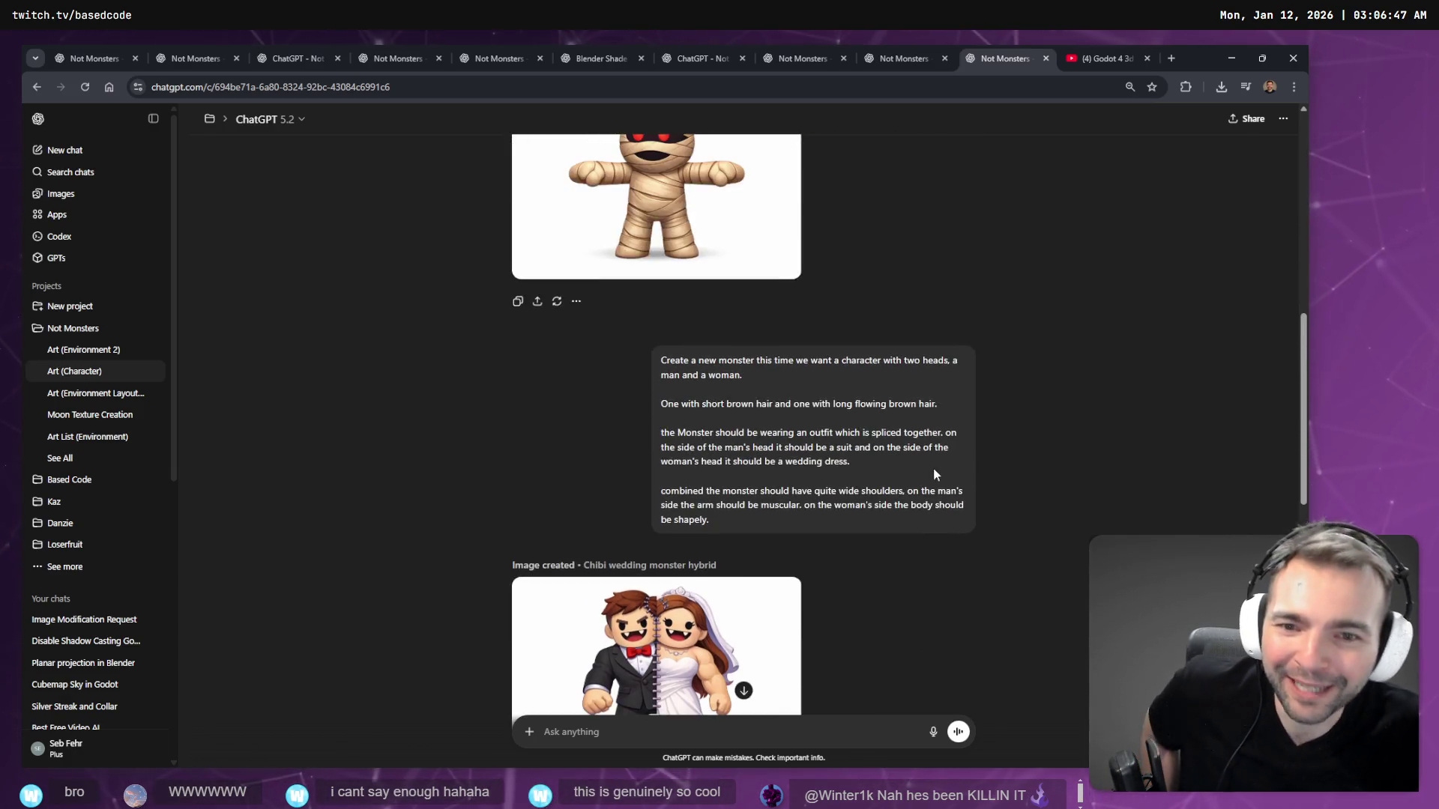
mouse_move(933, 466)
scroll(928, 460, down, 10)
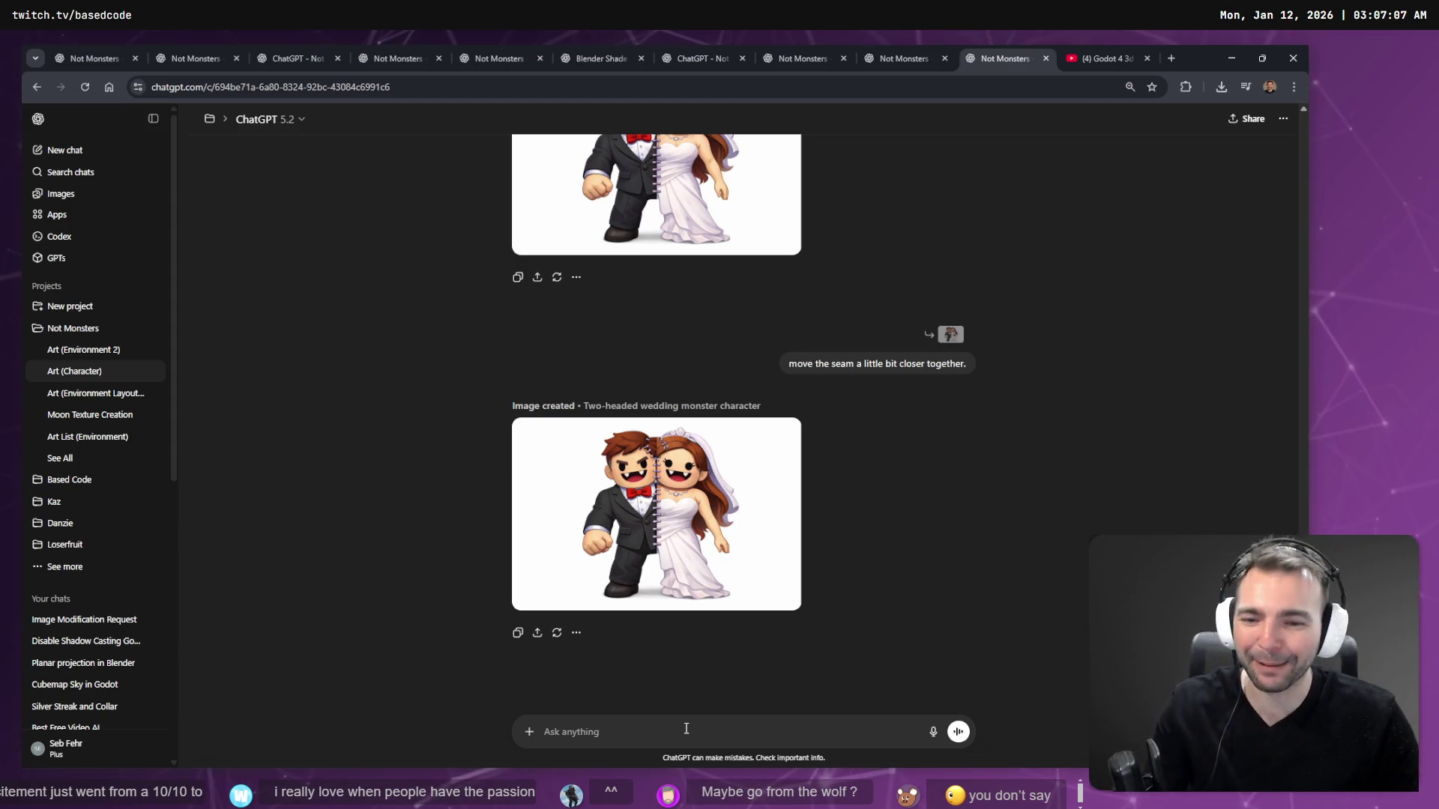
scroll(888, 356, up, 15)
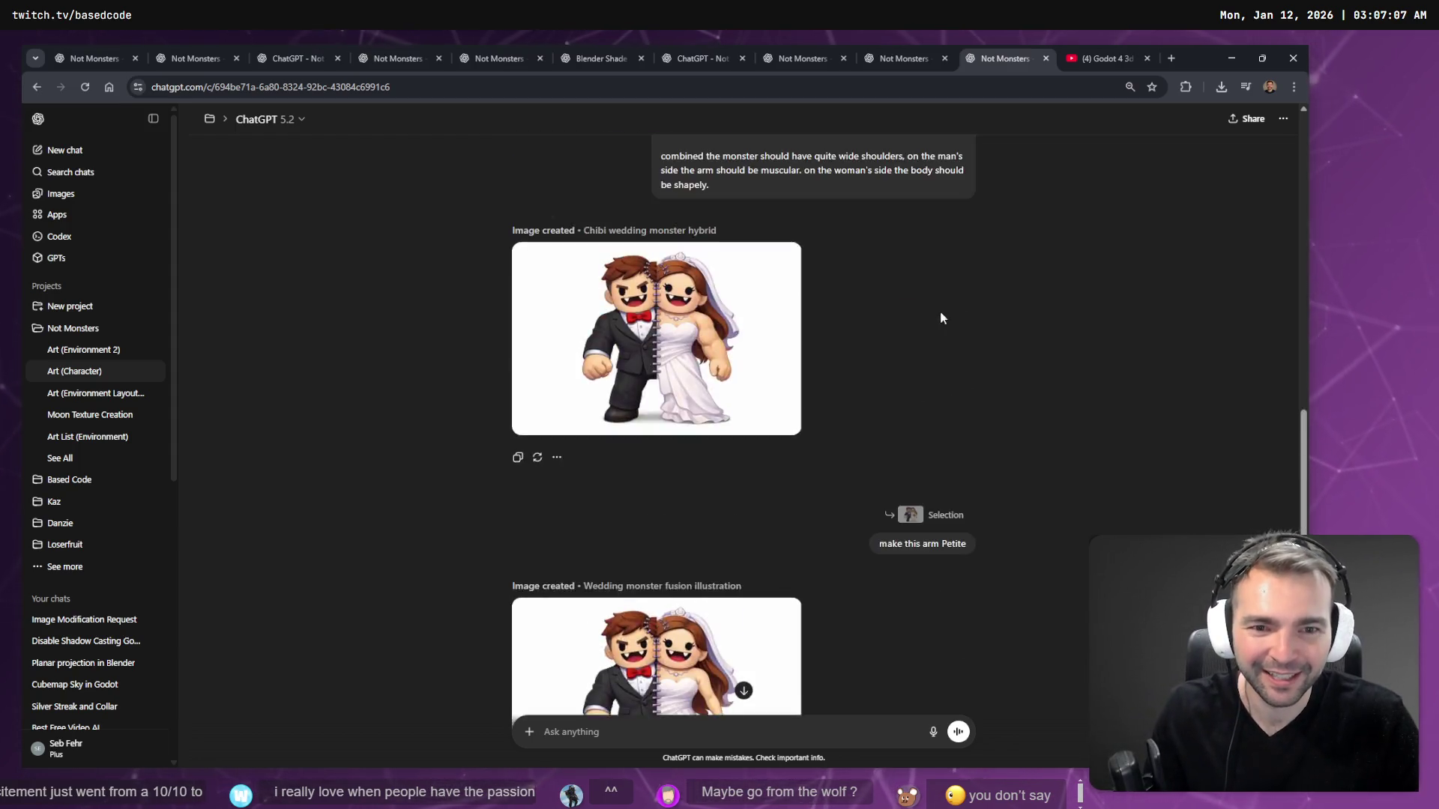
scroll(930, 365, down, 10)
scroll(832, 546, down, 5)
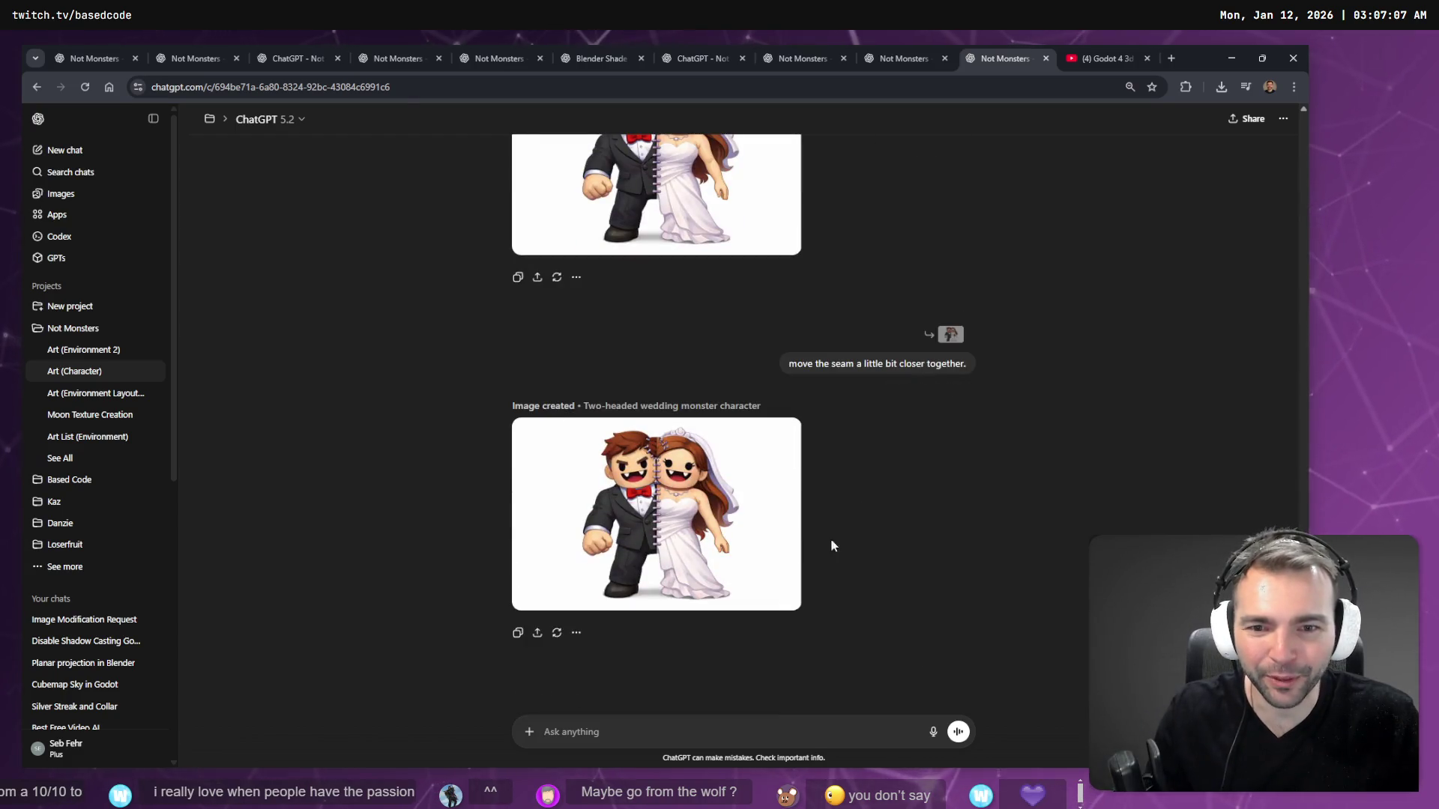
scroll(829, 431, up, 10)
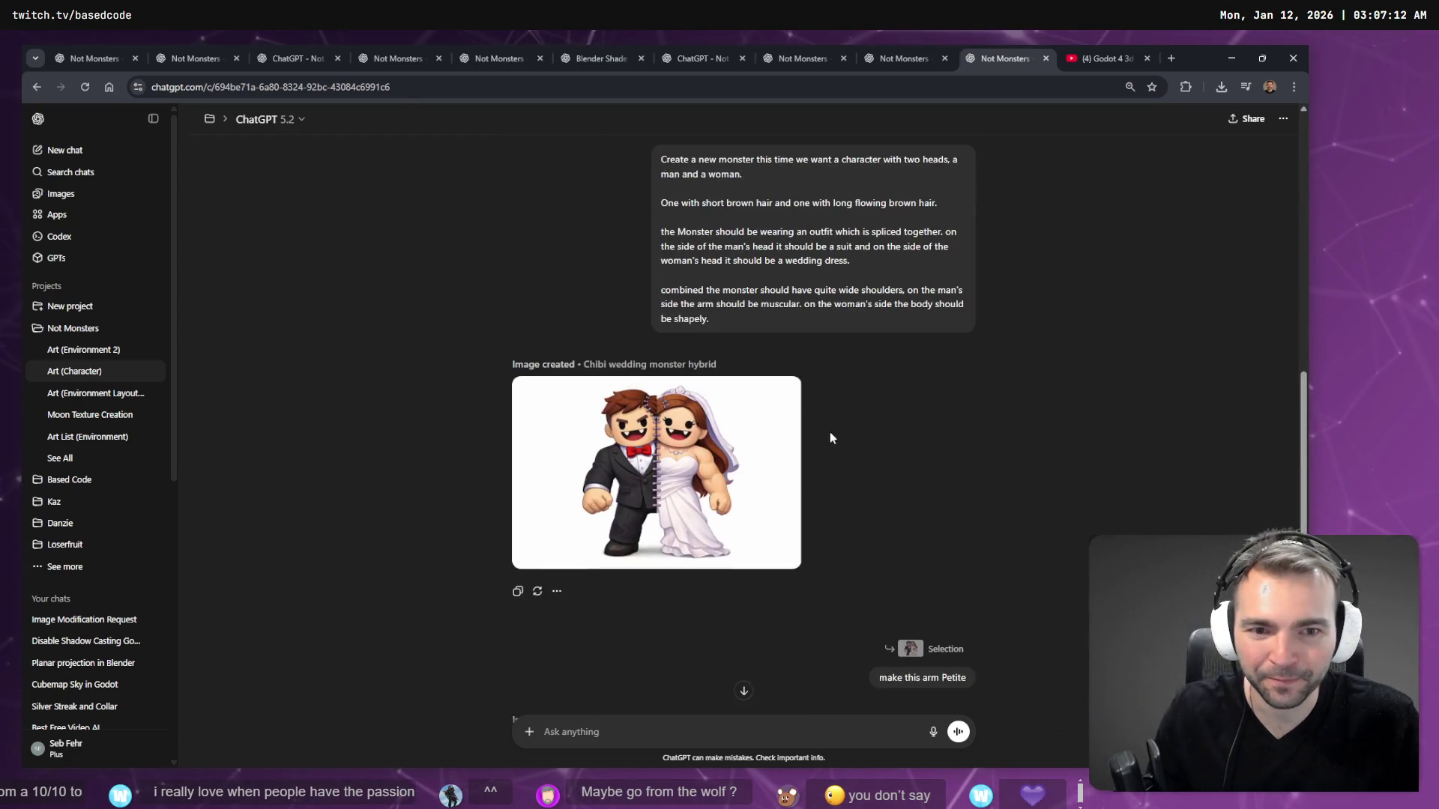
mouse_move(778, 479)
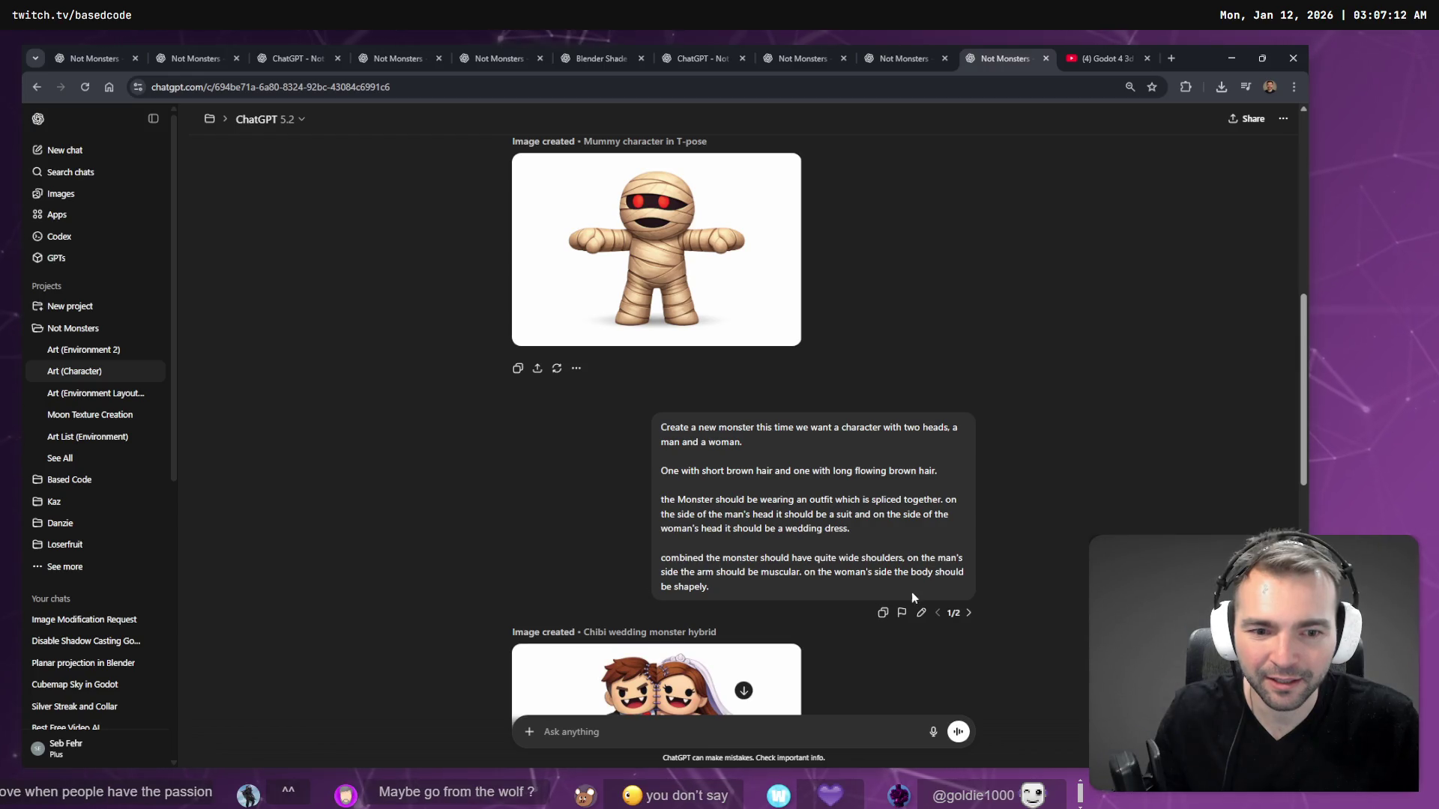
- Switch to the female vampire version 2/2 of the prompt and scroll through it
click(969, 613)
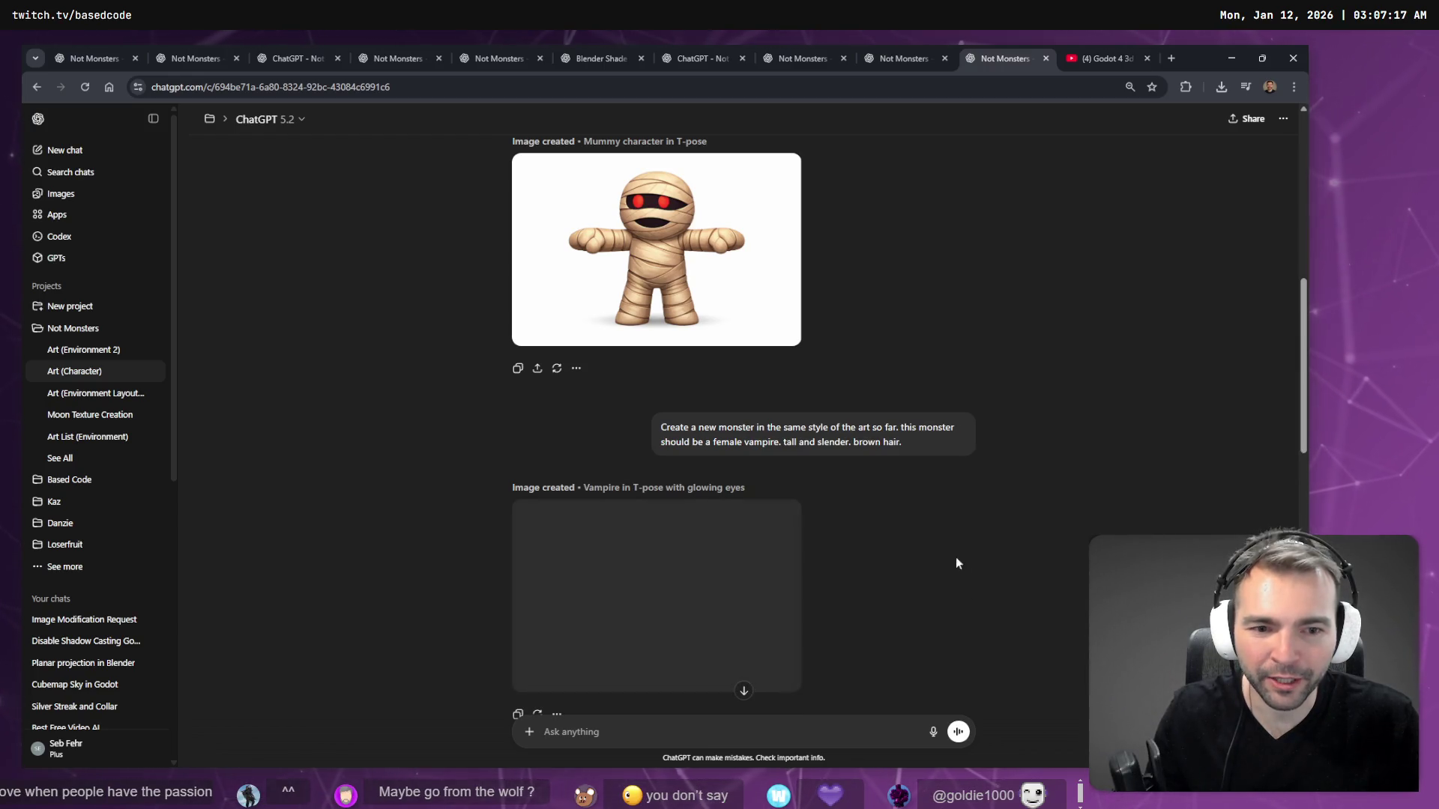
scroll(975, 479, down, 10)
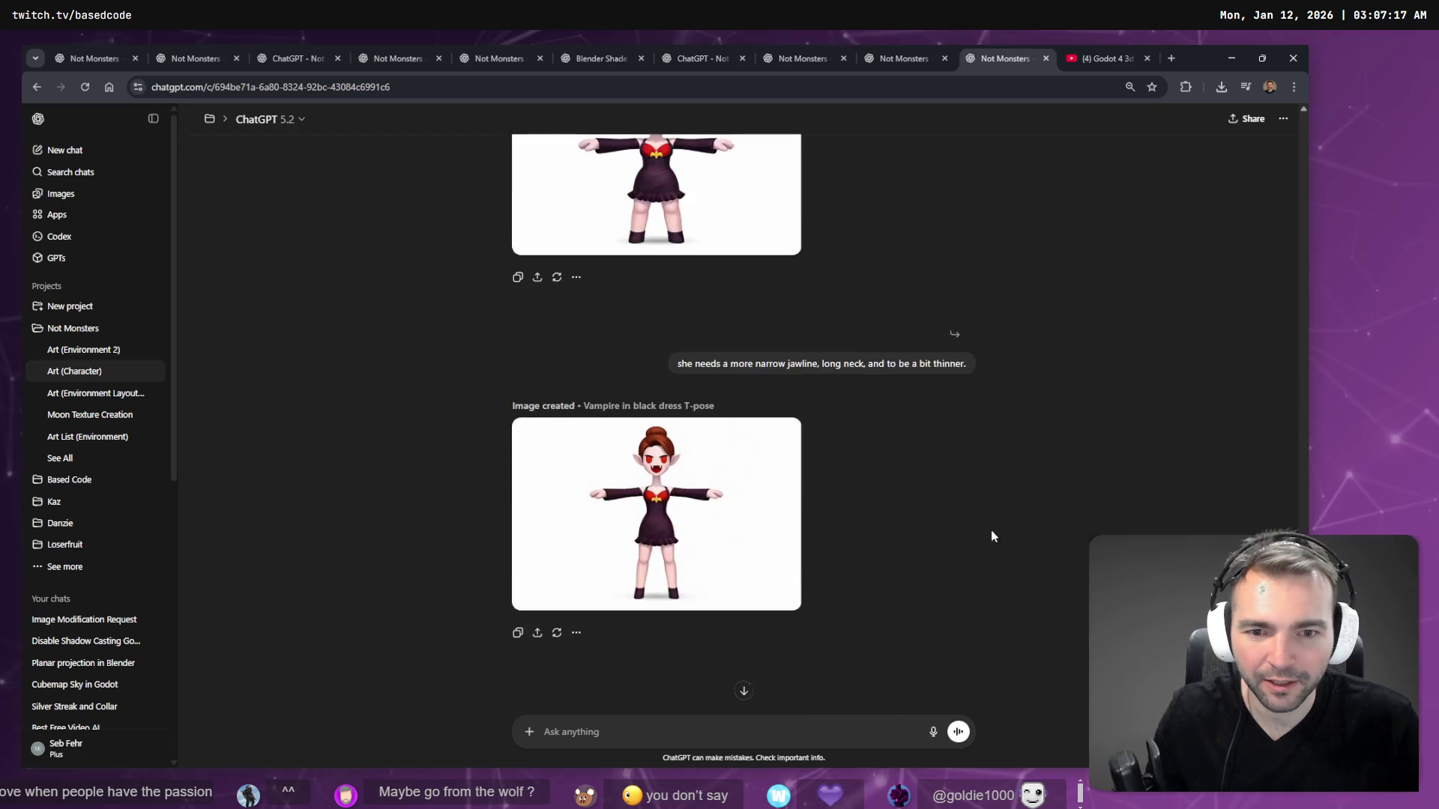
scroll(966, 534, up, 6)
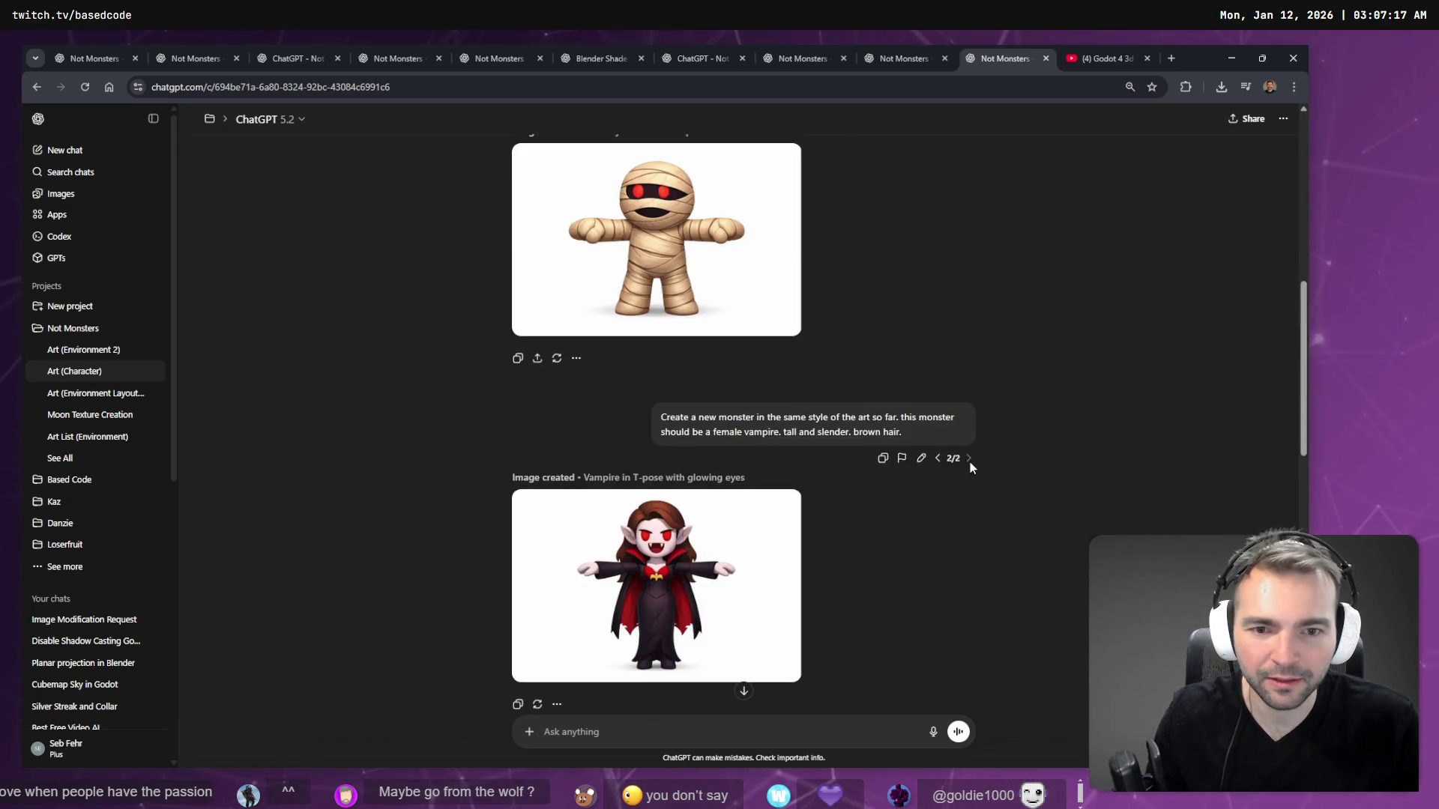
scroll(963, 460, up, 4)
scroll(945, 463, down, 5)
scroll(924, 470, up, 6)
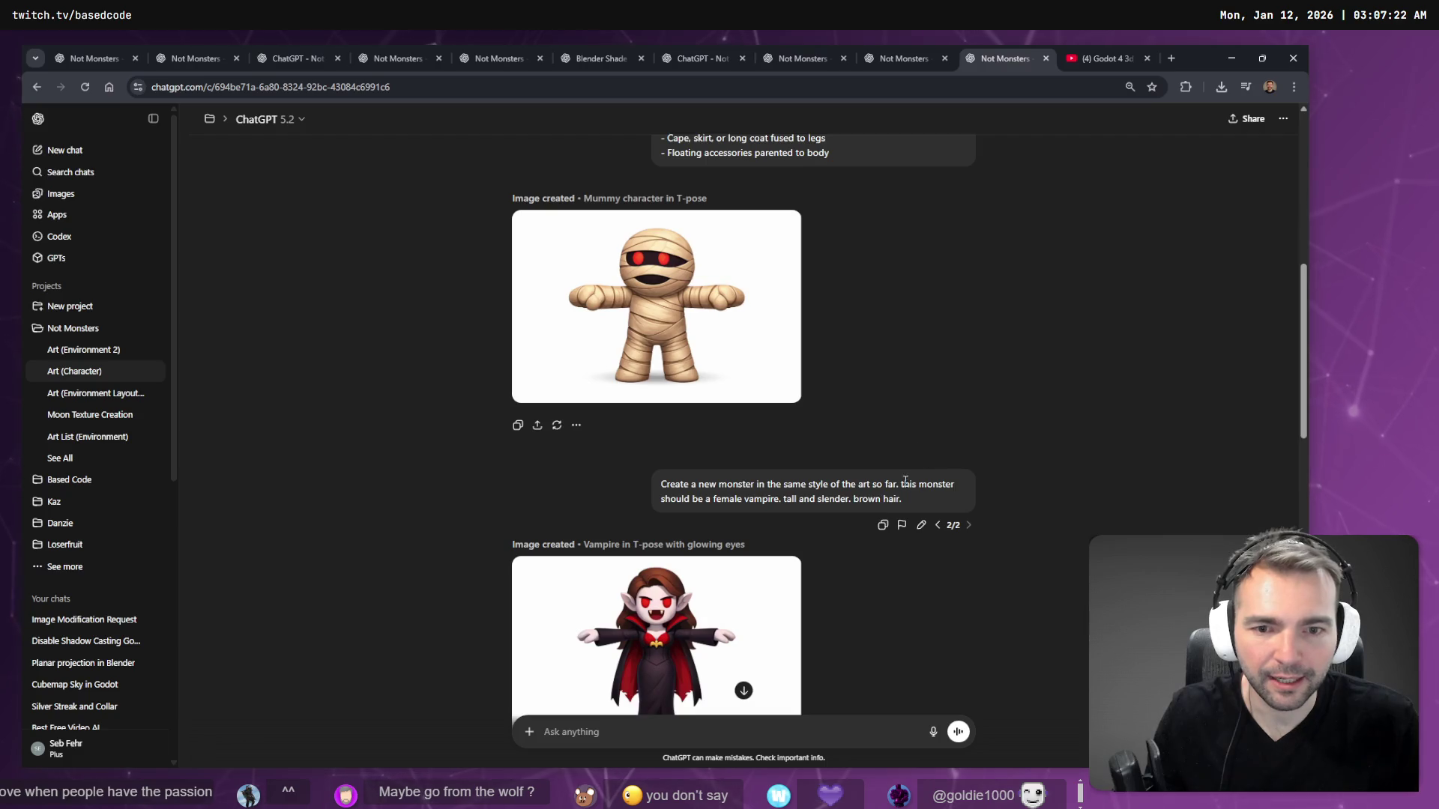
drag(831, 557, 651, 352)
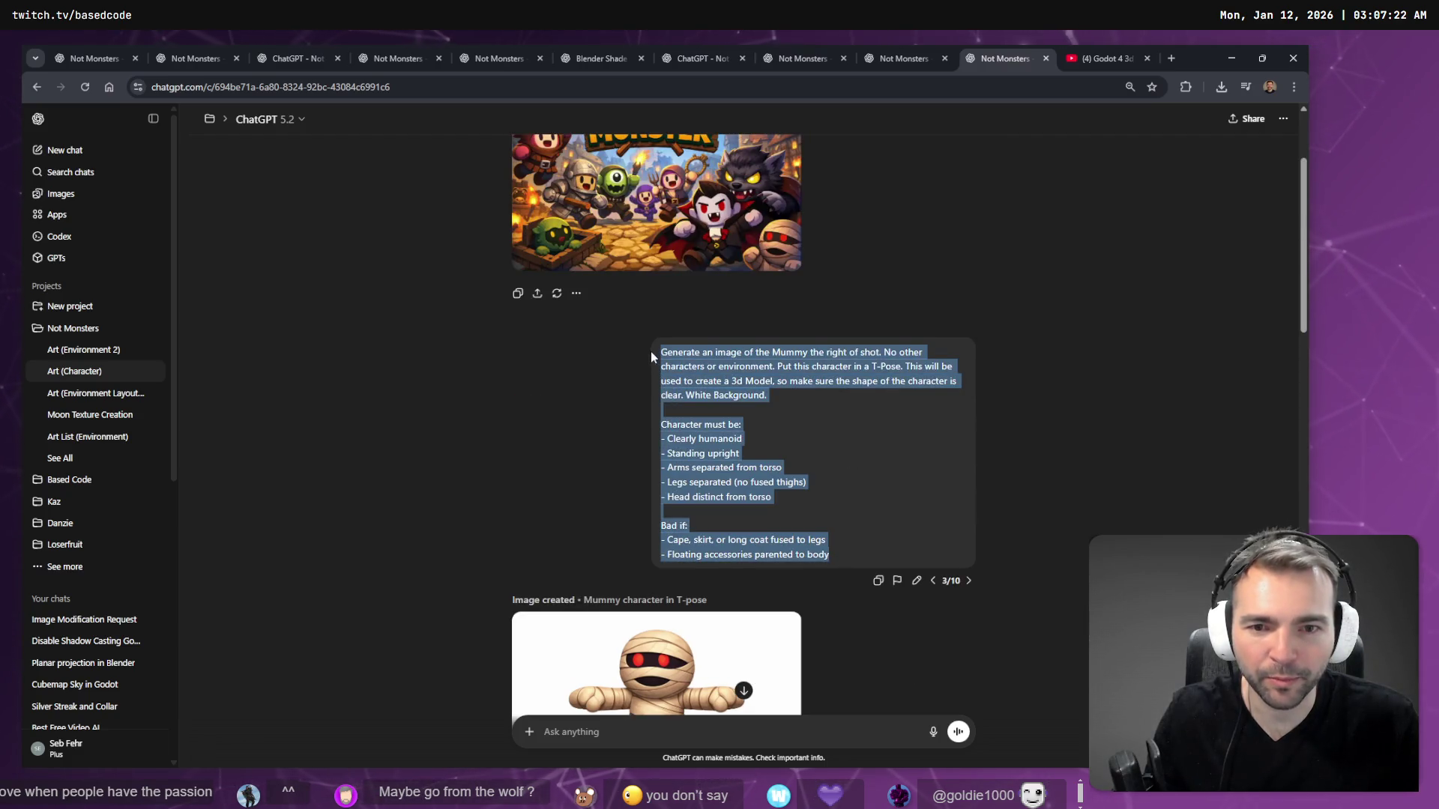
scroll(935, 392, down, 7)
- Edit the prompt, replacing 'a female vampire.' with 'snow yeti.'
click(921, 391)
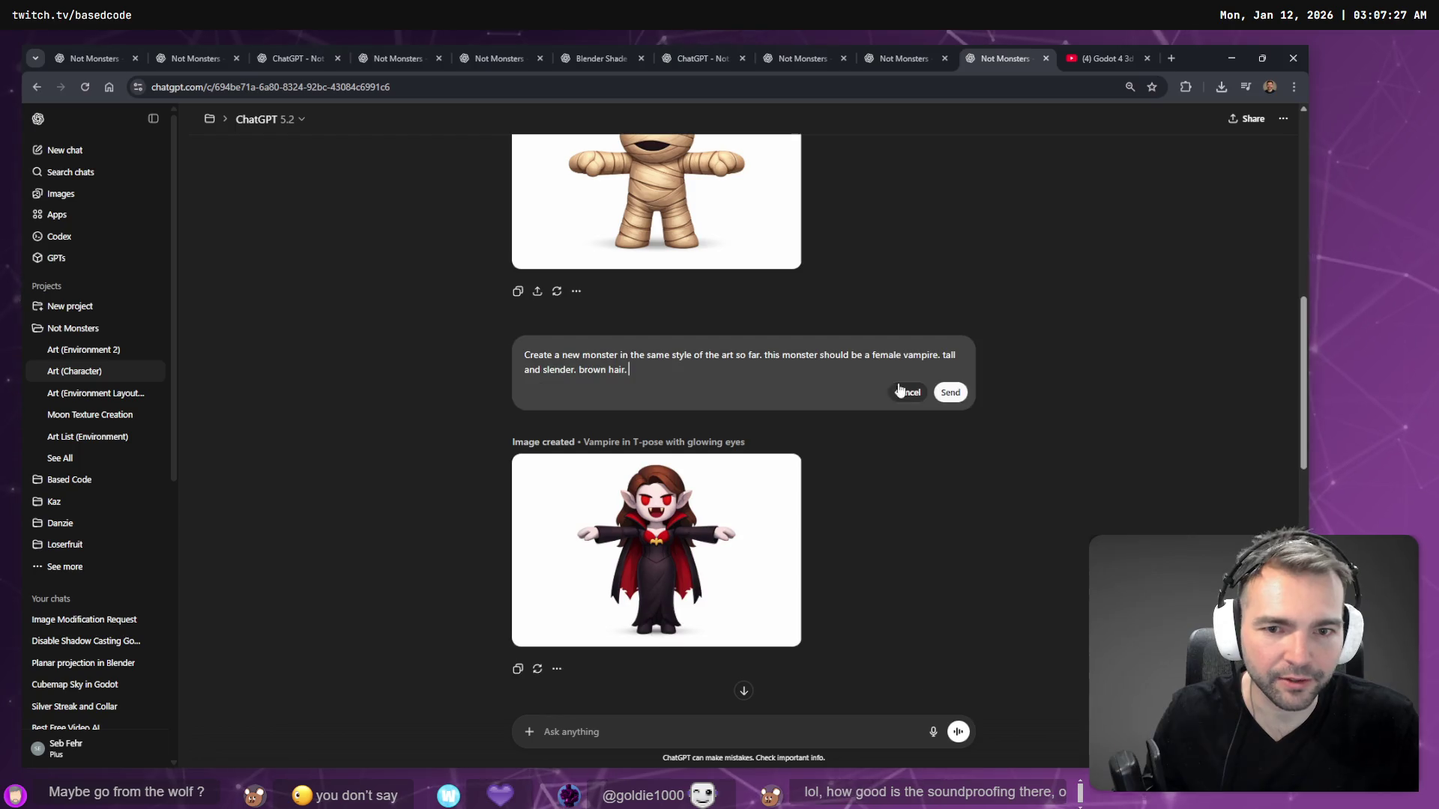
key(ctrl+a)
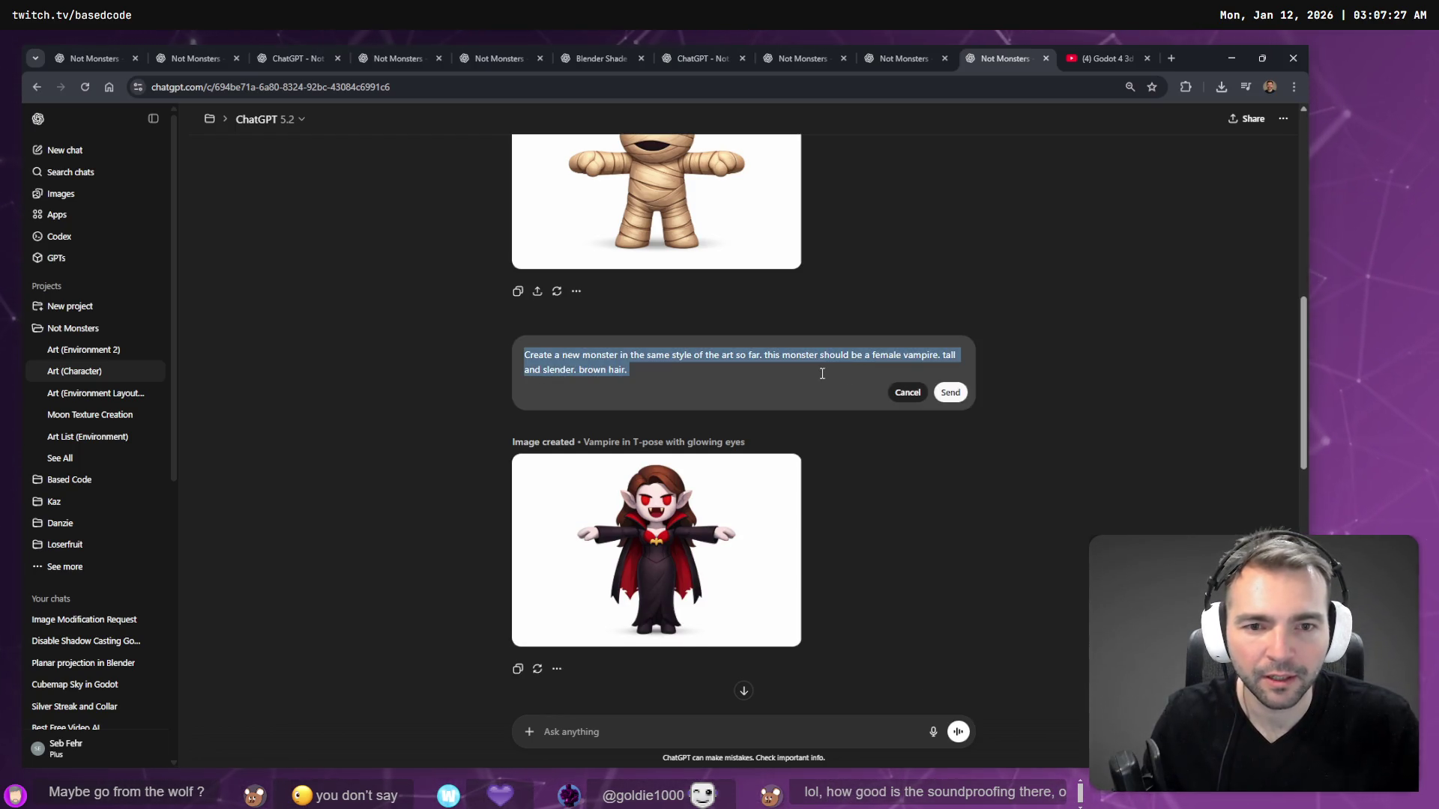
click(847, 375)
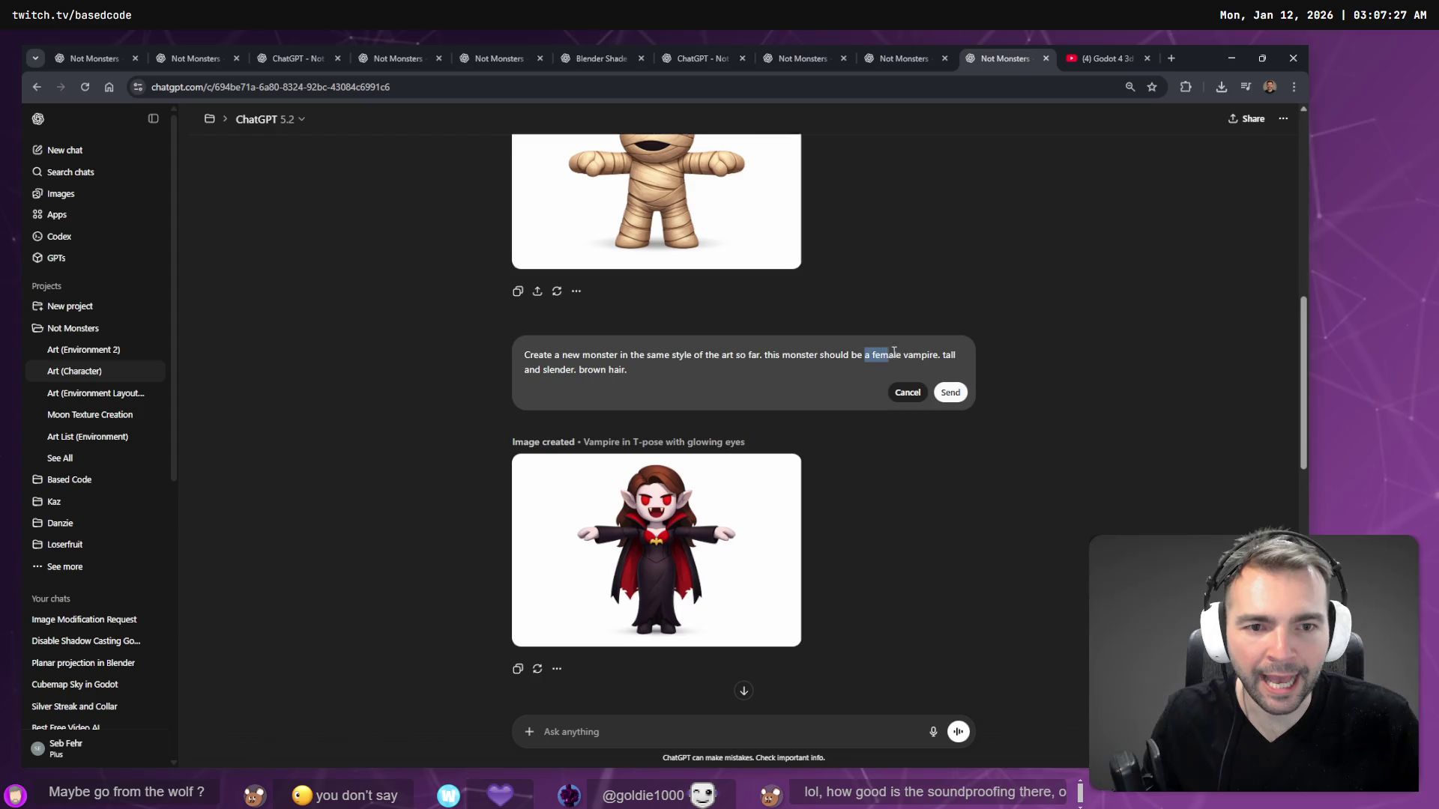
drag(895, 352, 941, 355)
text(s)
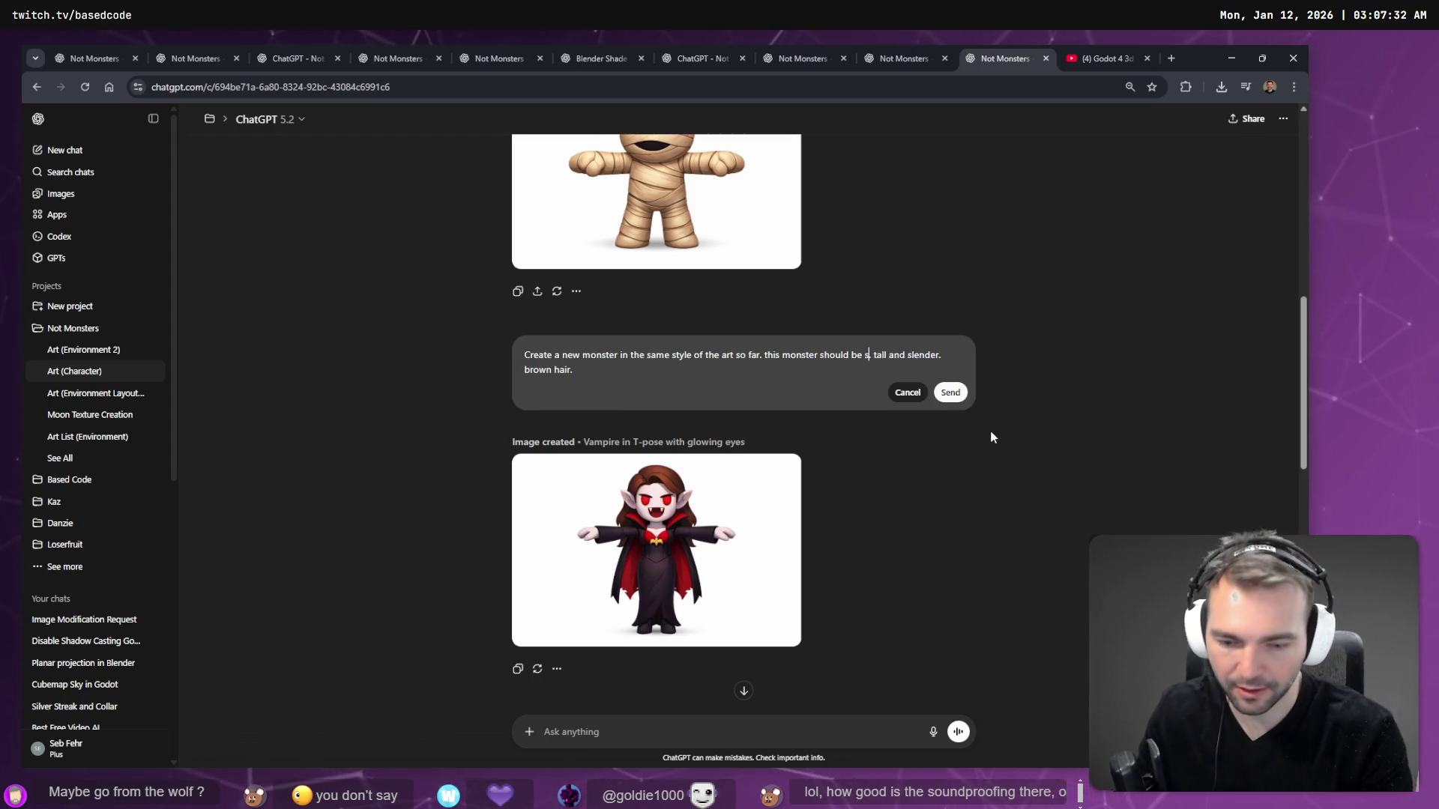
text(now yeti)
text(.)
- Add 'Large and hulking, with matted' to the yeti description and open a new browser tab
scroll(991, 437, down, 2)
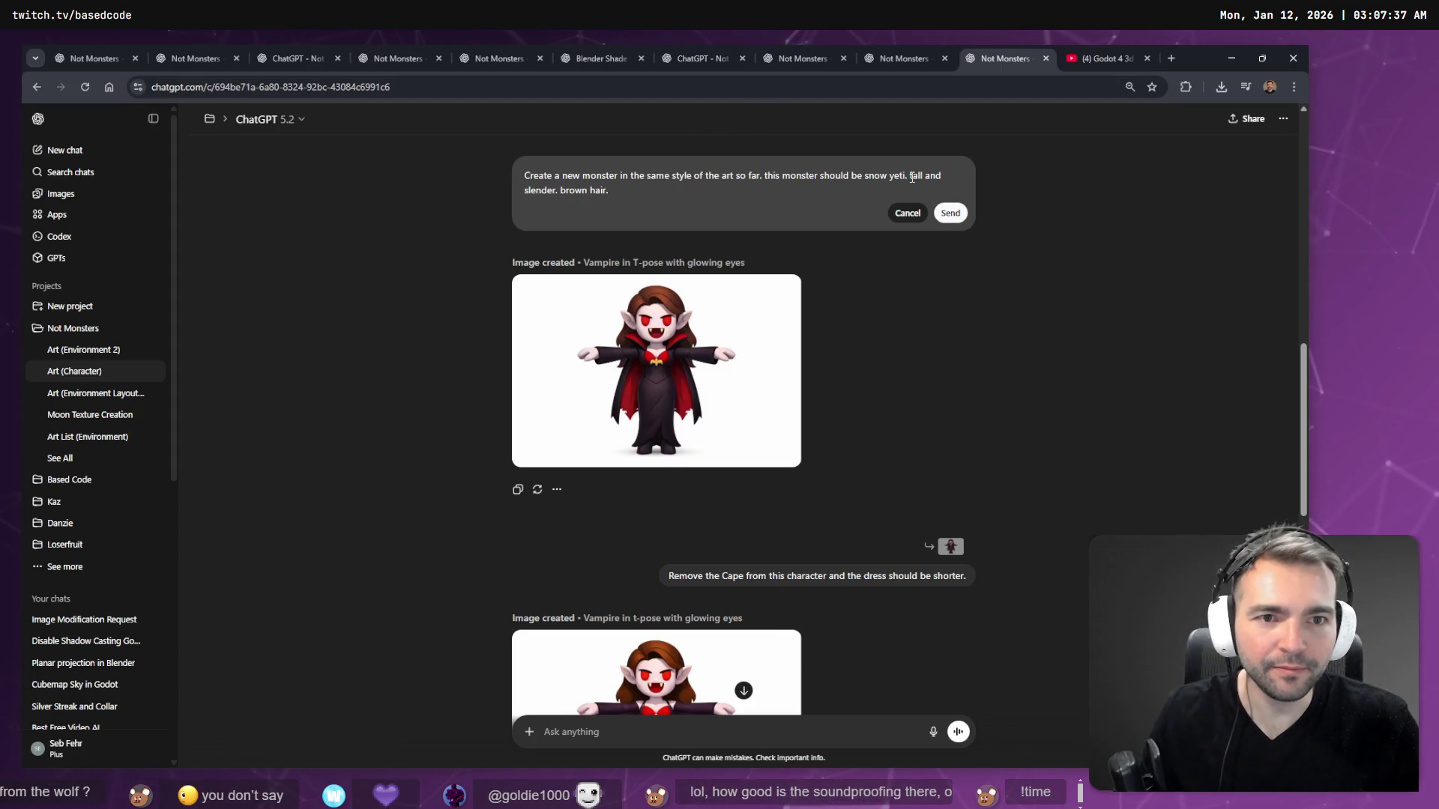
text(La)
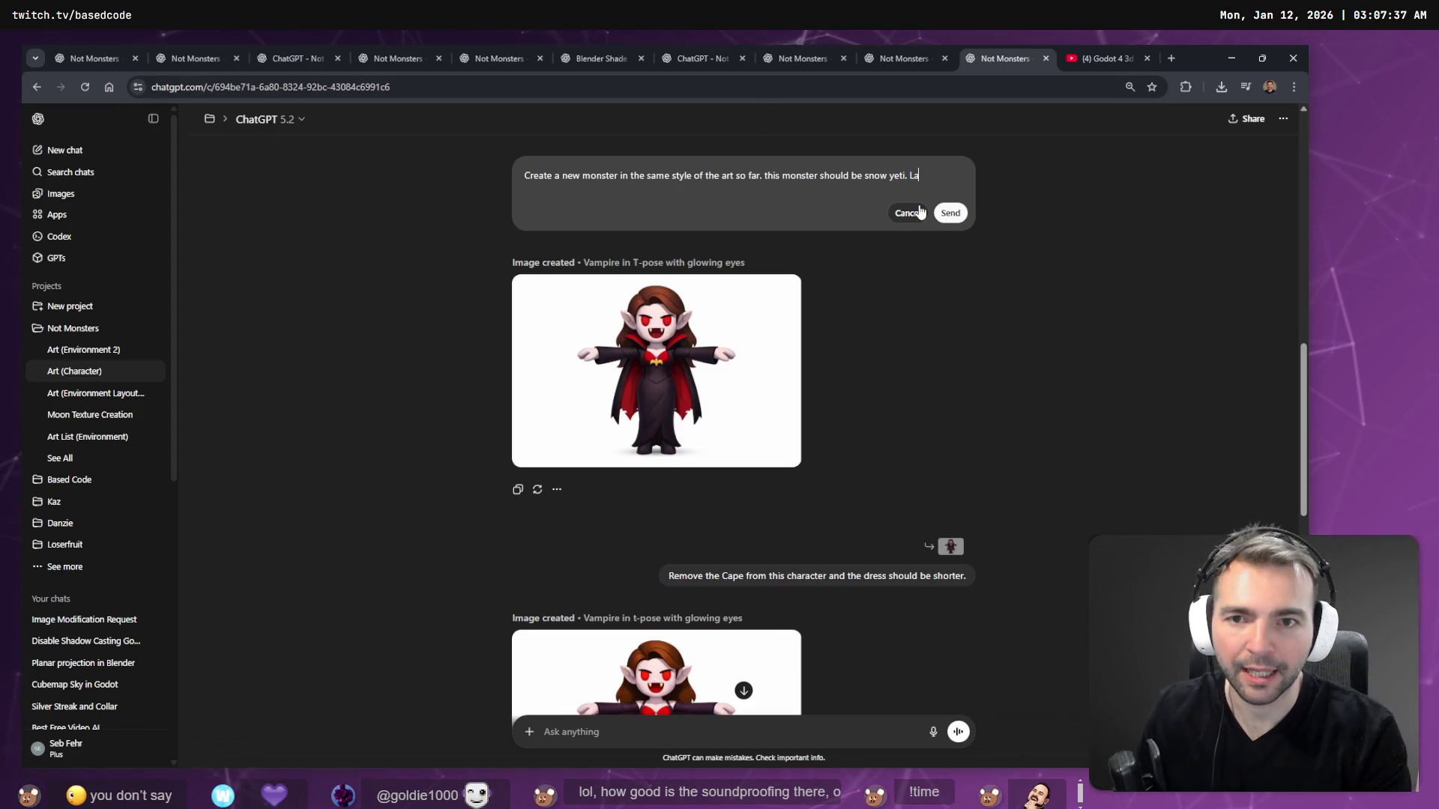
text(rge and hulking)
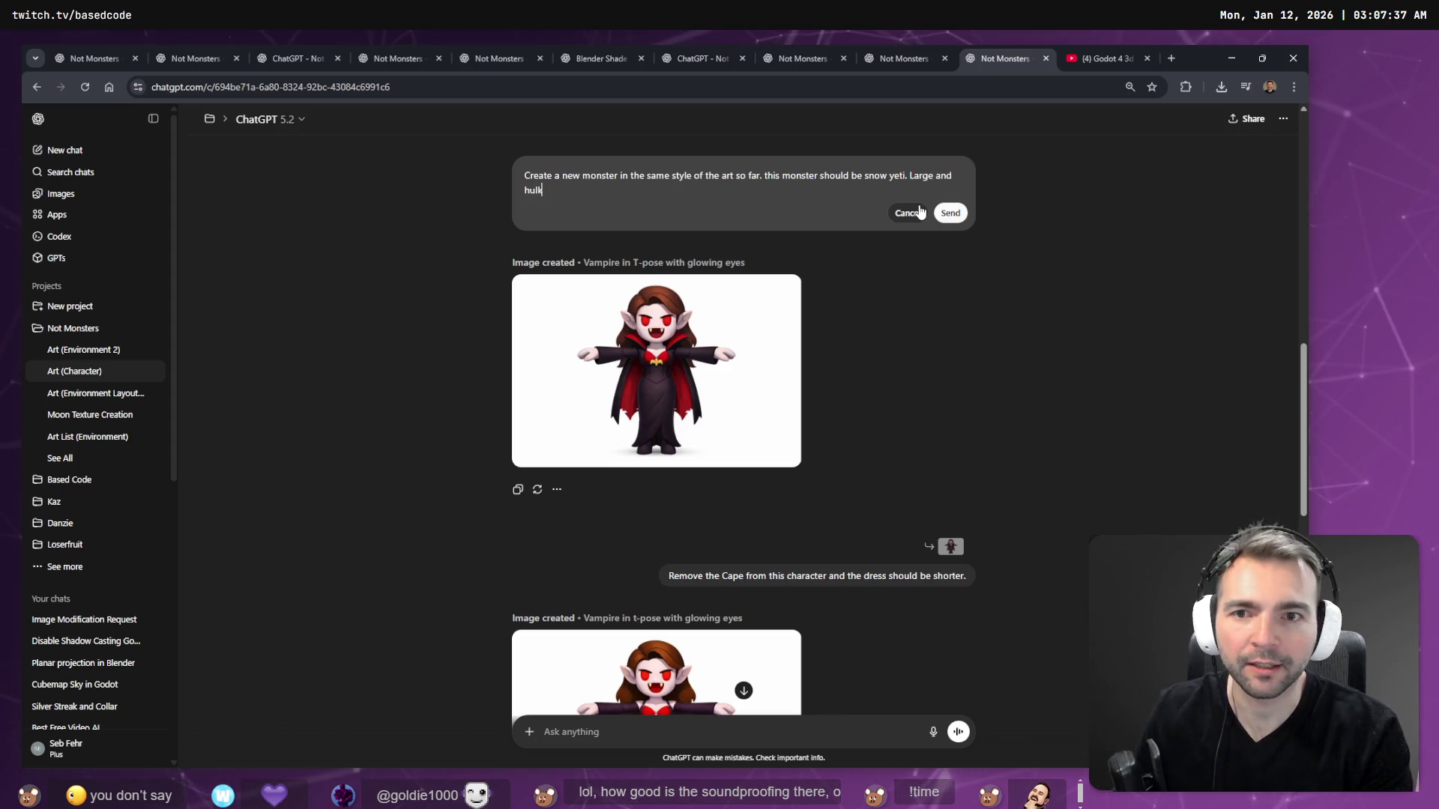
key(BackSpace)
key(BackSpace)
key(BackSpace)
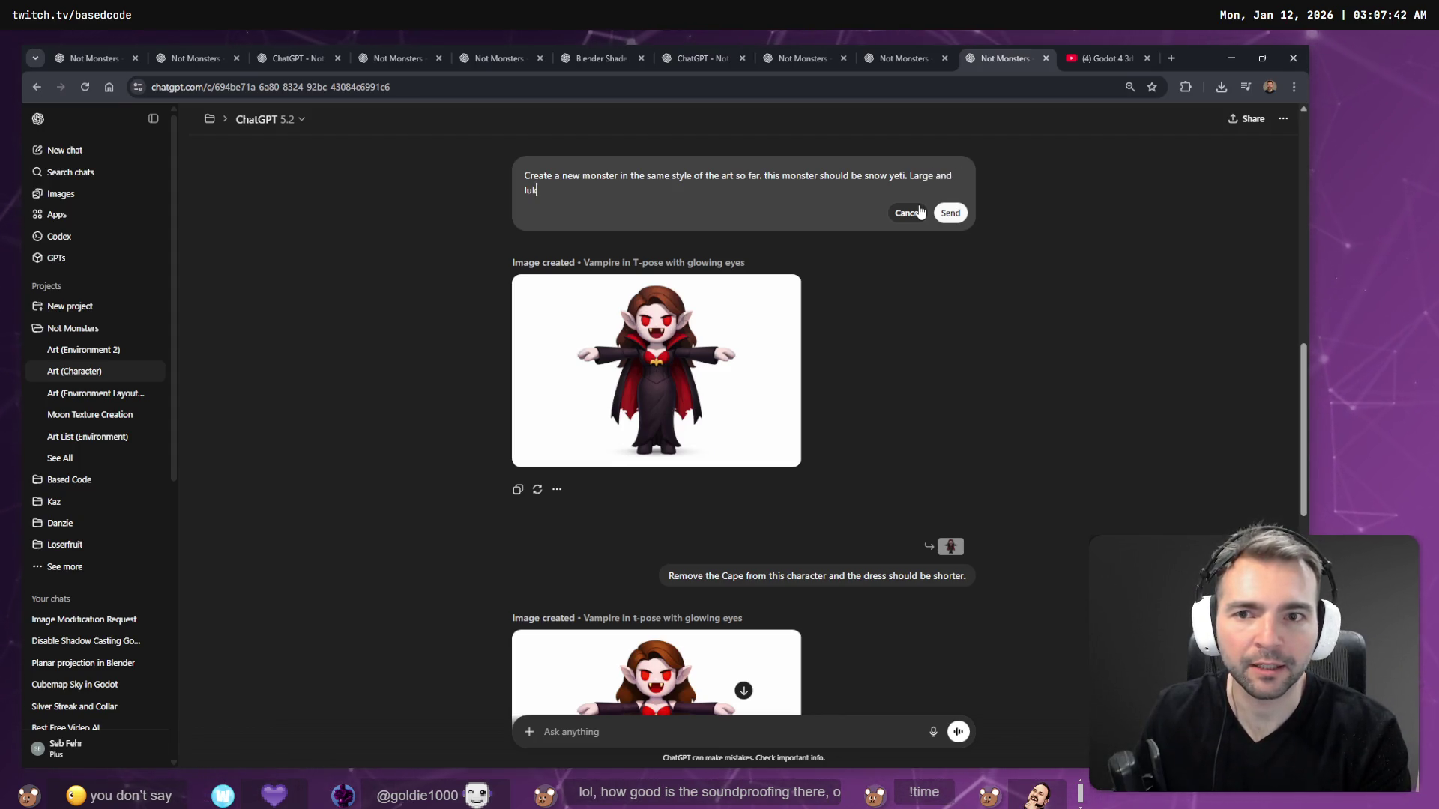
text(lu)
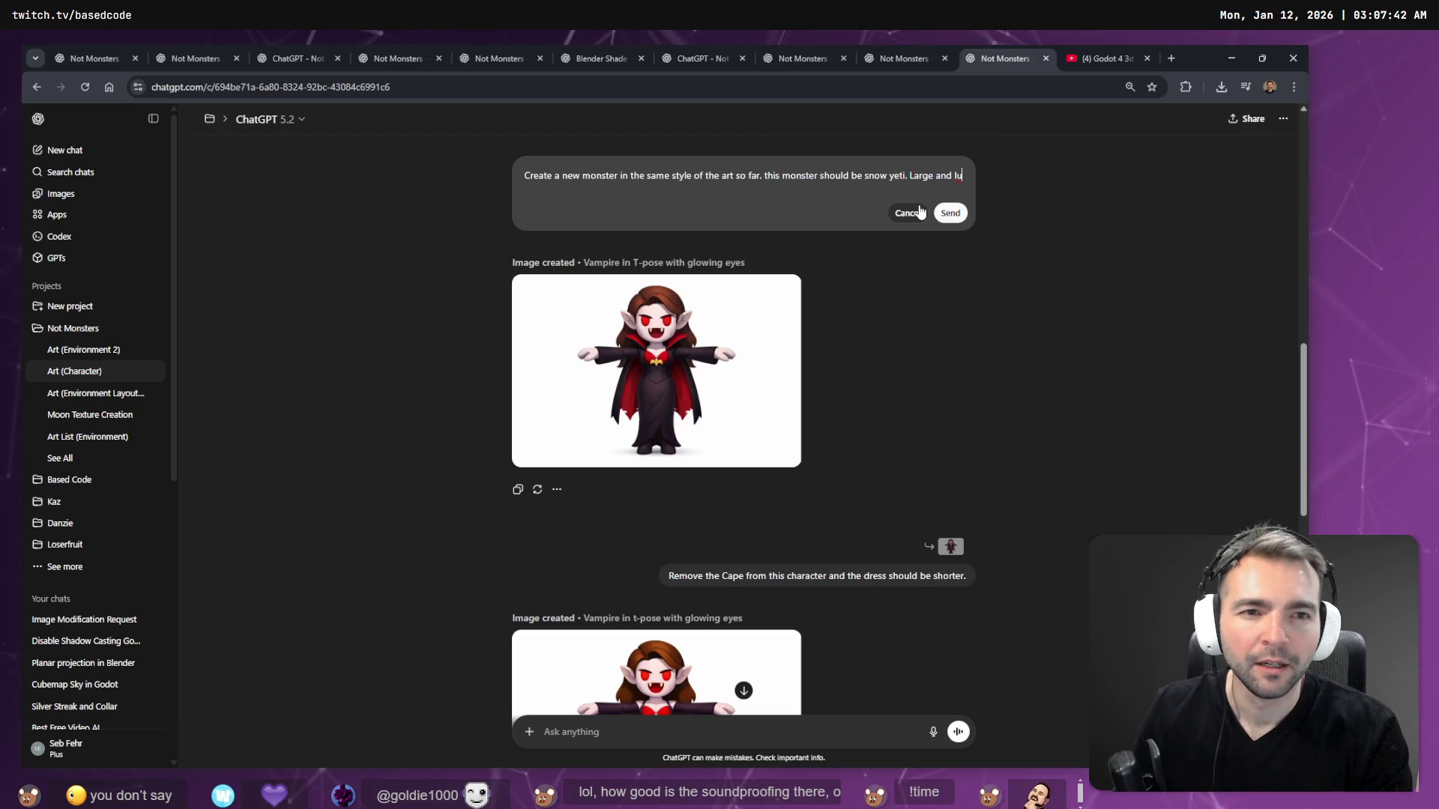
text(lking, with matted fur.)
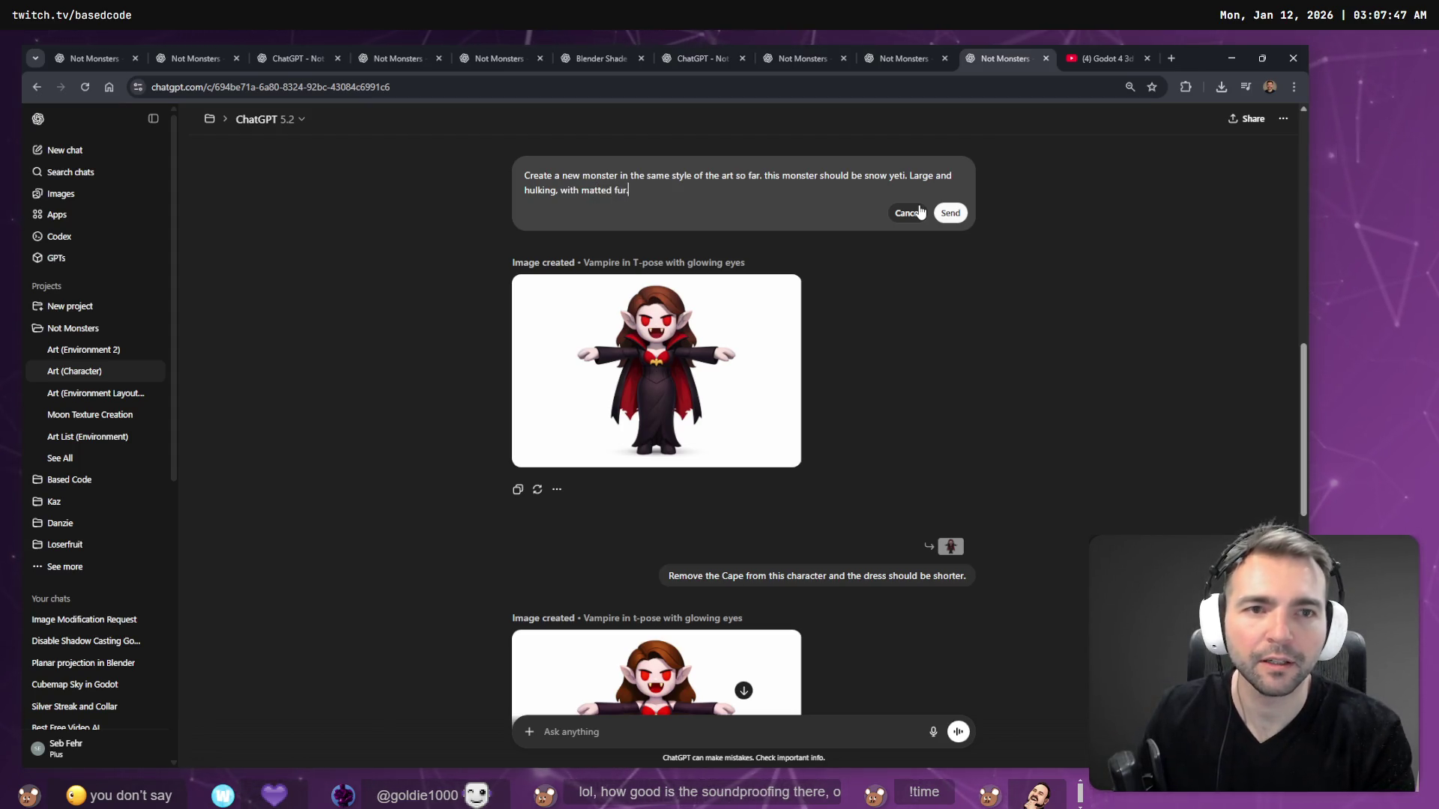
key(ctrl+t)
- Search Google for 'matted fur', preview two matted cat photos, then close the tab
text(matted fur)
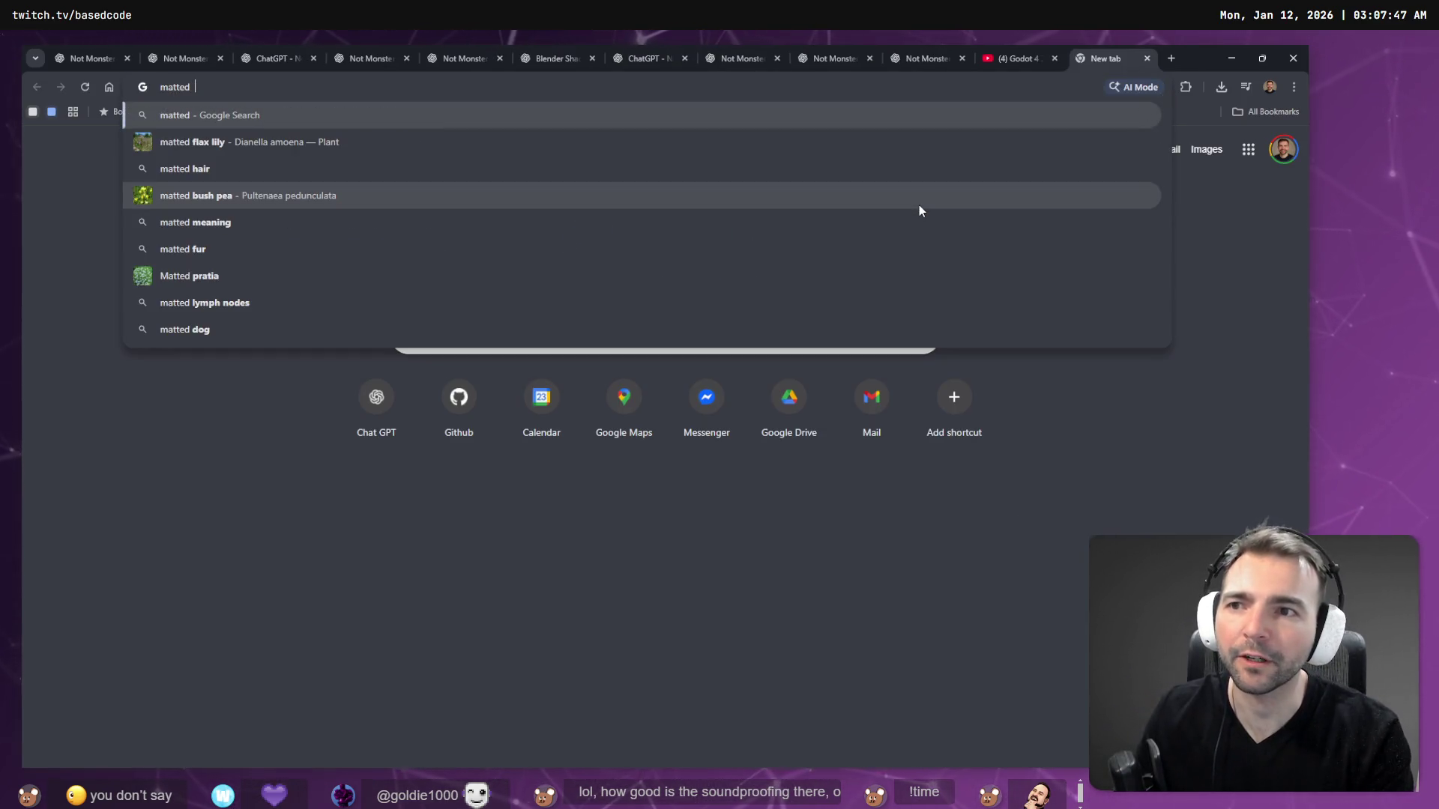
key(Return)
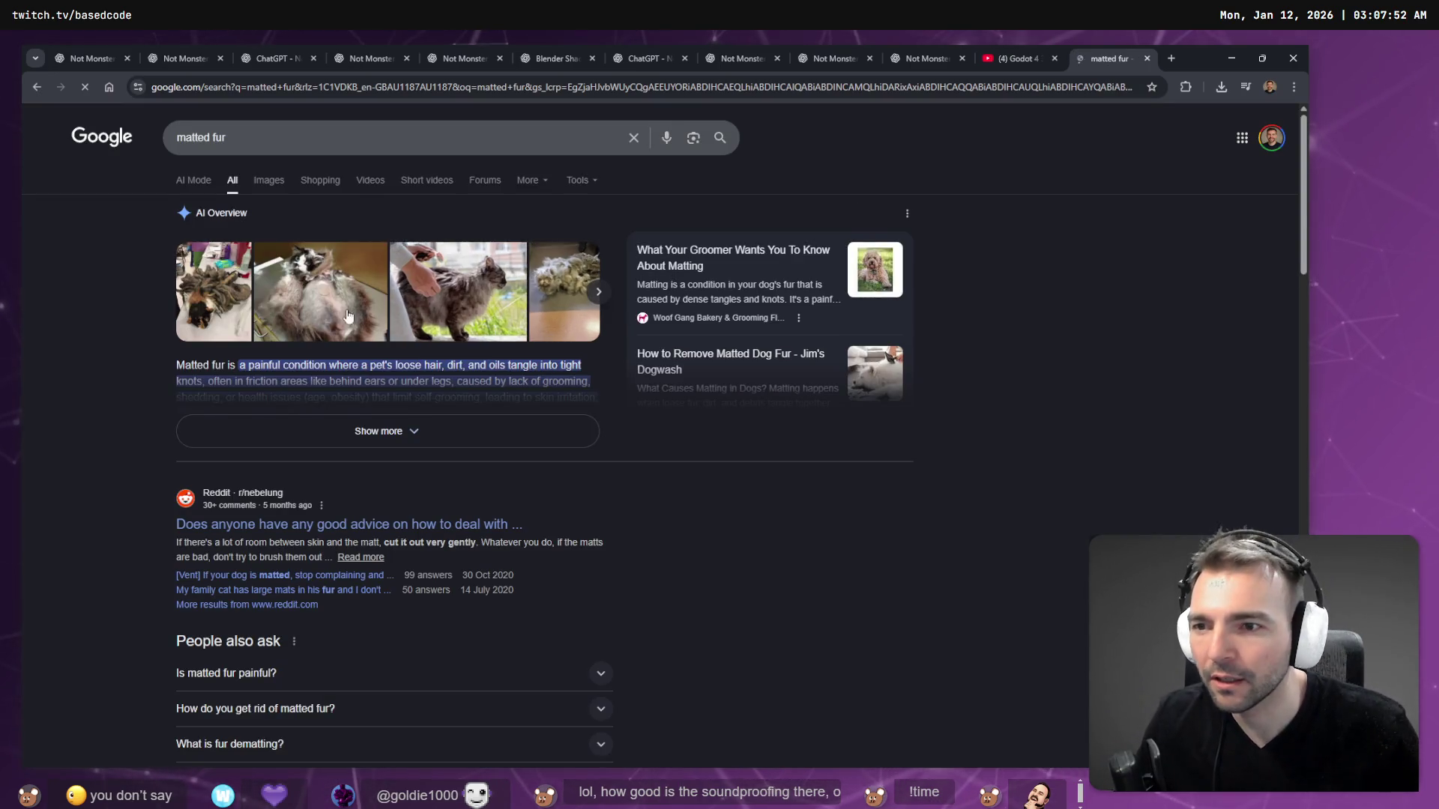
click(439, 302)
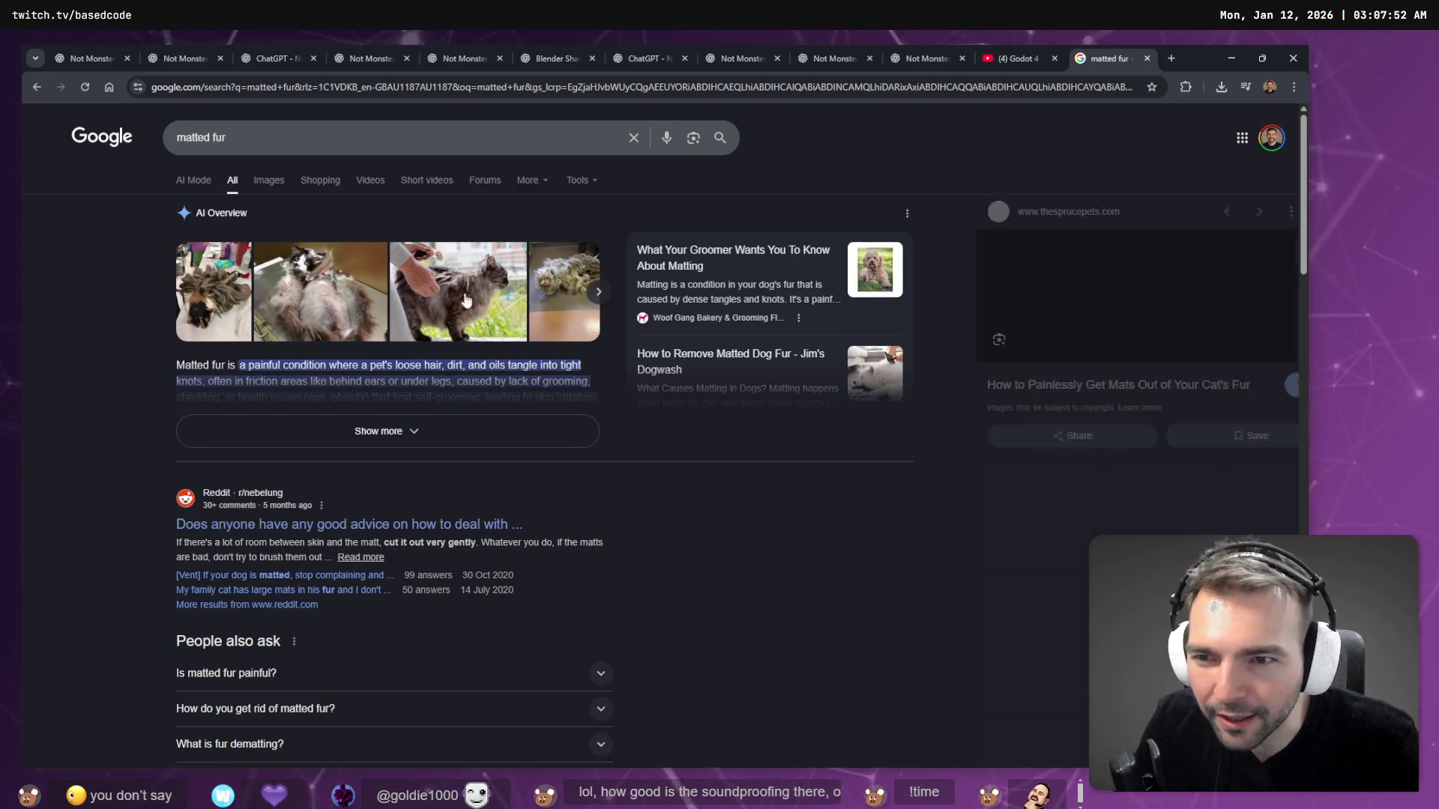
click(564, 293)
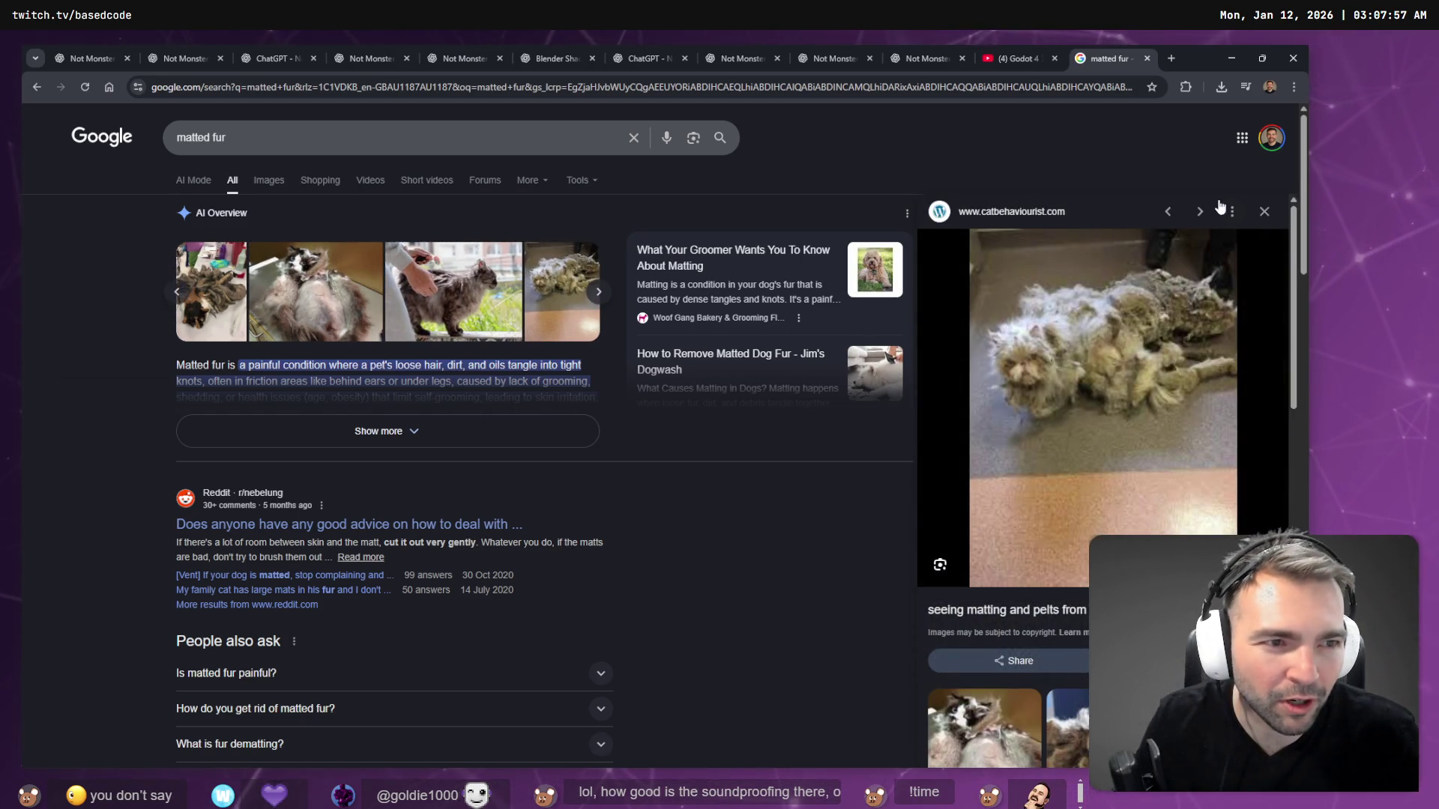
click(1265, 212)
key(ctrl+w)
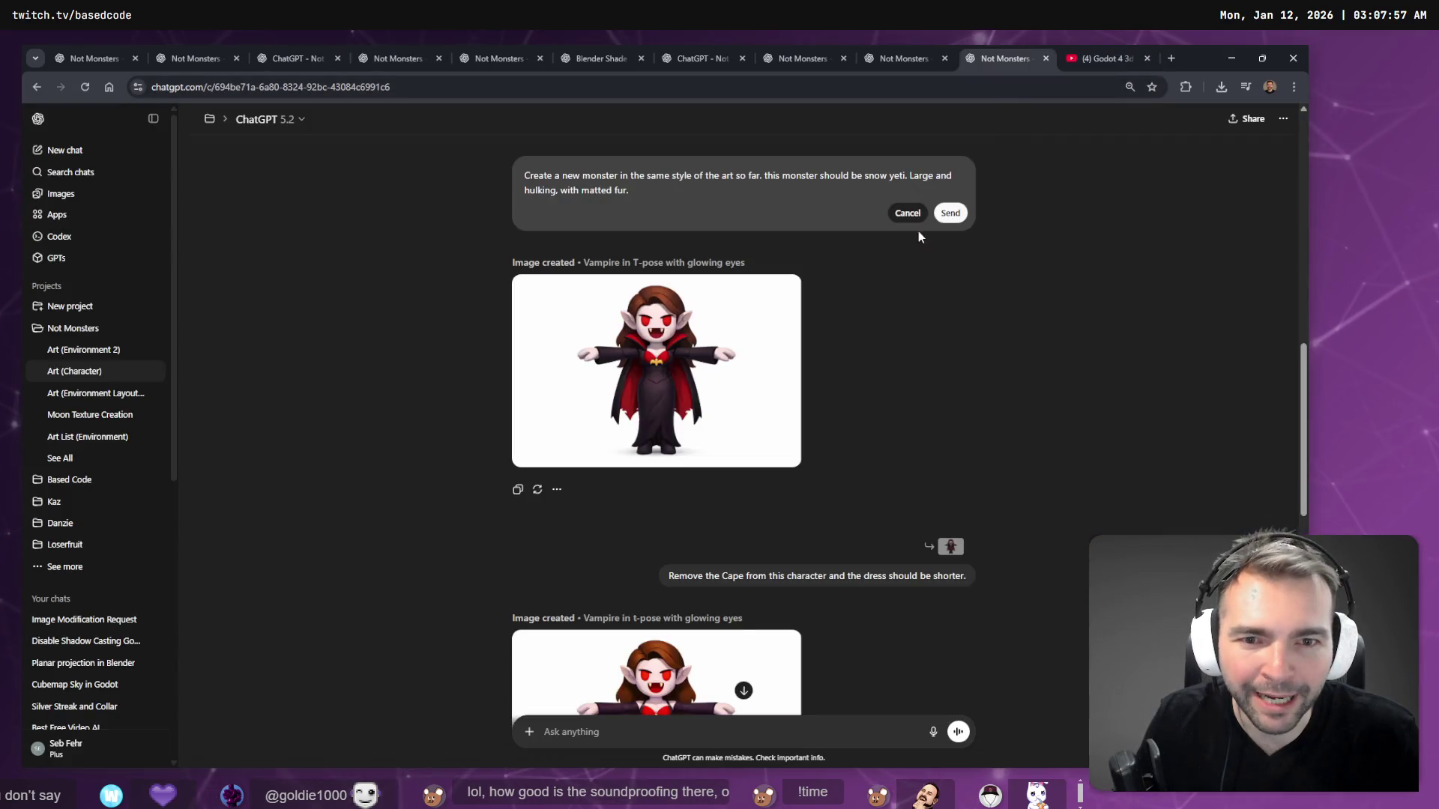
- Paste the mummy prompt's T-pose constraints below the yeti text and swap in the yeti request as the opening sentence
click(768, 194)
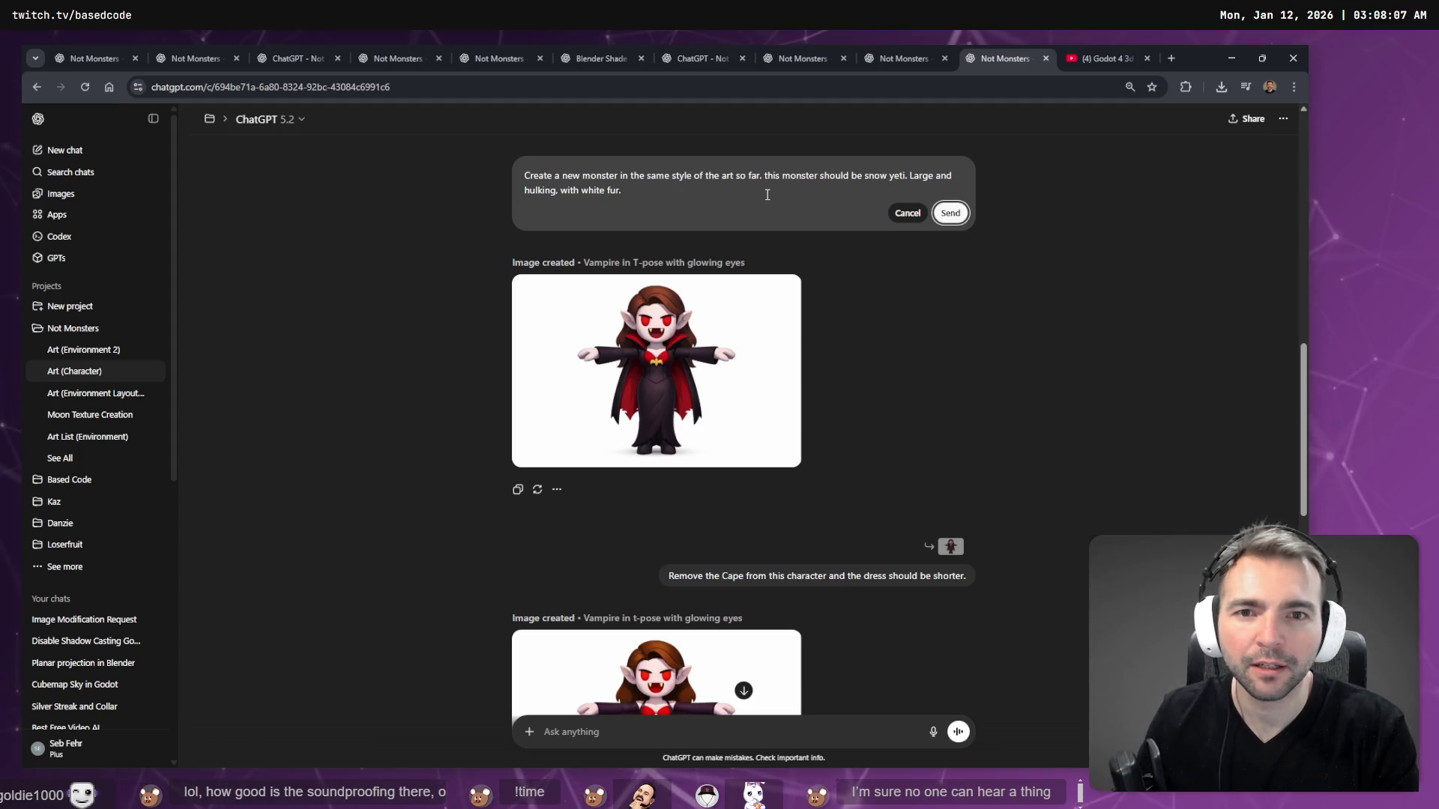
click(767, 194)
key(shift+Return)
key(shift+Return)
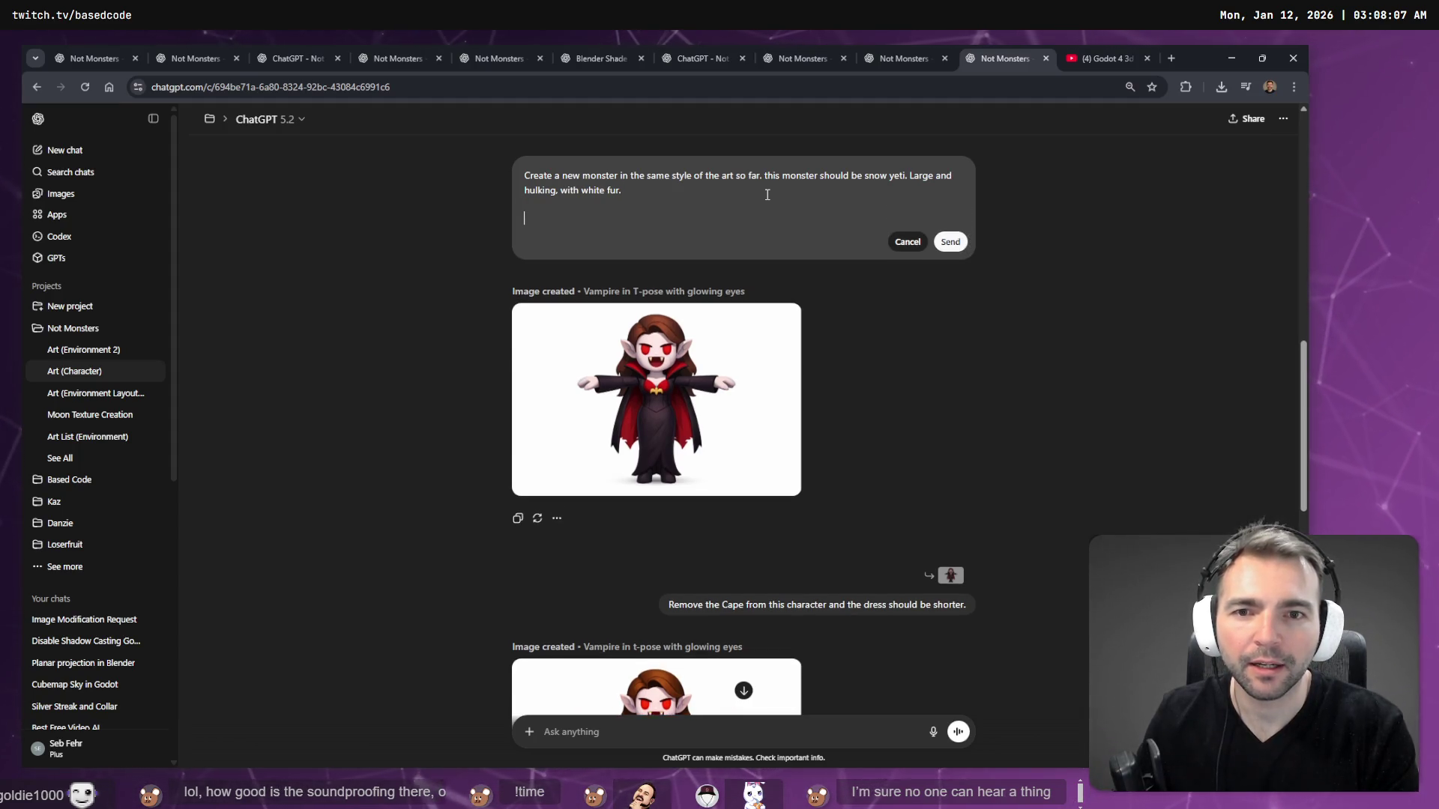
text(Generate an image of the Mummy the right of shot. No other characters or environment. Put this character in a T-Pose. This will be used to create a 3d Model, so make sure the shape of the character is clear. White Background. Character must be: - Clearly humanoid - Standing upright - Arms separated from torso - Legs separated (no fused thighs) - Head distinct from torso Bad if: - Cape, skirt, or long coat fused to legs - Floating accessories parented to body)
drag(698, 193, 497, 169)
key(ctrl+c)
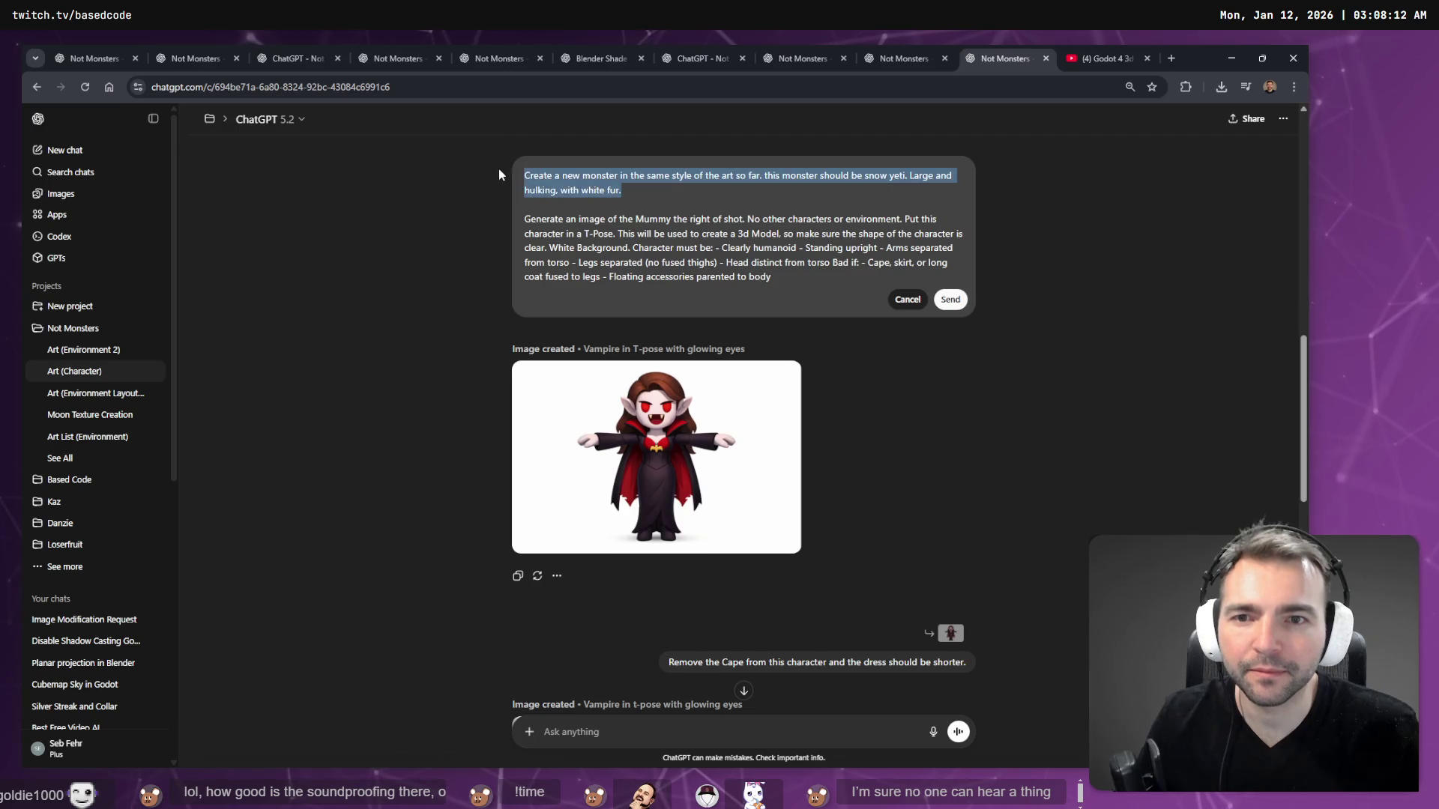
key(BackSpace)
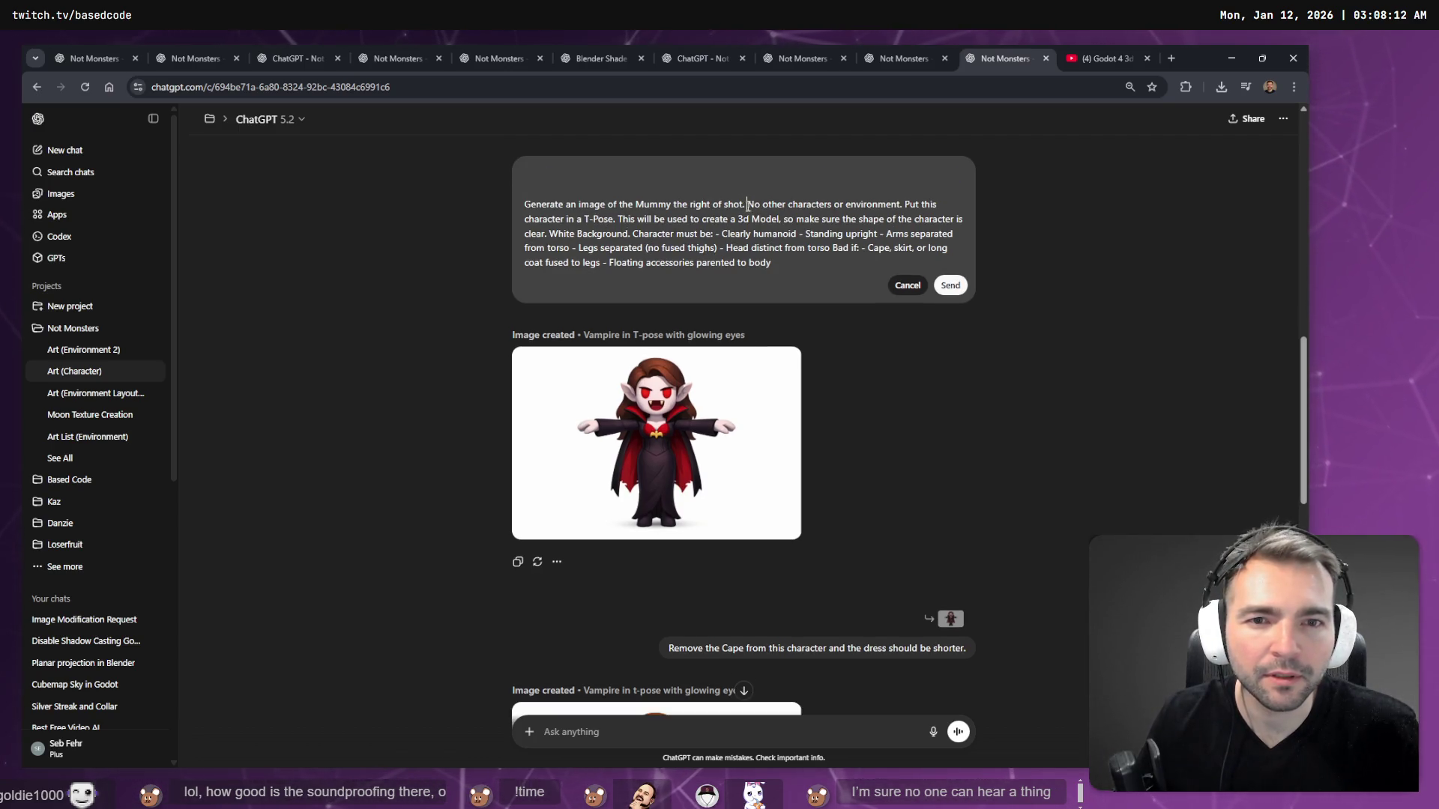
drag(747, 204, 524, 204)
key(ctrl+v)
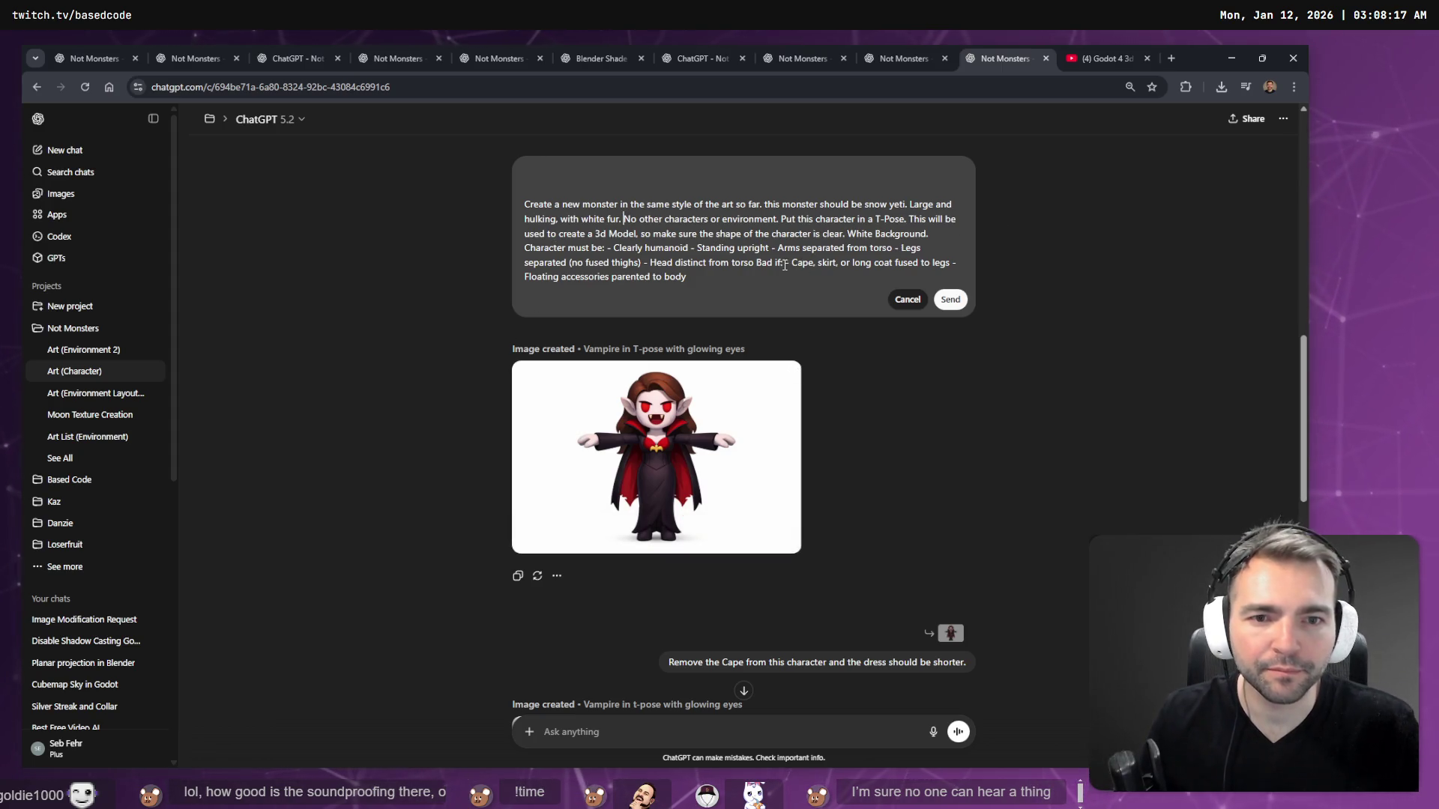
scroll(870, 277, down, 2)
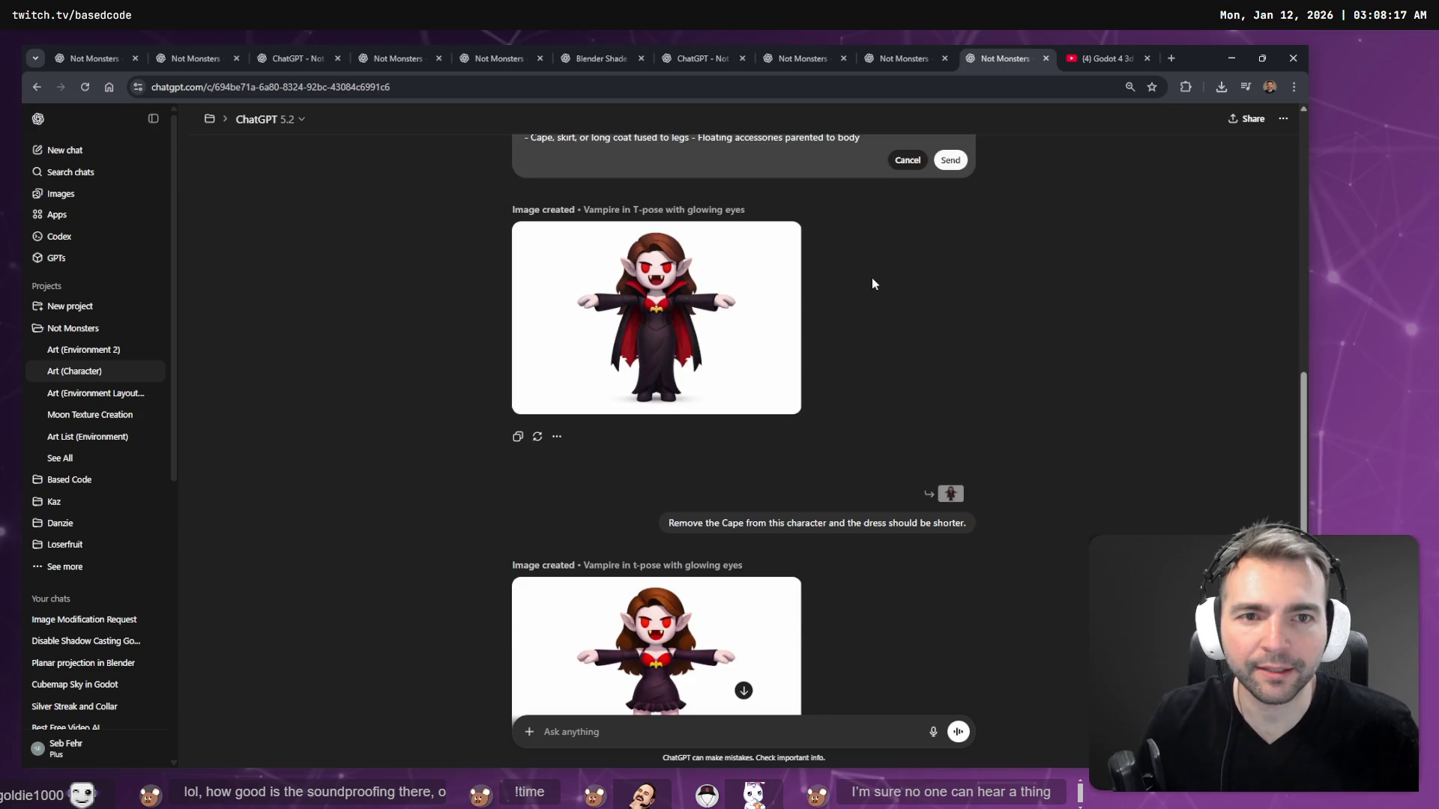
scroll(872, 283, up, 2)
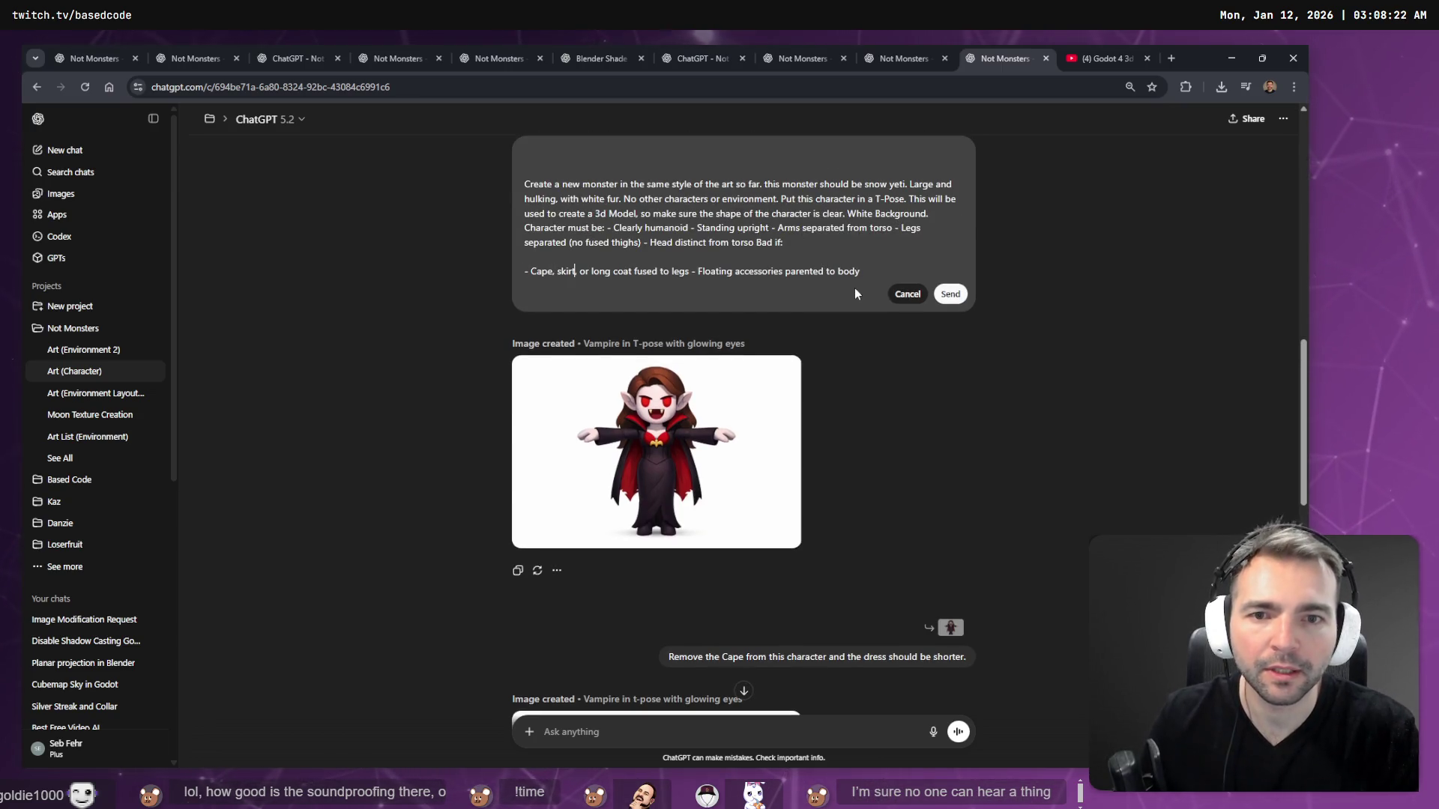
- Break 'Character must be', Standing upright, arms, legs and Head distinct from torso onto separate lines
key(Up)
key(ctrl+Right)
key(ctrl+Right)
key(ctrl+Right)
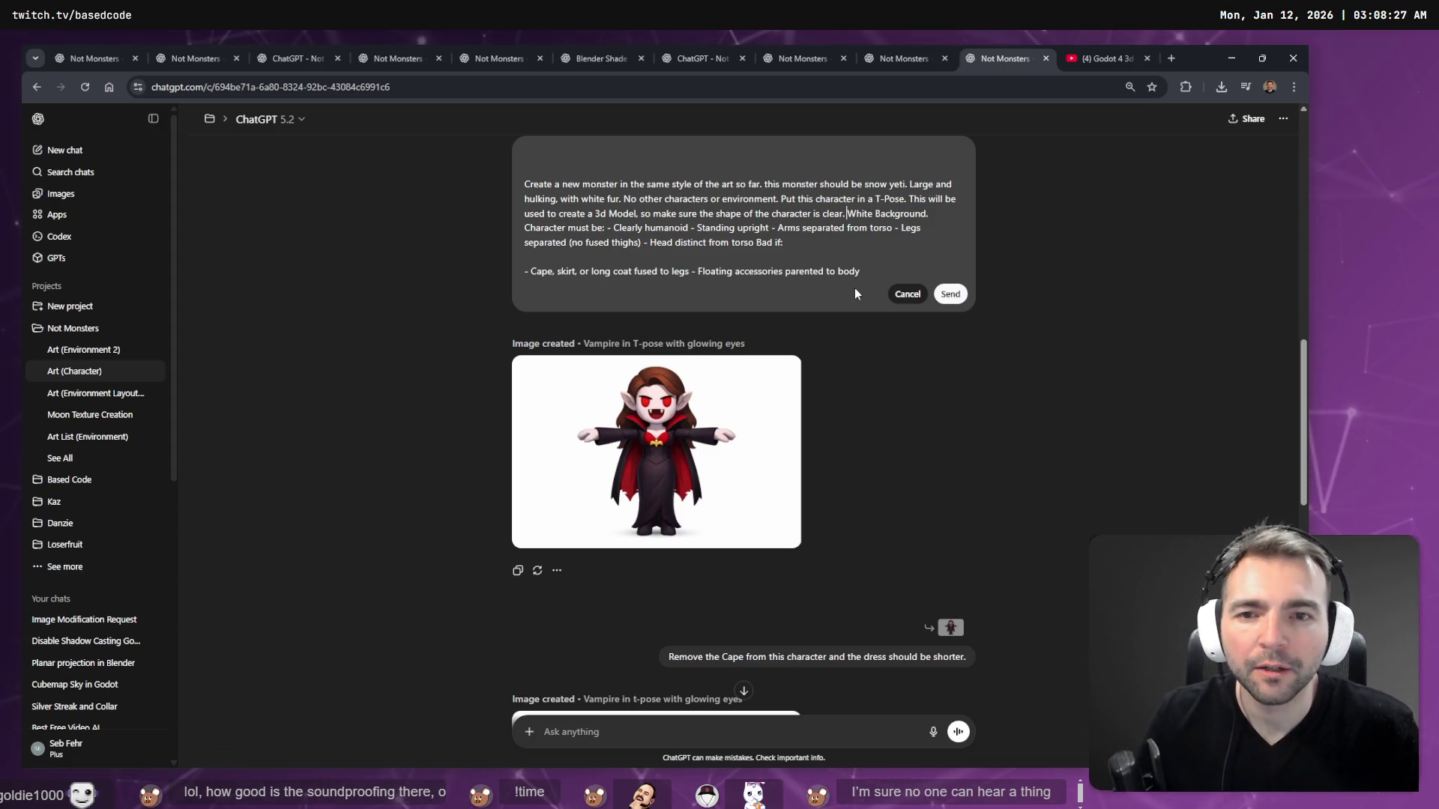
click(693, 230)
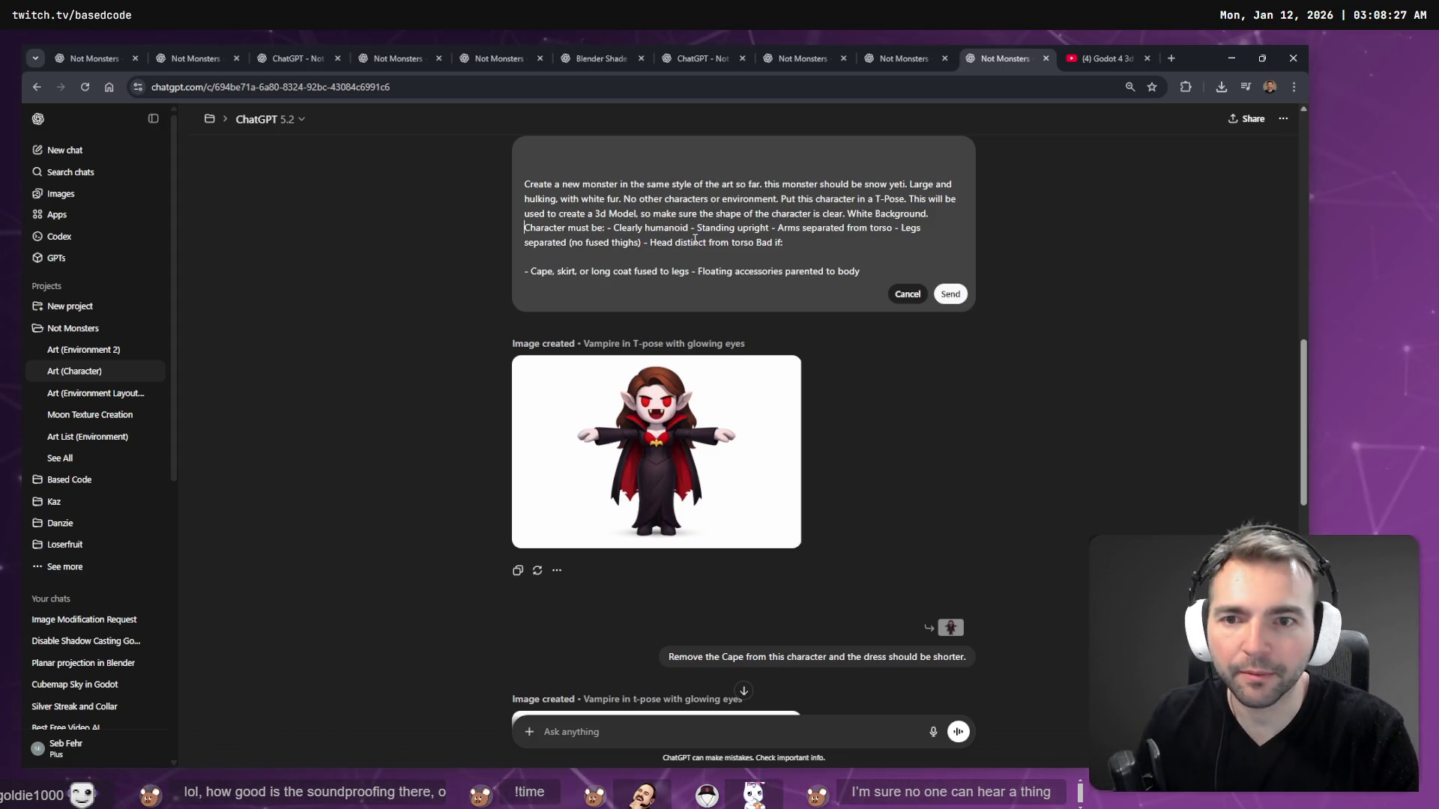
key(Home)
key(Return)
key(ctrl+Right)
key(ctrl+Right)
key(ctrl+Right)
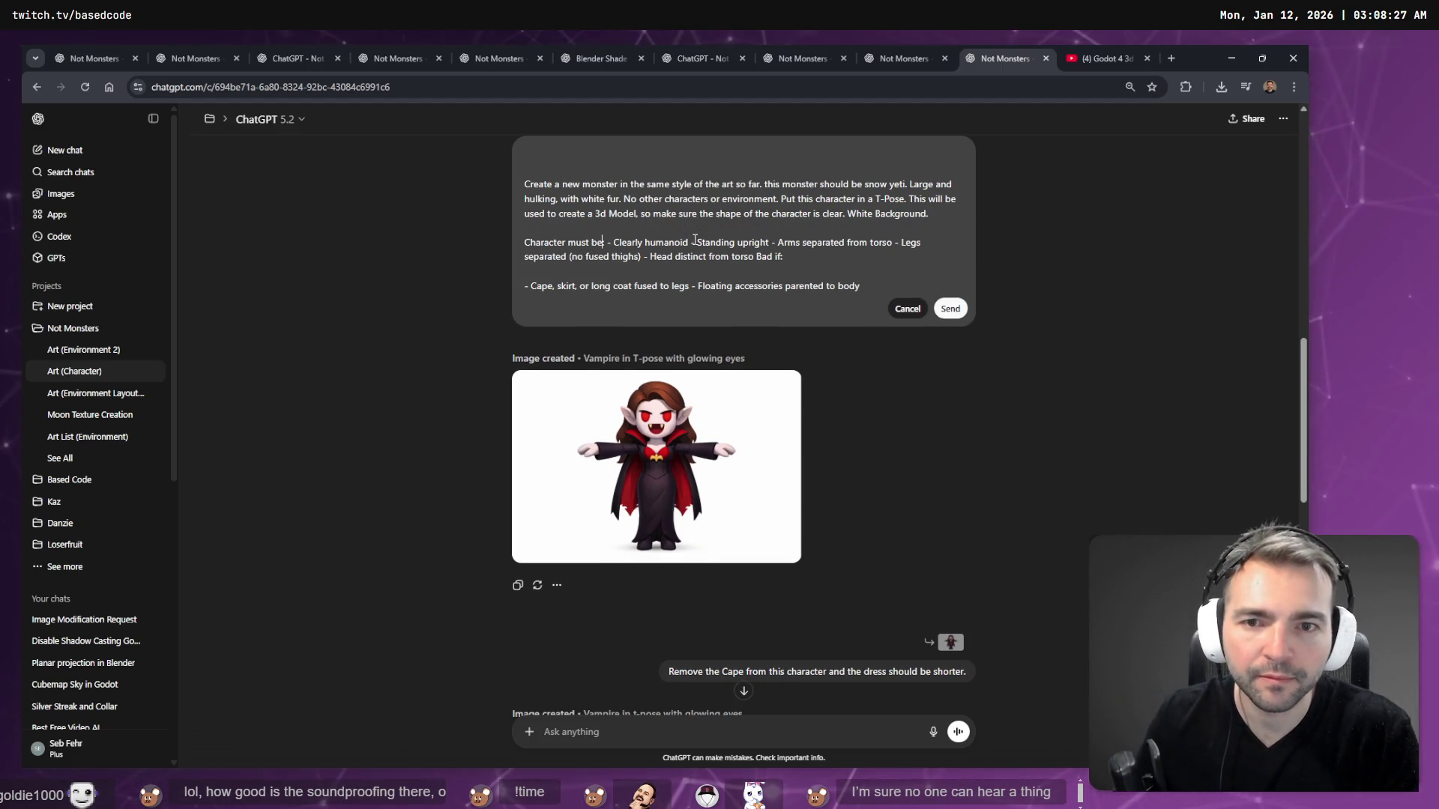
key(Return)
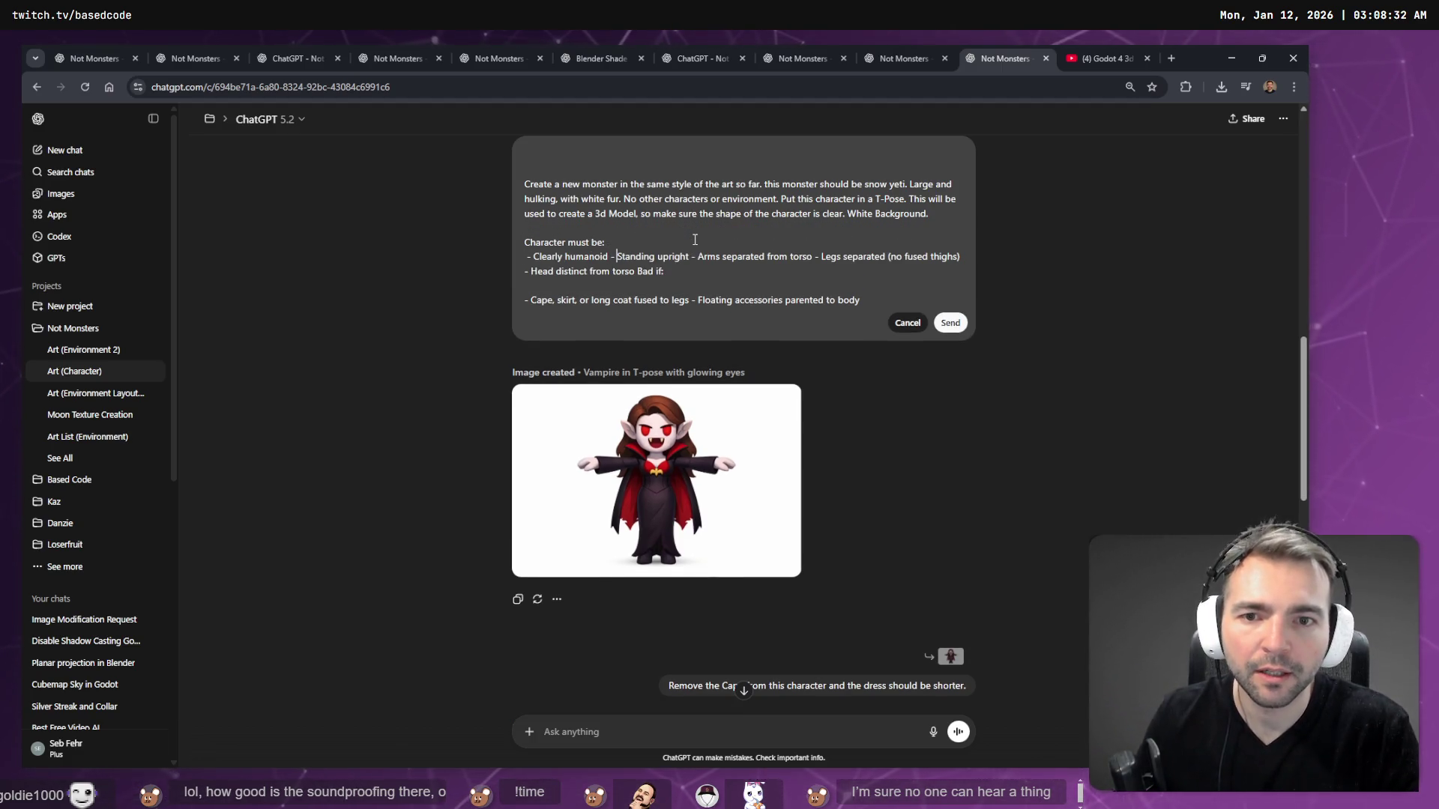
key(Return)
key(ctrl+Right)
key(ctrl+Right)
key(ctrl+Right)
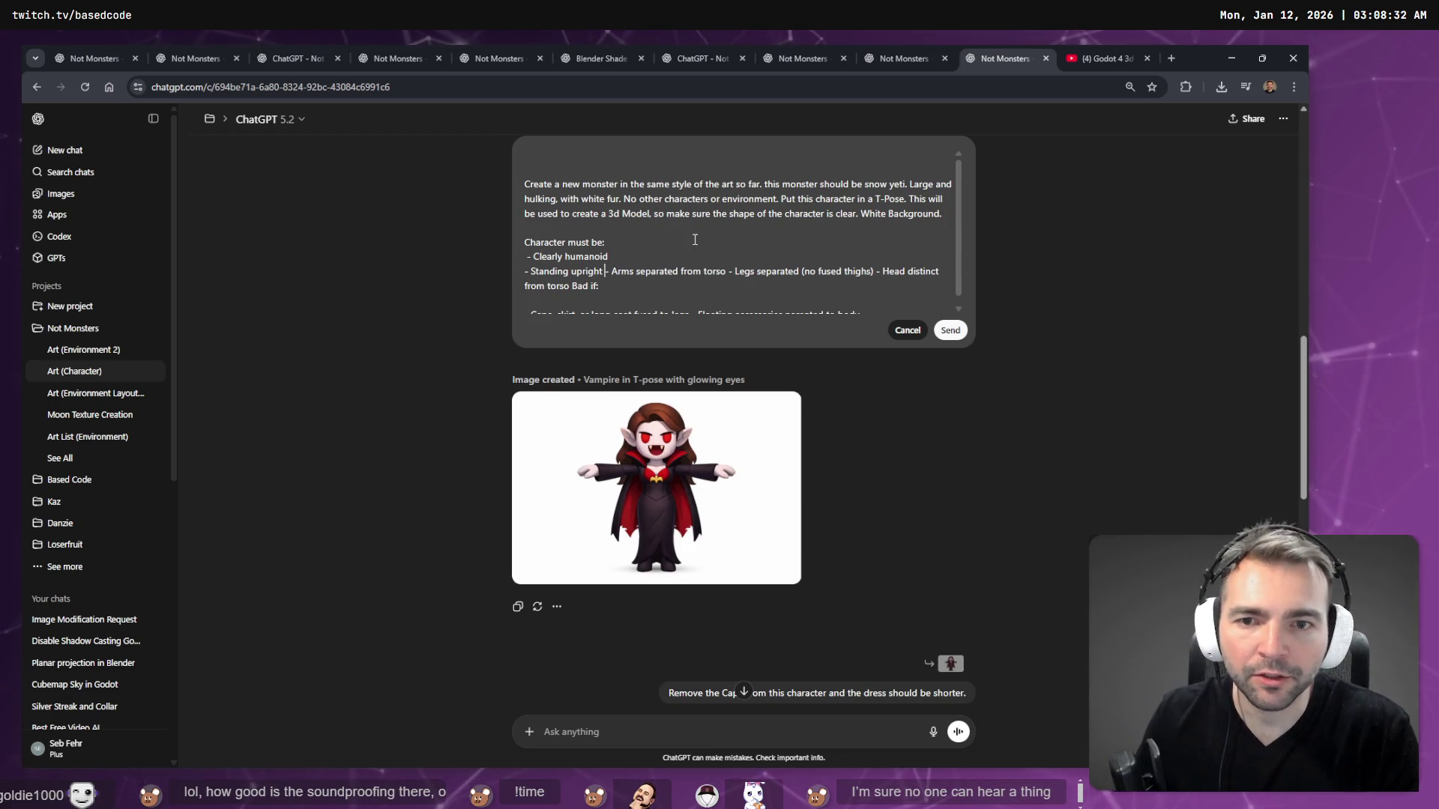
key(Return)
key(ctrl+Right)
key(ctrl+Right)
key(ctrl+Right)
key(Return)
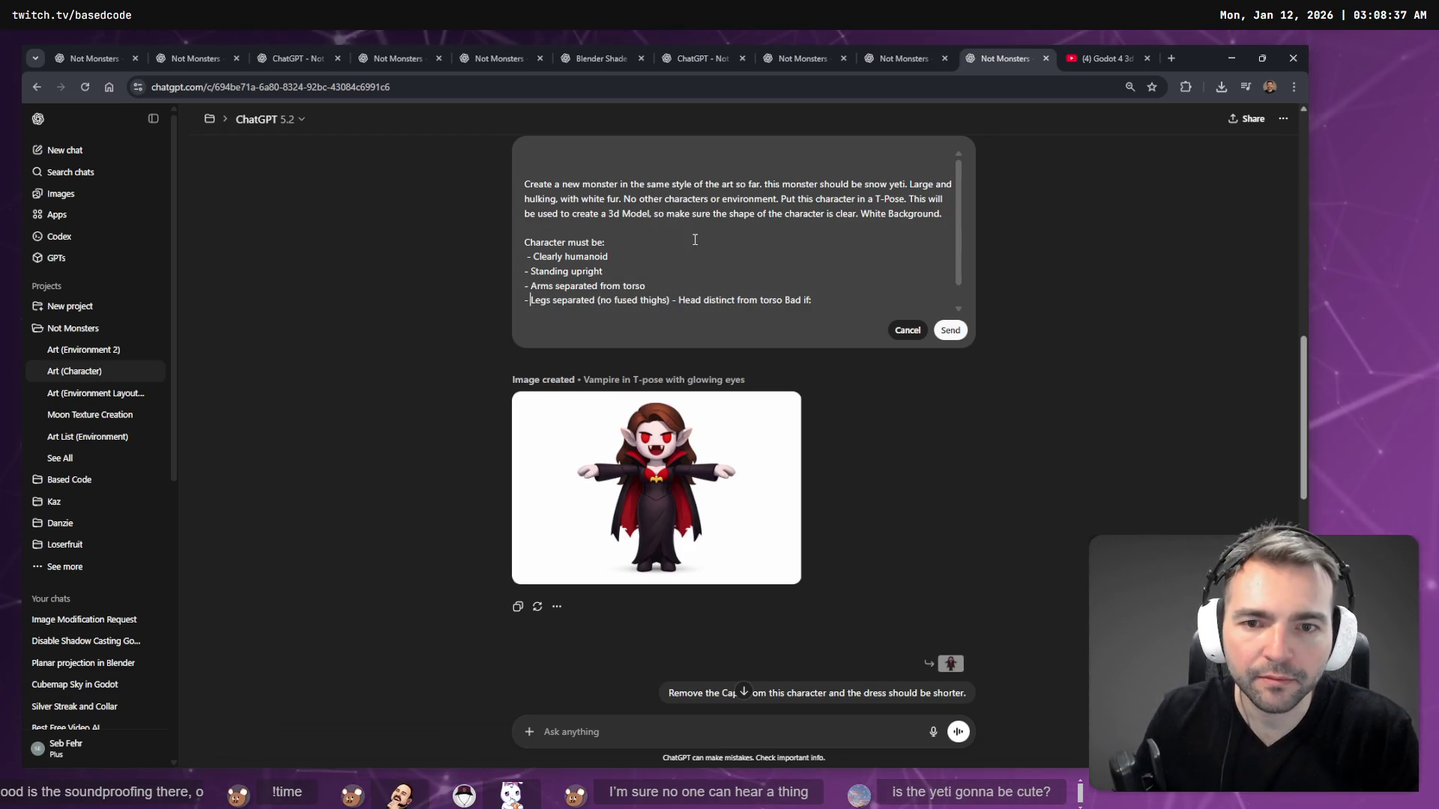
key(ctrl+Right)
key(ctrl+Right)
key(ctrl+Right)
key(Return)
key(End)
key(Return)
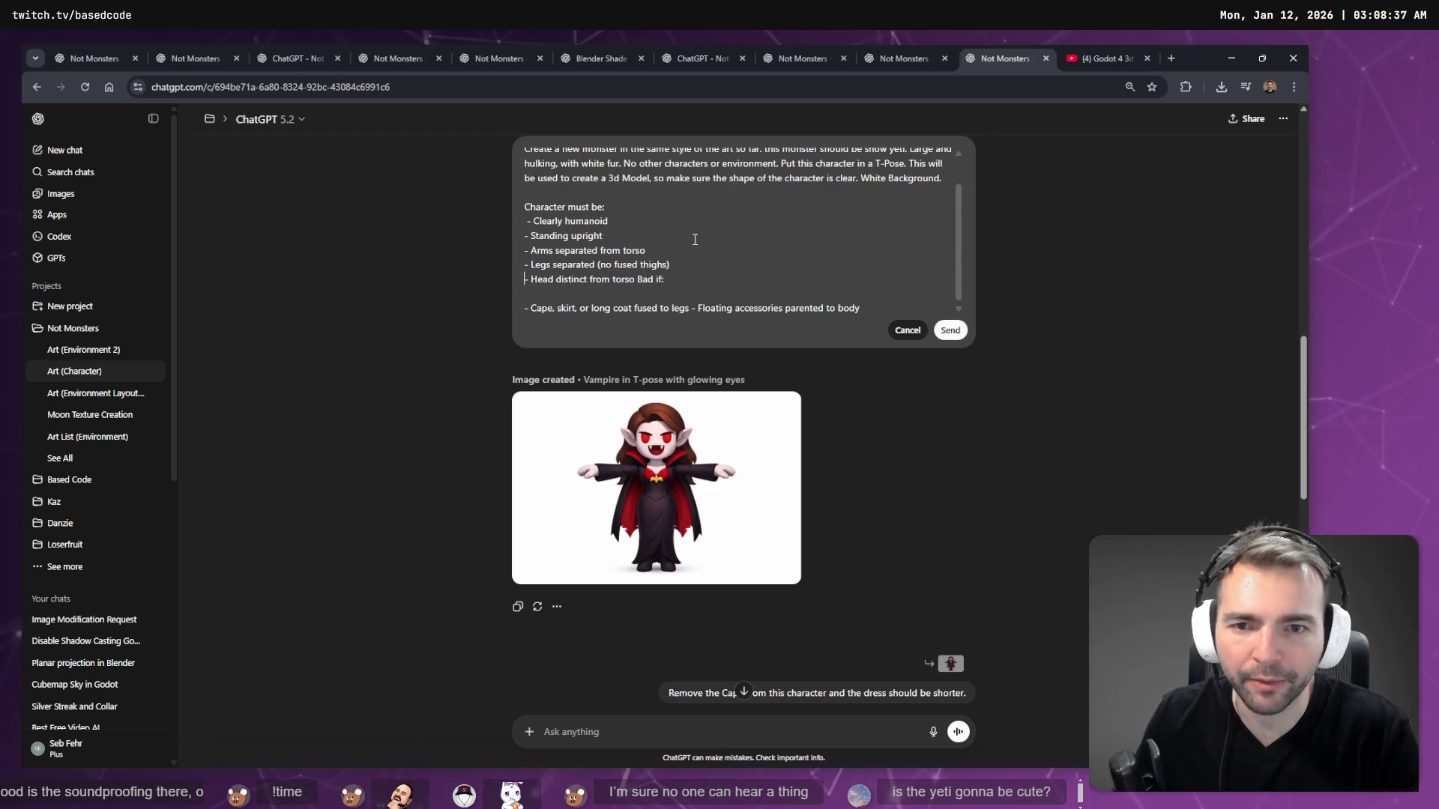
- Set 'Bad if:' and Floating accessories on their own lines, then send the yeti prompt
key(Up)
key(ctrl+Left)
key(ctrl+Left)
key(Return)
key(Return)
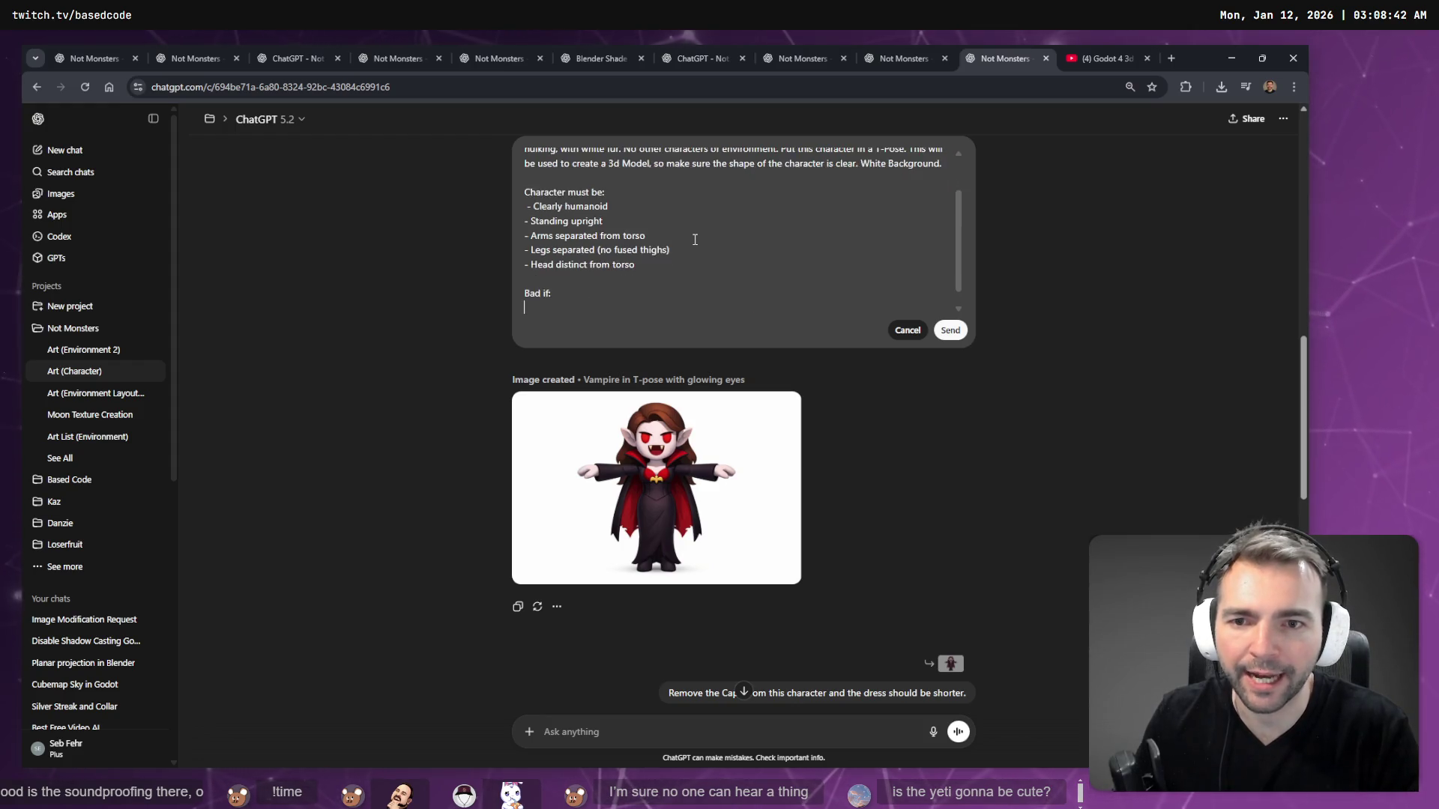
key(ctrl+End)
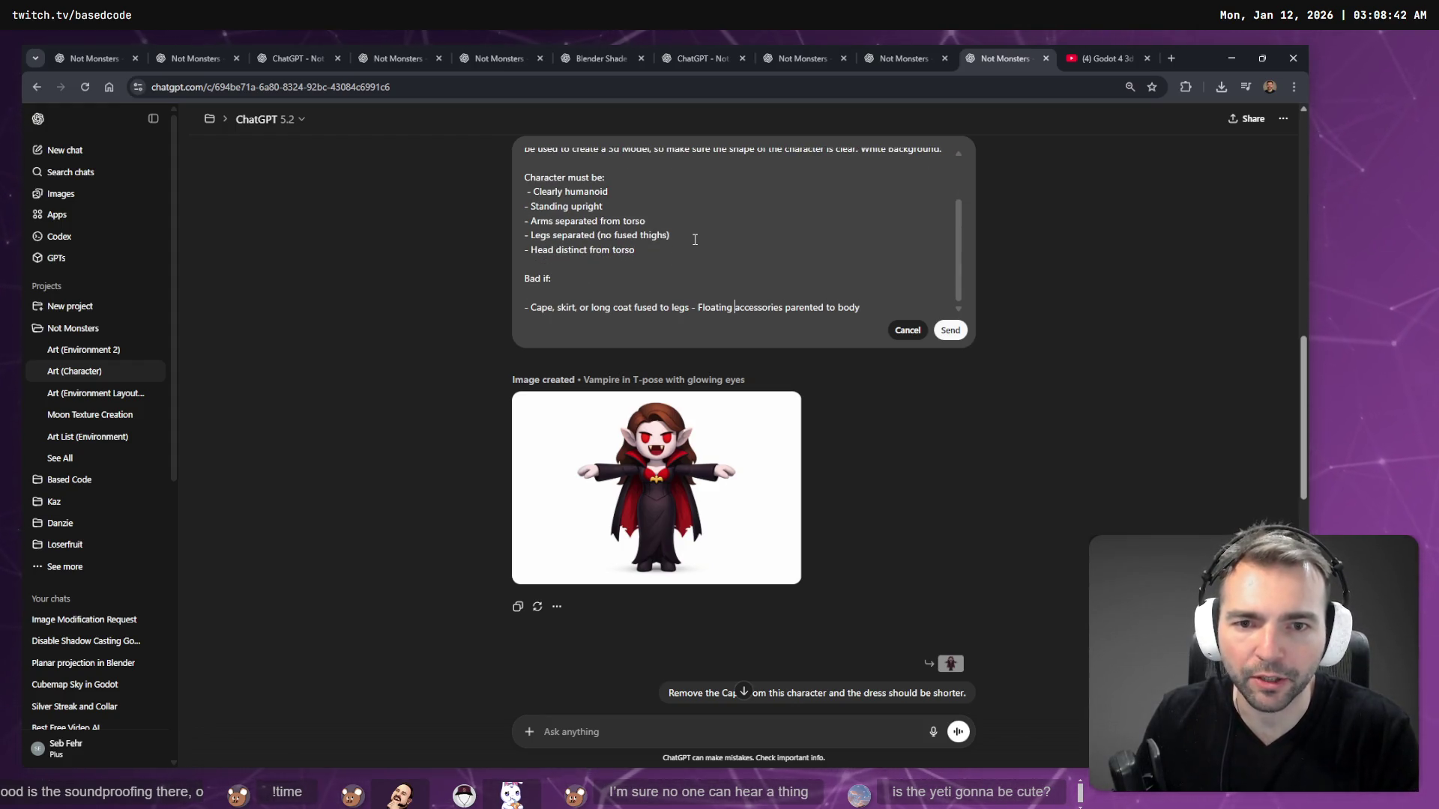
key(ctrl+Left)
key(ctrl+Left)
key(ctrl+Left)
key(Return)
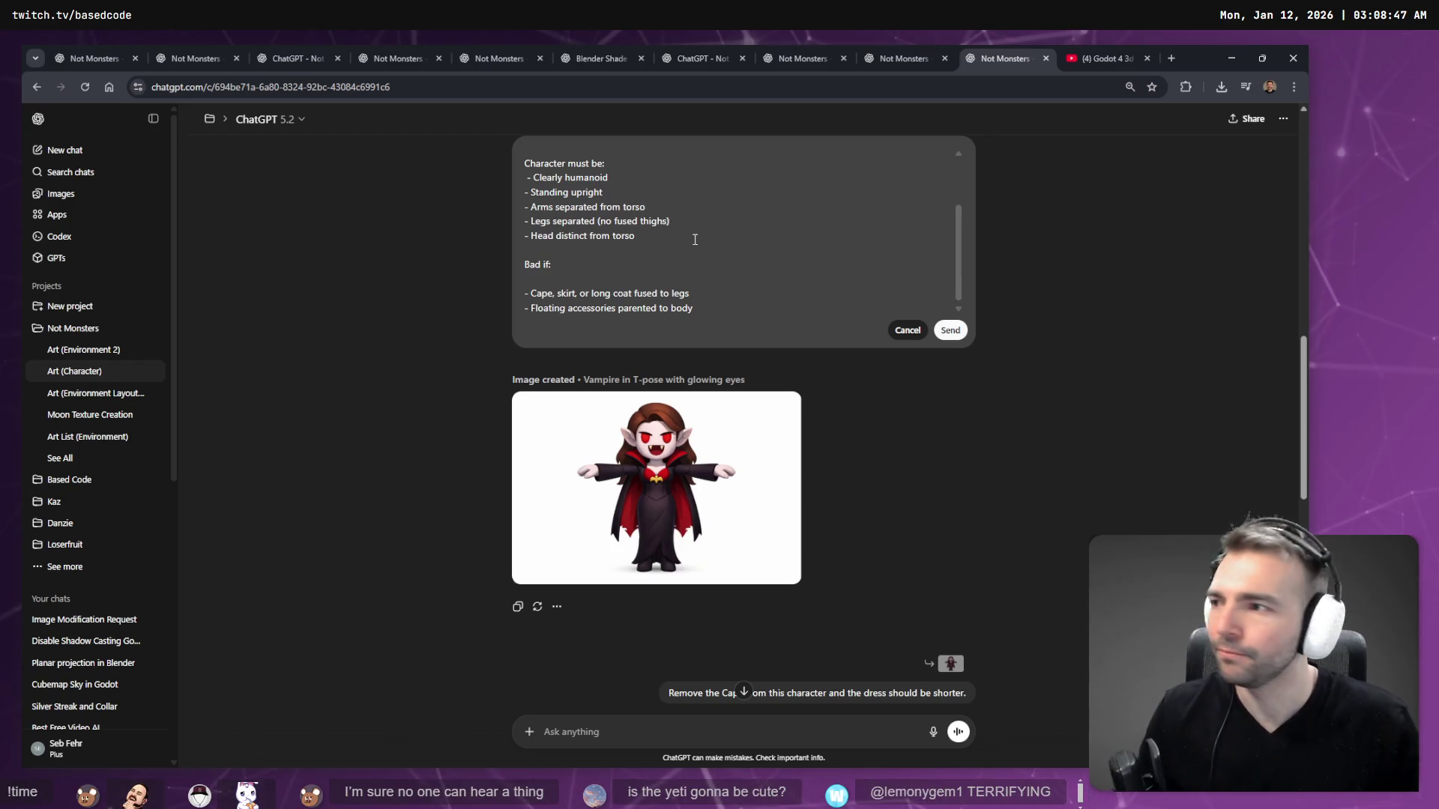
click(950, 330)
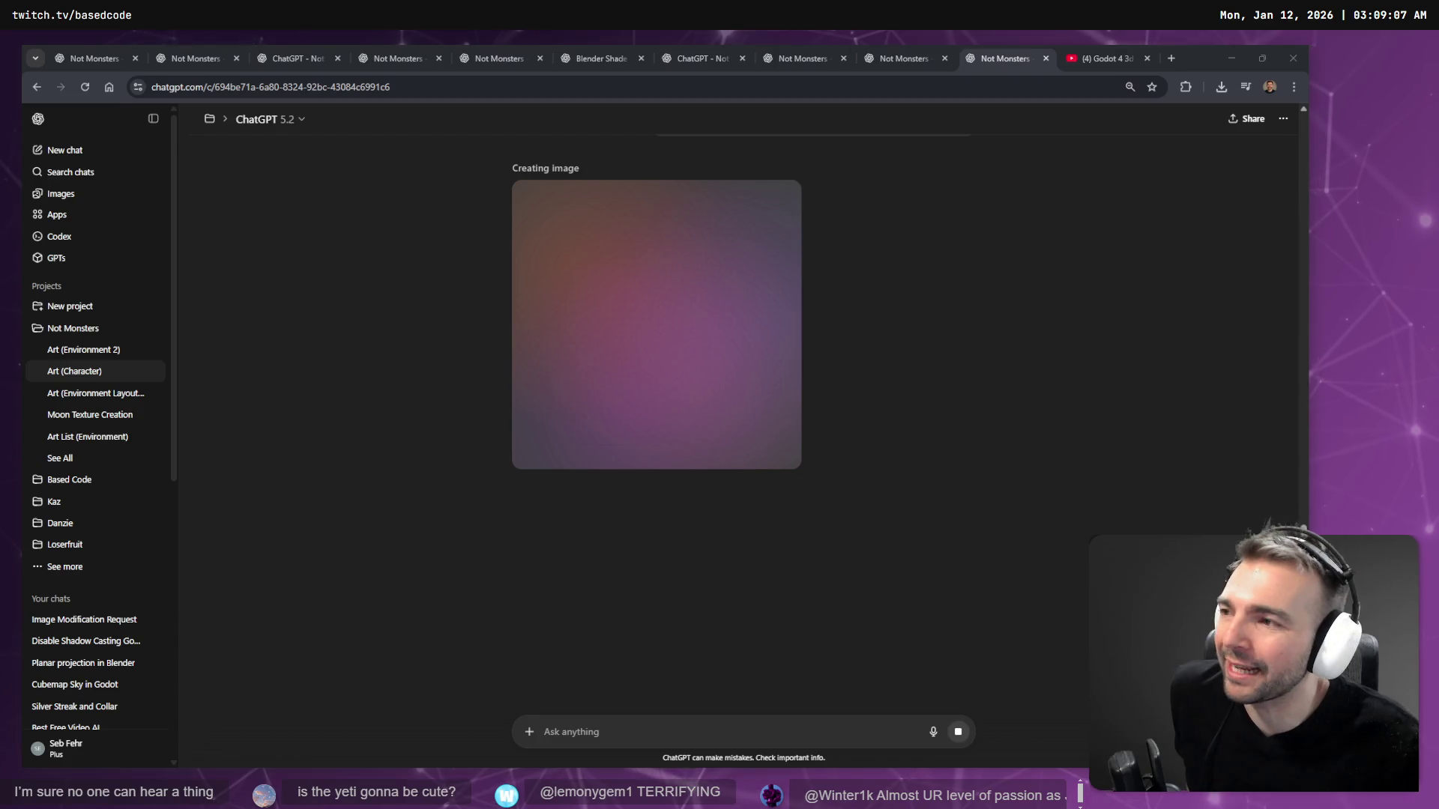
- Collapse the sidebar and view the finished white furry chibi yeti in T-pose
click(141, 118)
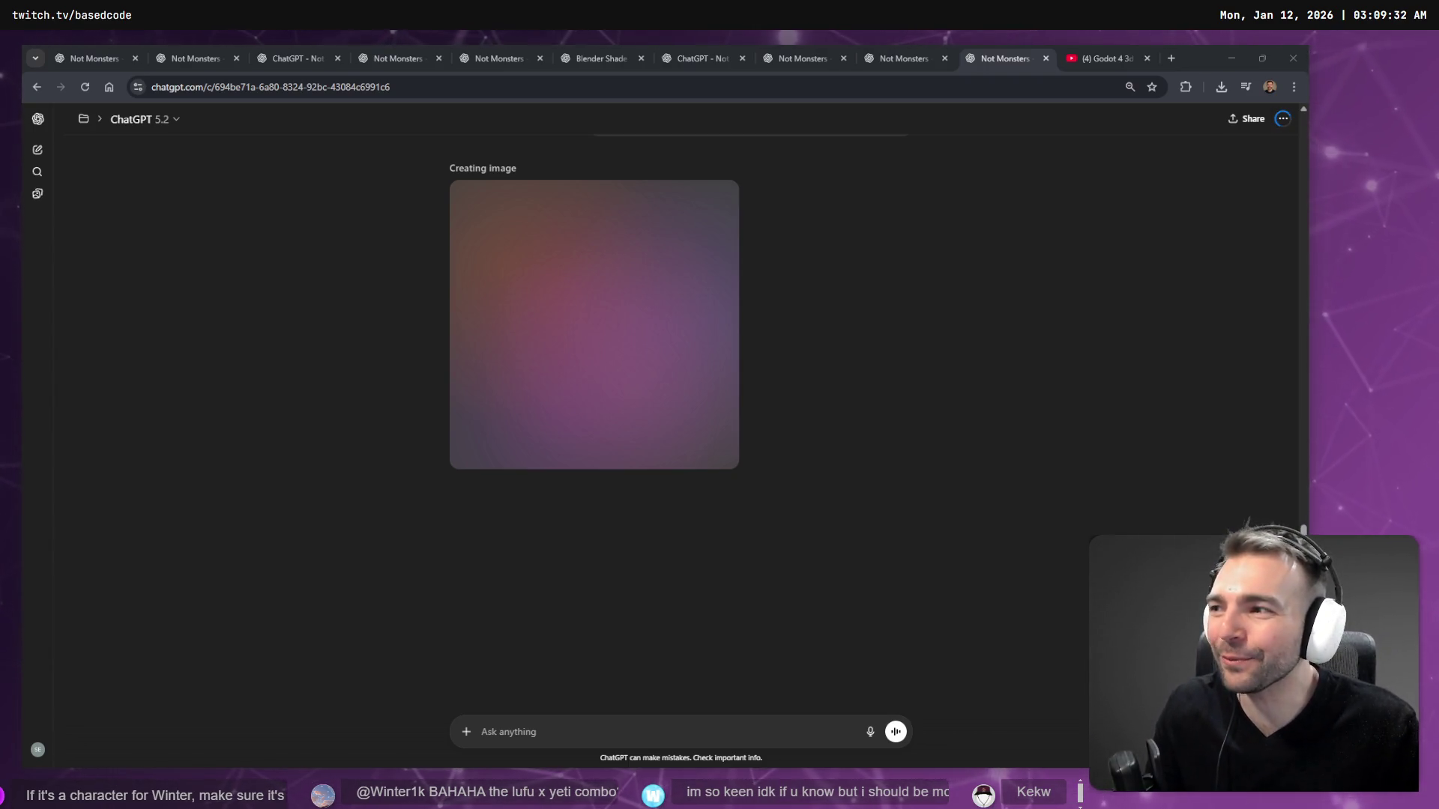
scroll(512, 264, up, 5)
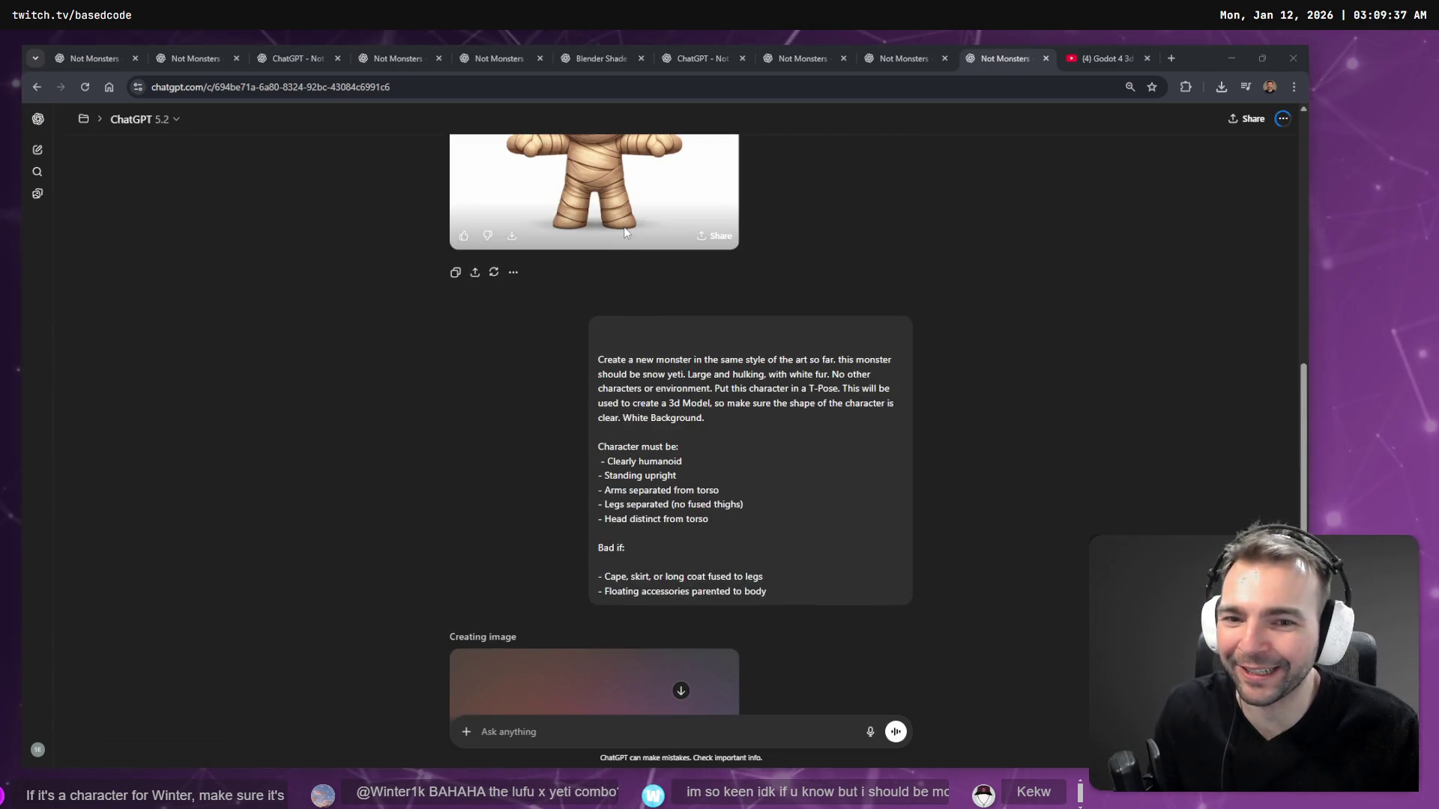
scroll(712, 412, down, 5)
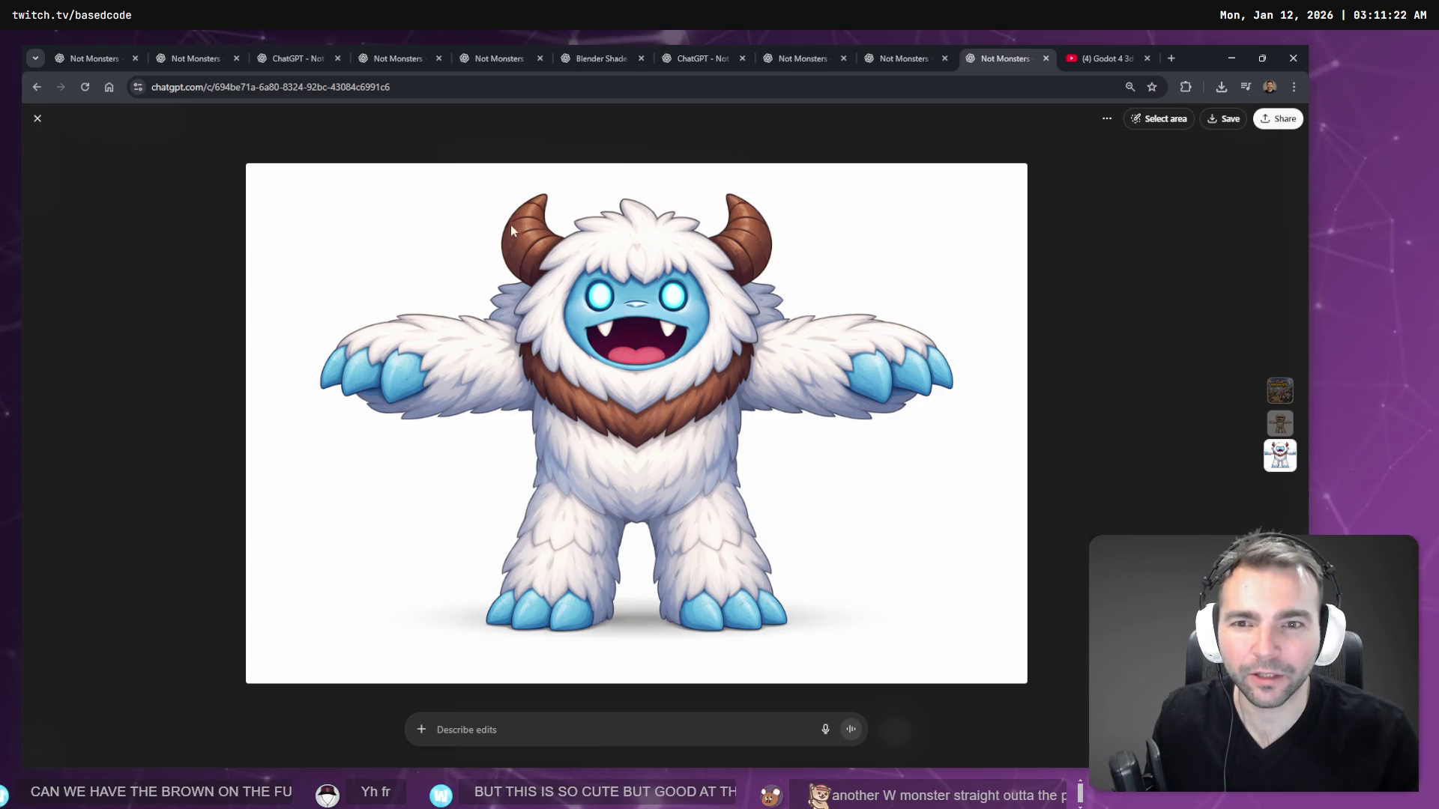
- Dictate and submit an edit turning the yeti's brown horns and fur dark blue
click(616, 729)
key(super+h)
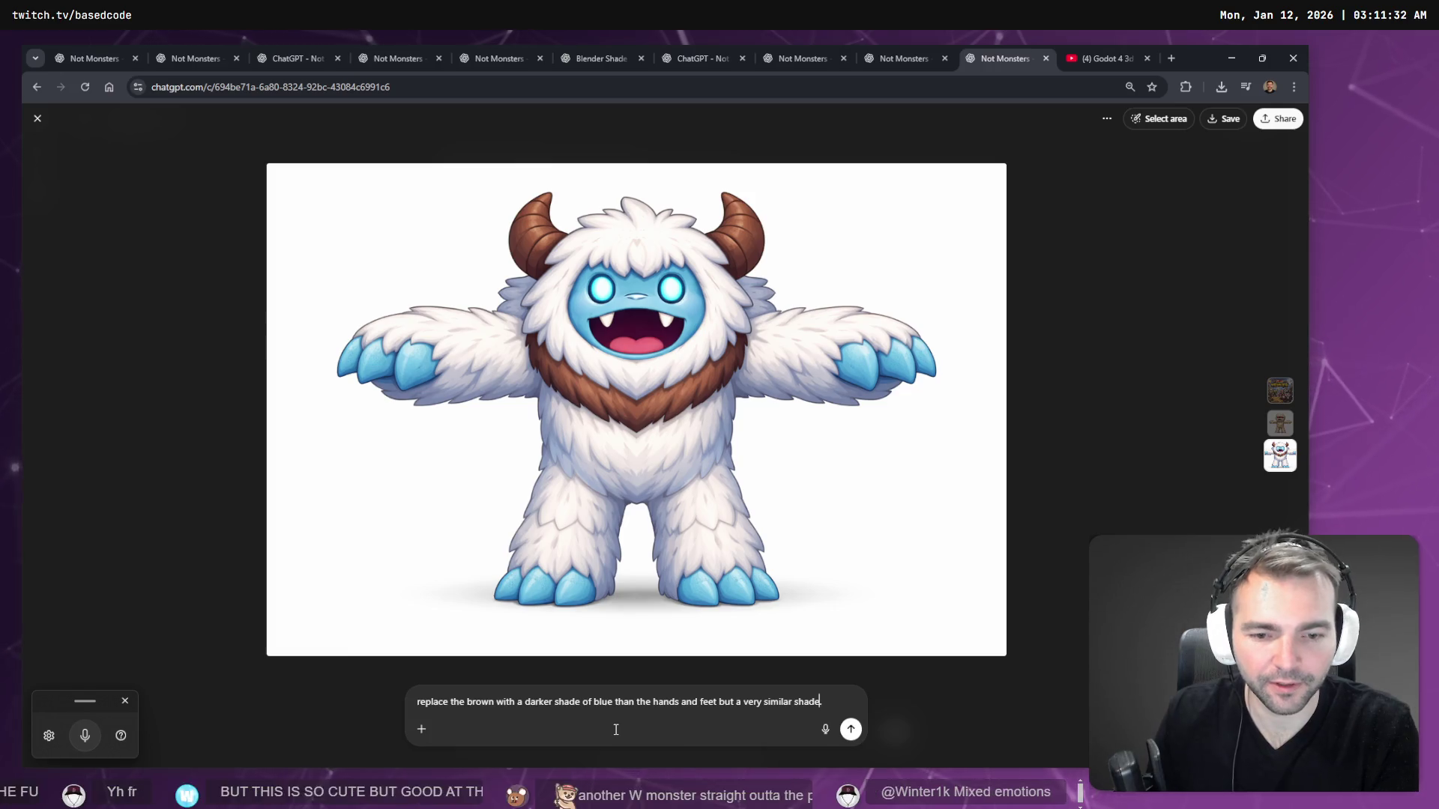
key(Return)
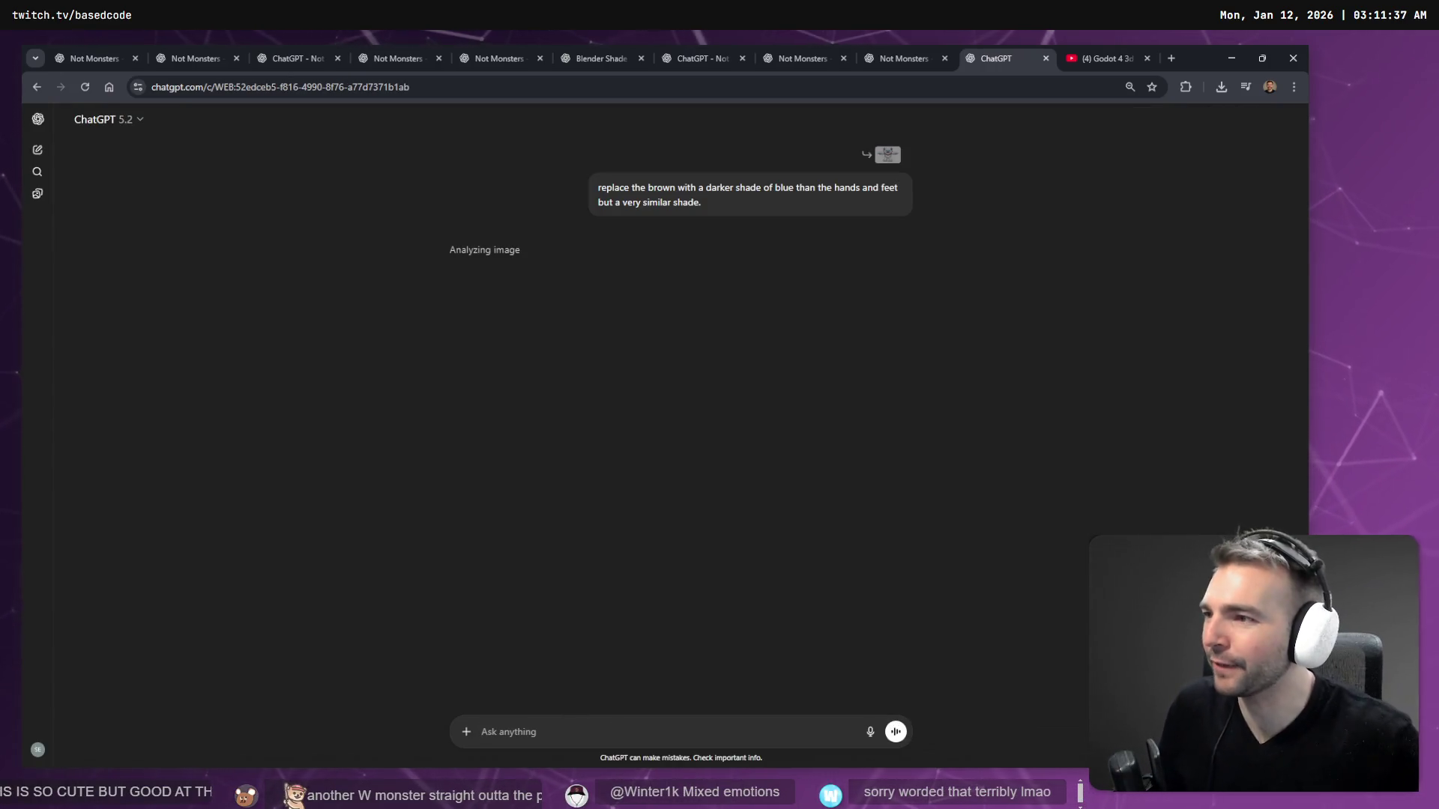
- Clear the message box, review the dark blue yeti, and dictate a request to make it more terrifying
key(super+h)
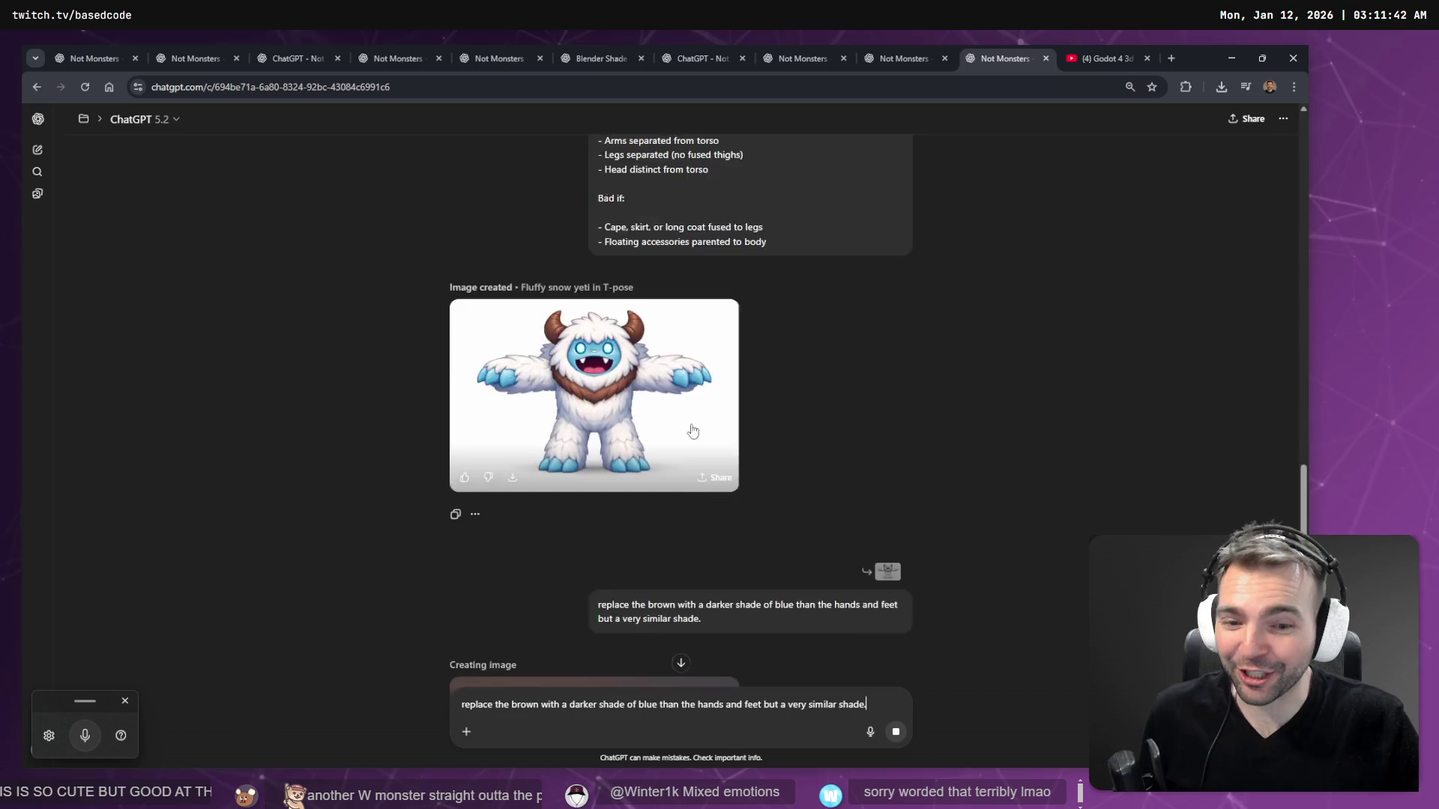
key(ctrl+a)
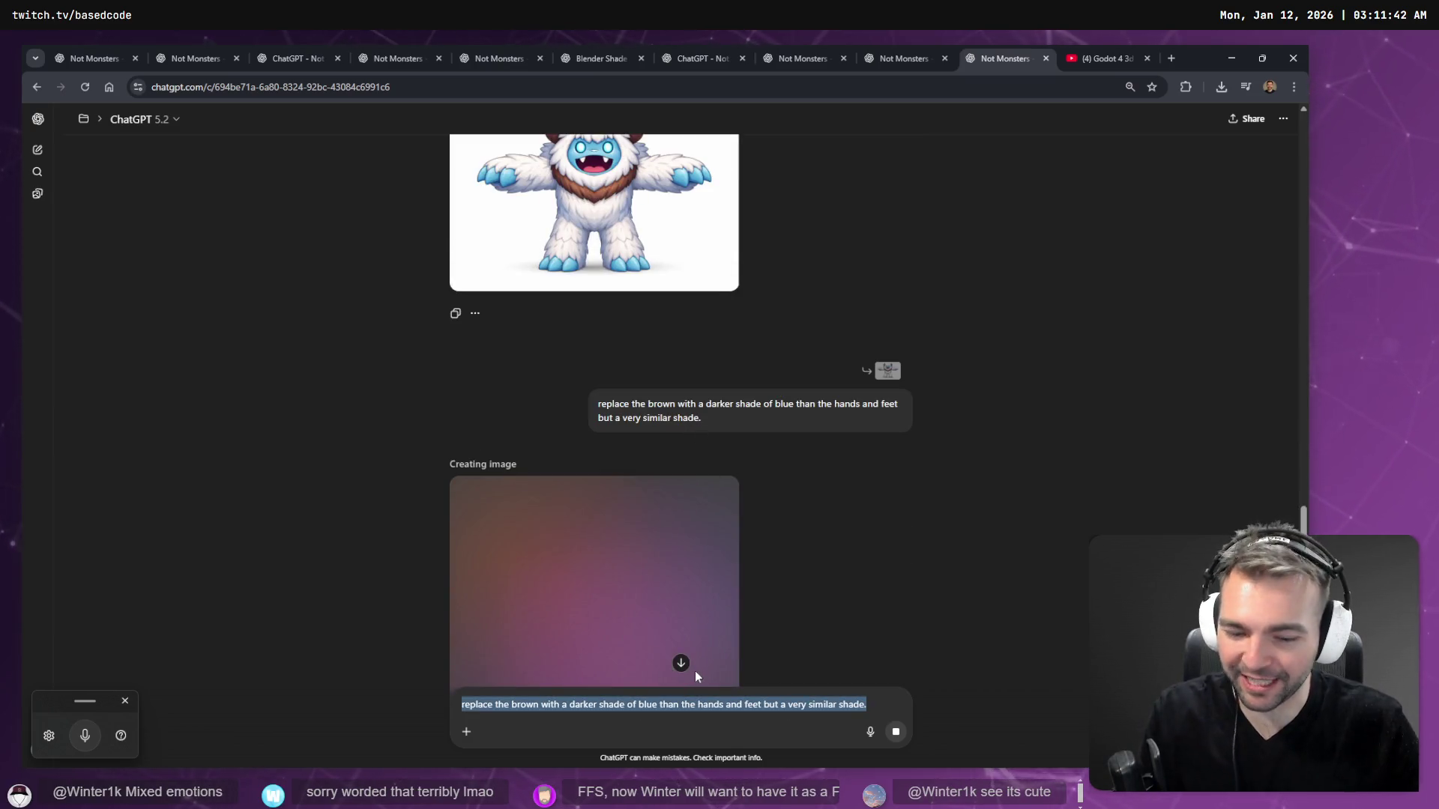
key(BackSpace)
scroll(760, 607, up, 2)
scroll(790, 551, up, 2)
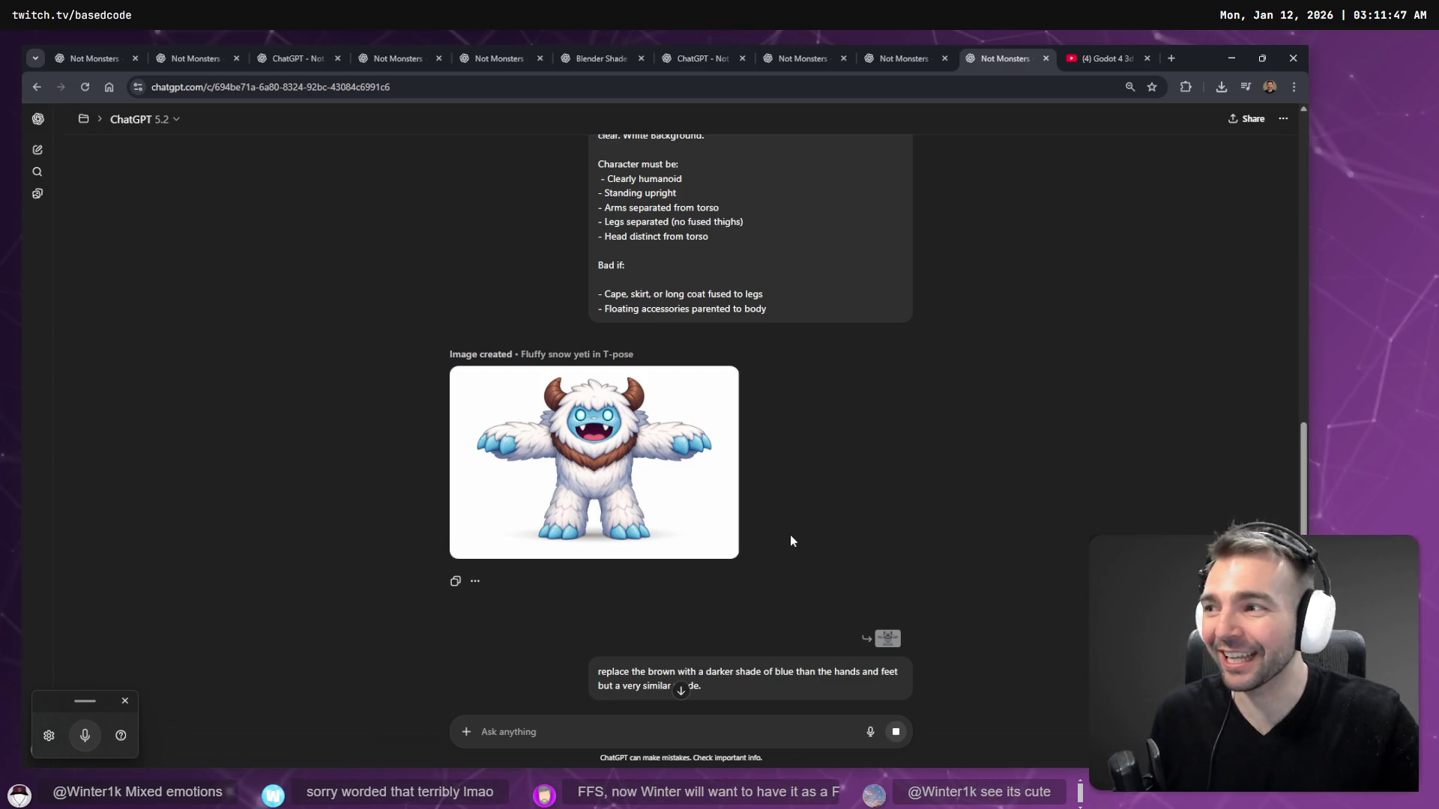
mouse_move(682, 463)
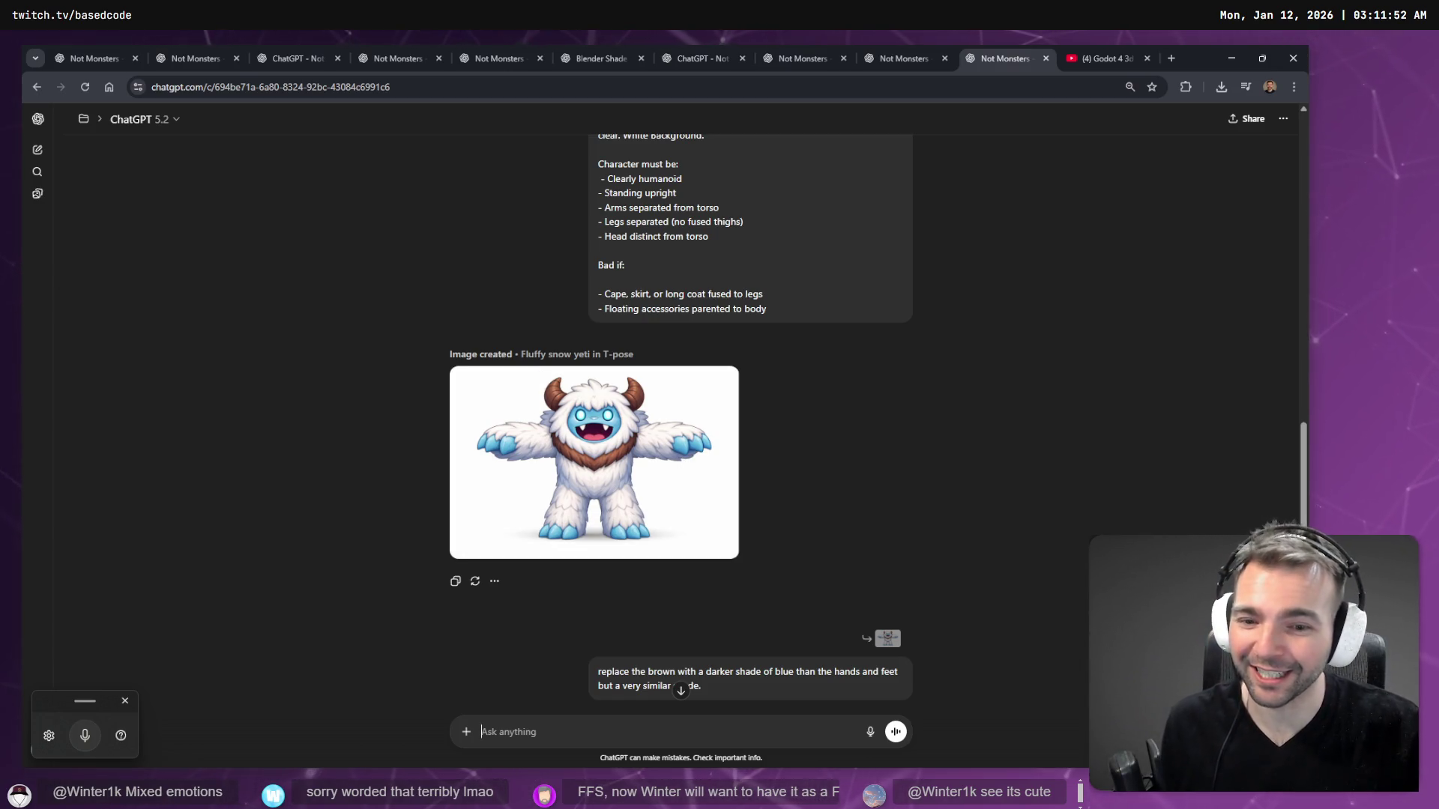
scroll(648, 472, down, 4)
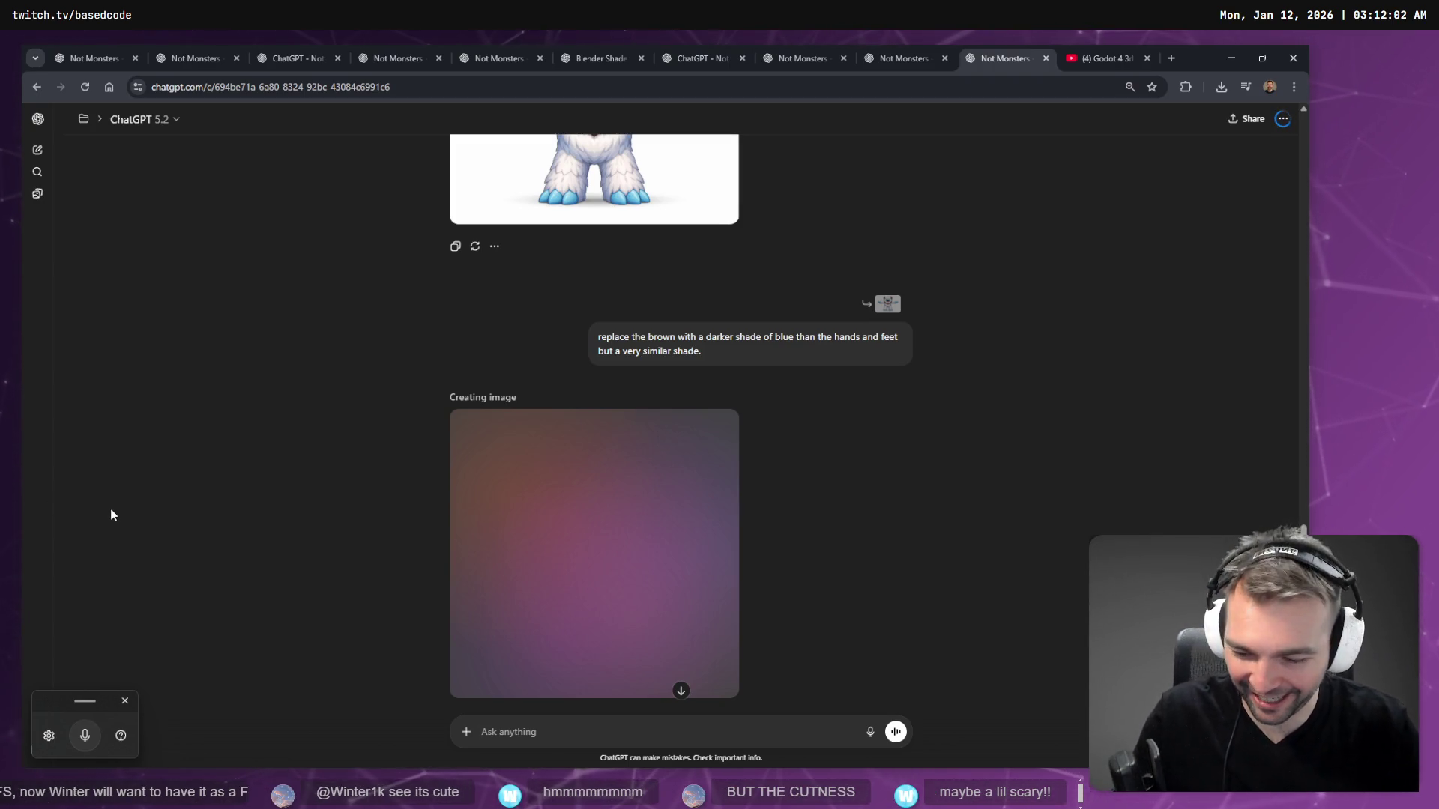
key(super+h)
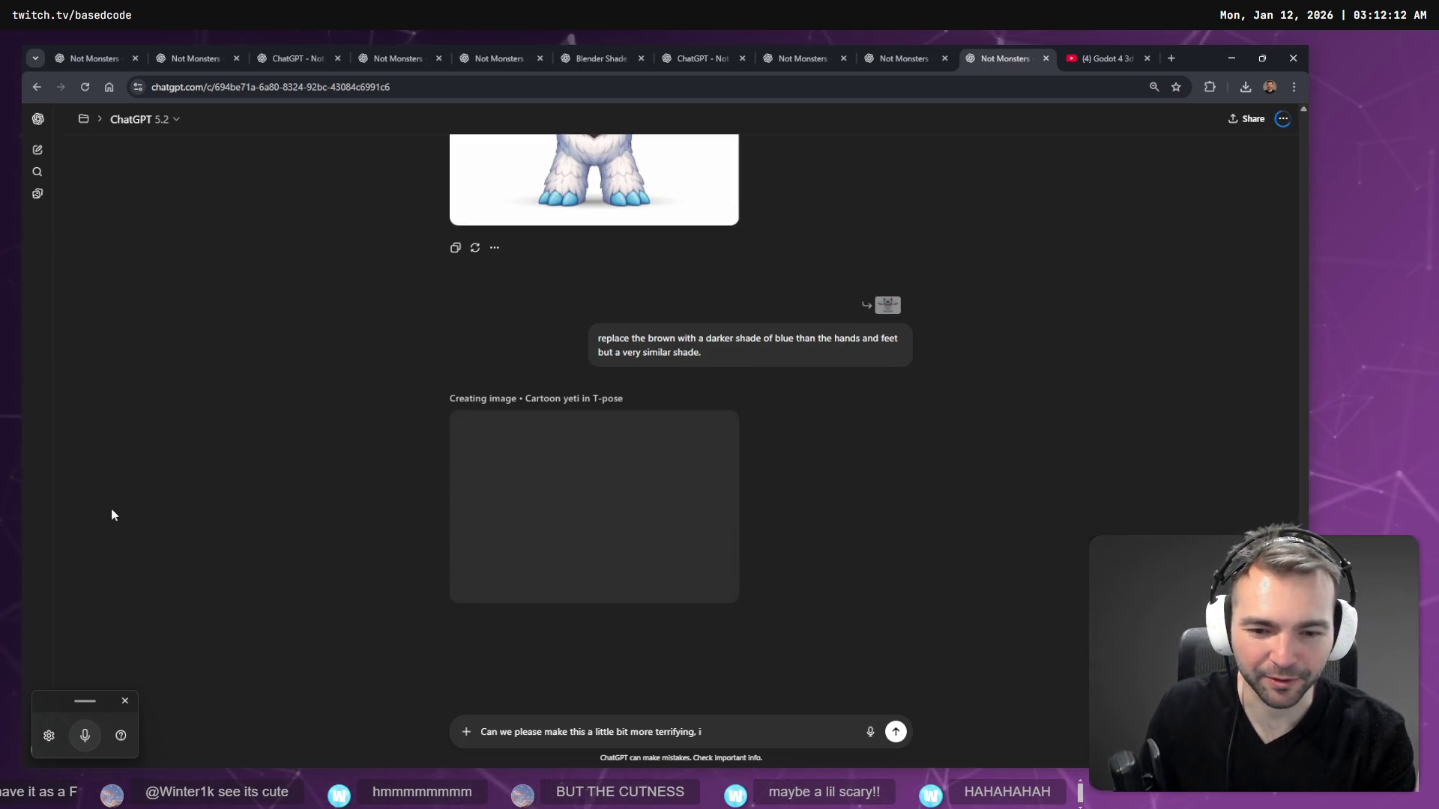
key(ctrl+super)
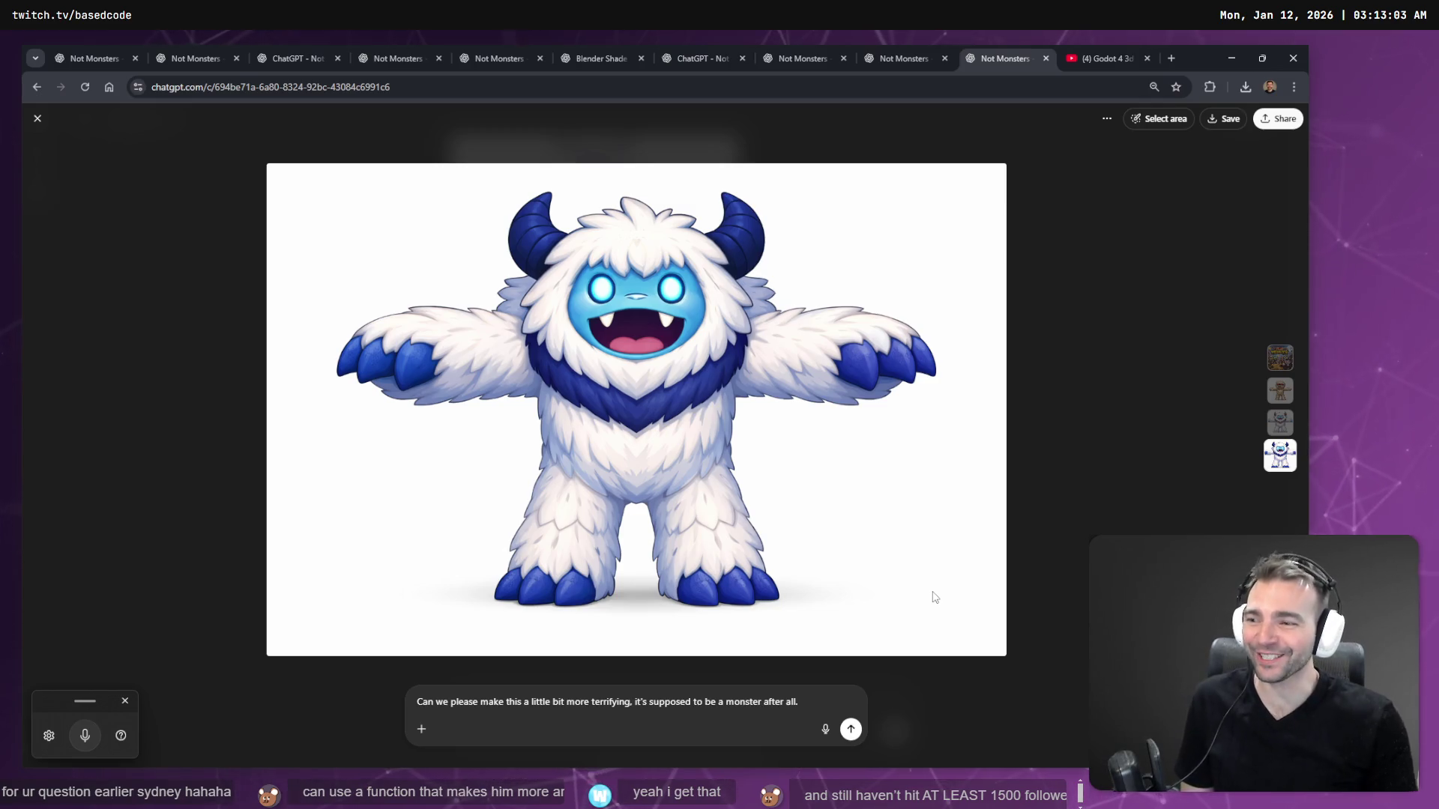
- Compare the brown-horned and blue-horned yeti versions and settle on the blue one
key(Left)
key(Right)
key(Left)
key(Right)
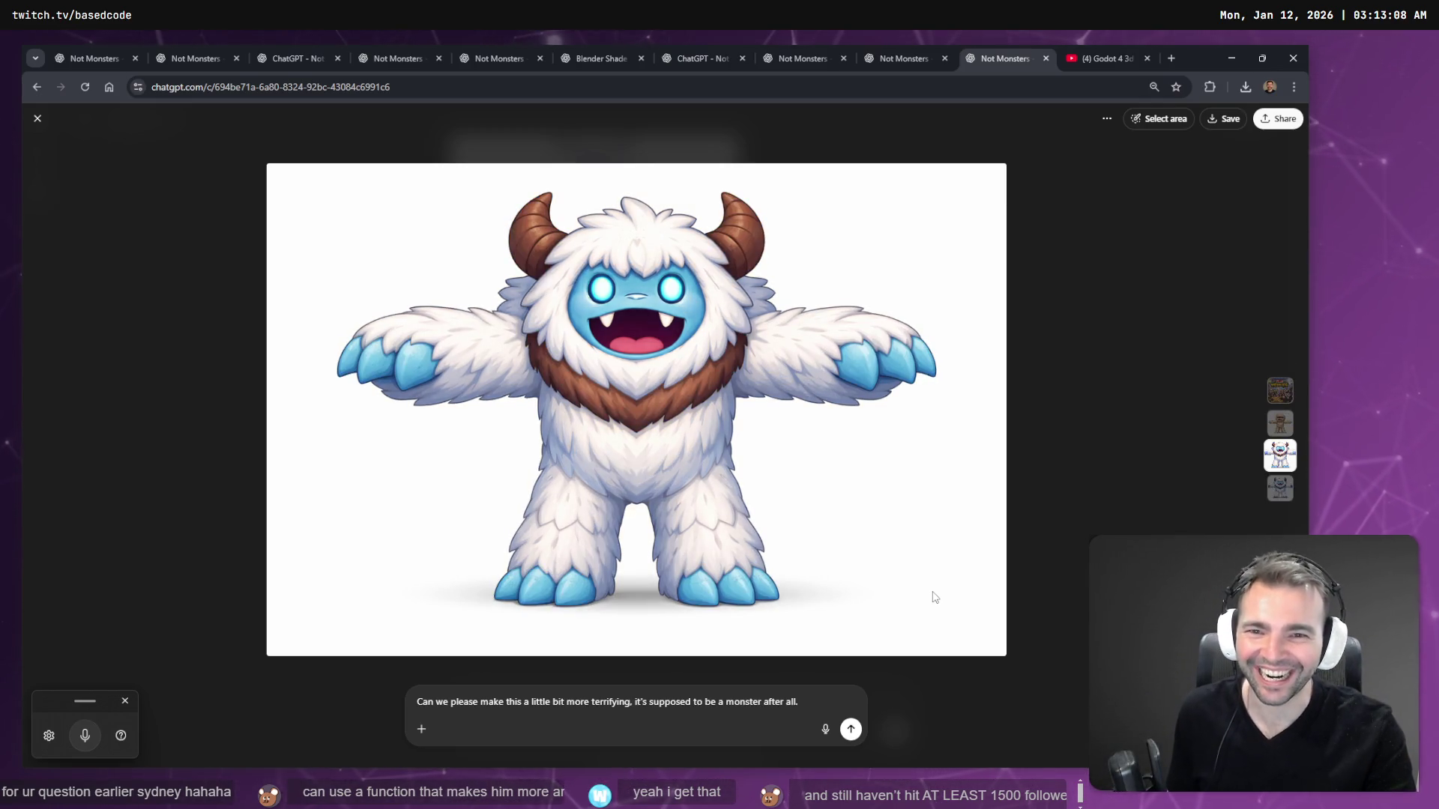
key(Left)
key(Right)
key(Left)
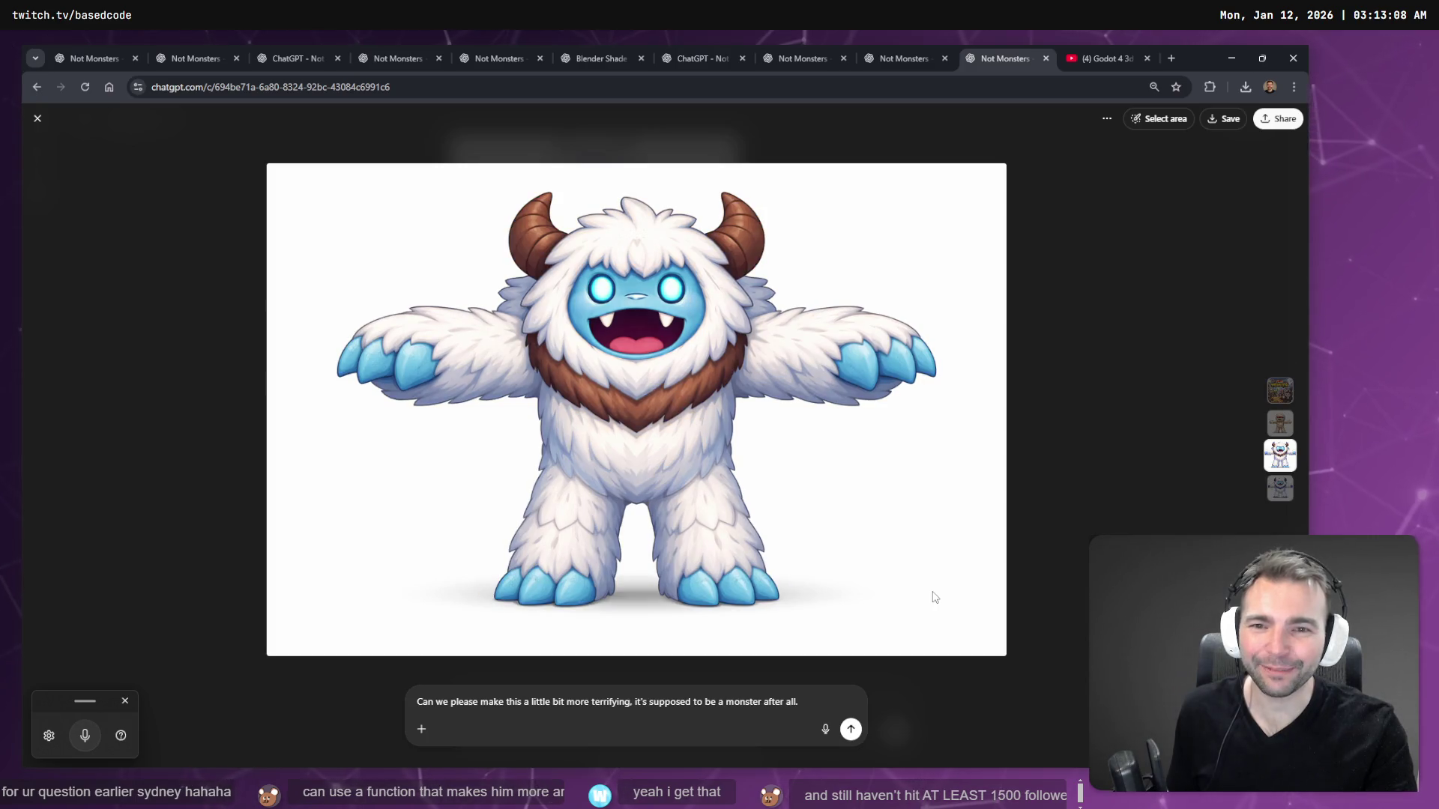
key(Right)
key(Left)
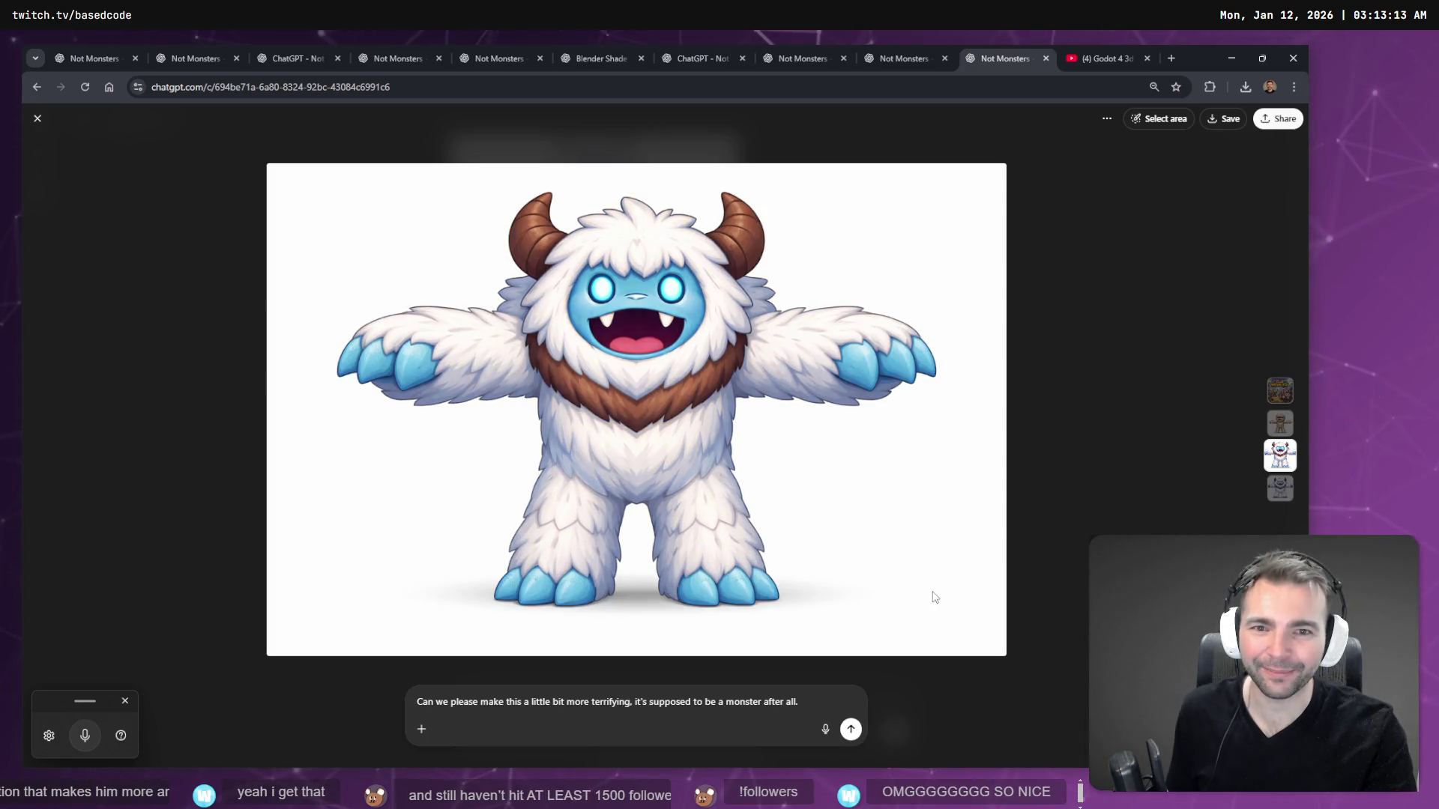
key(Right)
key(Left)
key(Right)
key(Left)
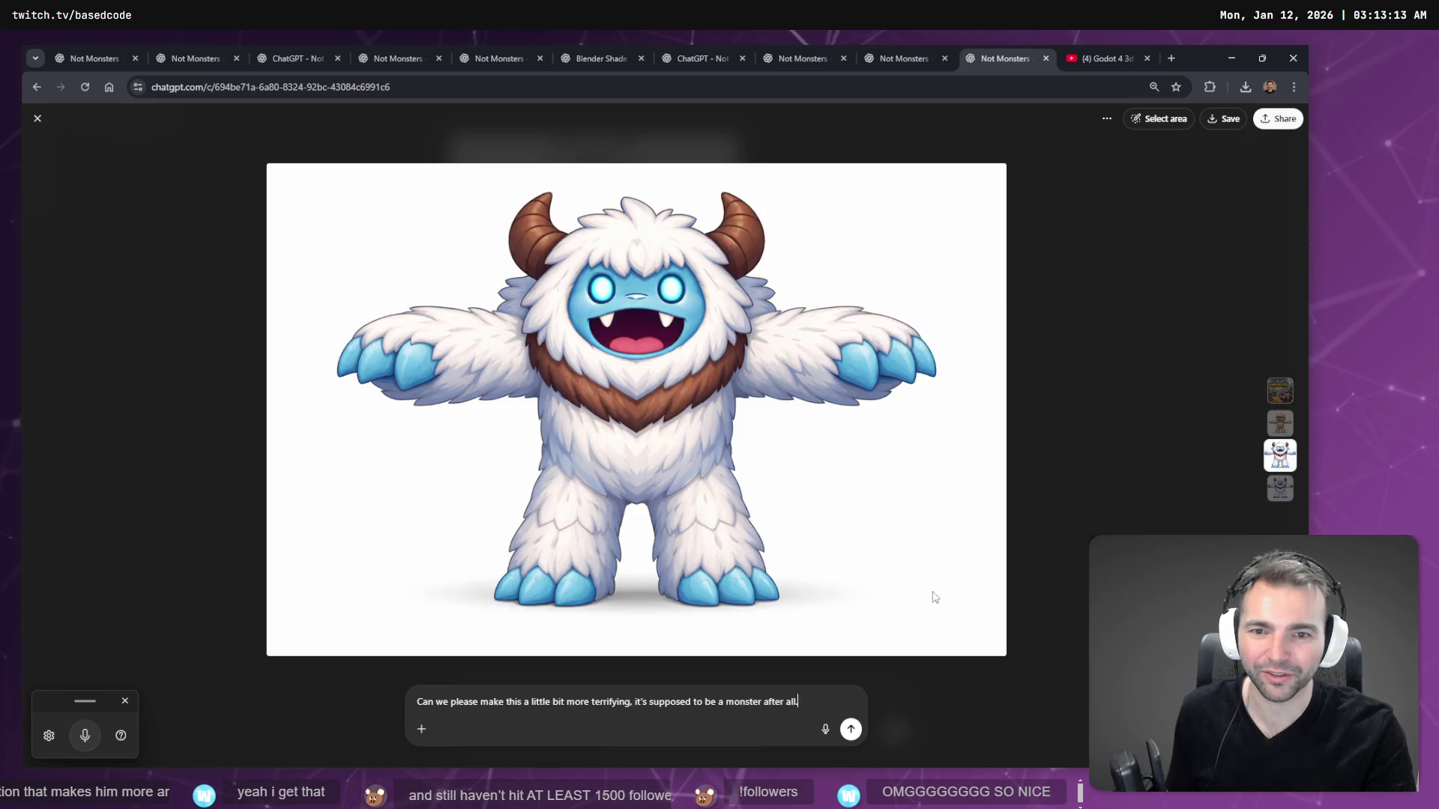
key(Right)
key(Left)
key(Right)
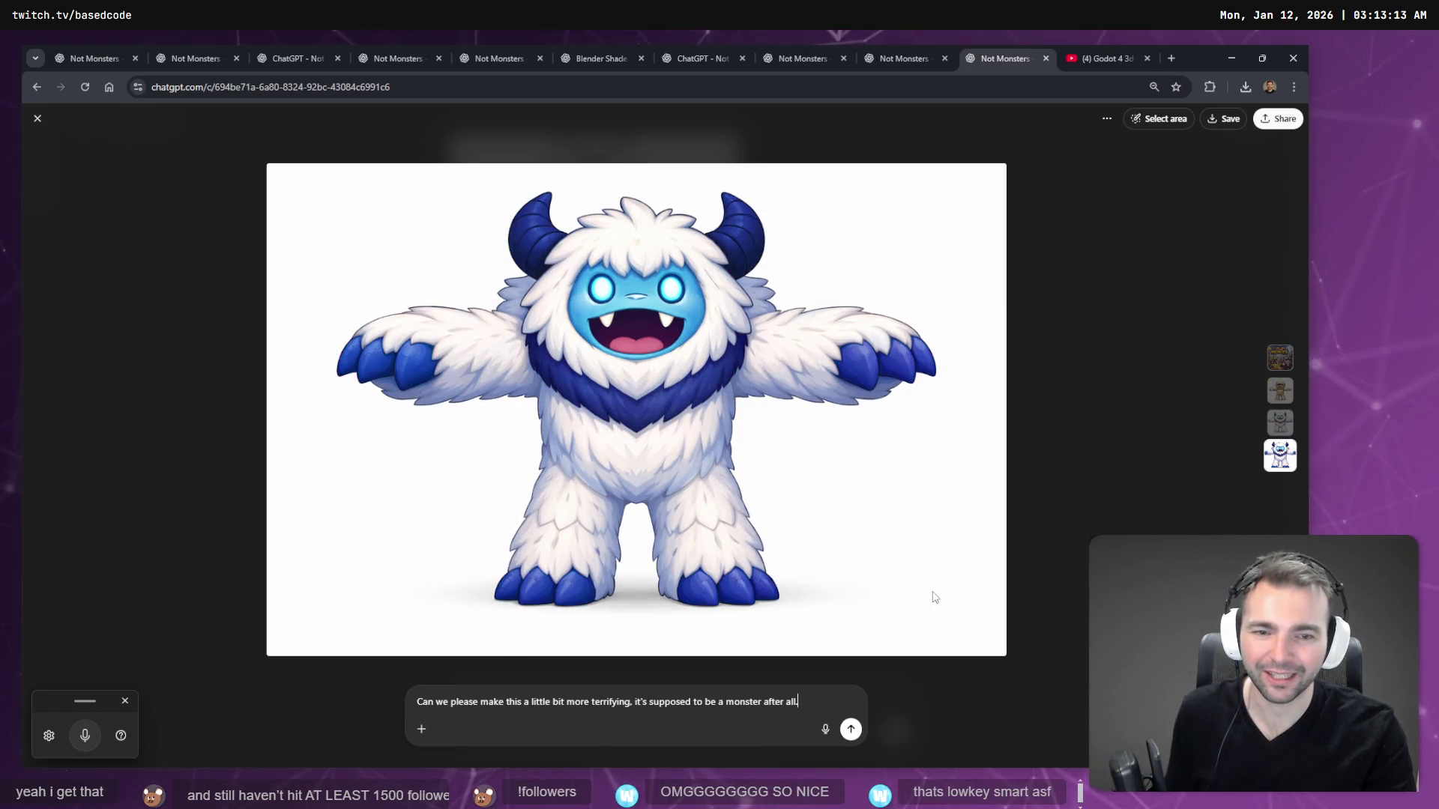
key(Left)
key(Right)
- Replace the old request with 'make his claws and toes a lighter blue to match his face'
key(ctrl+a)
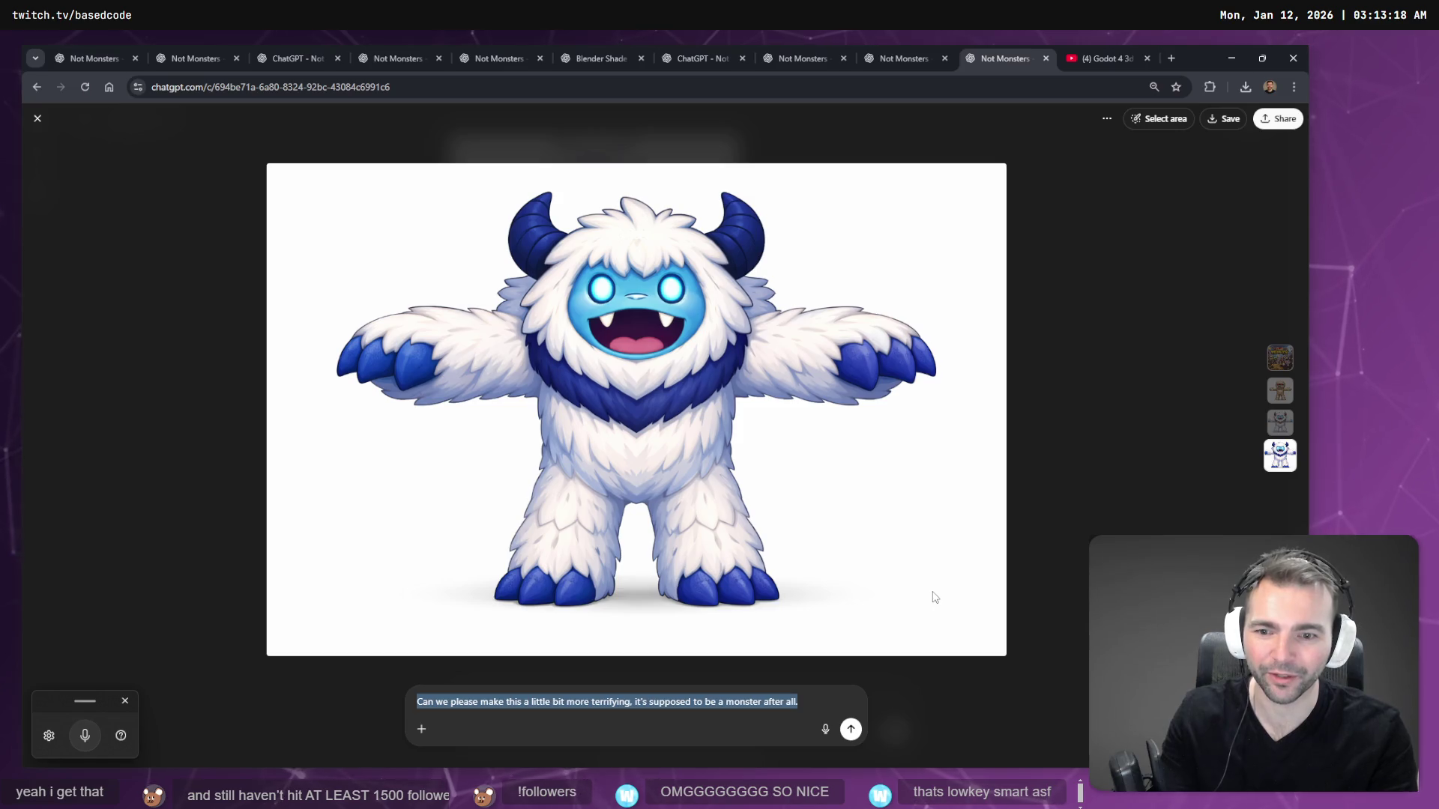
key(Return)
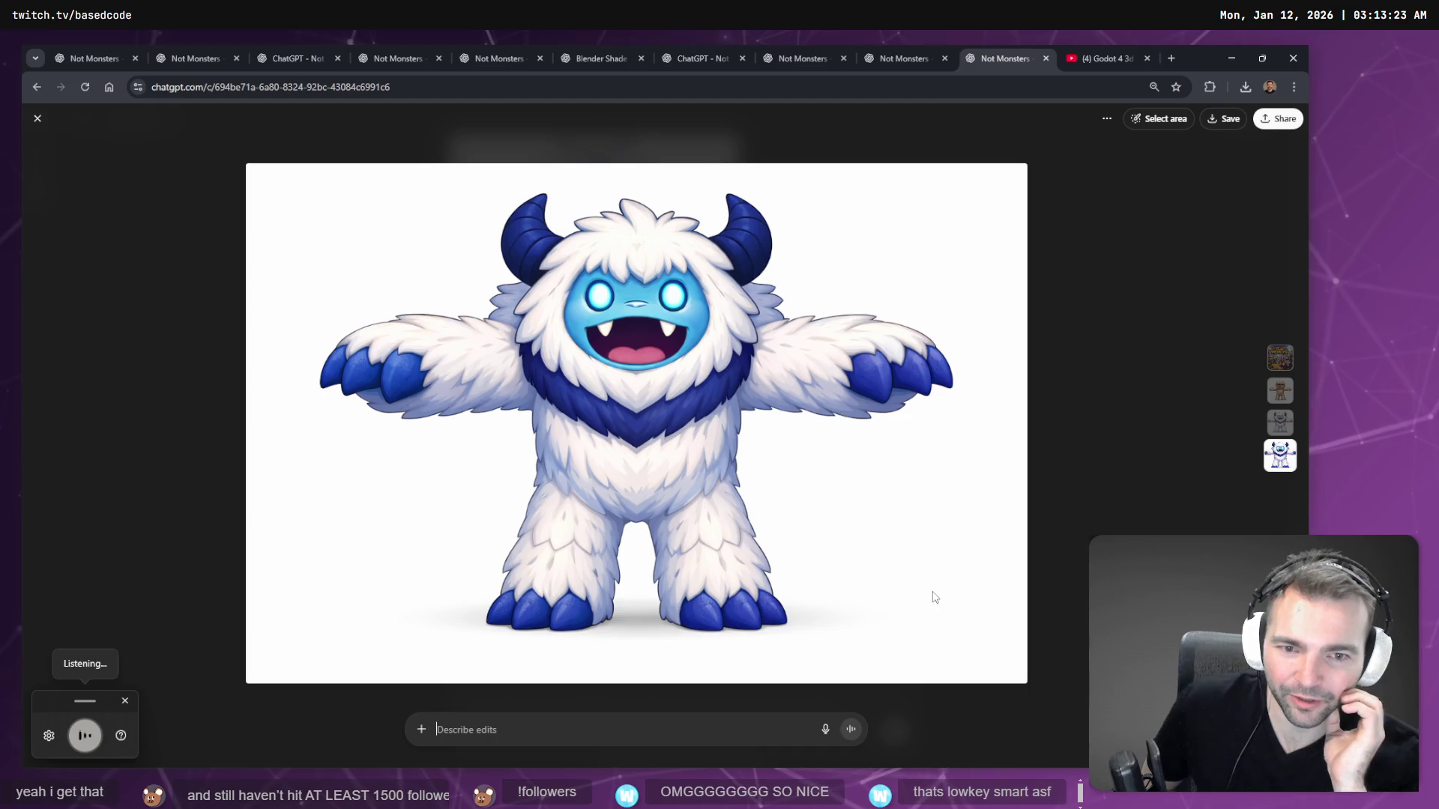
text(make his claws and toes)
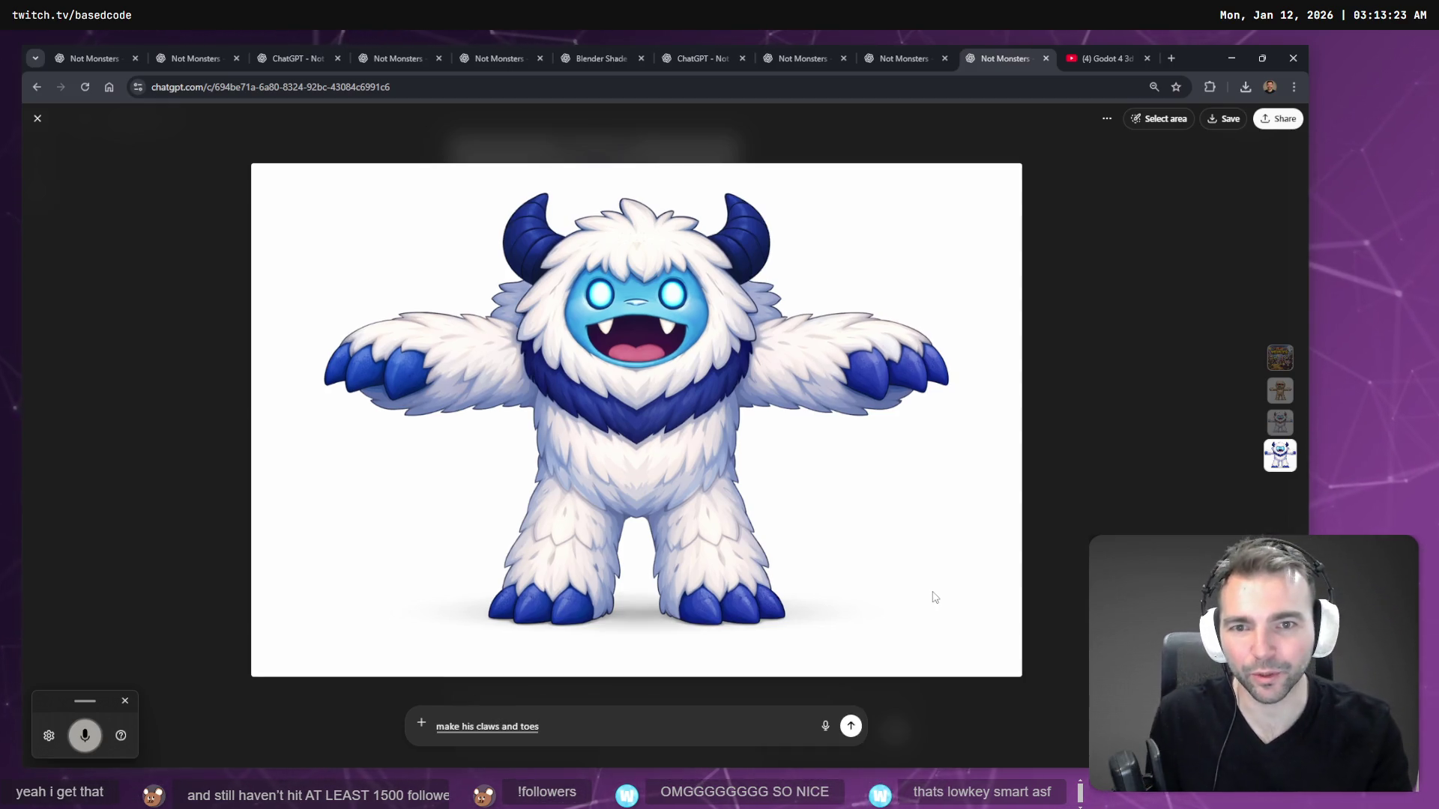
text( a lighter blue to match his face.)
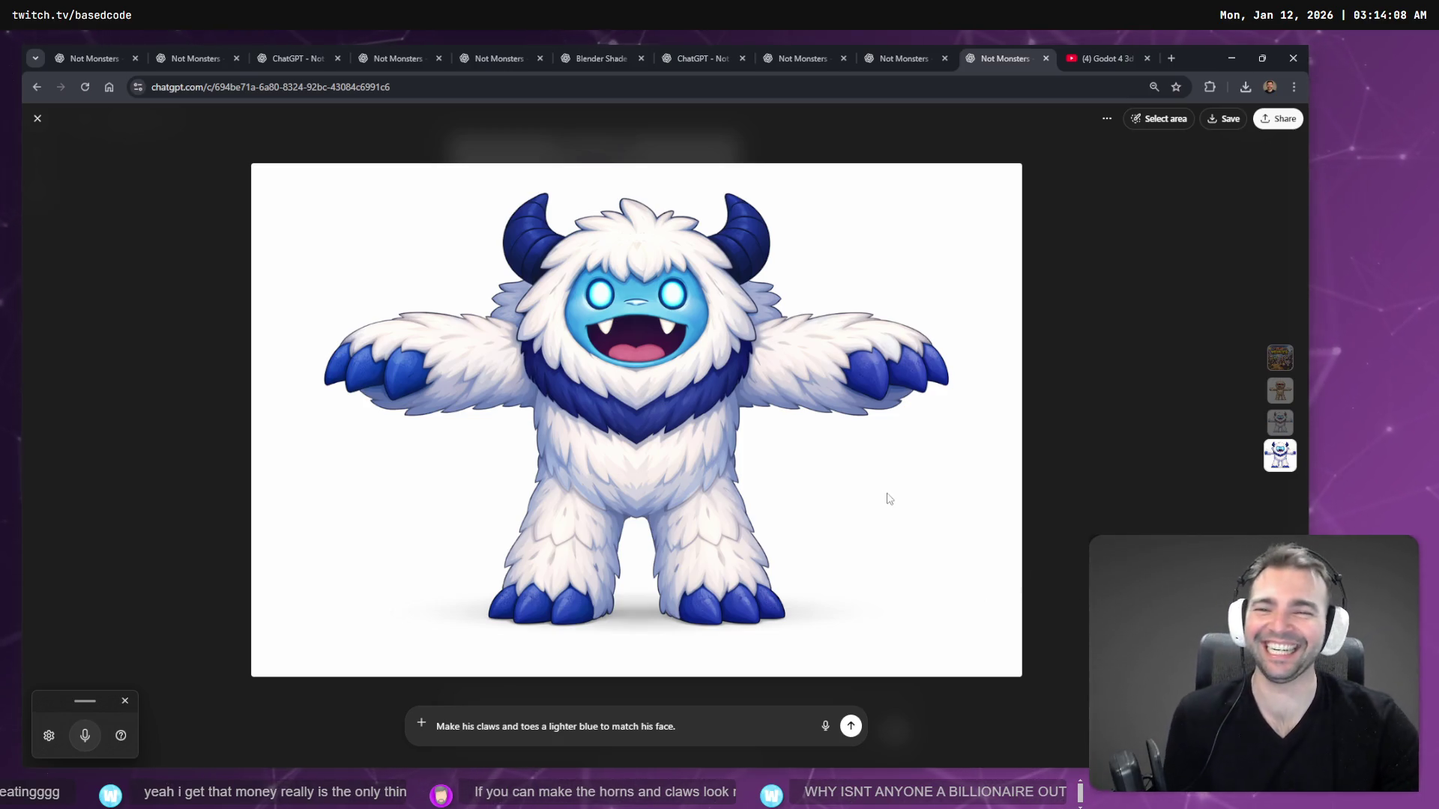
right_click(839, 440)
- Copy the blue-horned yeti image and send the lighter-blue claws and toes request
click(871, 492)
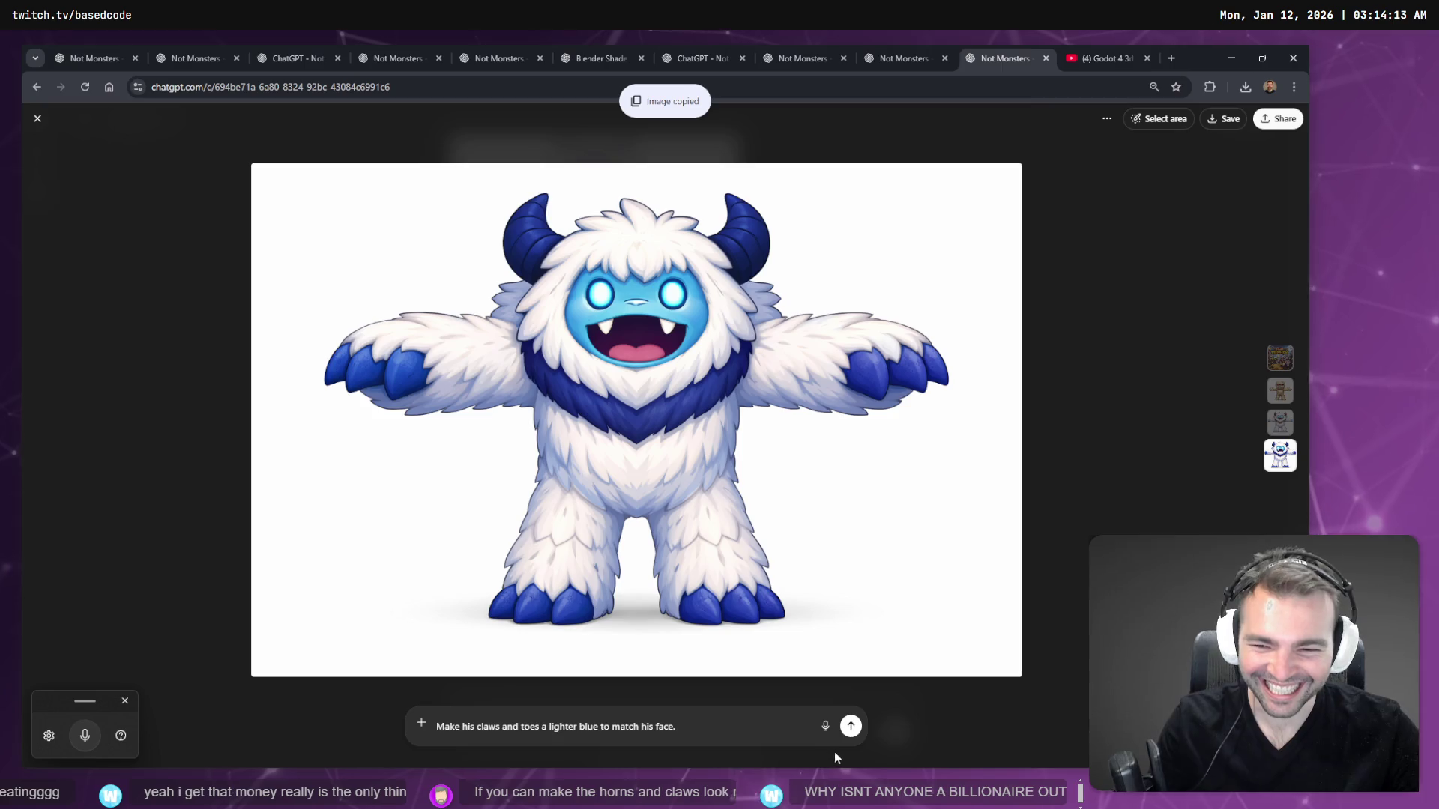
click(850, 726)
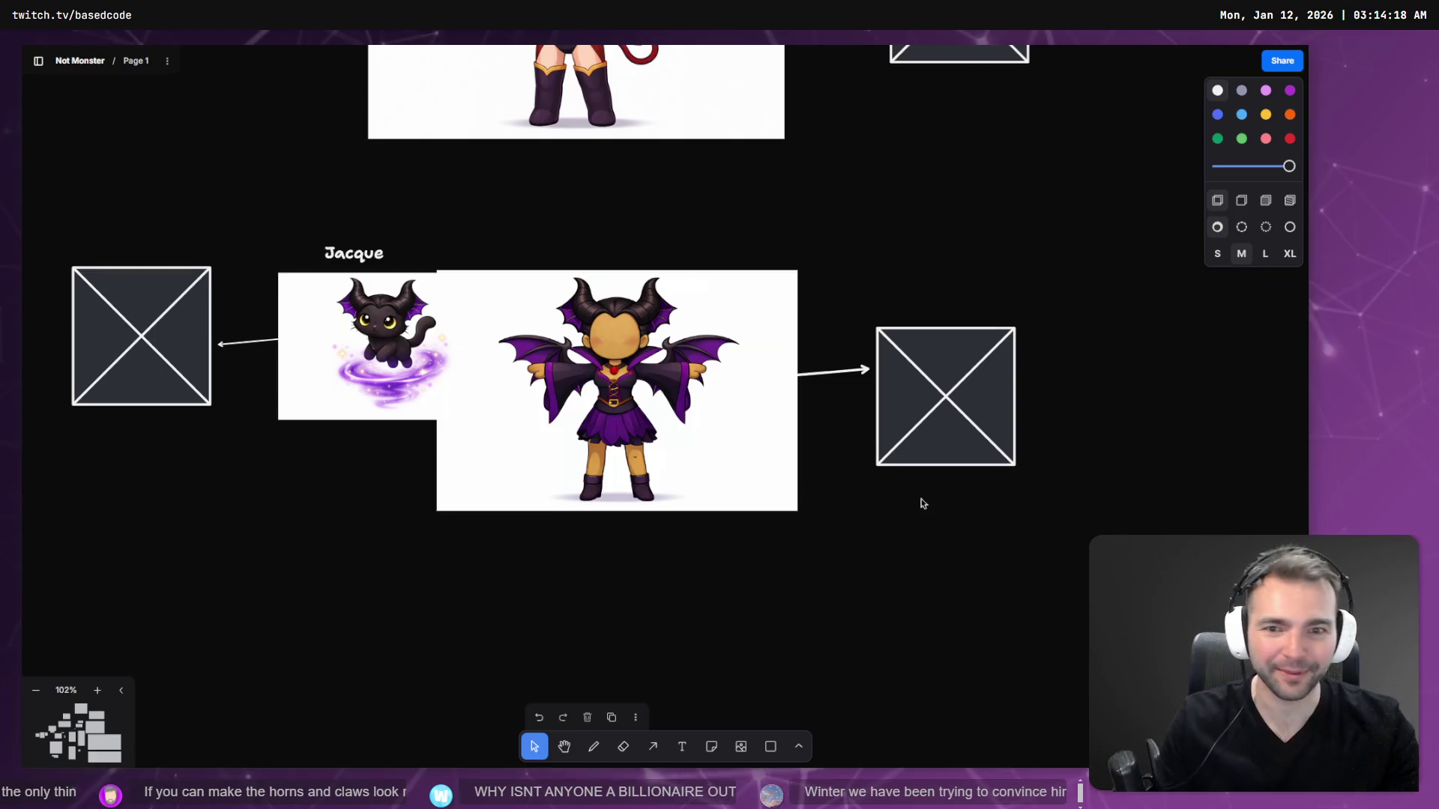
scroll(578, 507, down, 5)
- Duplicate the Jacque label as 'Winter' and paste the yeti image, shrunk, beneath it
mouse_move(433, 256)
mouse_down()
mouse_move(438, 460)
mouse_move(440, 443)
mouse_up()
double_click(441, 447)
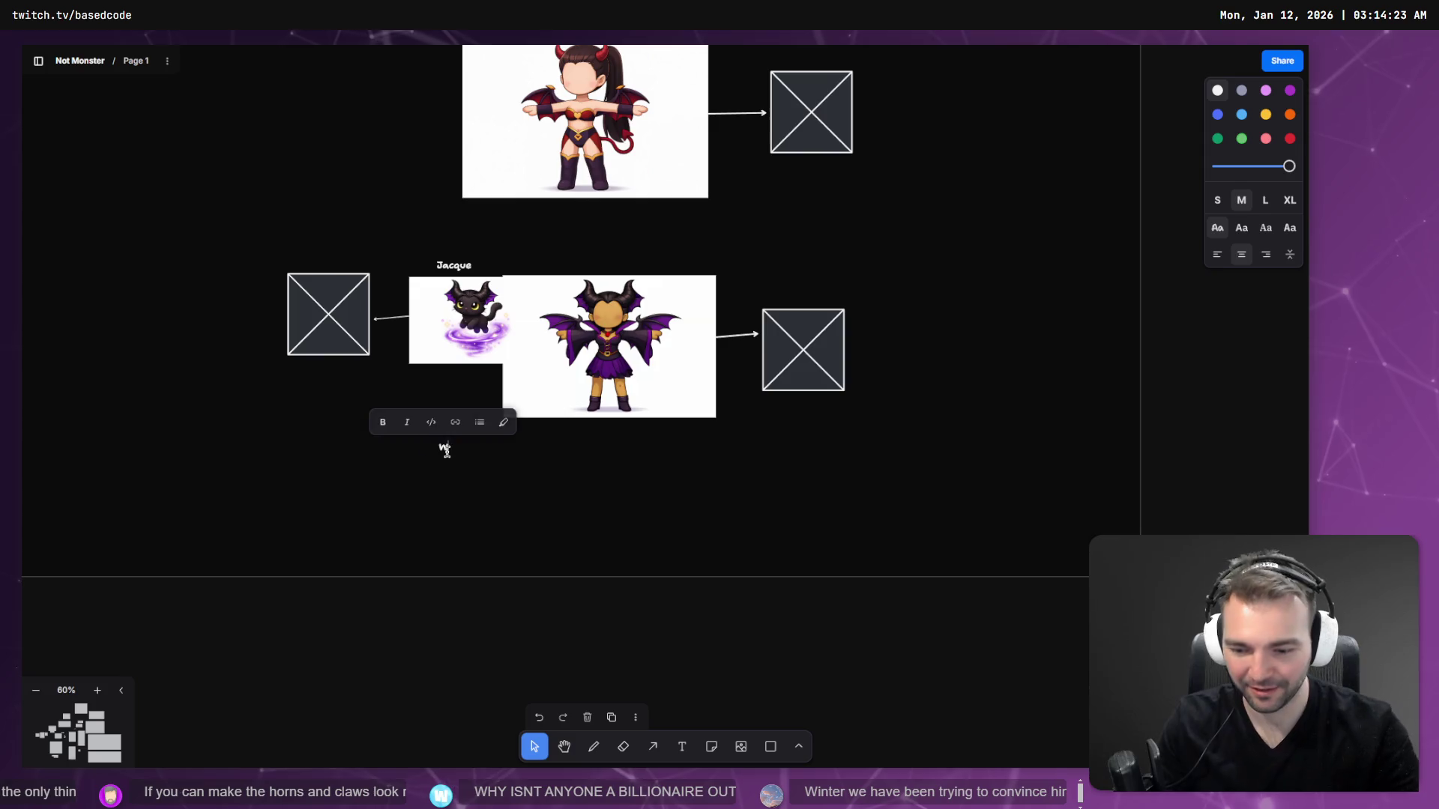
text(Winter)
key(ctrl+v)
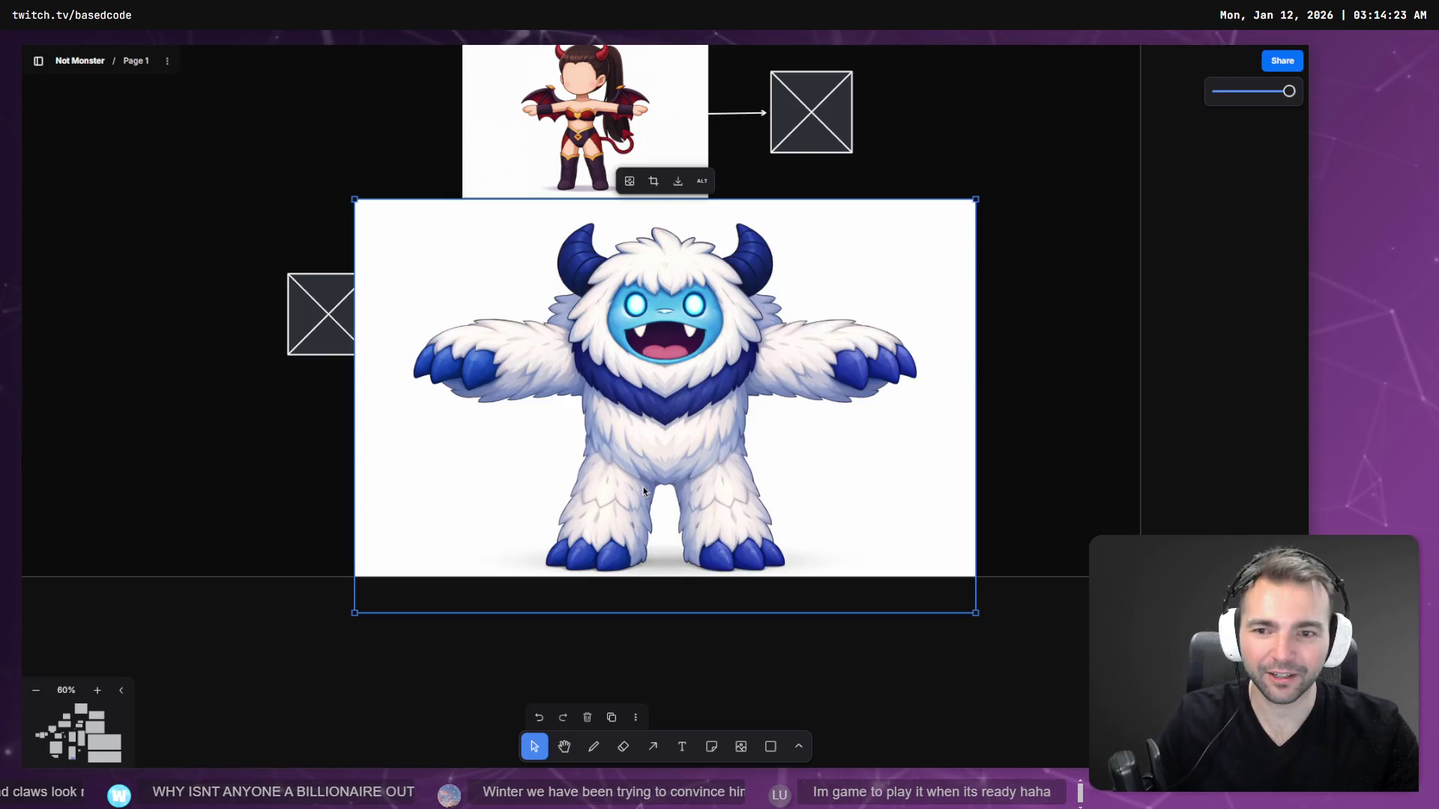
drag(355, 199, 712, 437)
mouse_move(822, 500)
mouse_down()
mouse_move(550, 513)
mouse_move(572, 507)
mouse_up()
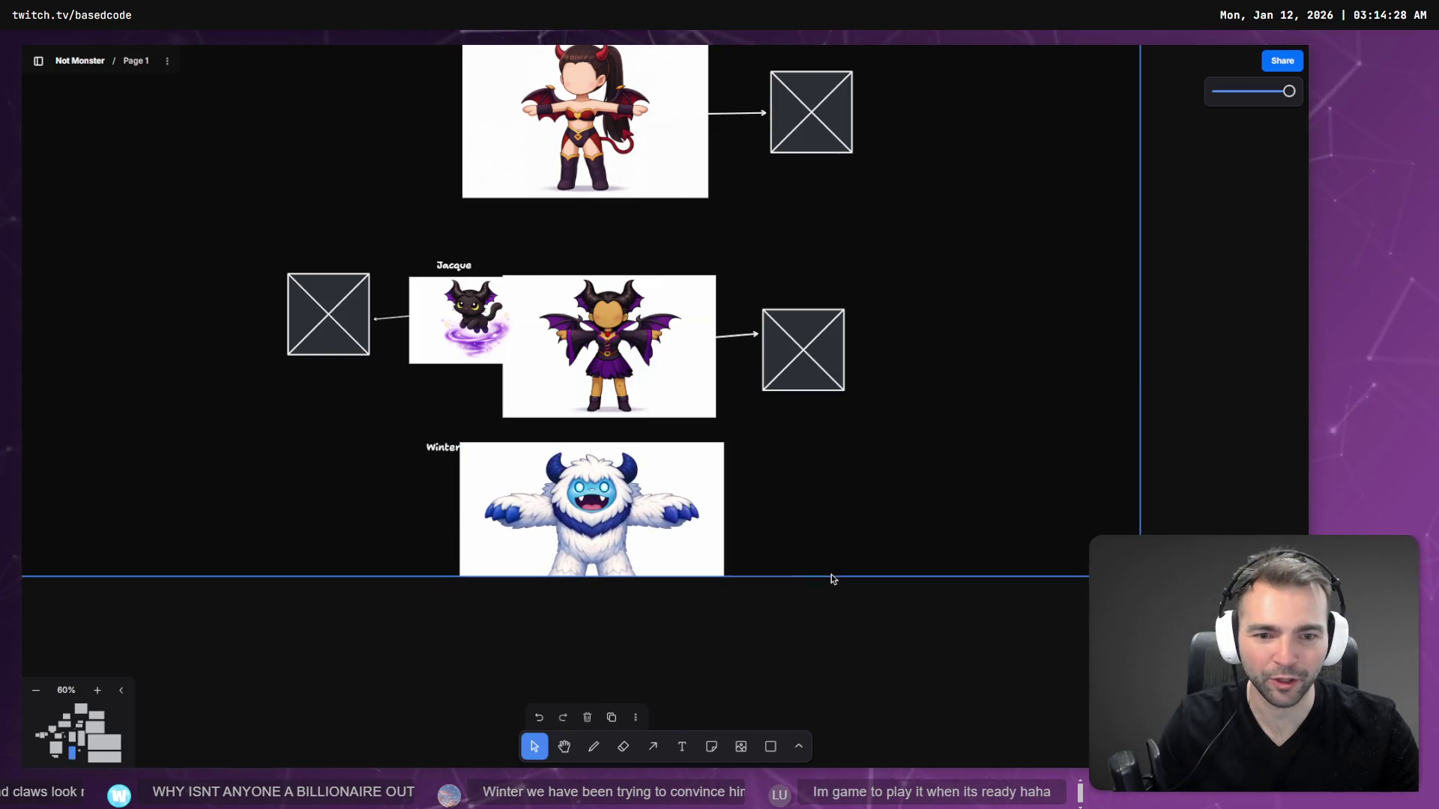
- Extend the frame downward and fine-tune the yeti and Winter label positions
drag(788, 586, 780, 716)
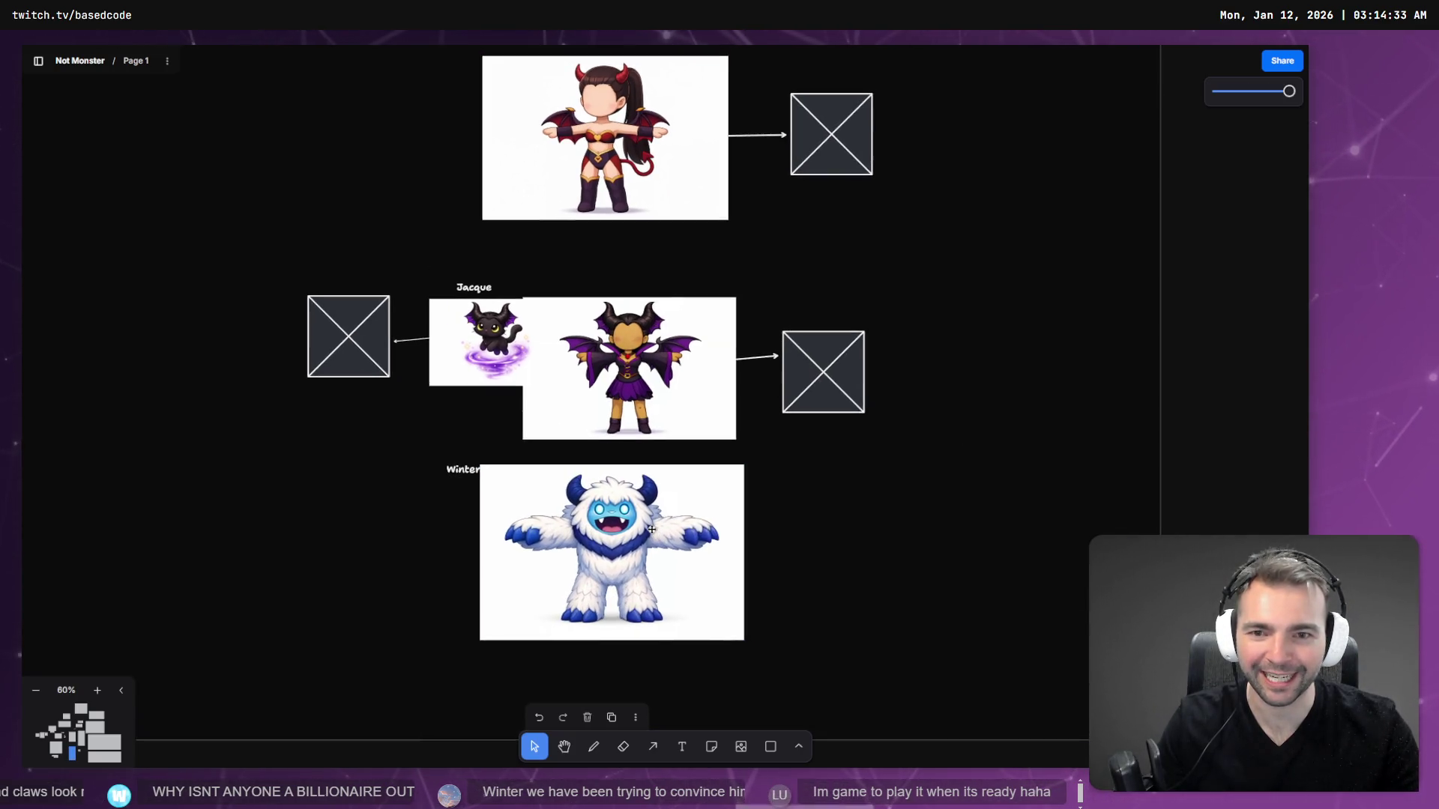
click(594, 535)
drag(593, 536, 605, 540)
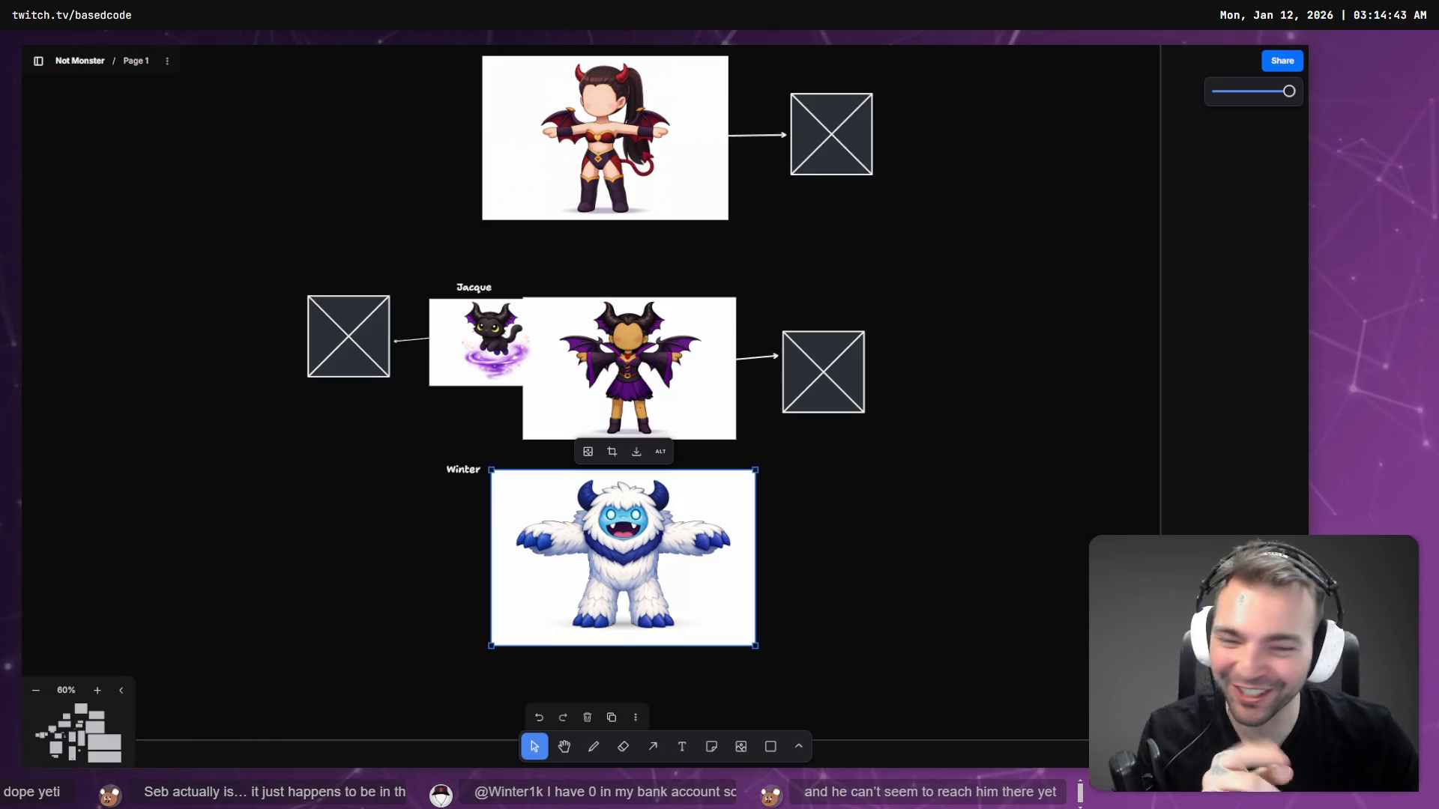
mouse_move(696, 572)
mouse_down()
mouse_move(665, 575)
mouse_move(686, 586)
mouse_up()
drag(463, 470, 483, 474)
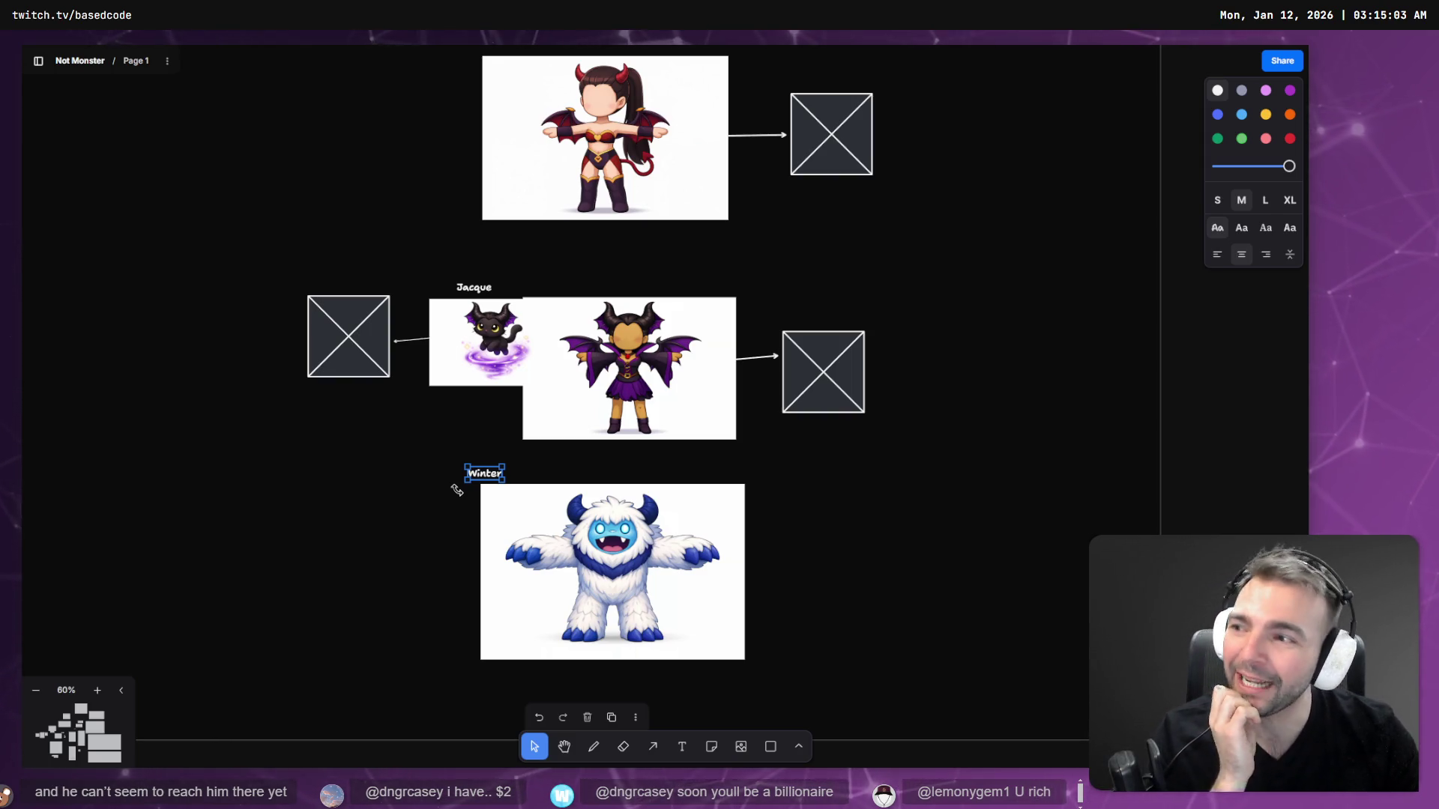
click(440, 502)
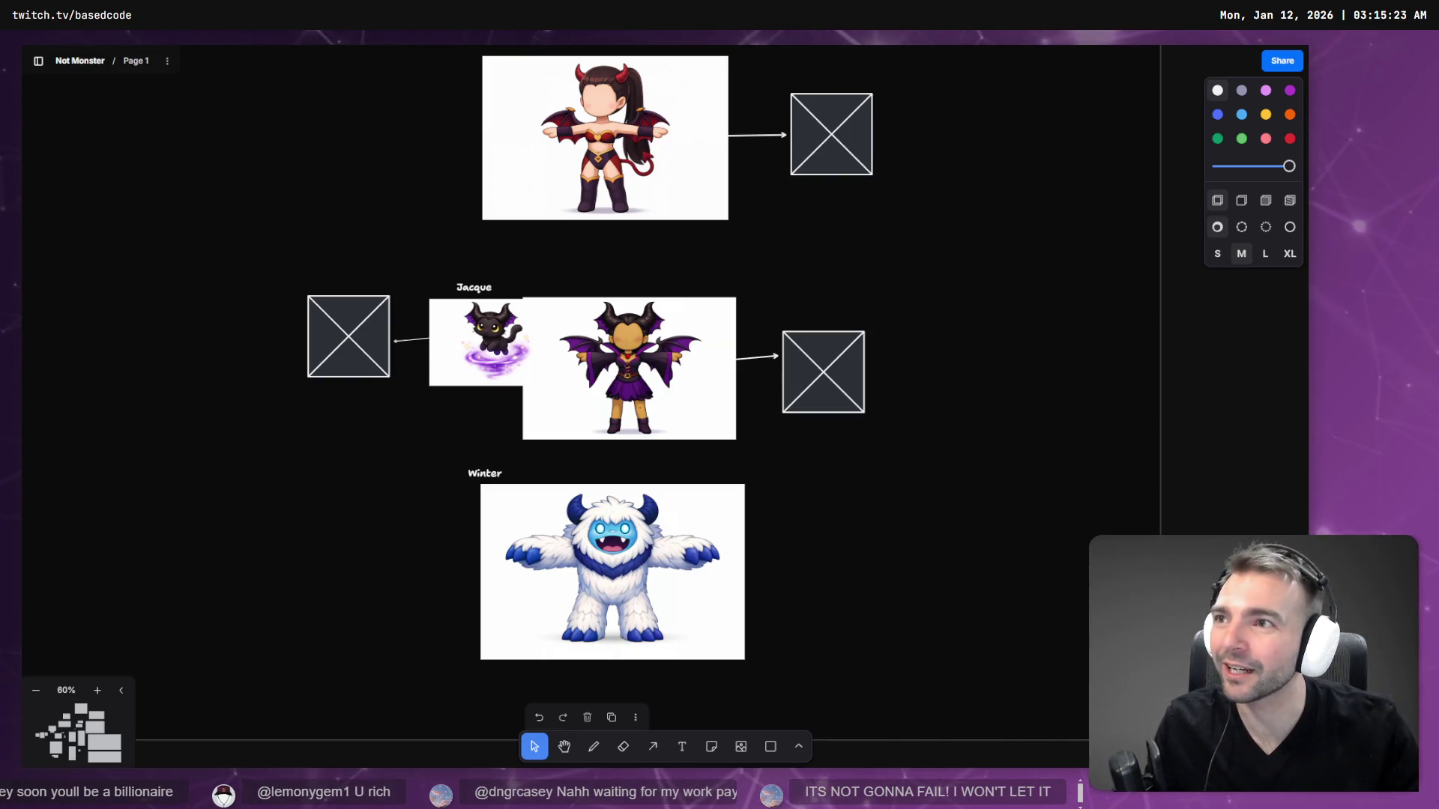
- Load actuator.digital in a maximized browser window
key(ctrl+t)
double_click(448, 219)
text(actuator.digital)
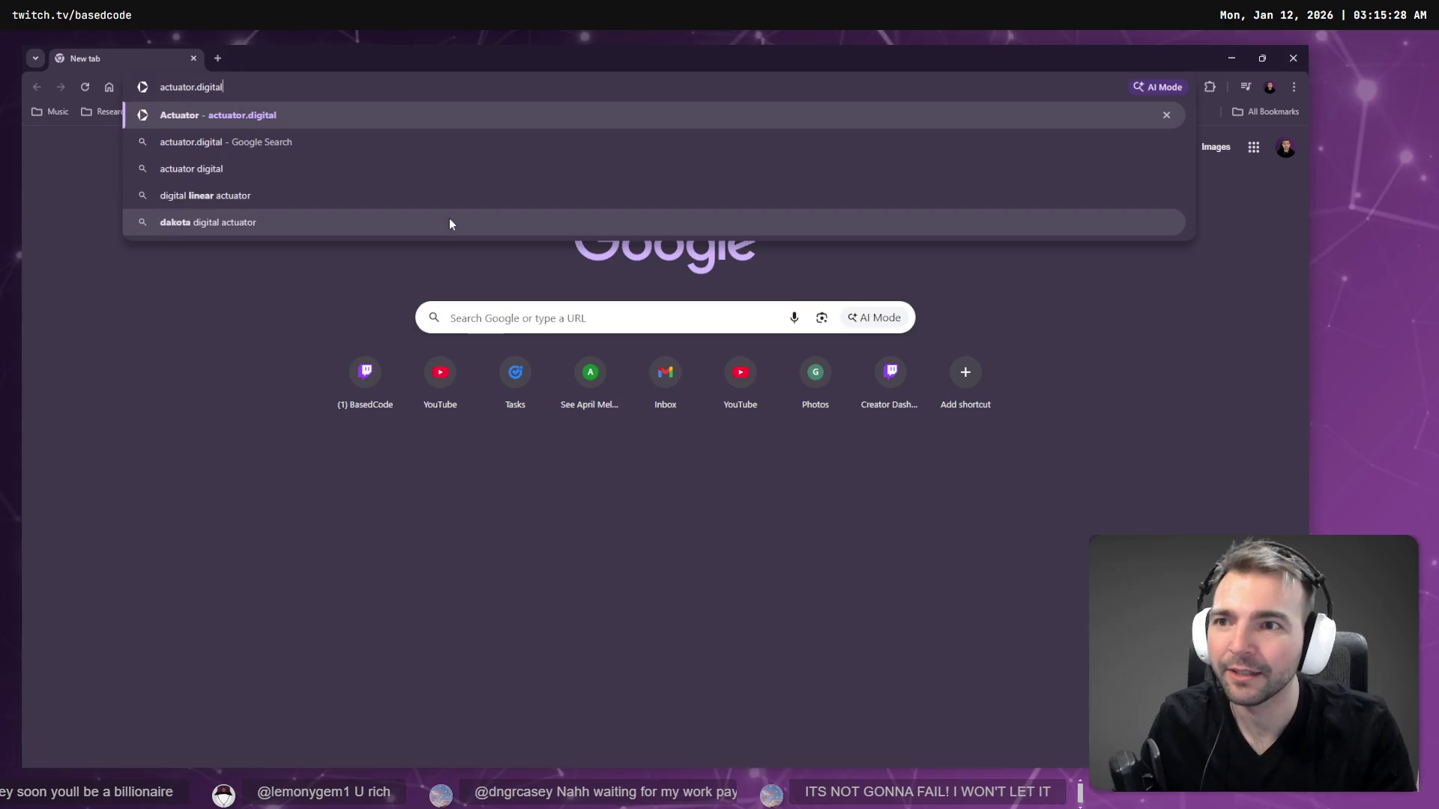
key(Return)
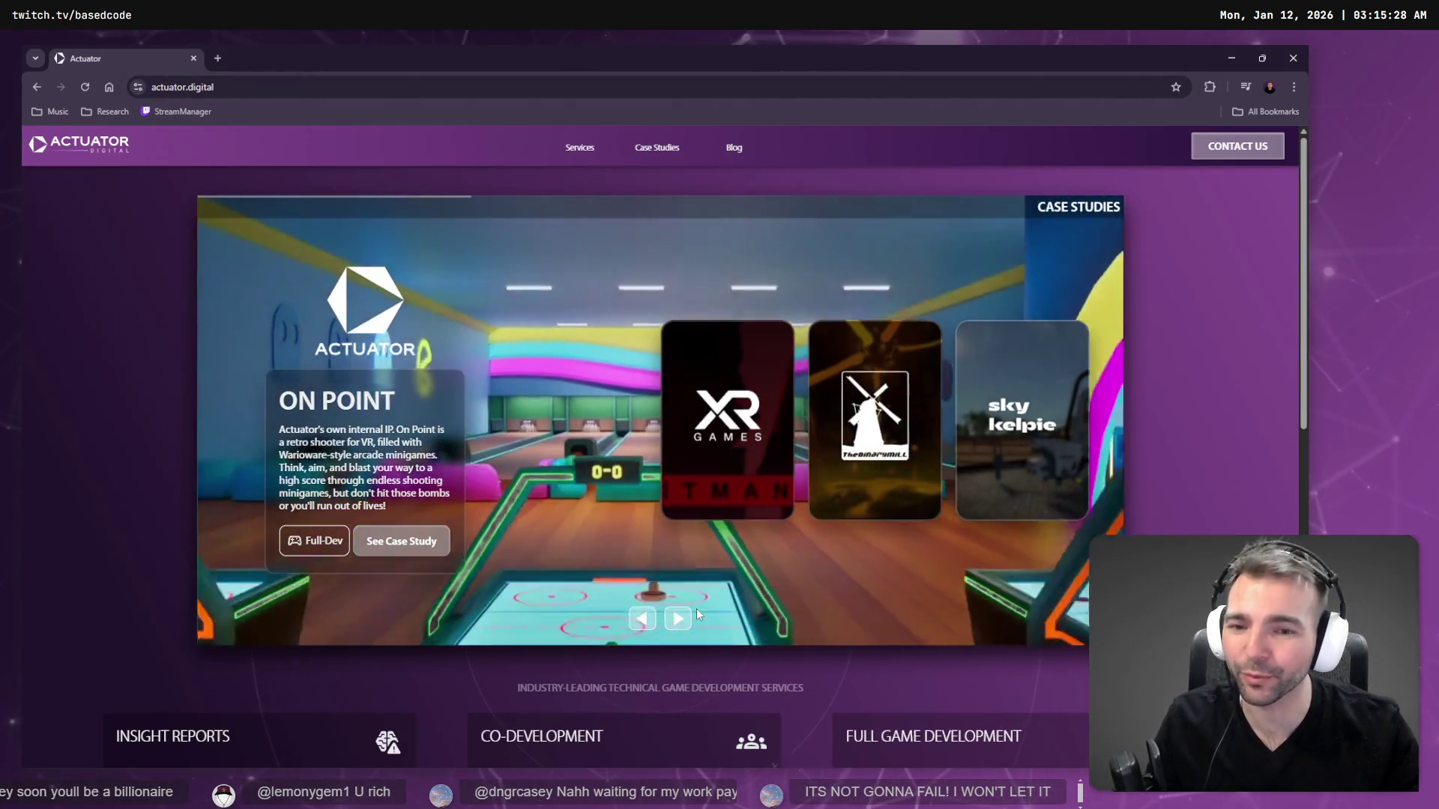
- Page through the case-study carousel, including Wanted Director Menu, then open a blank tab
click(678, 619)
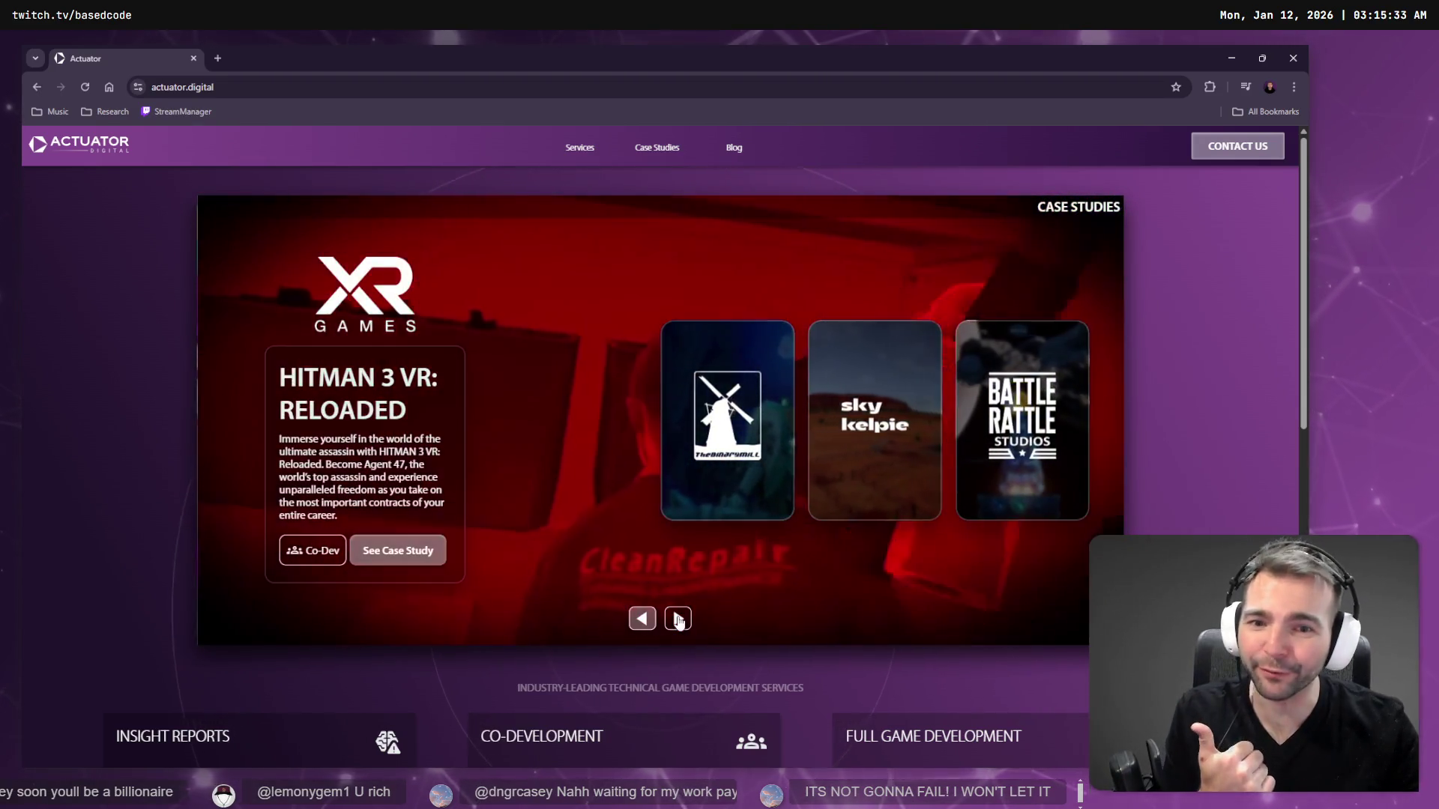
click(677, 619)
click(678, 619)
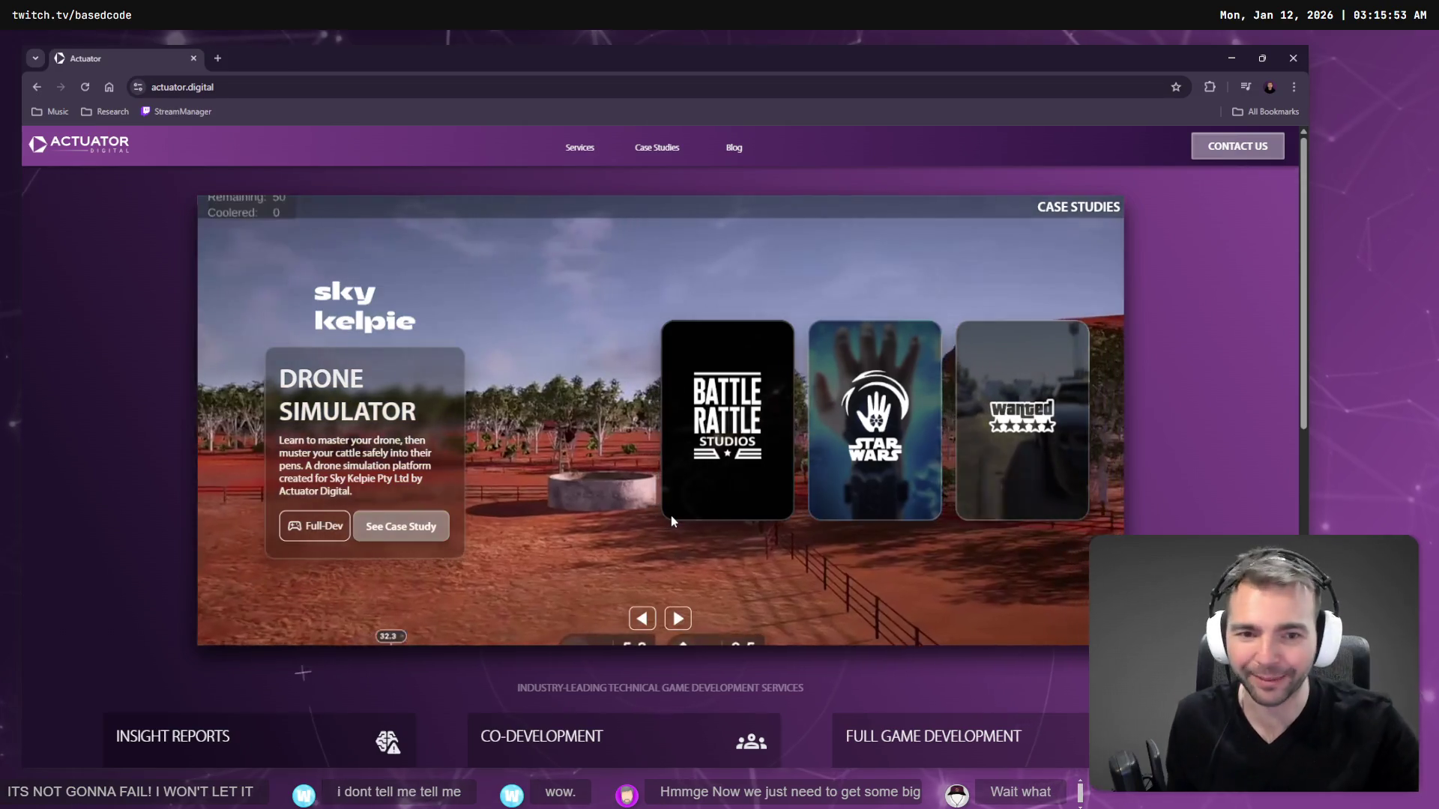
click(679, 619)
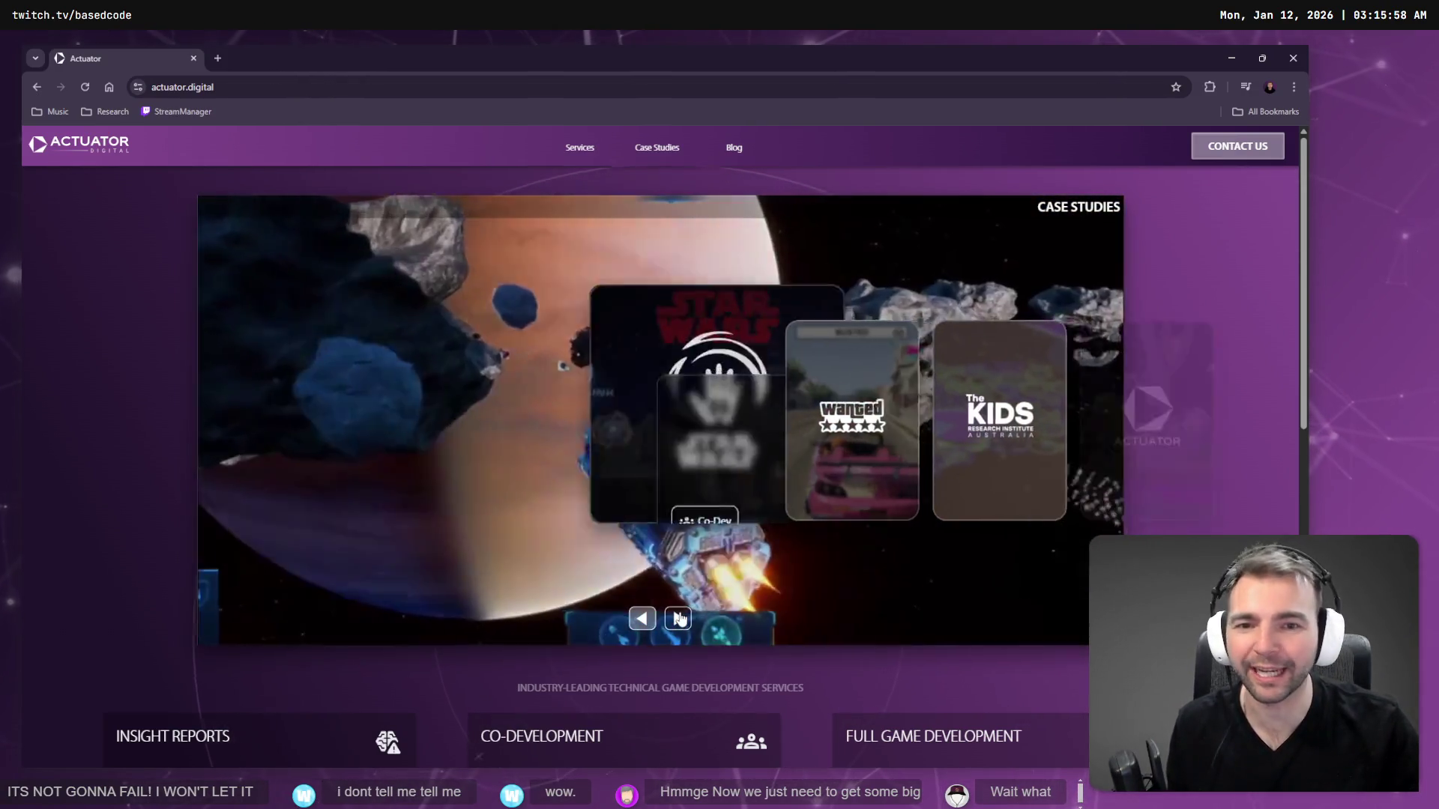
click(678, 618)
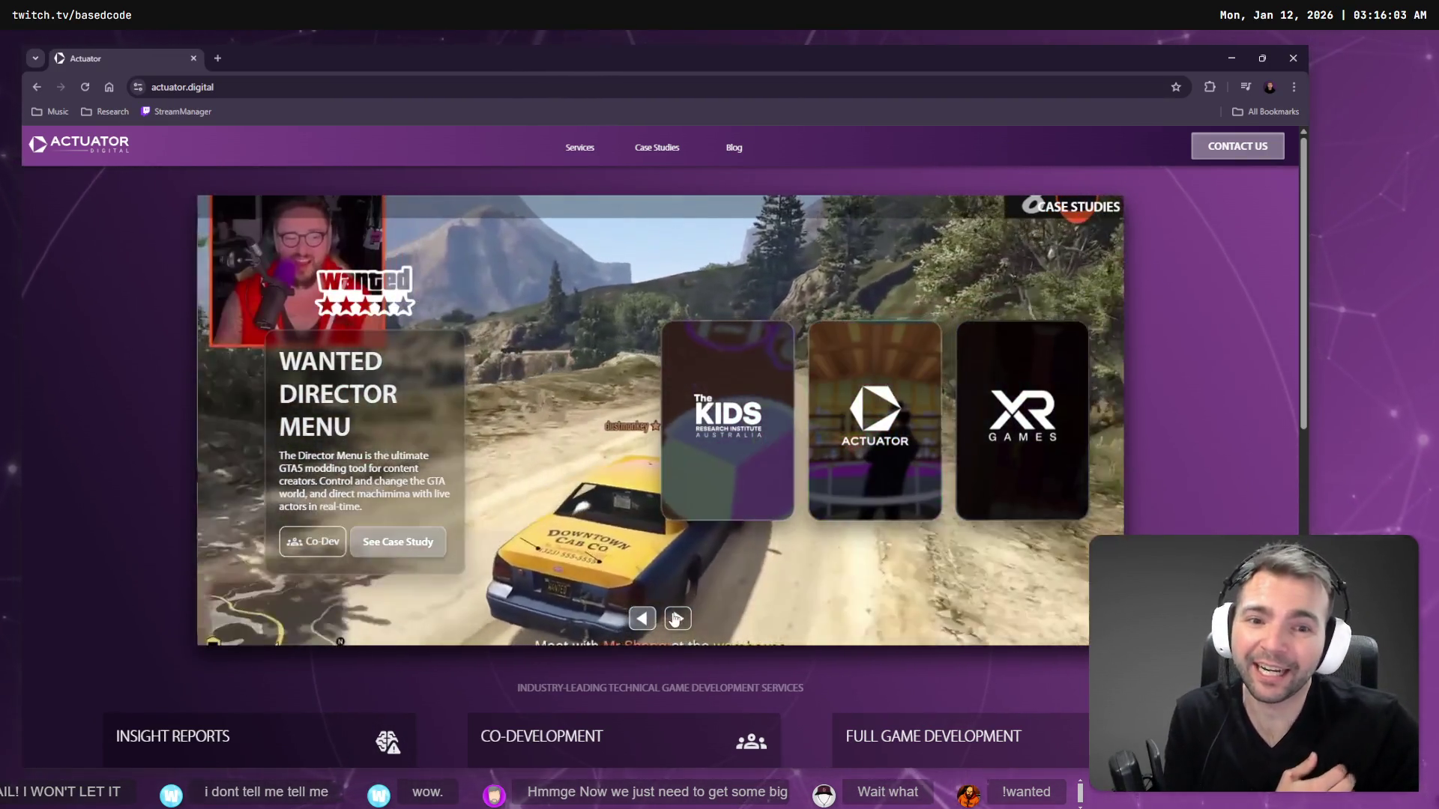
click(679, 618)
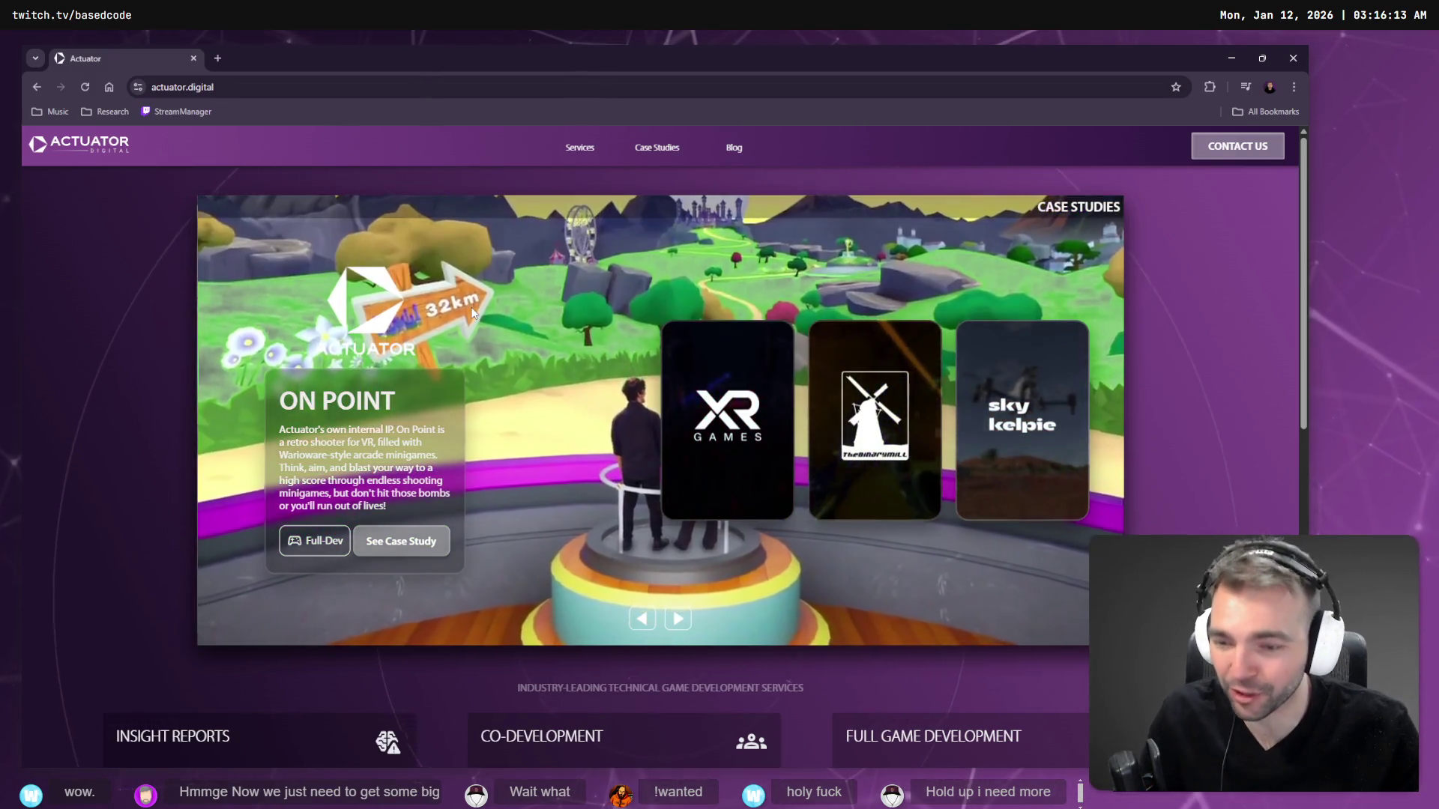
key(ctrl+t)
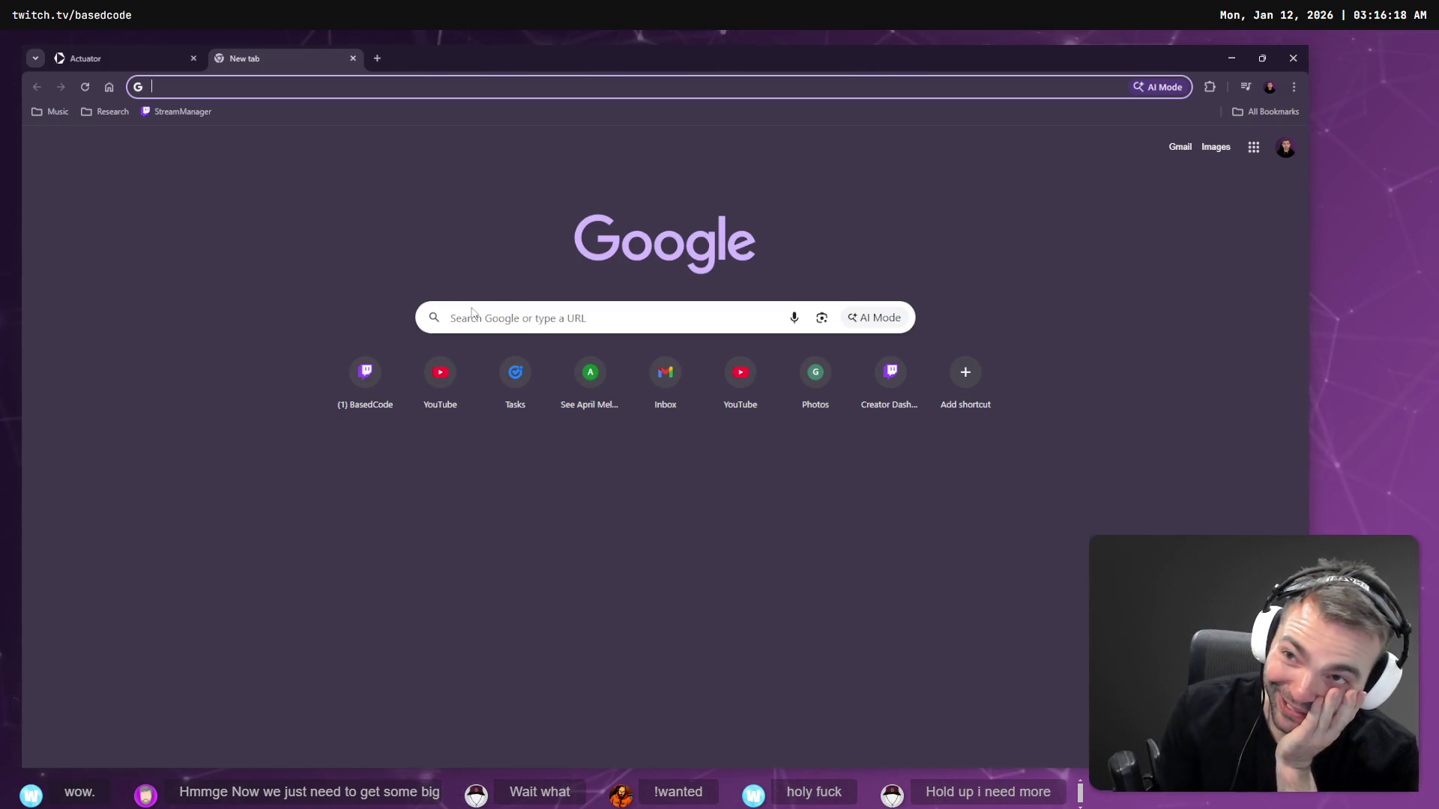
- Replace the blank tab with the onpoint.games site
key(ctrl+w)
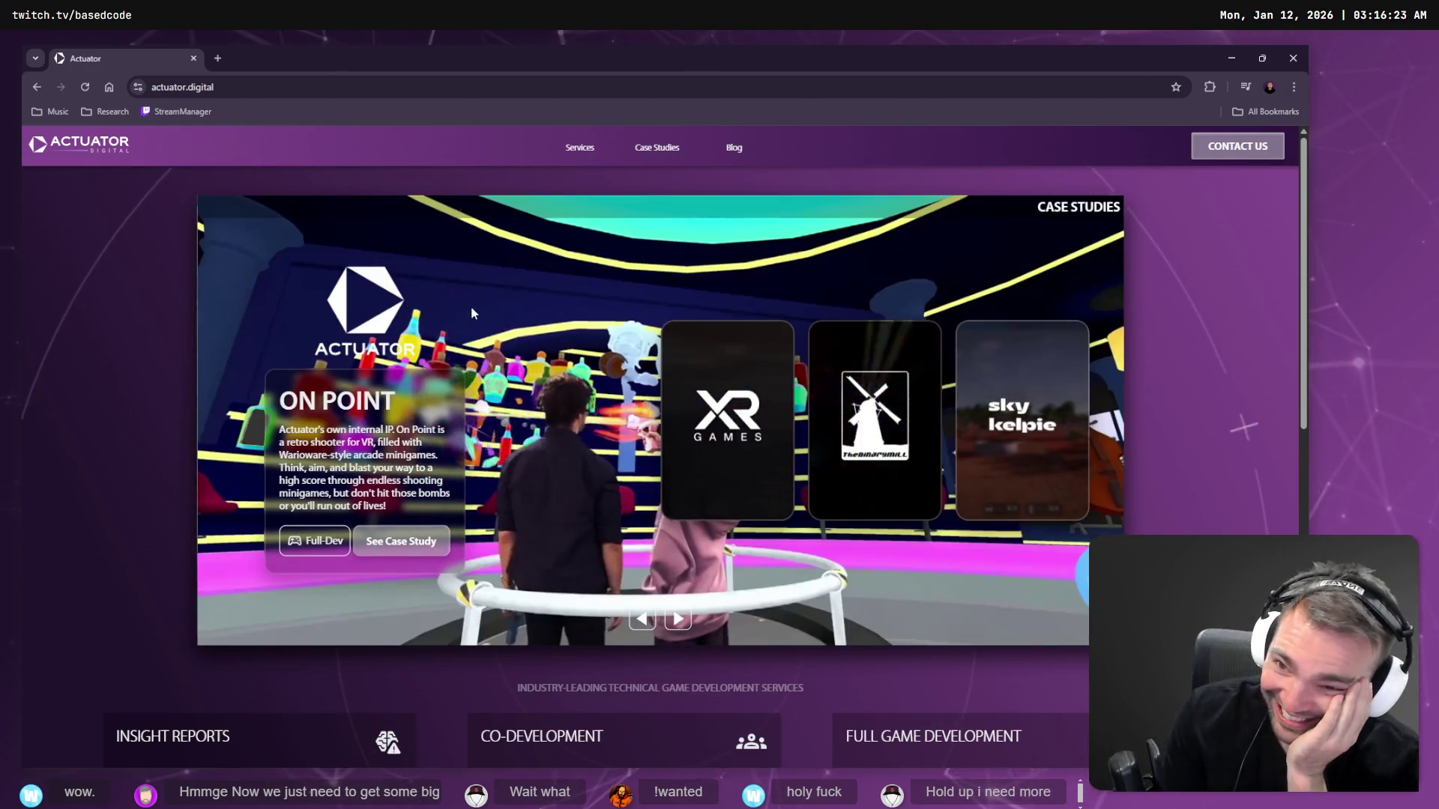
key(ctrl+t)
text(on)
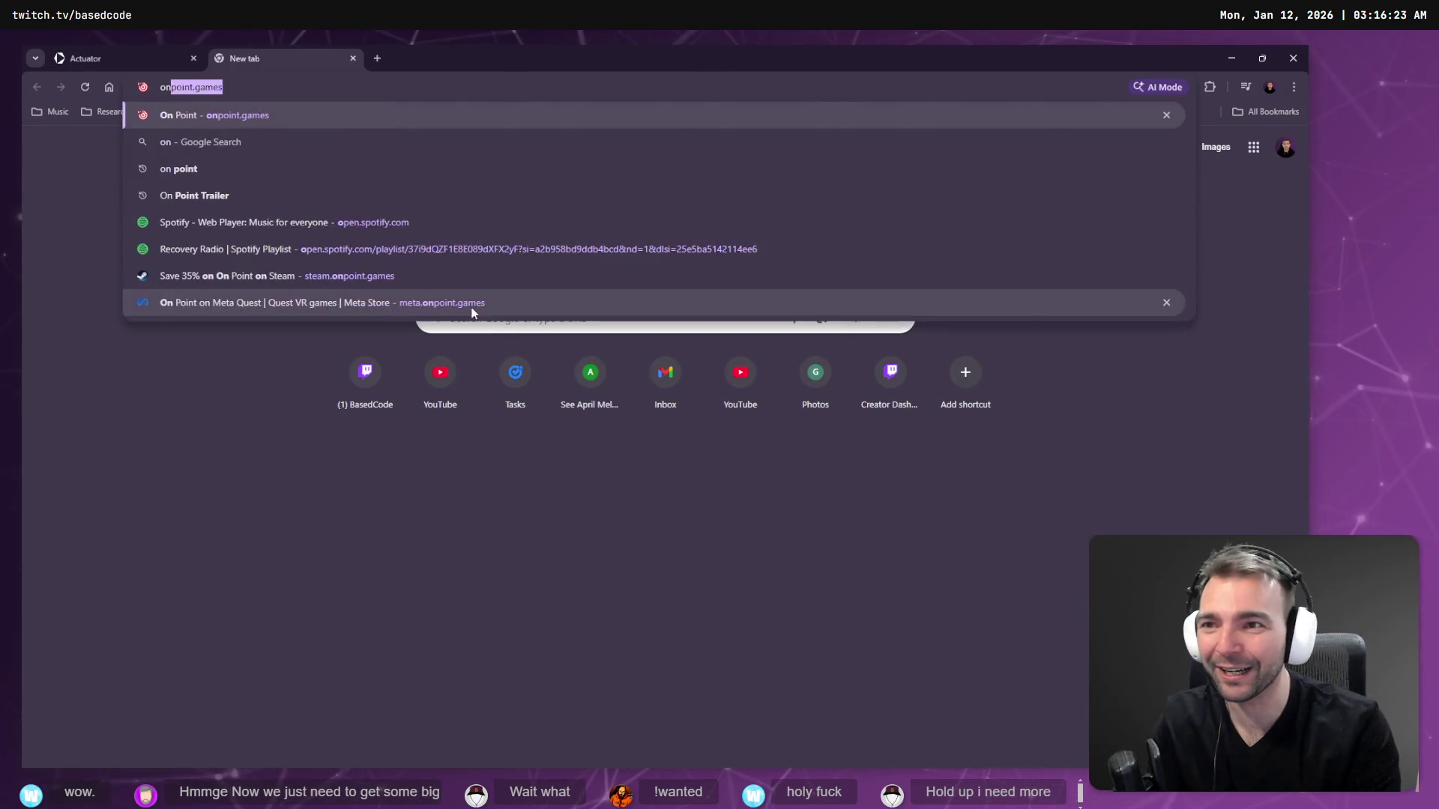
key(Return)
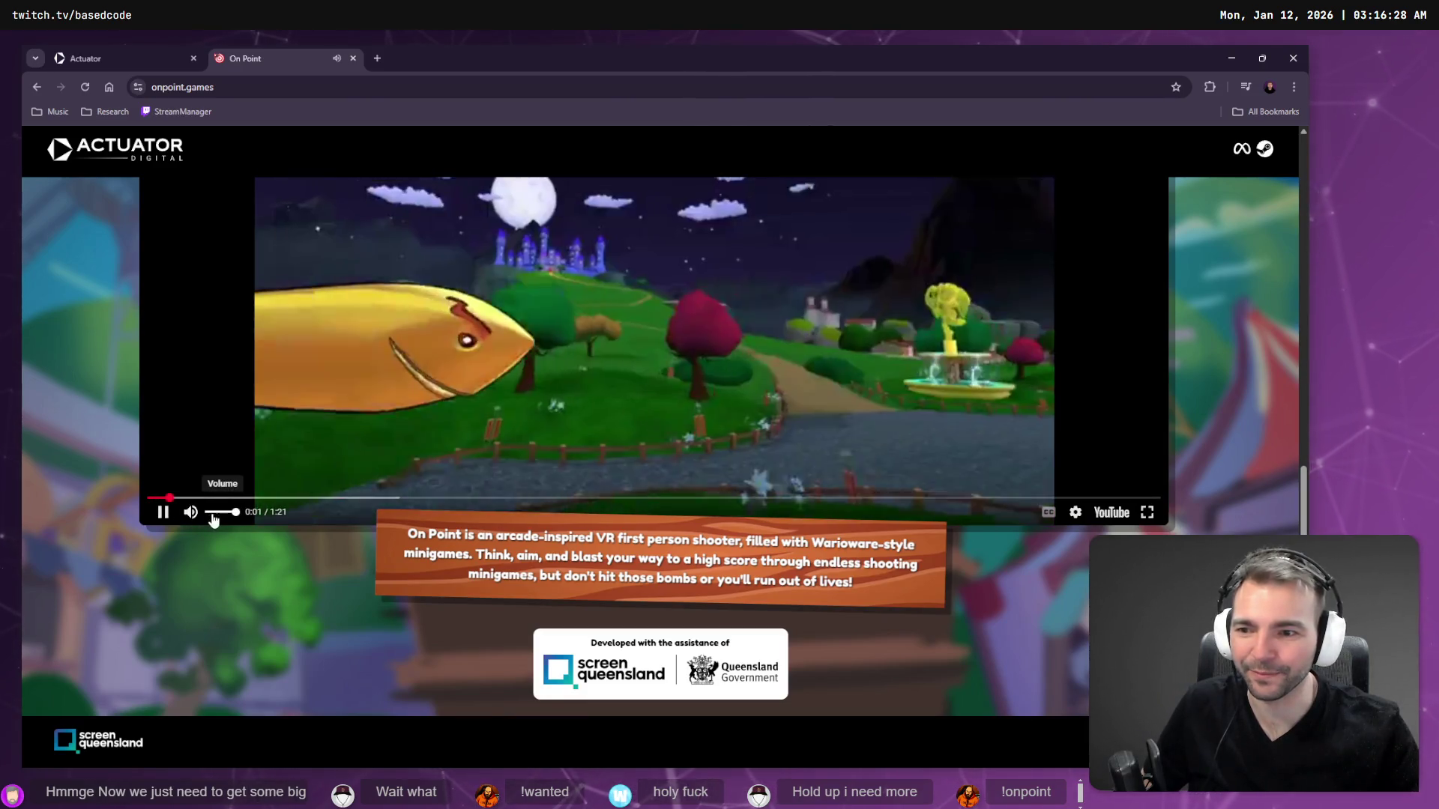
- Adjust the volume and watch the On Point trailer full screen, skipping ahead twice
click(221, 513)
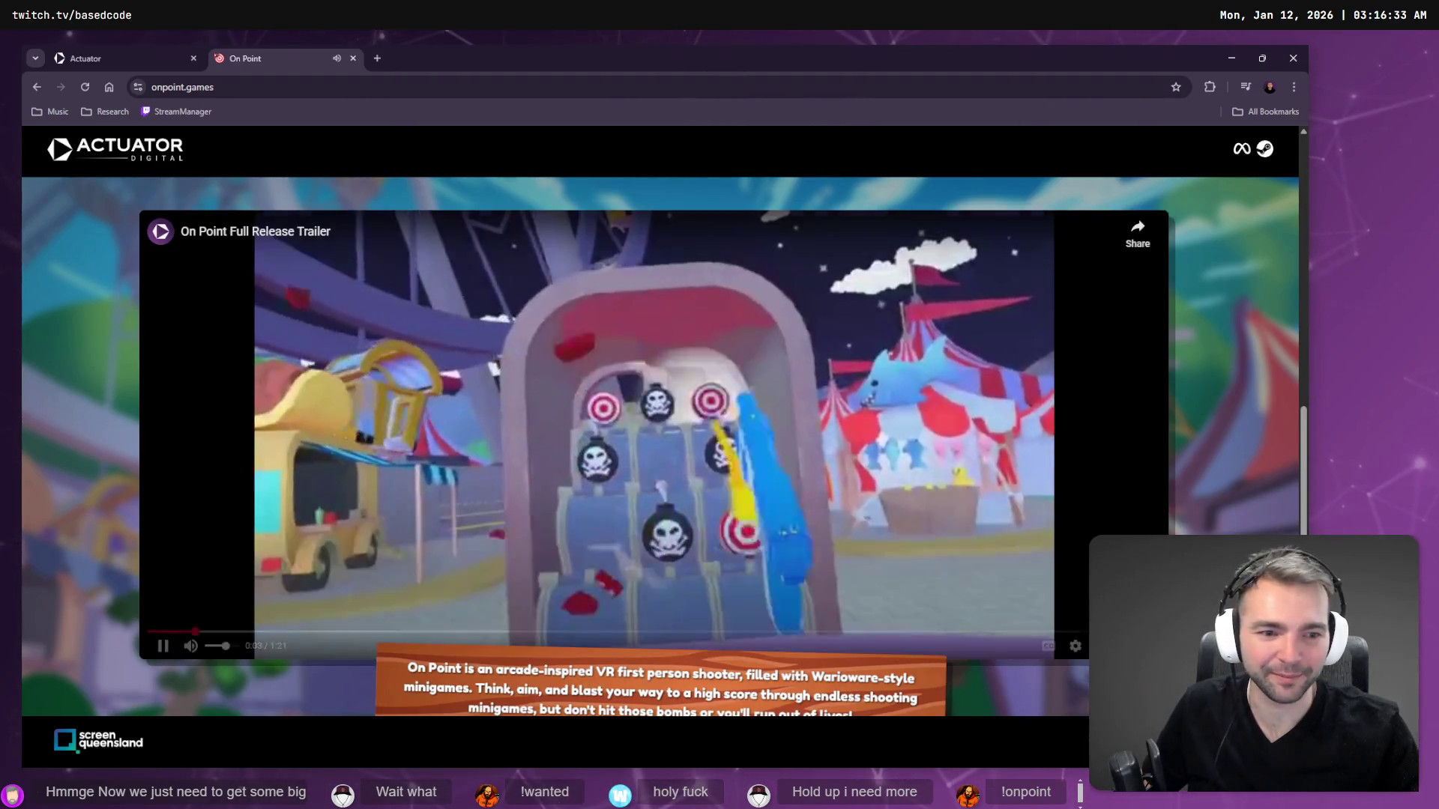
click(1147, 513)
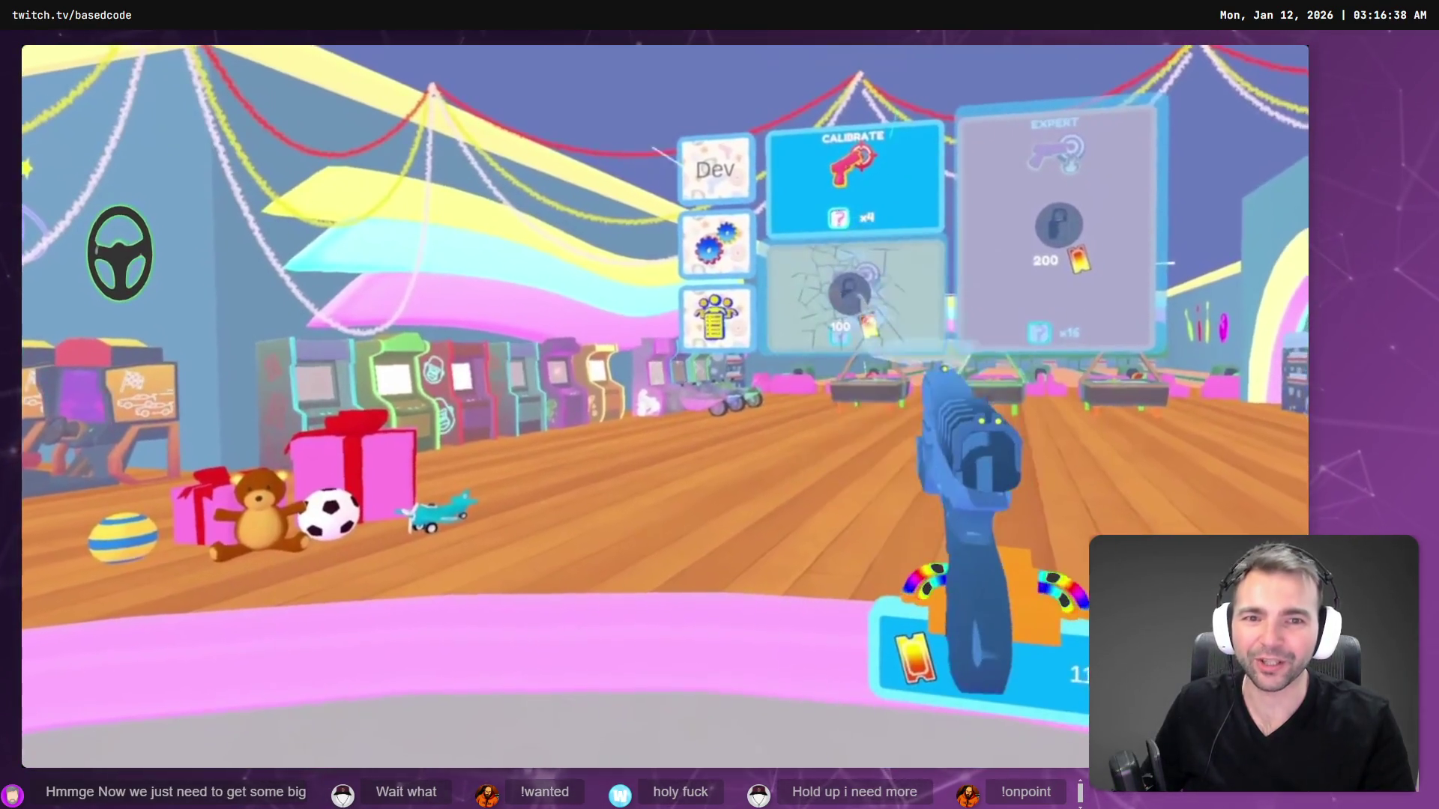
key(Right)
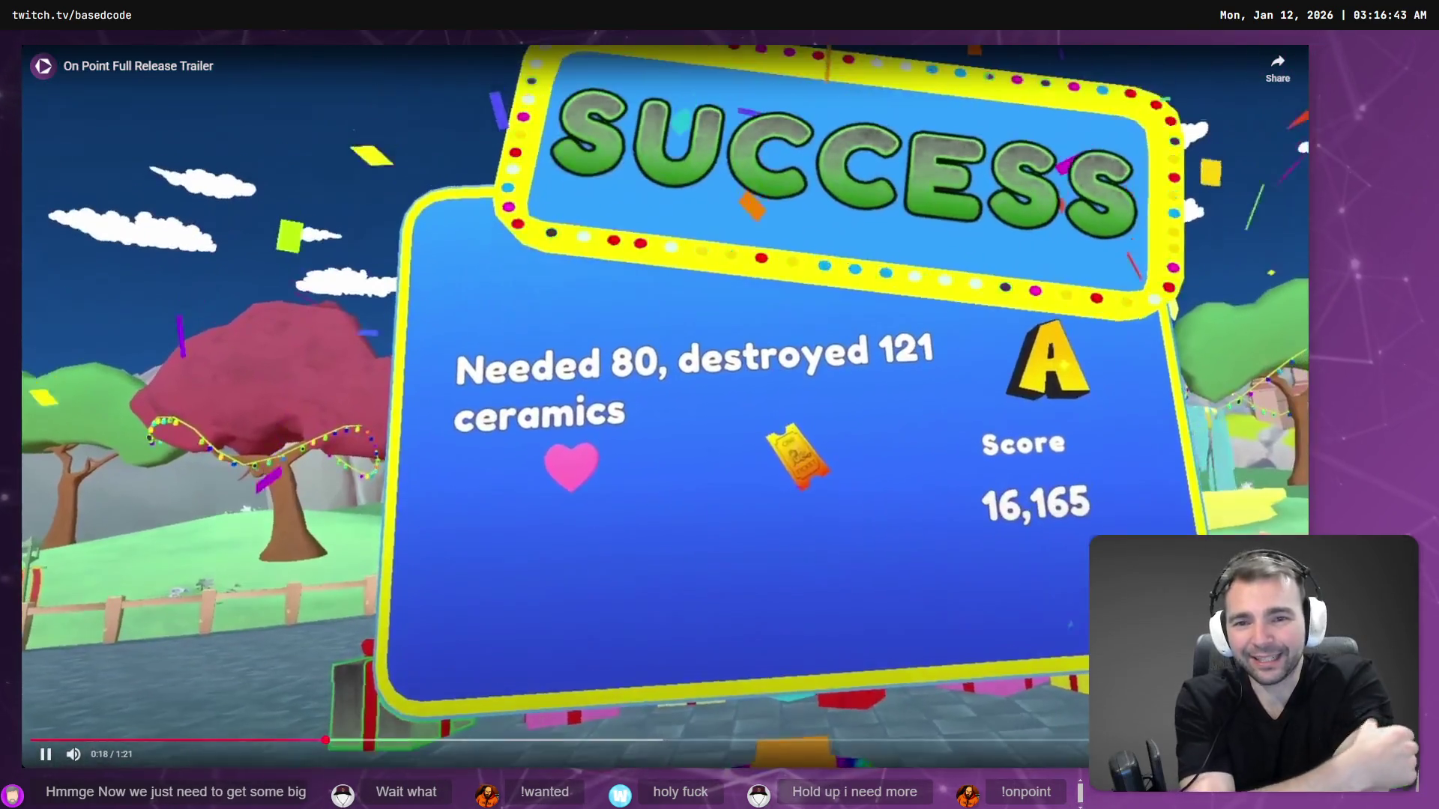
key(Right)
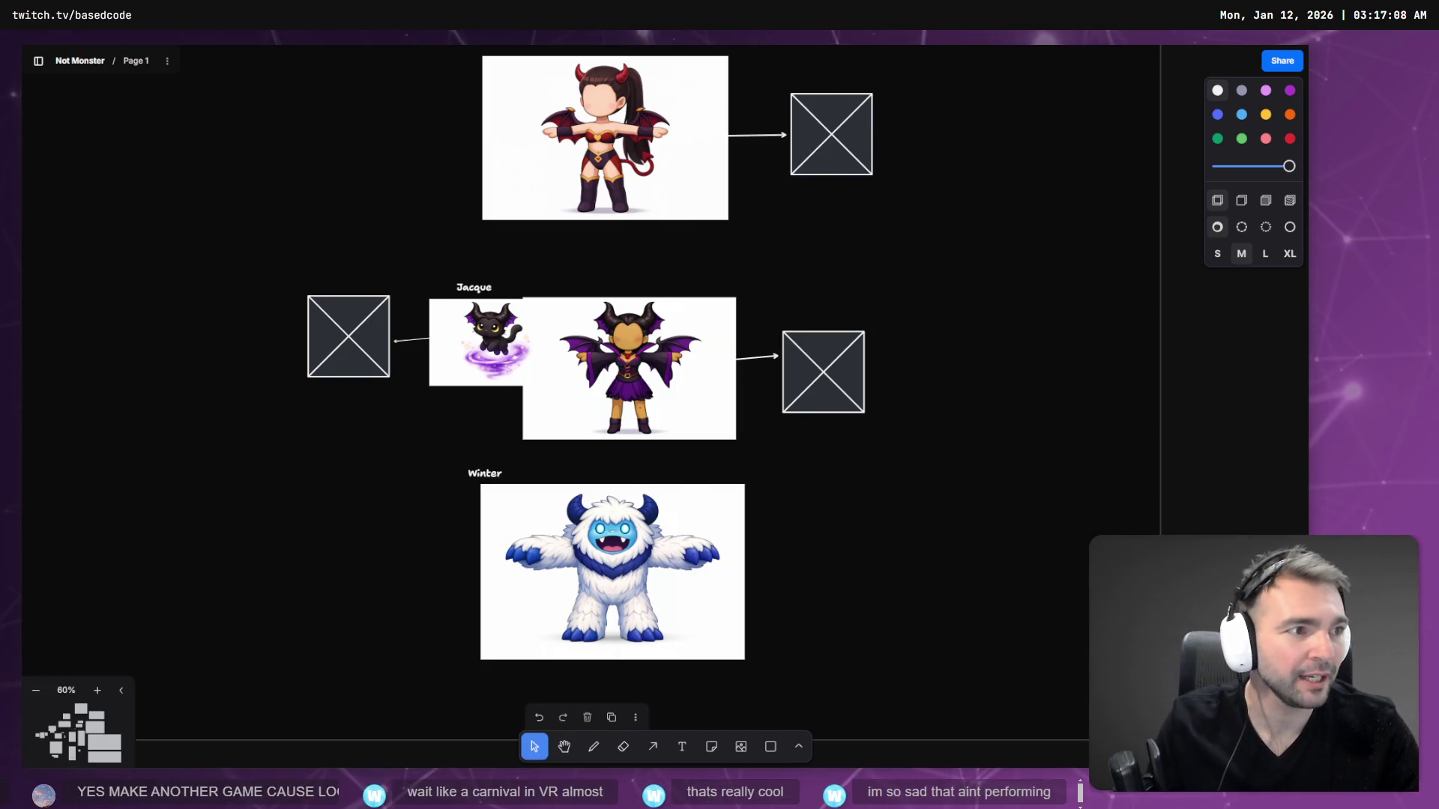
- Back in ChatGPT, zoom the page to 125% and pick Image 2 as the better result
key(alt+Tab)
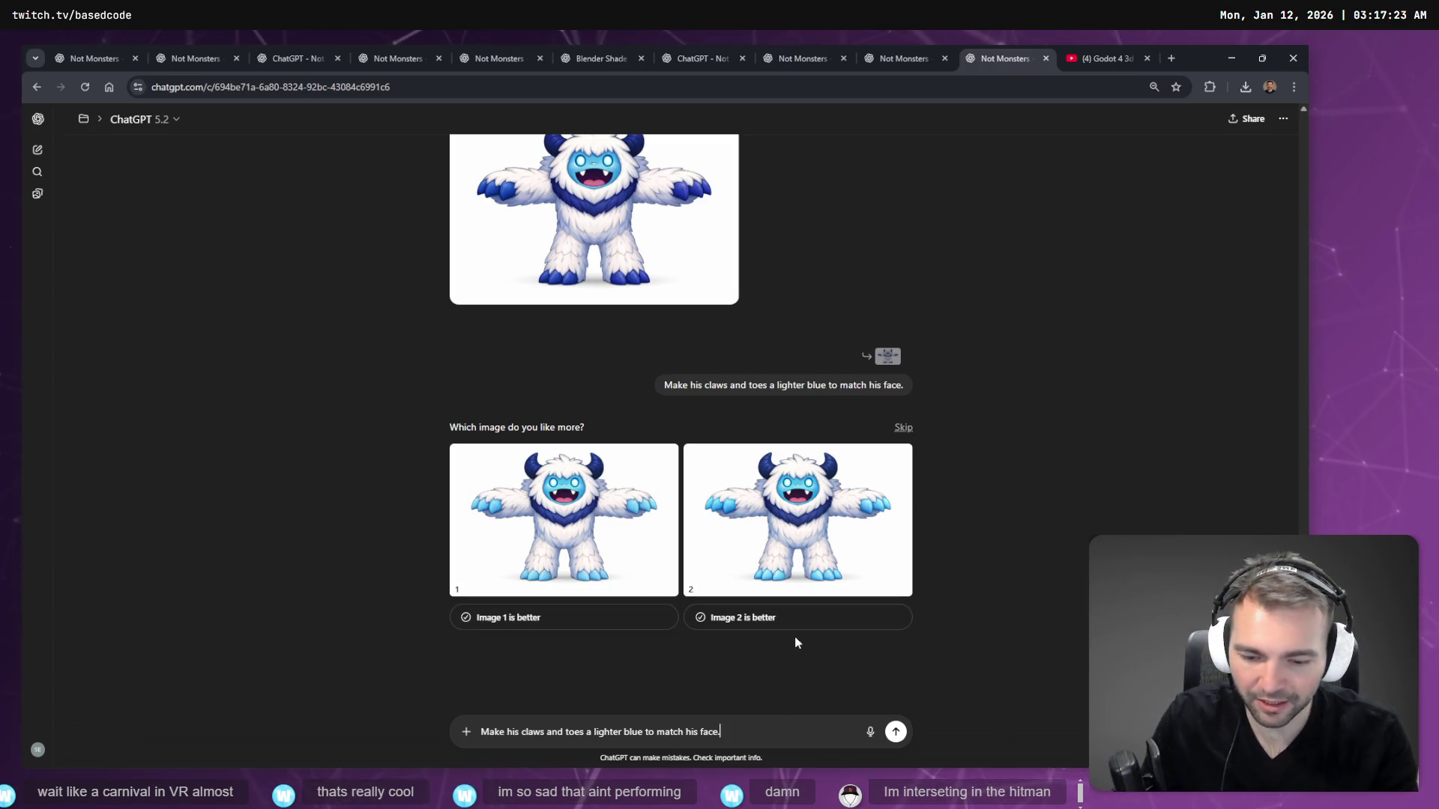
key(ctrl+plus)
key(ctrl+plus)
scroll(704, 481, down, 3)
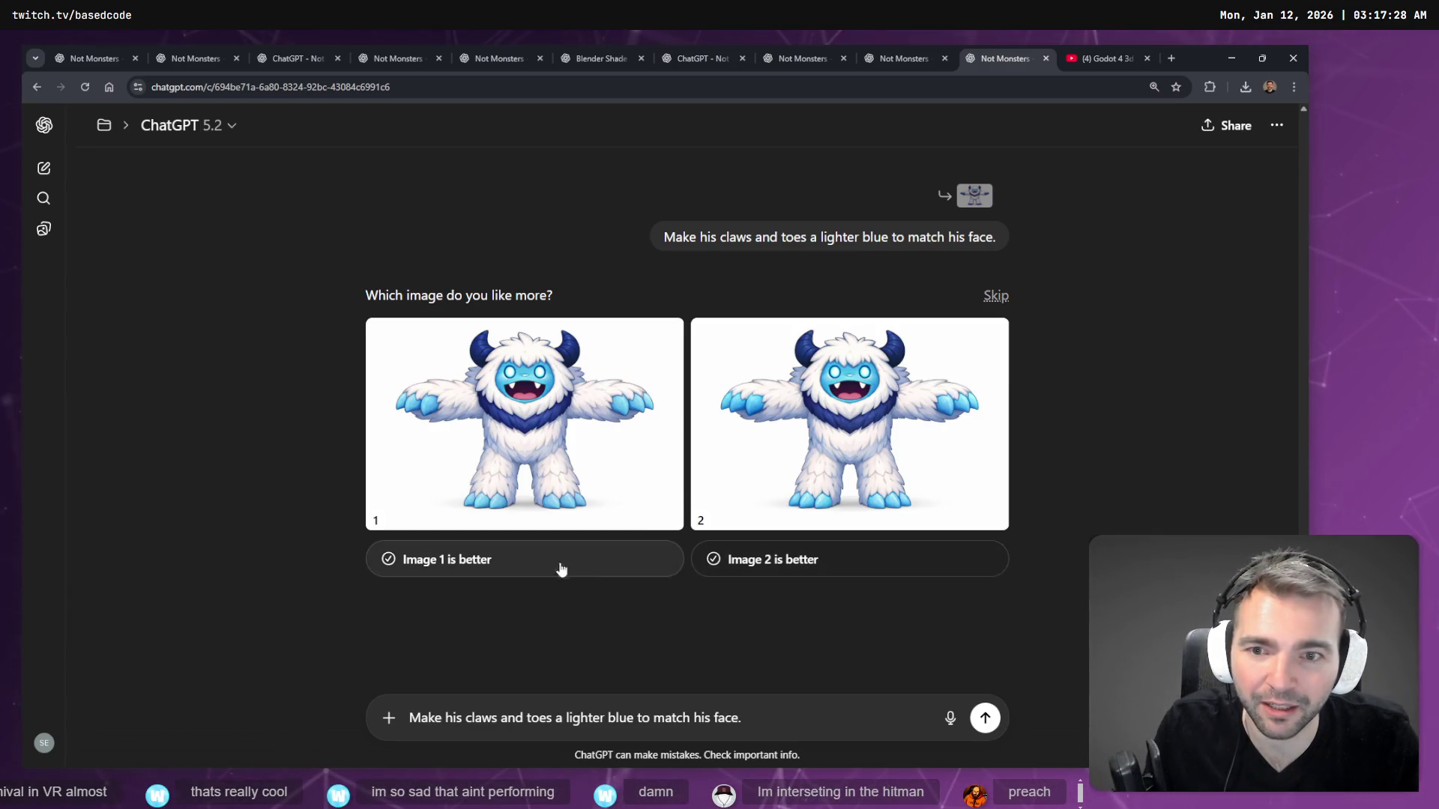
click(889, 559)
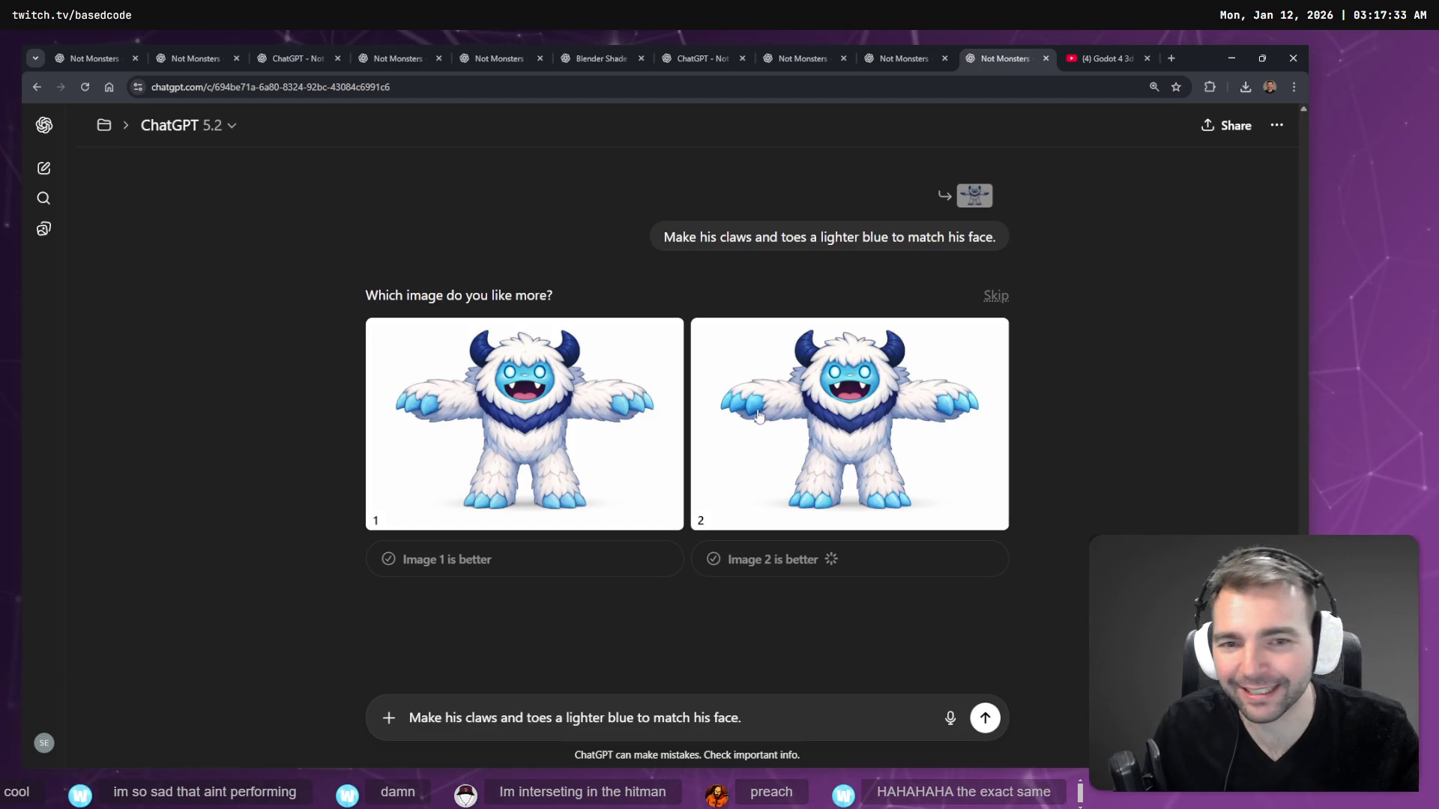
- Copy the full-size second yeti image and select Winter's yeti on the whiteboard
click(811, 446)
right_click(724, 423)
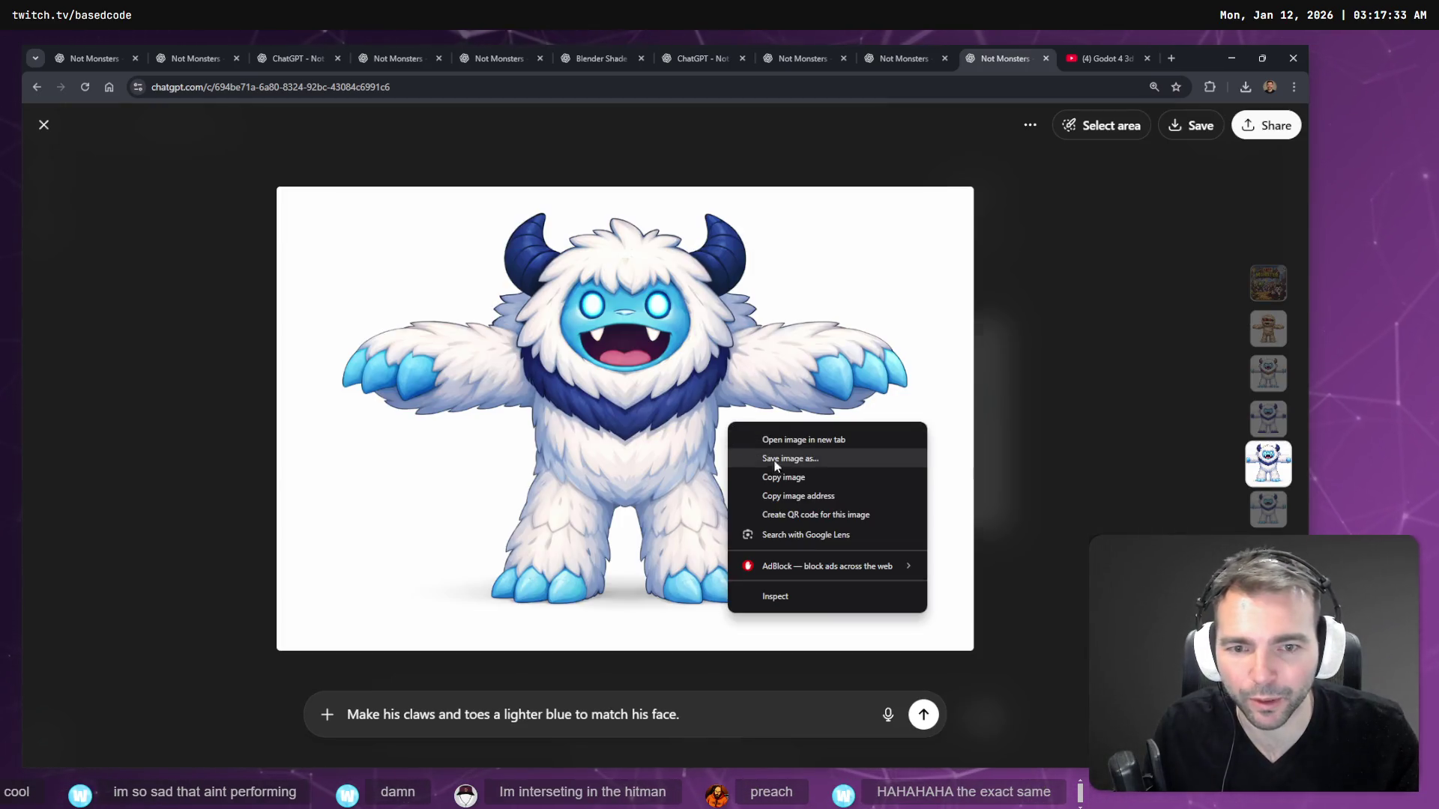
click(784, 472)
key(alt+Tab)
click(703, 516)
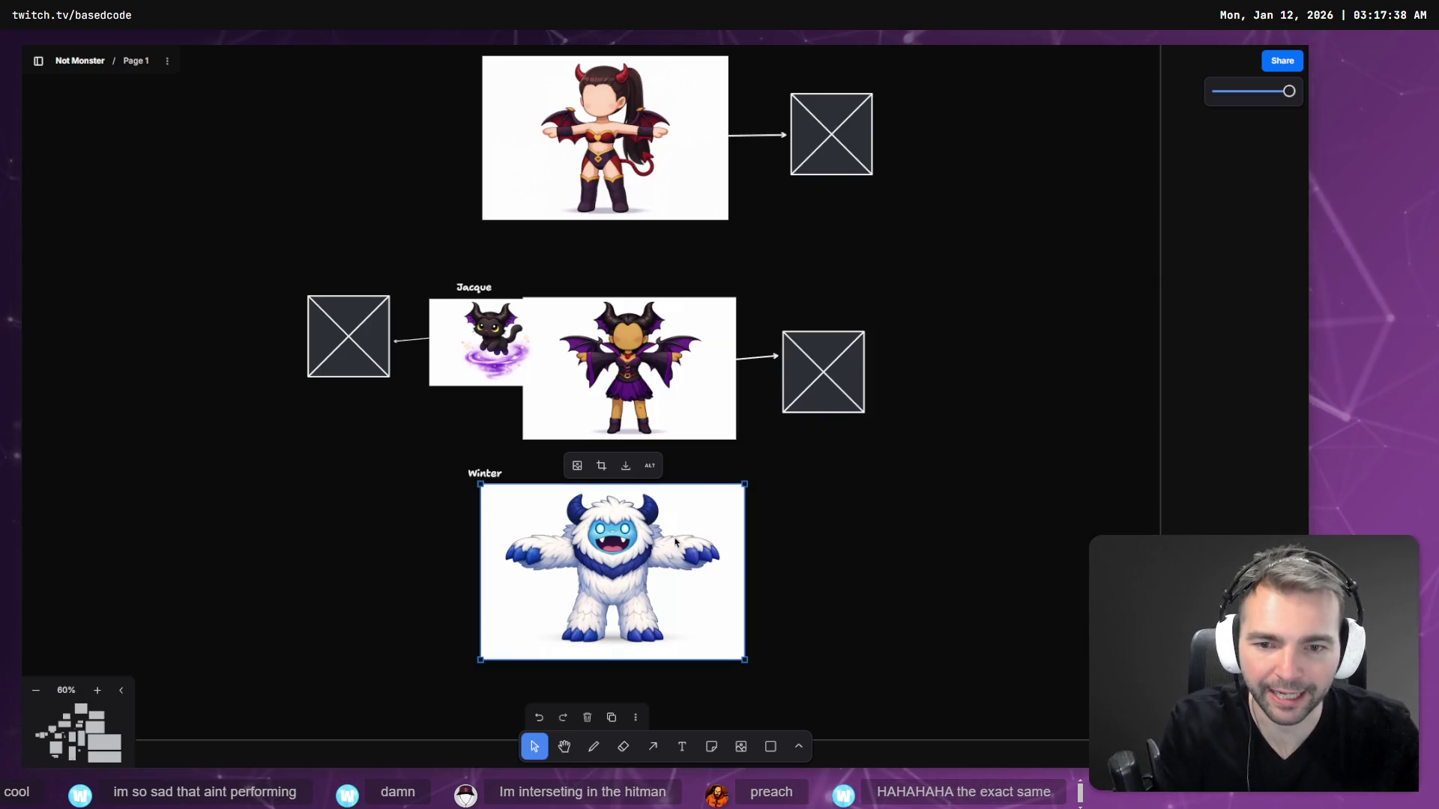
- Paste the light-blue-clawed yeti, shrink it, and place it beside Winter's original yeti
click(877, 520)
key(ctrl+v)
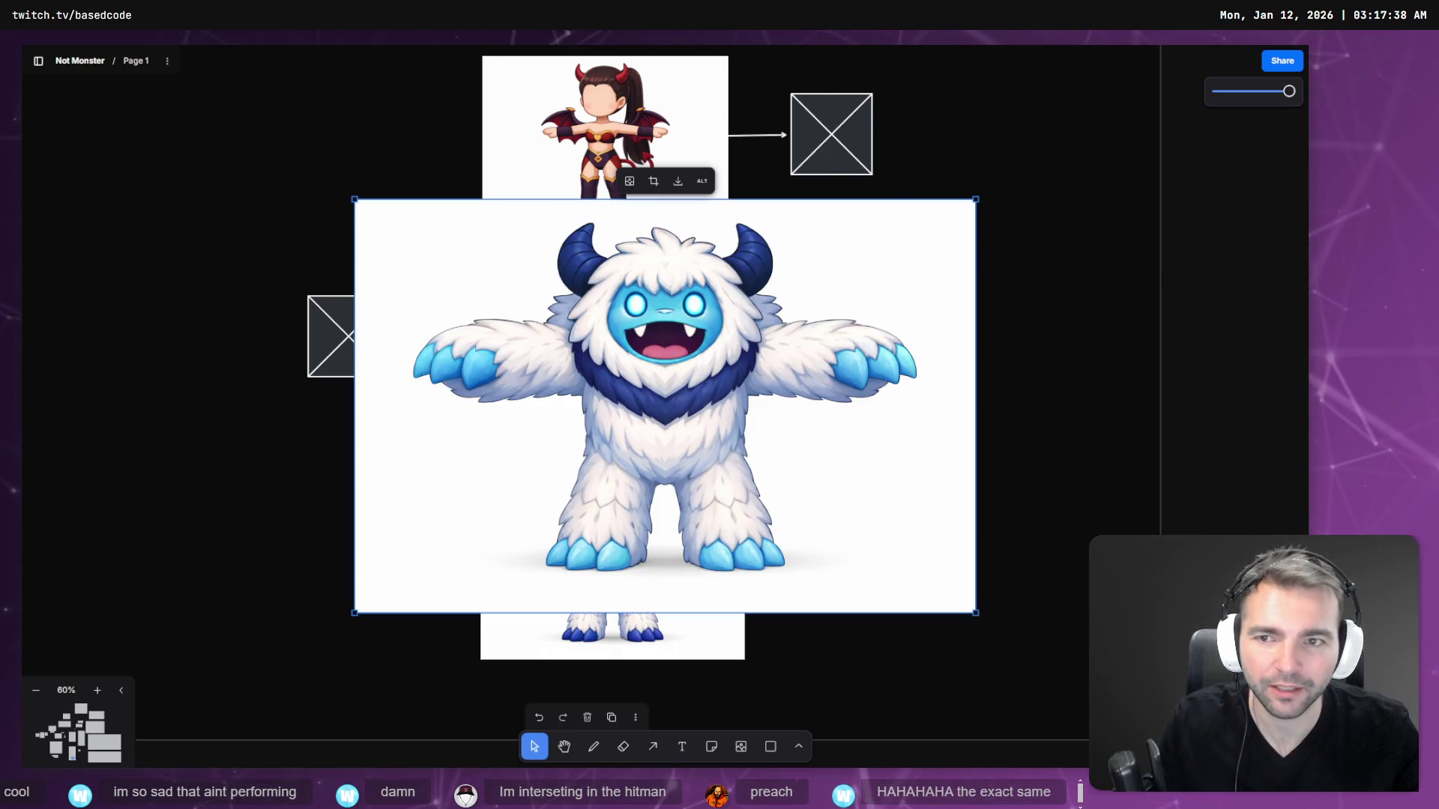
drag(354, 199, 738, 417)
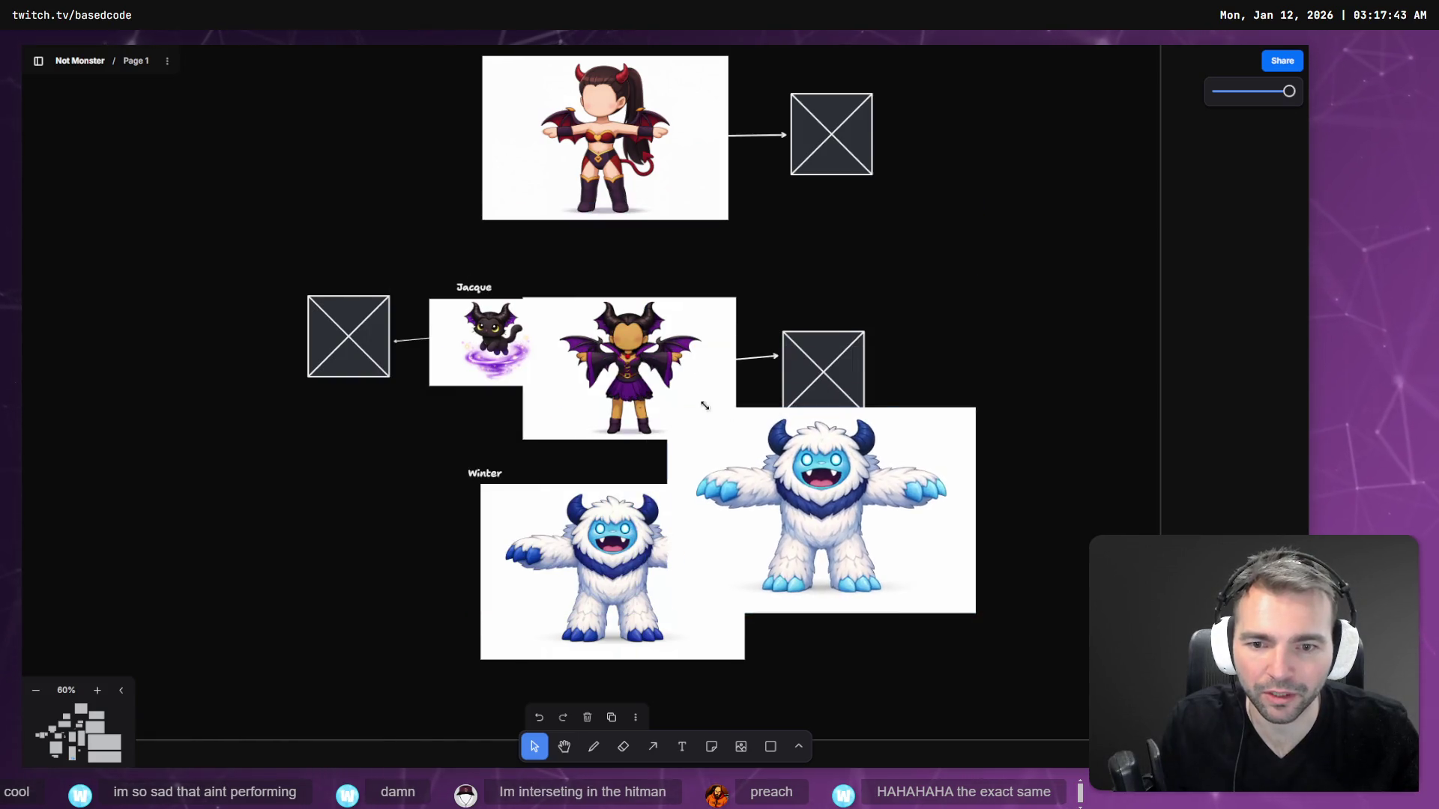
mouse_move(932, 590)
mouse_down()
mouse_move(1054, 682)
mouse_move(1022, 662)
mouse_up()
key(alt+Tab)
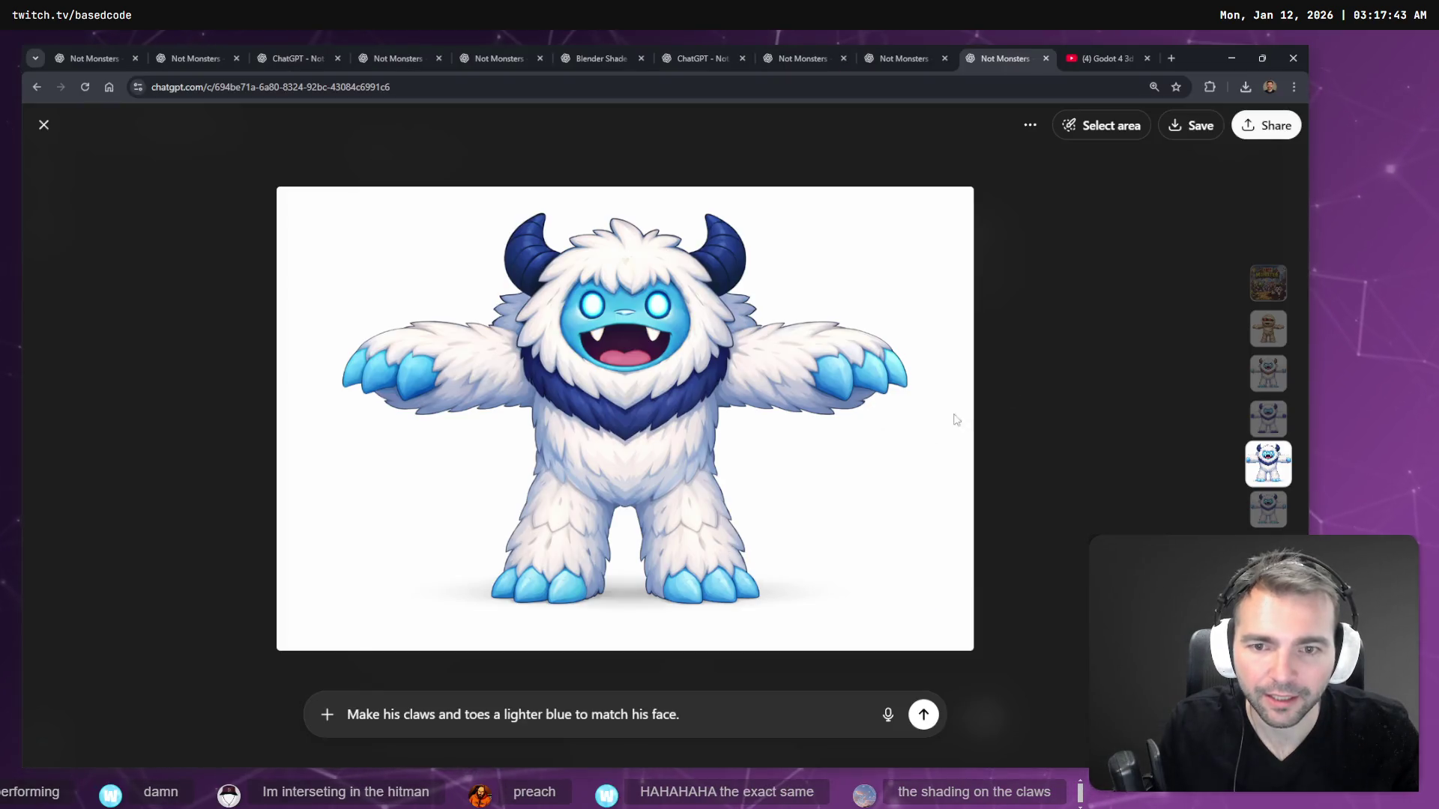
- Close the image view, clear the composer, and dictate 'this yeti needs to be more terrifying and monstrous'
key(Escape)
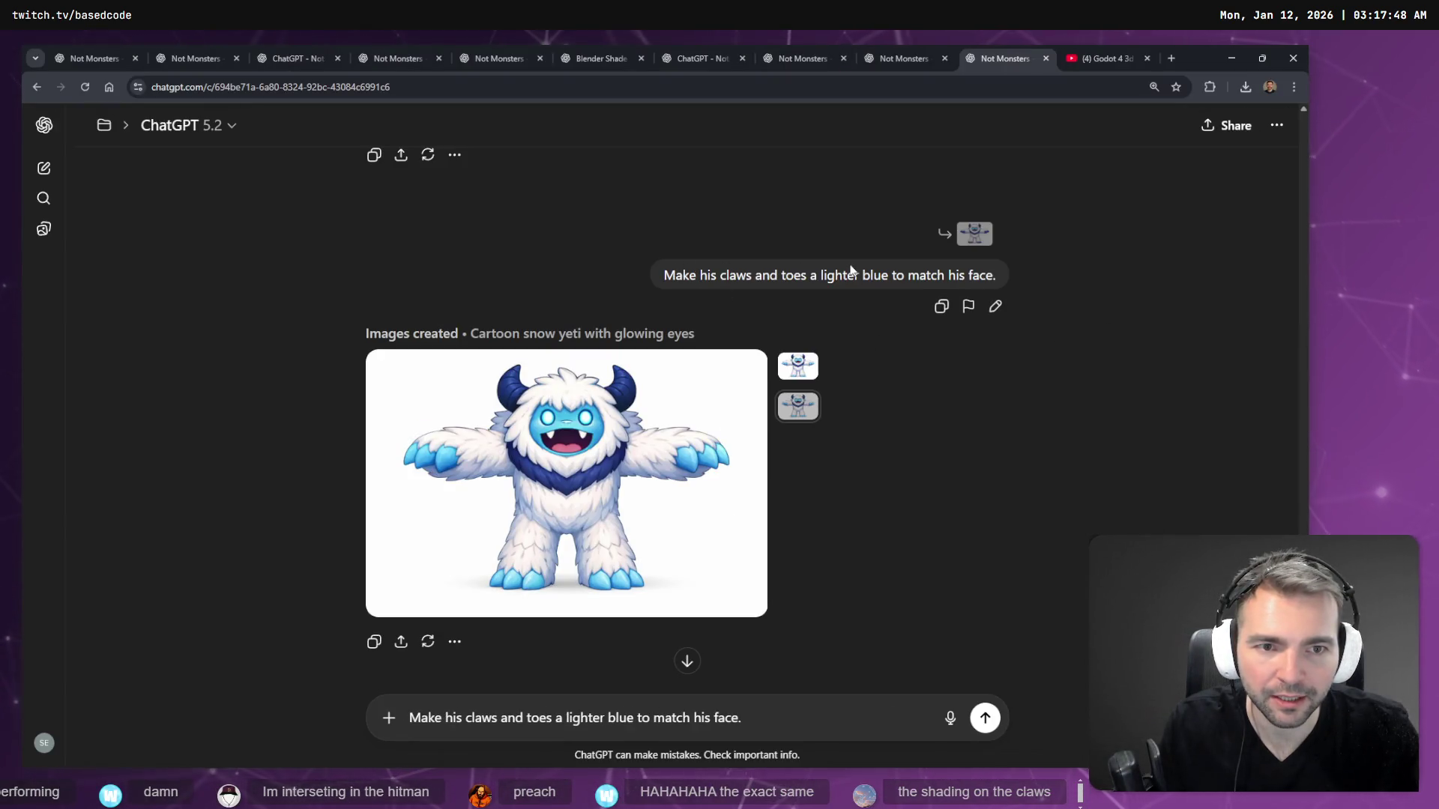
scroll(851, 270, up, 5)
scroll(846, 269, up, 5)
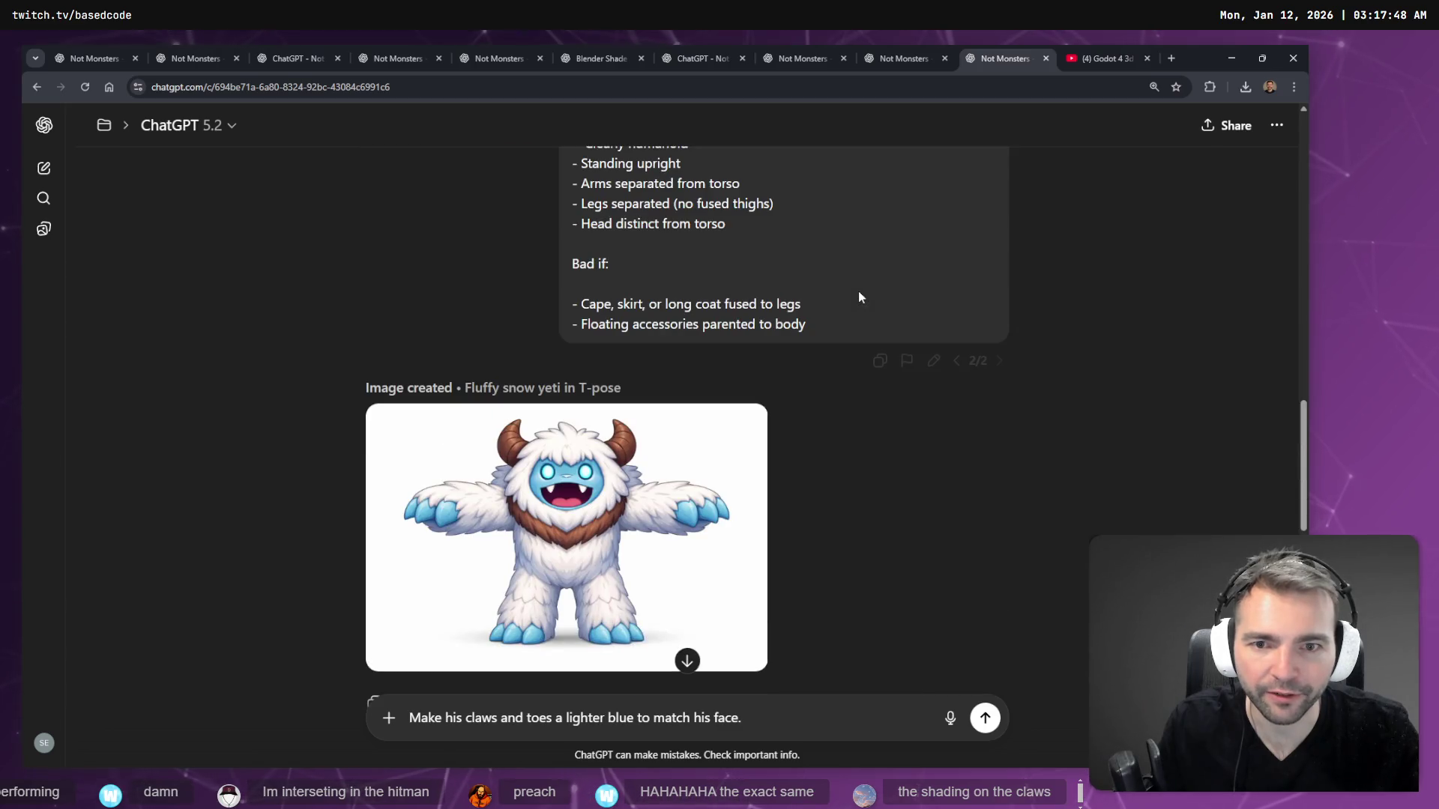
scroll(859, 298, down, 10)
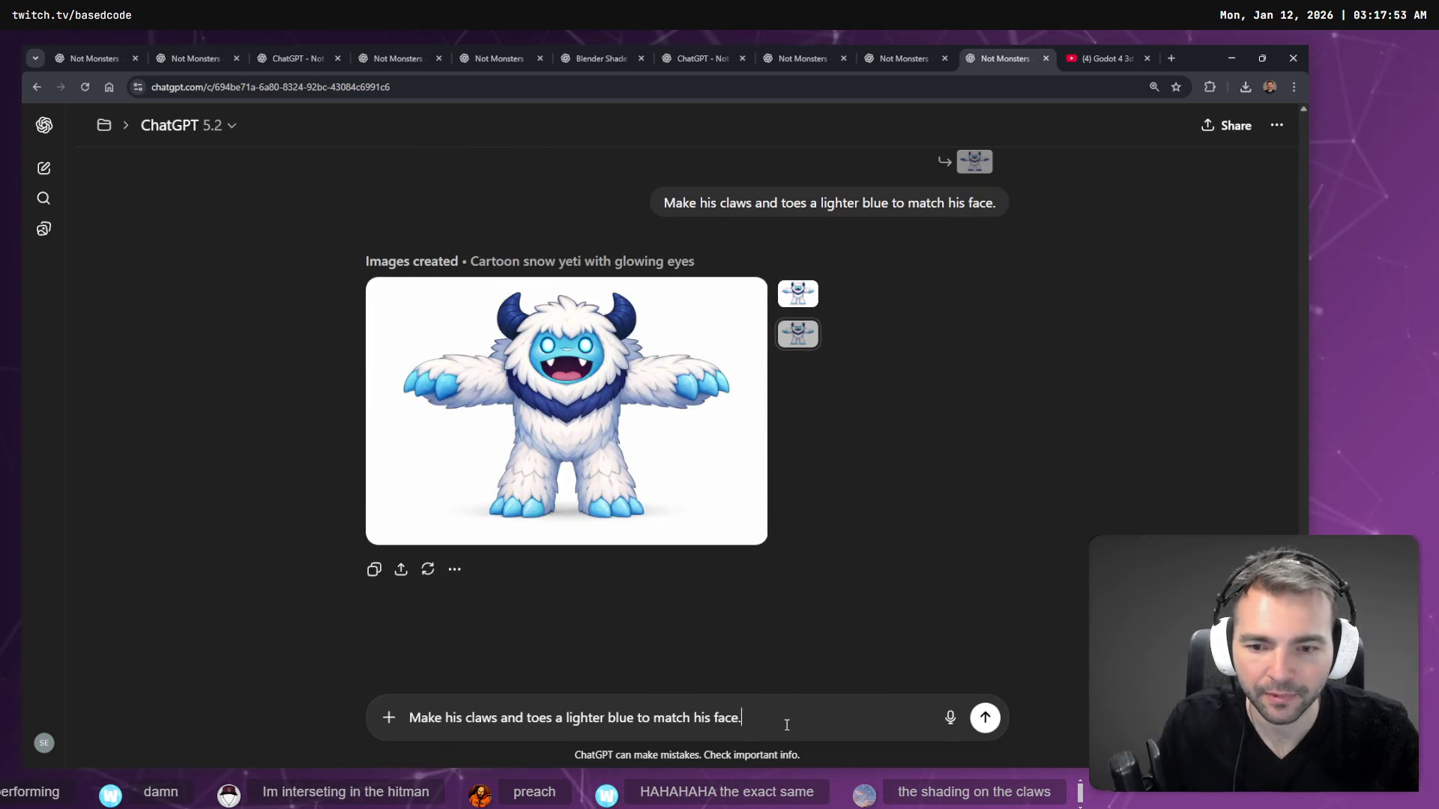
key(ctrl+a)
key(BackSpace)
key(super+h)
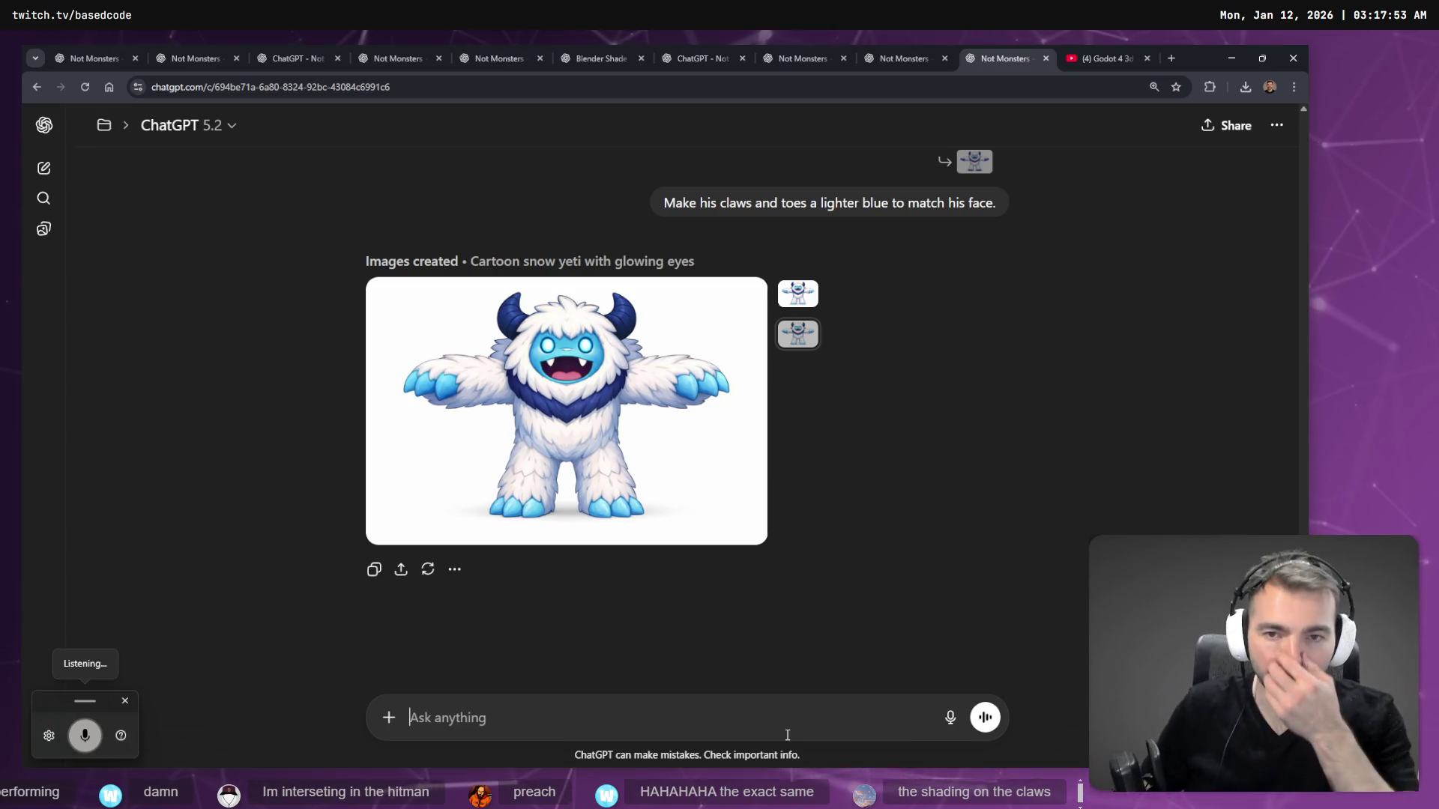
text(this yeti)
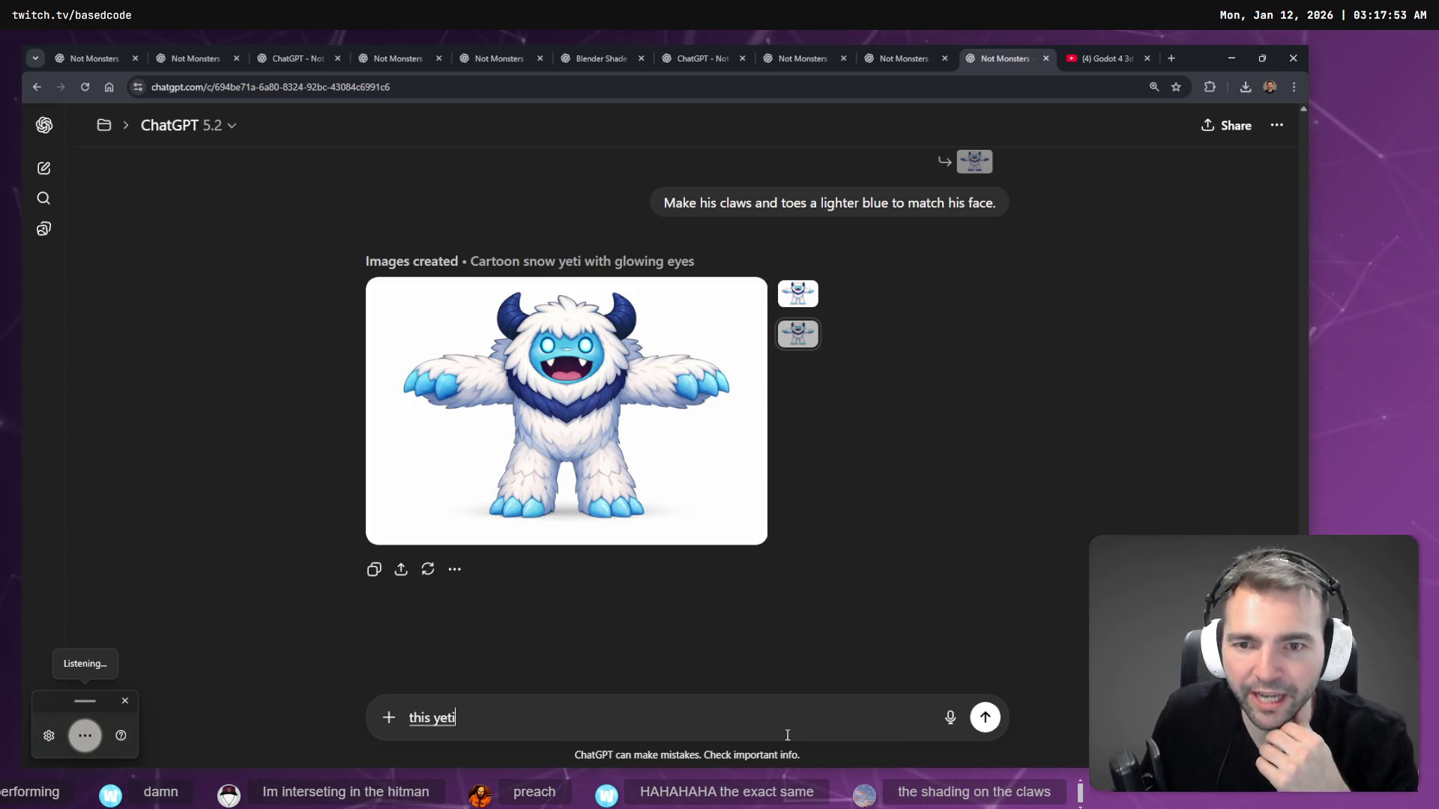
text( needs to be more terrifying and monstrous and less cute)
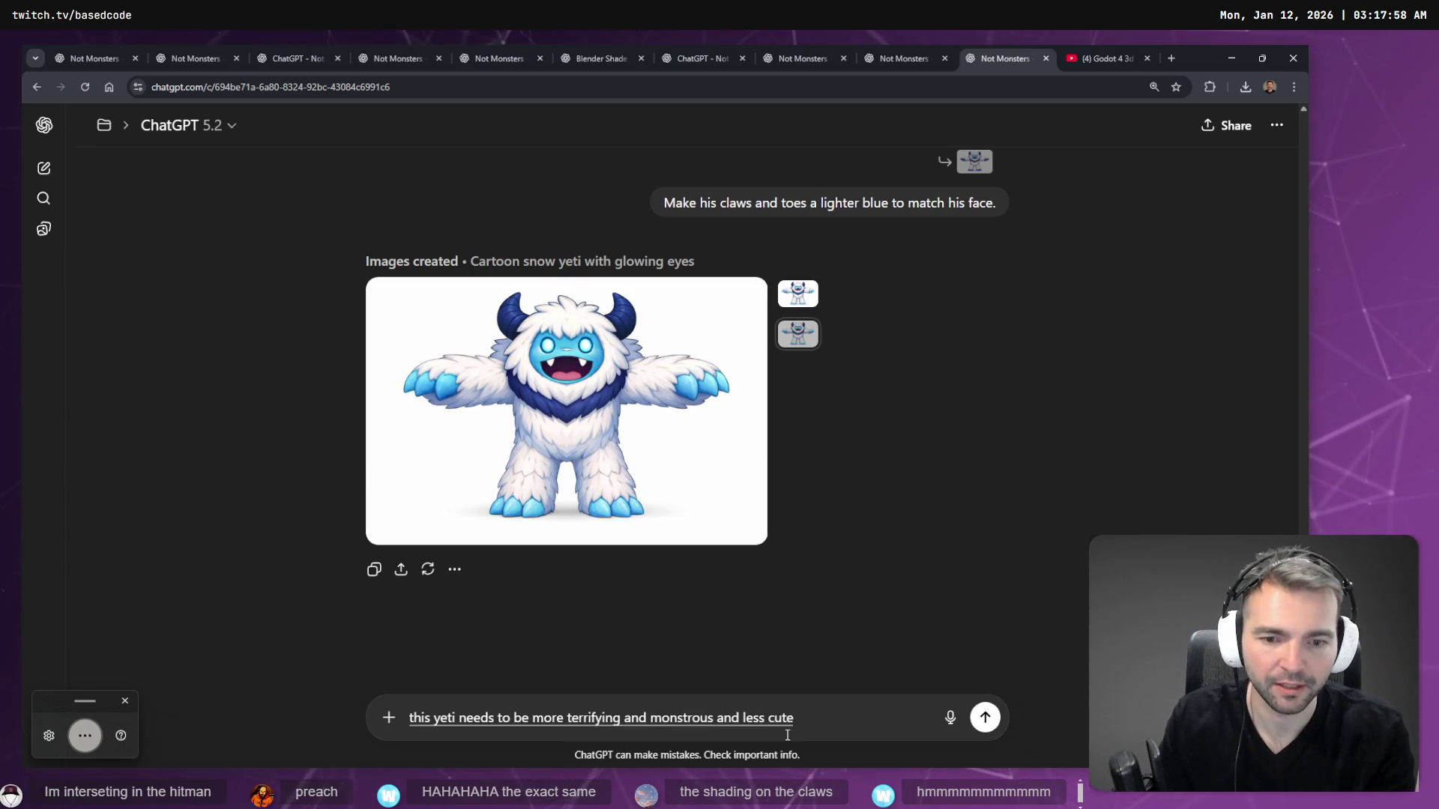
- Correct it to 'This snow yeti needs to be more terrifying and monstrous and a little less cute.' and send
key(ctrl+Left)
key(ctrl+Left)
text(a little)
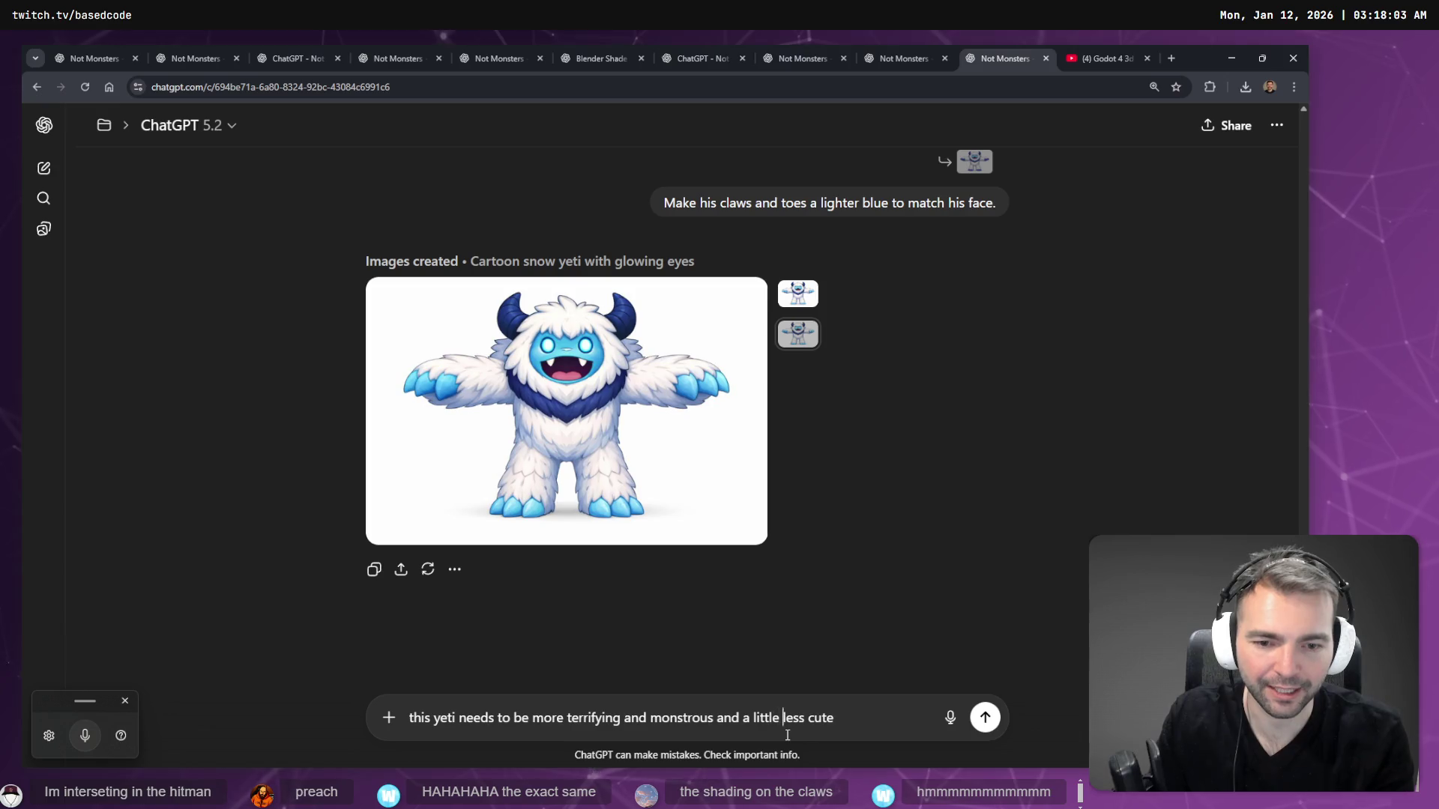
key(End)
text(.)
key(Home)
key(shift+Right)
text(T)
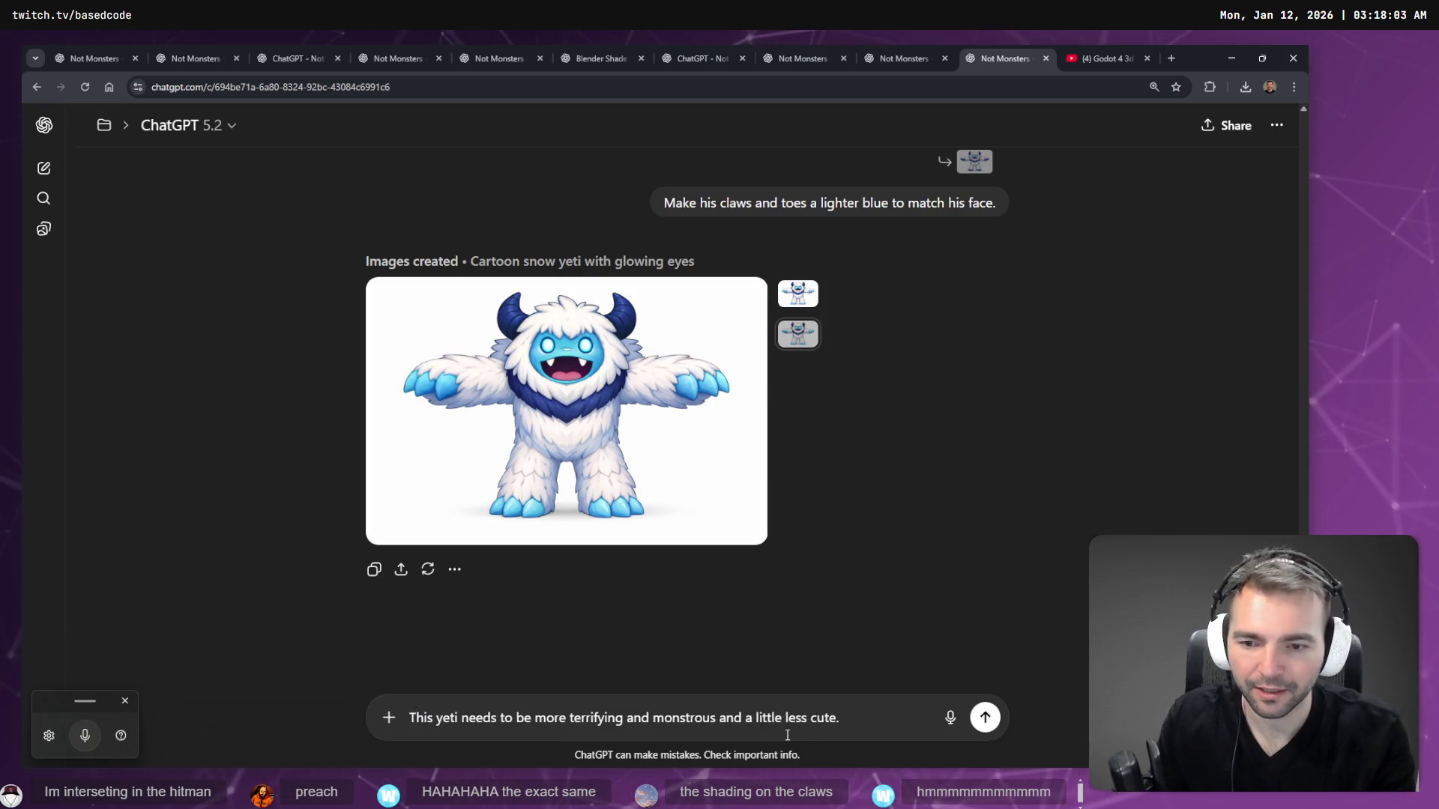
key(ctrl+Right)
text(snow)
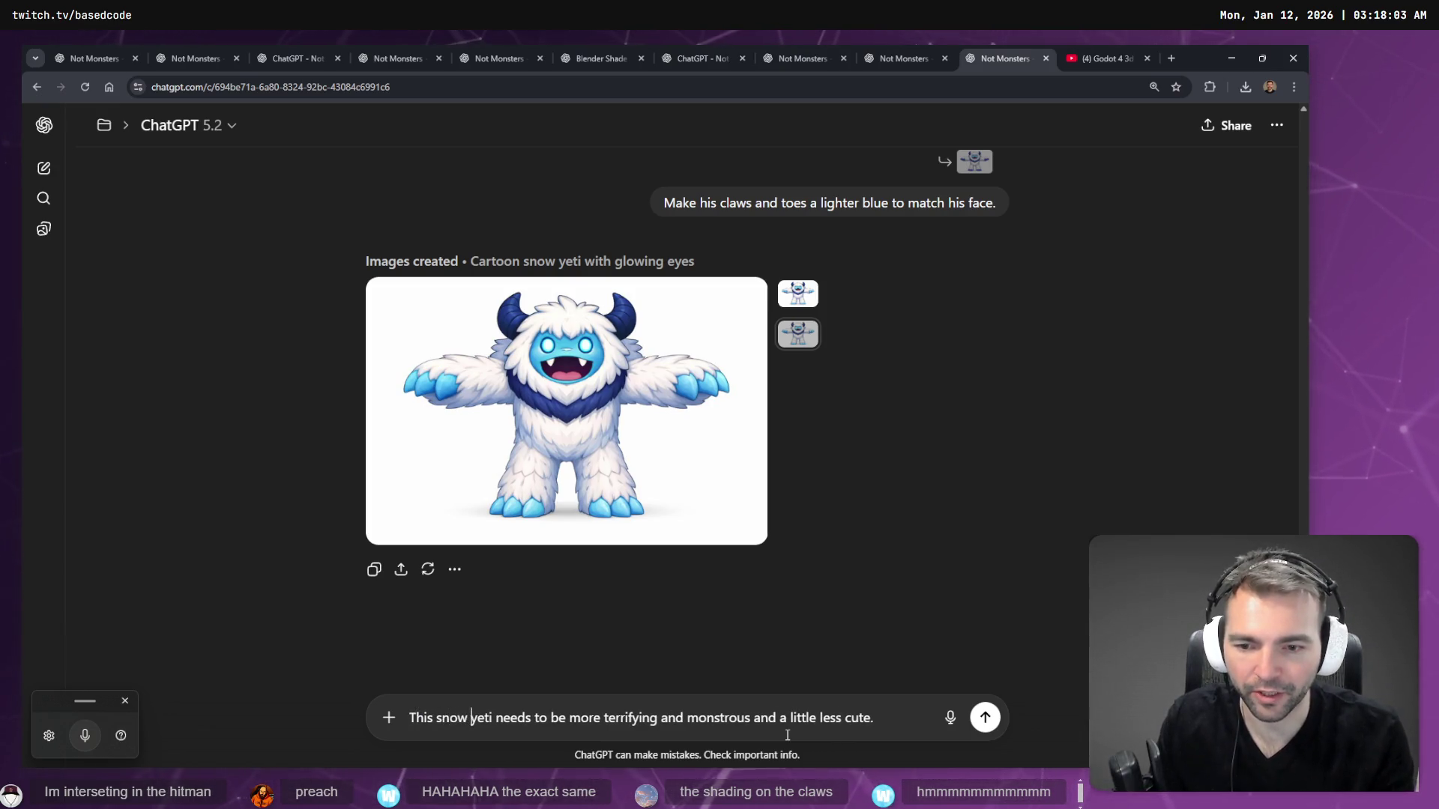
key(Return)
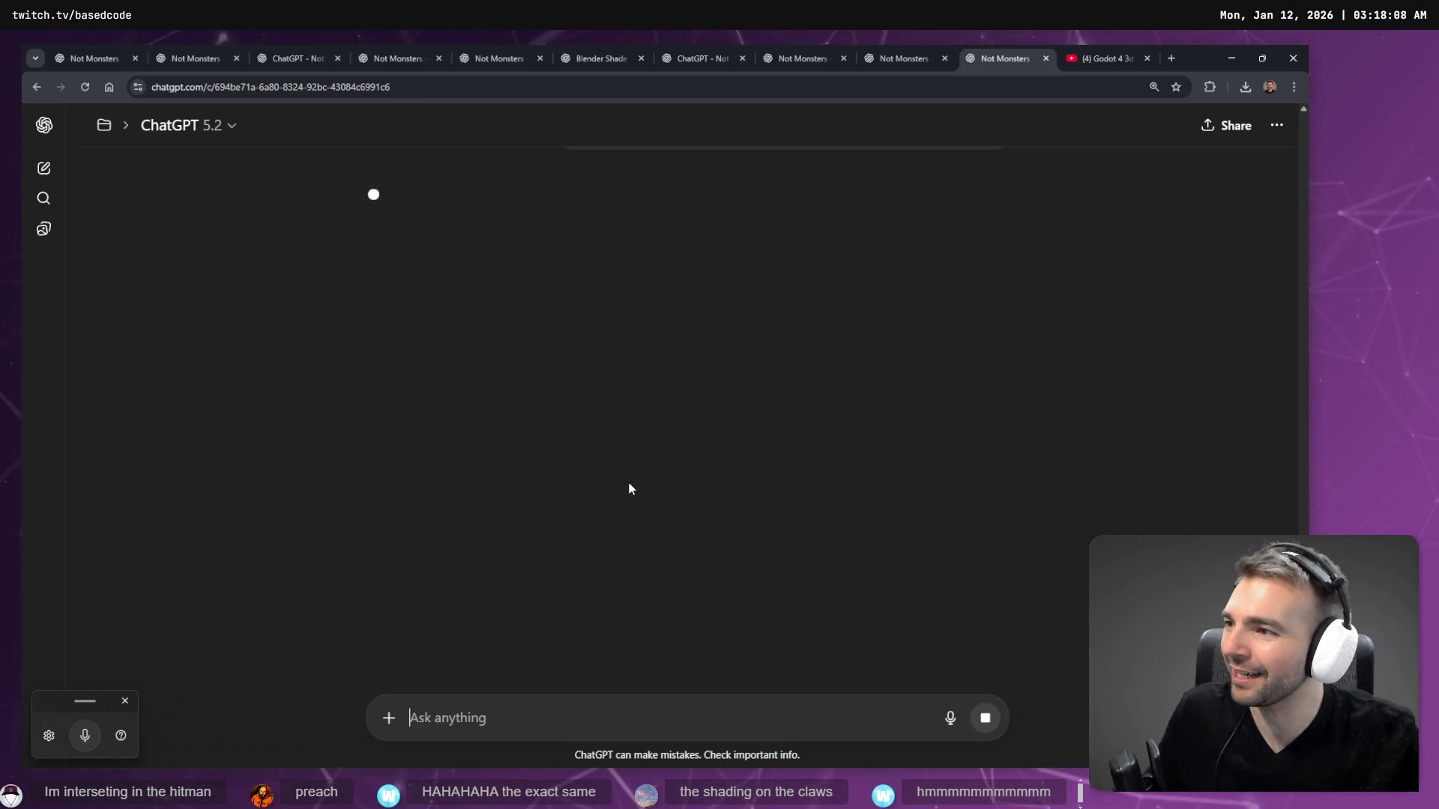
key(alt+Tab)
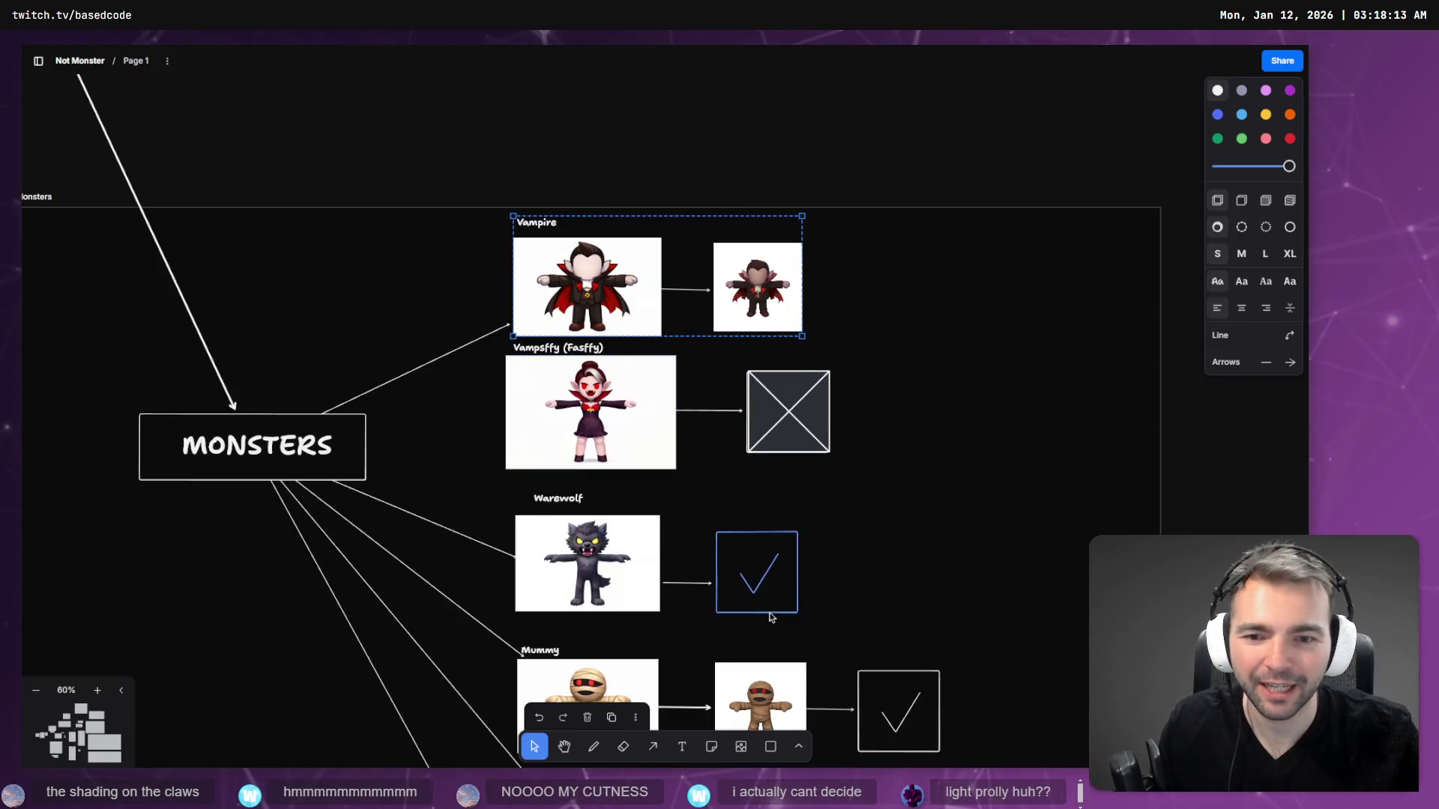
- Delete the old dark-clawed Winter yeti and move the light-blue-clawed yeti into its spot
scroll(637, 448, down, 15)
scroll(697, 412, down, 10)
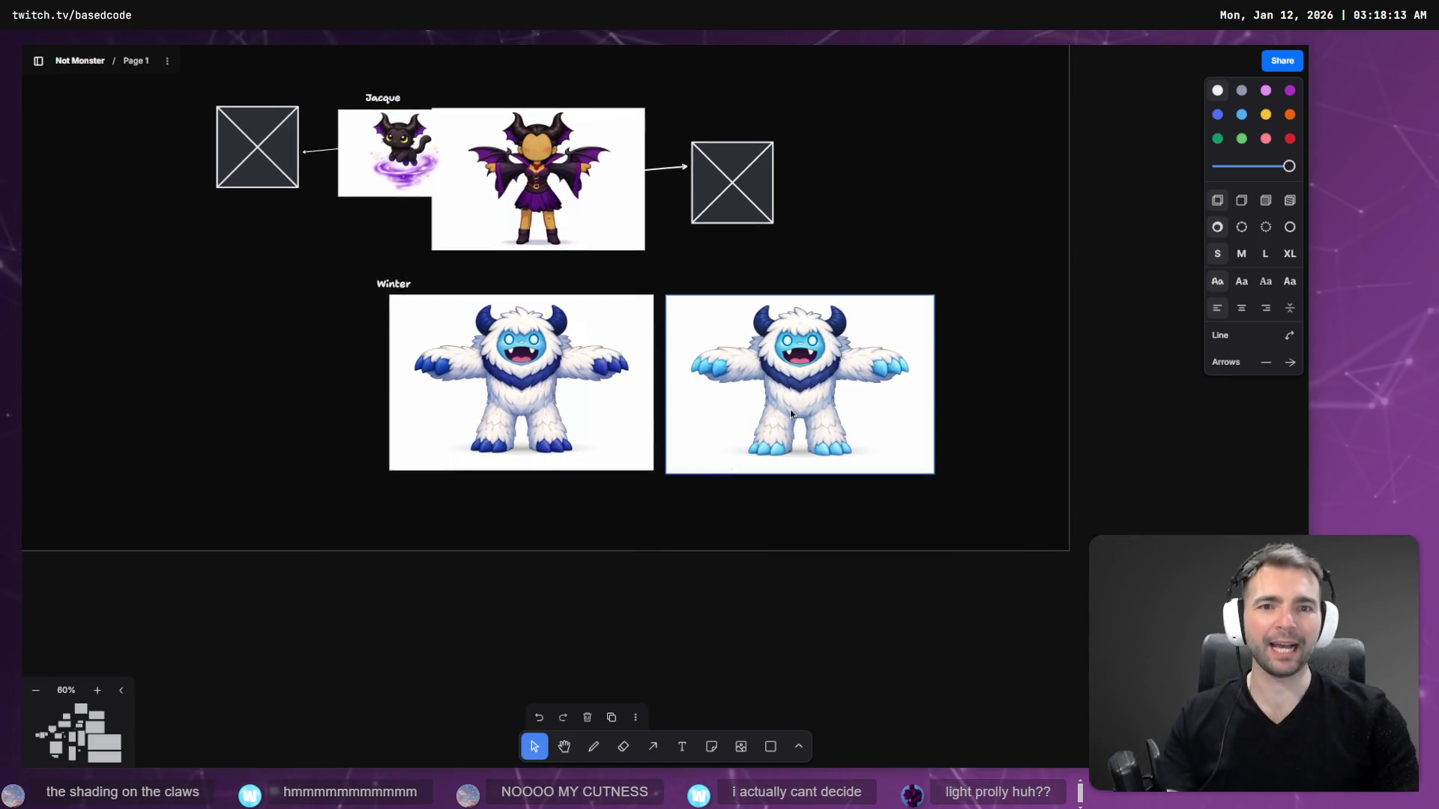
click(632, 378)
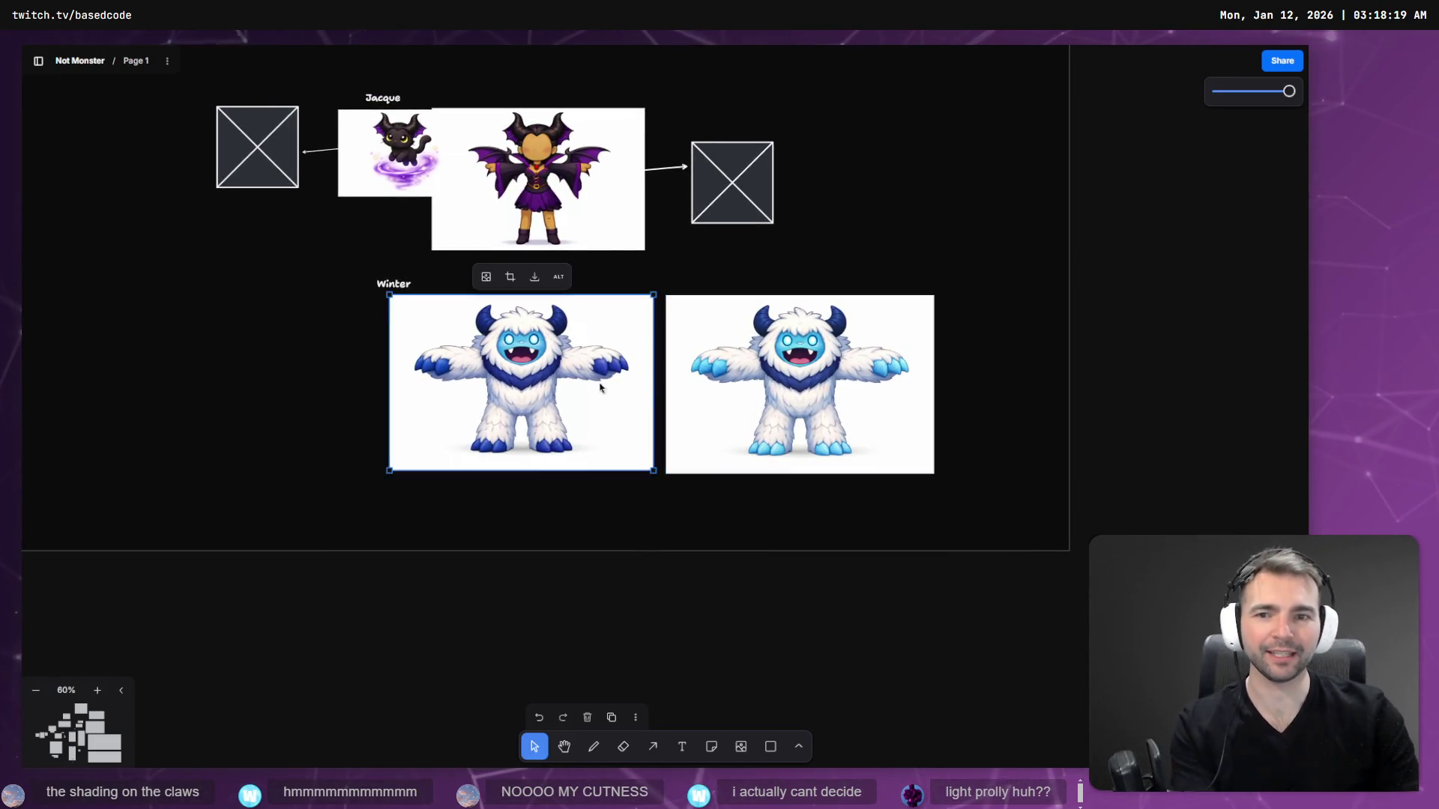
key(Delete)
drag(832, 379, 583, 382)
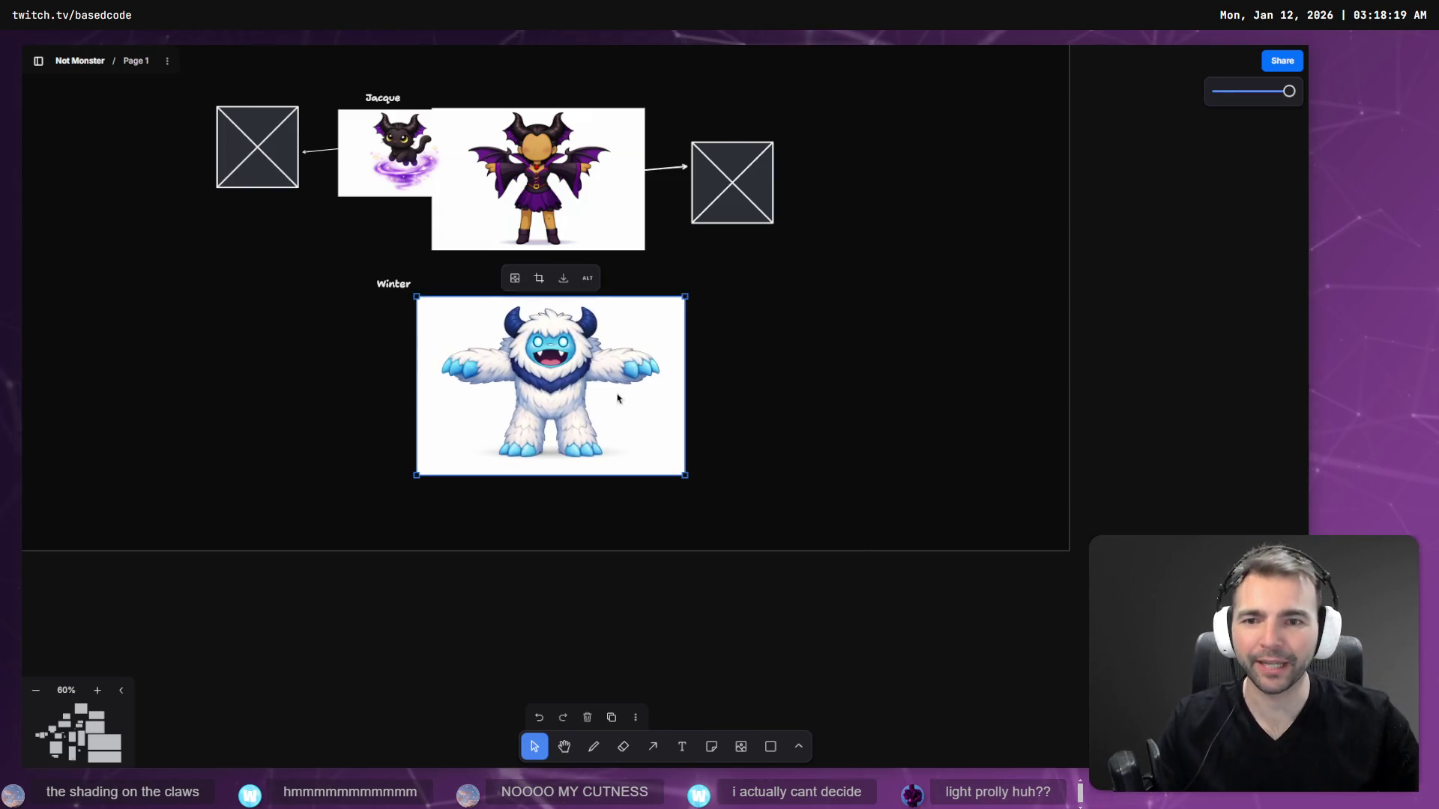
key(alt+Tab)
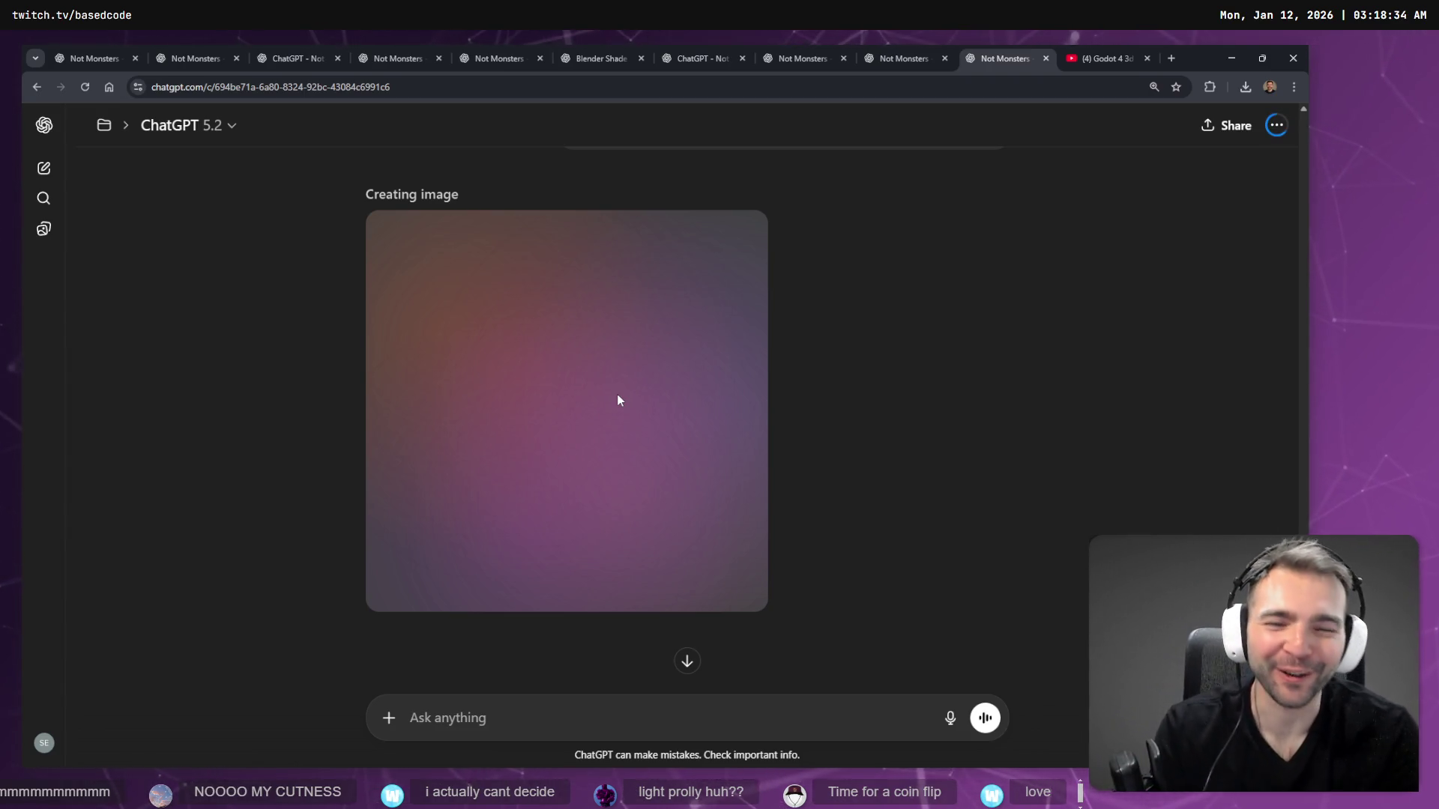
- Once it generates, copy the fearsome glowing-eyed yeti image from ChatGPT's full-size viewer
scroll(618, 400, up, 15)
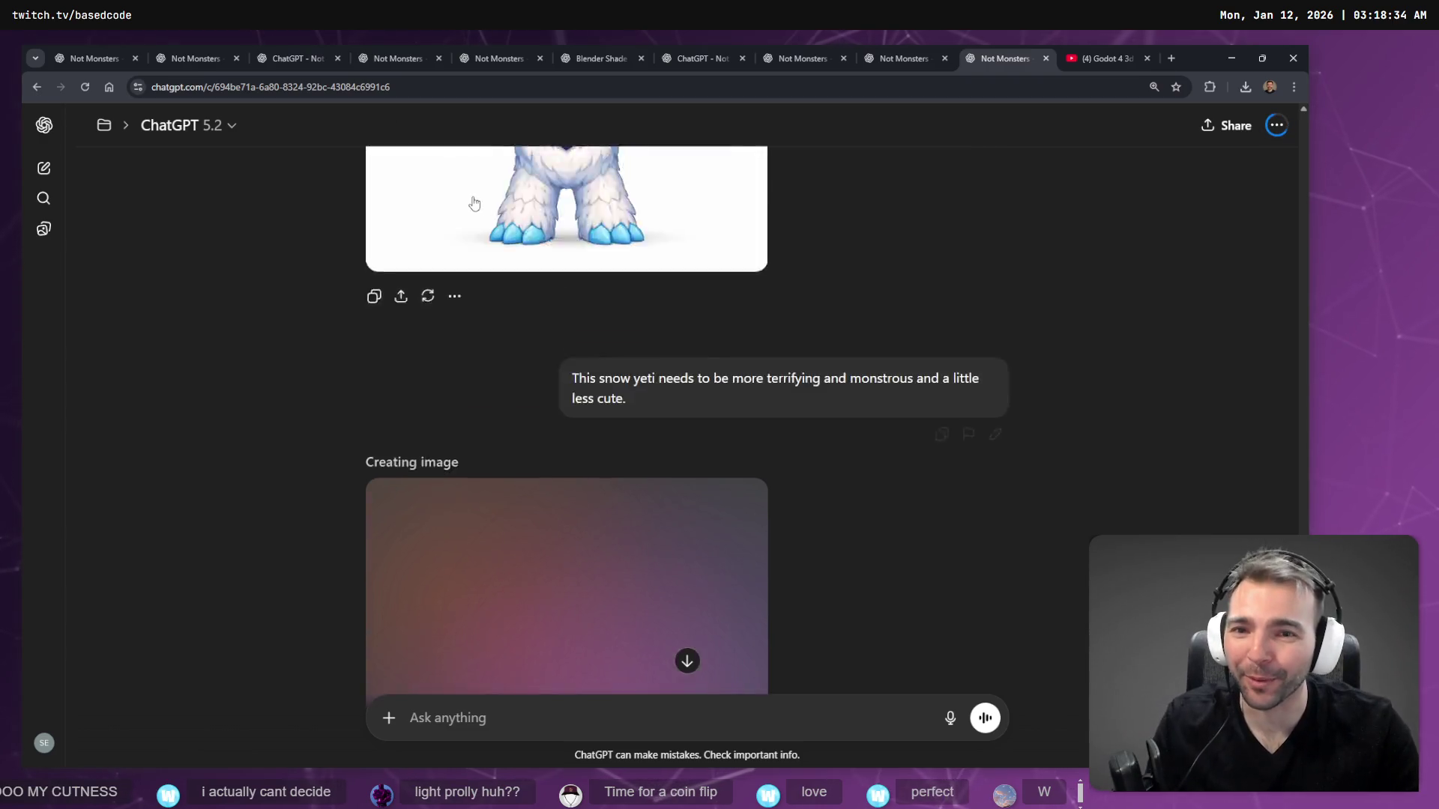
scroll(709, 271, up, 5)
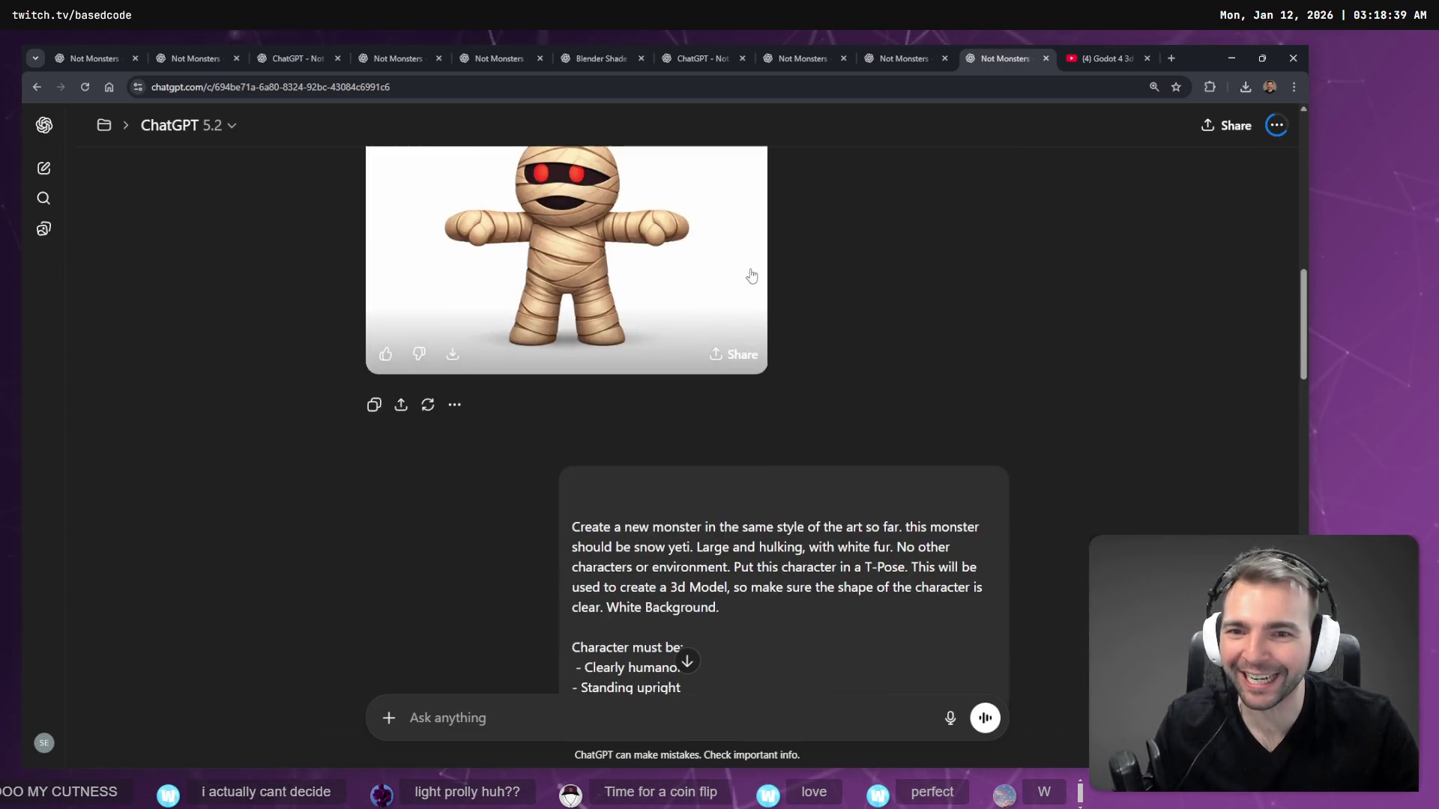
scroll(749, 300, down, 8)
scroll(682, 396, up, 3)
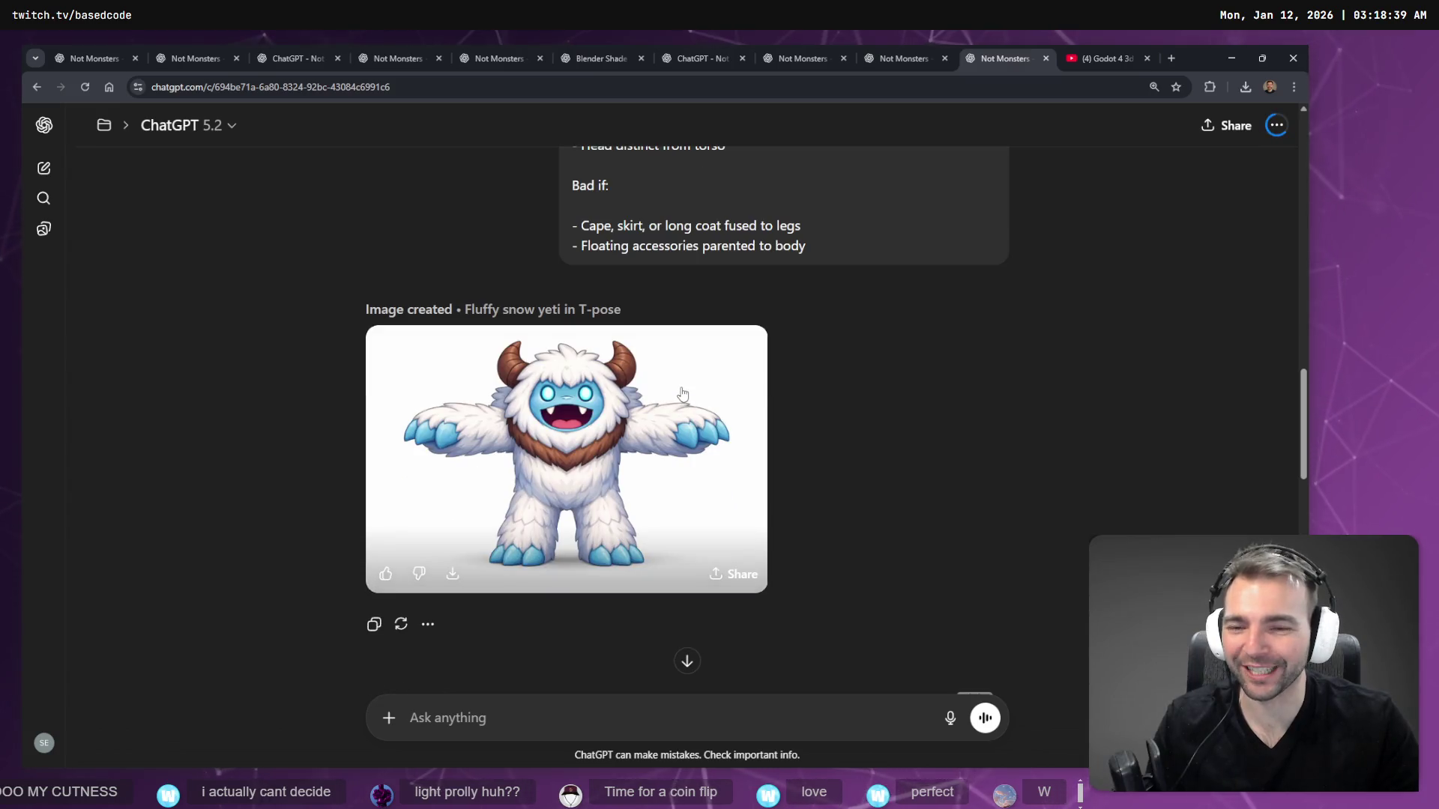
scroll(685, 397, down, 10)
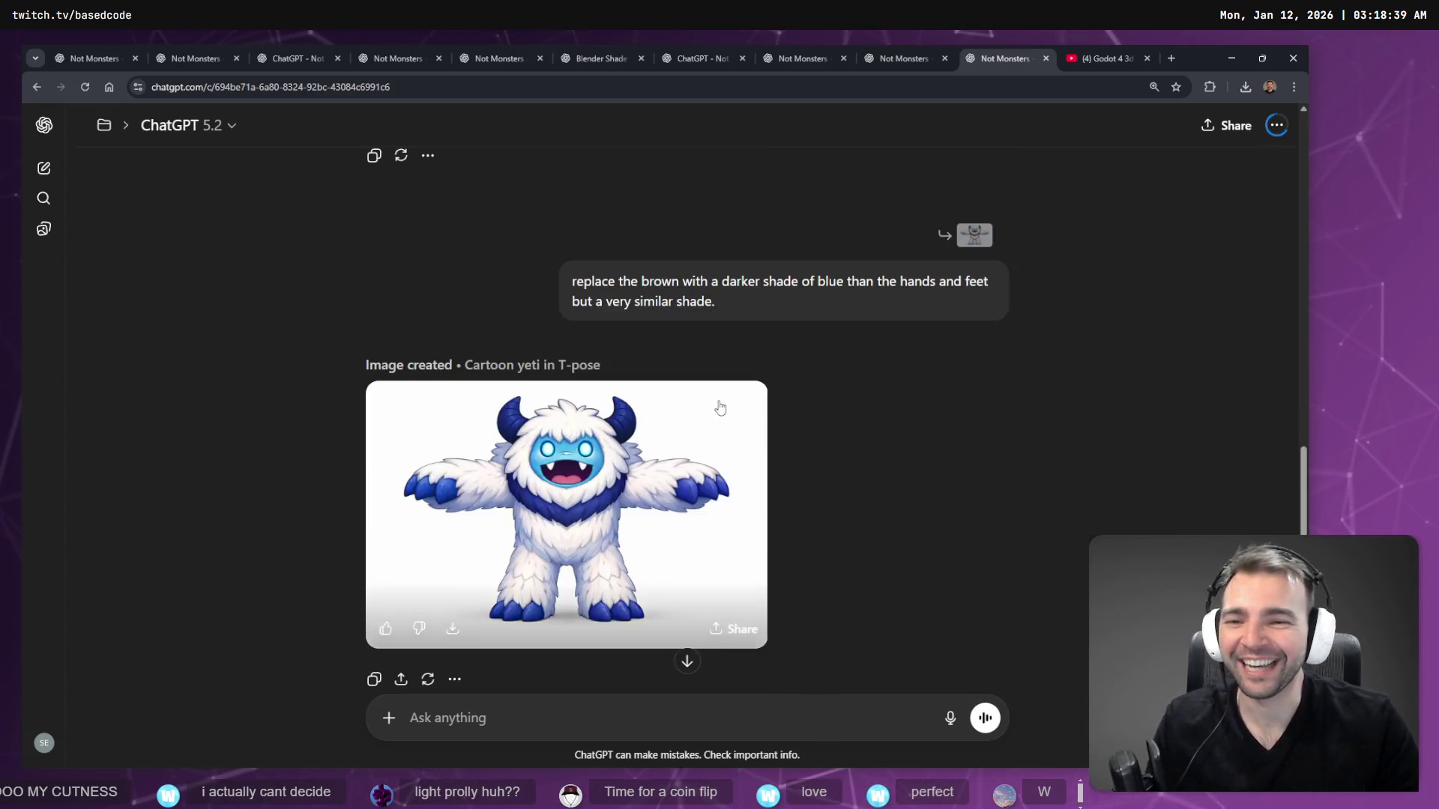
scroll(719, 404, down, 7)
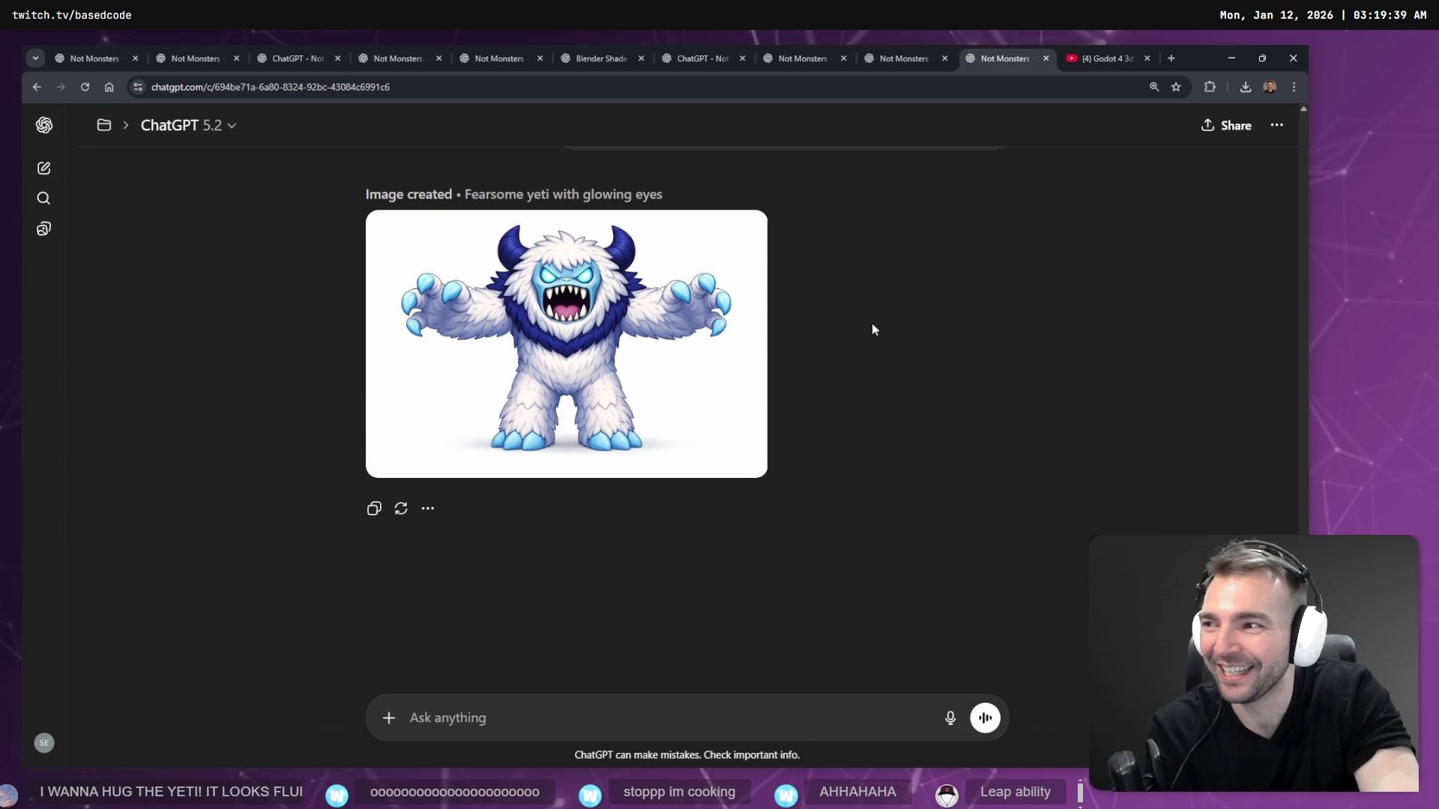
mouse_move(685, 395)
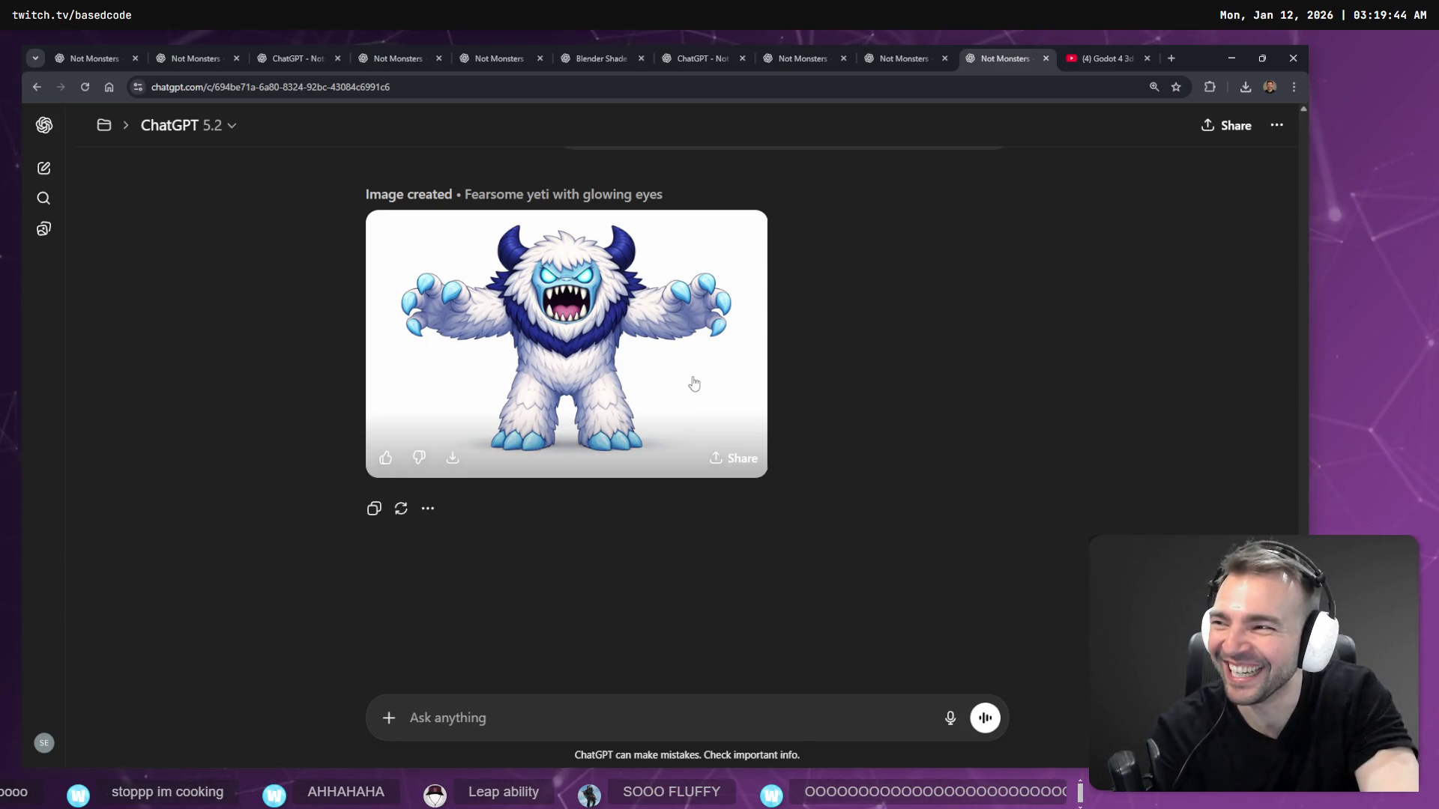
click(584, 372)
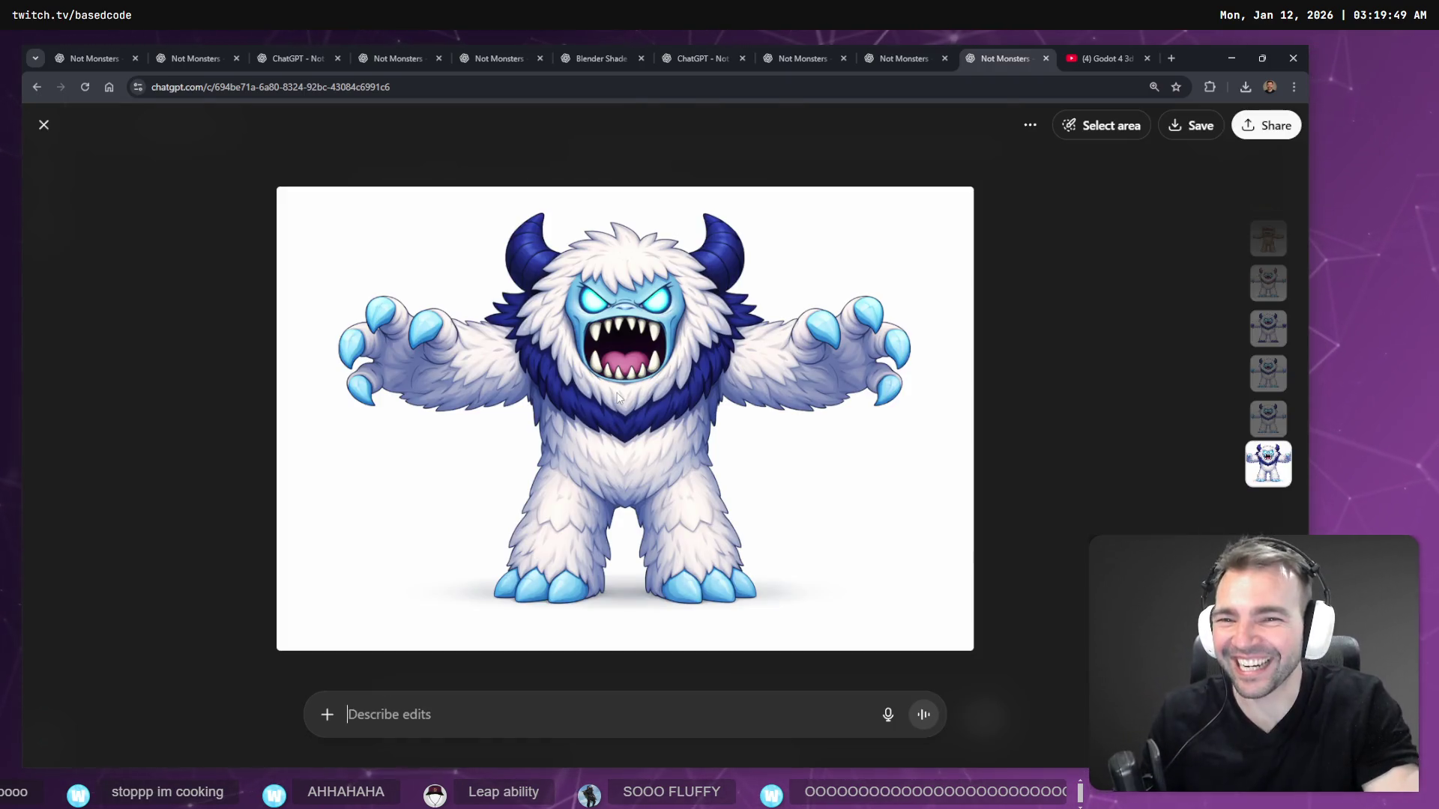
right_click(615, 393)
click(705, 447)
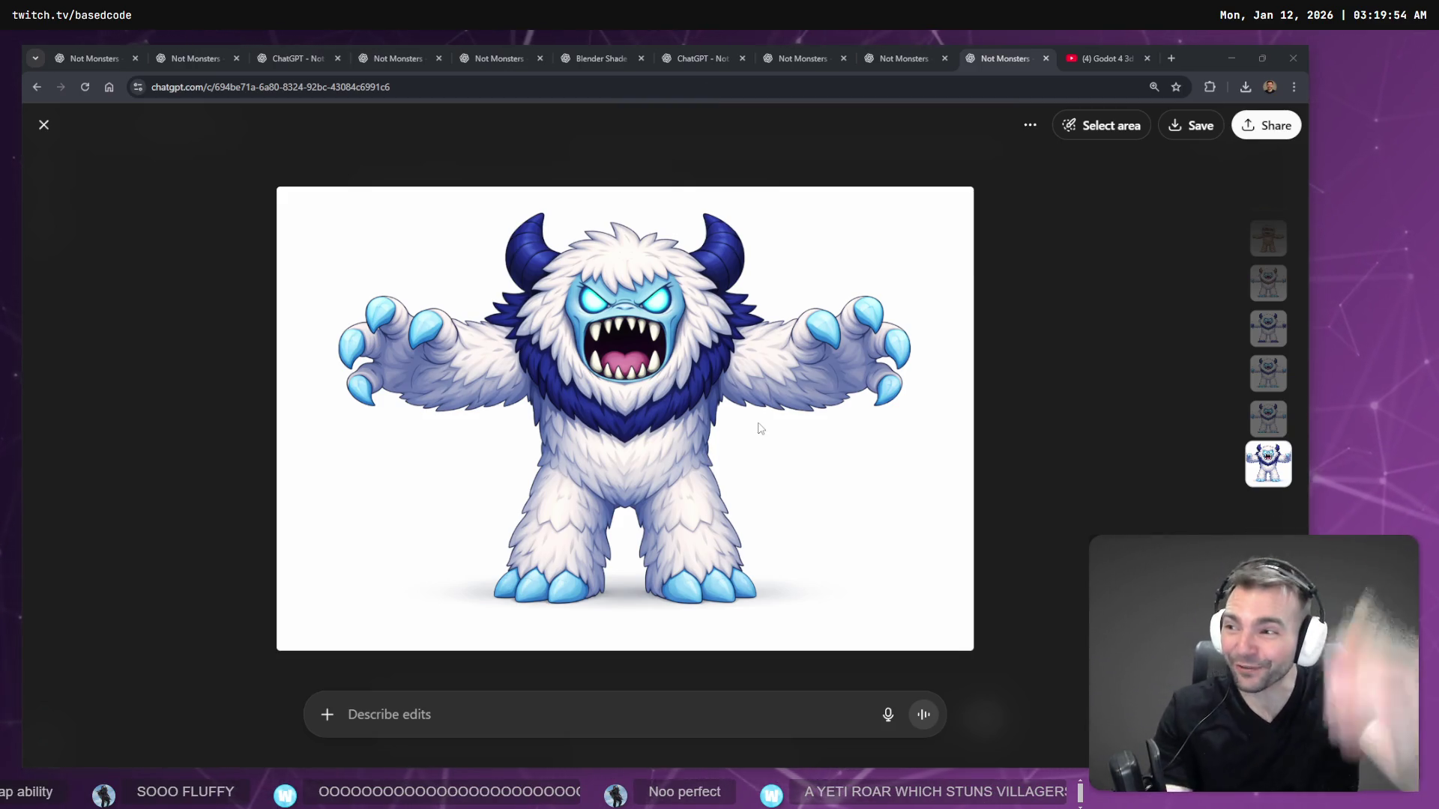
key(alt+Tab)
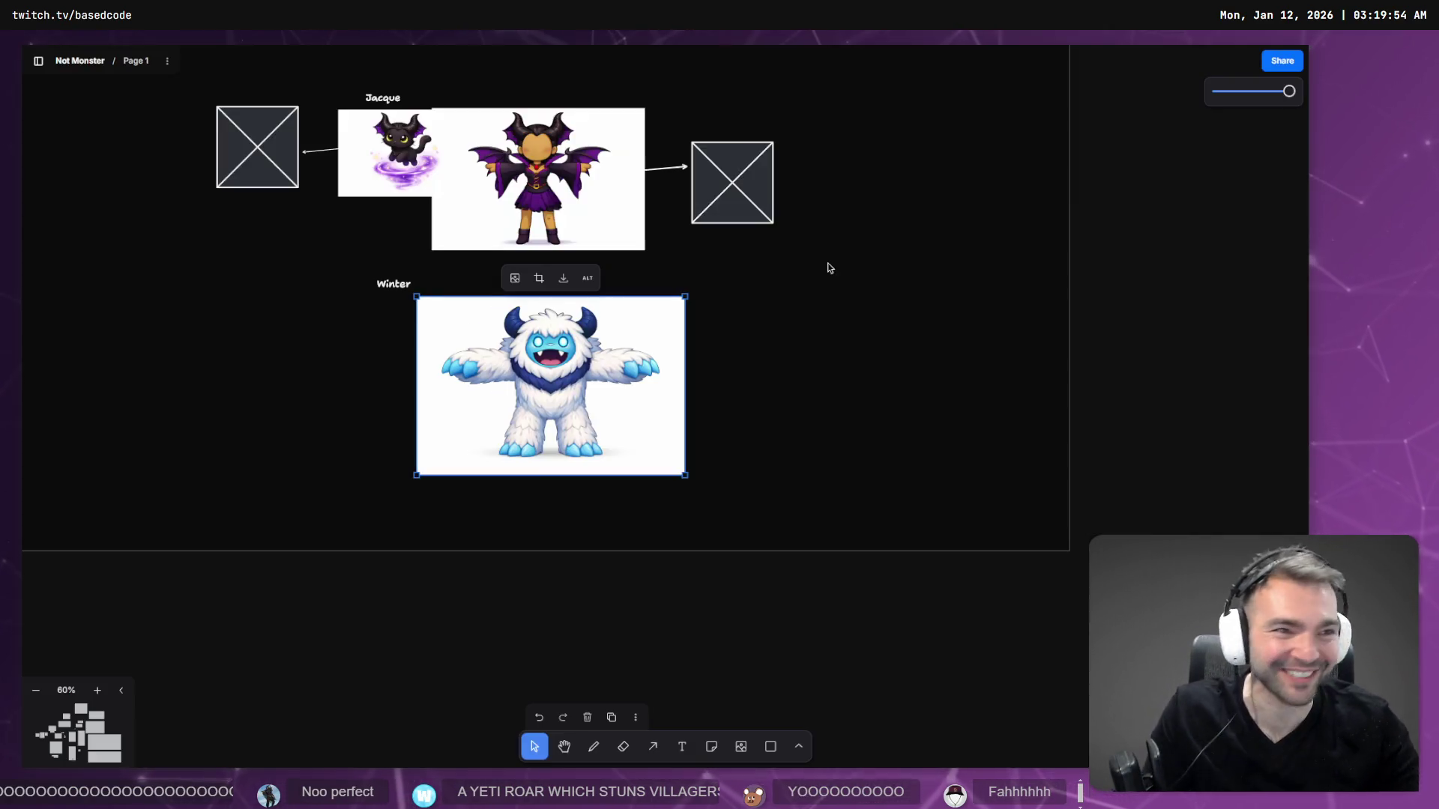
key(ctrl+v)
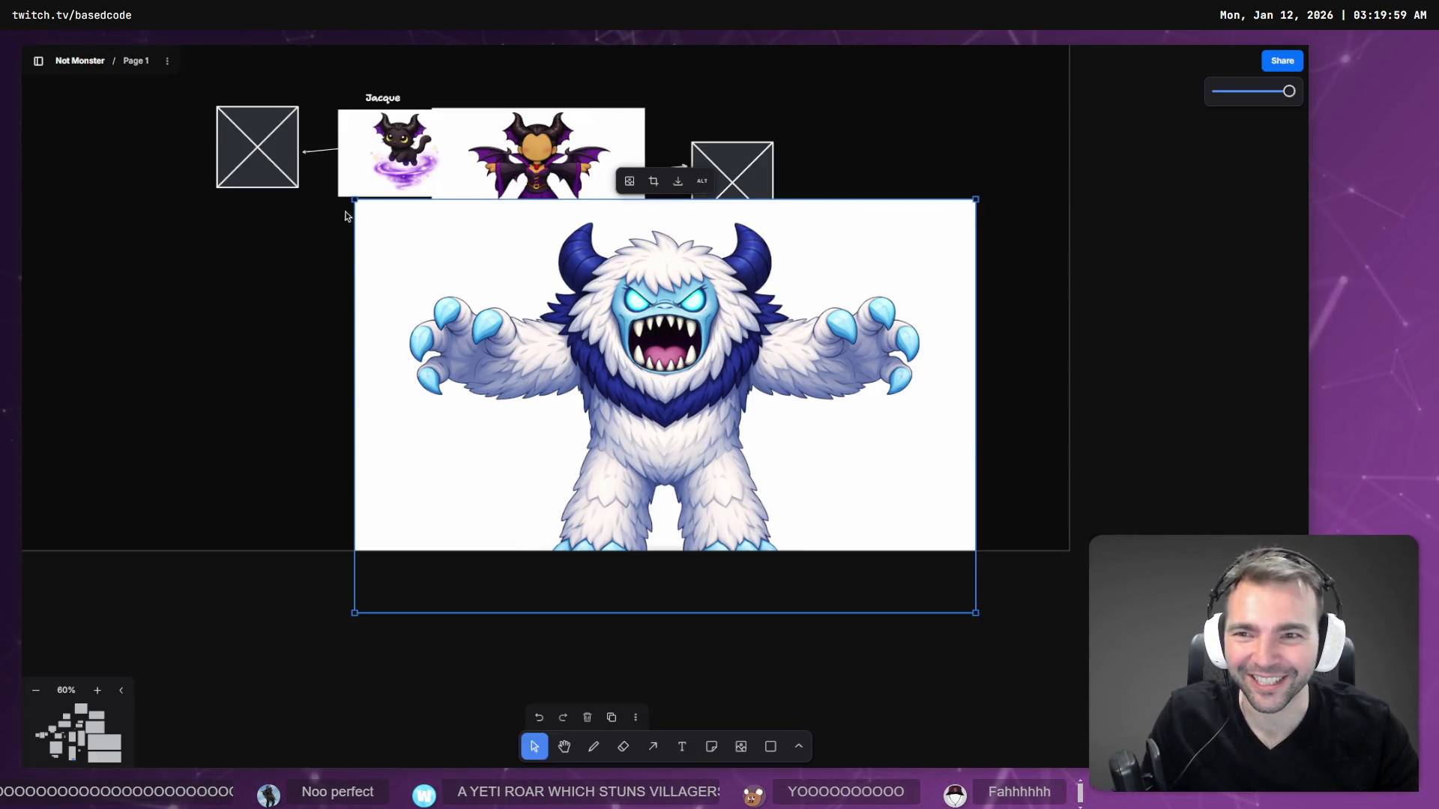
drag(353, 204, 745, 459)
drag(817, 533, 761, 368)
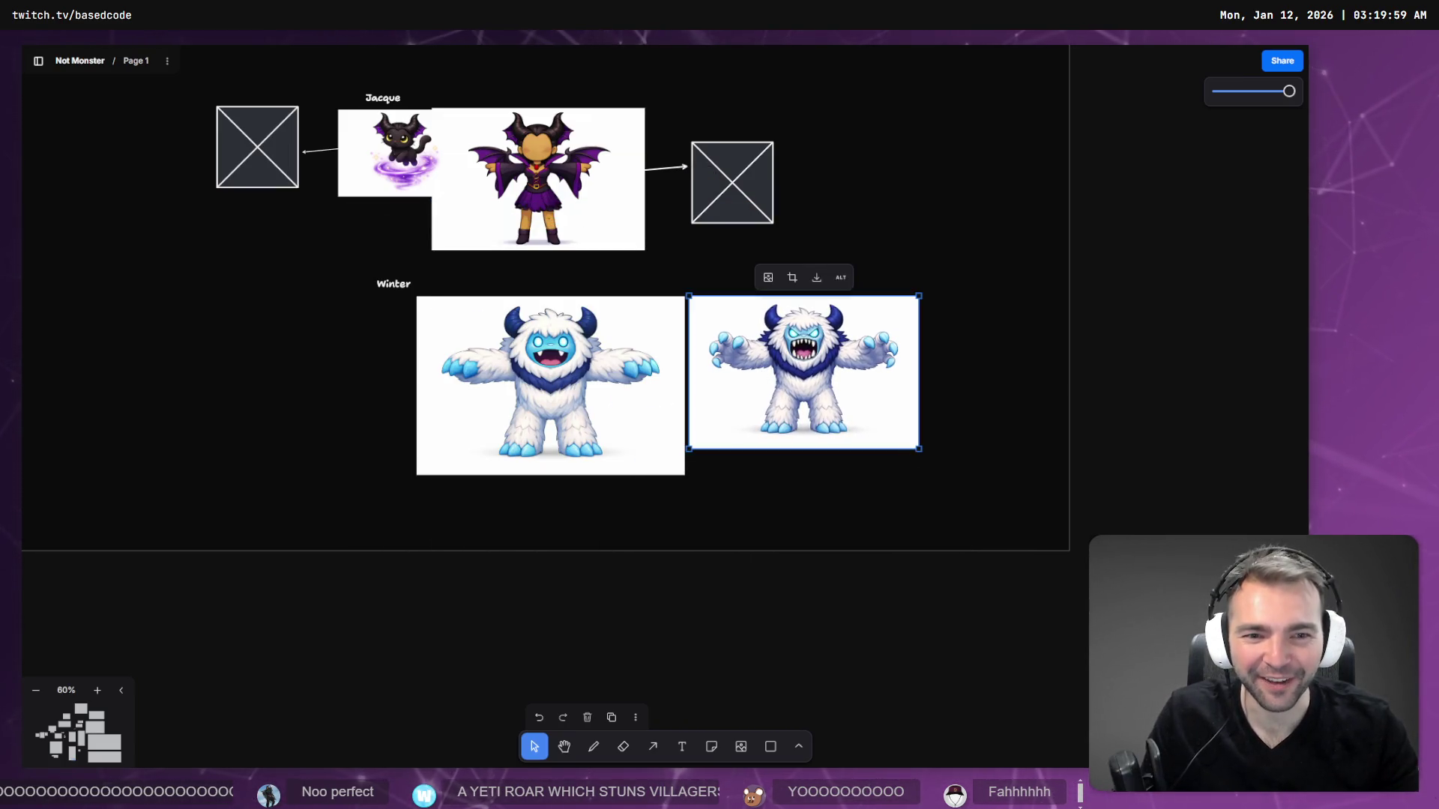
drag(922, 454, 959, 476)
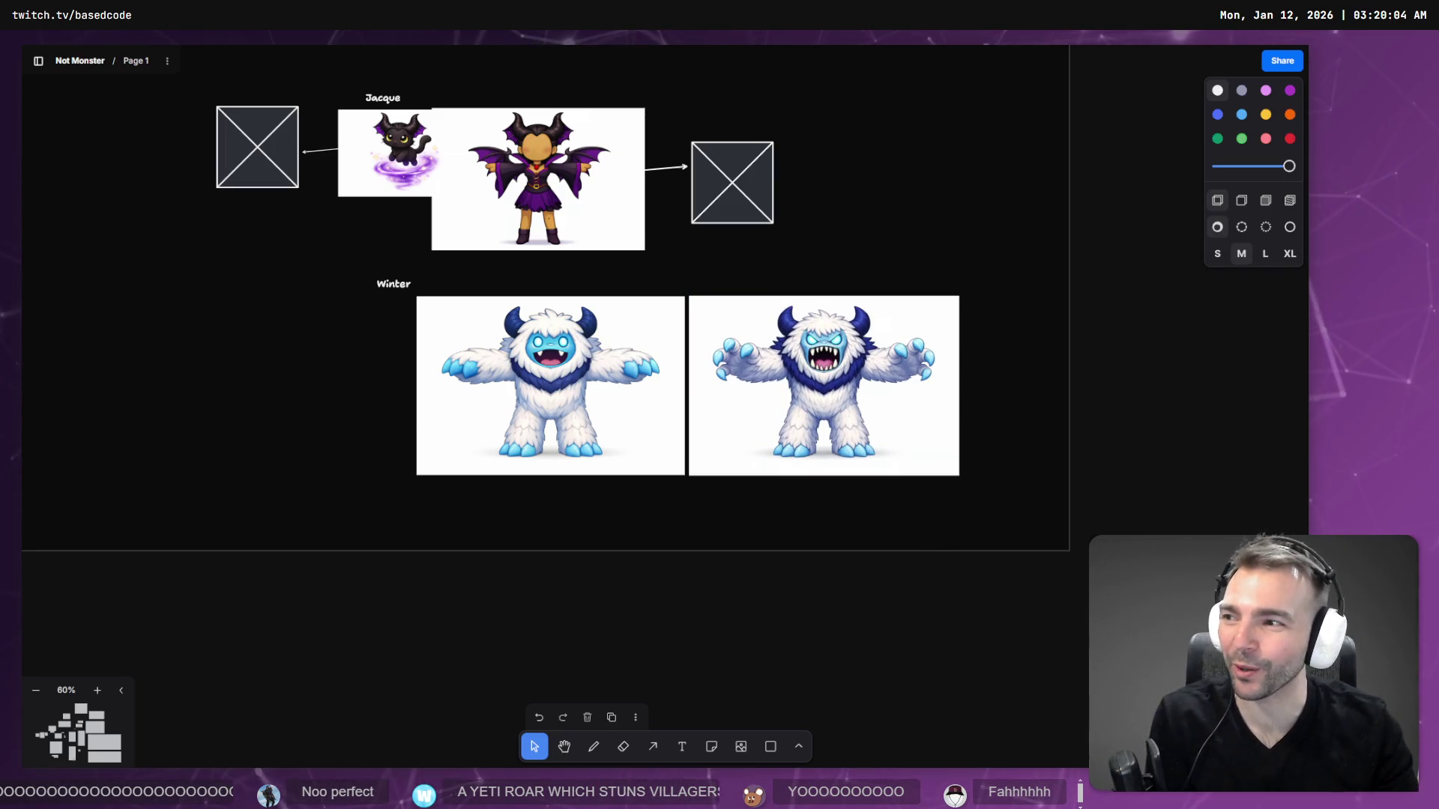
scroll(631, 485, up, 5)
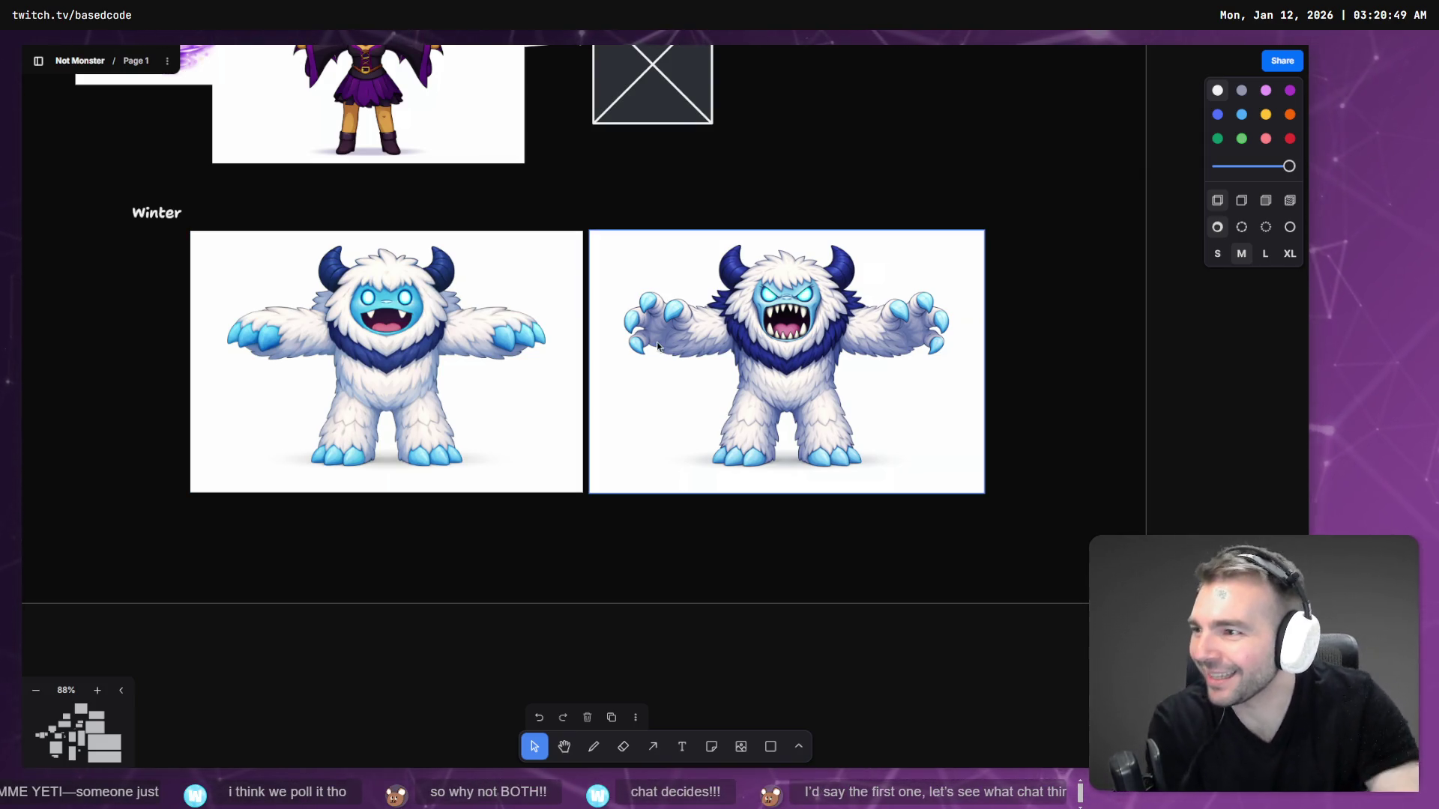
- Pan and zoom around the Not Monster board to review the monster designs
scroll(809, 202, up, 3)
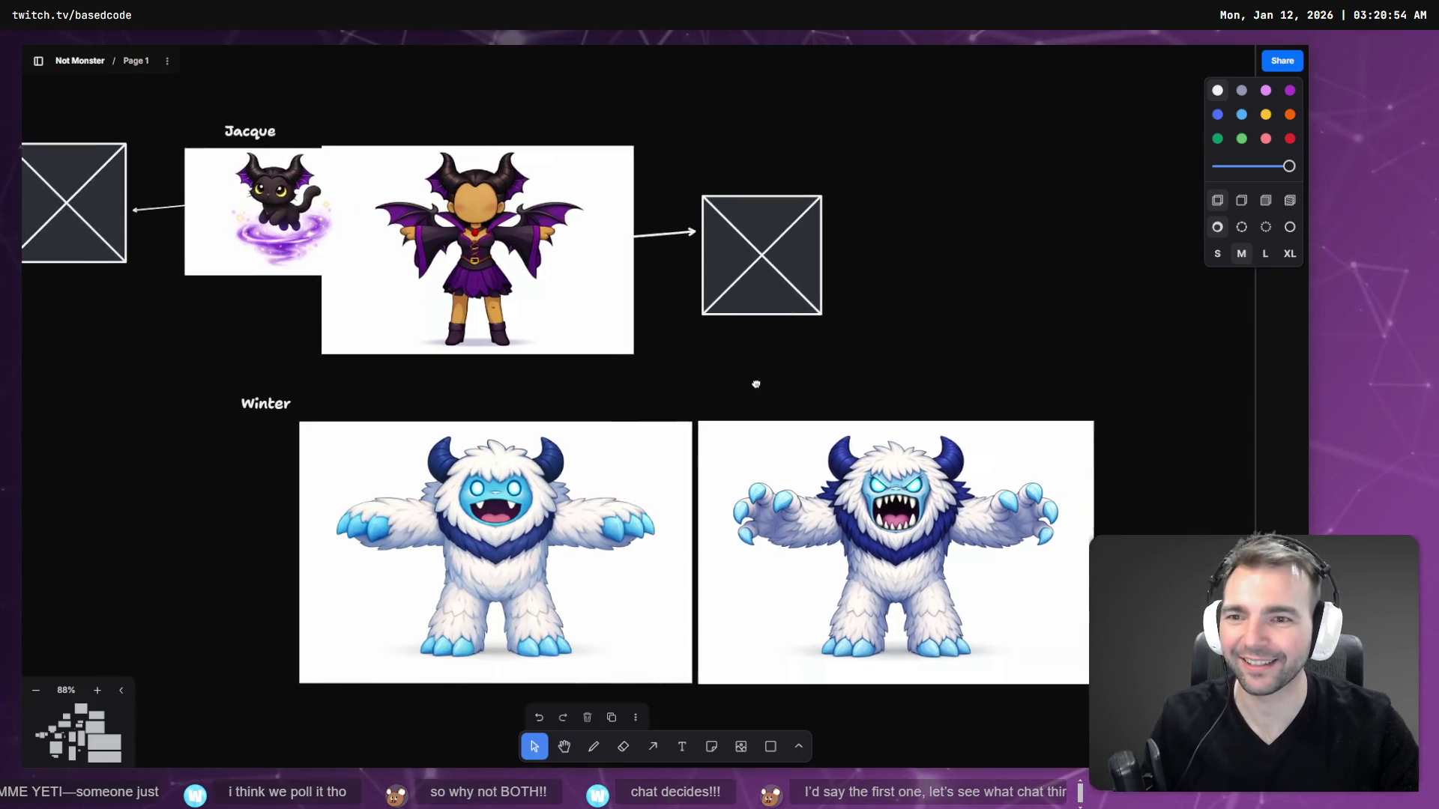
scroll(753, 174, up, 6)
scroll(871, 233, up, 15)
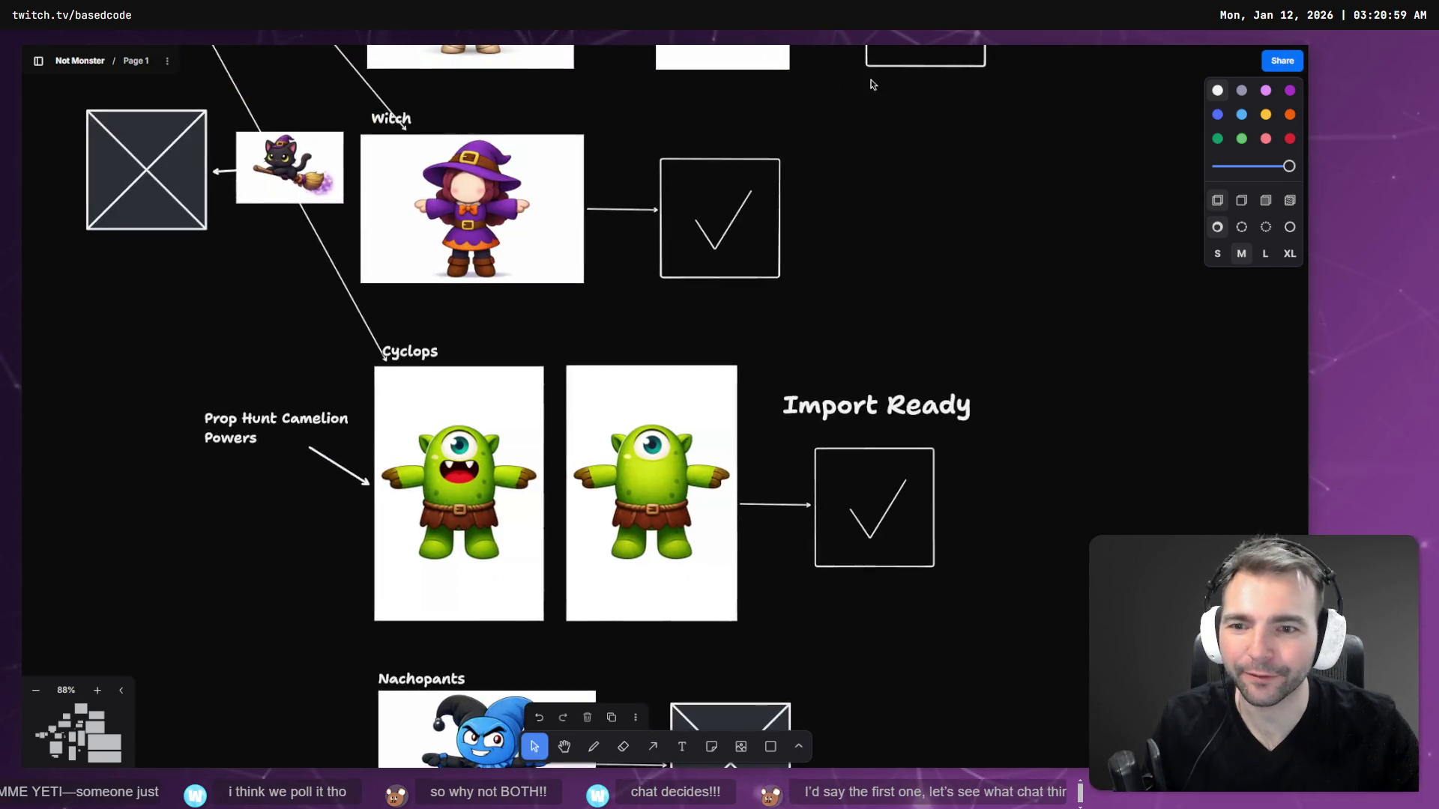
scroll(871, 84, up, 15)
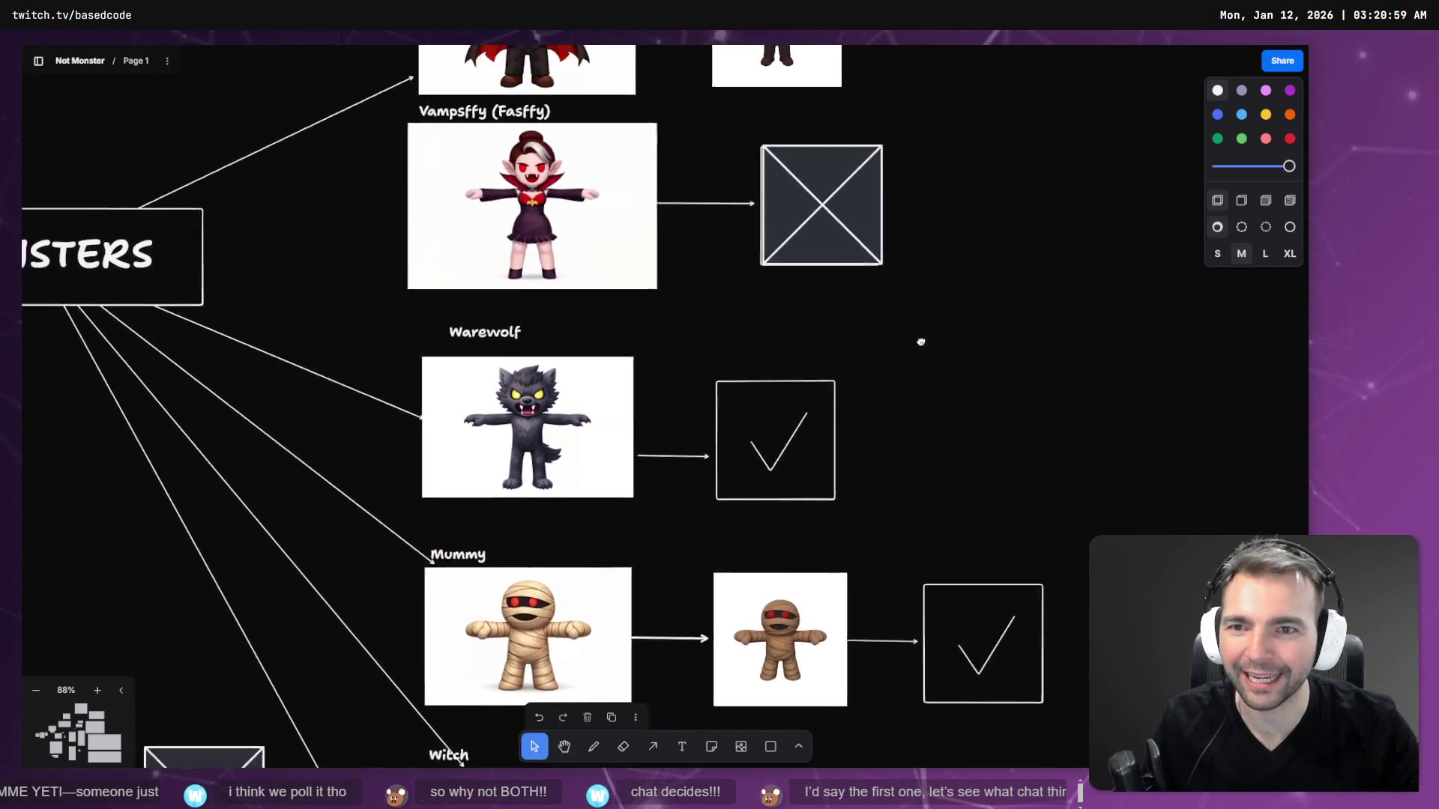
scroll(525, 420, up, 5)
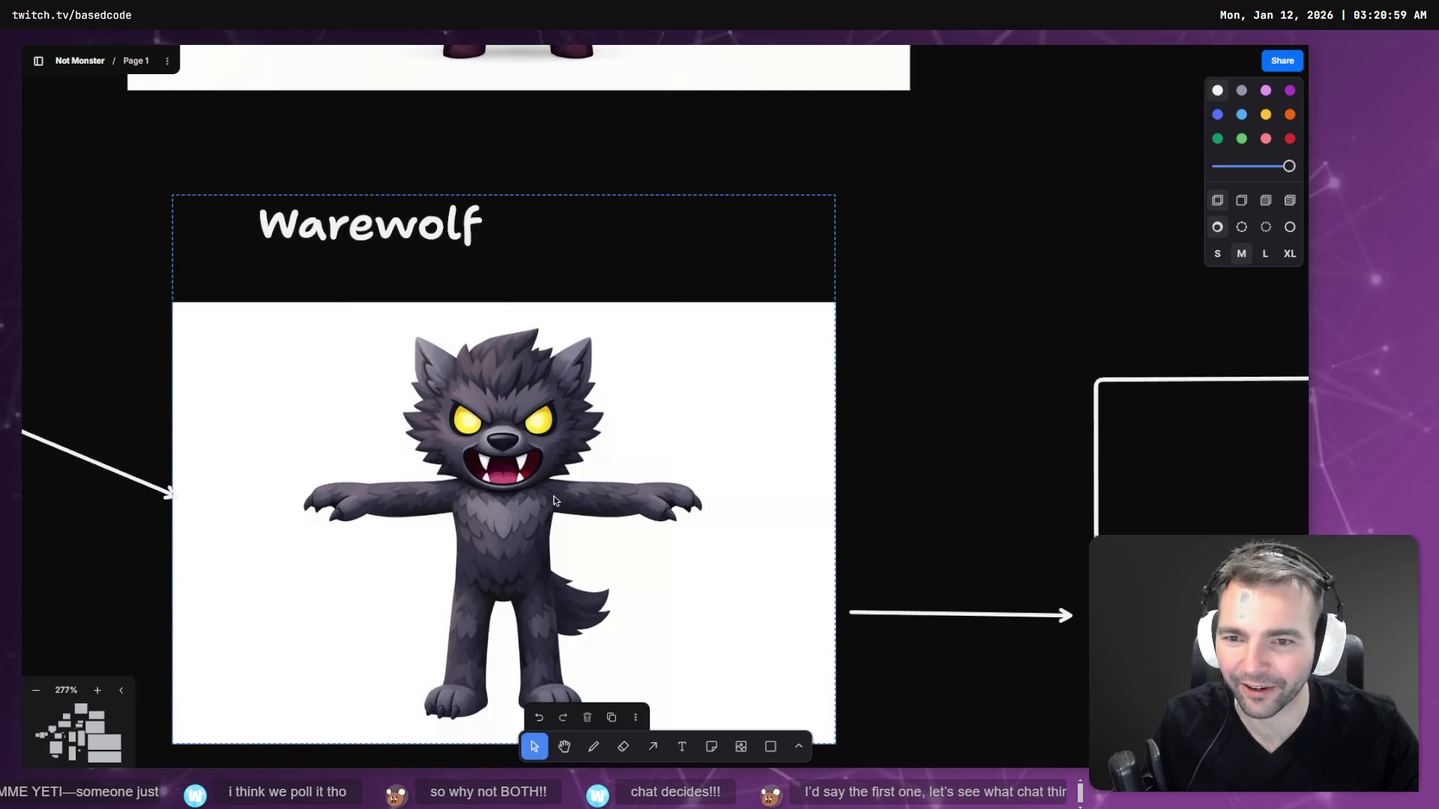
scroll(555, 500, down, 5)
scroll(536, 525, up, 6)
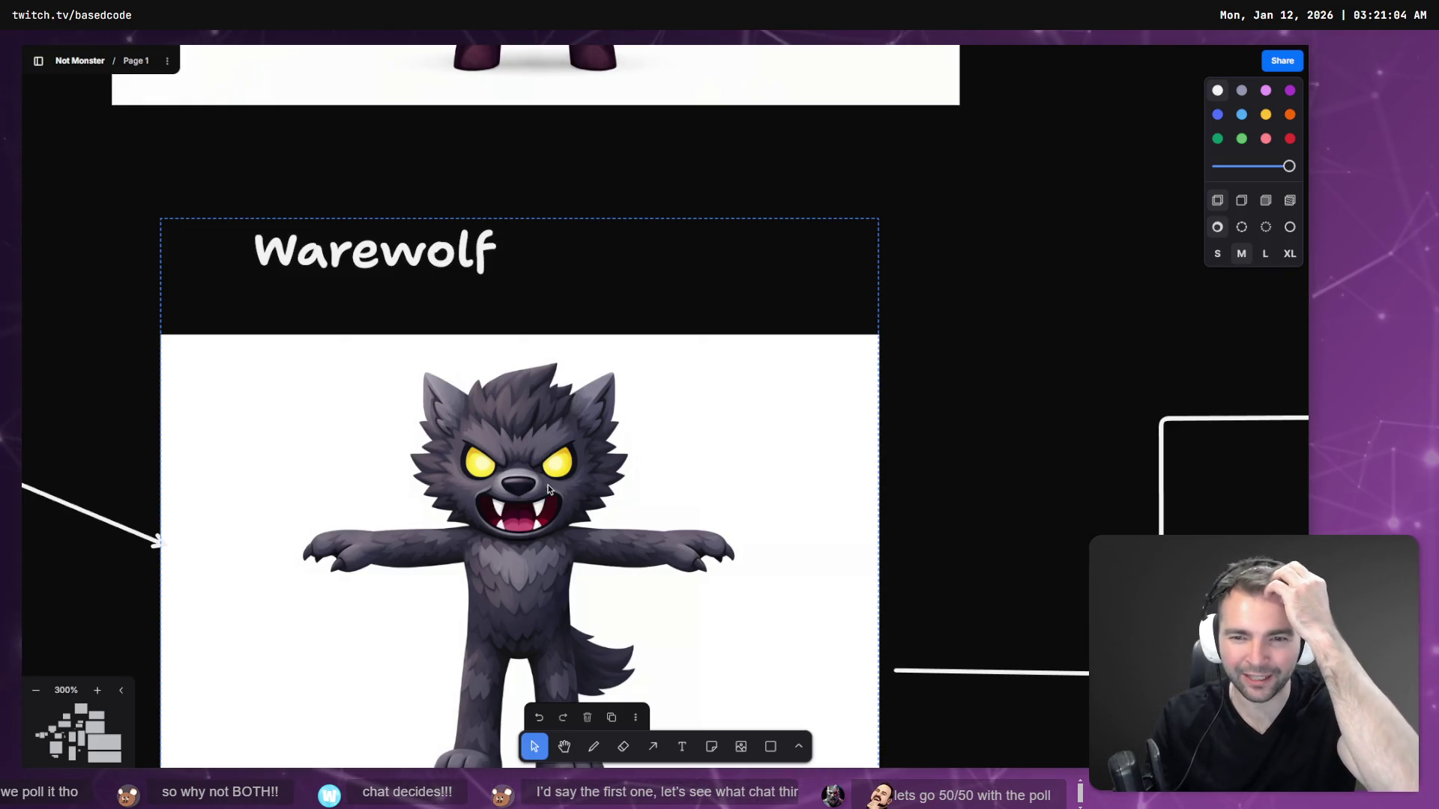
scroll(565, 480, down, 10)
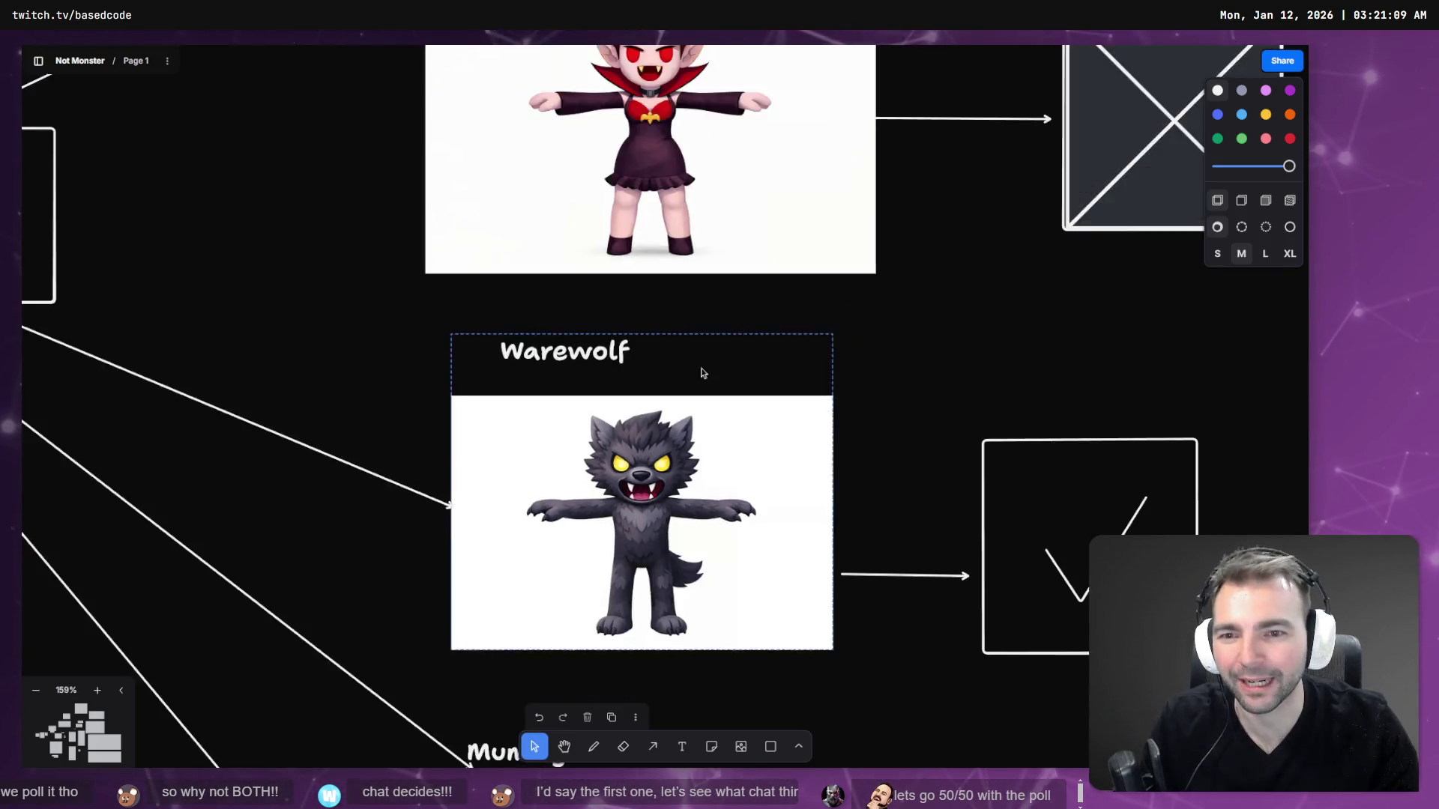
scroll(722, 447, down, 15)
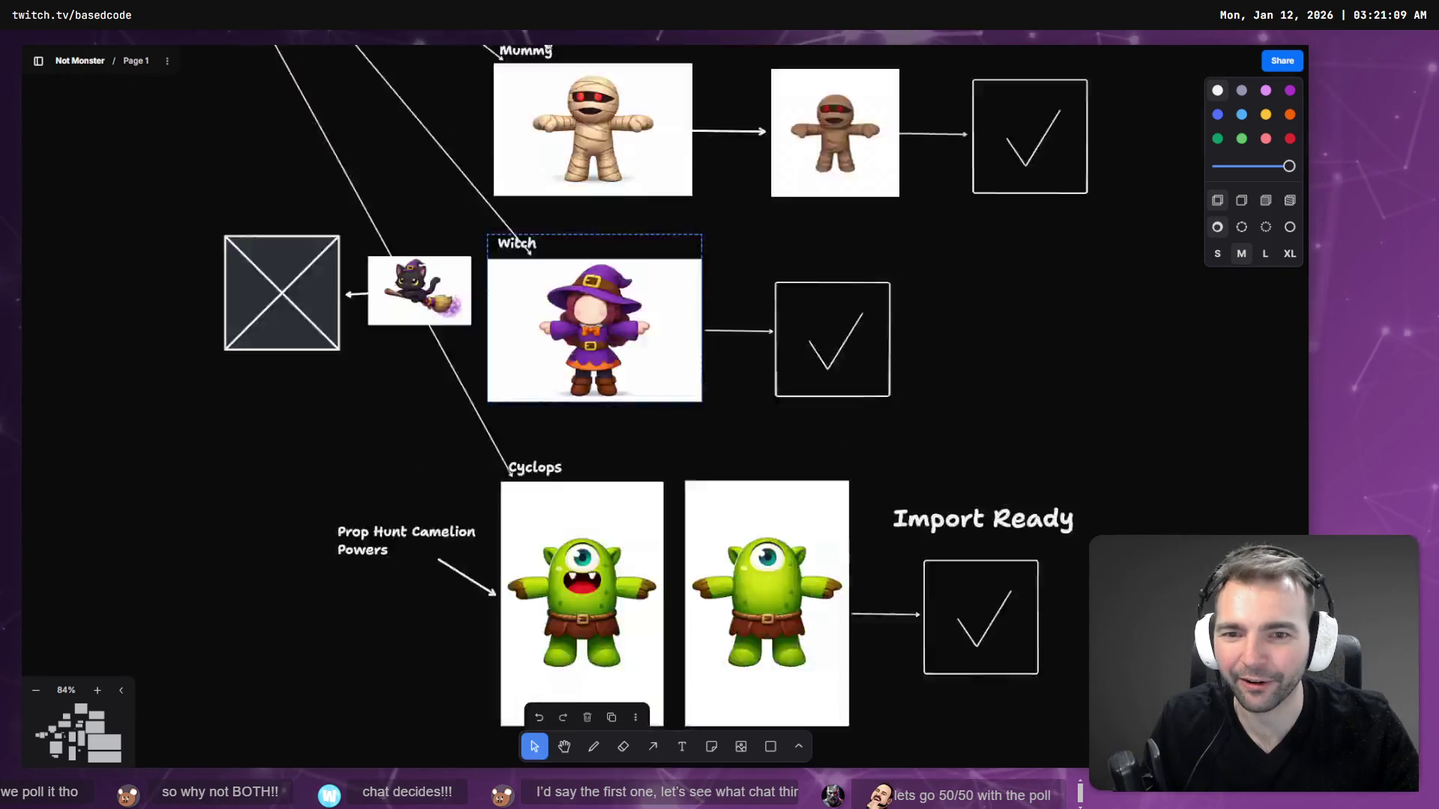
scroll(828, 45, down, 5)
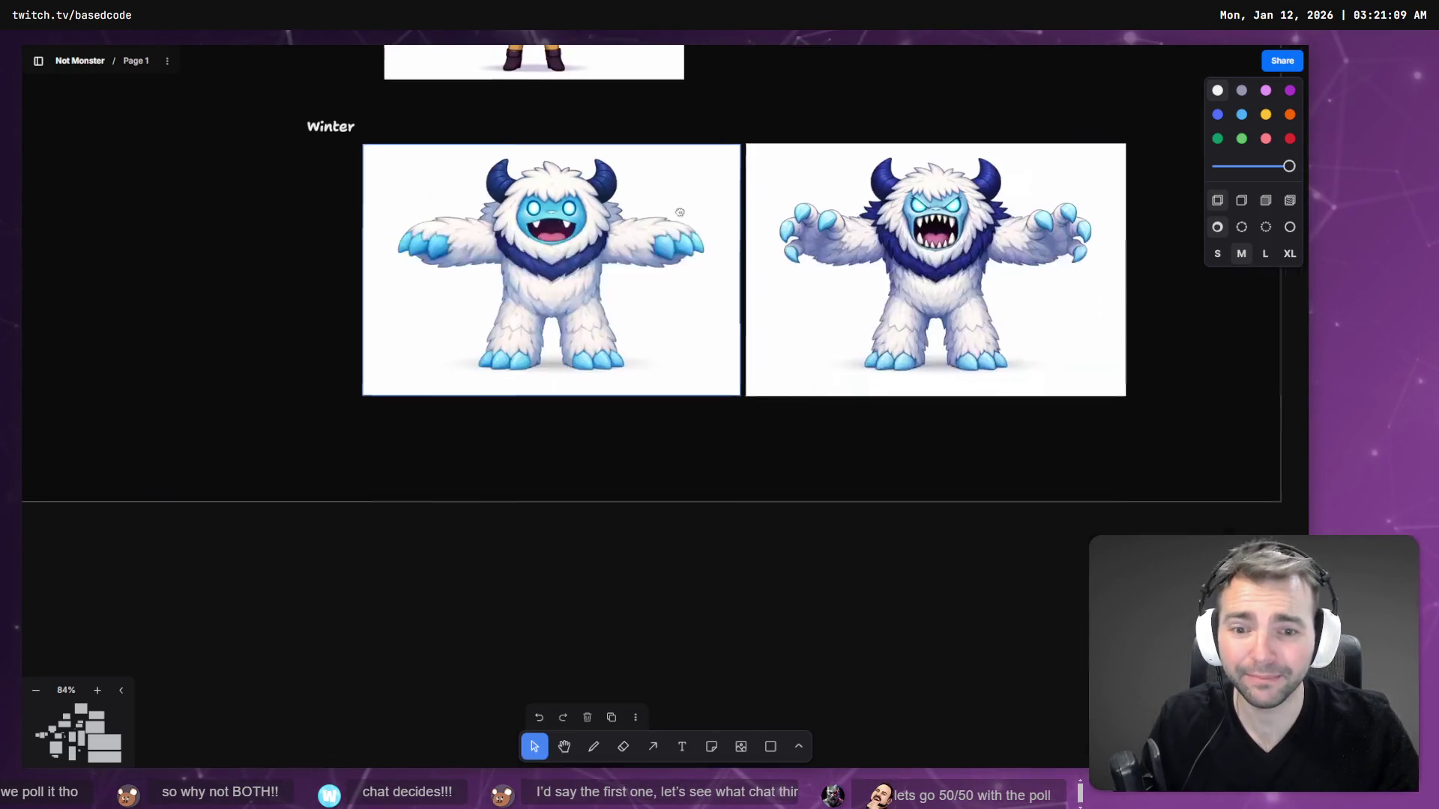
scroll(811, 393, up, 3)
scroll(811, 394, up, 5)
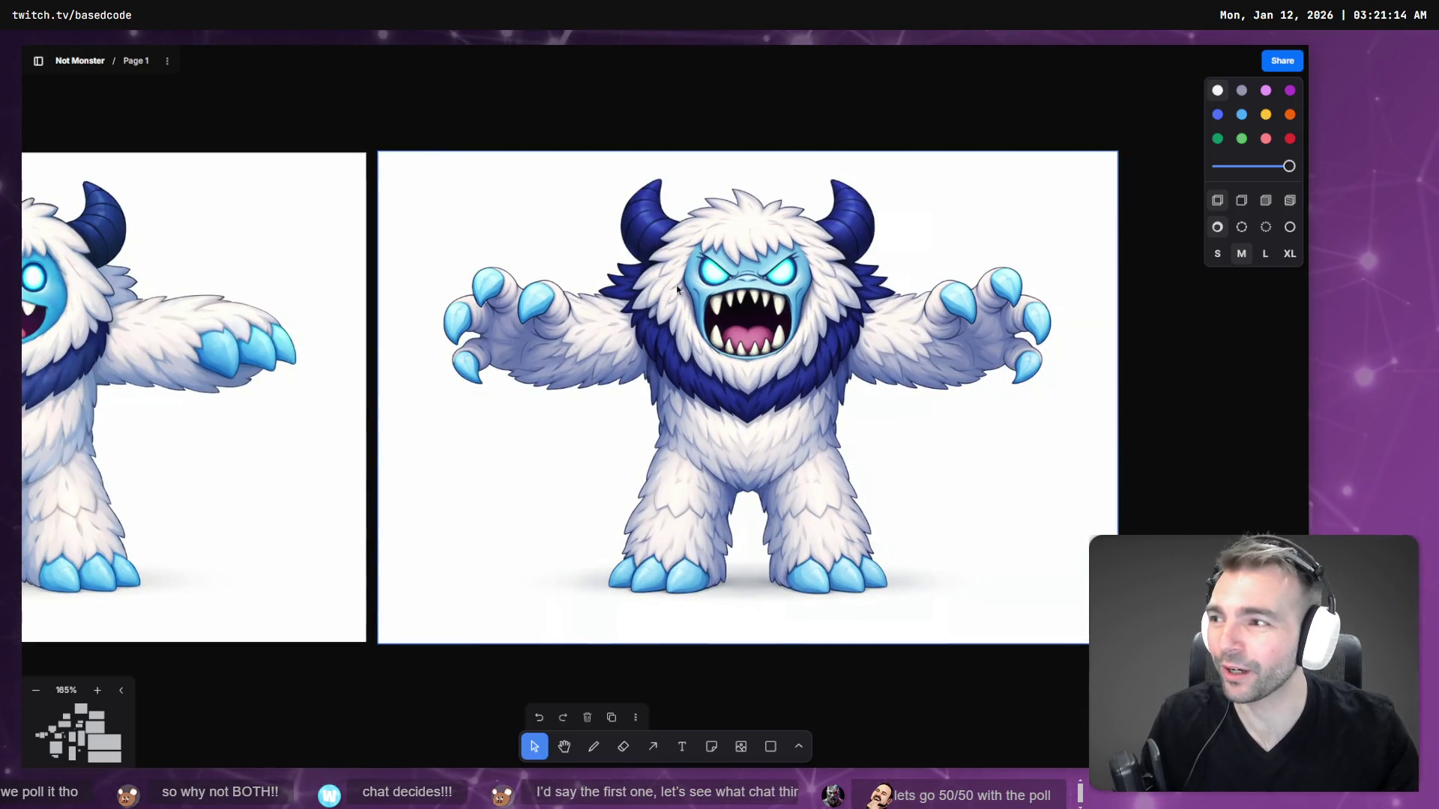
scroll(129, 330, left, 3)
scroll(129, 330, left, 3)
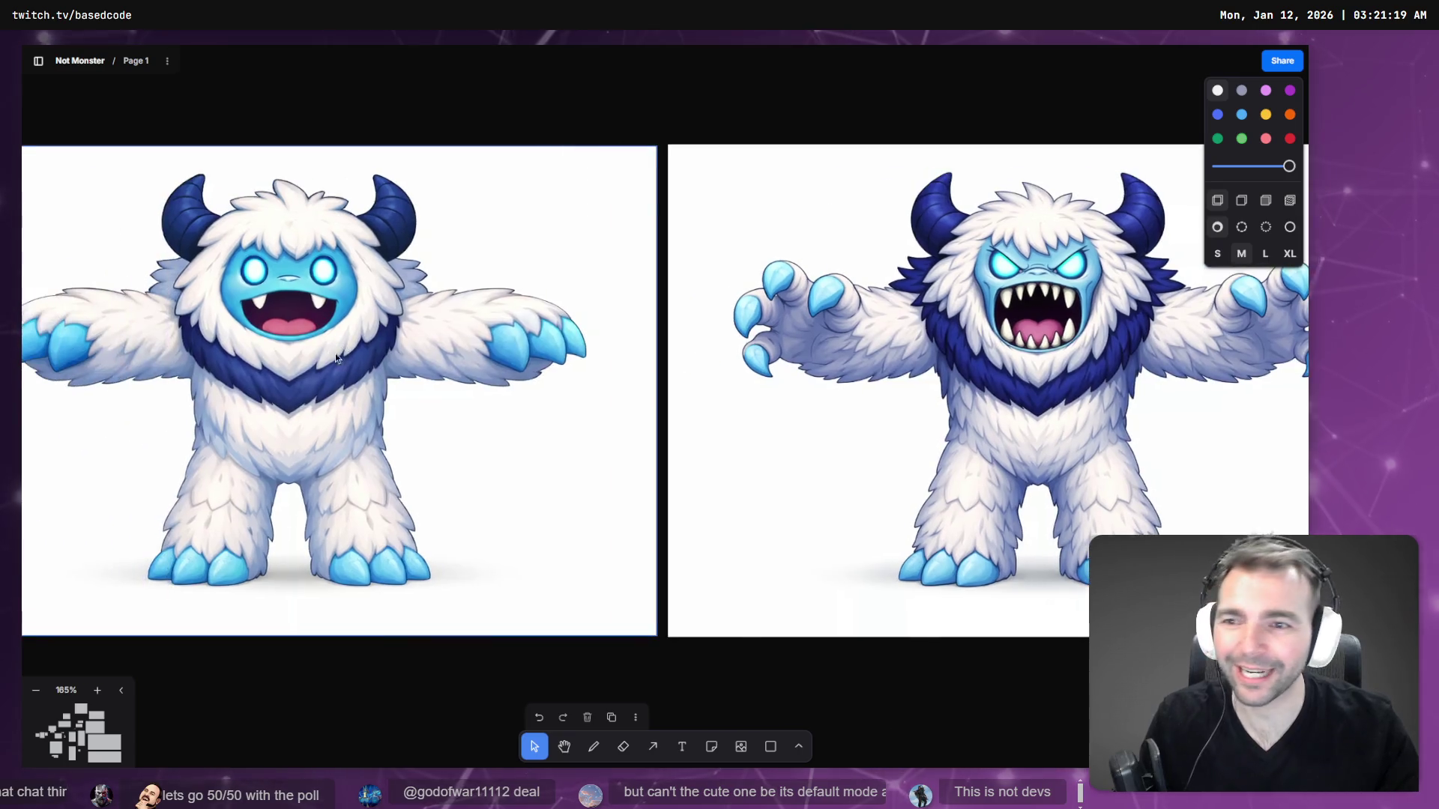
- Close the enlarged yeti image in ChatGPT to show the scarier-yeti request
key(alt+Tab)
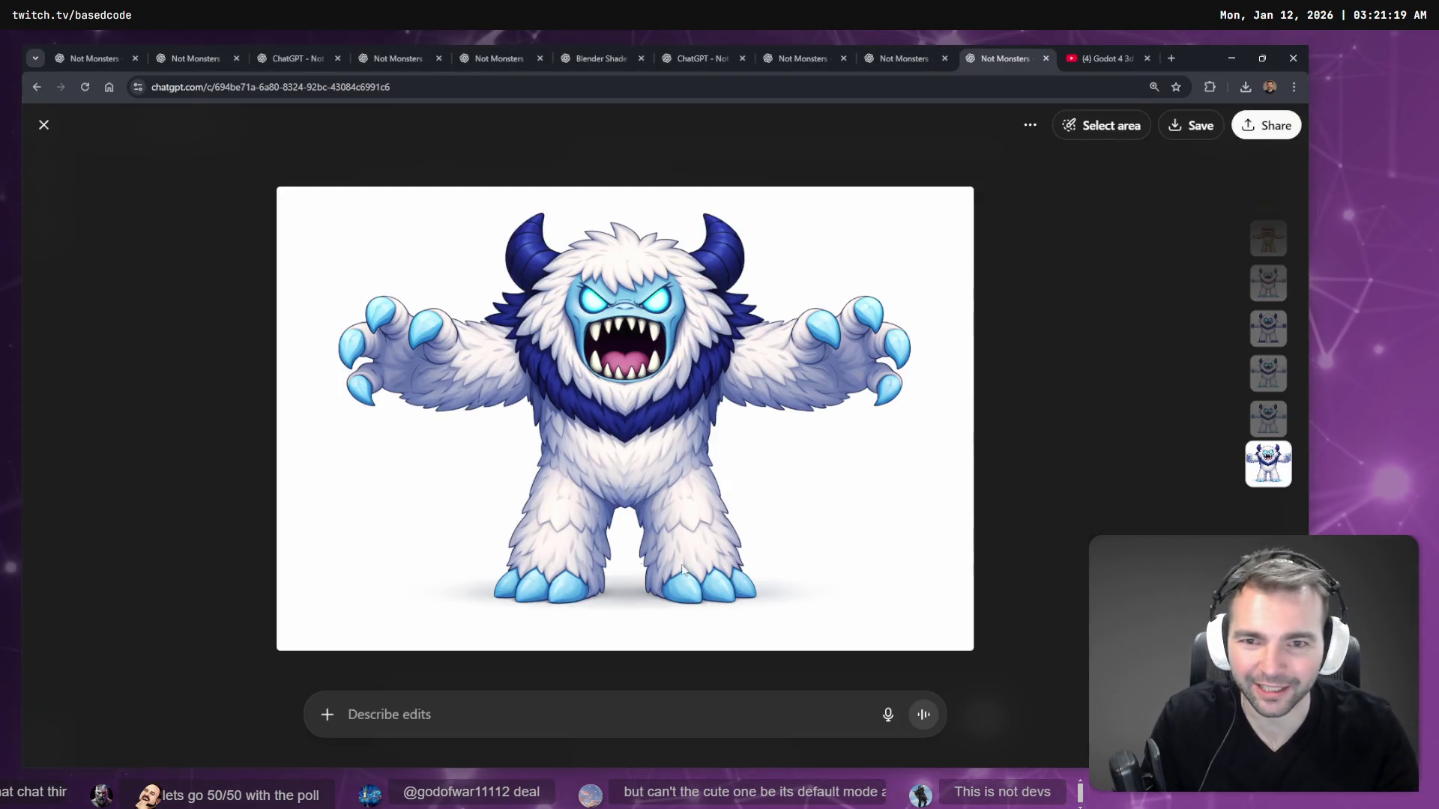
click(990, 456)
scroll(852, 402, up, 5)
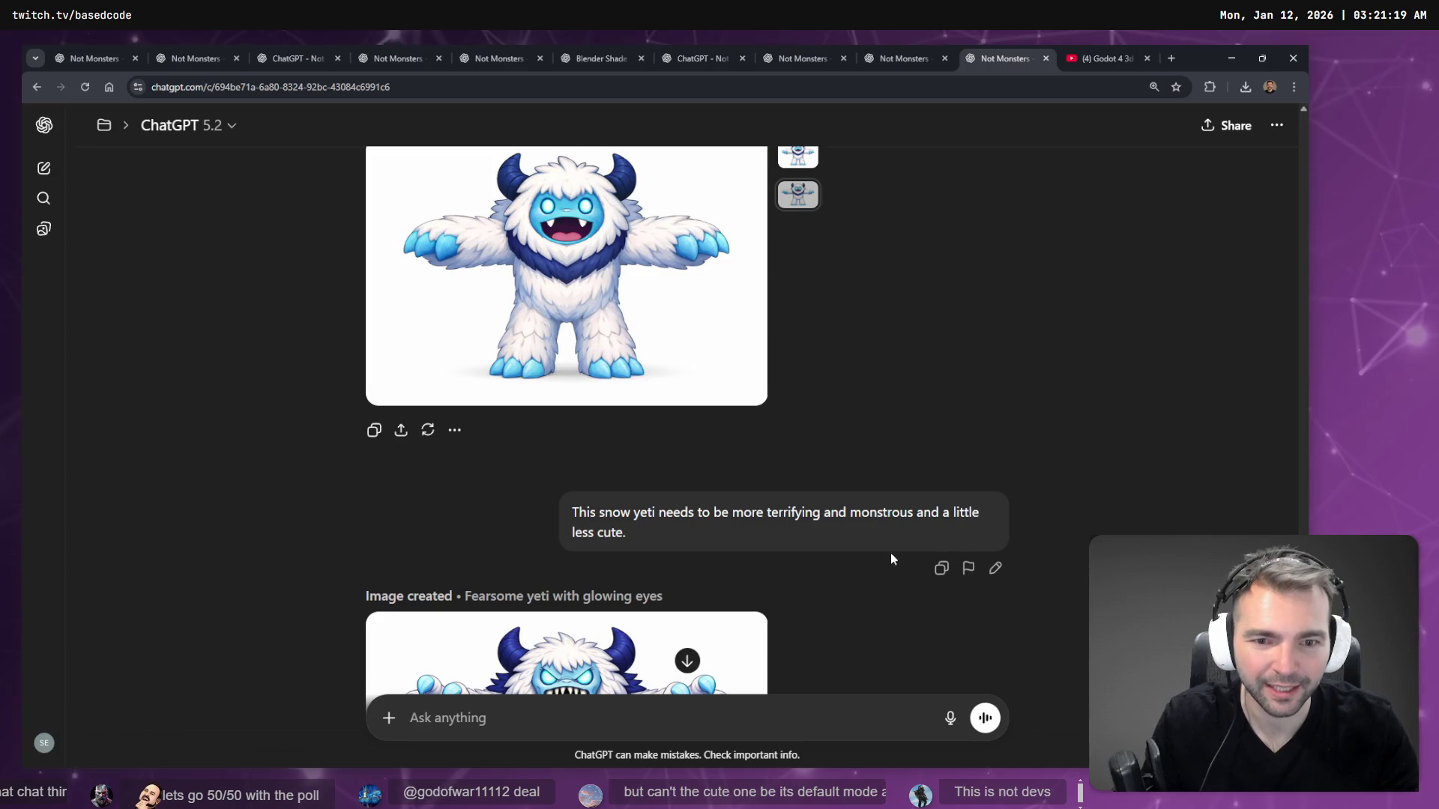
- Replace the 'terrifying…less cute' wording with 'determined with his expression' and resend the prompt
click(995, 568)
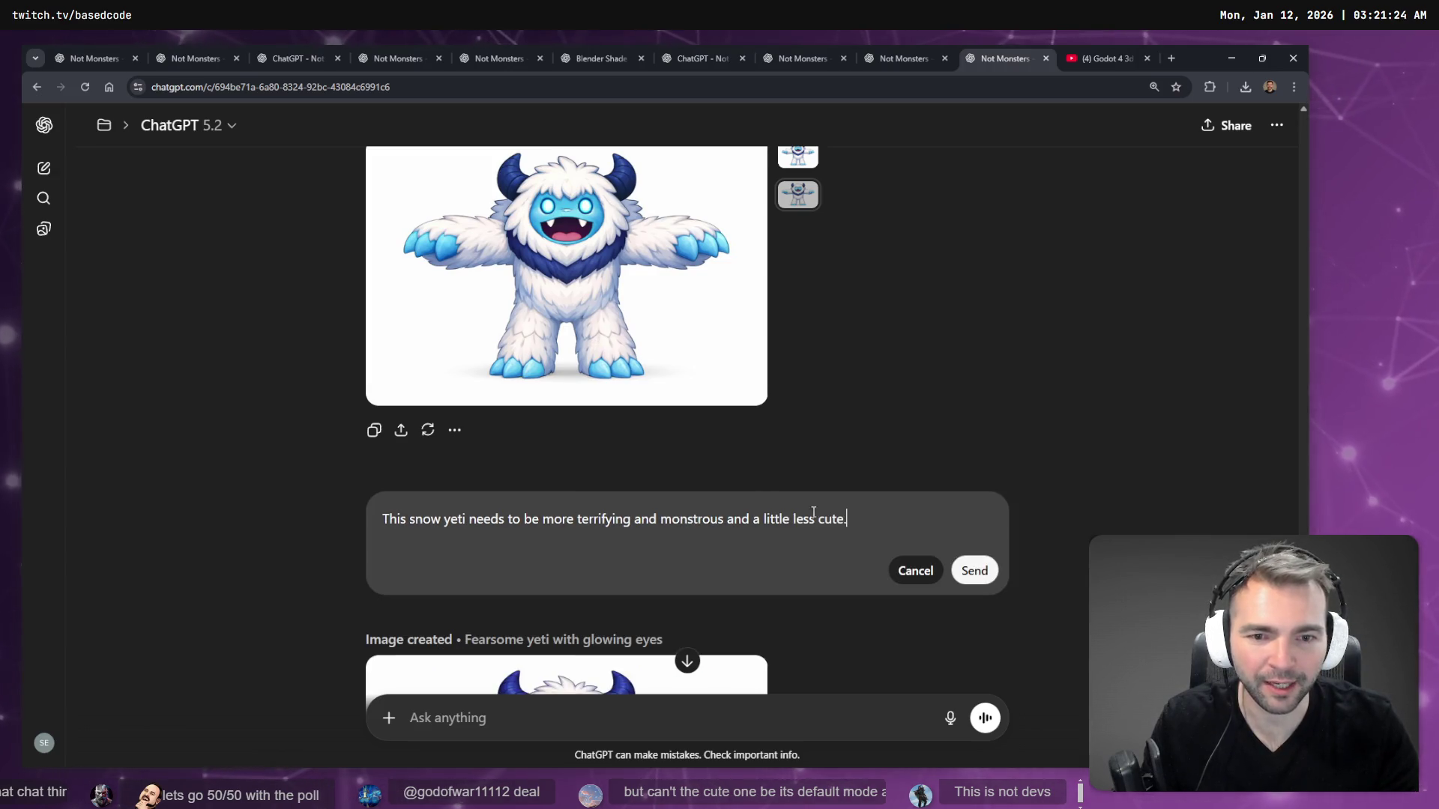
drag(536, 523, 632, 524)
double_click(630, 525)
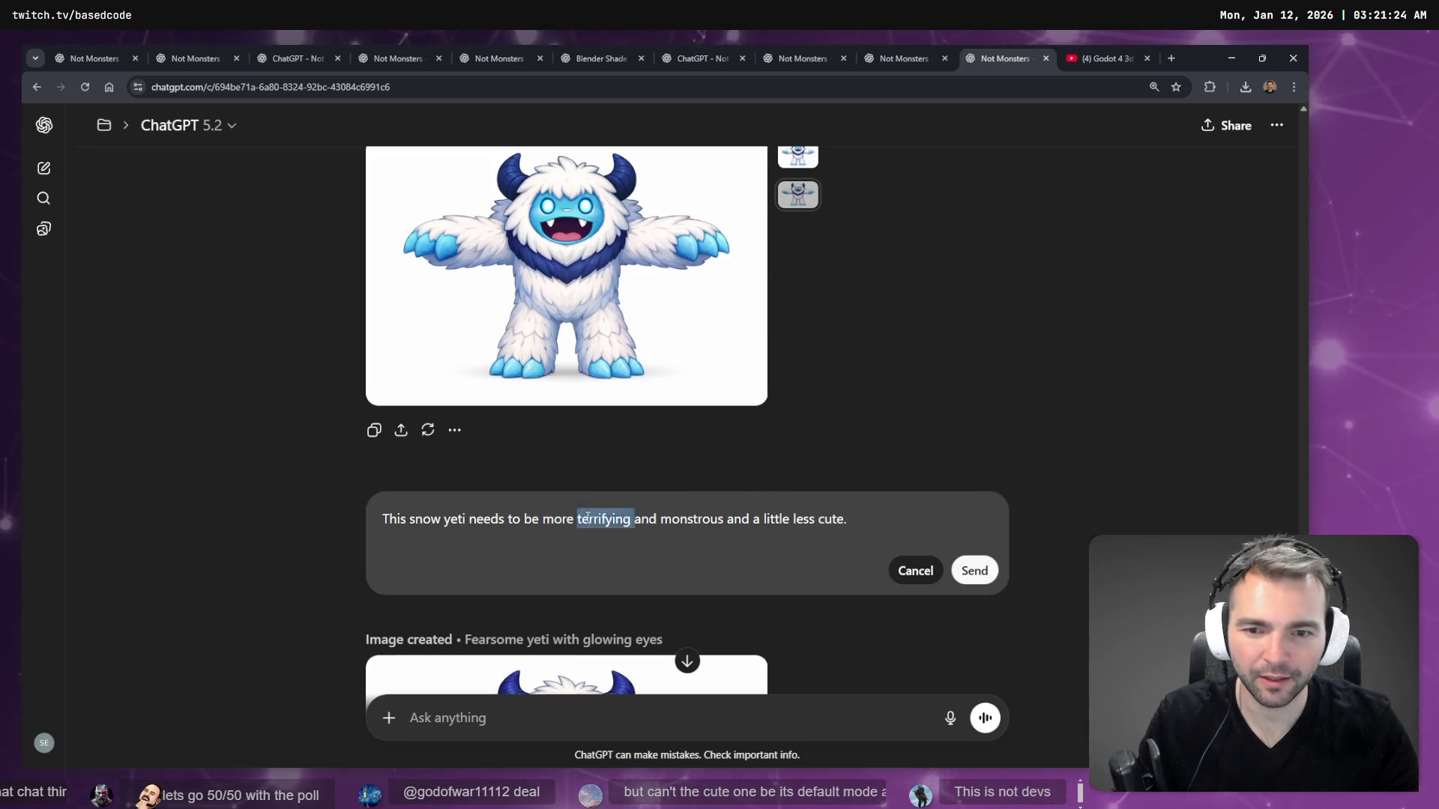
text(determined )
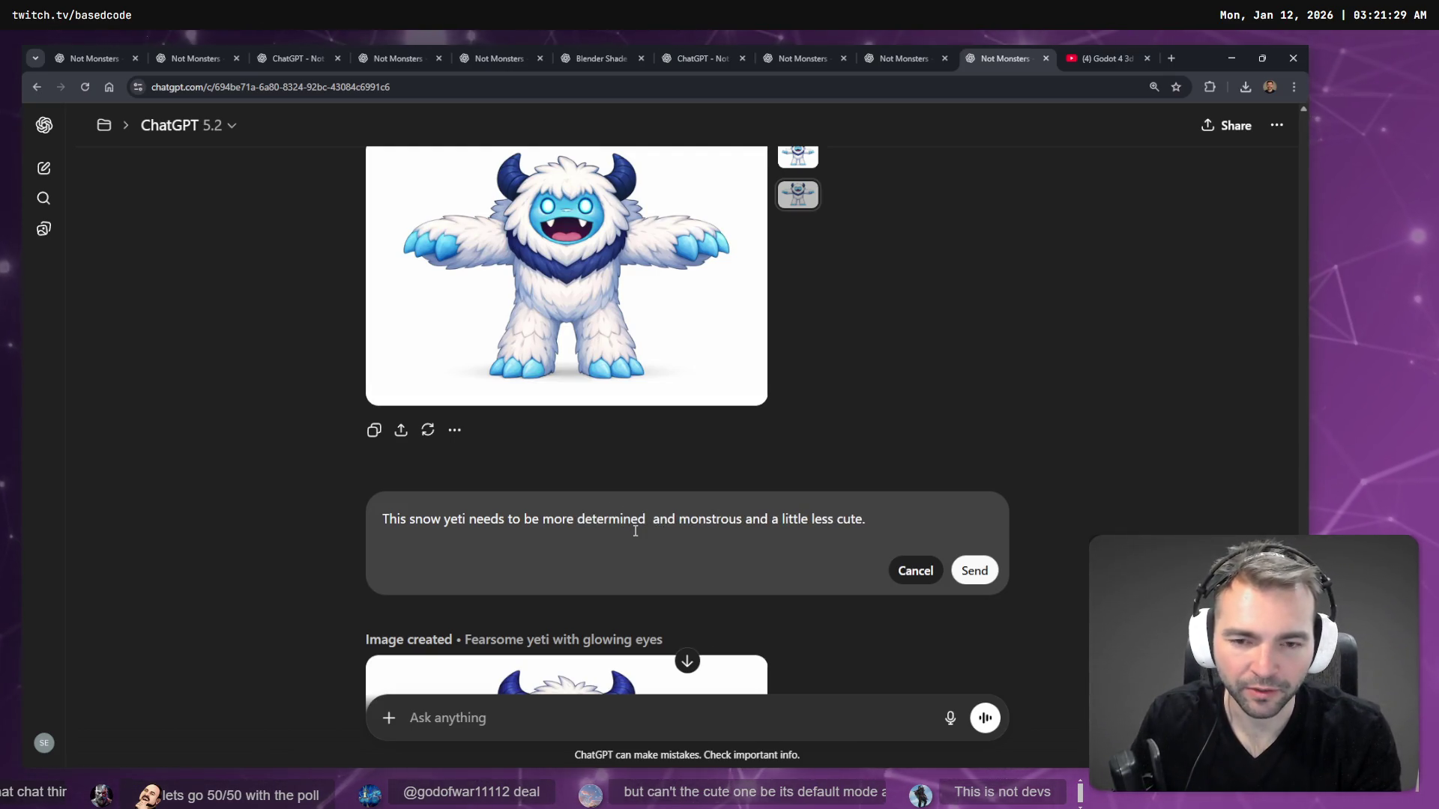
text(with his express)
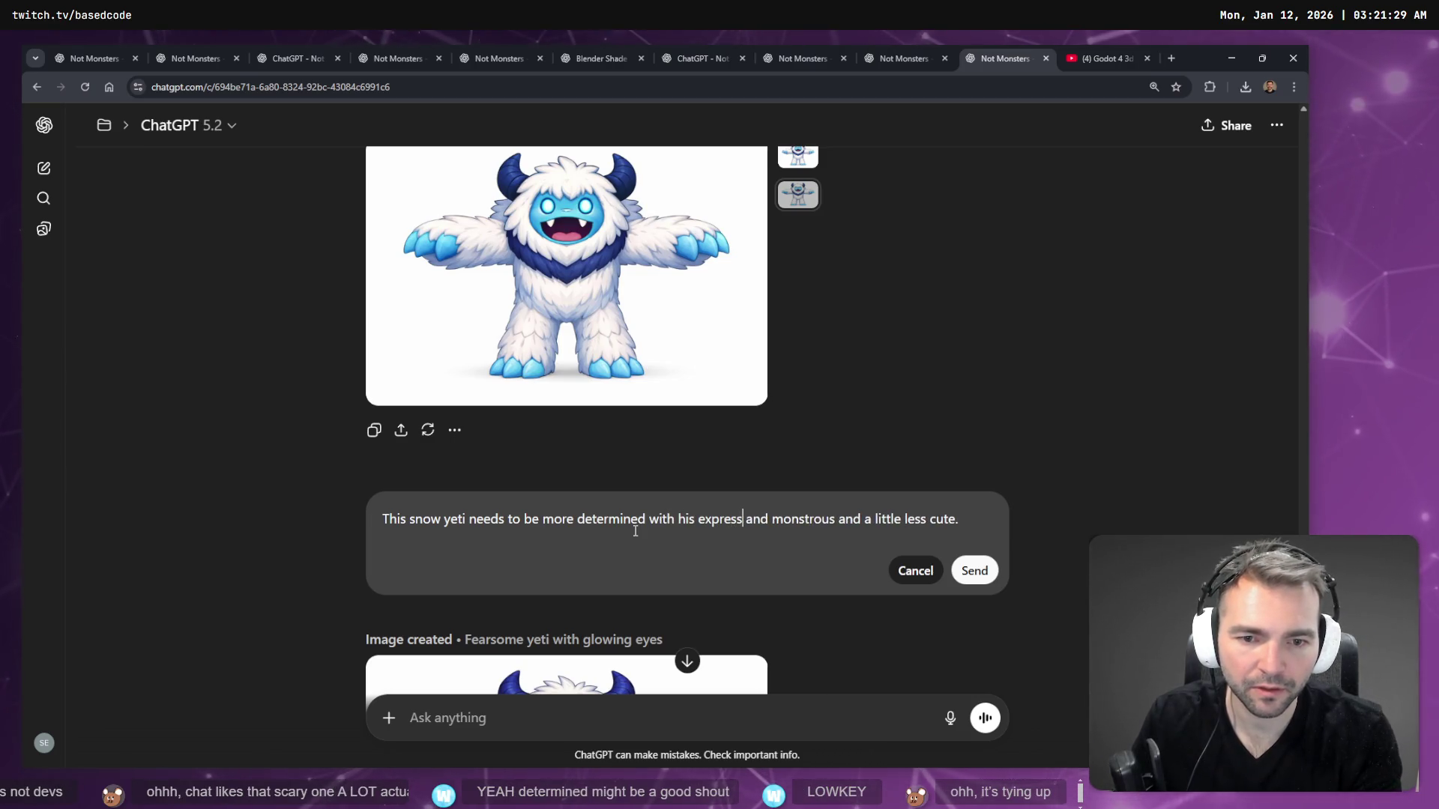
text(ion)
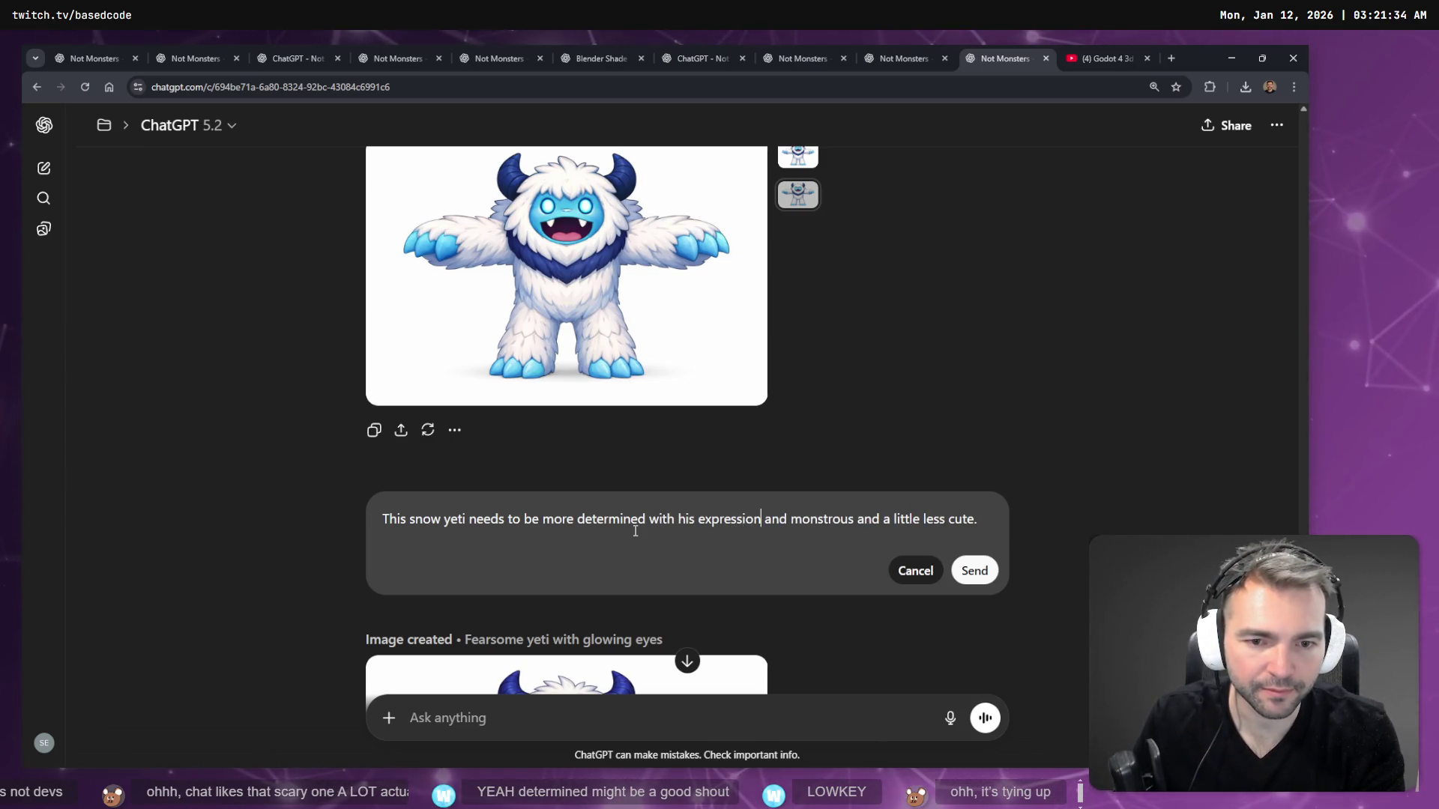
key(Delete)
key(Delete)
key(Delete)
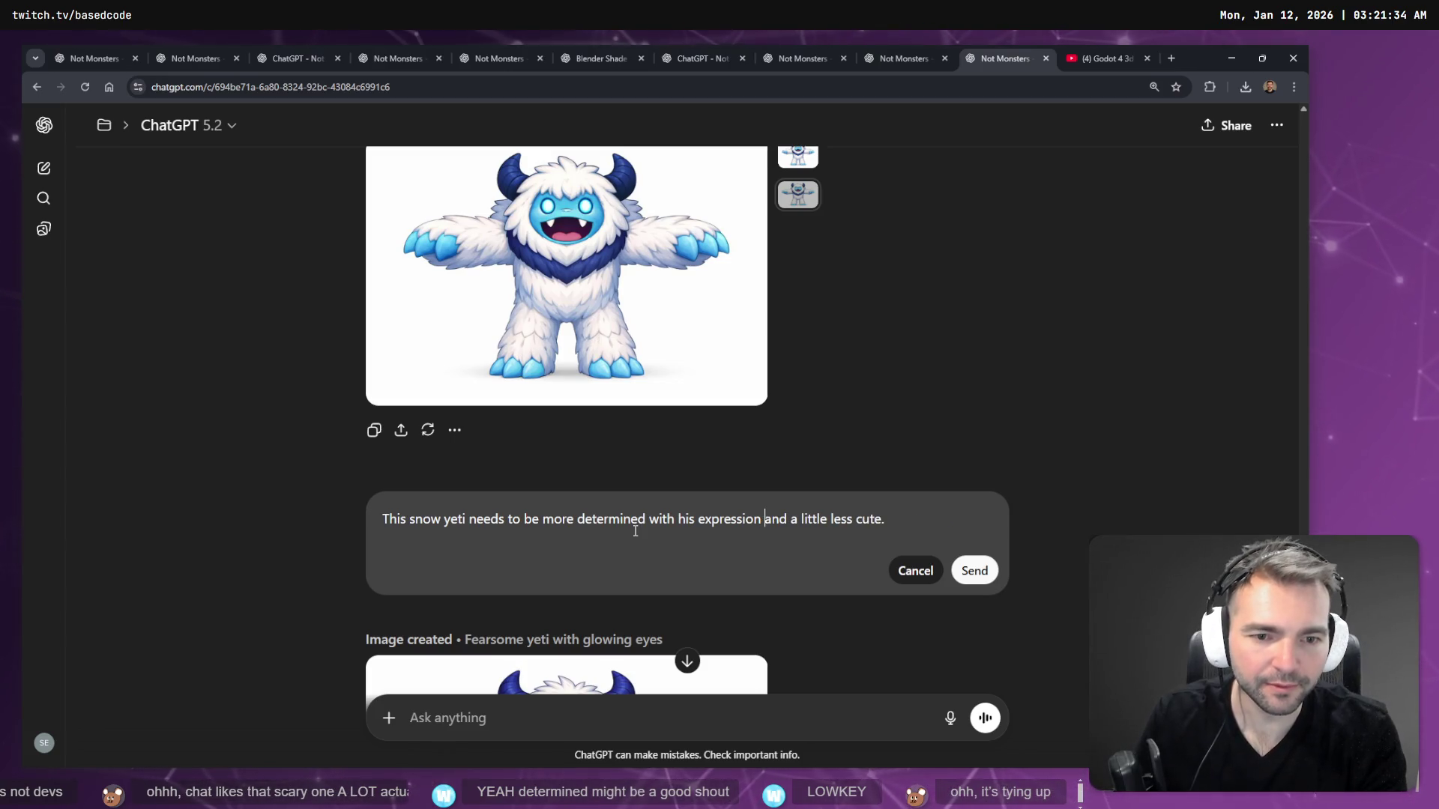
key(ctrl+shift+Left)
key(ctrl+shift+Left)
key(ctrl+shift+Left)
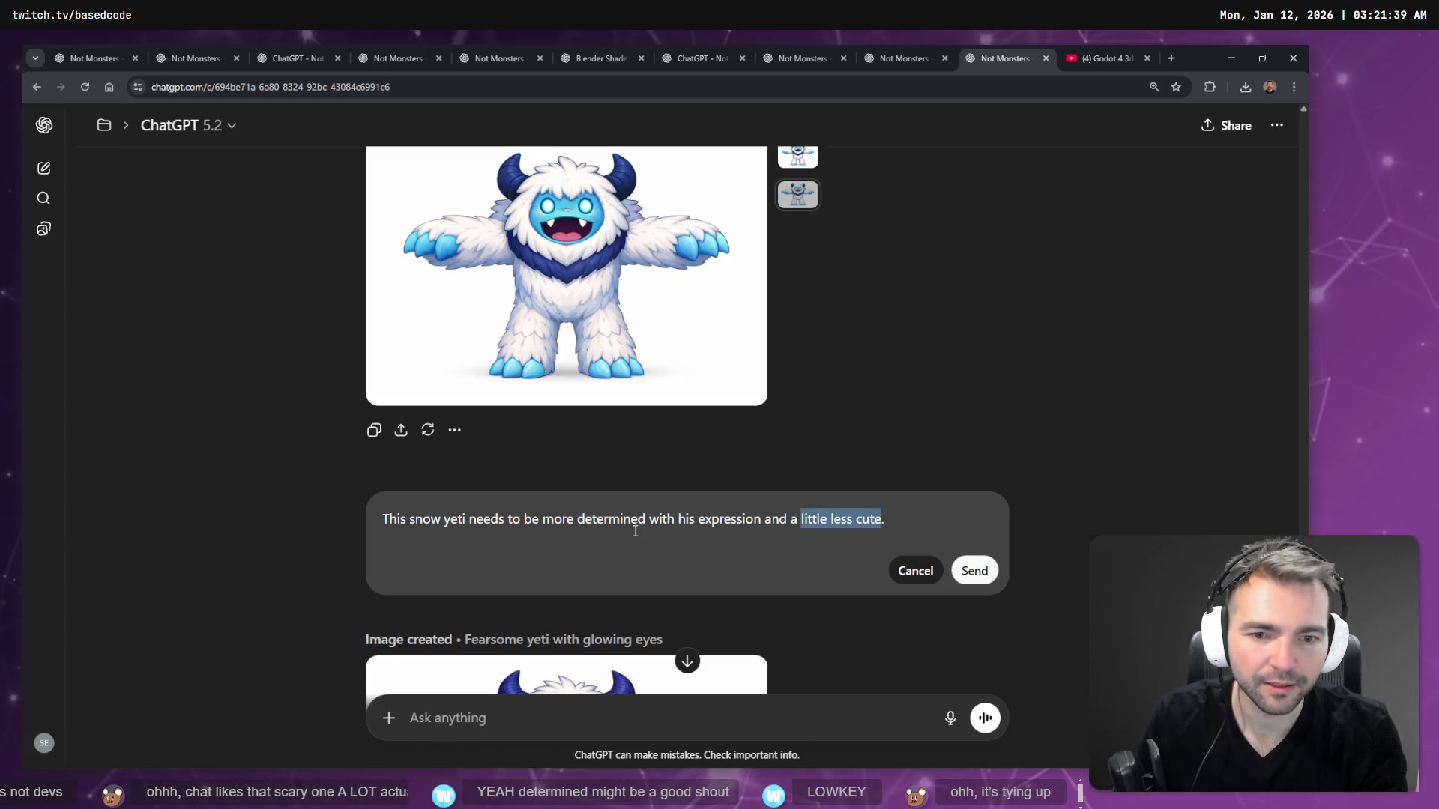
key(BackSpace)
key(Return)
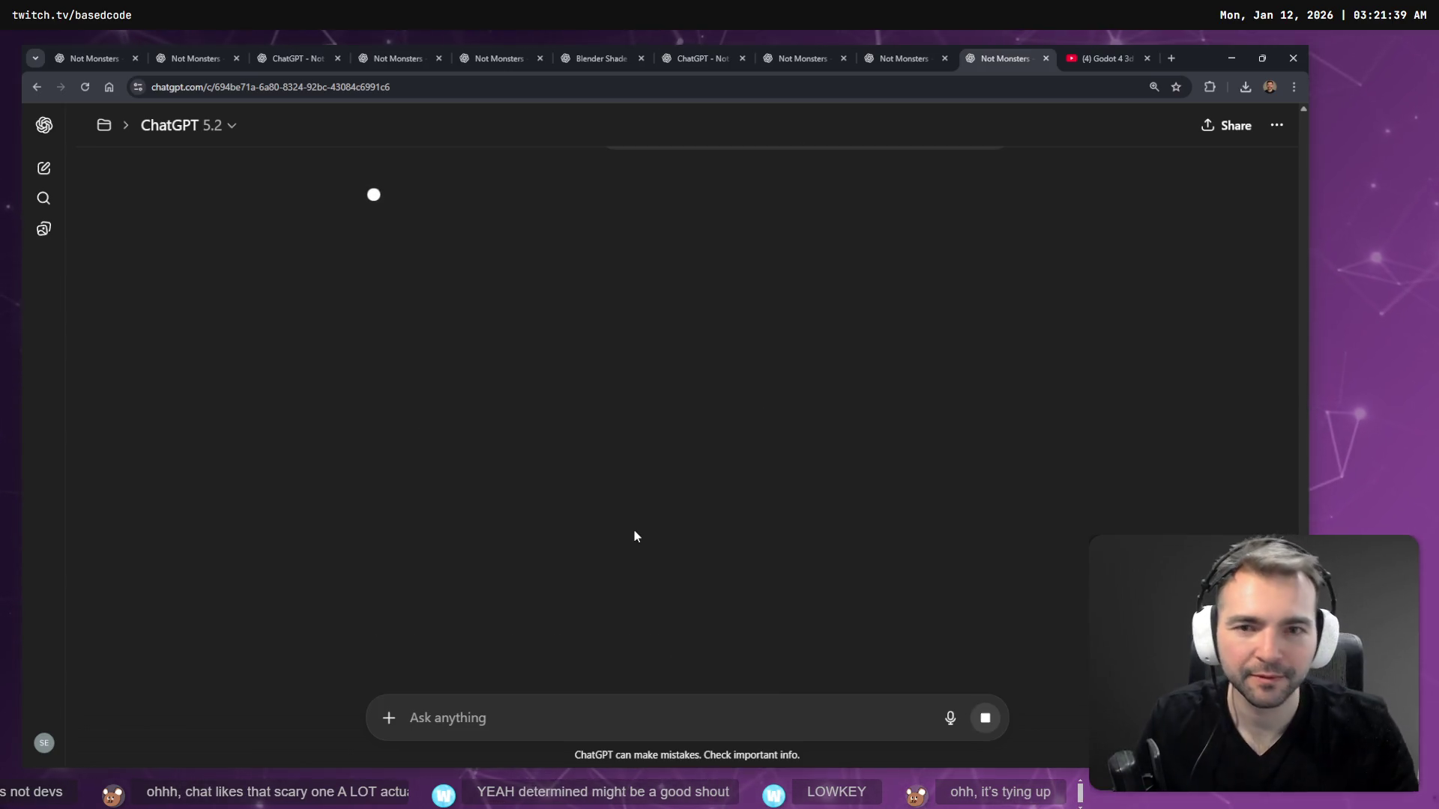
click(924, 53)
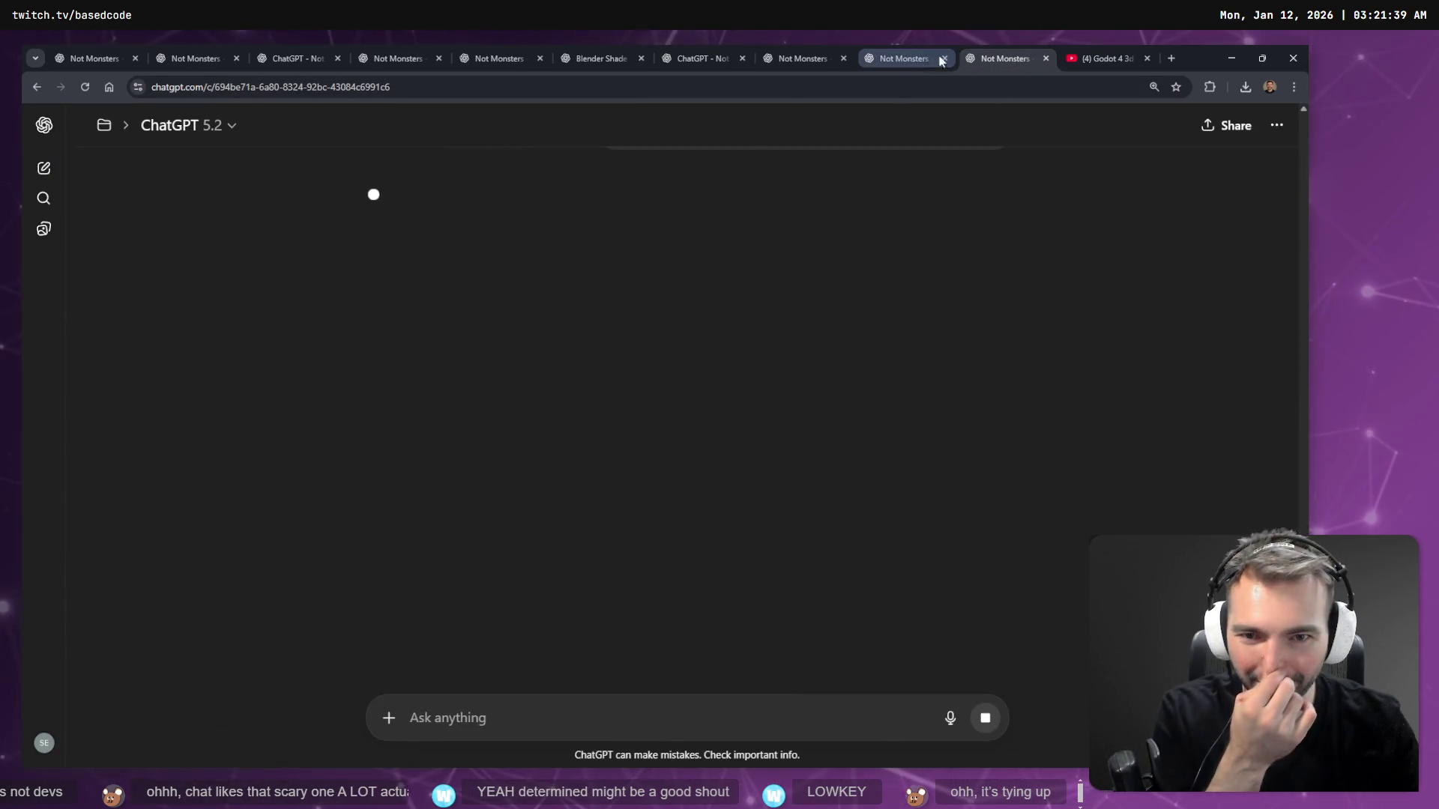
click(847, 51)
click(892, 45)
scroll(903, 191, down, 5)
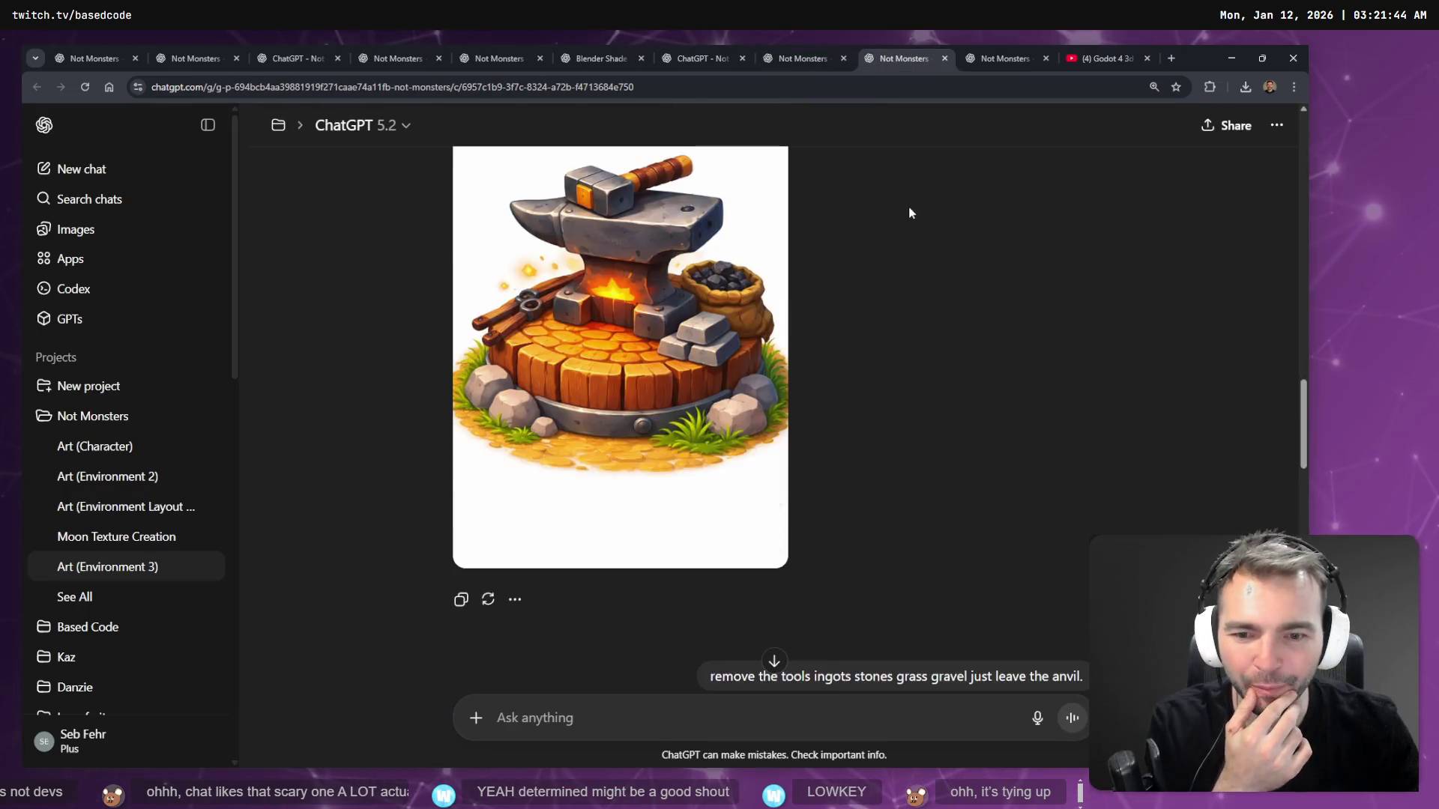
click(1102, 59)
click(1031, 52)
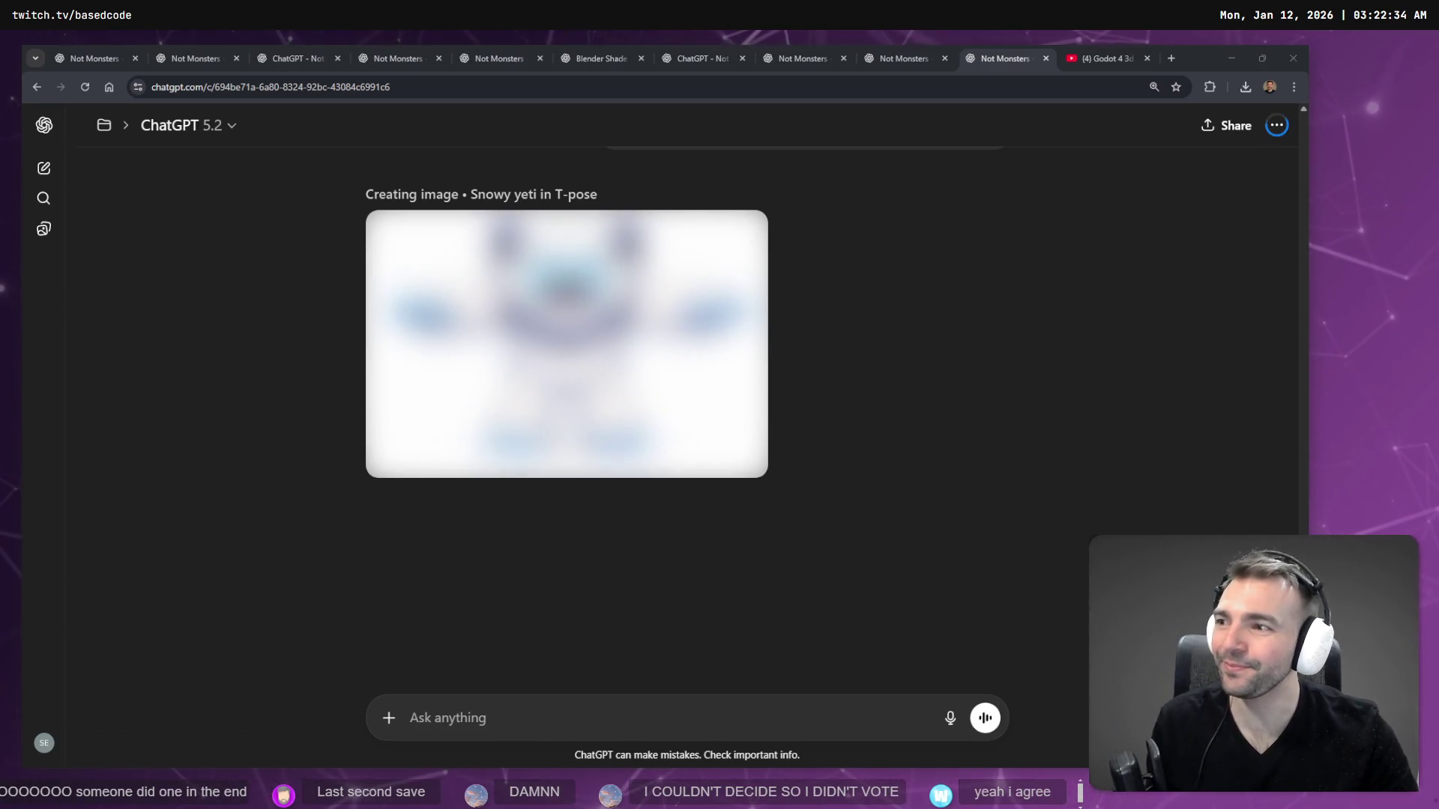
- Look over the finished frowning, determined T-pose yeti in the chat
scroll(839, 278, up, 4)
scroll(861, 283, down, 4)
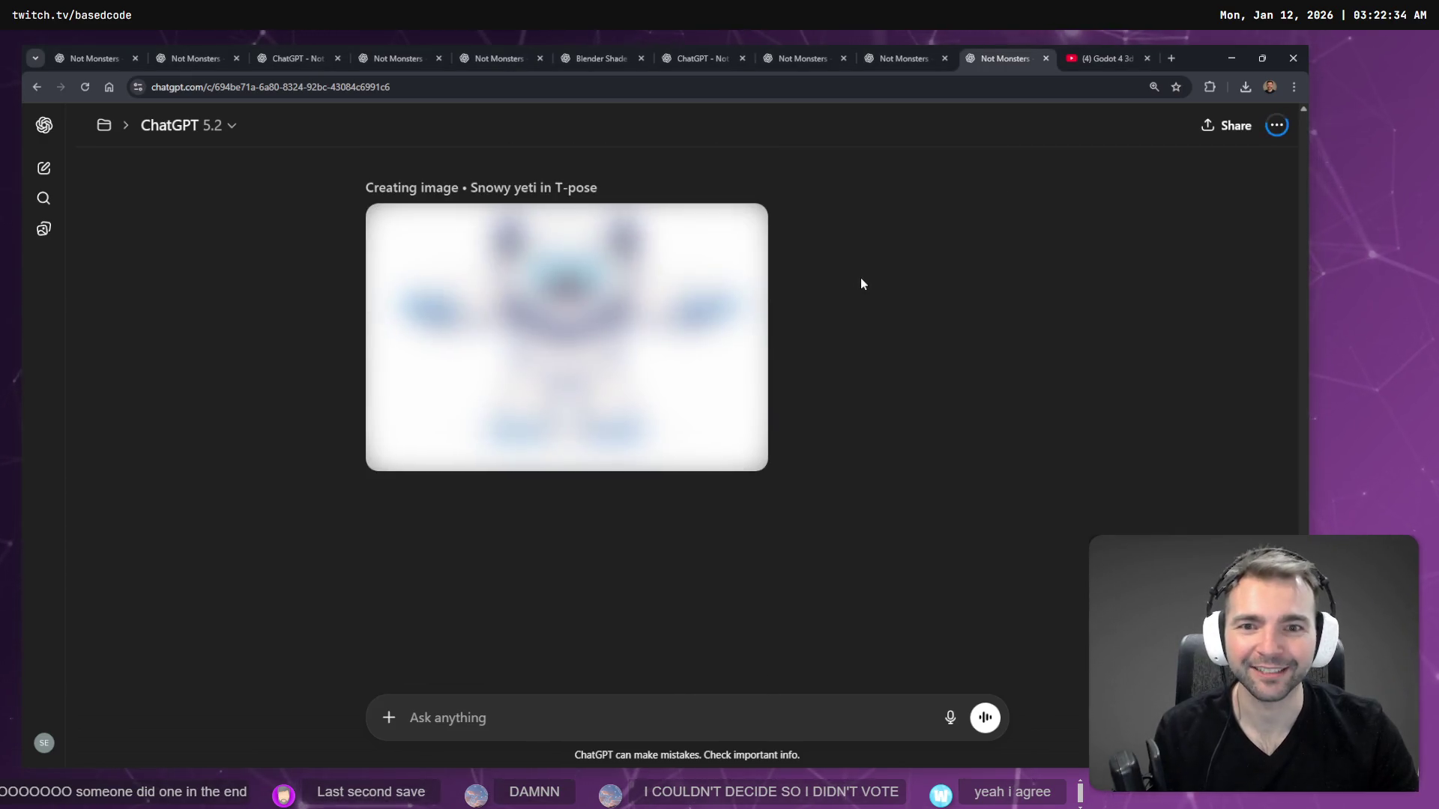
scroll(862, 281, up, 4)
scroll(868, 283, down, 3)
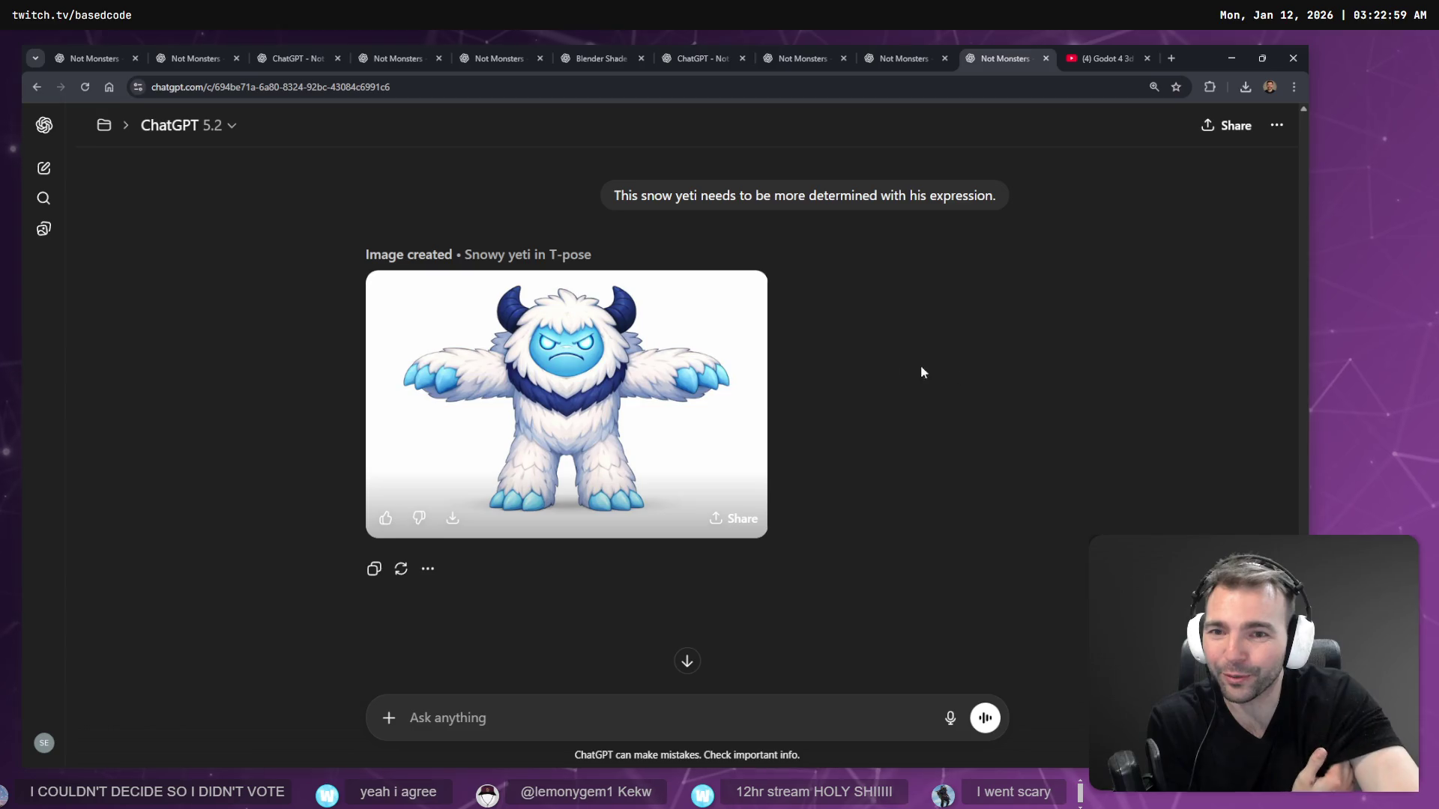
right_click(660, 379)
click(1095, 370)
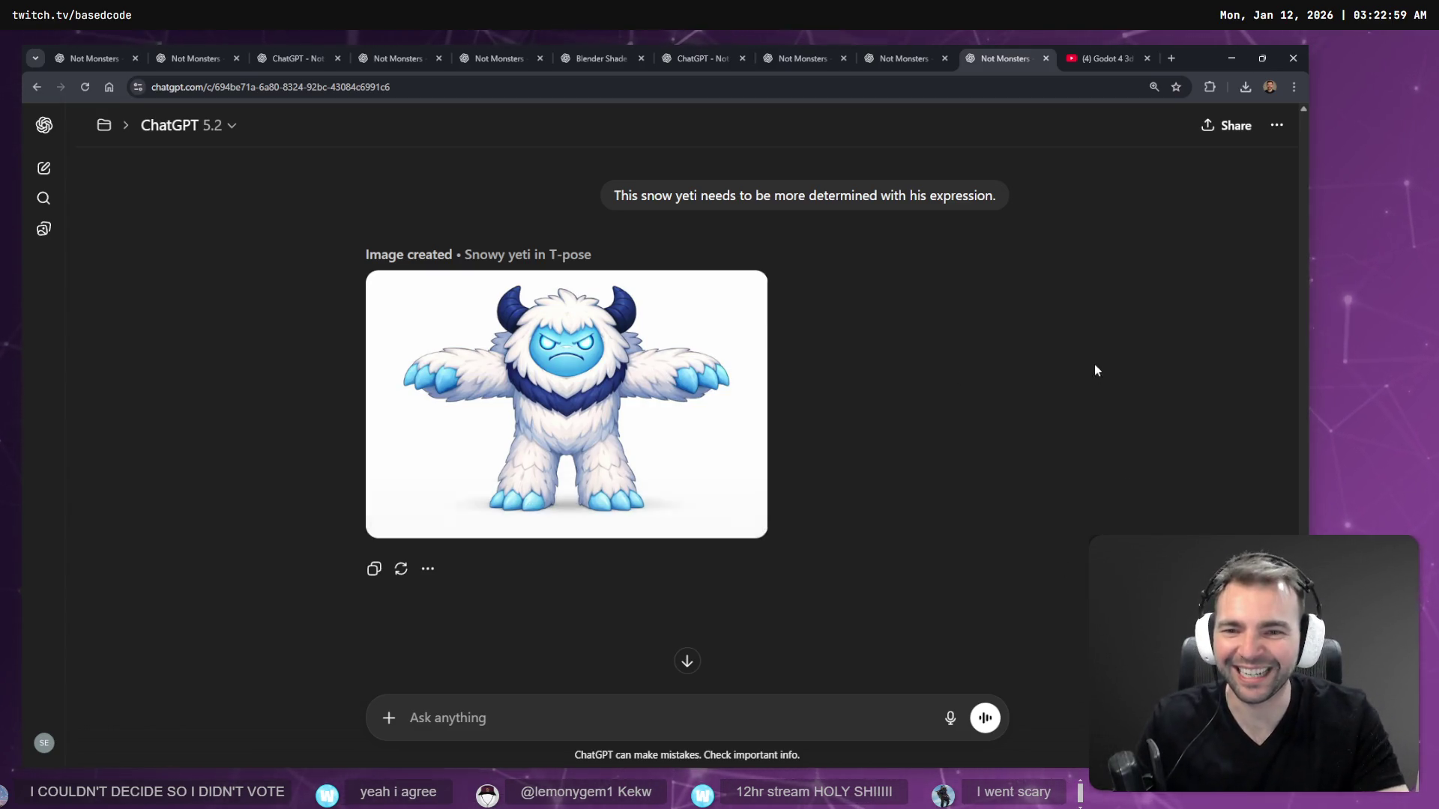
- Open the determined yeti full size and copy the image to the clipboard
scroll(850, 382, up, 5)
scroll(842, 401, down, 5)
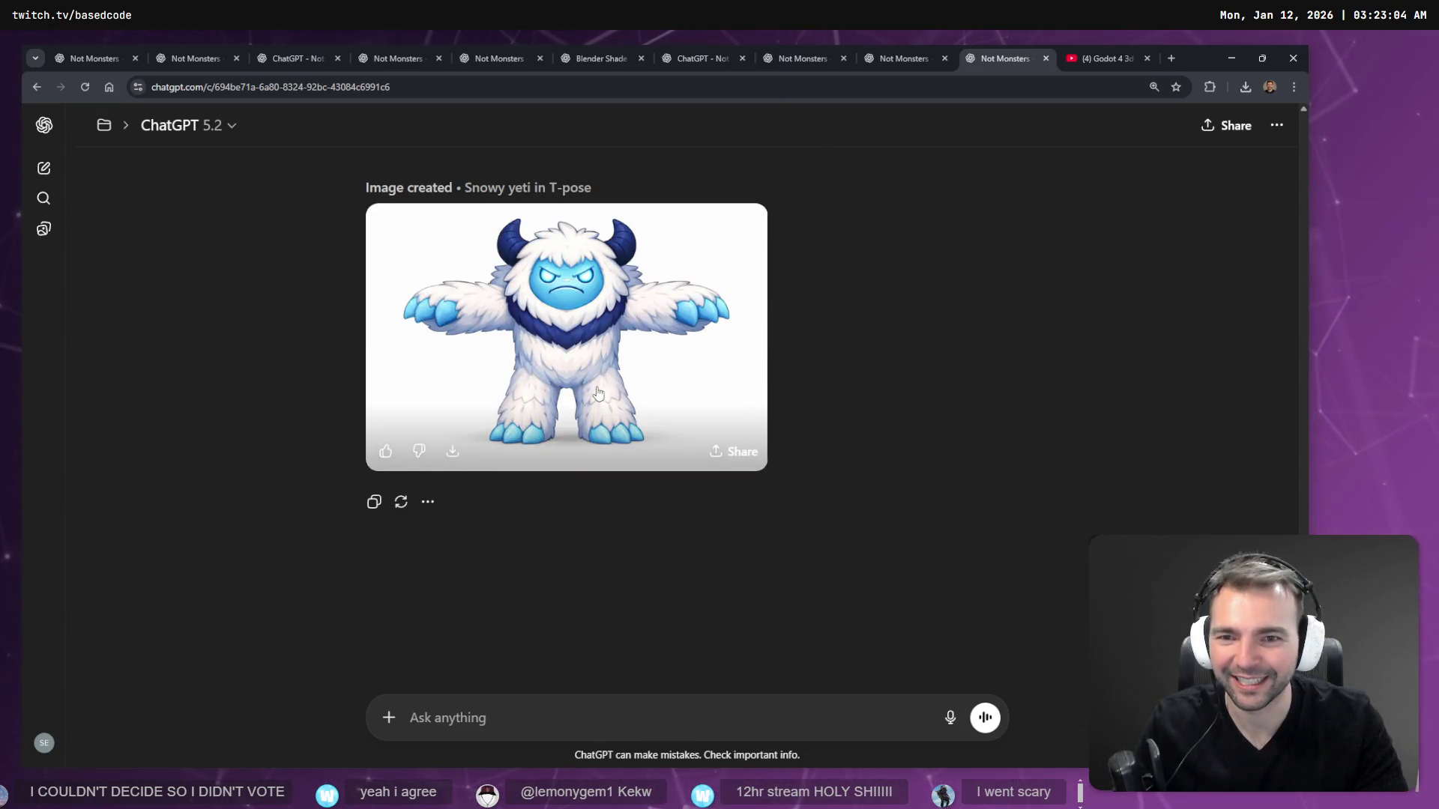
scroll(665, 665, up, 7)
scroll(704, 376, down, 7)
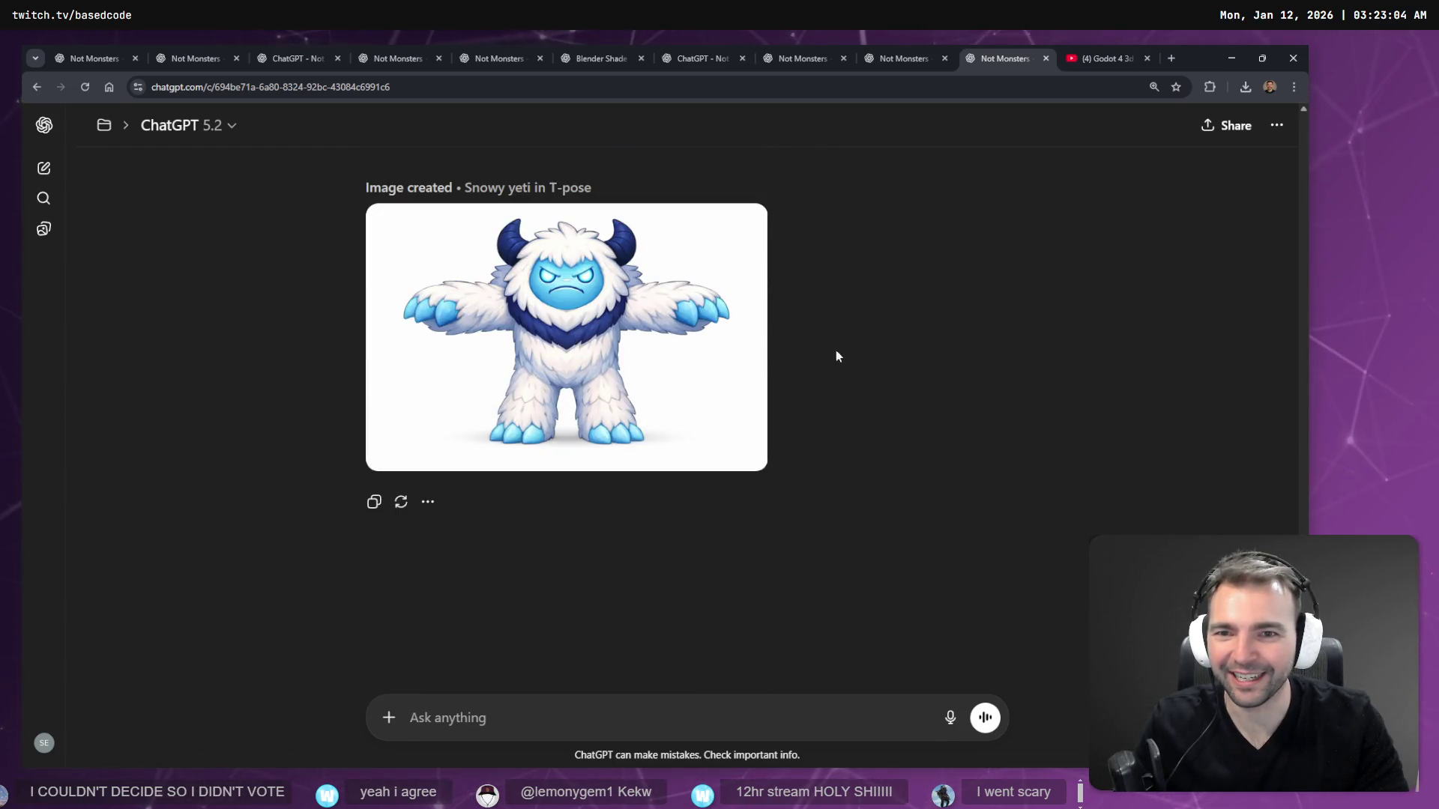
scroll(644, 474, up, 3)
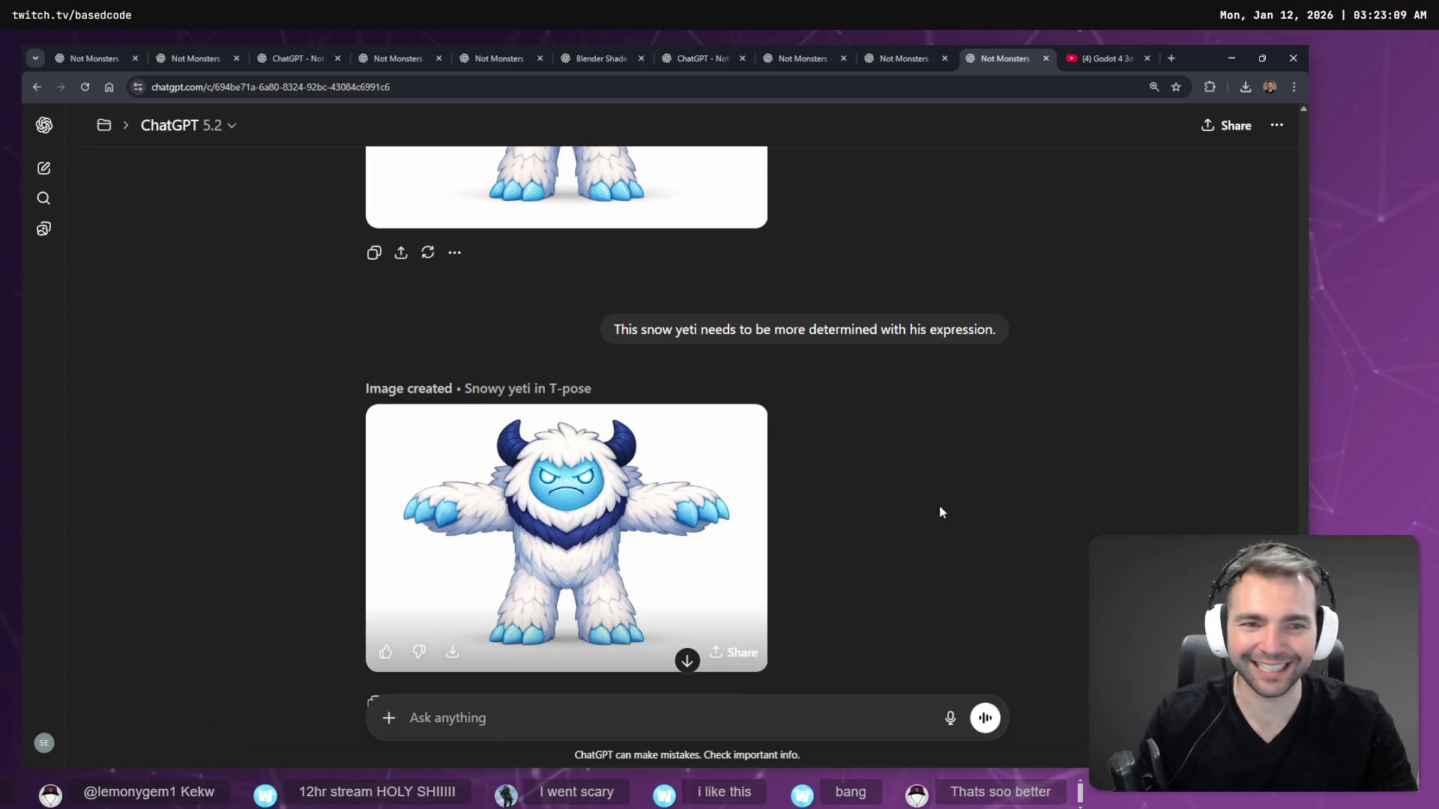
click(622, 449)
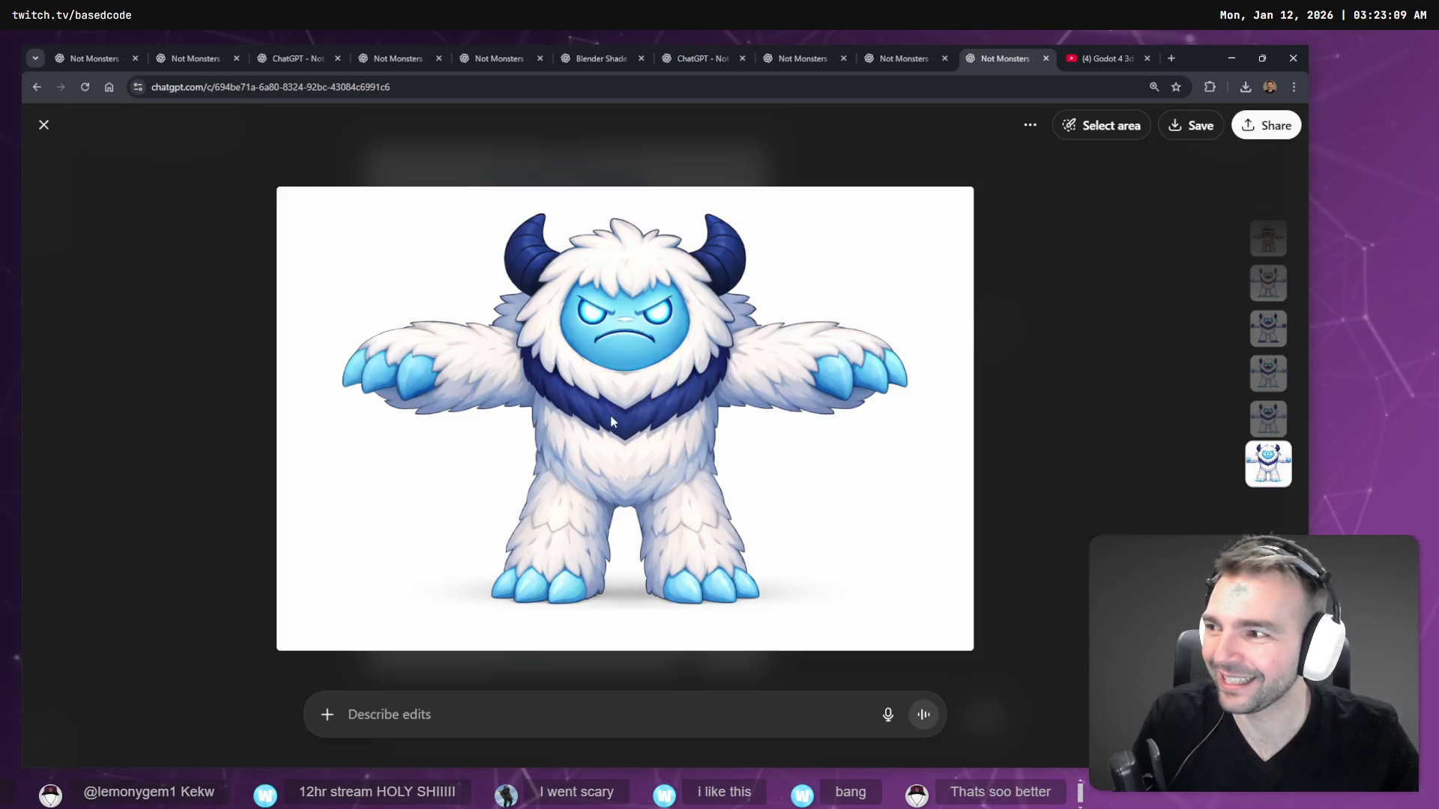
right_click(609, 414)
click(684, 466)
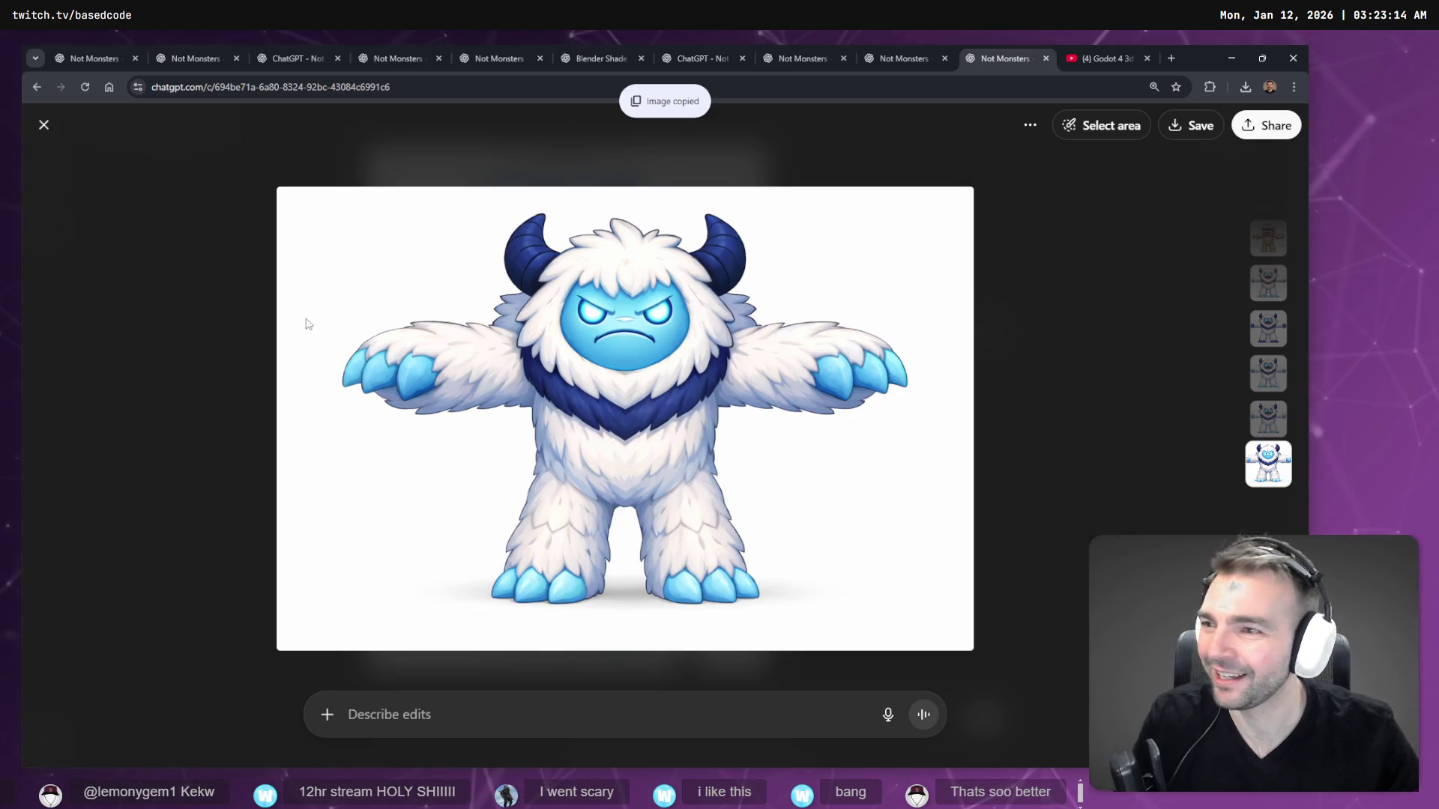
click(236, 302)
key(alt+Tab)
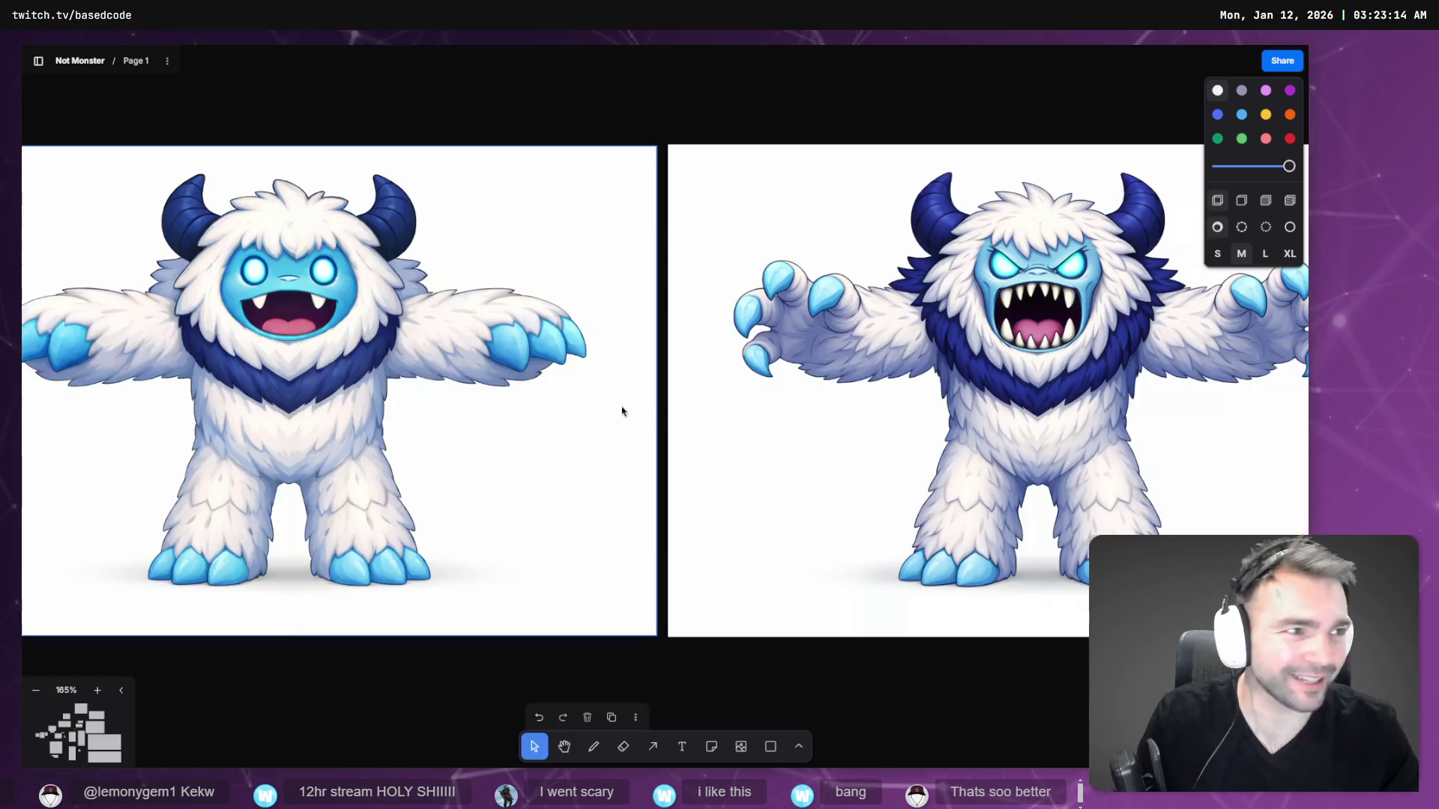
- Paste the angry yeti onto the board, resizing and lining up the three Winter yetis
scroll(844, 504, down, 3)
scroll(844, 585, down, 2)
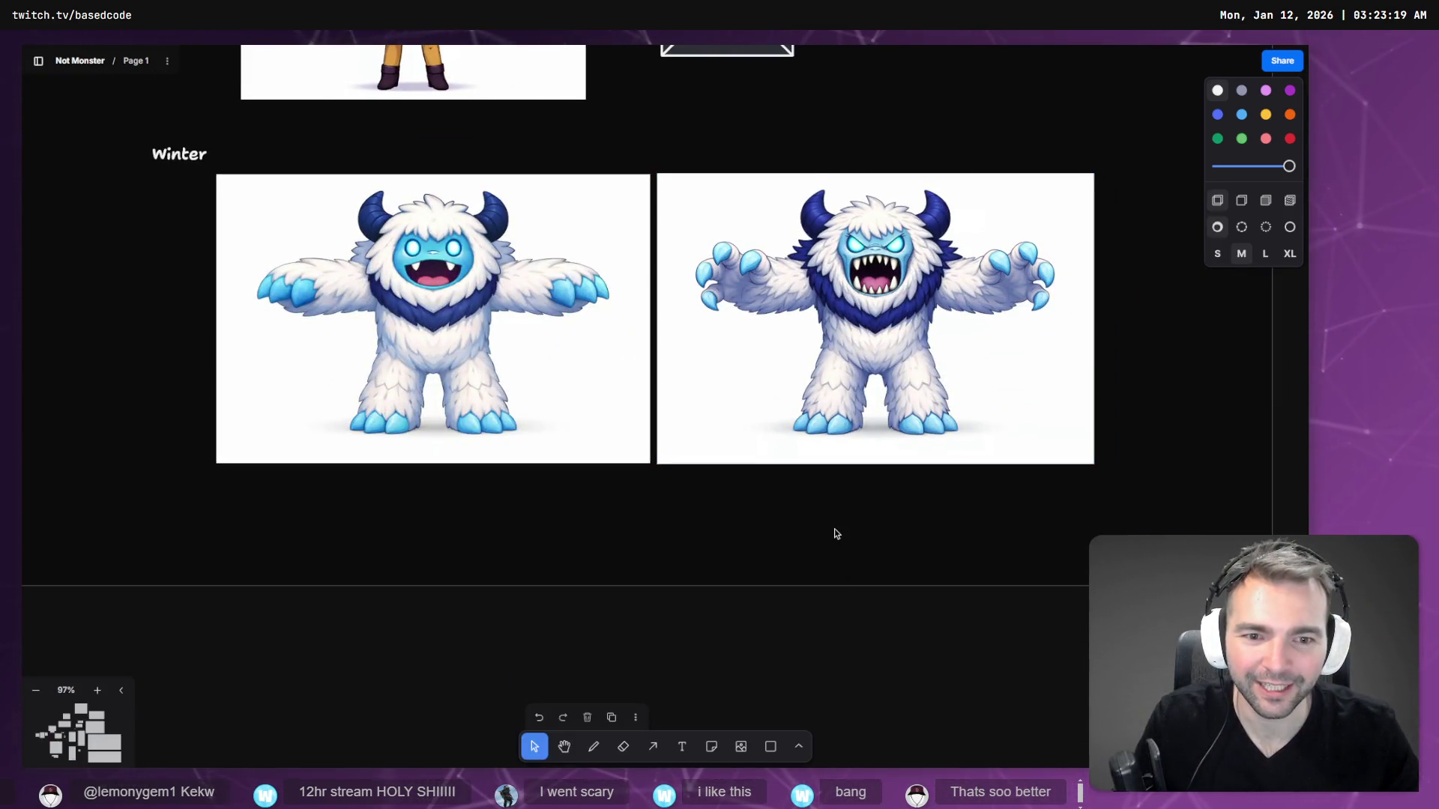
key(ctrl+v)
scroll(844, 466, down, 5)
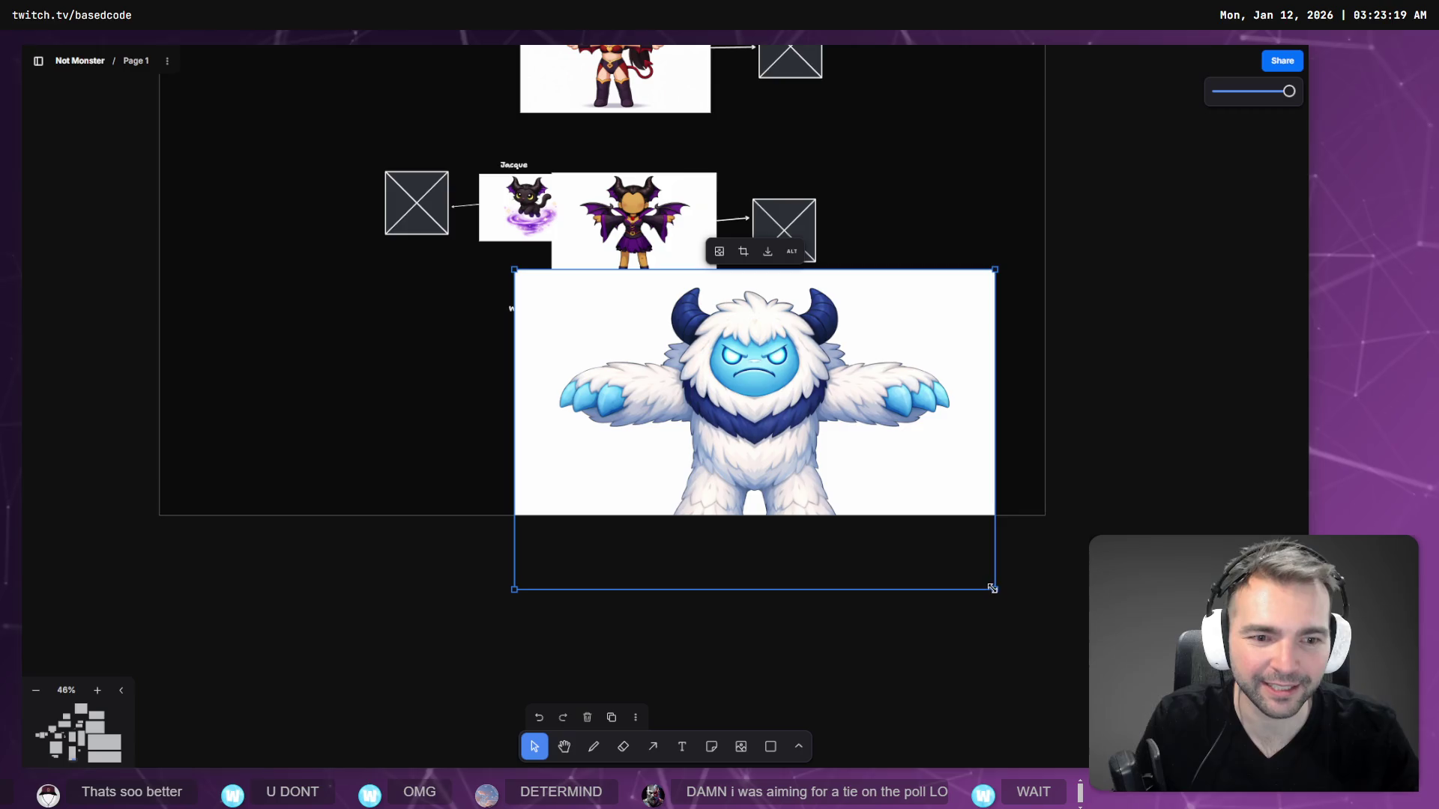
mouse_move(995, 590)
mouse_down()
mouse_move(797, 456)
mouse_move(726, 380)
mouse_move(708, 397)
mouse_move(808, 429)
mouse_up()
drag(607, 378, 479, 381)
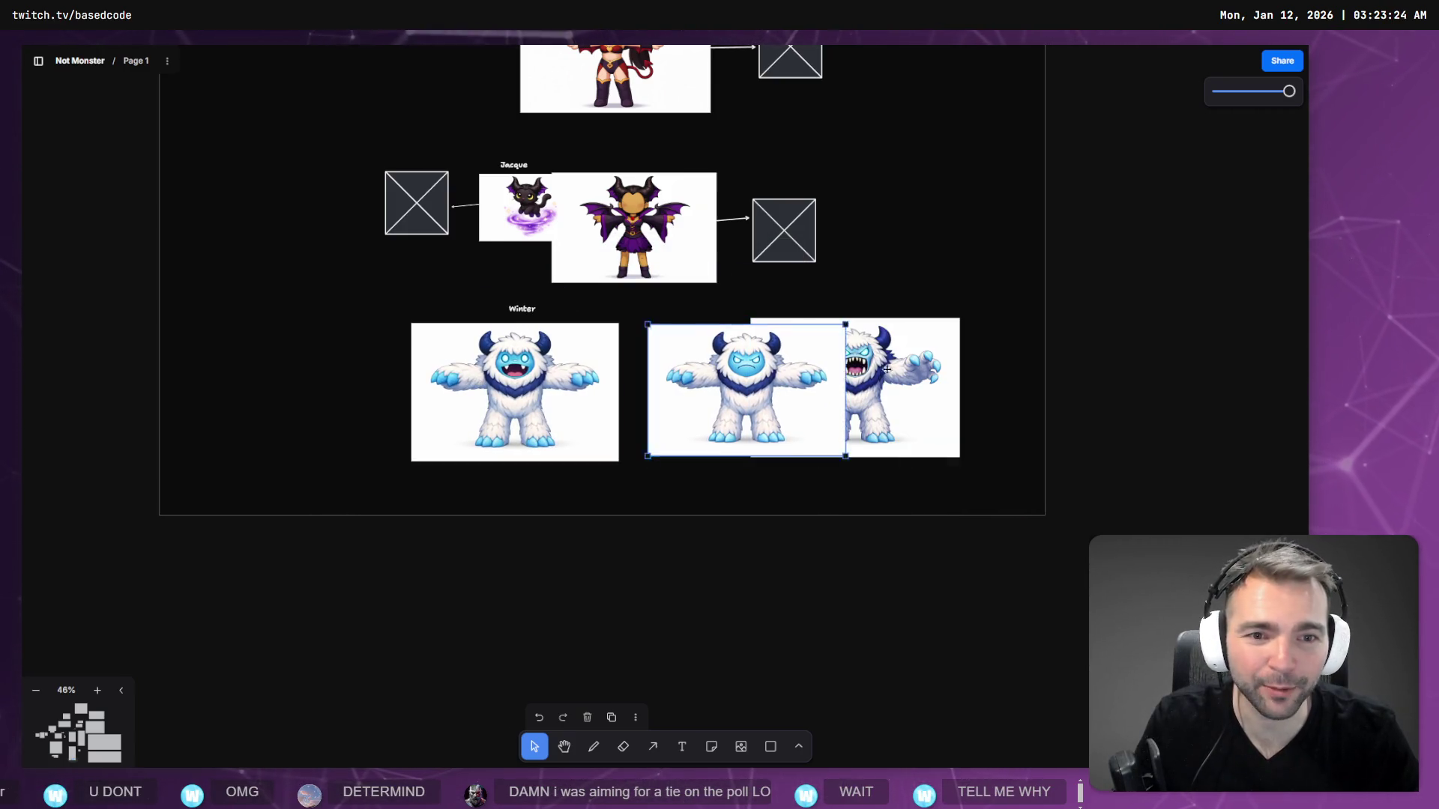
mouse_move(843, 371)
mouse_down()
mouse_move(821, 370)
mouse_move(902, 377)
mouse_up()
drag(1036, 463, 1018, 452)
drag(953, 409, 951, 412)
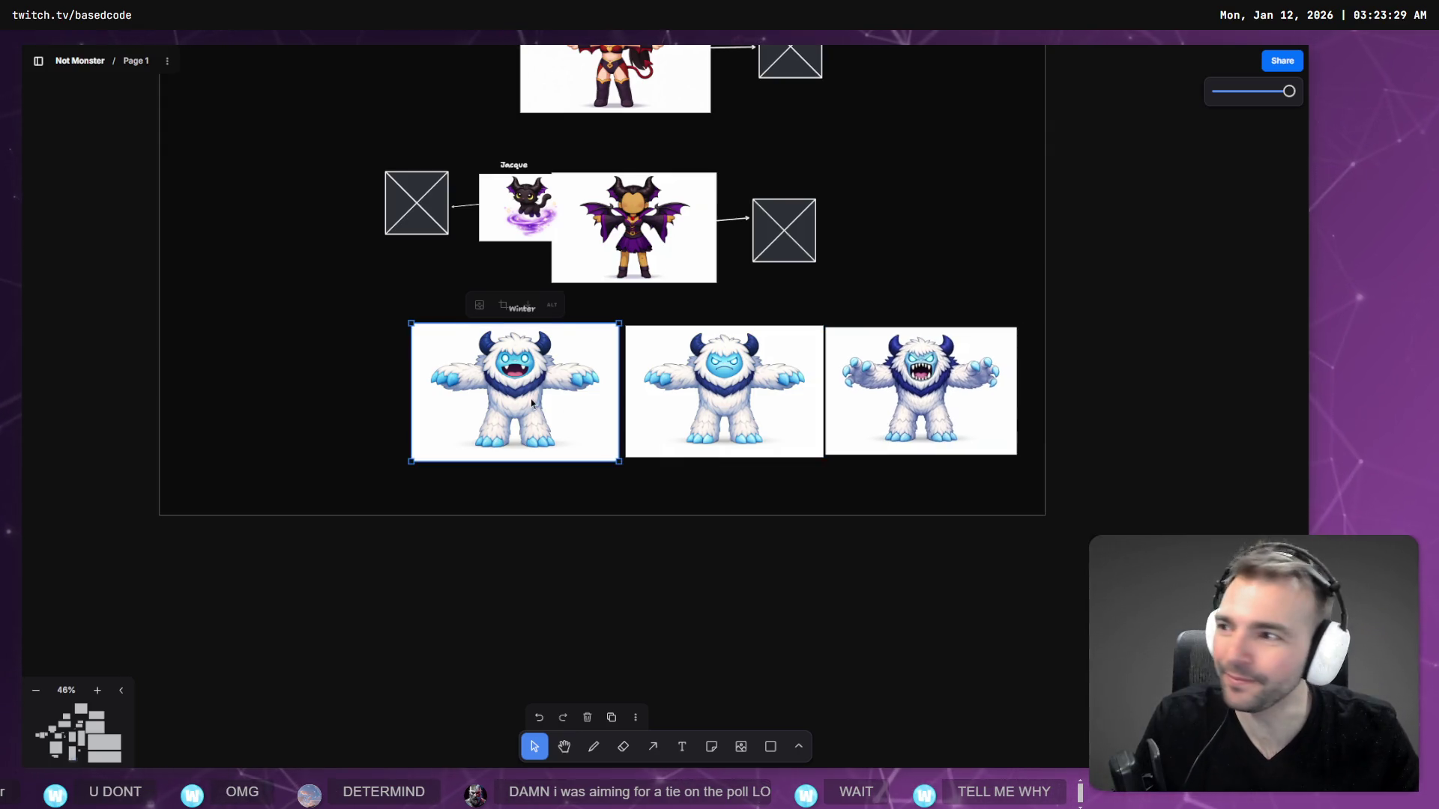
click(418, 443)
drag(409, 455, 417, 455)
click(704, 413)
drag(704, 413, 700, 412)
mouse_move(909, 402)
mouse_down()
mouse_move(889, 402)
mouse_move(902, 401)
mouse_up()
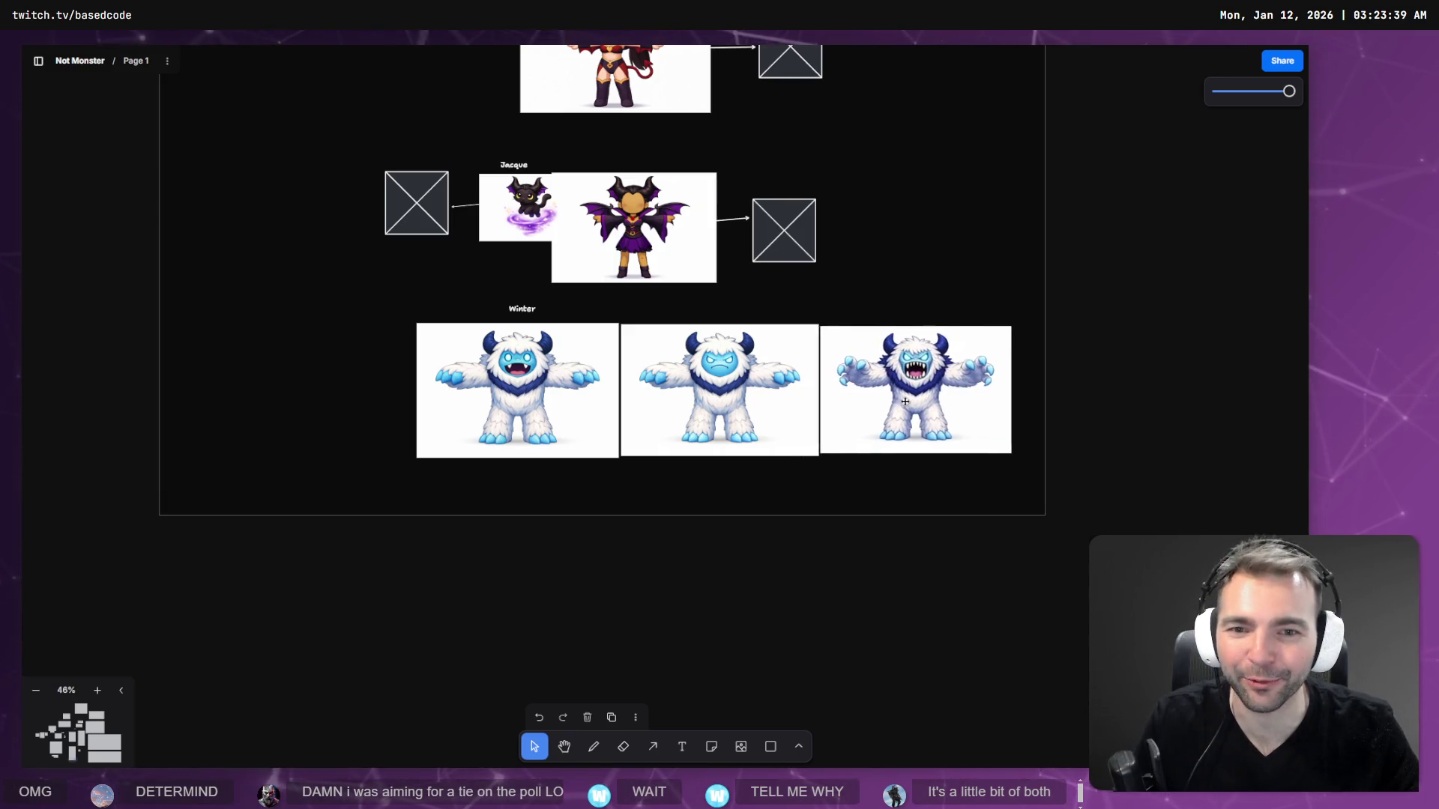
- Delete the open-mouth and roaring yetis and place the angry yeti under the Winter label
click(774, 408)
click(482, 408)
key(Delete)
click(899, 390)
key(Delete)
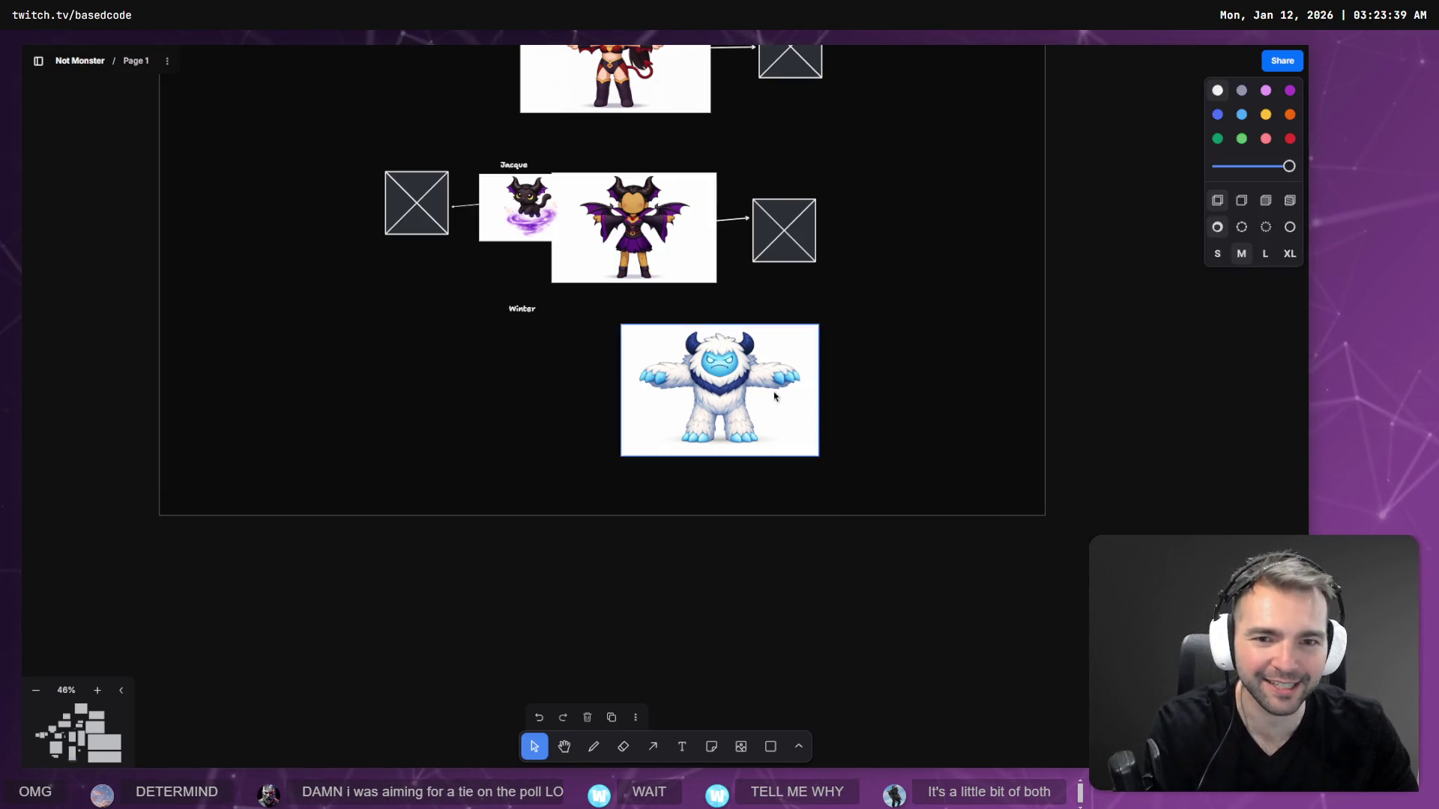
mouse_move(775, 392)
mouse_down()
mouse_move(642, 392)
mouse_move(663, 392)
mouse_up()
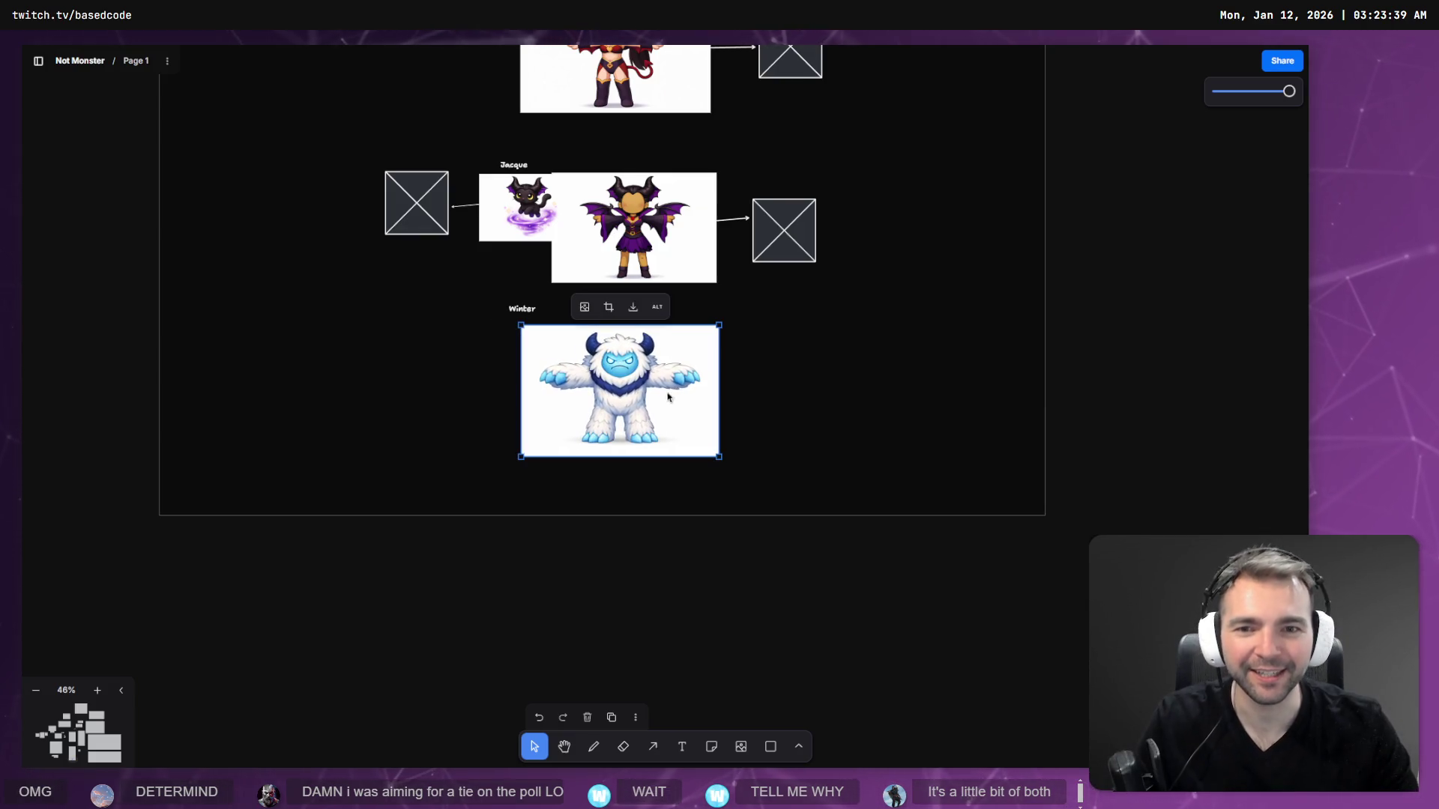
key(alt+Tab)
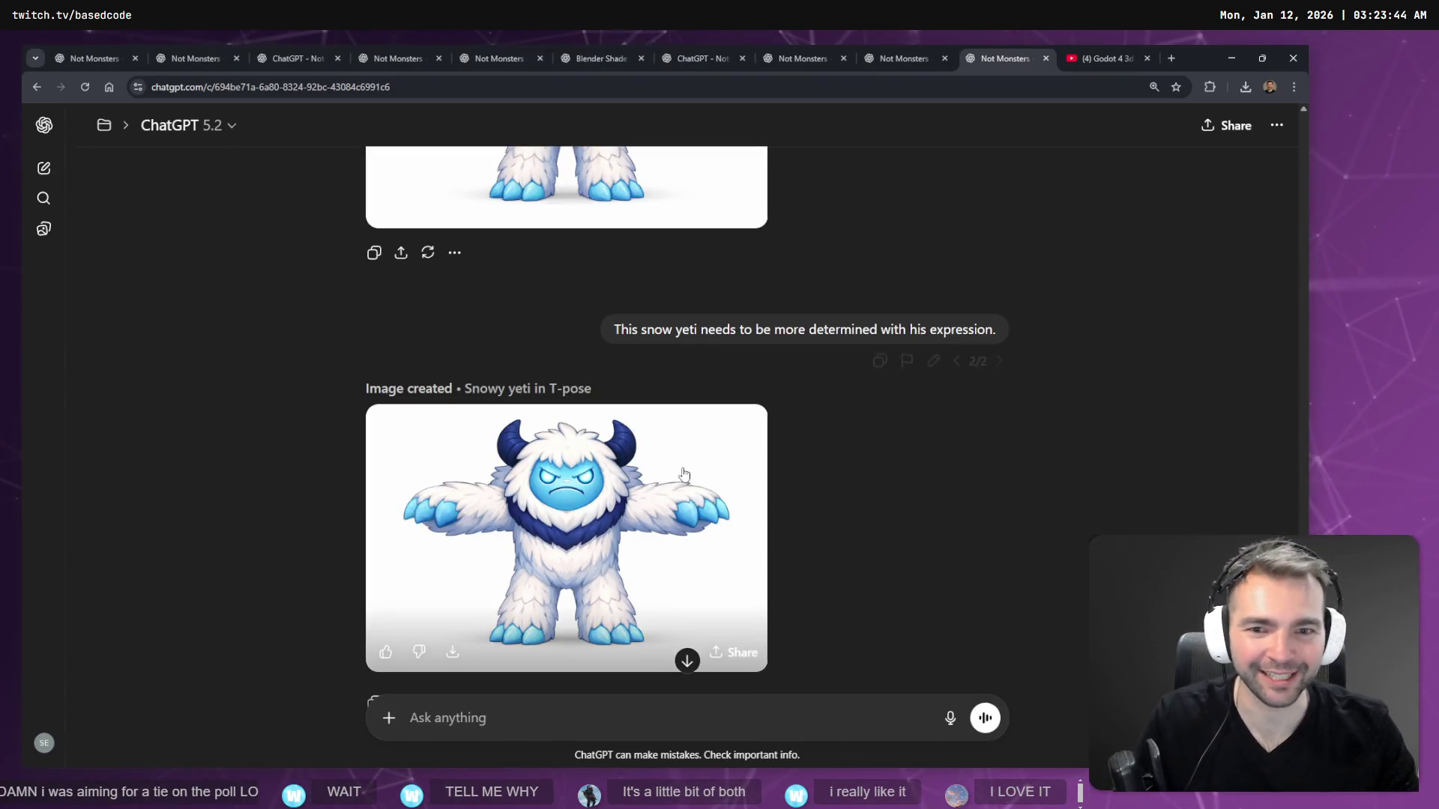
click(566, 538)
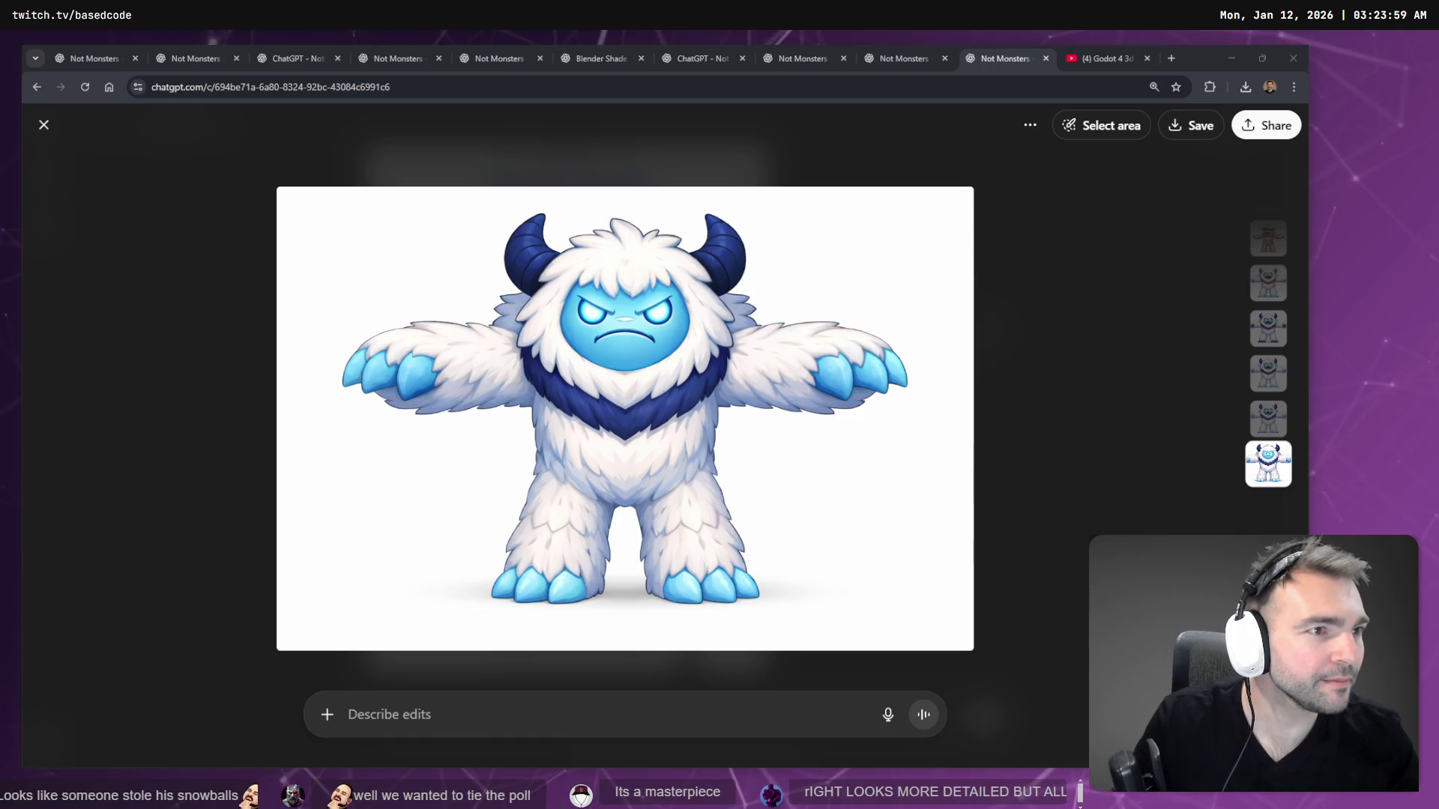
click(715, 317)
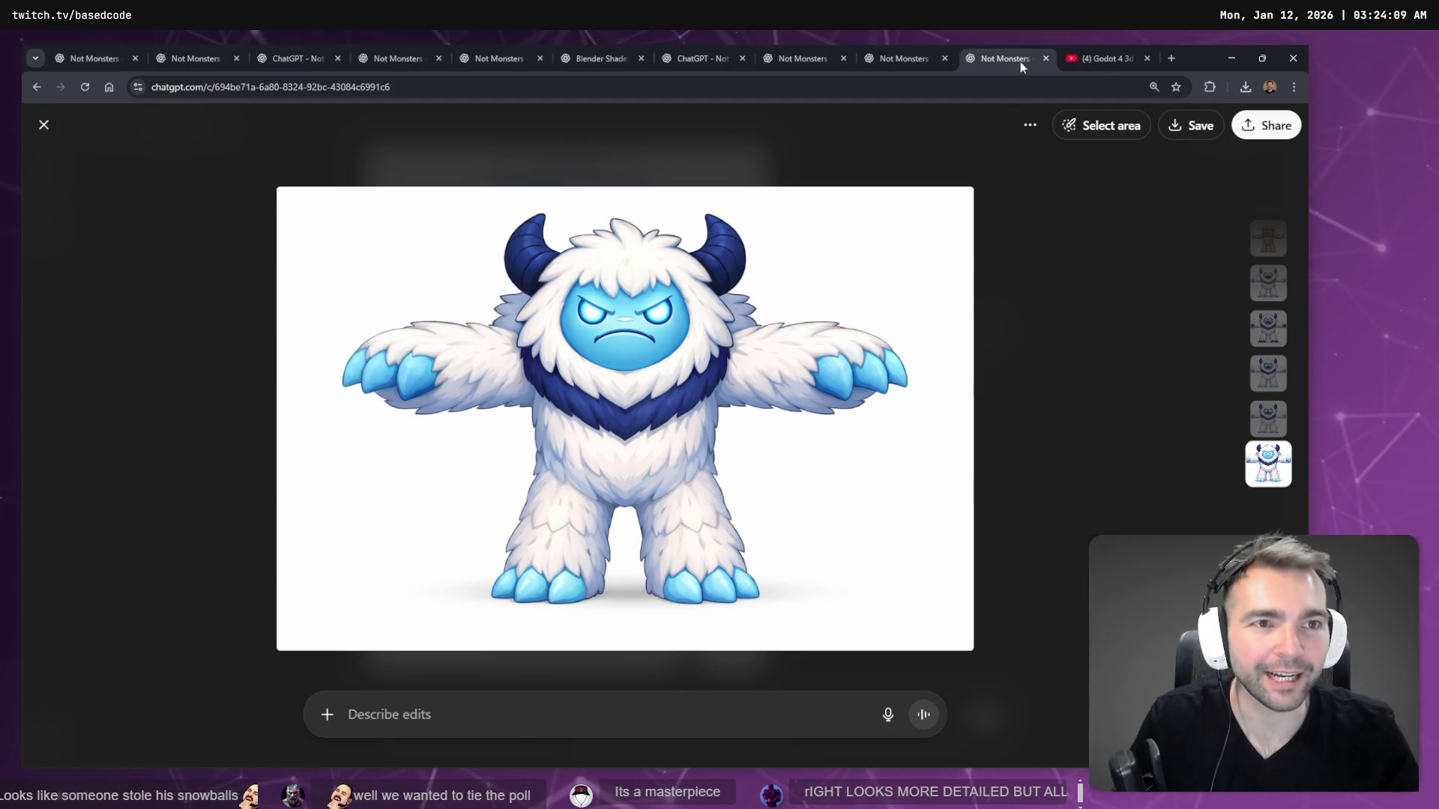
key(Escape)
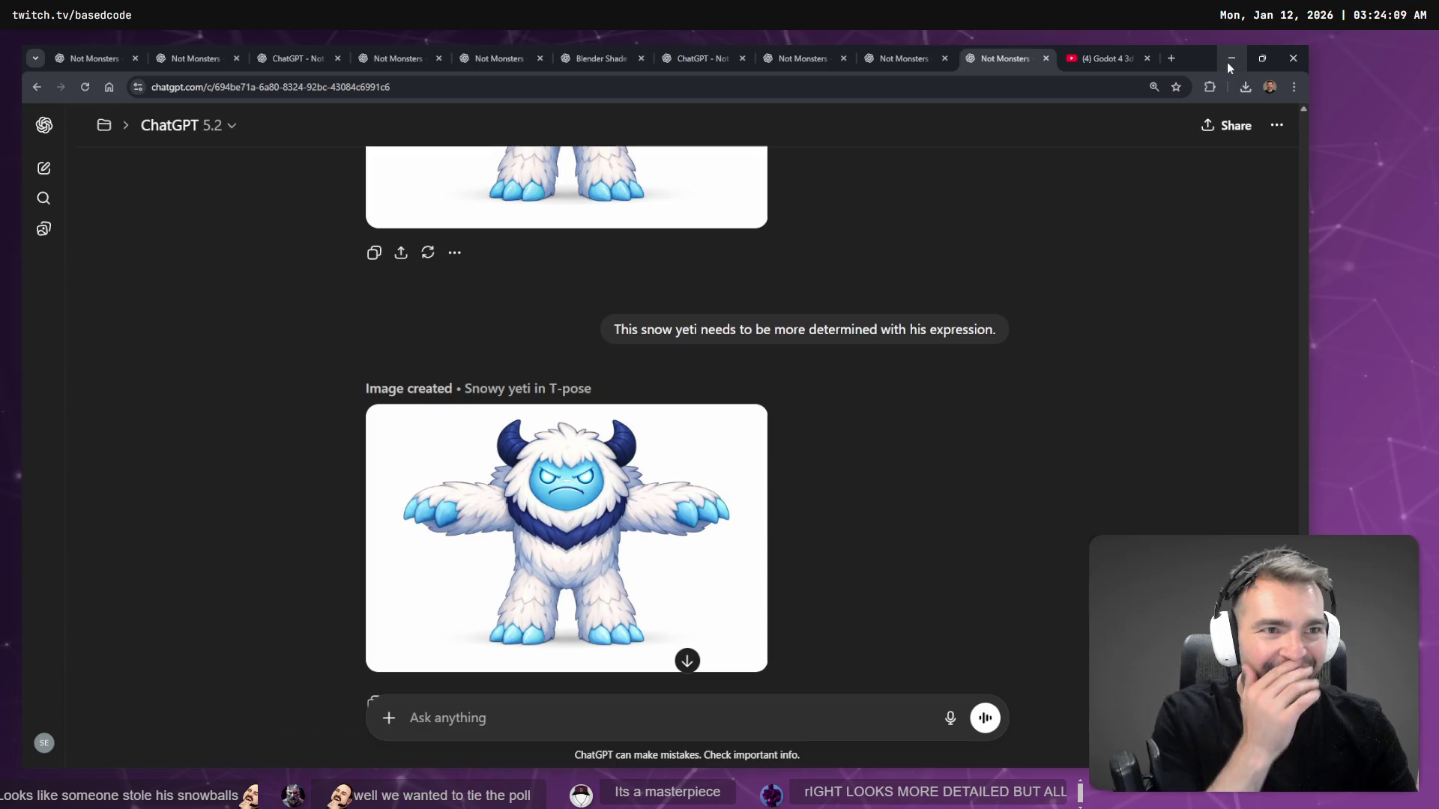
click(1226, 58)
- Duplicate the Jacque row's arrow and placeholder box beside the Winter yeti and frame it
click(734, 568)
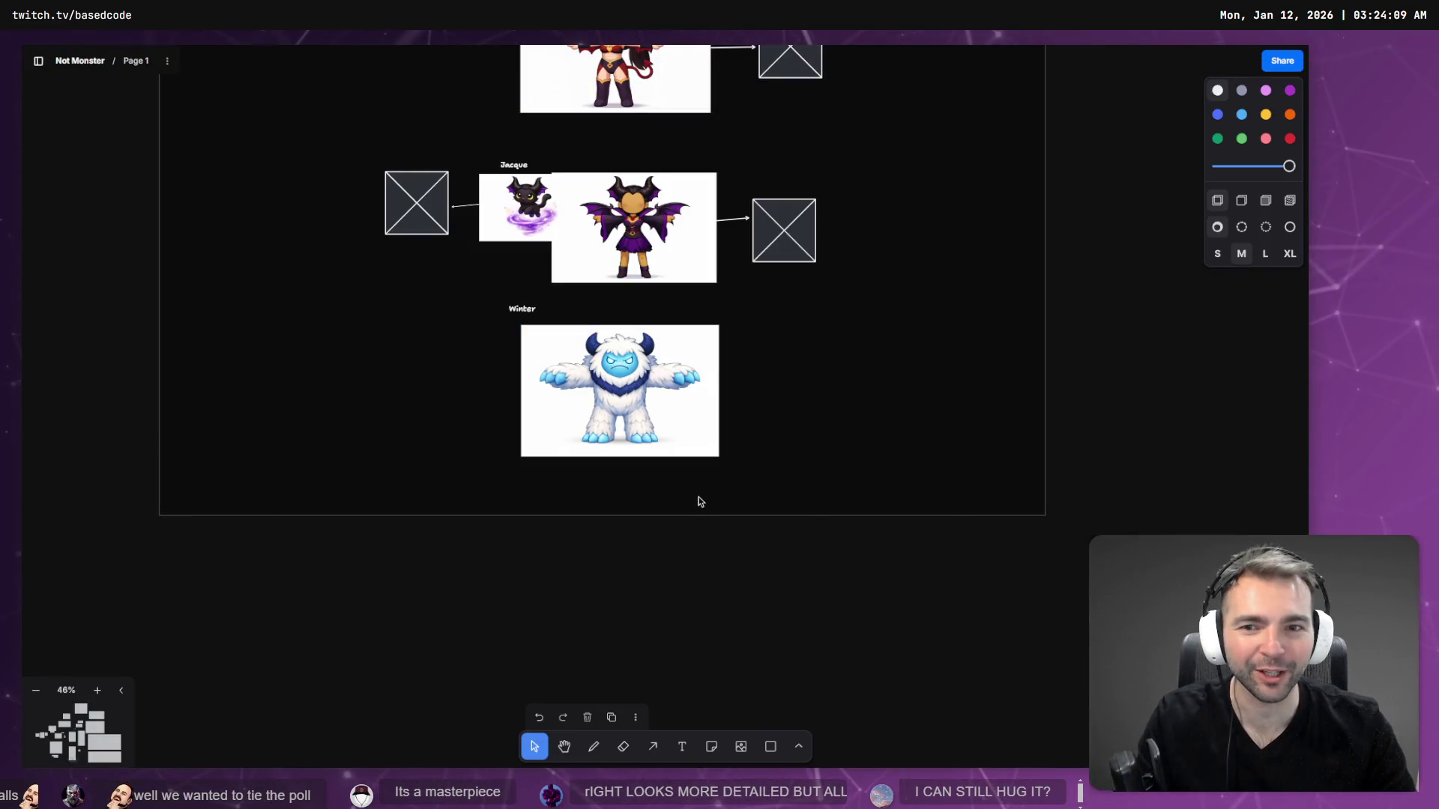
drag(843, 336, 748, 185)
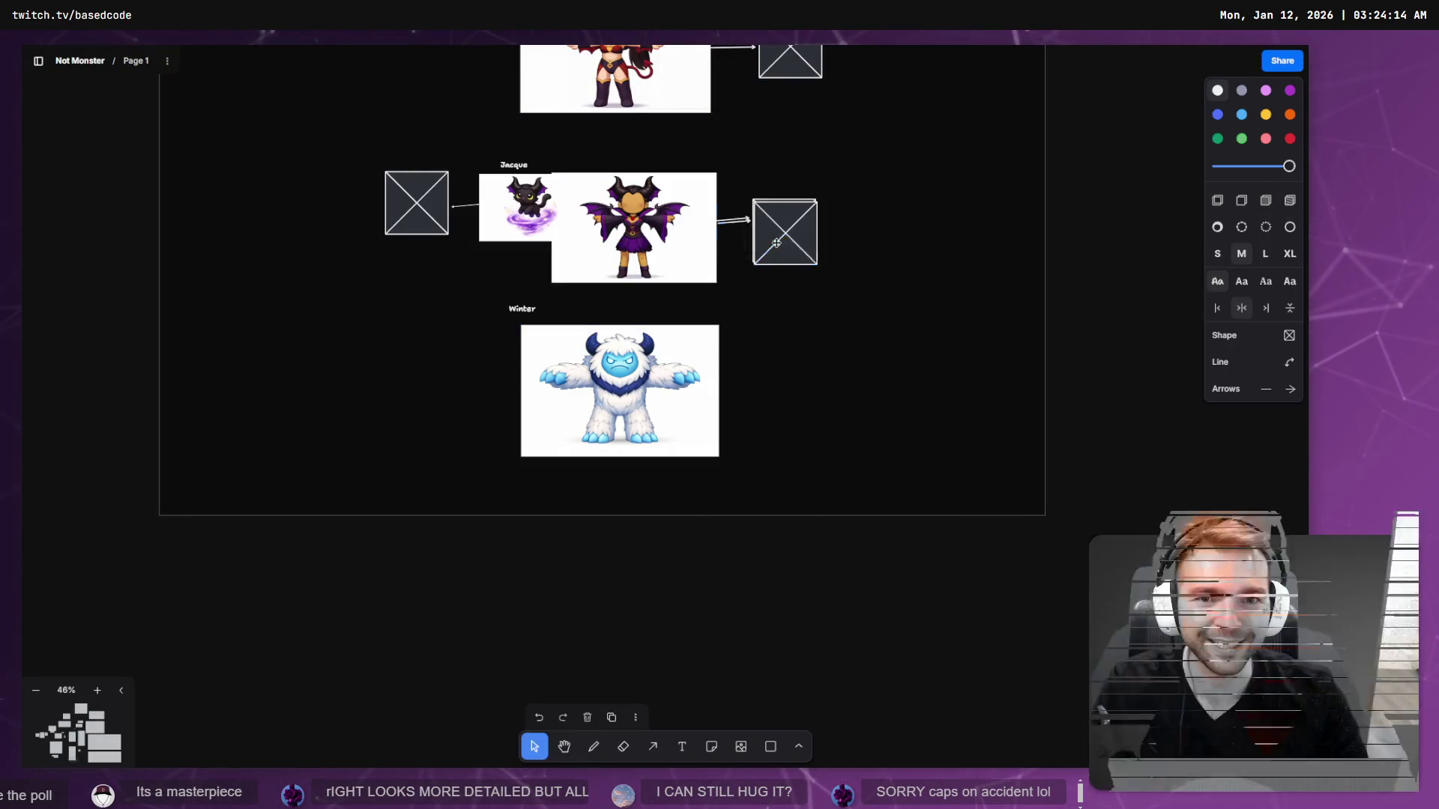
mouse_move(794, 247)
mouse_down()
mouse_move(814, 418)
mouse_move(787, 395)
mouse_up()
click(828, 422)
click(907, 395)
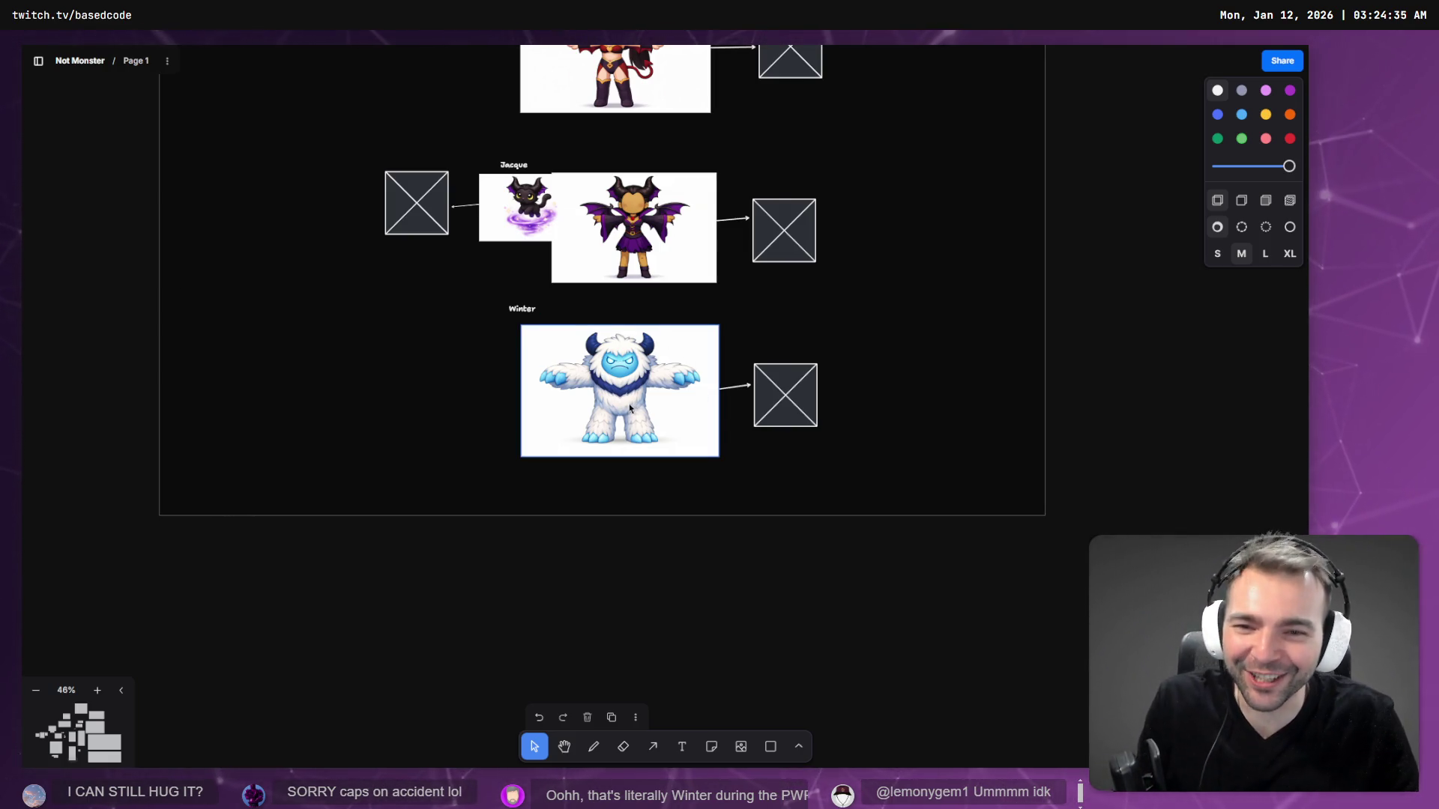
key(shift+2)
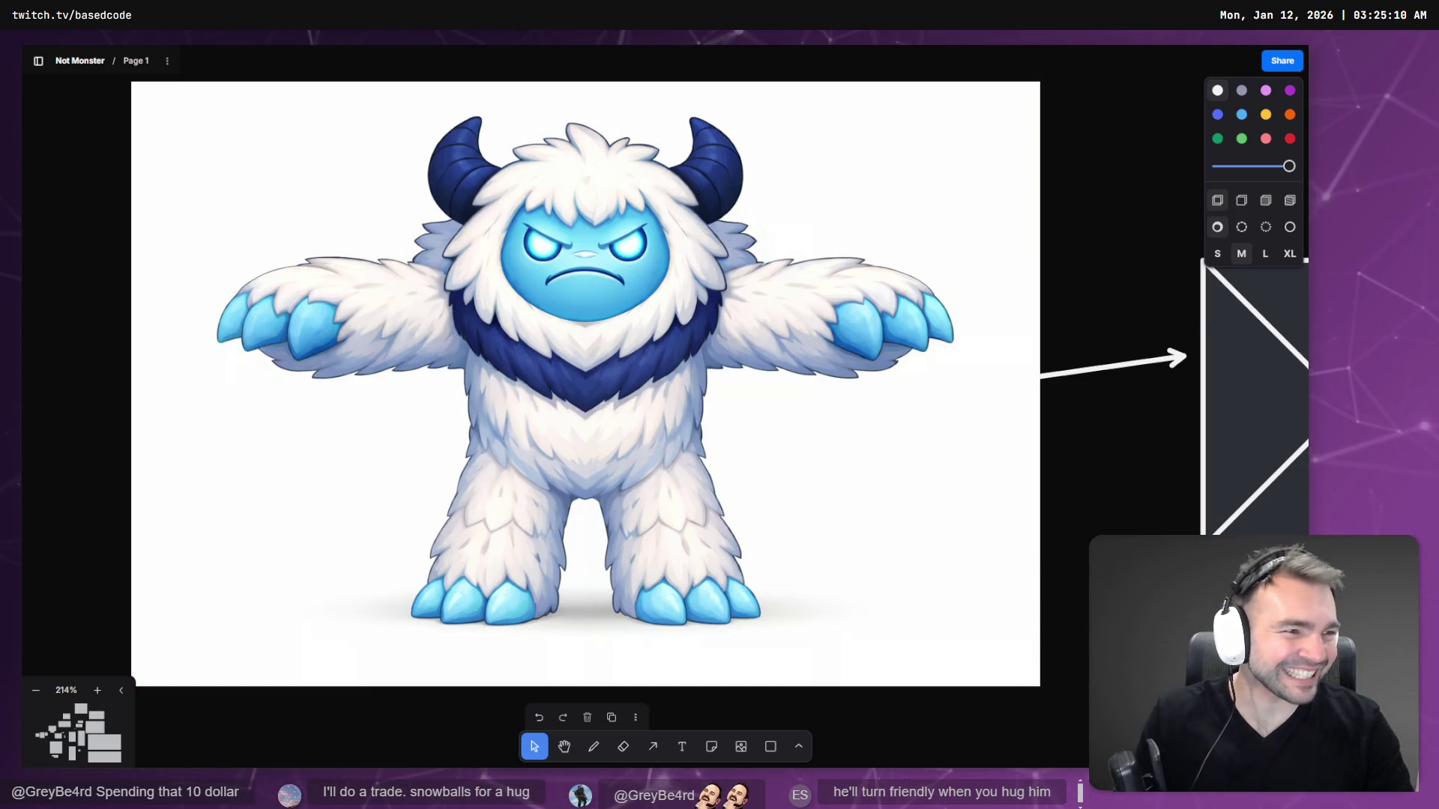
key(alt+Tab)
- Select the inherited Statue node in 2_Goldie and dismiss the inherited-nodes alert
key(Escape)
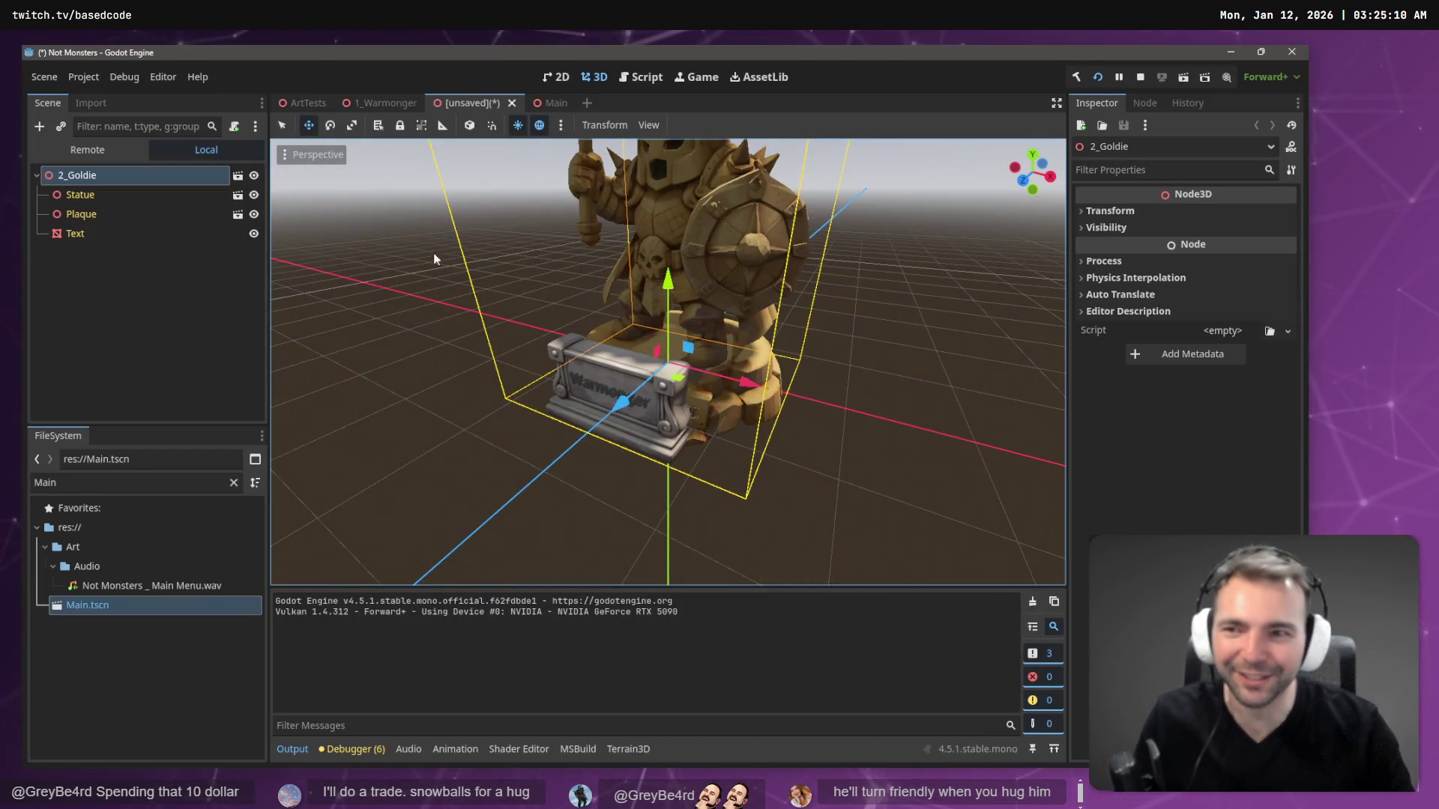
click(92, 180)
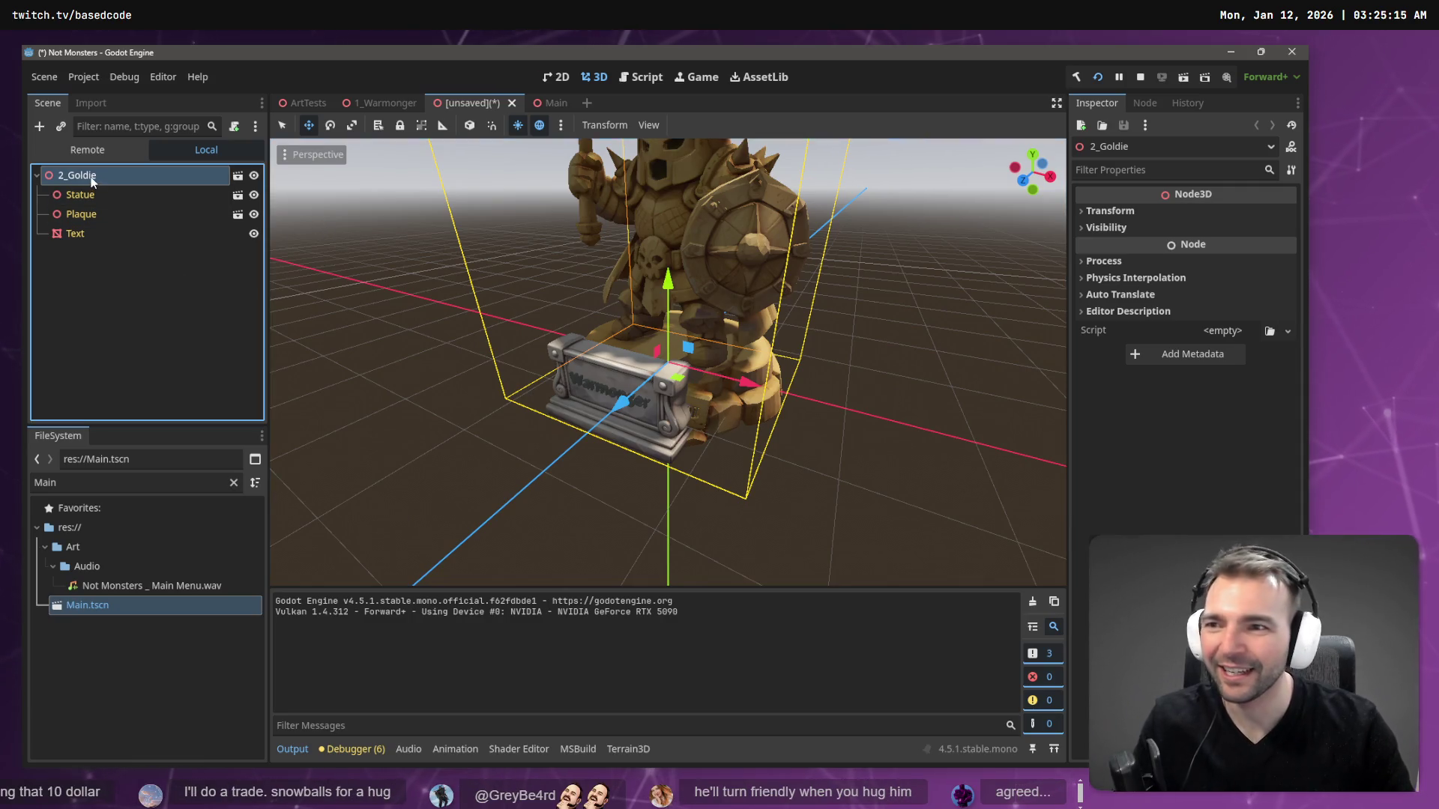
click(120, 195)
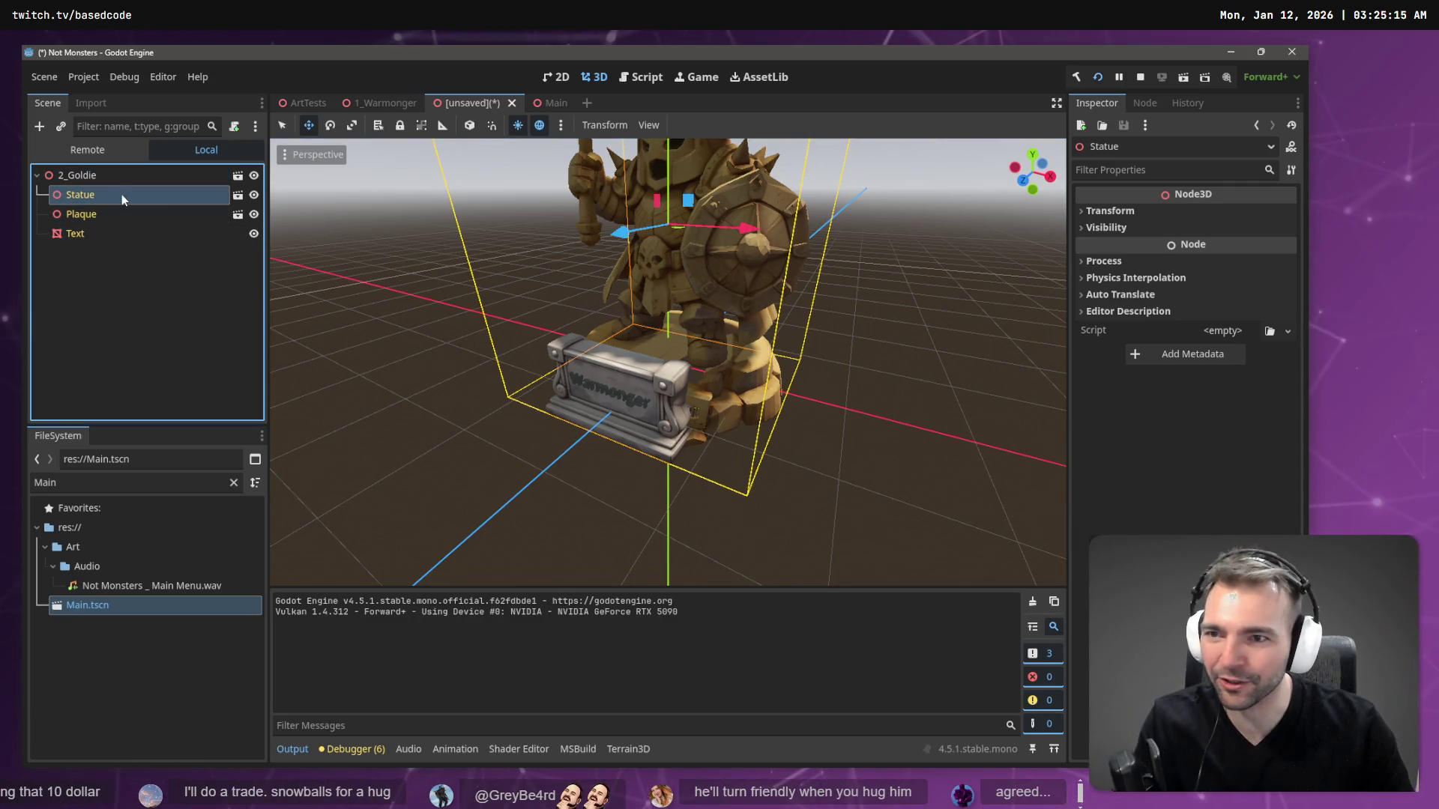
key(h)
key(h)
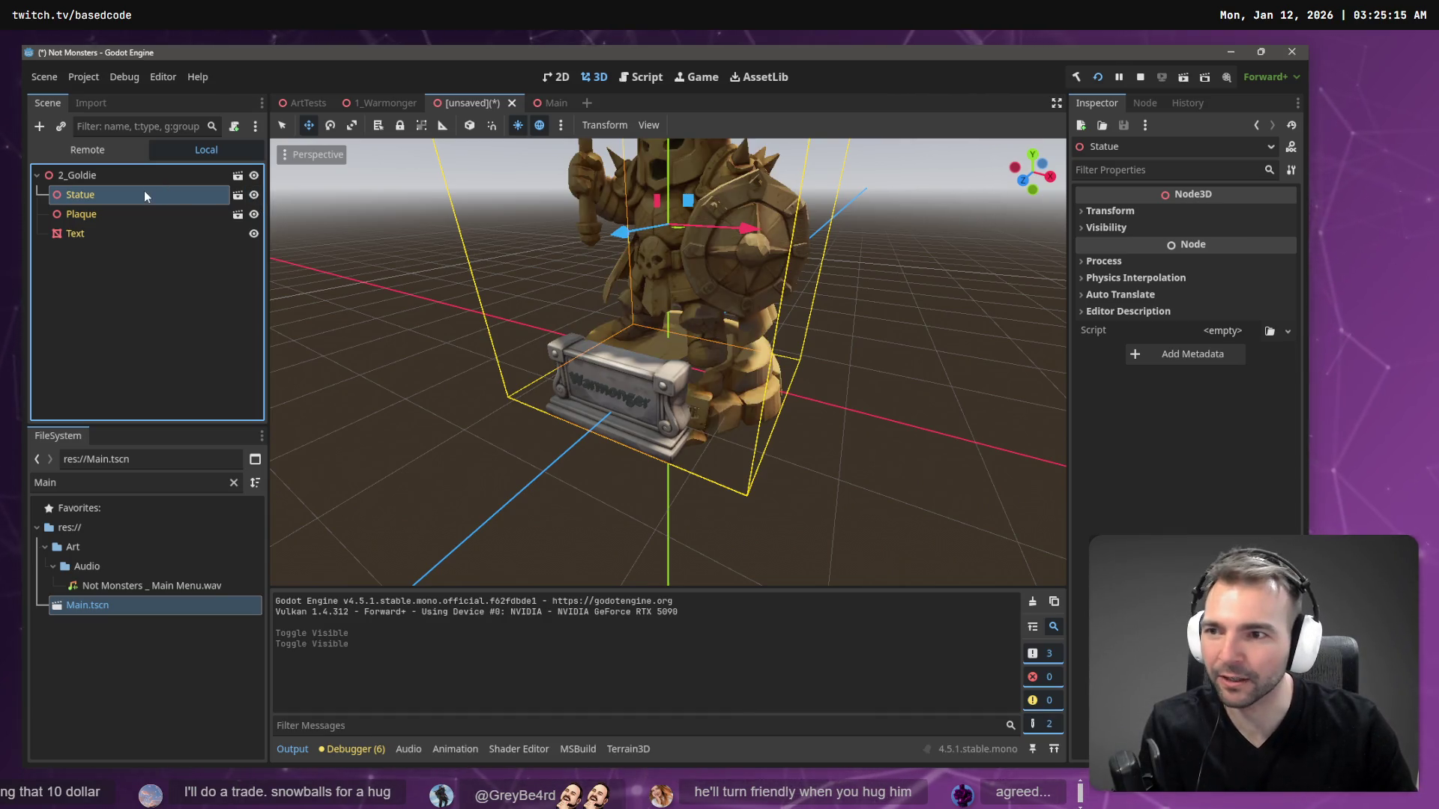
key(Delete)
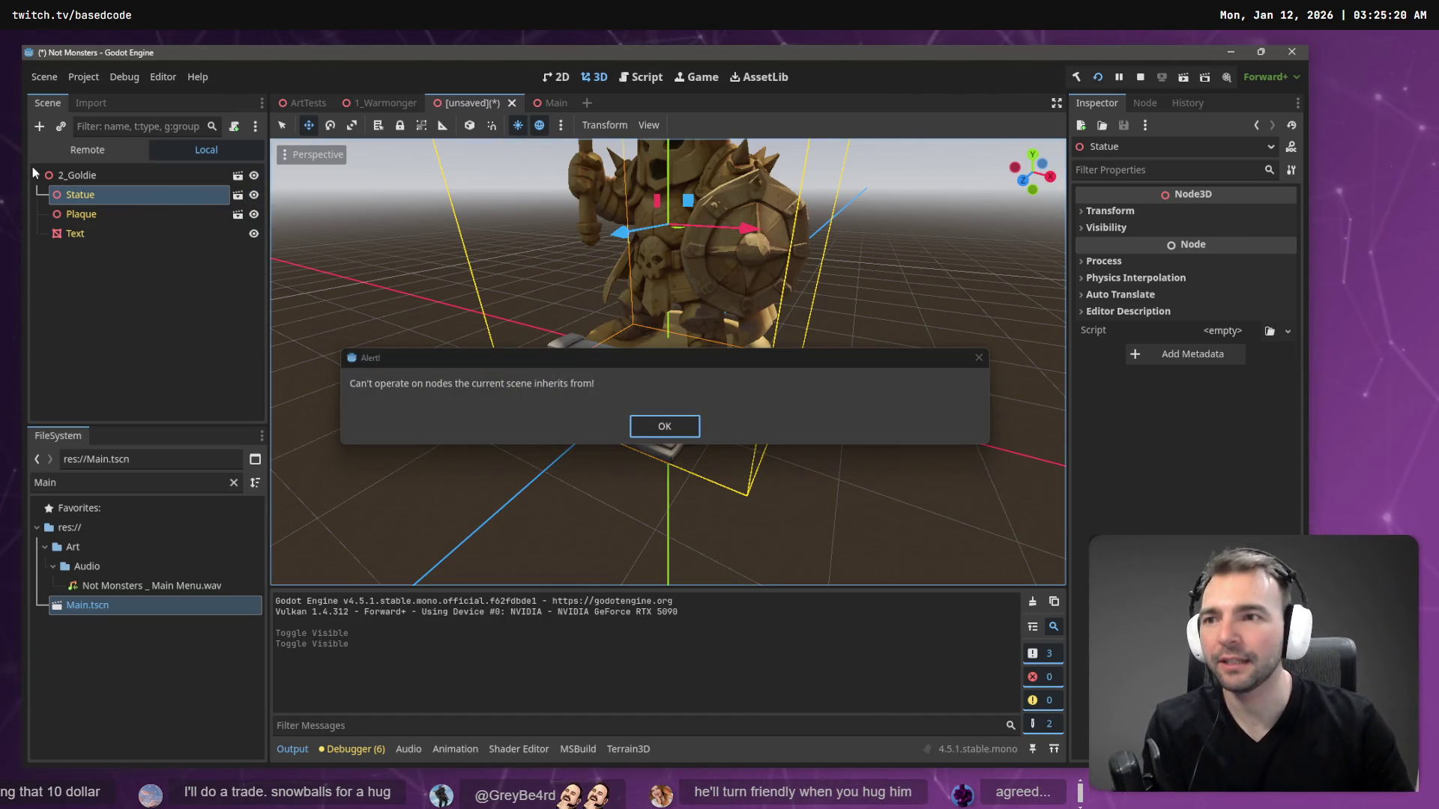
click(664, 426)
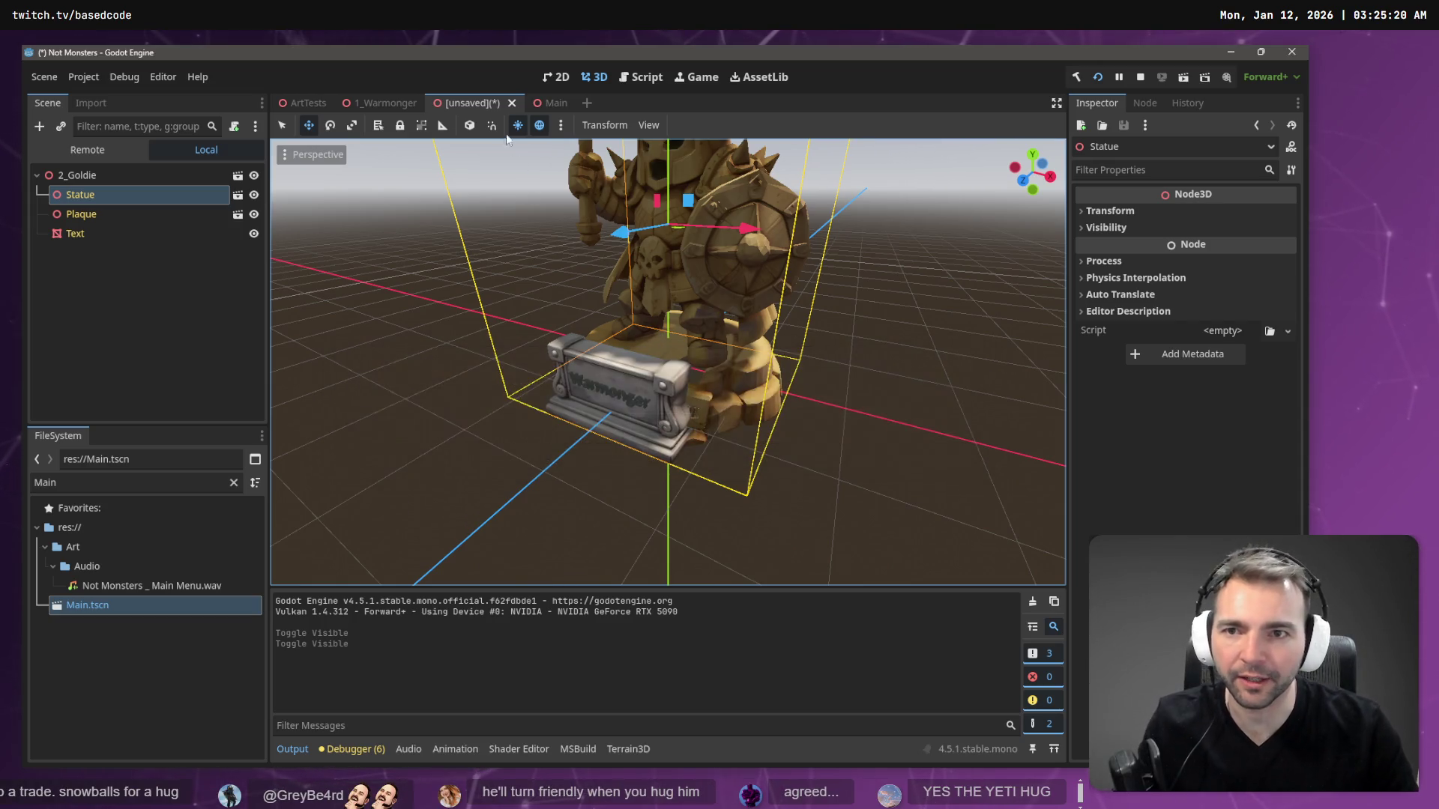
- Close the unsaved 2_Goldie scene without saving and switch to the Main scene
middle_click(477, 101)
click(741, 435)
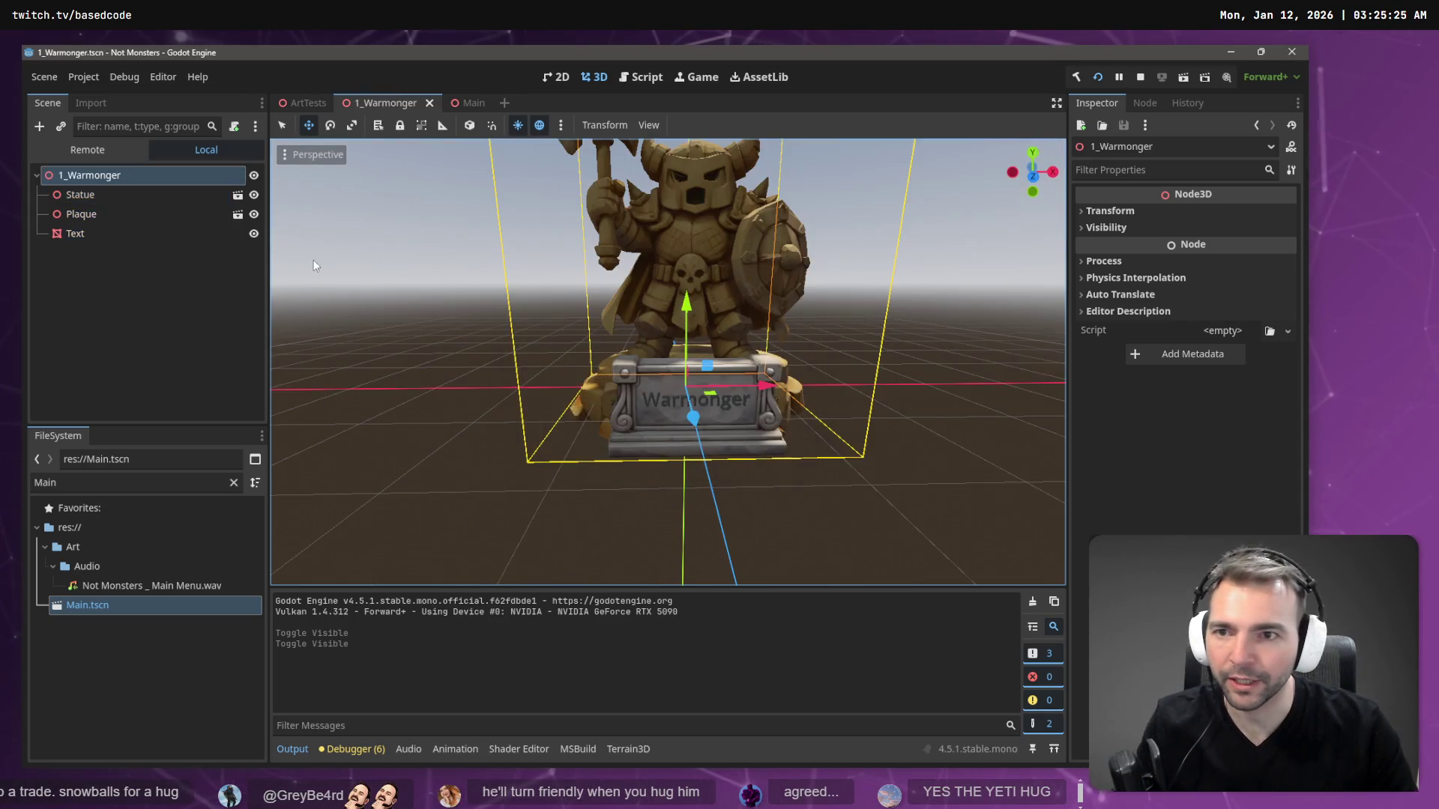
click(303, 104)
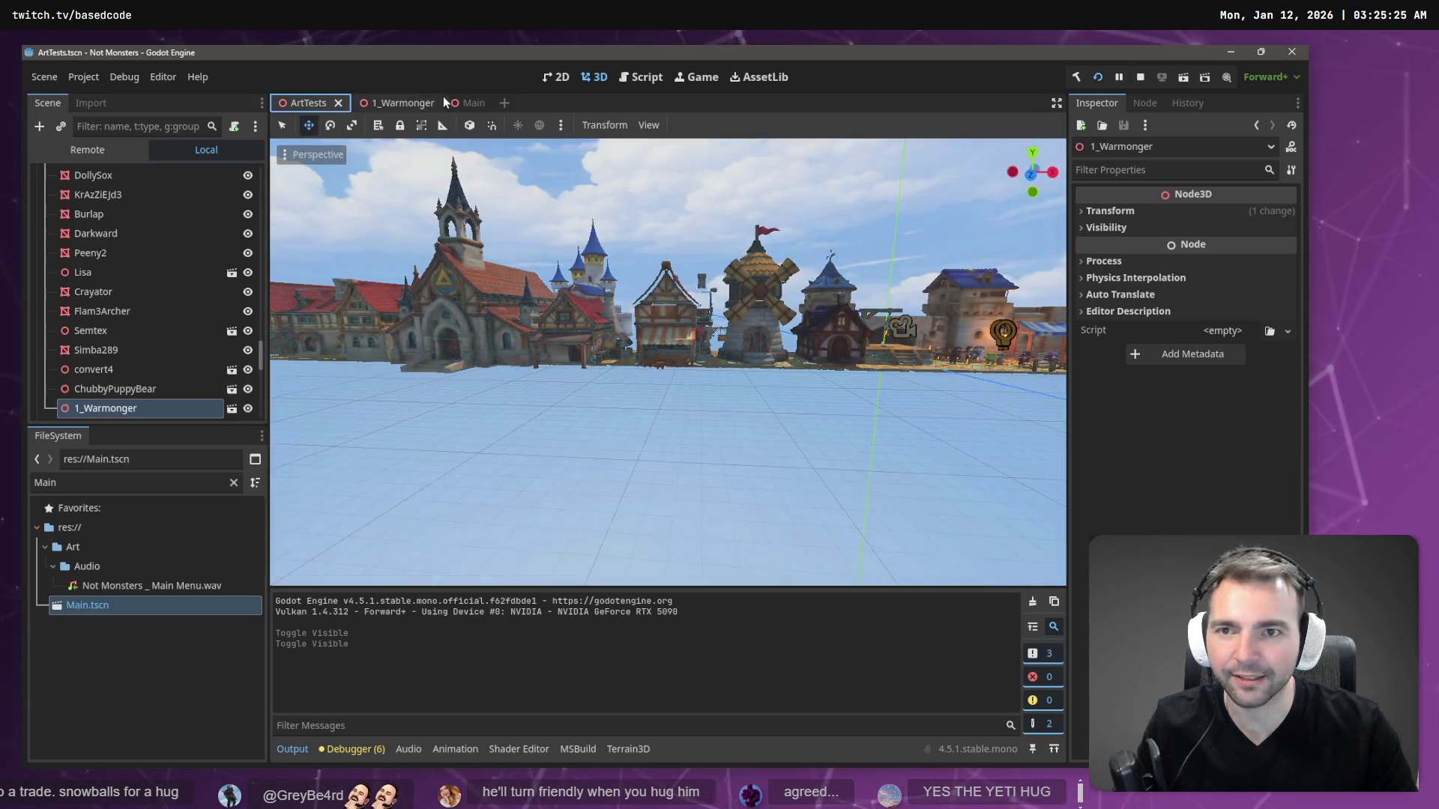
click(474, 102)
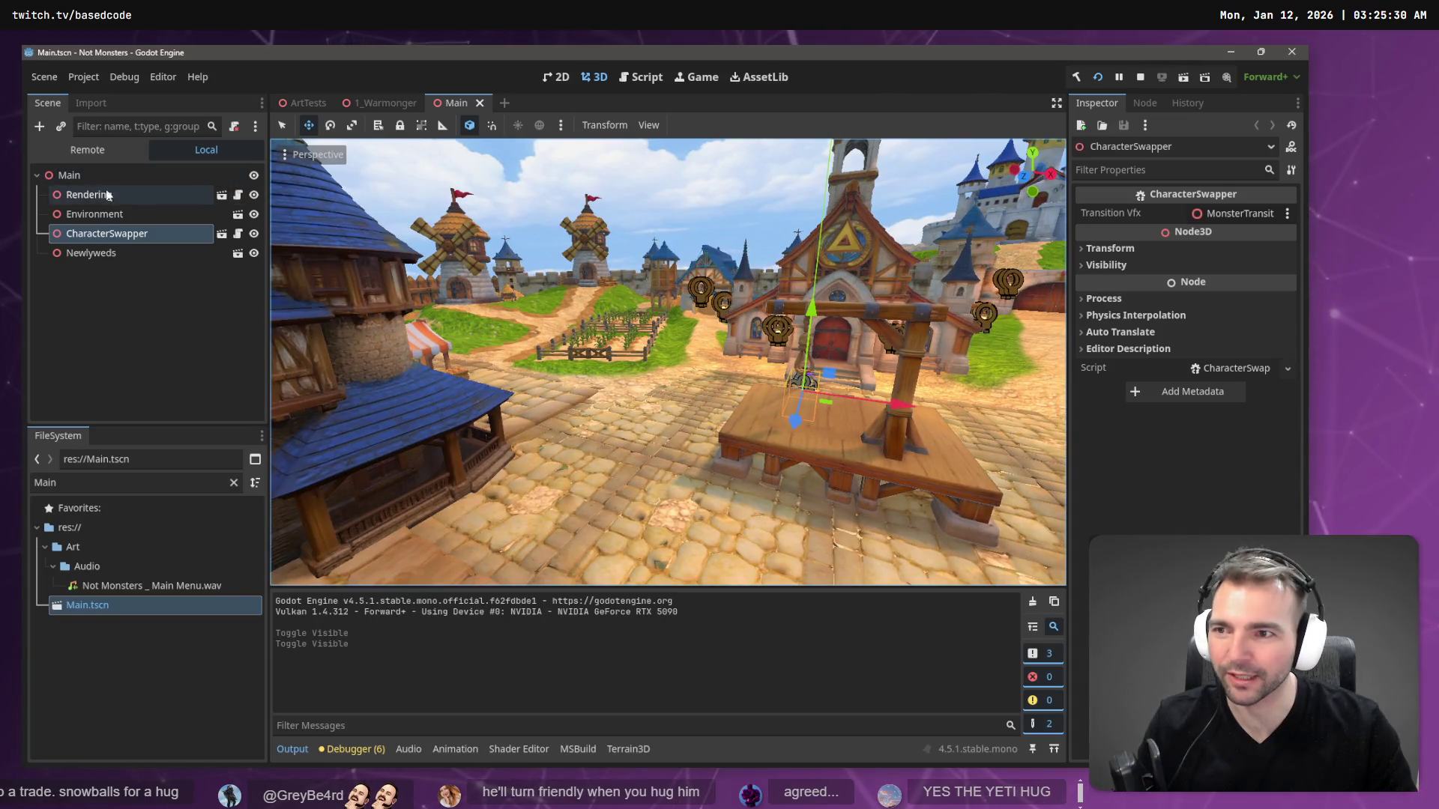
click(239, 217)
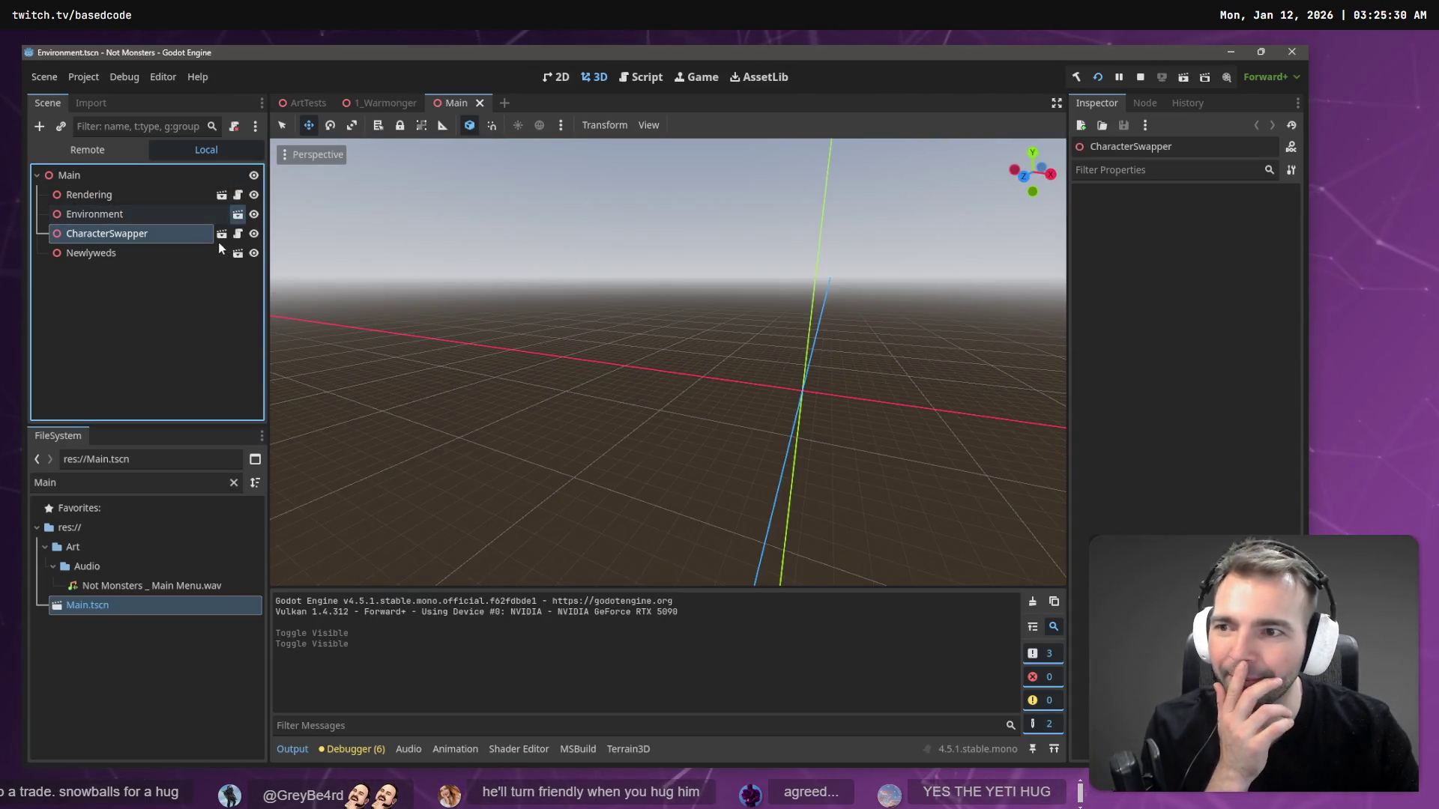
- Scroll the Environment scene tree to the top and select the Terrain3D node
scroll(172, 262, up, 5)
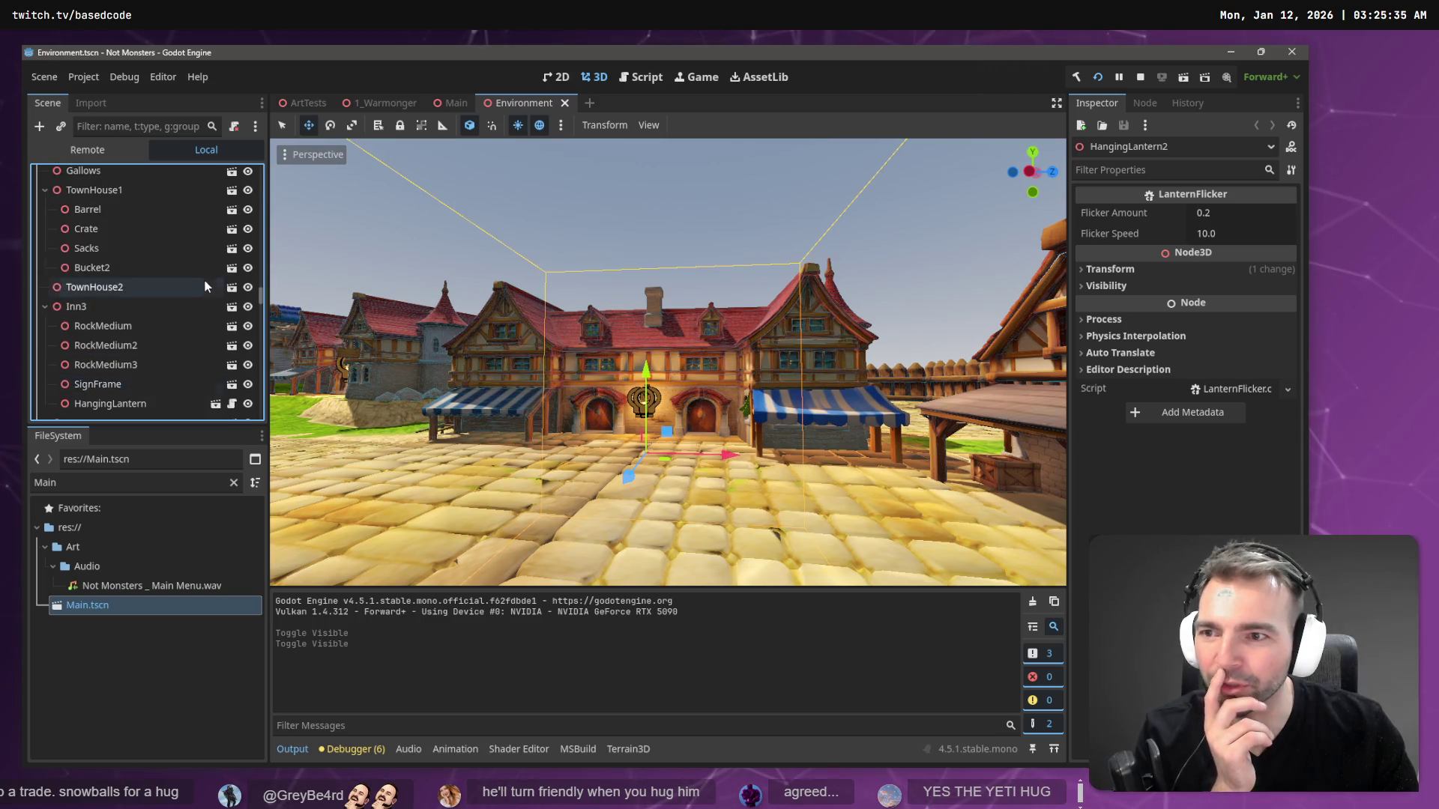
scroll(205, 287, up, 15)
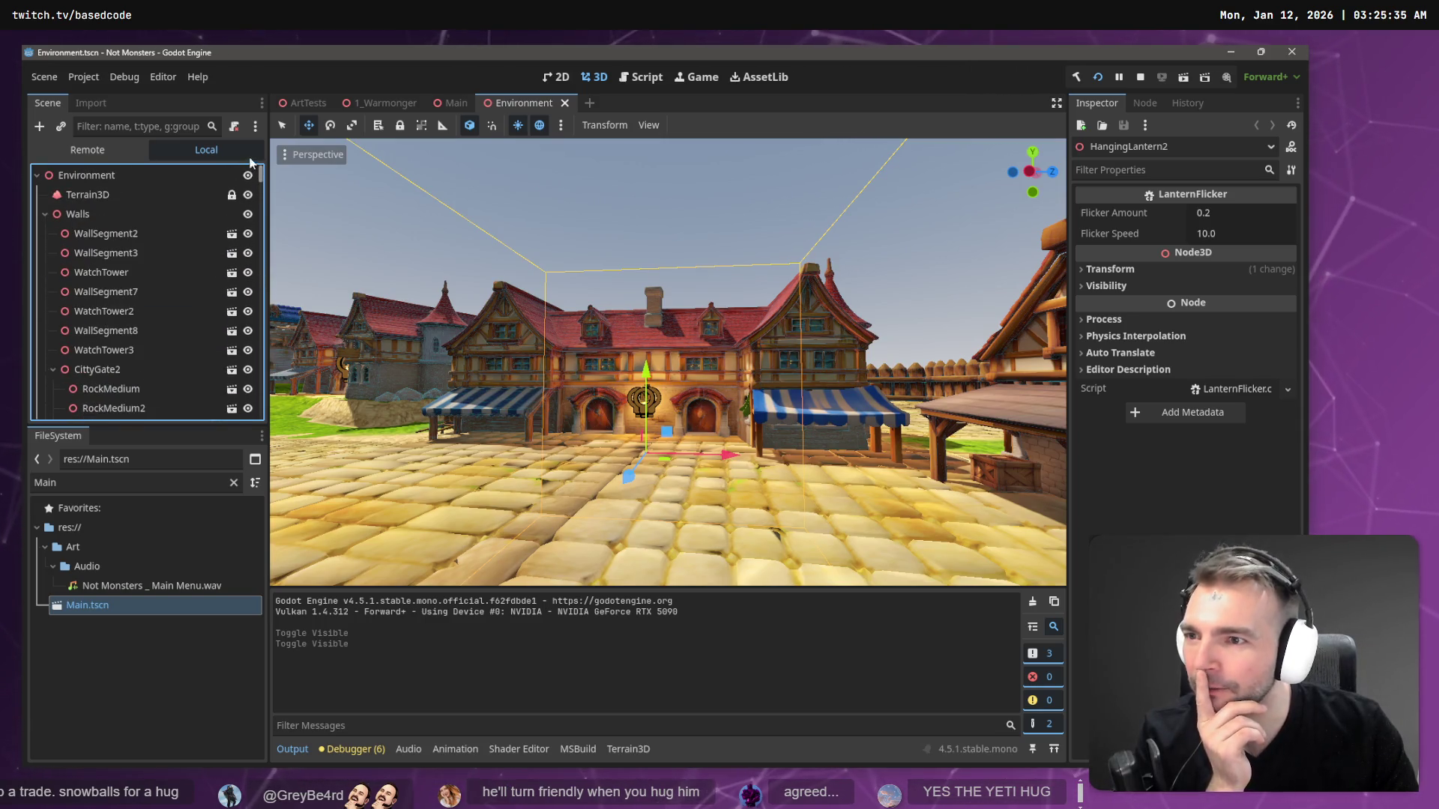
click(123, 196)
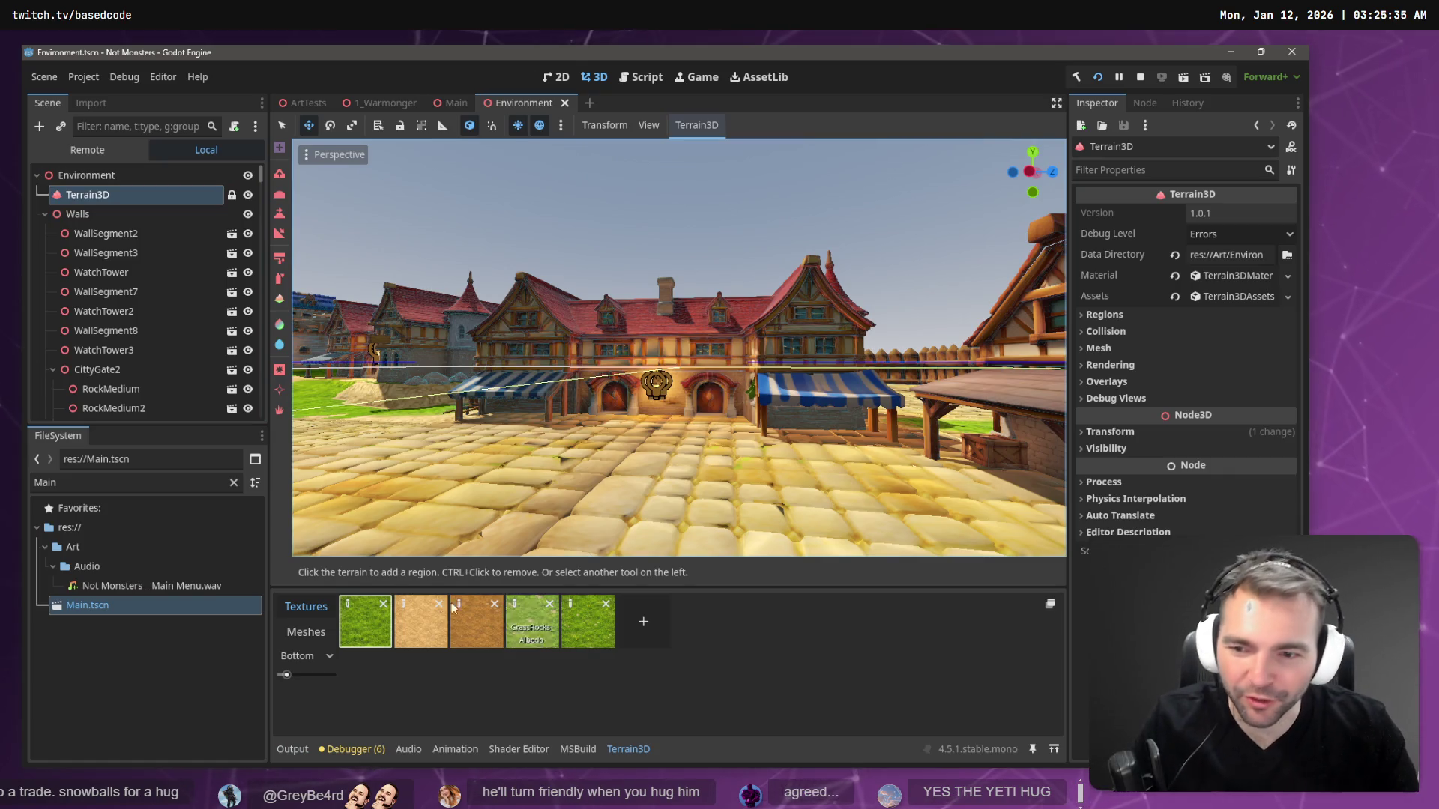
- Open the Grass1_Albedo texture settings and inspect its Albedo Color, leaving it white
click(358, 620)
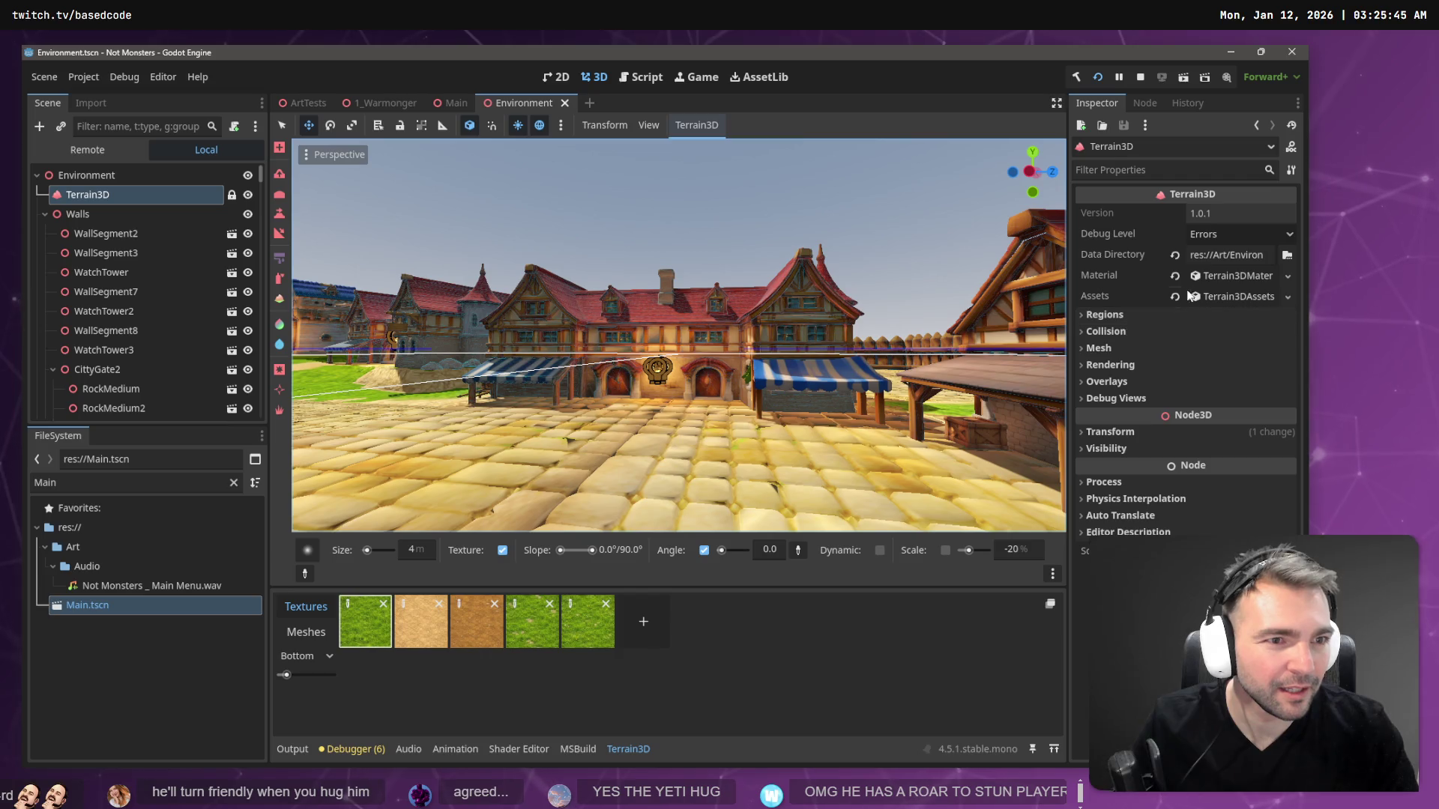
click(1222, 276)
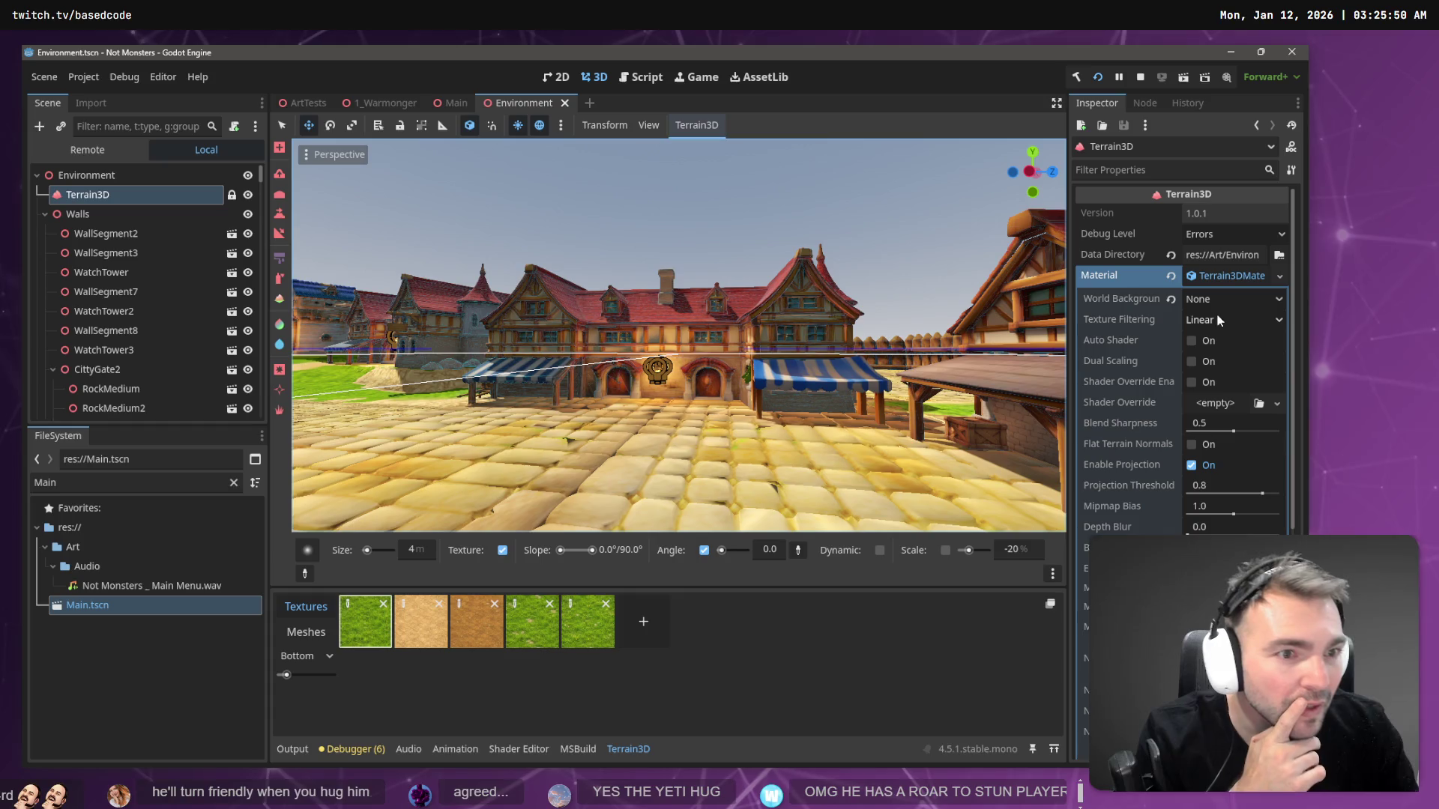
scroll(1181, 512, down, 10)
scroll(1187, 502, up, 10)
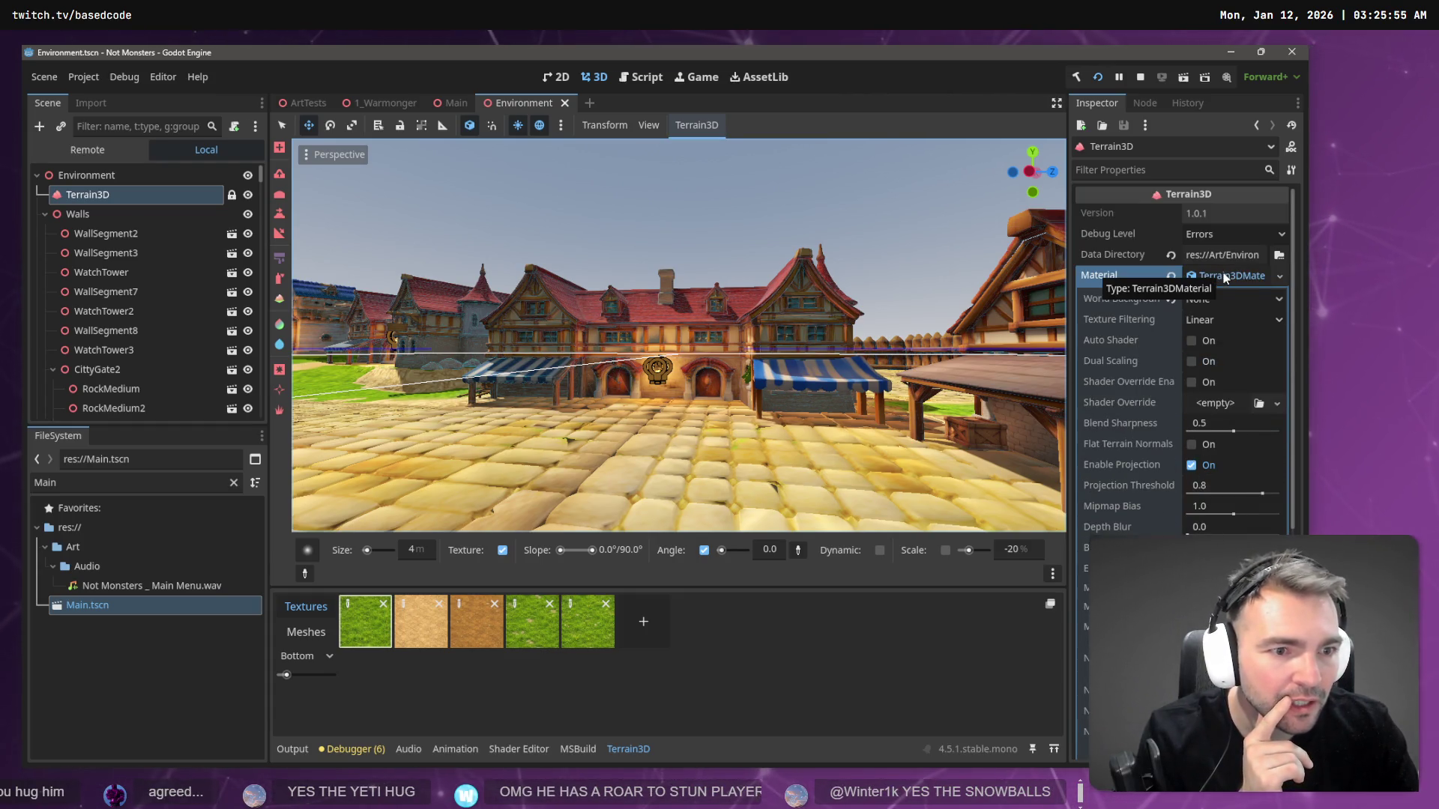
click(347, 604)
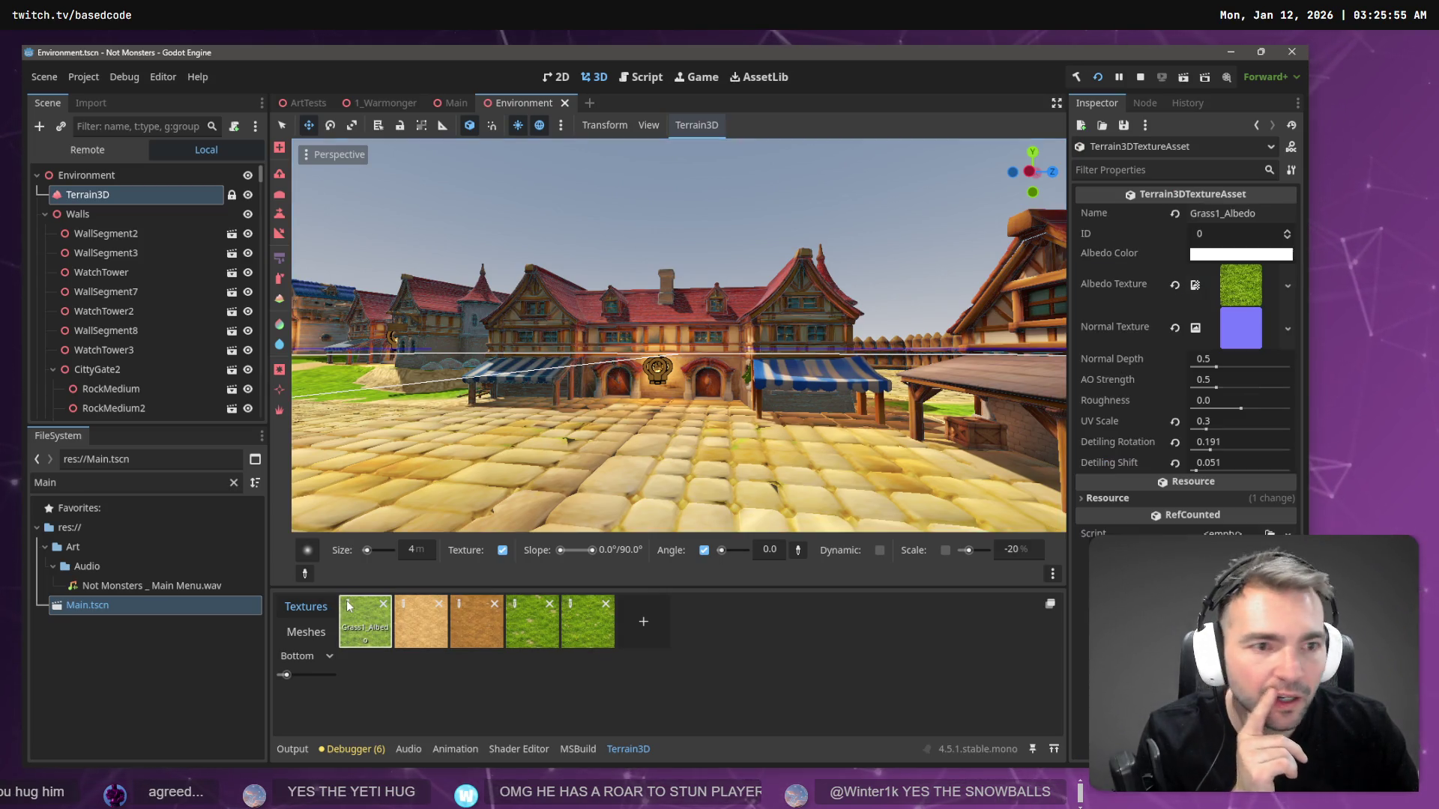
click(1248, 255)
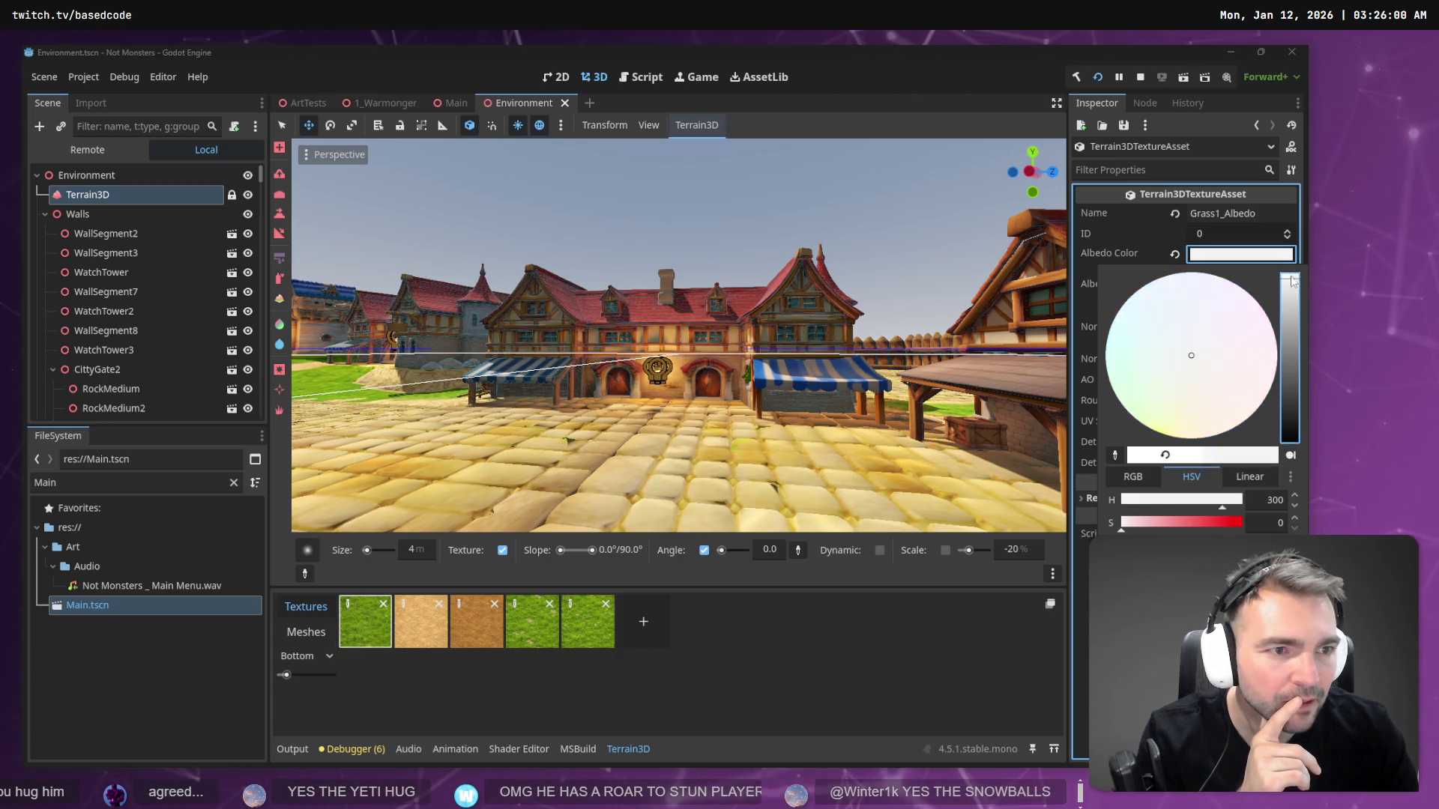
click(829, 237)
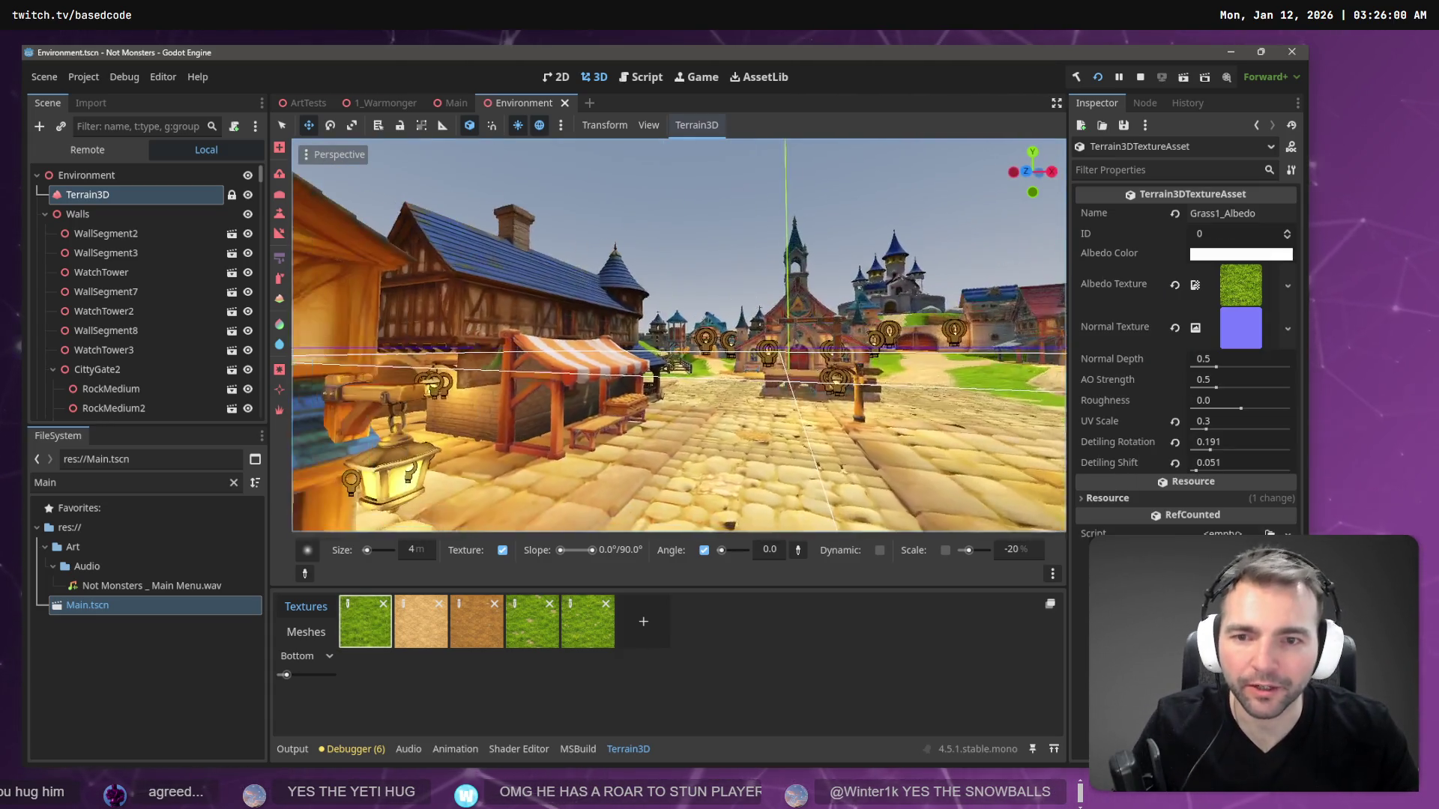
- Deselect Terrain3D, fly over the town, and descend by the central well facing the castle
click(742, 238)
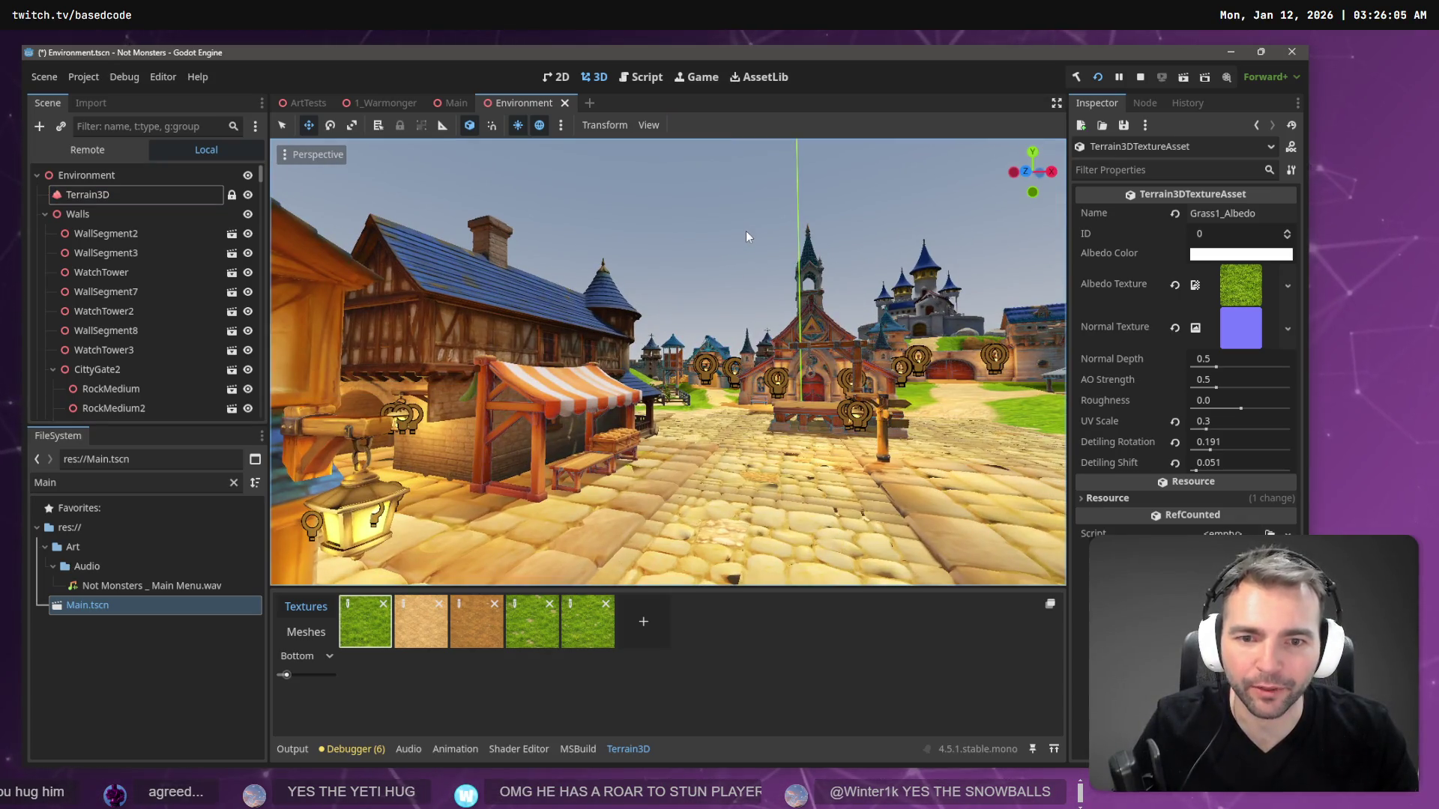
key(w)
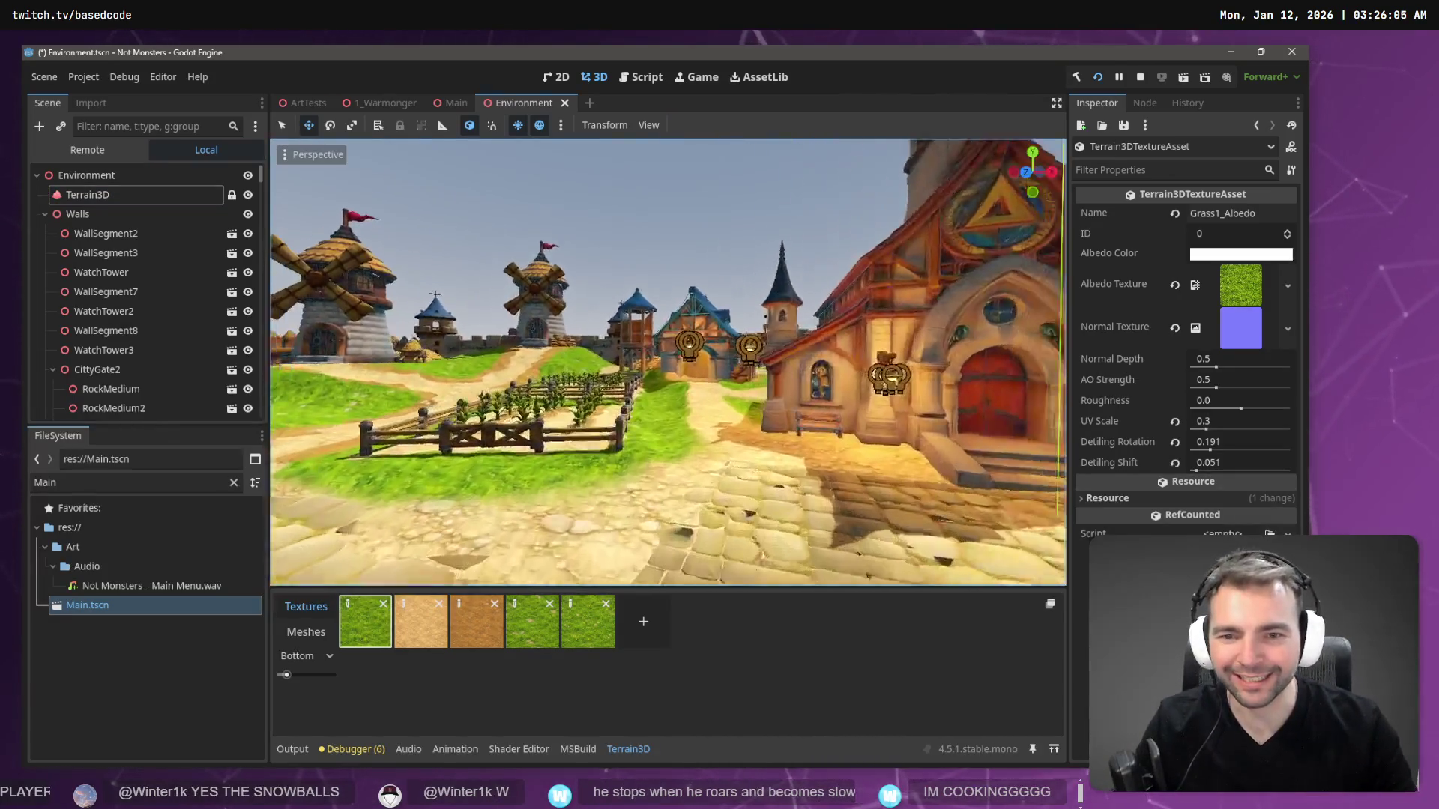
key(e)
key(s)
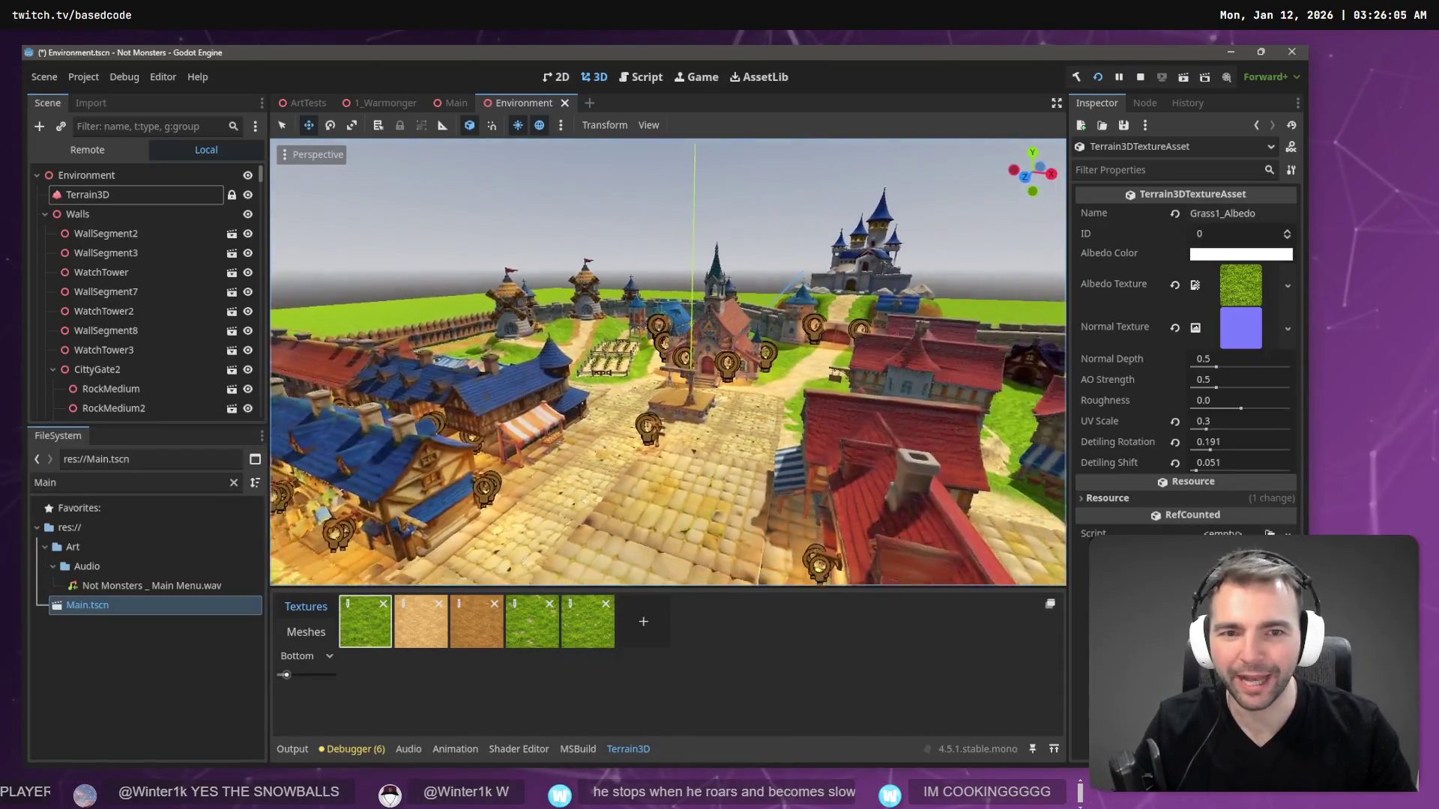
key(w)
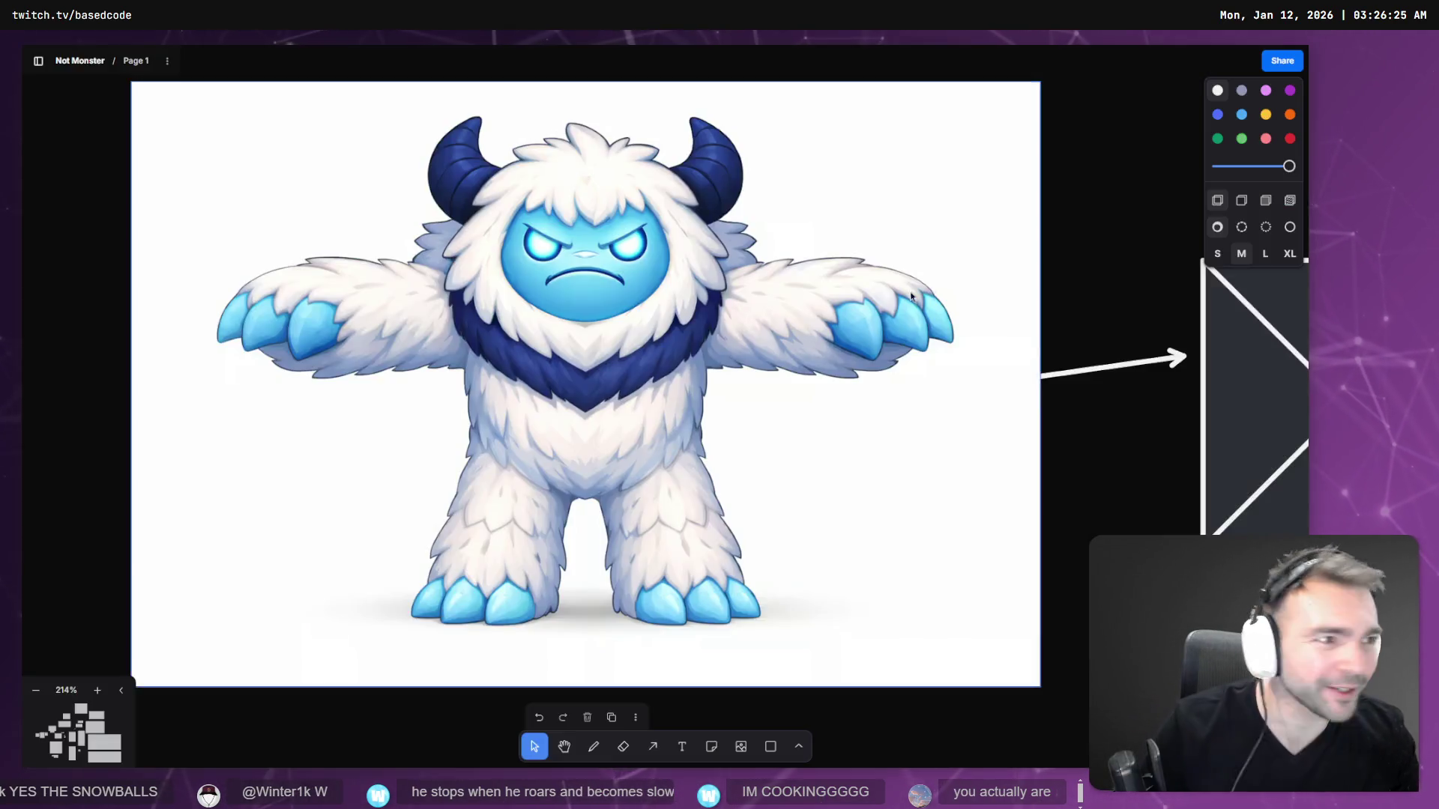
- Scroll through the Game Loop frame's screenshots down to the bloody town brawl mock-up
scroll(663, 367, down, 5)
scroll(663, 367, down, 5)
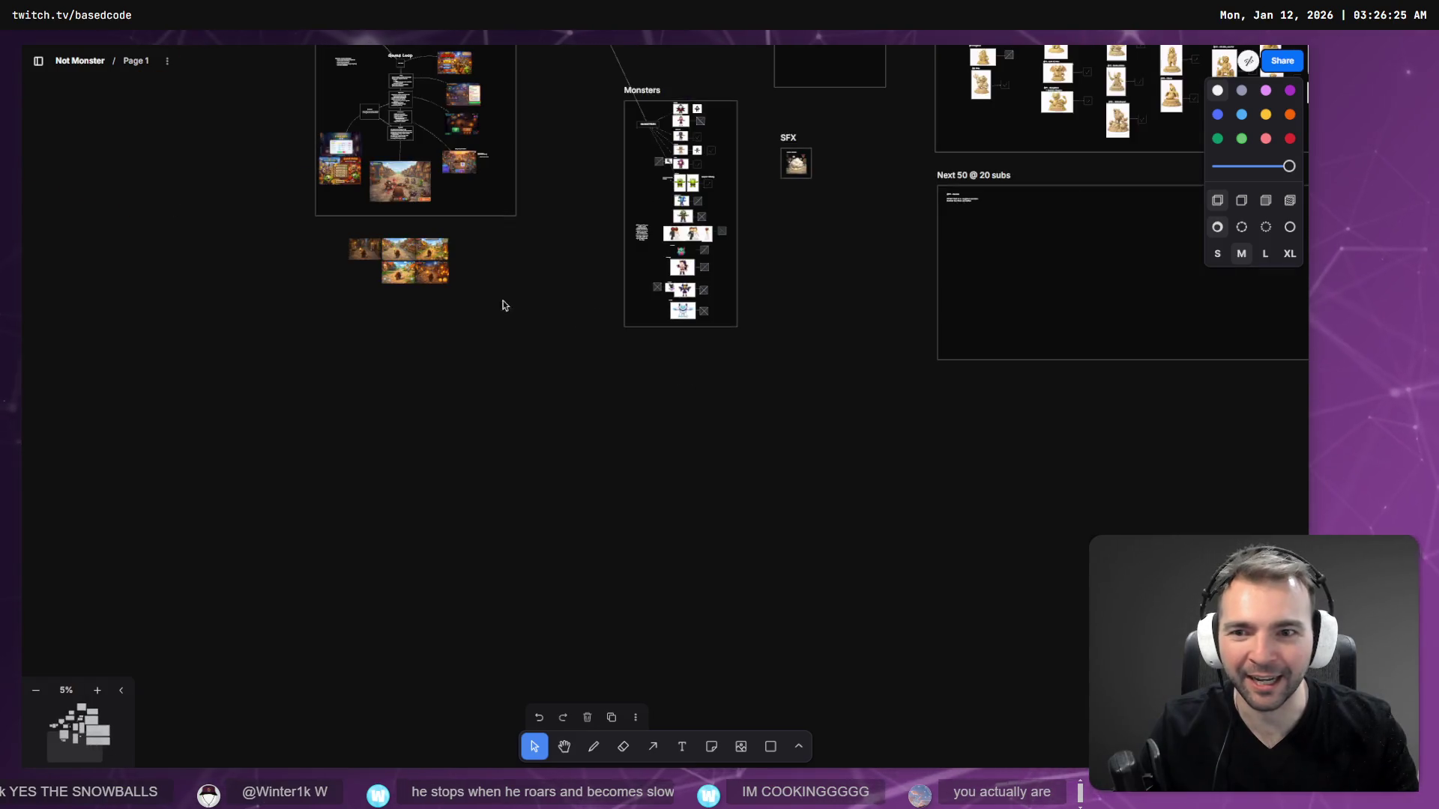
scroll(901, 335, up, 10)
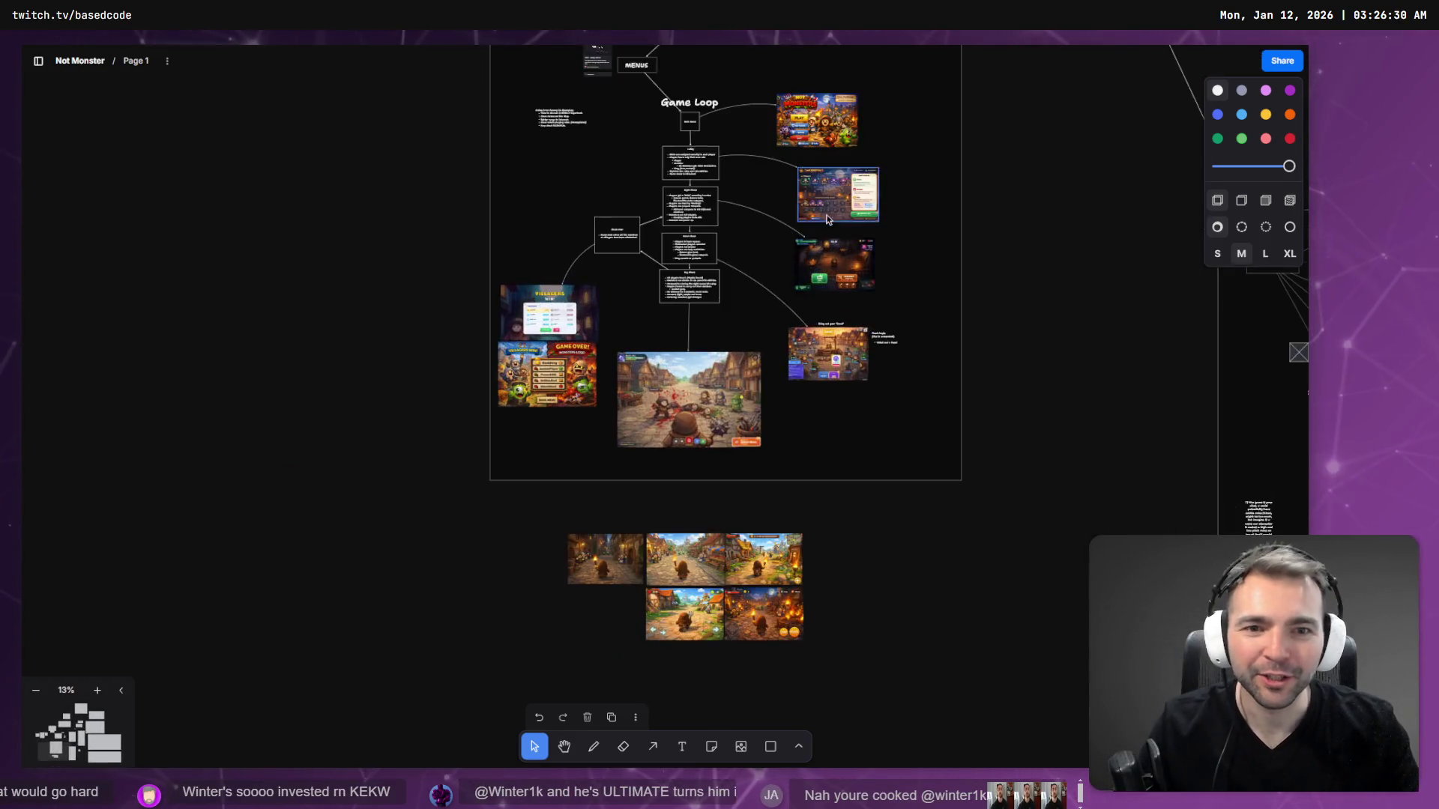
scroll(730, 444, down, 2)
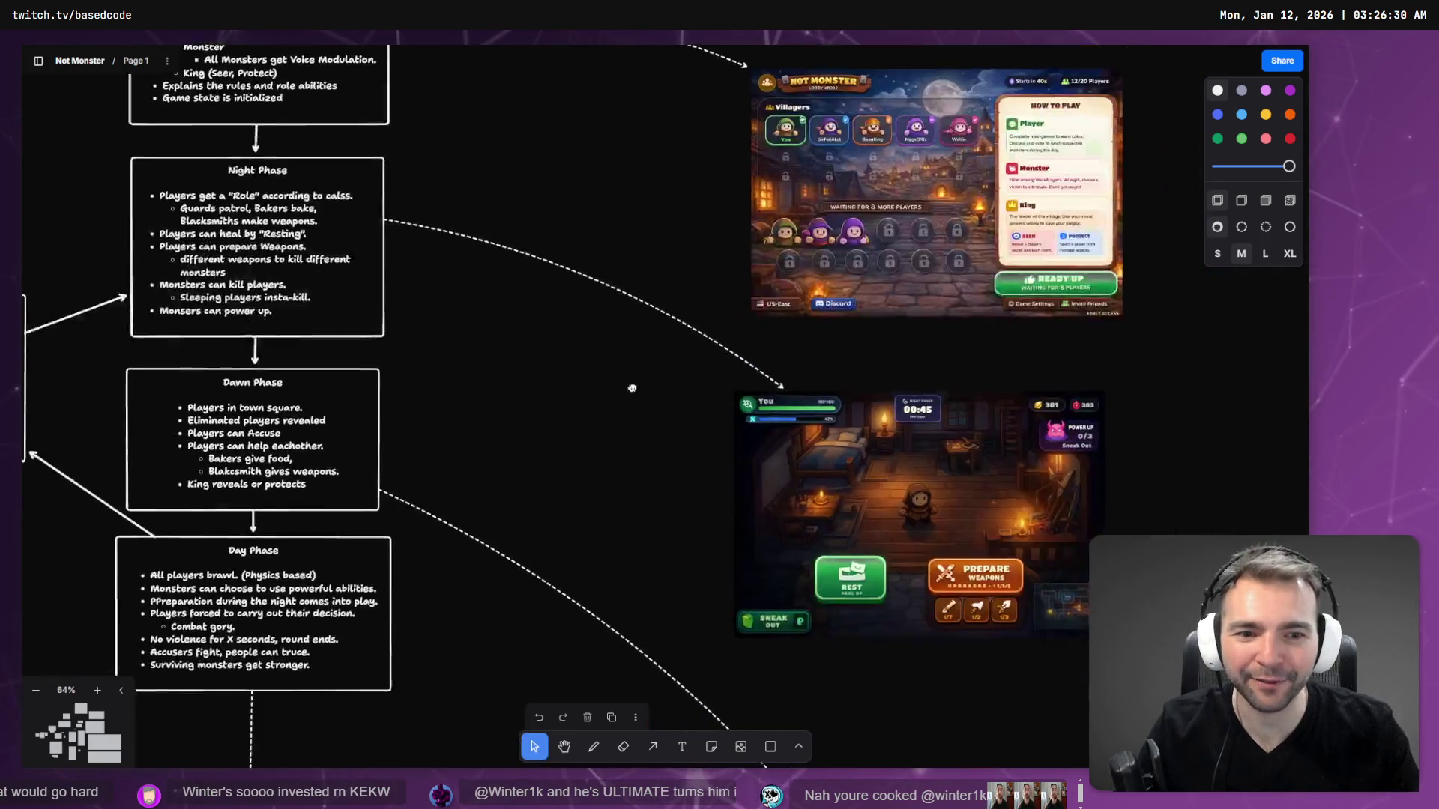
scroll(577, 505, up, 2)
scroll(1038, 449, up, 5)
scroll(1038, 448, down, 7)
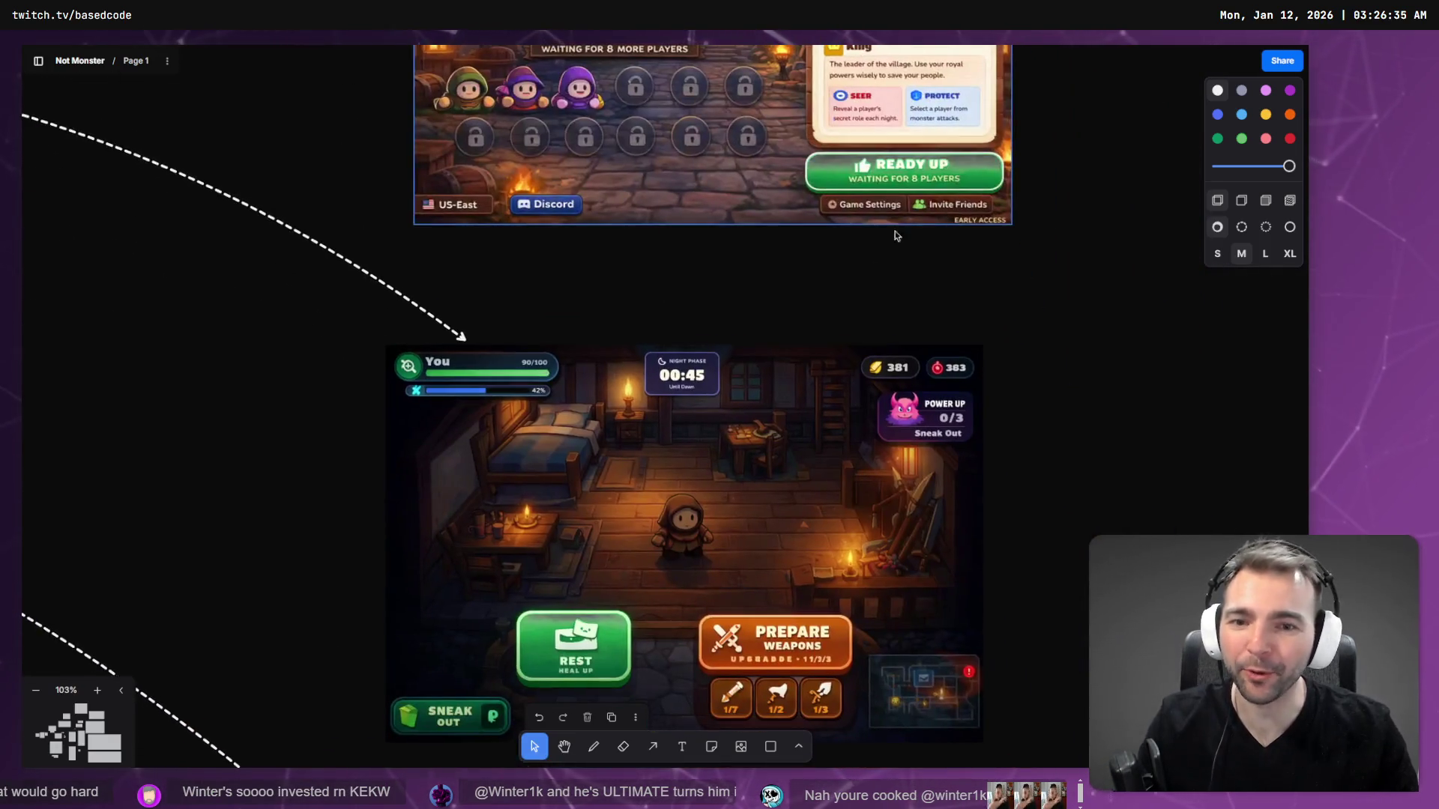
scroll(803, 489, down, 5)
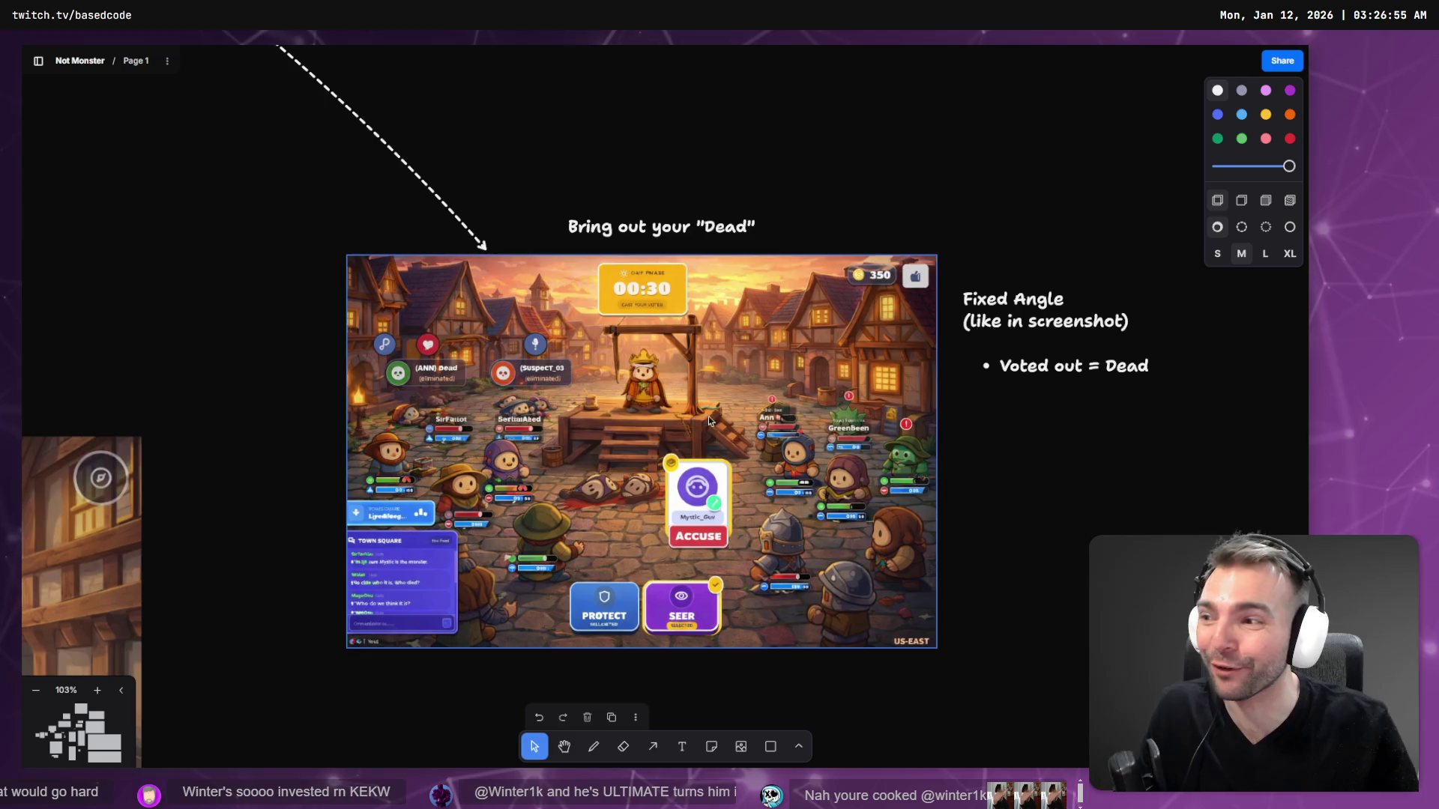
scroll(889, 597, down, 10)
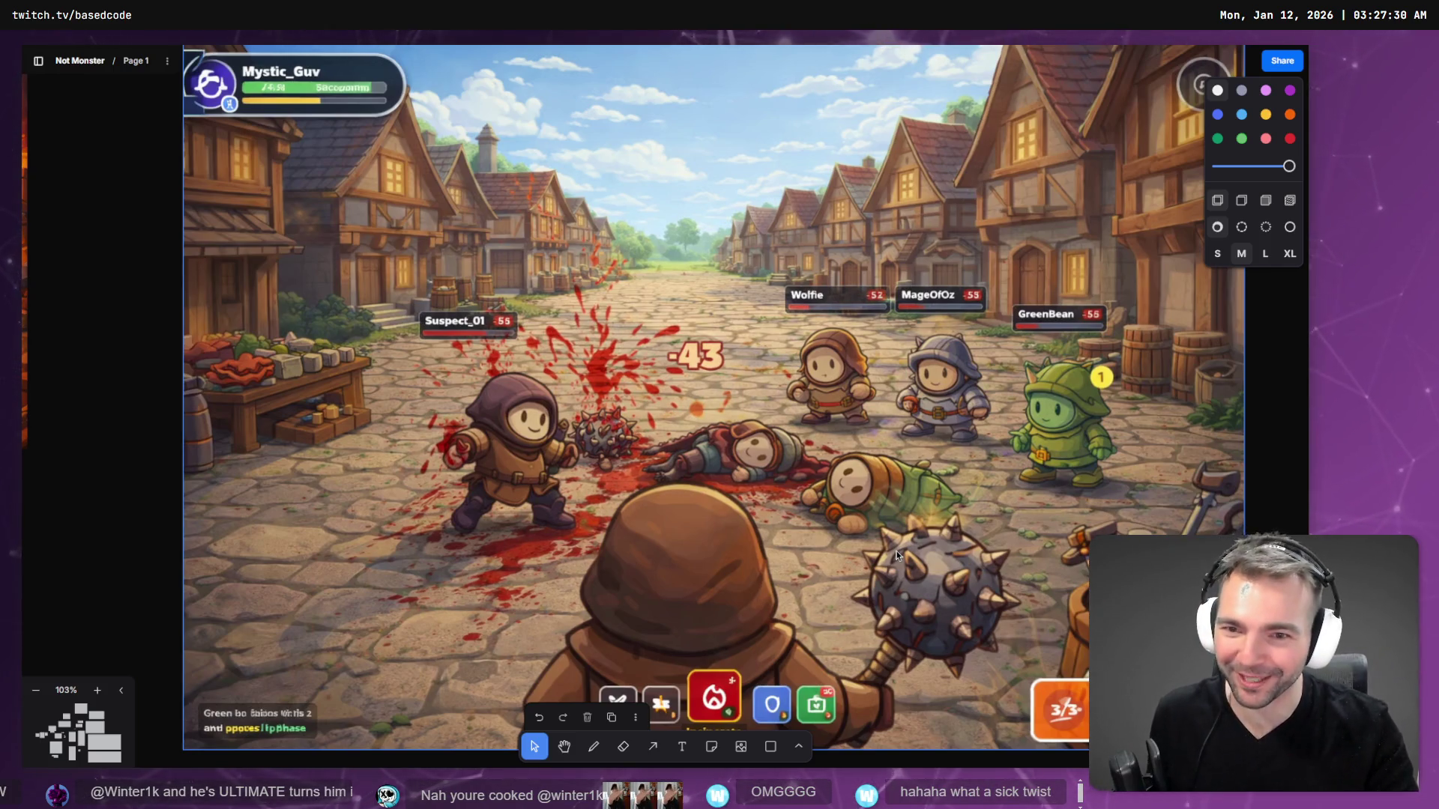
- Pan around the mockups and fit the board view to the battle screenshot
scroll(992, 528, down, 5)
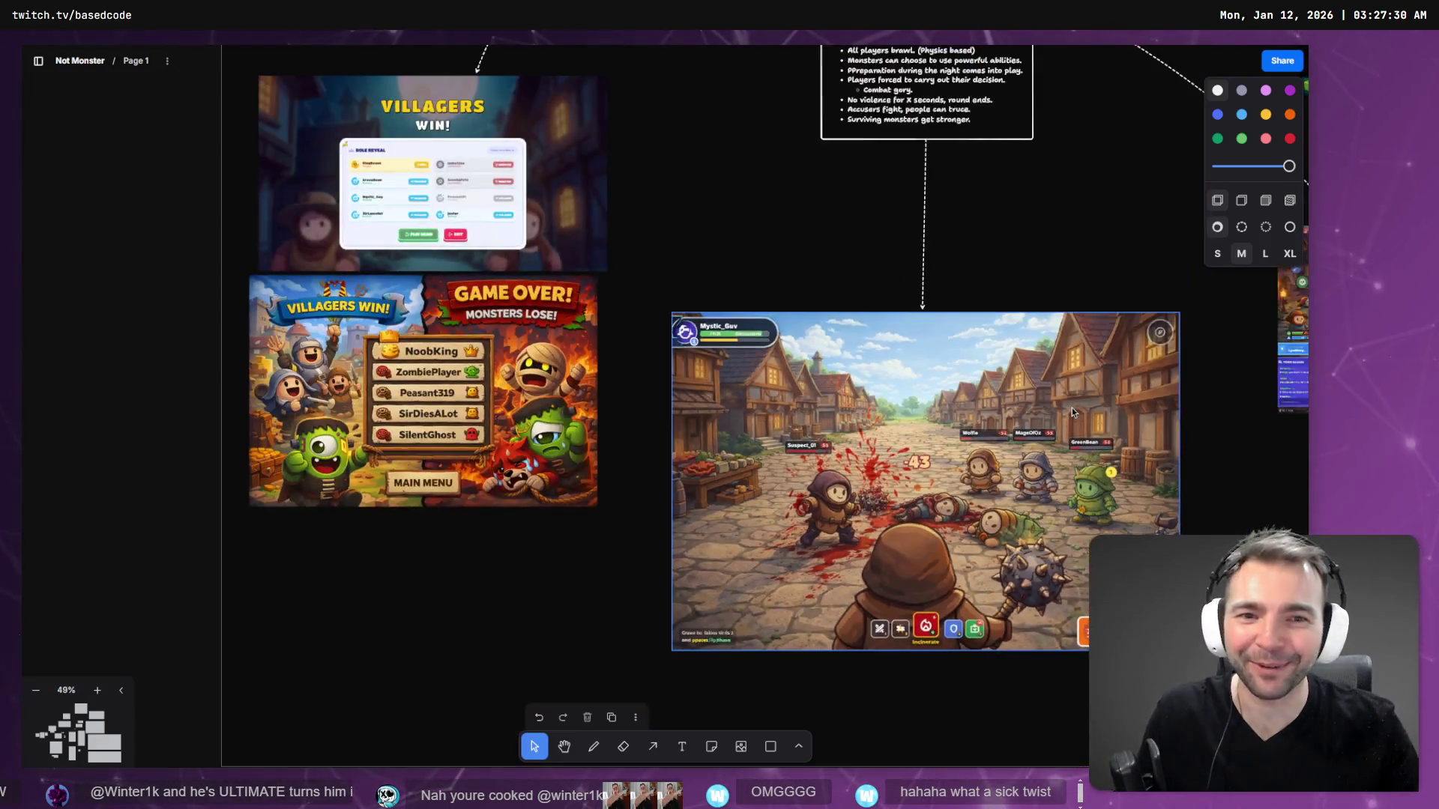
scroll(1072, 408, right, 5)
scroll(794, 435, up, 10)
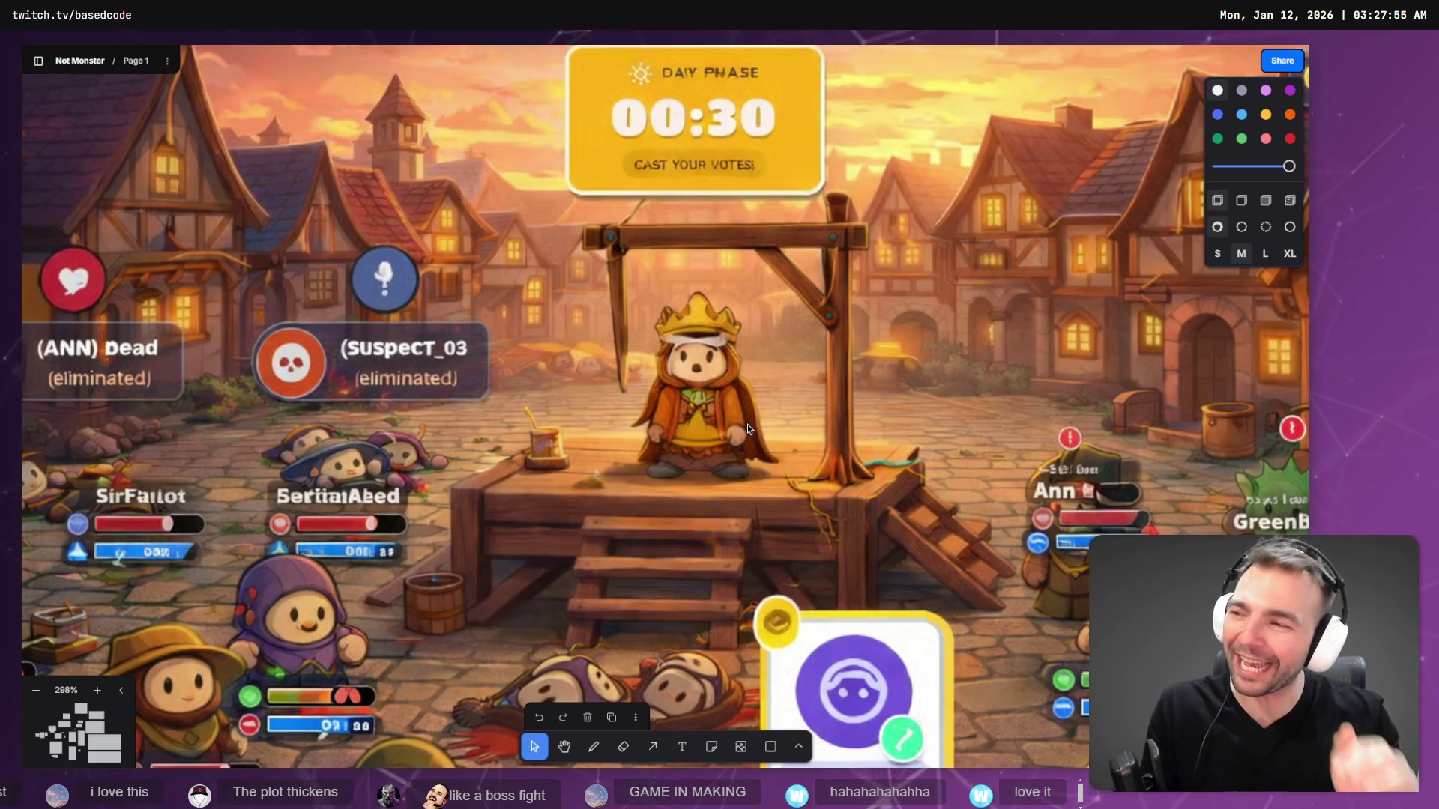
scroll(725, 418, down, 10)
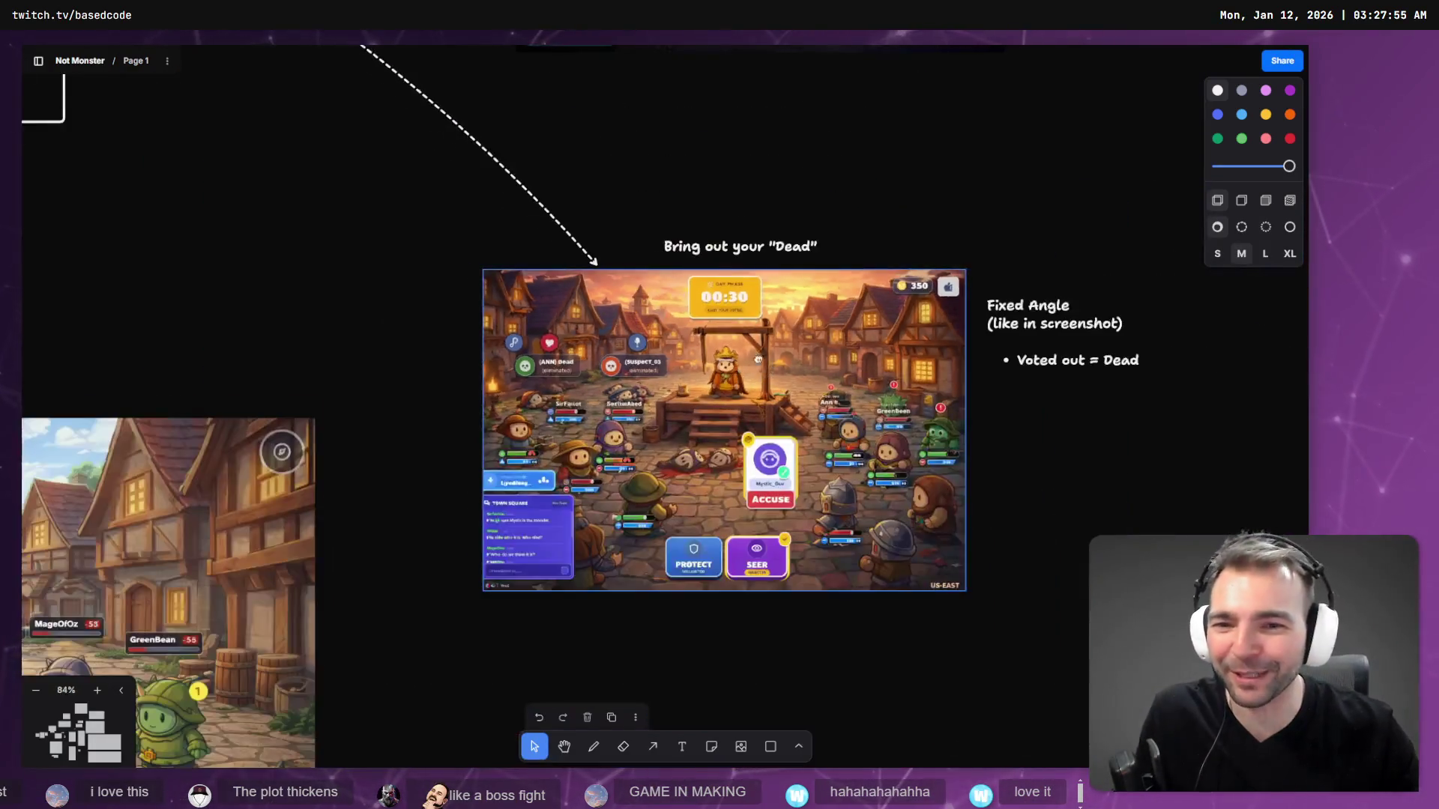
drag(602, 322, 625, 354)
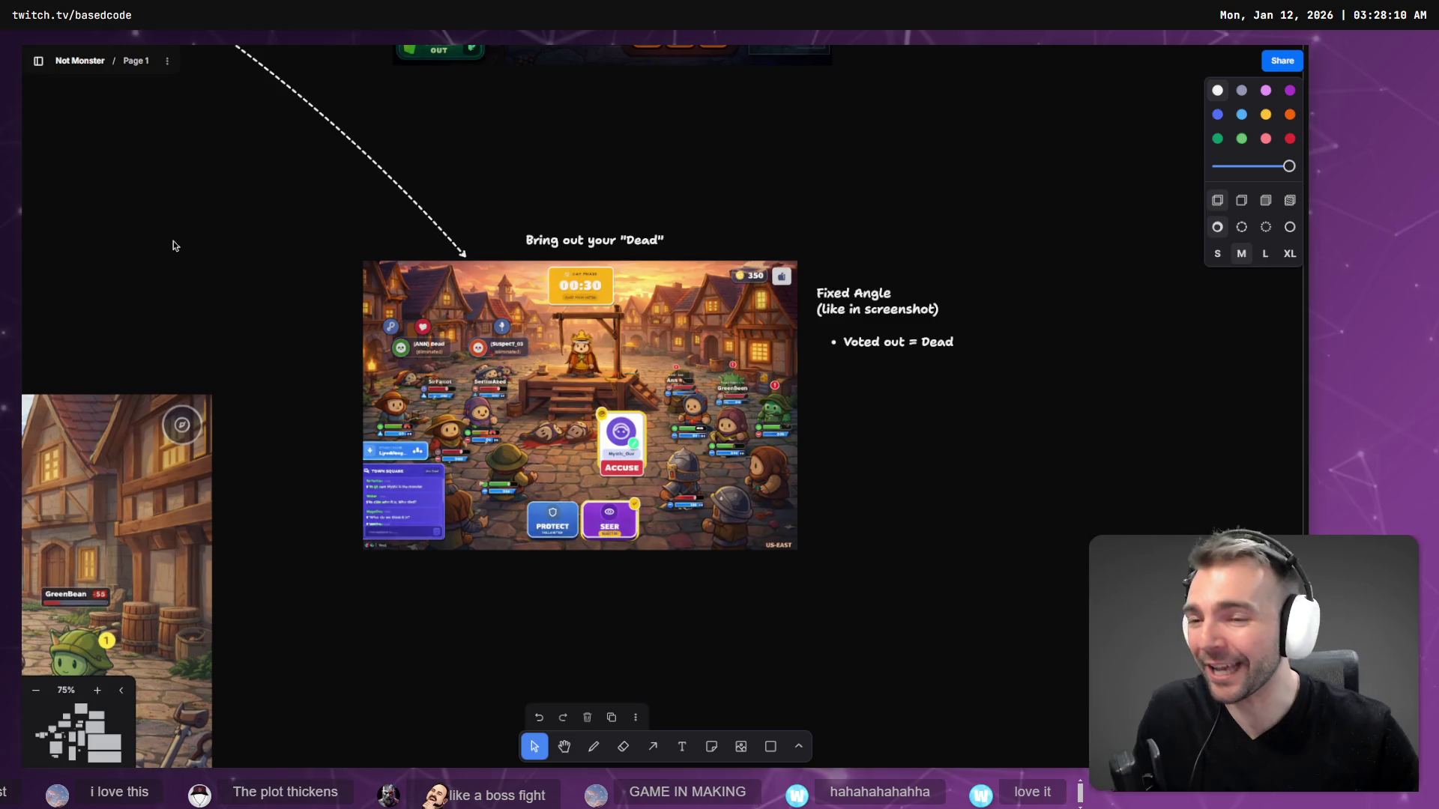
click(210, 514)
key(shift+2)
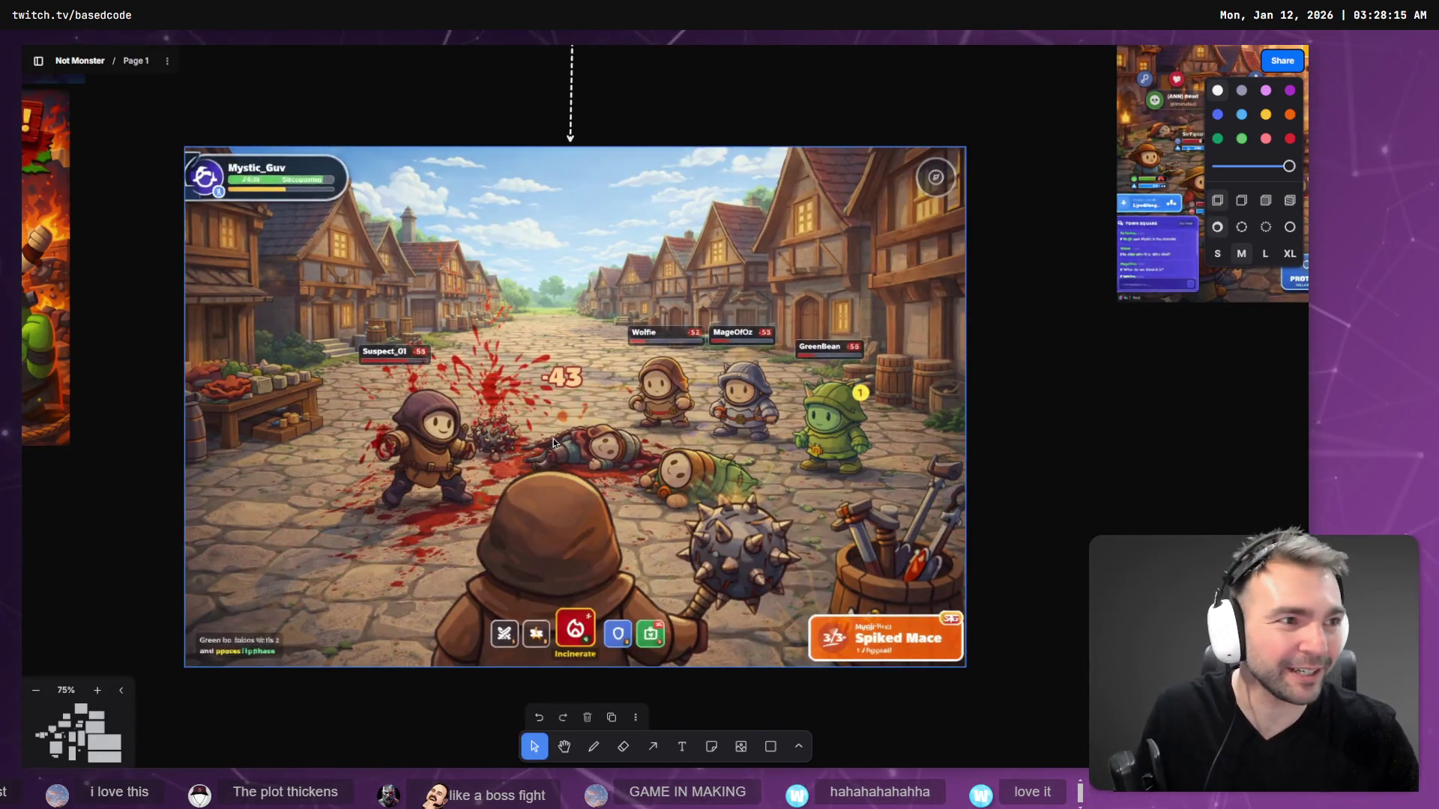
- Return to Godot's 1_Warmonger statue scene and open the Scene menu
key(alt+Tab)
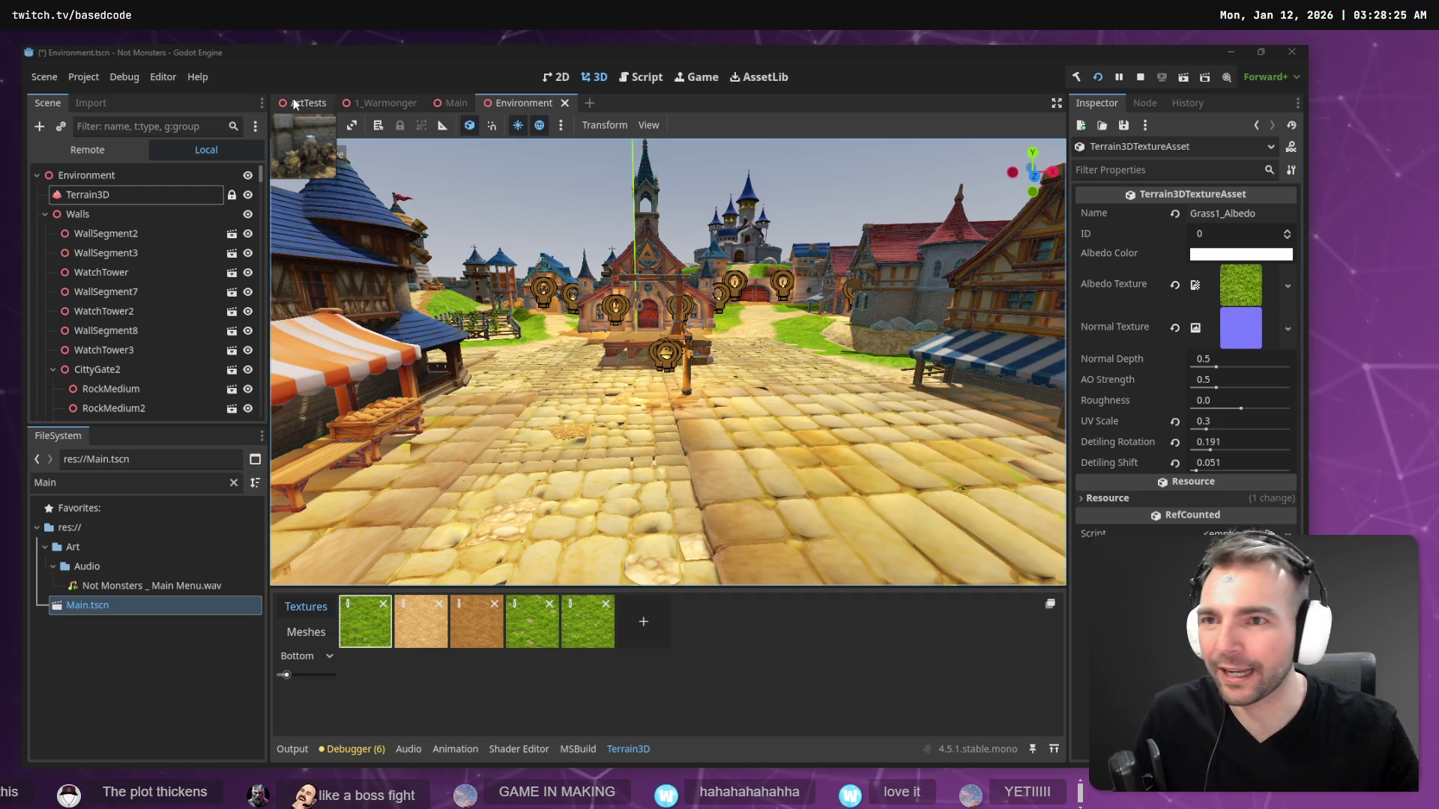
click(391, 102)
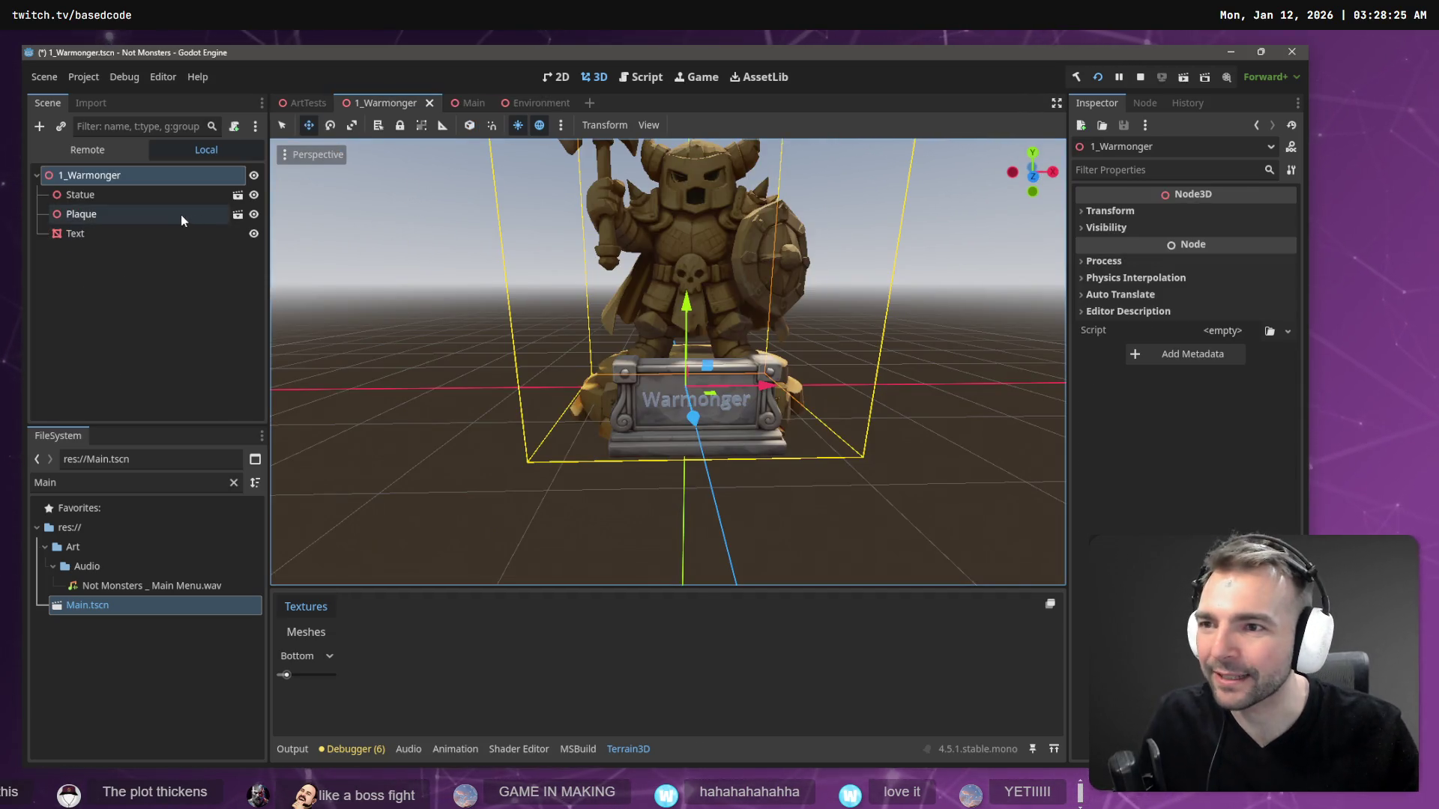
click(57, 82)
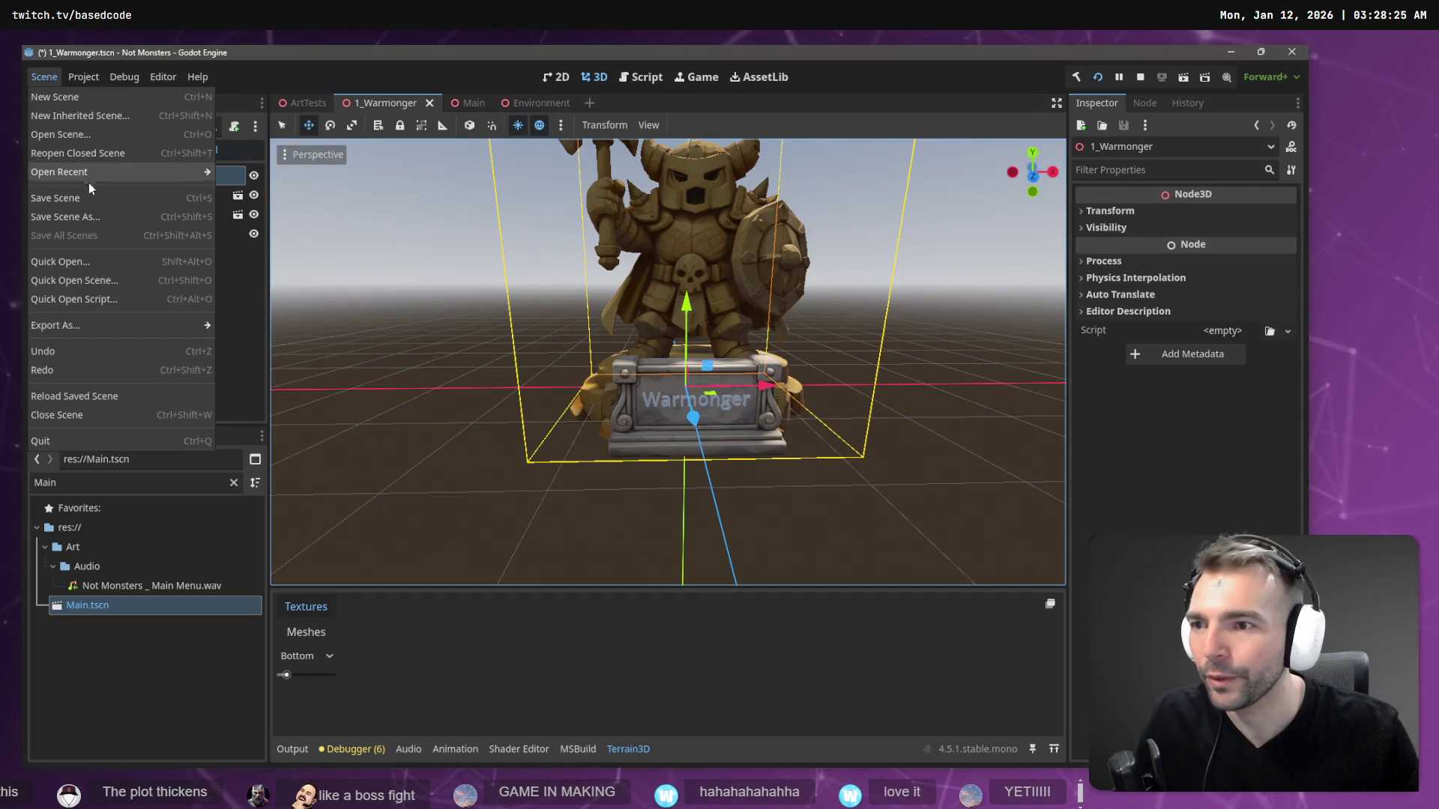
- Start Save Scene As and change the save path to res://Art/Environment/Statues/2_Goldie
click(75, 215)
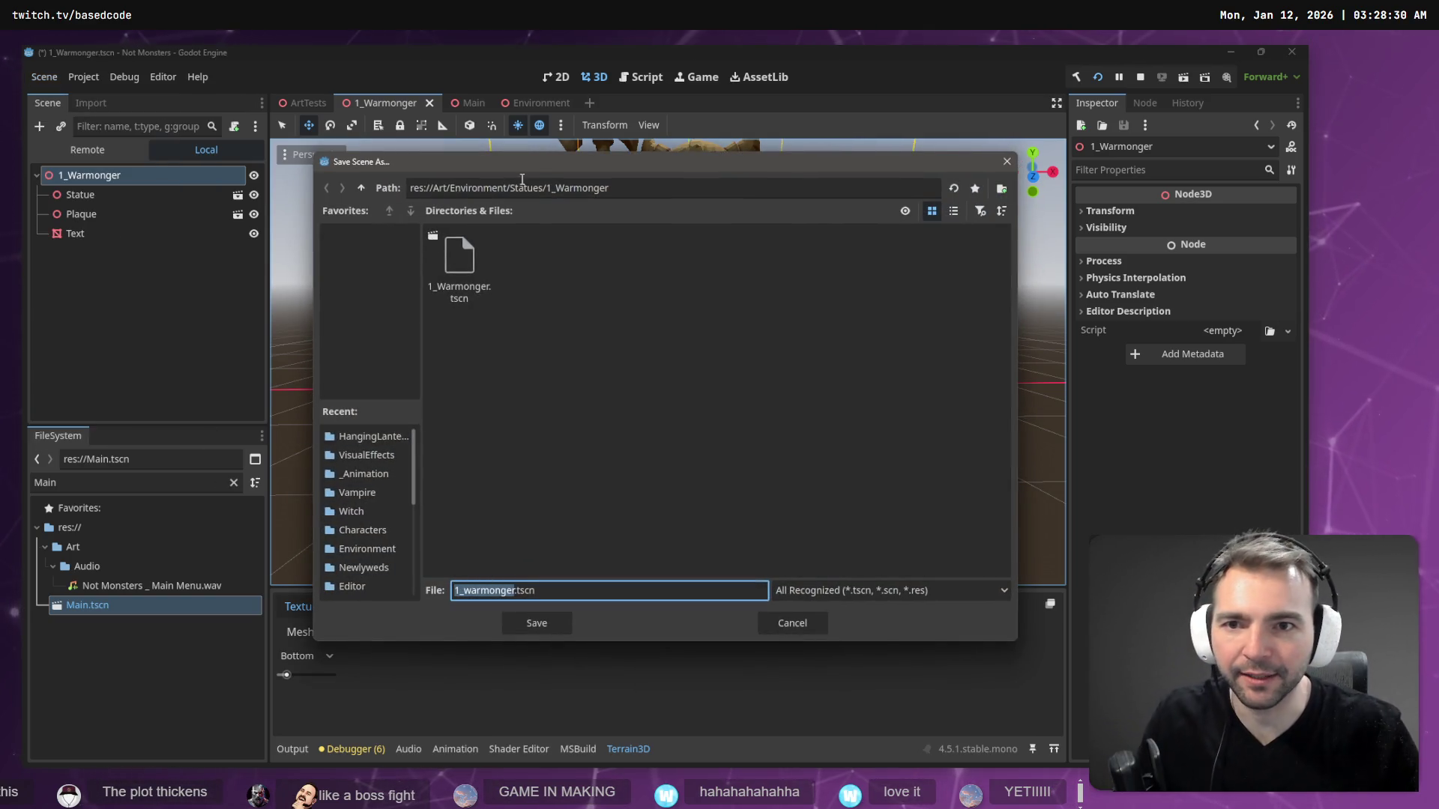
double_click(578, 187)
key(BackSpace)
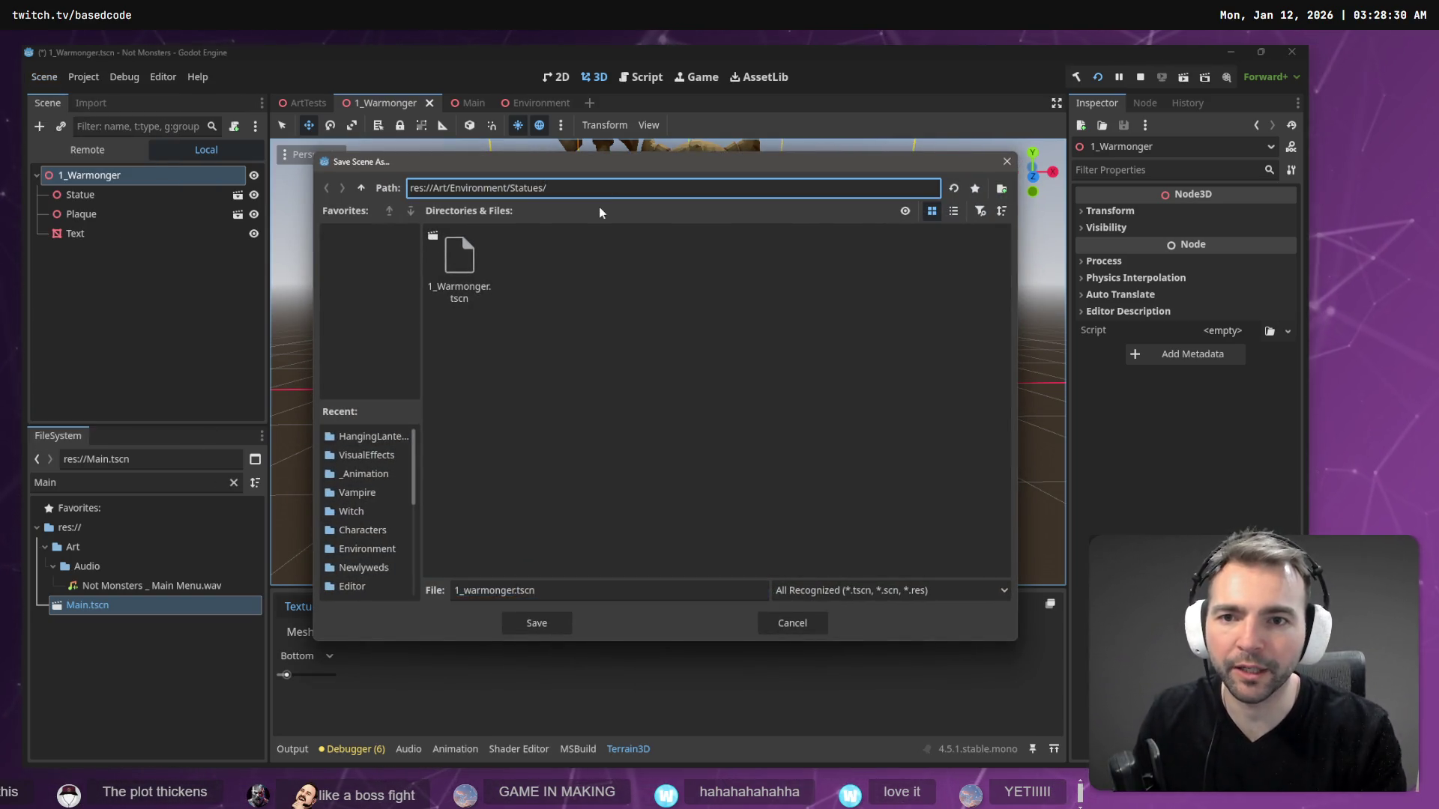
text(2_Goldi)
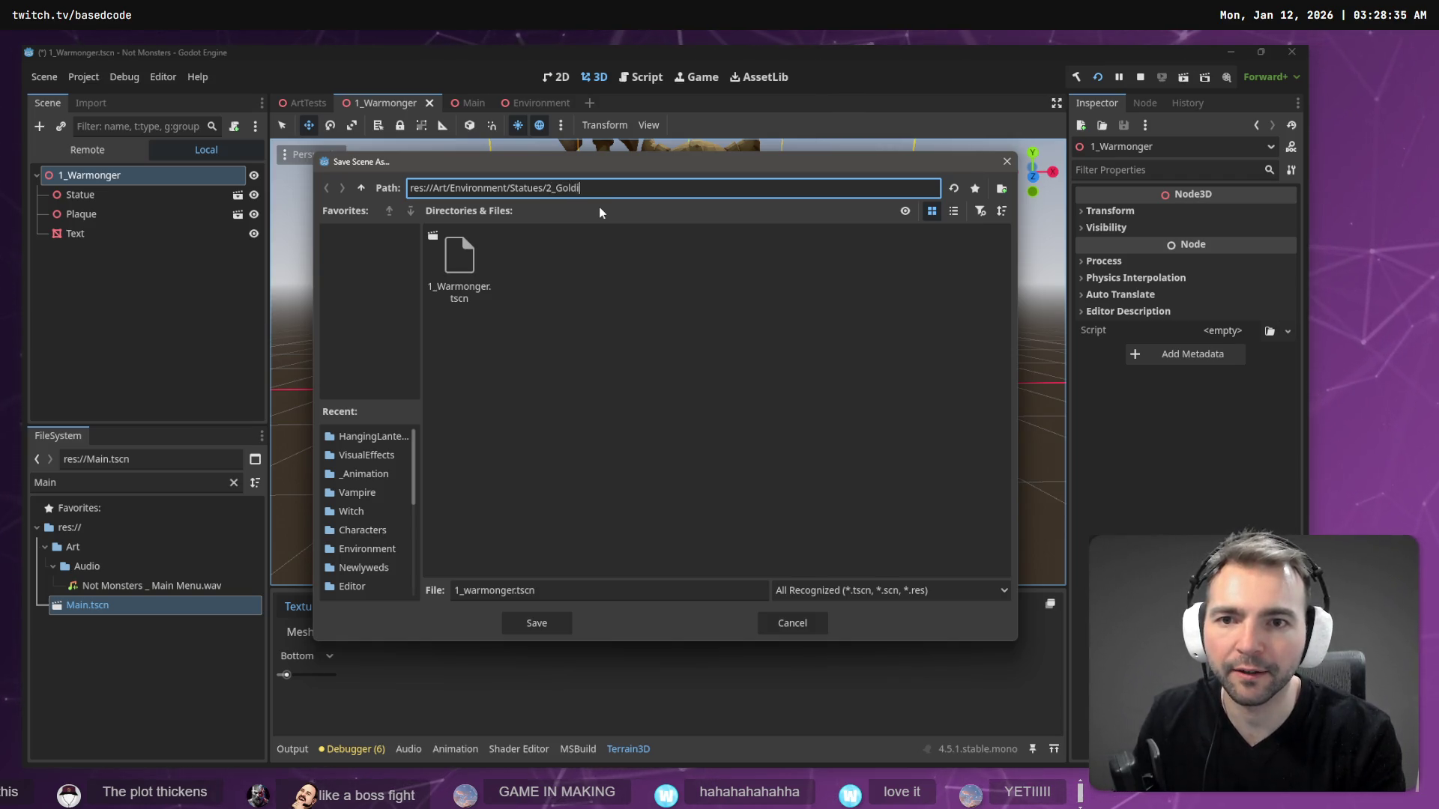
text(e)
key(Return)
- Name the file 2_Goldie.tscn and save the scene copy
click(601, 590)
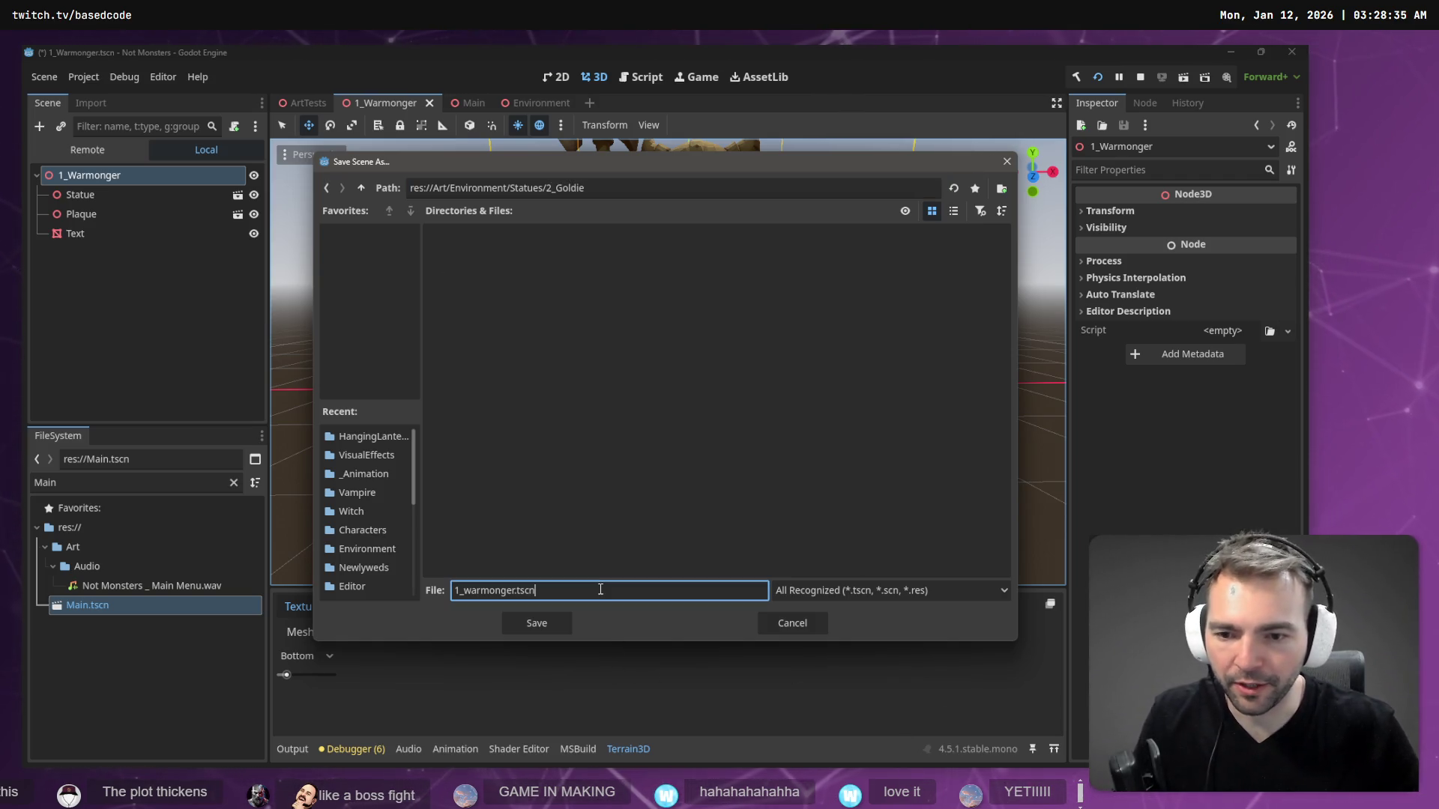
key(Home)
text(2_)
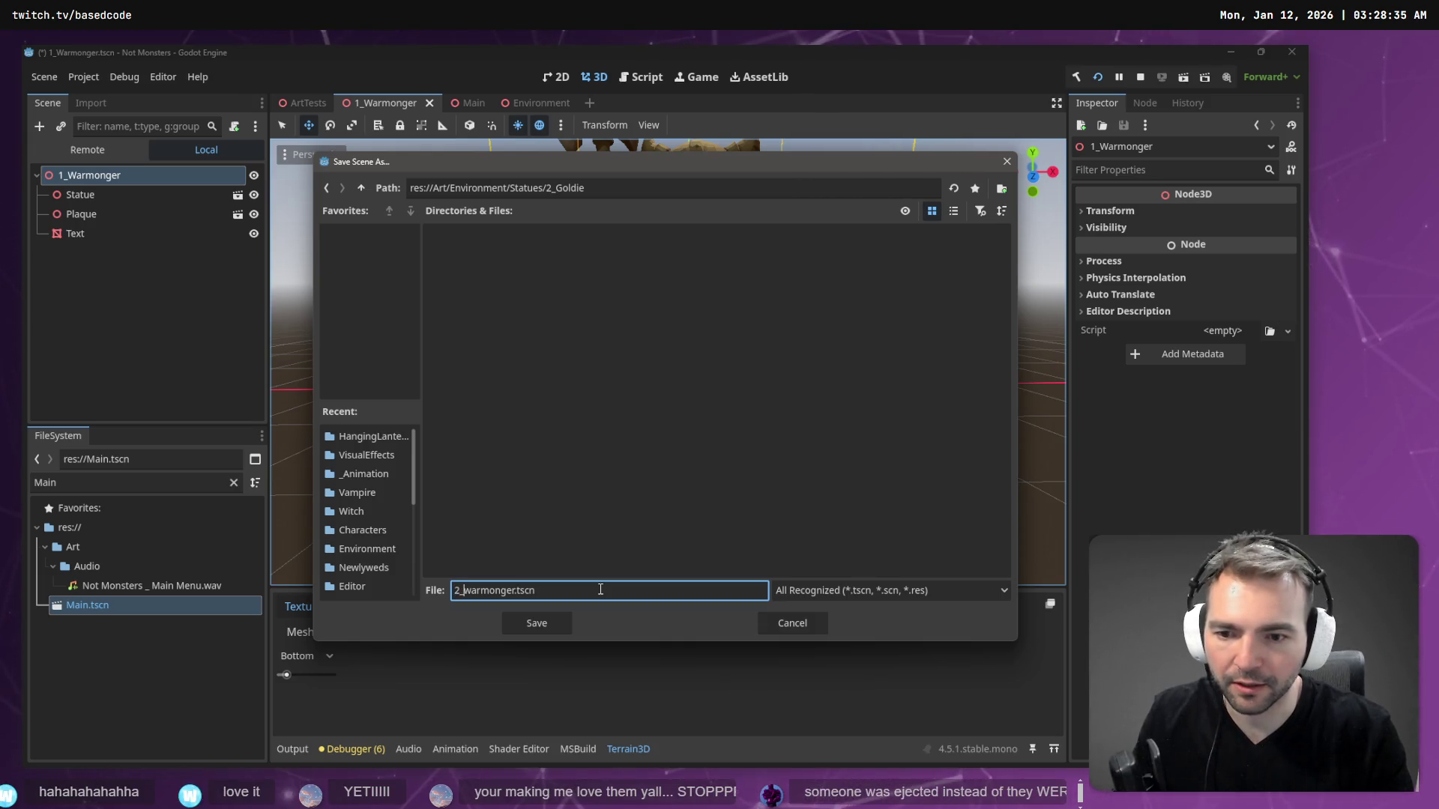
text(Goldie)
key(Return)
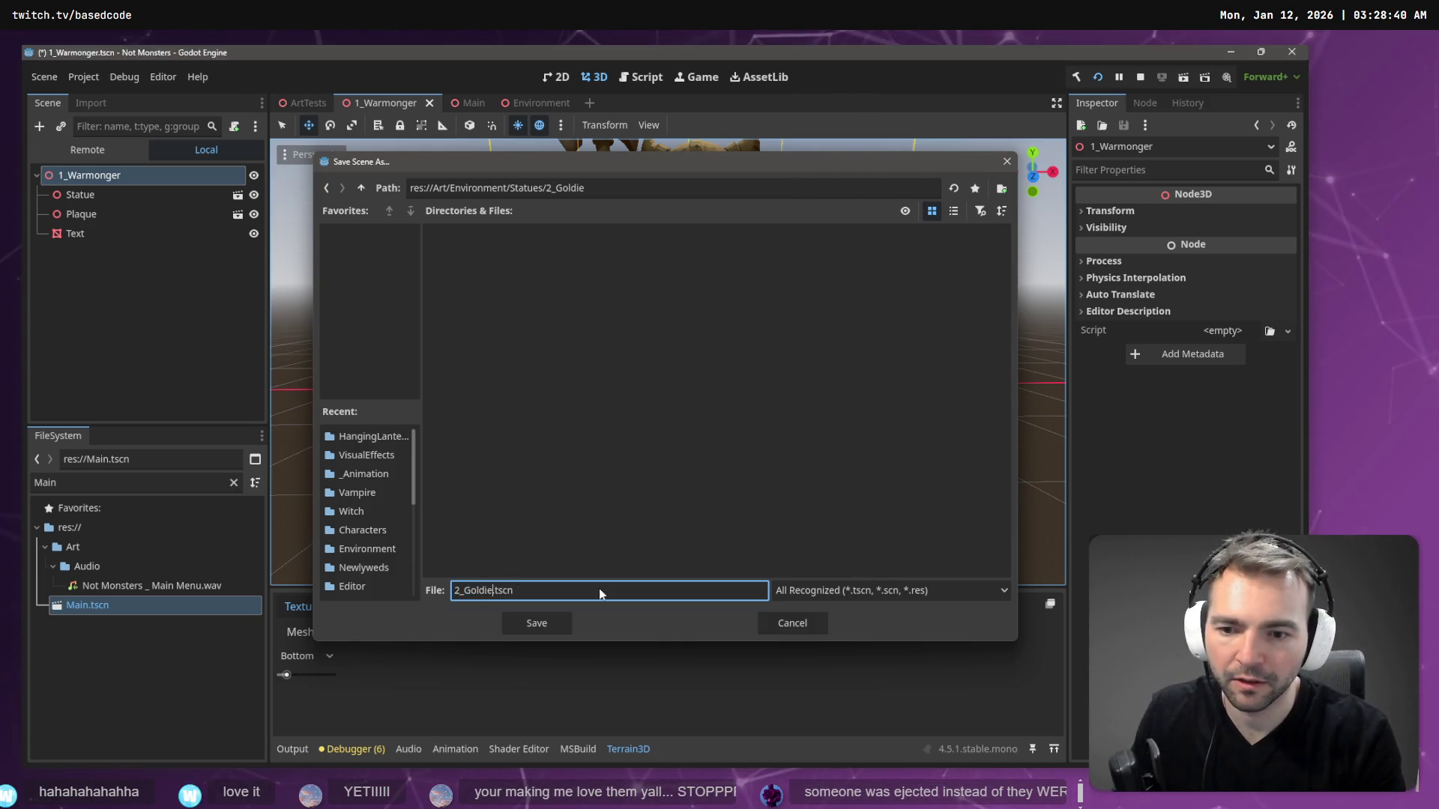
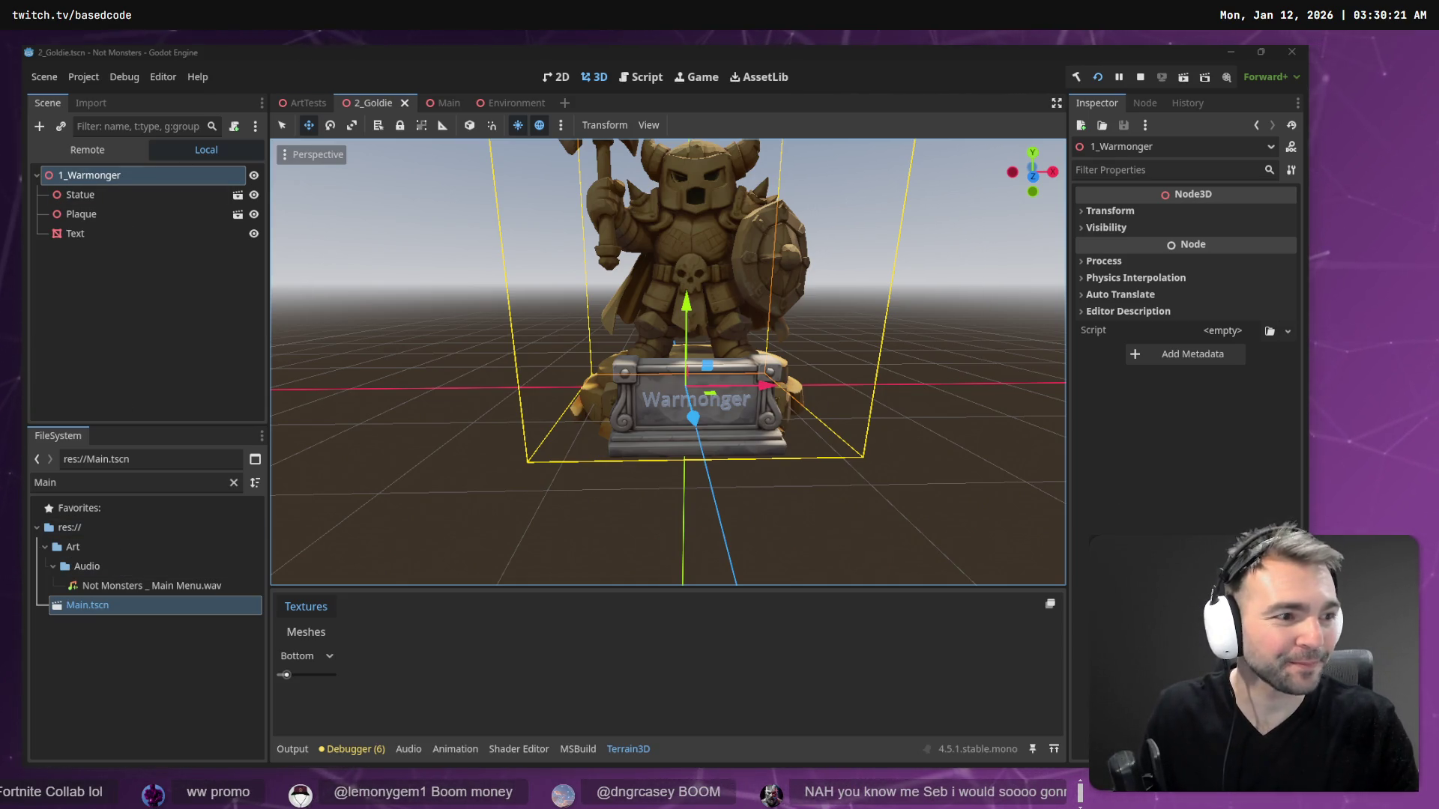
- Inspect the generated monster model in the browser, rotating it to see other sides
key(alt+Tab)
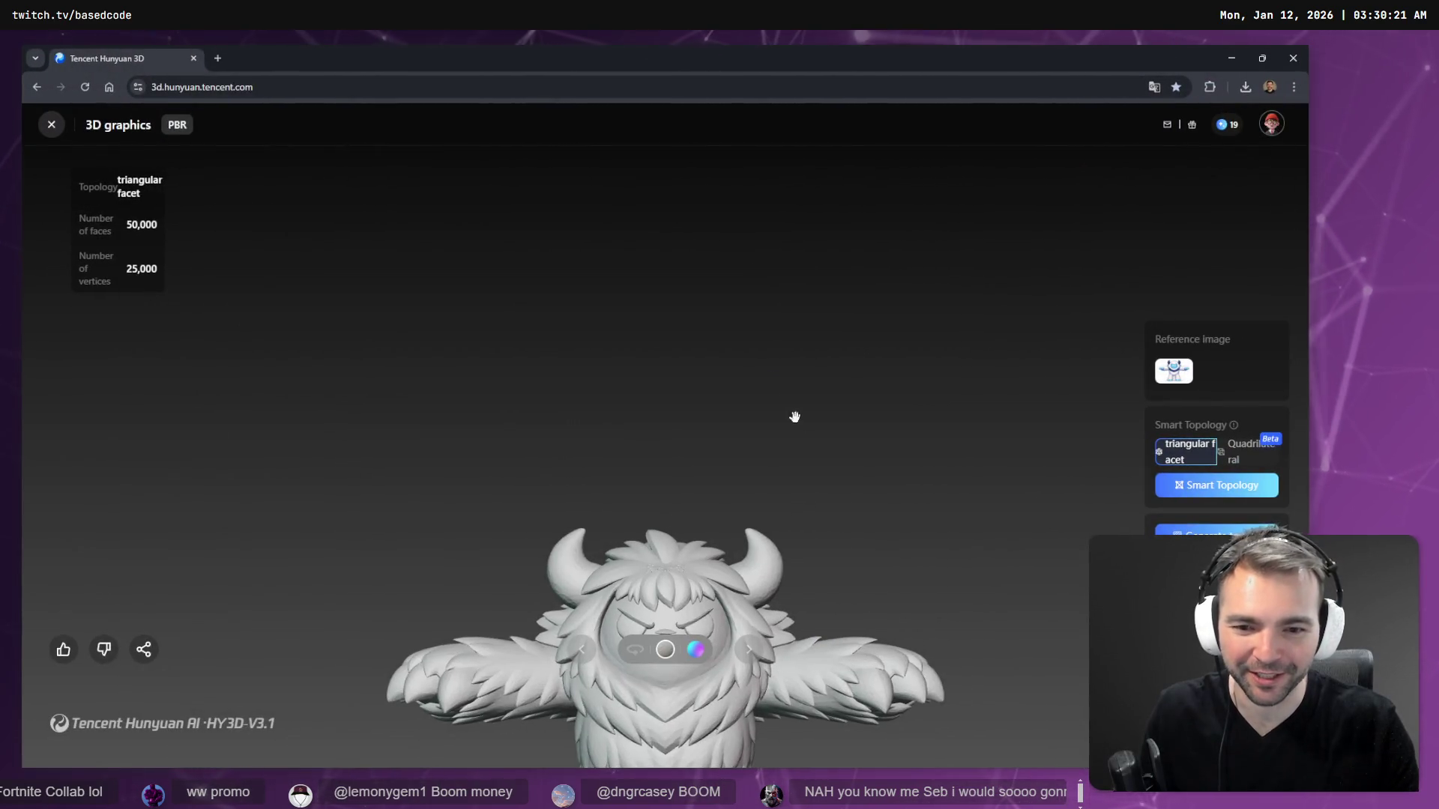
scroll(793, 418, up, 3)
drag(814, 403, 787, 114)
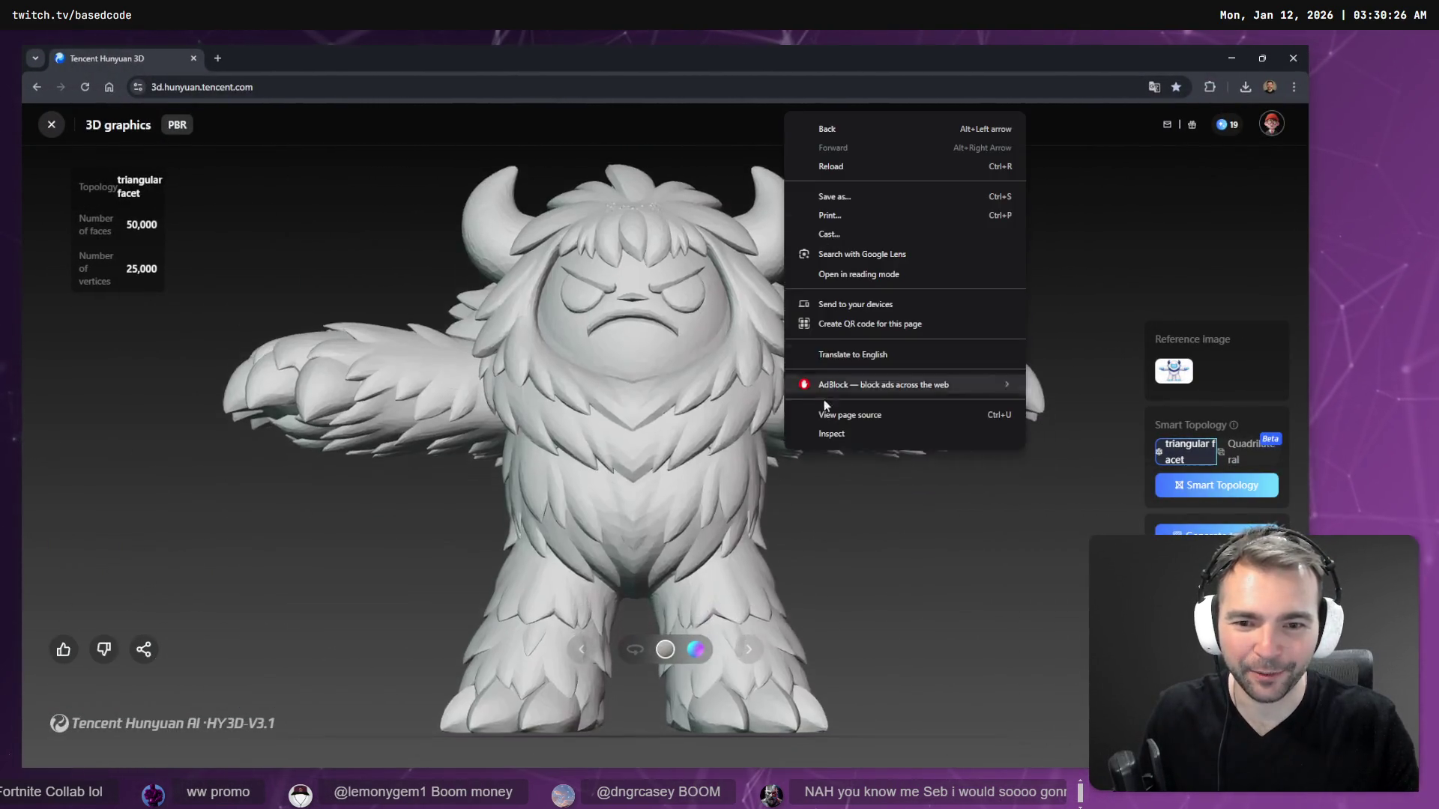
click(639, 652)
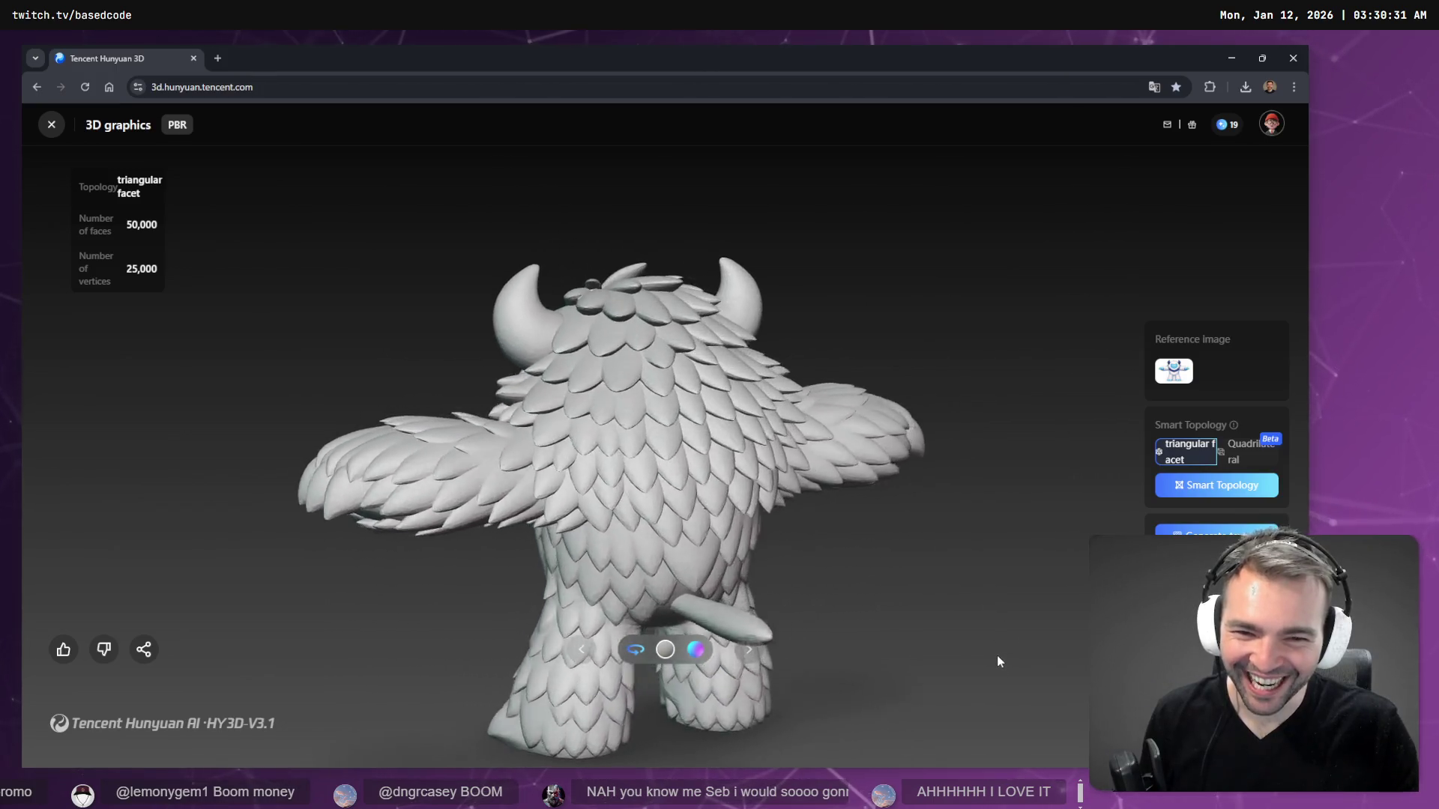
drag(991, 646, 963, 594)
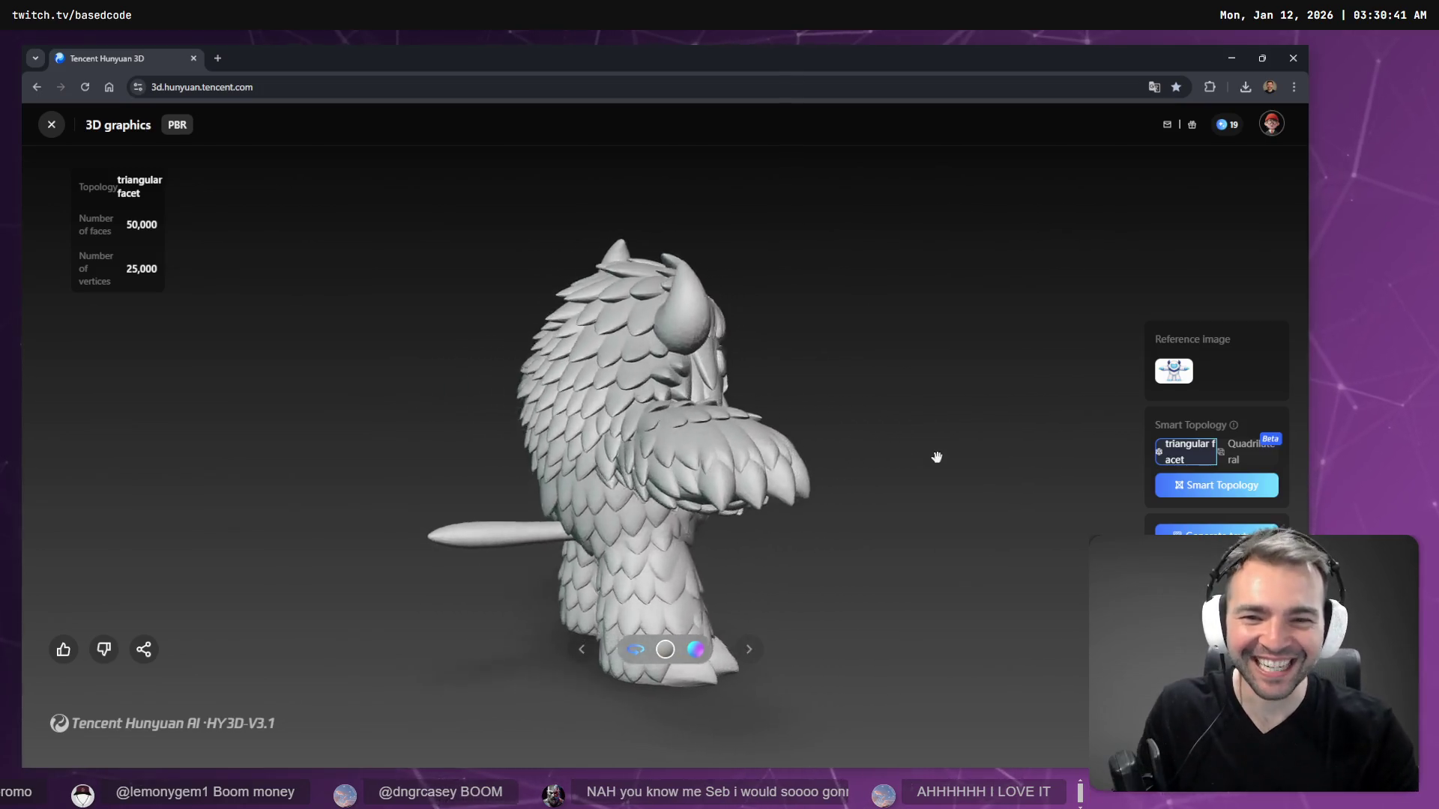
key(alt+Tab)
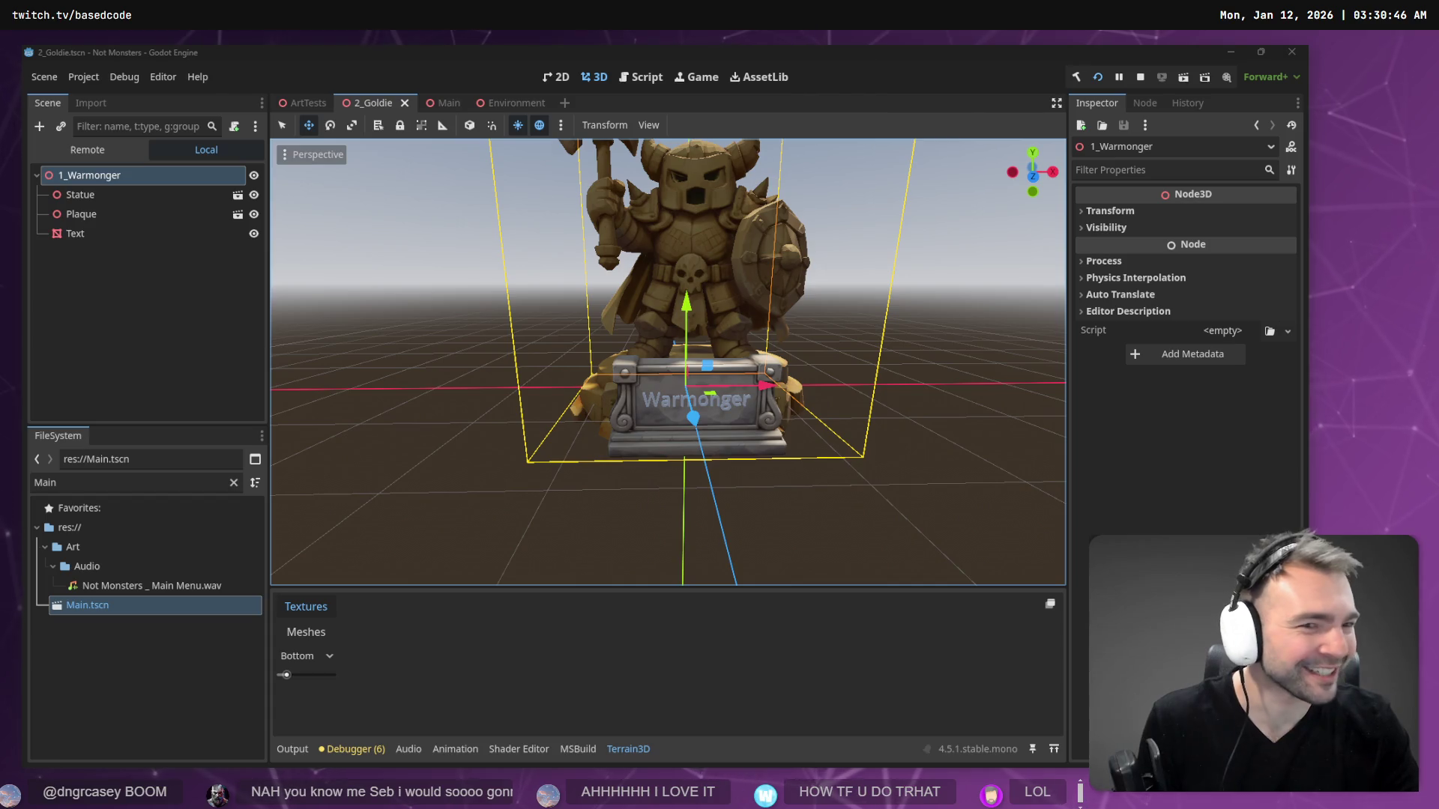
- Clear the Main filter in the FileSystem dock and collapse the Sky folder
click(690, 110)
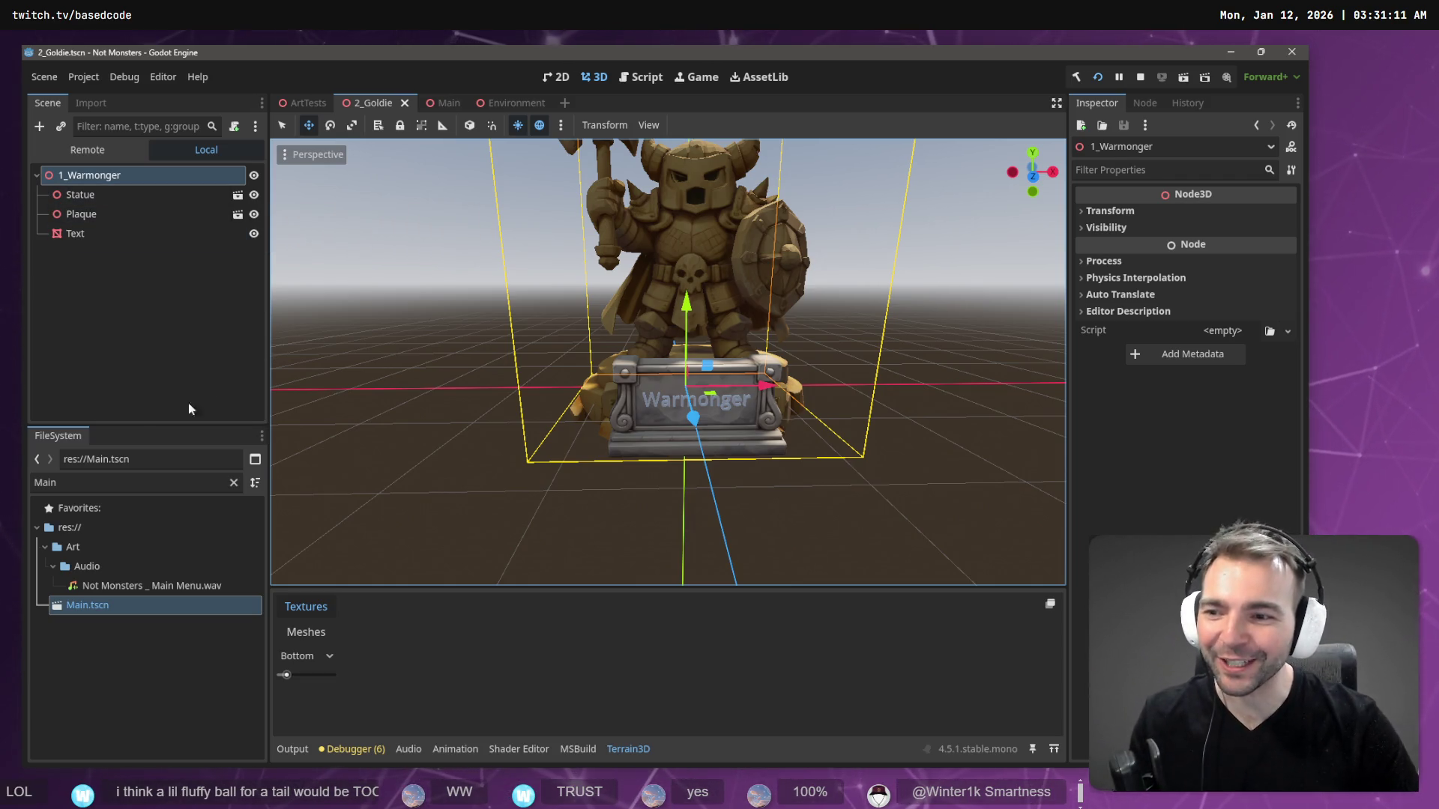
click(233, 483)
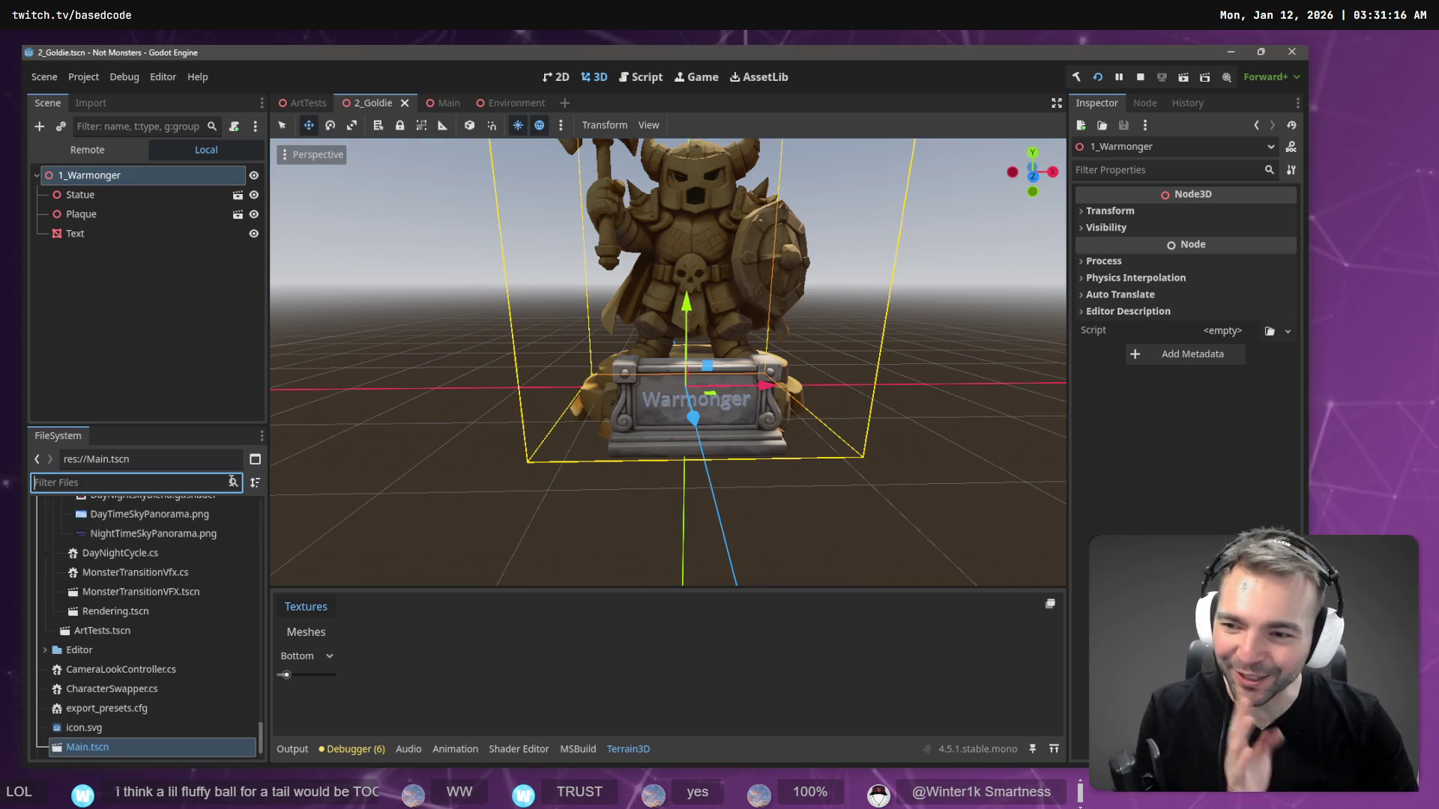
scroll(186, 553, up, 5)
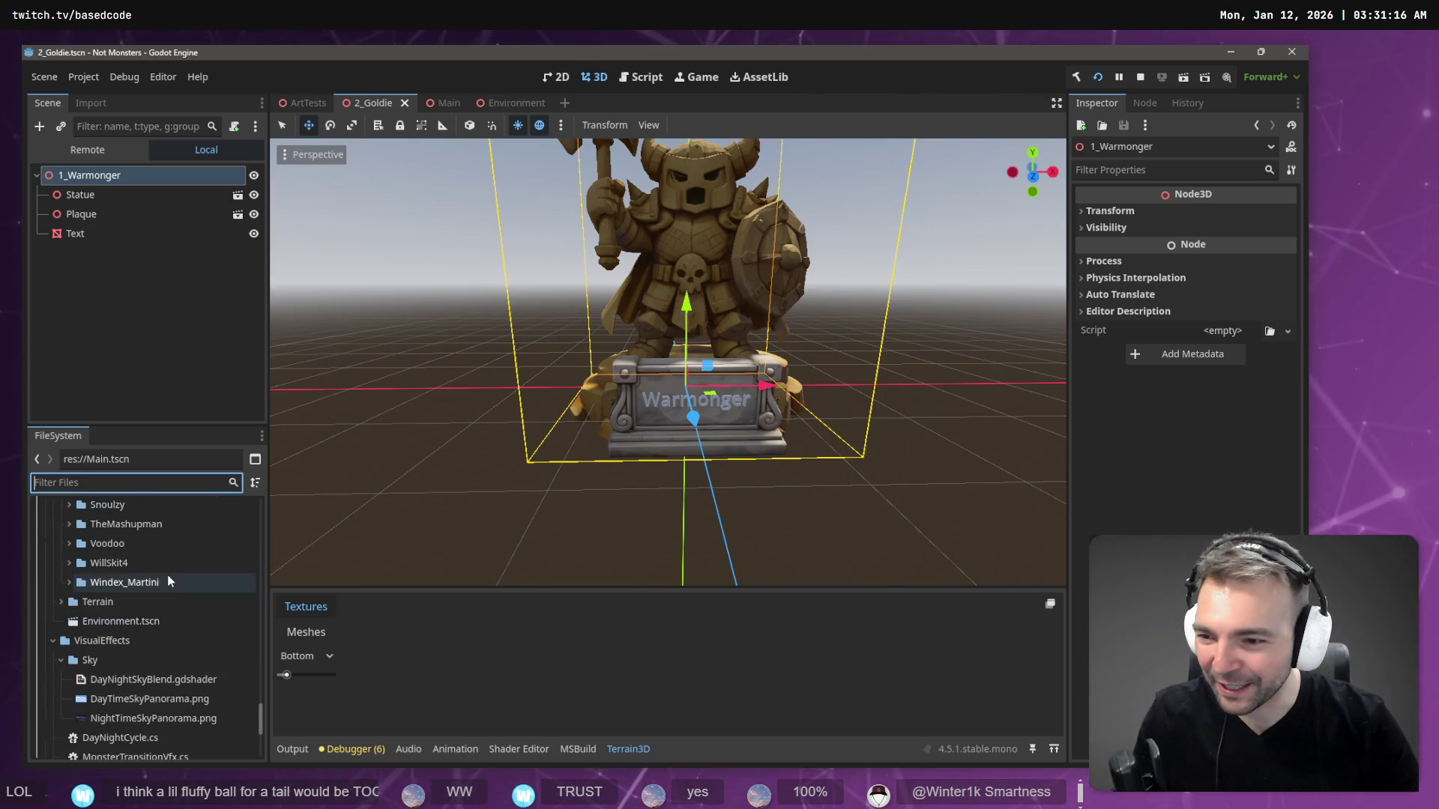
click(61, 596)
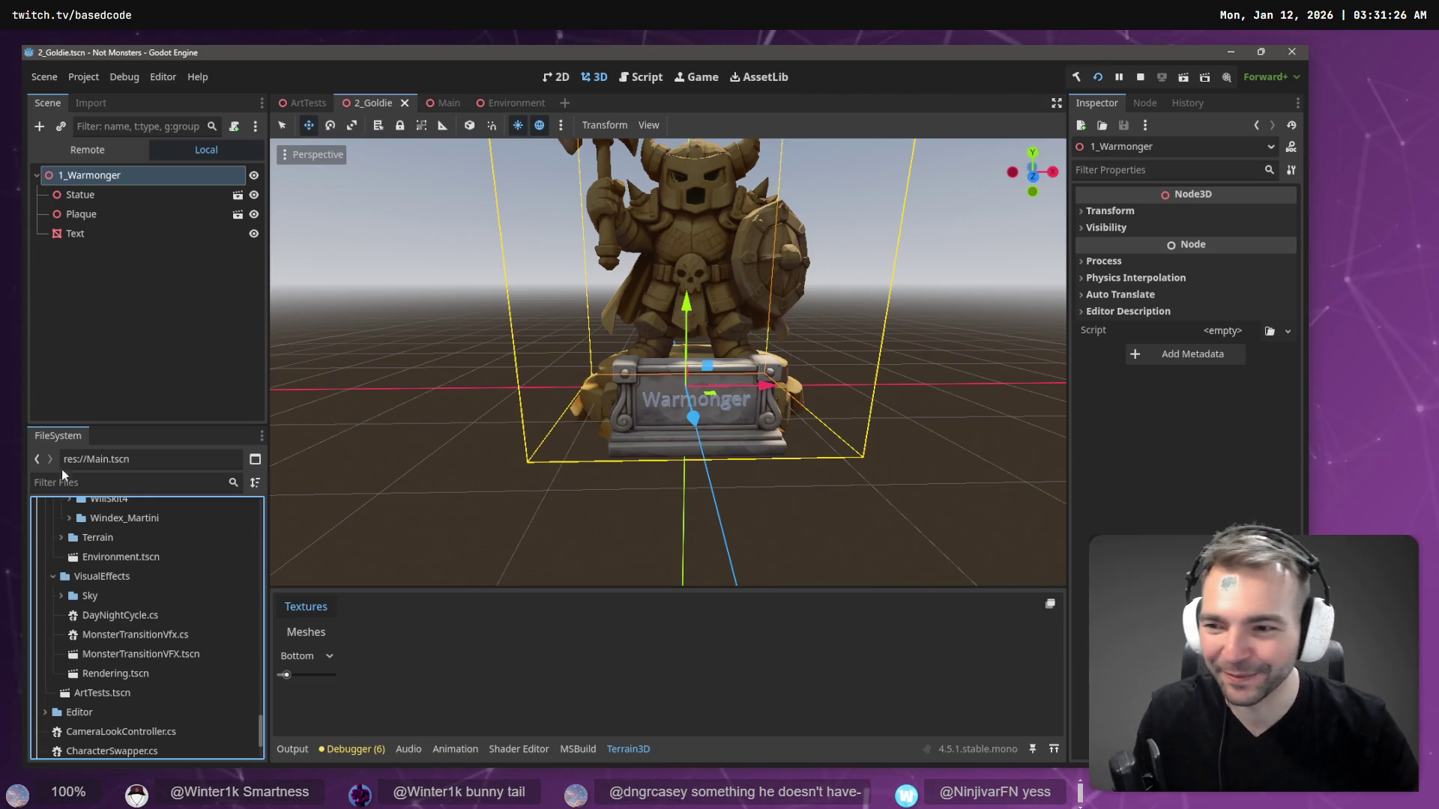
scroll(118, 549, up, 1)
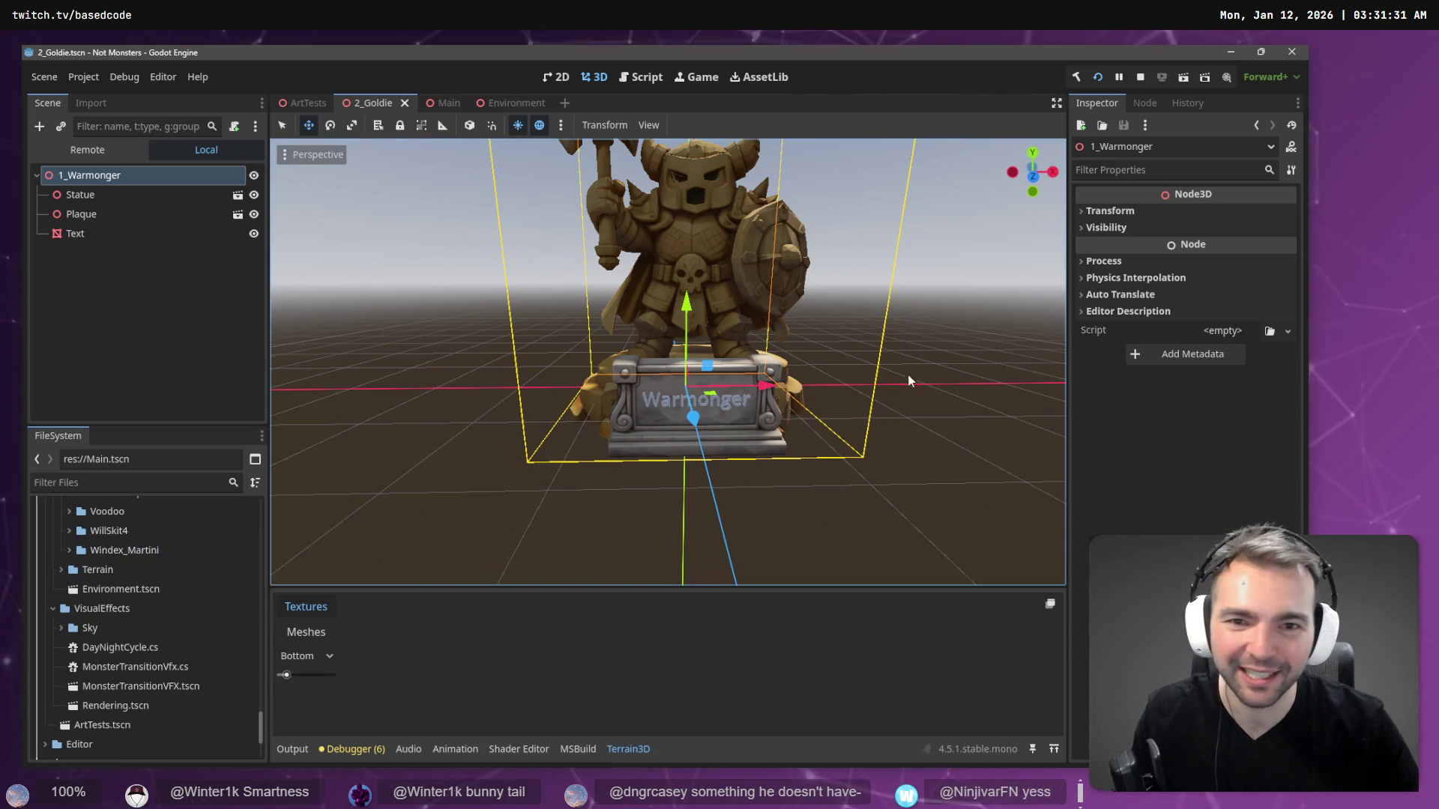
- Orbit around the statue and scroll the FileSystem up to Statues > 2_Goldie > Goldie.fbx
mouse_move(906, 379)
mouse_down()
mouse_move(825, 390)
mouse_move(913, 359)
mouse_up()
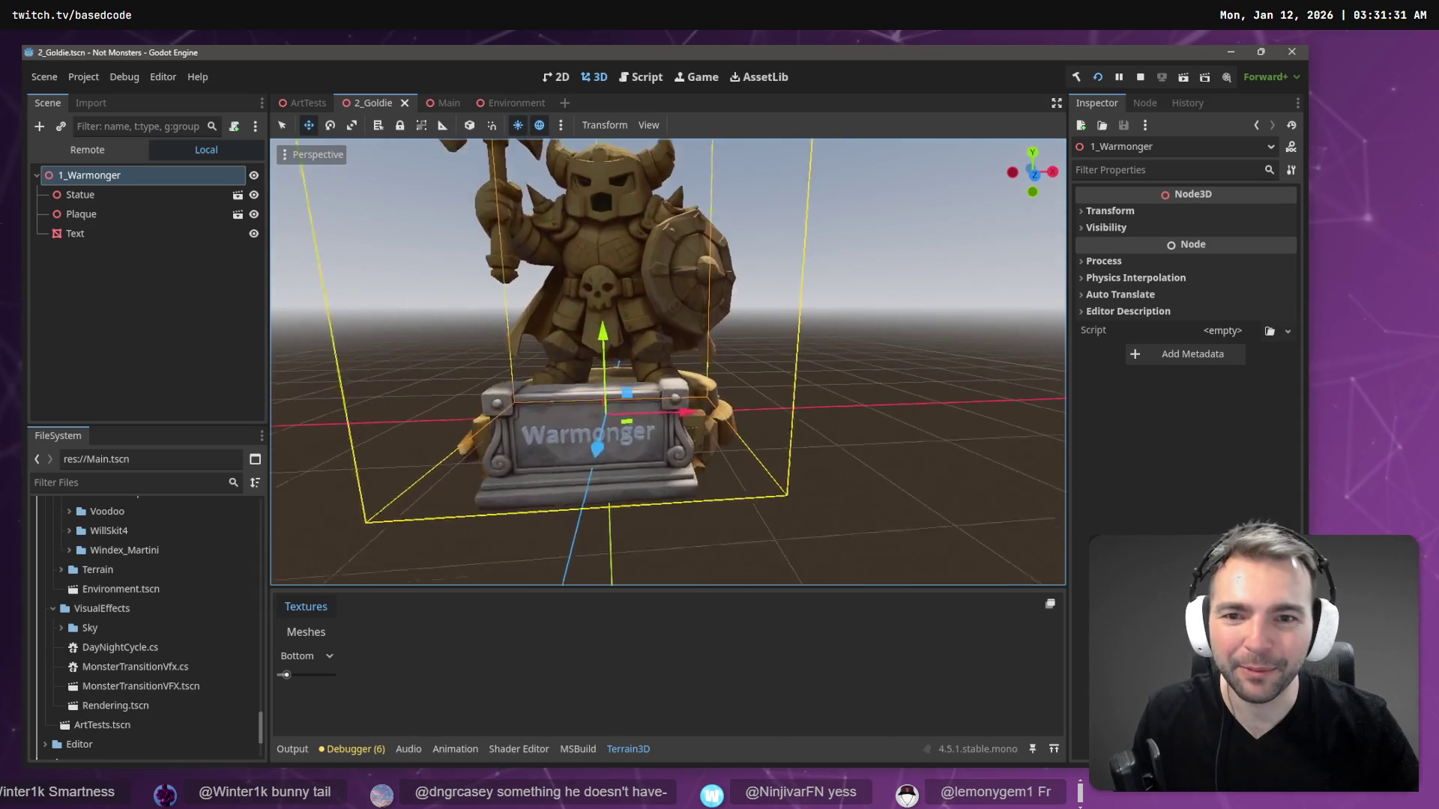
scroll(914, 360, down, 3)
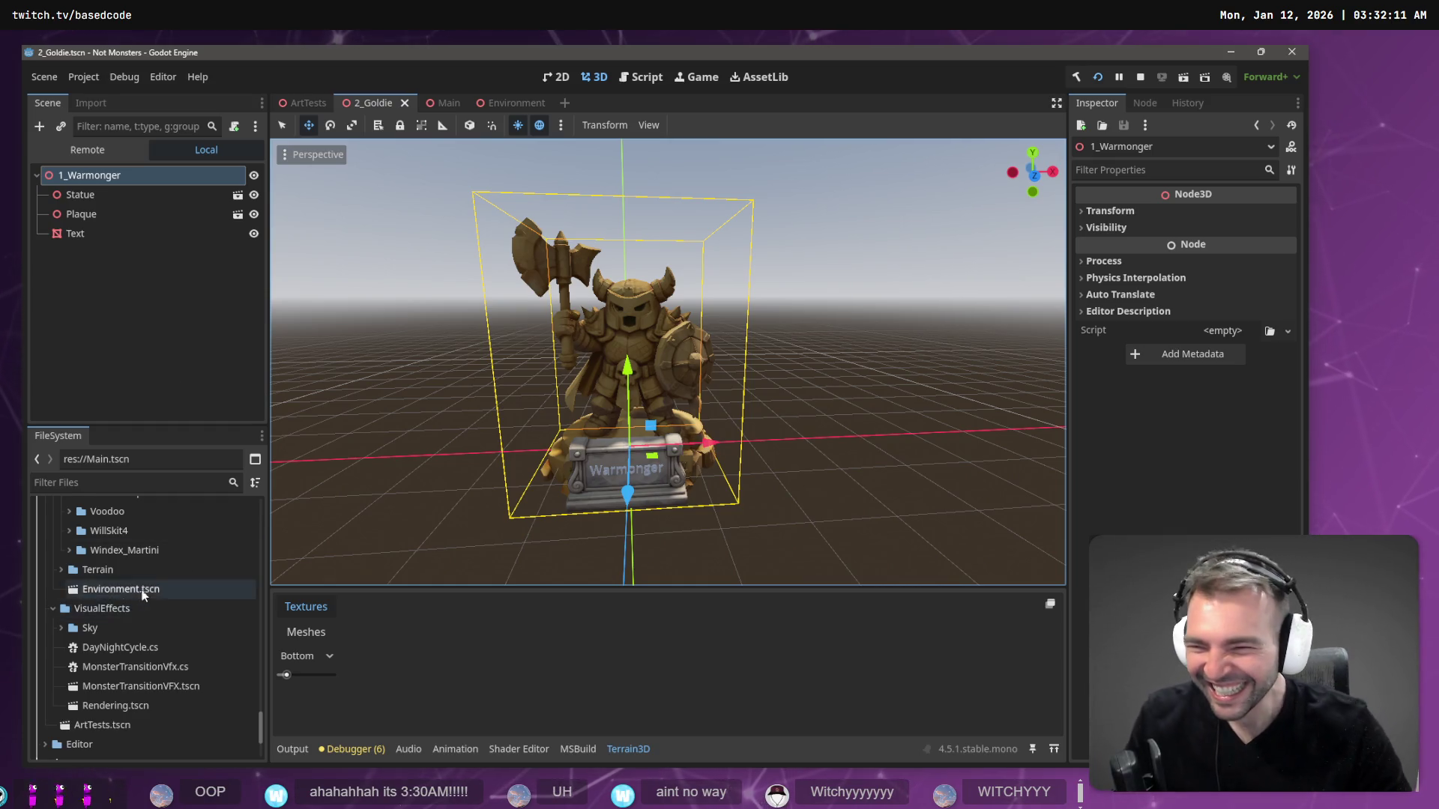
scroll(150, 569, up, 10)
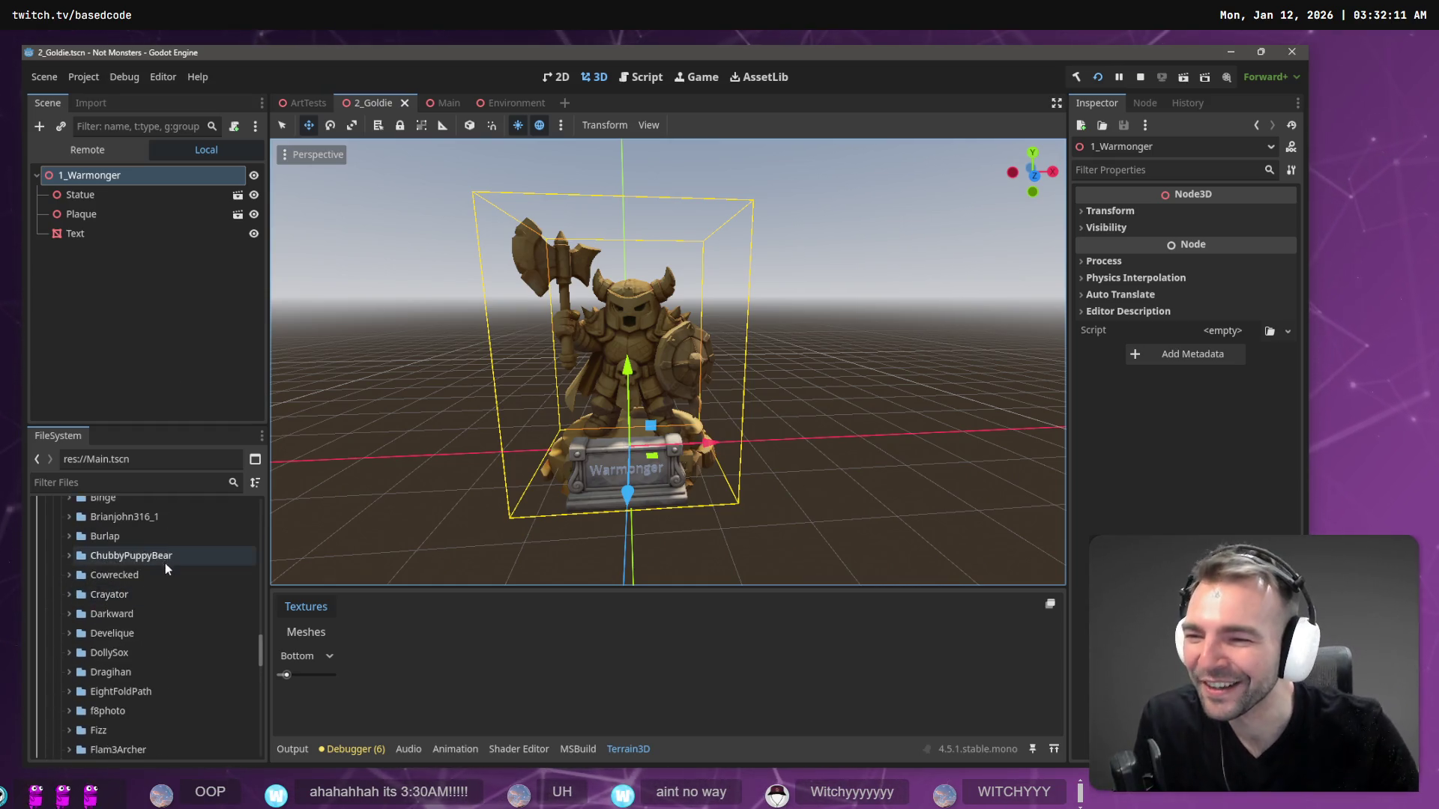
scroll(165, 564, up, 5)
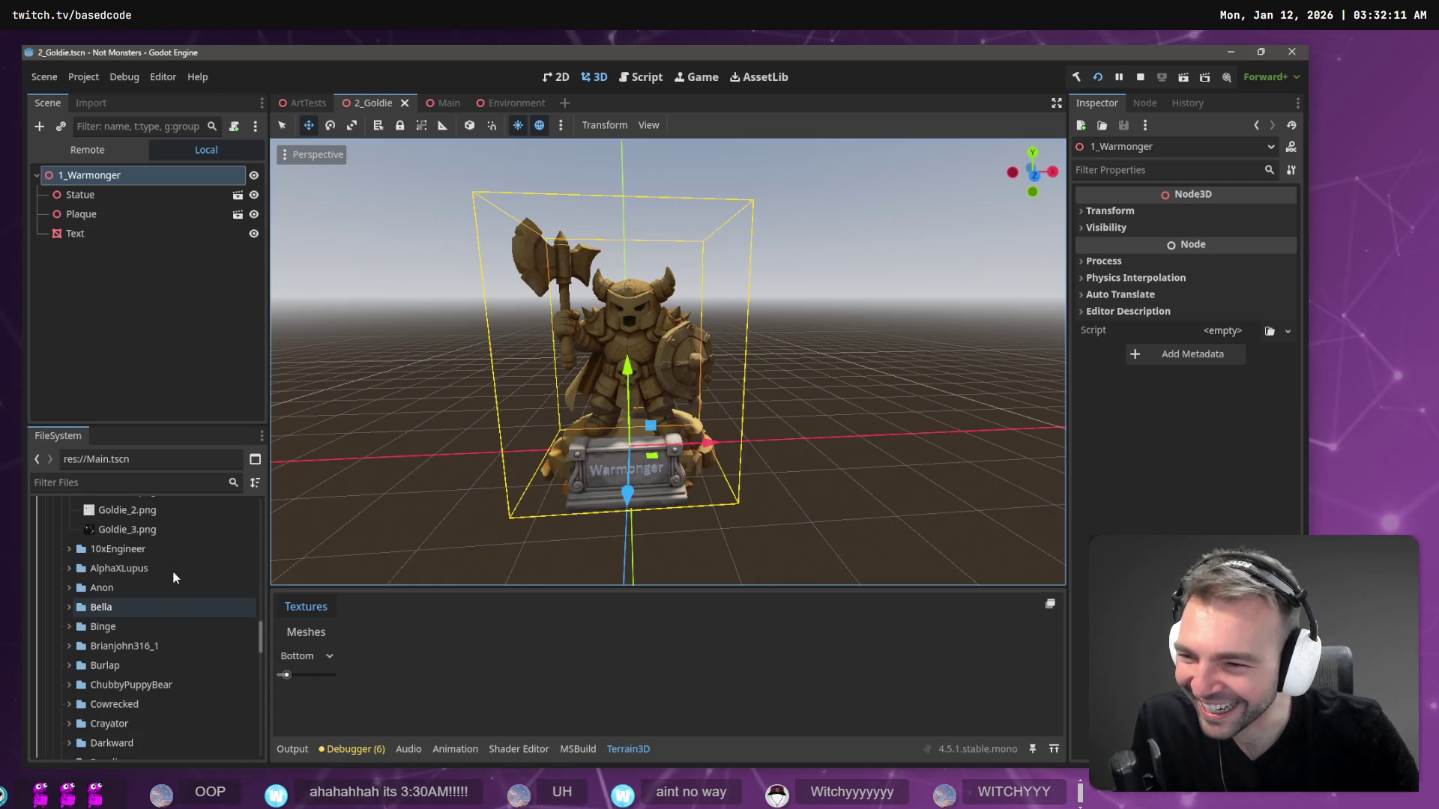
scroll(173, 569, up, 4)
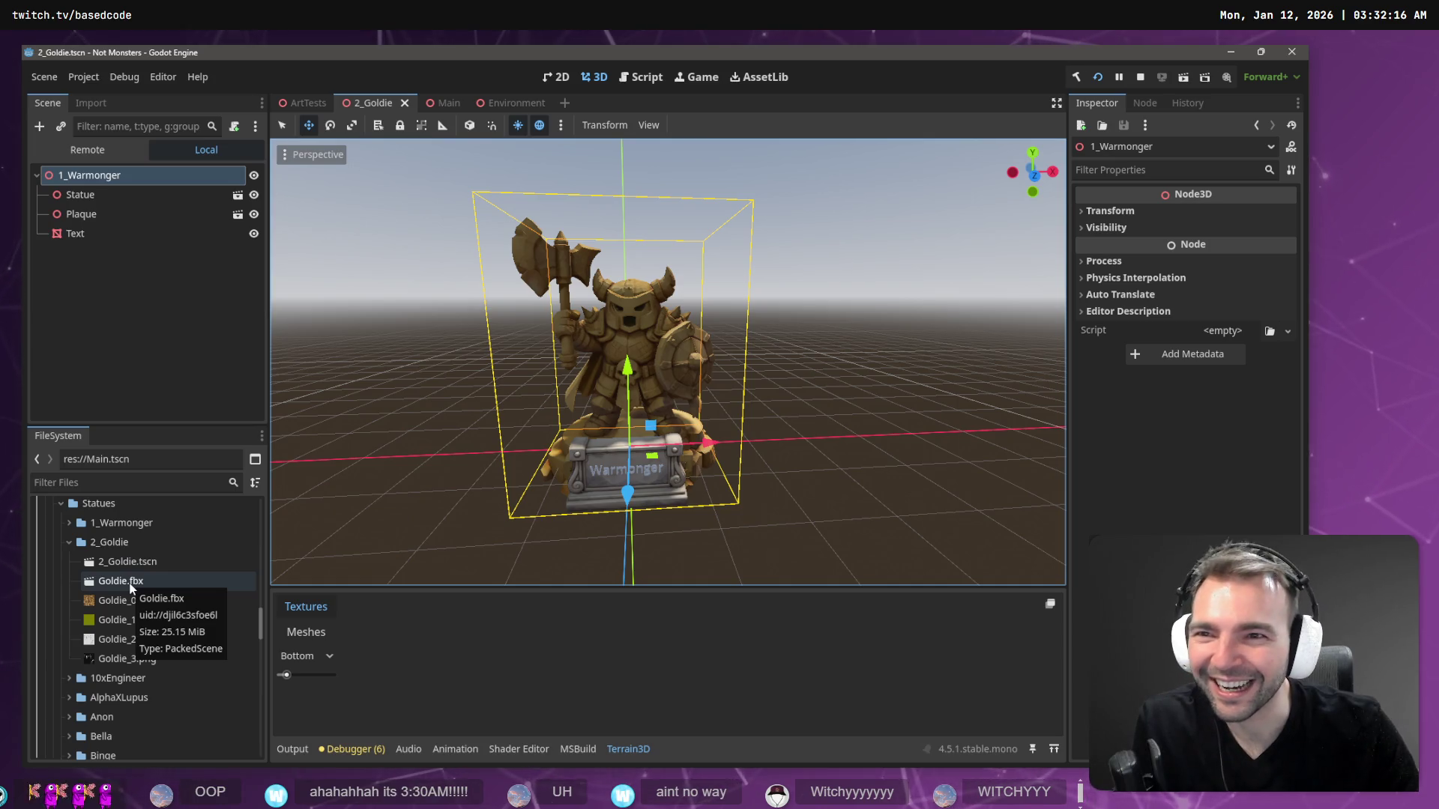
- Add Goldie.fbx under 1_Warmonger and delete the old Statue node
mouse_move(130, 586)
mouse_down()
mouse_move(98, 150)
mouse_move(97, 189)
mouse_up()
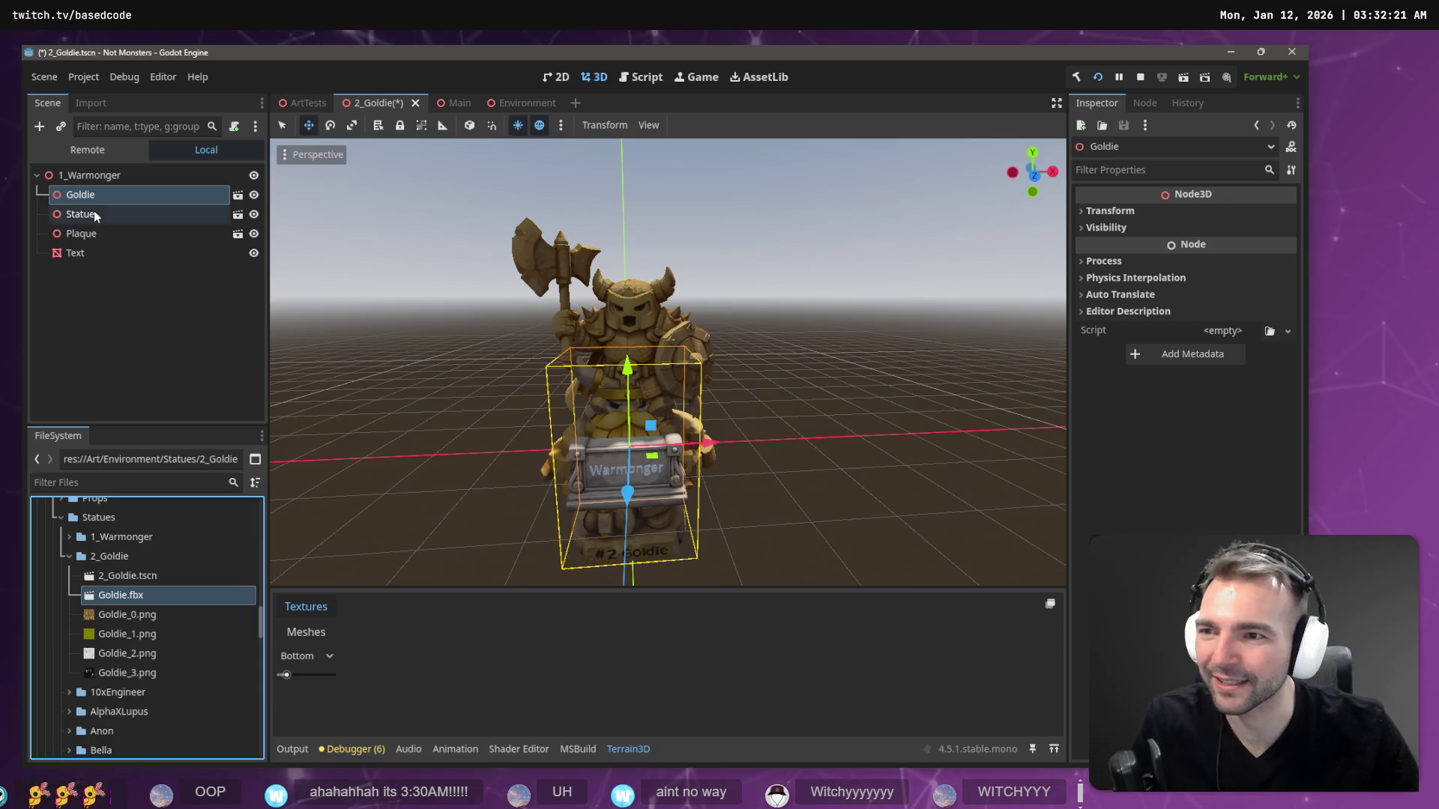
click(93, 210)
key(Delete)
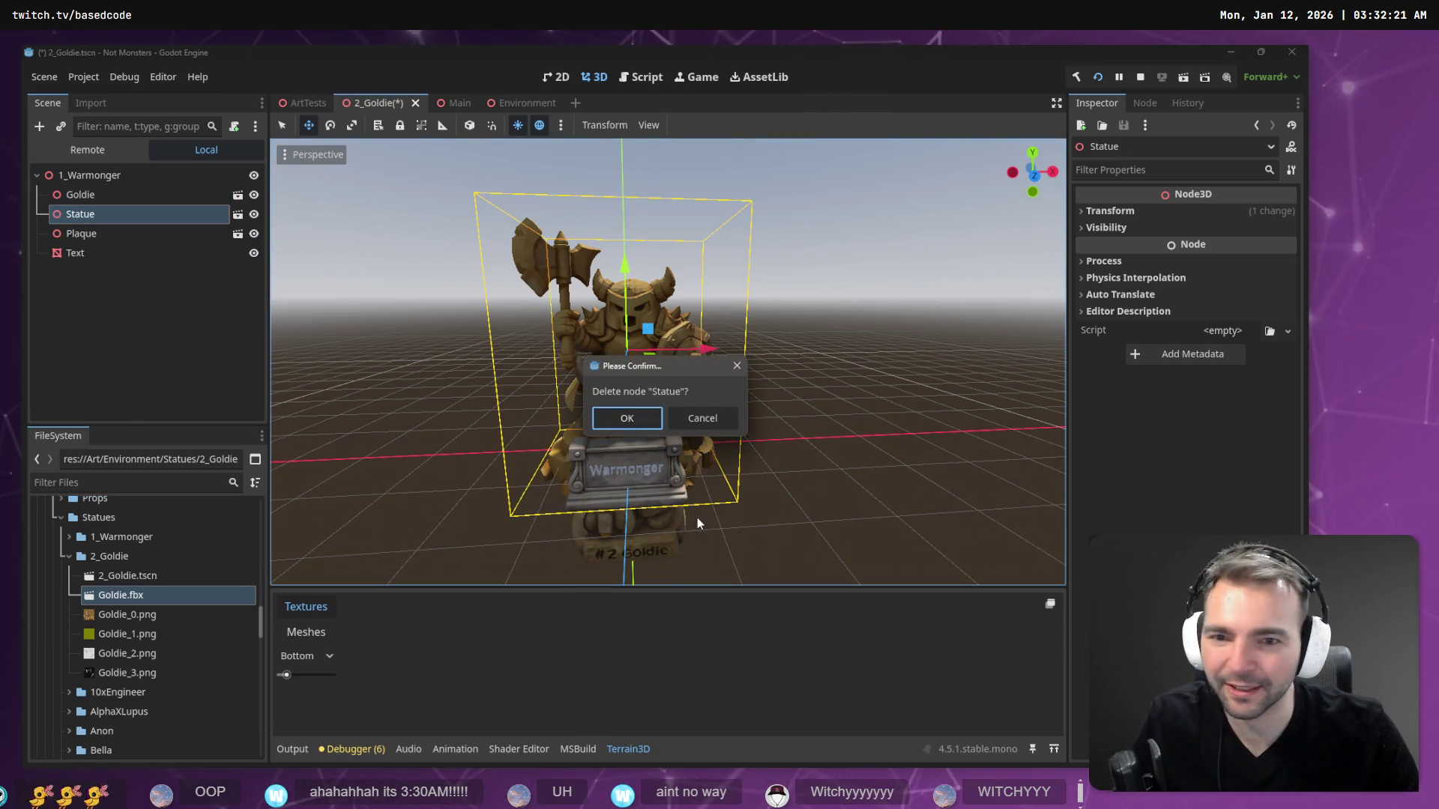
click(643, 422)
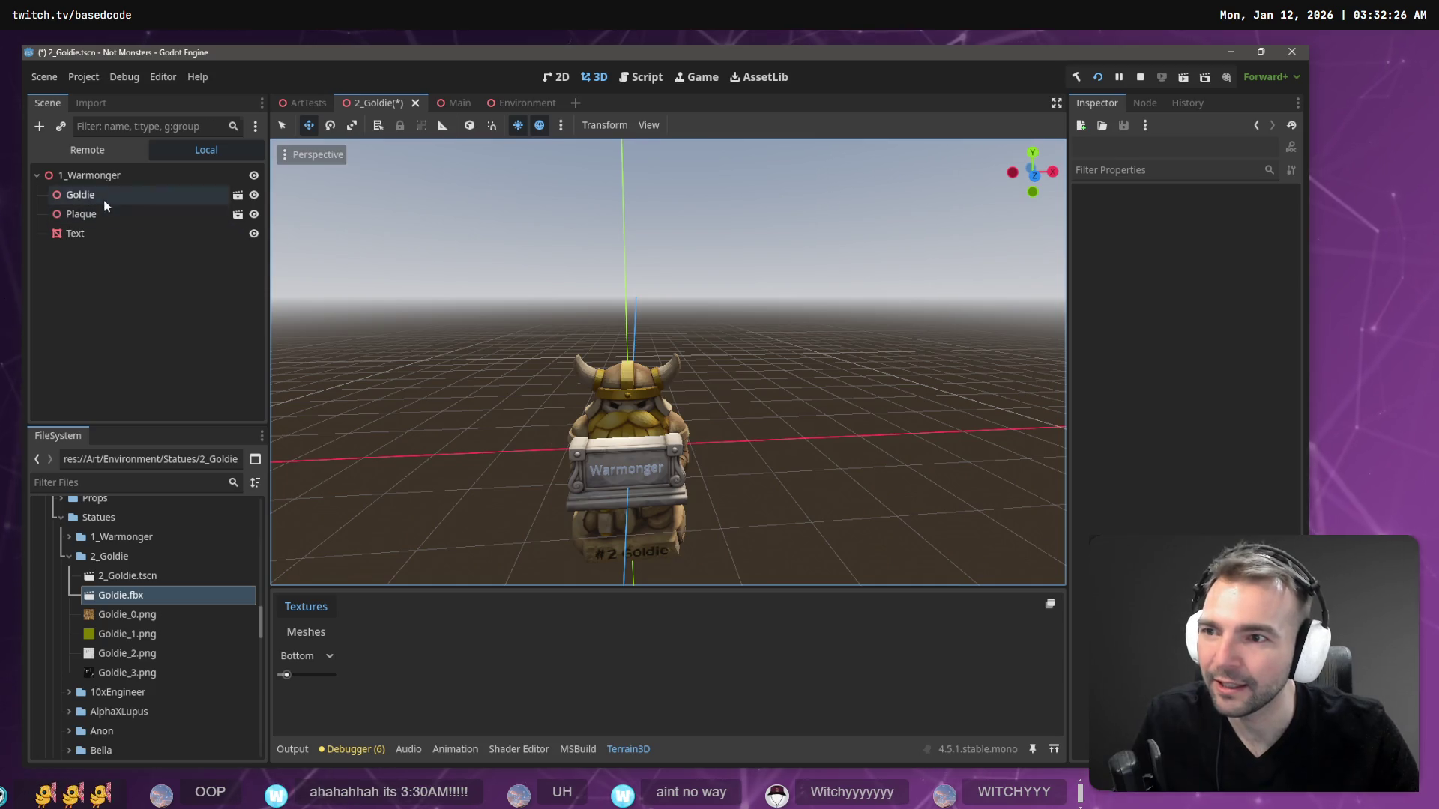
- Lift the Goldie model up along Y so it sits on the plaque
click(82, 194)
mouse_move(628, 369)
mouse_down()
mouse_move(555, 307)
mouse_move(512, 296)
mouse_up()
click(76, 233)
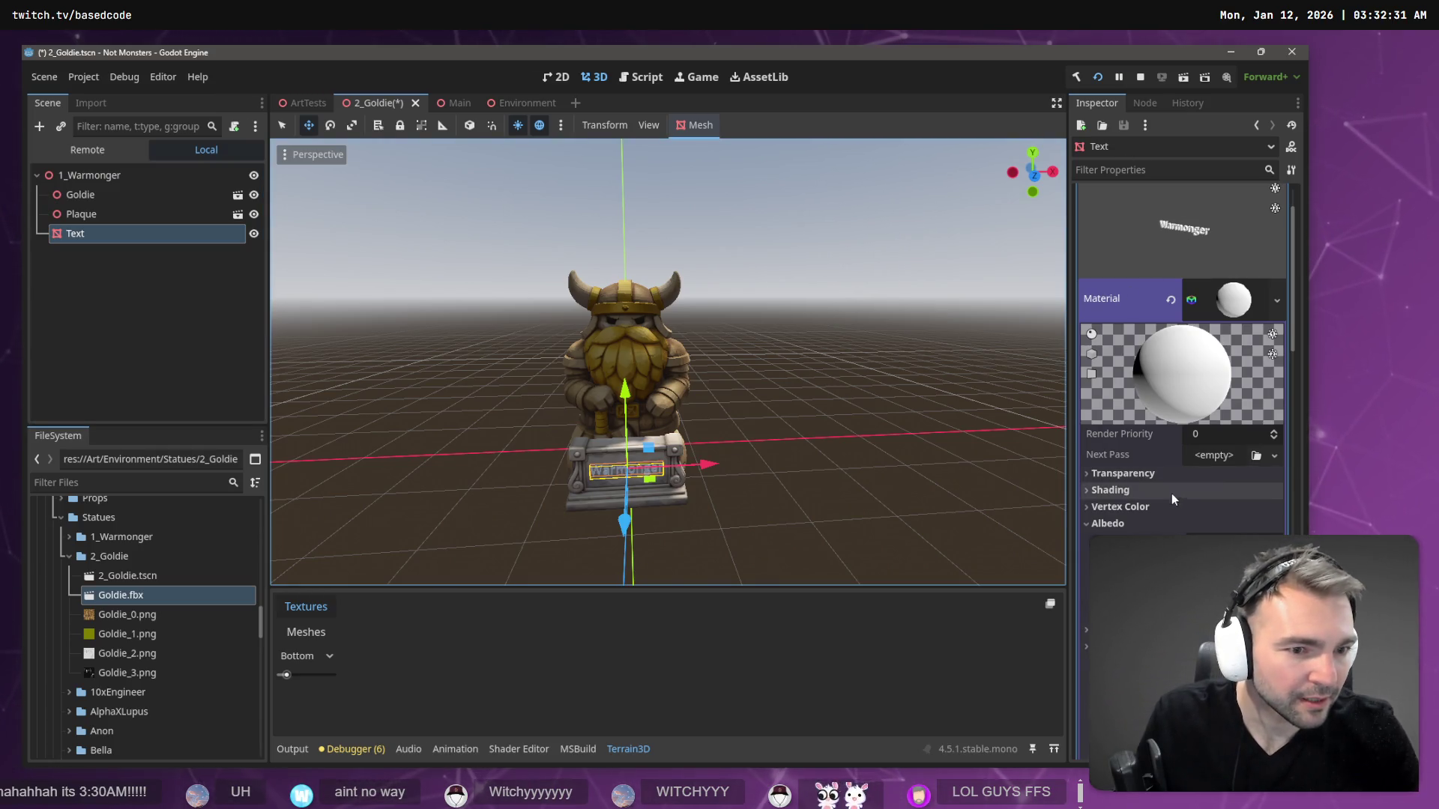
- Change the label text to 'Goldie' and rename the root node to 1_Goldie
scroll(1207, 466, down, 5)
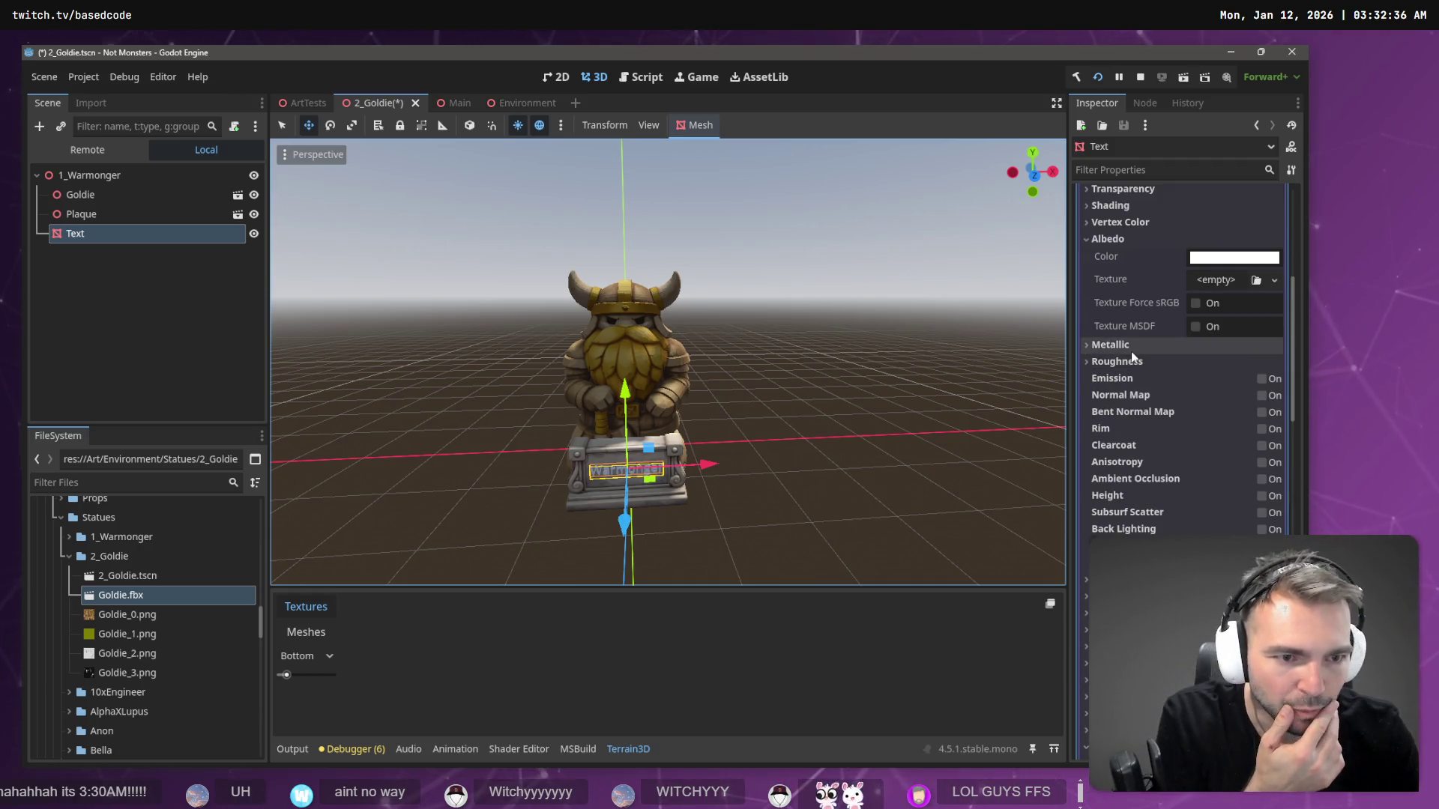
scroll(1131, 353, up, 10)
click(1229, 220)
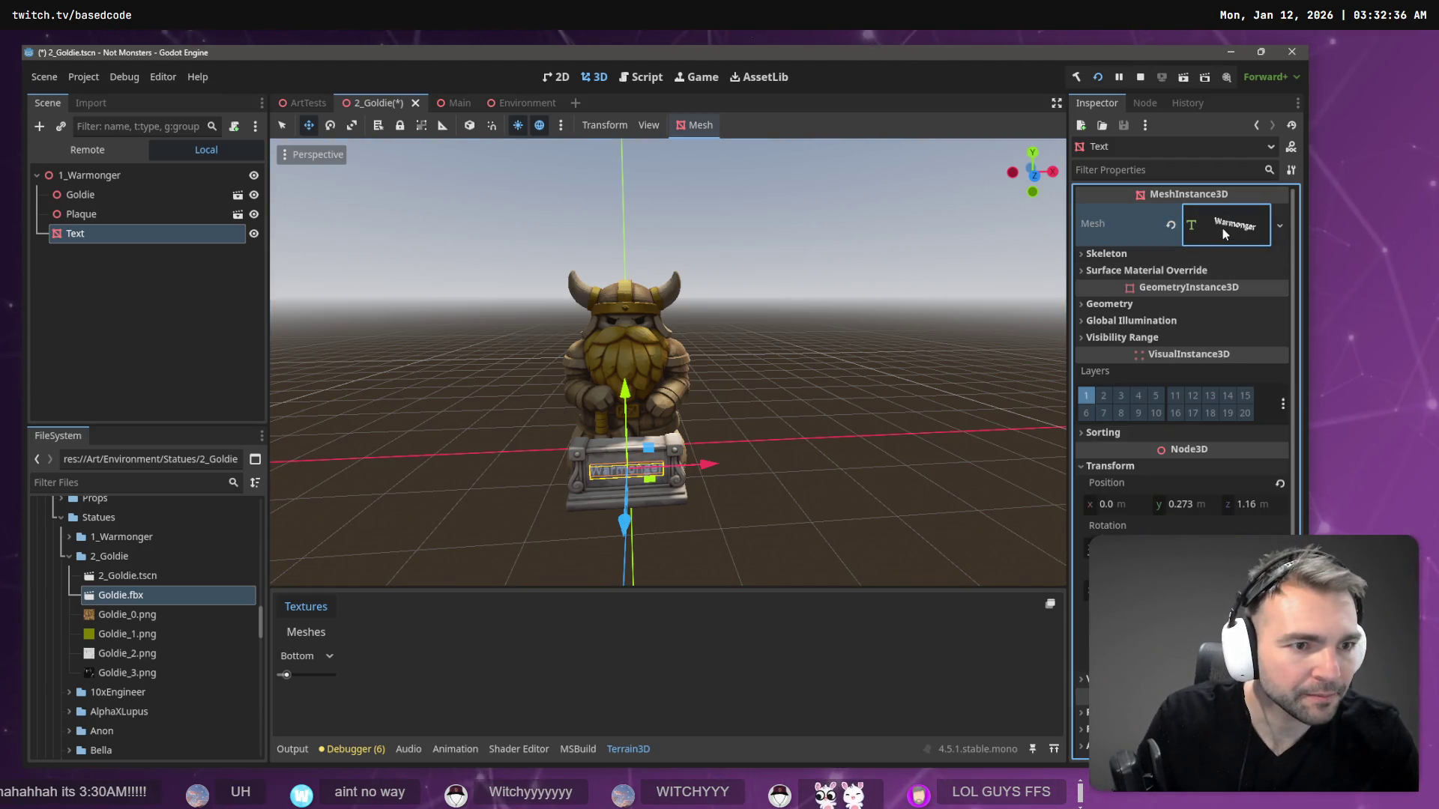
click(1221, 226)
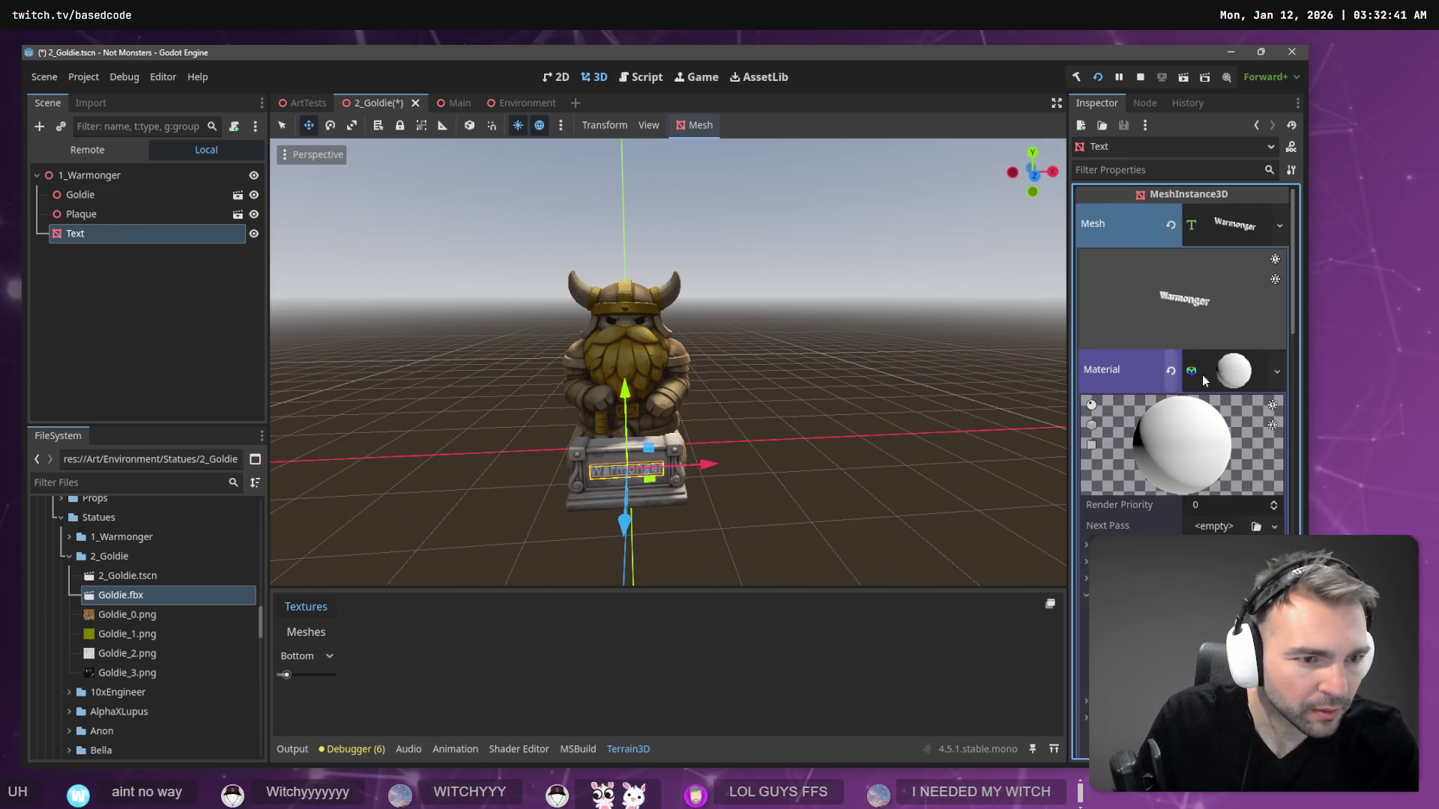
click(1245, 371)
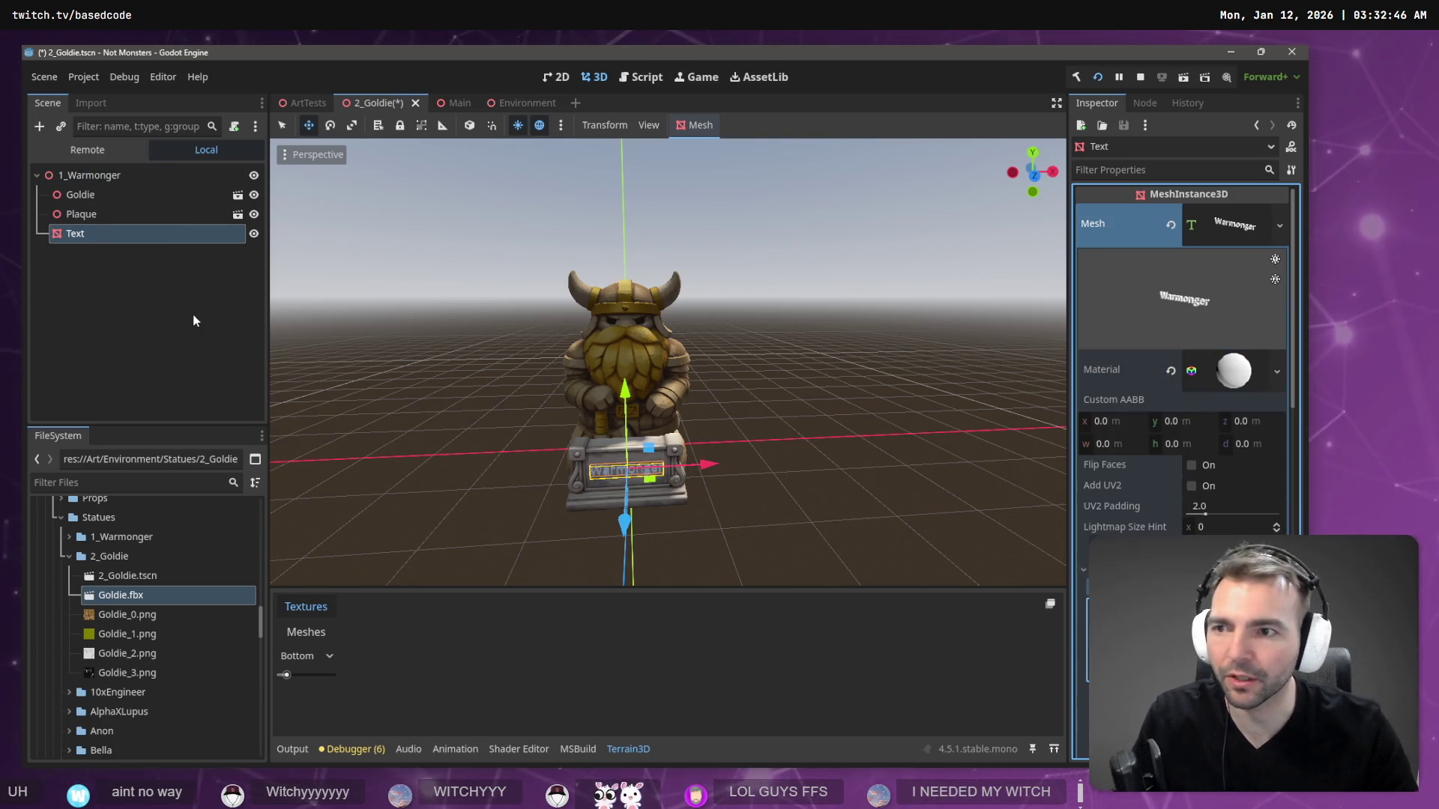
text(Goldie)
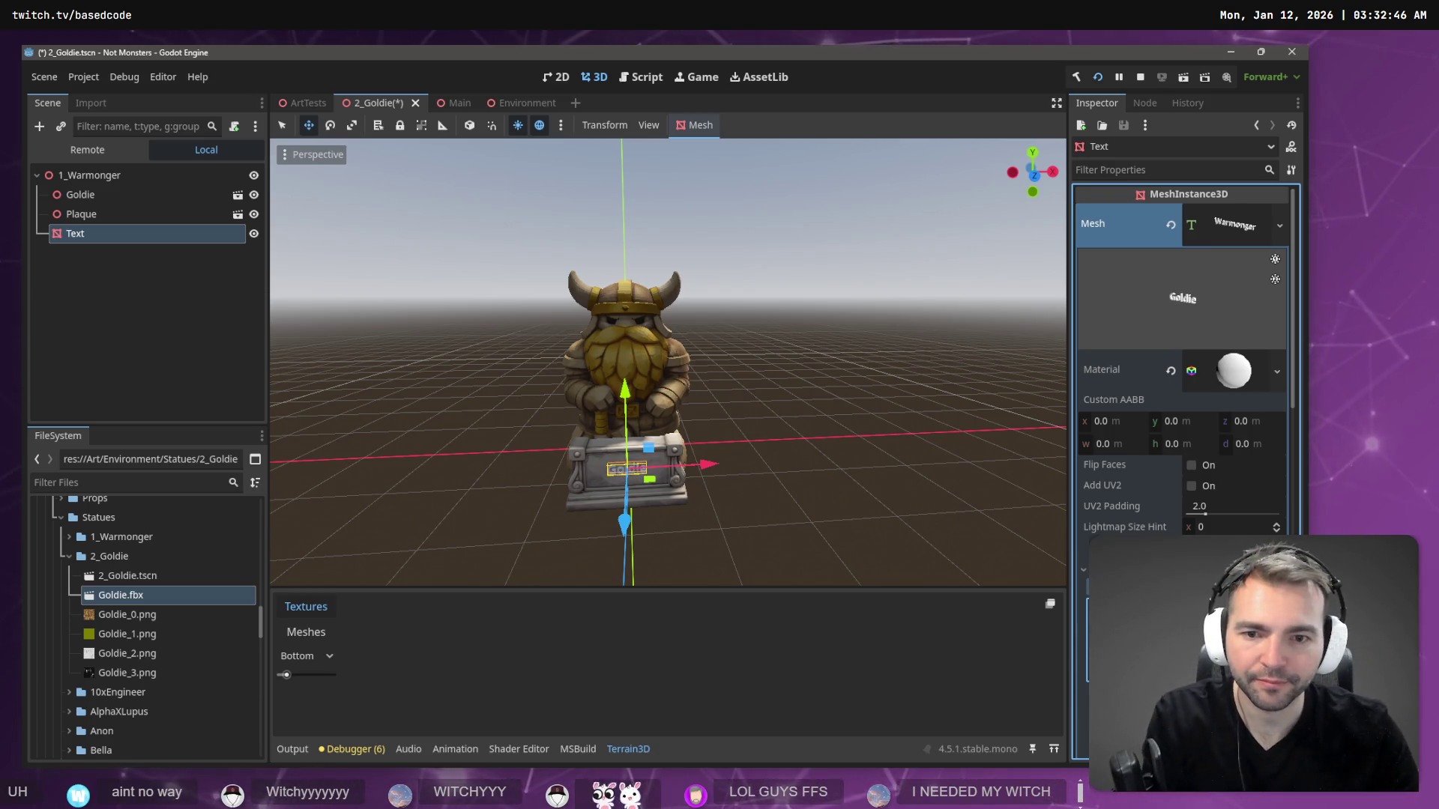
click(123, 249)
double_click(112, 174)
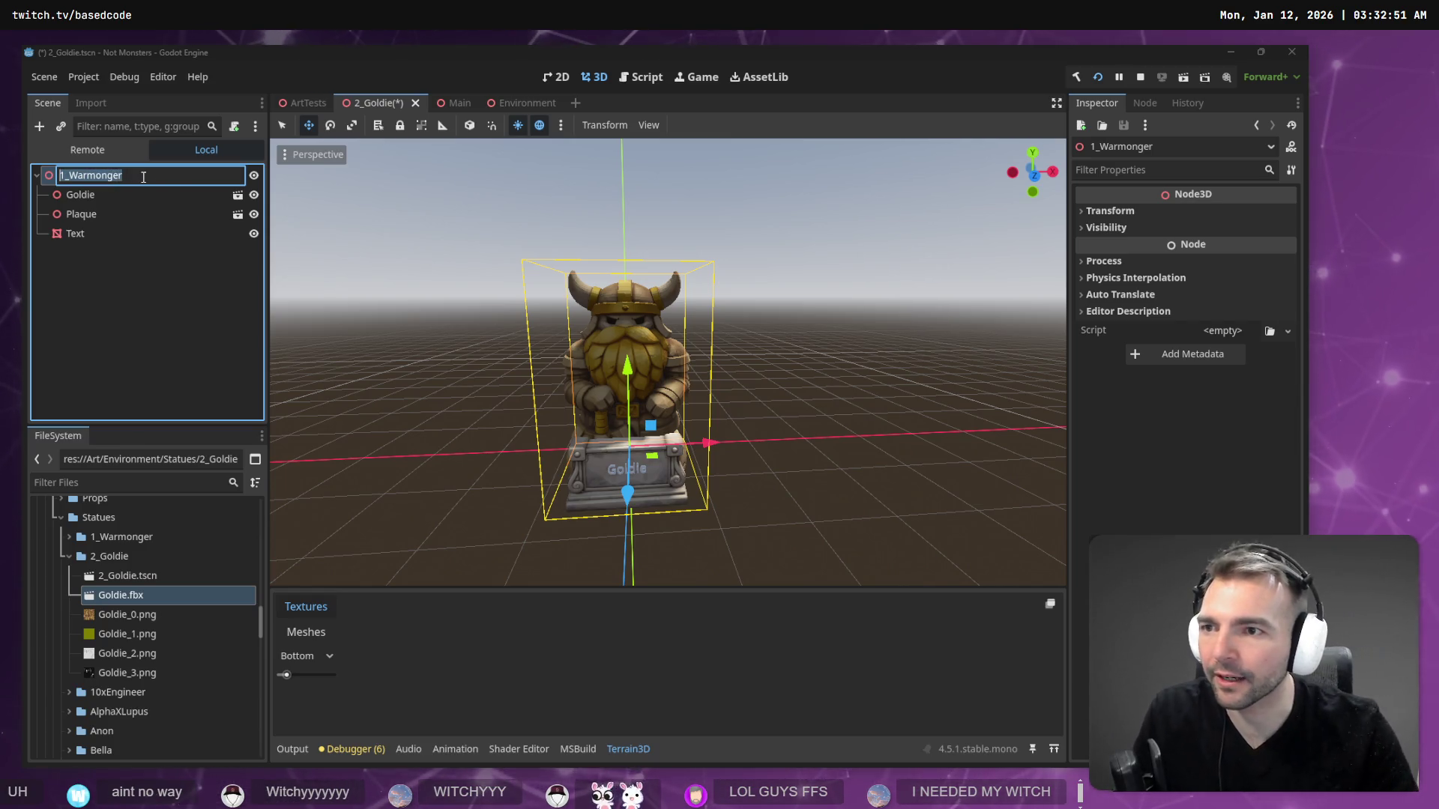
text(1_Goldie)
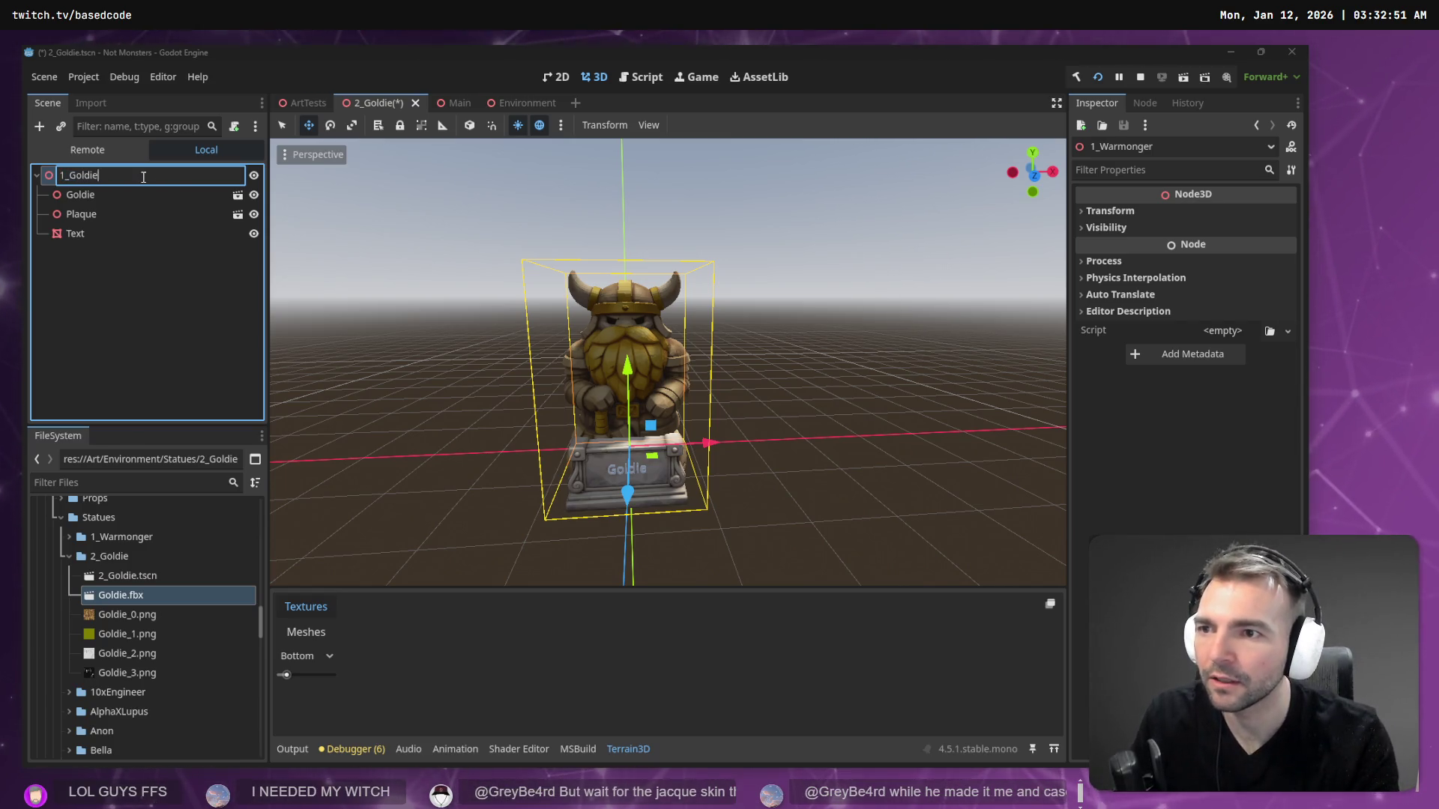
key(Return)
- Set the Text label's material albedo colour to golden brown
click(112, 232)
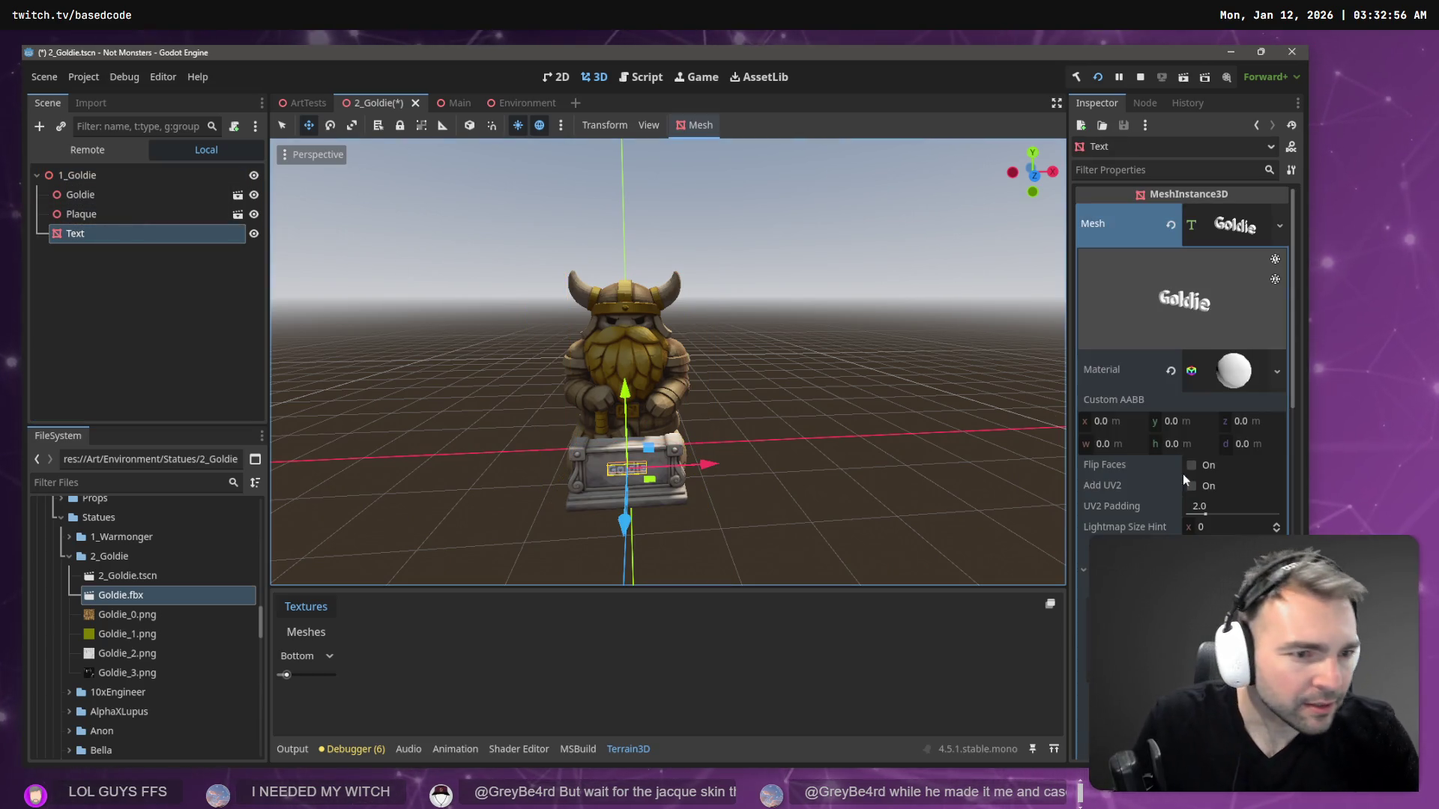
click(1250, 372)
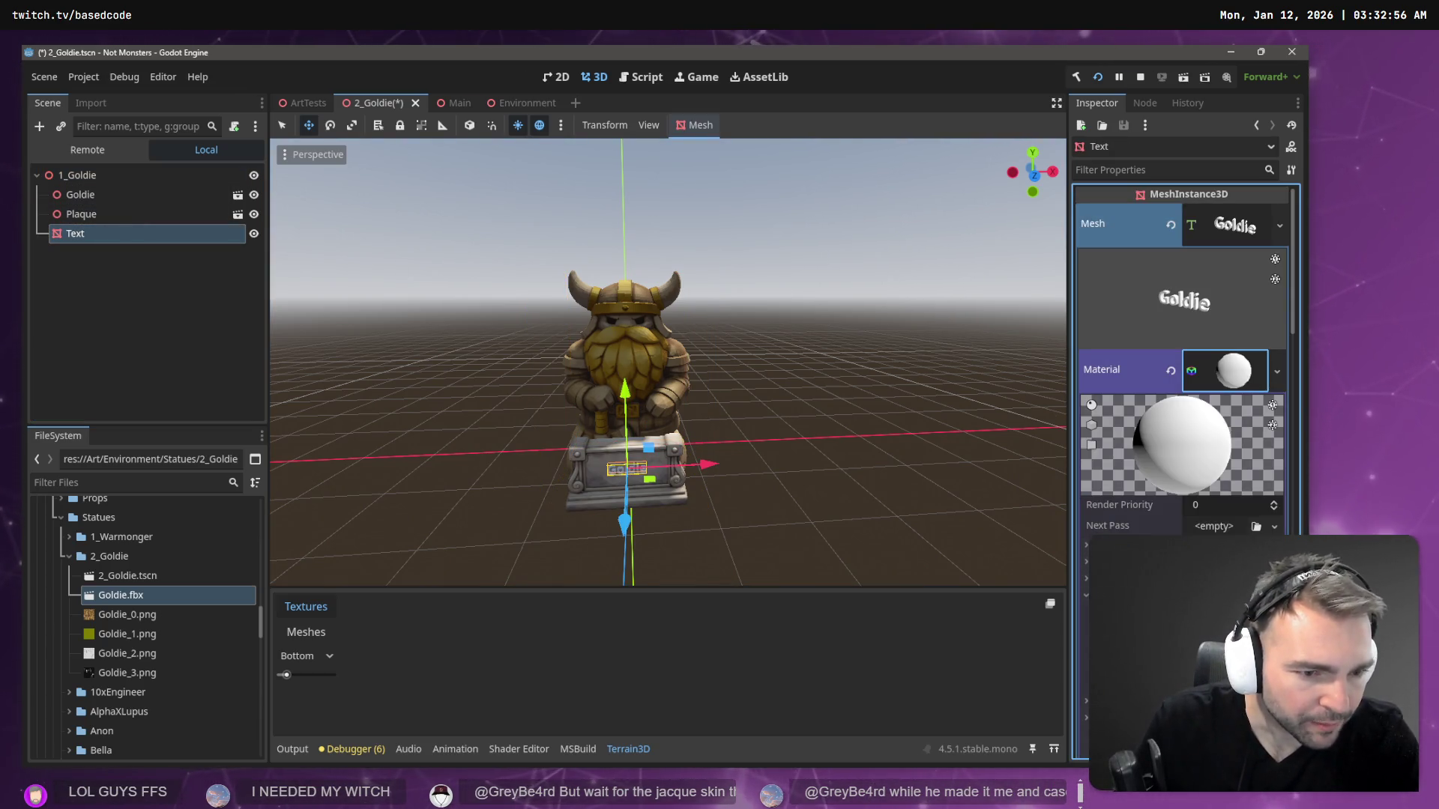
click(1200, 615)
mouse_move(1291, 206)
mouse_down()
mouse_move(1295, 326)
mouse_move(1294, 279)
mouse_up()
click(922, 279)
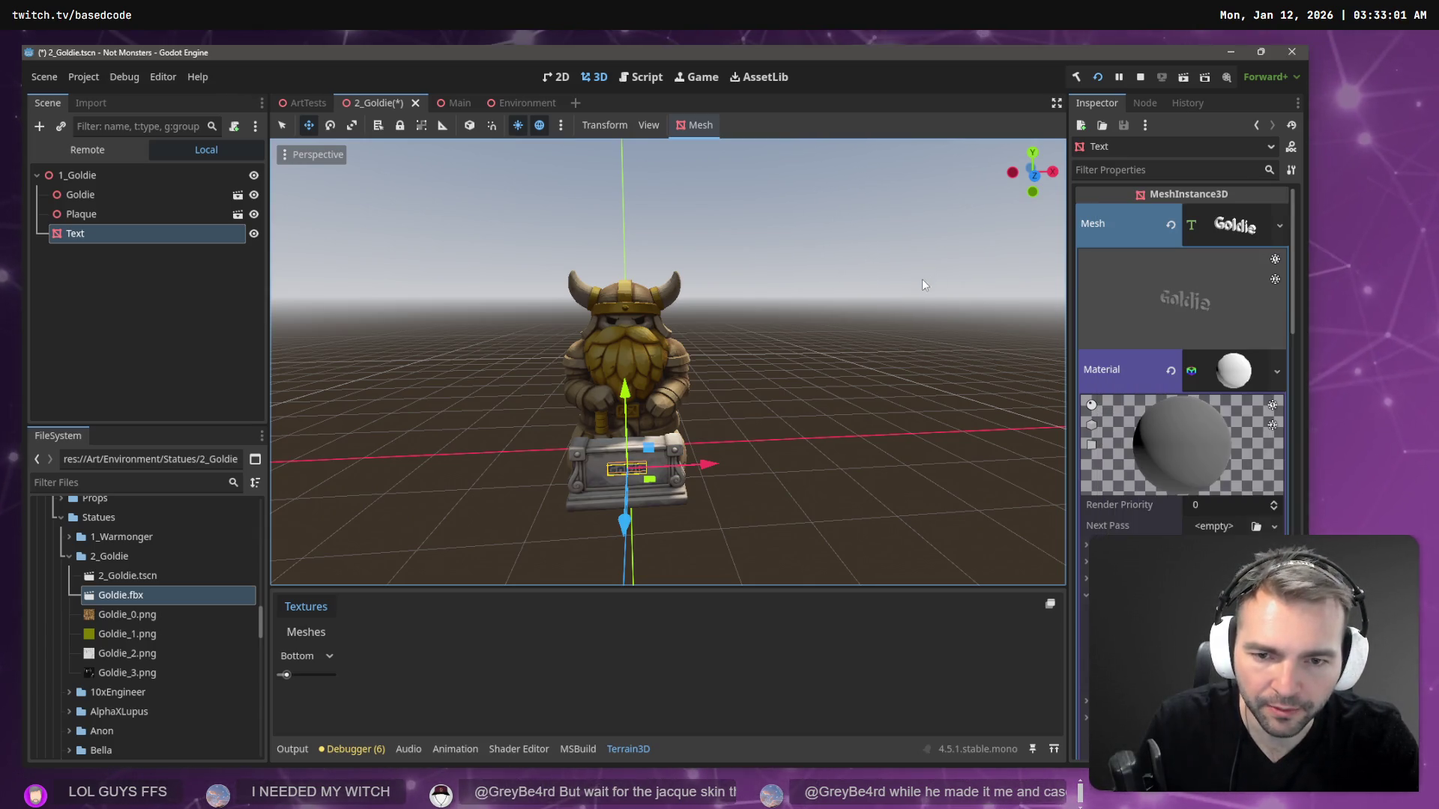
click(916, 282)
drag(889, 290, 835, 300)
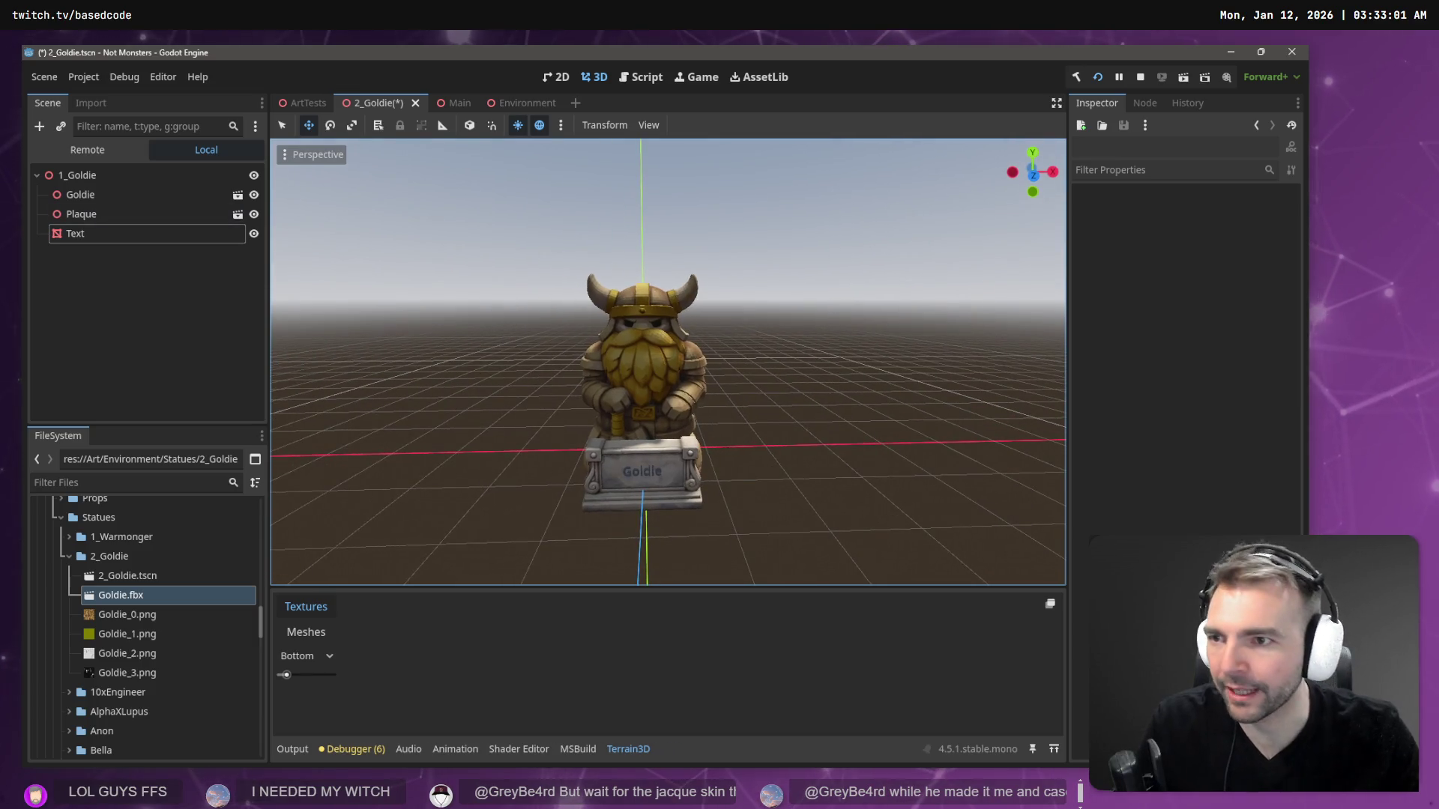
click(63, 236)
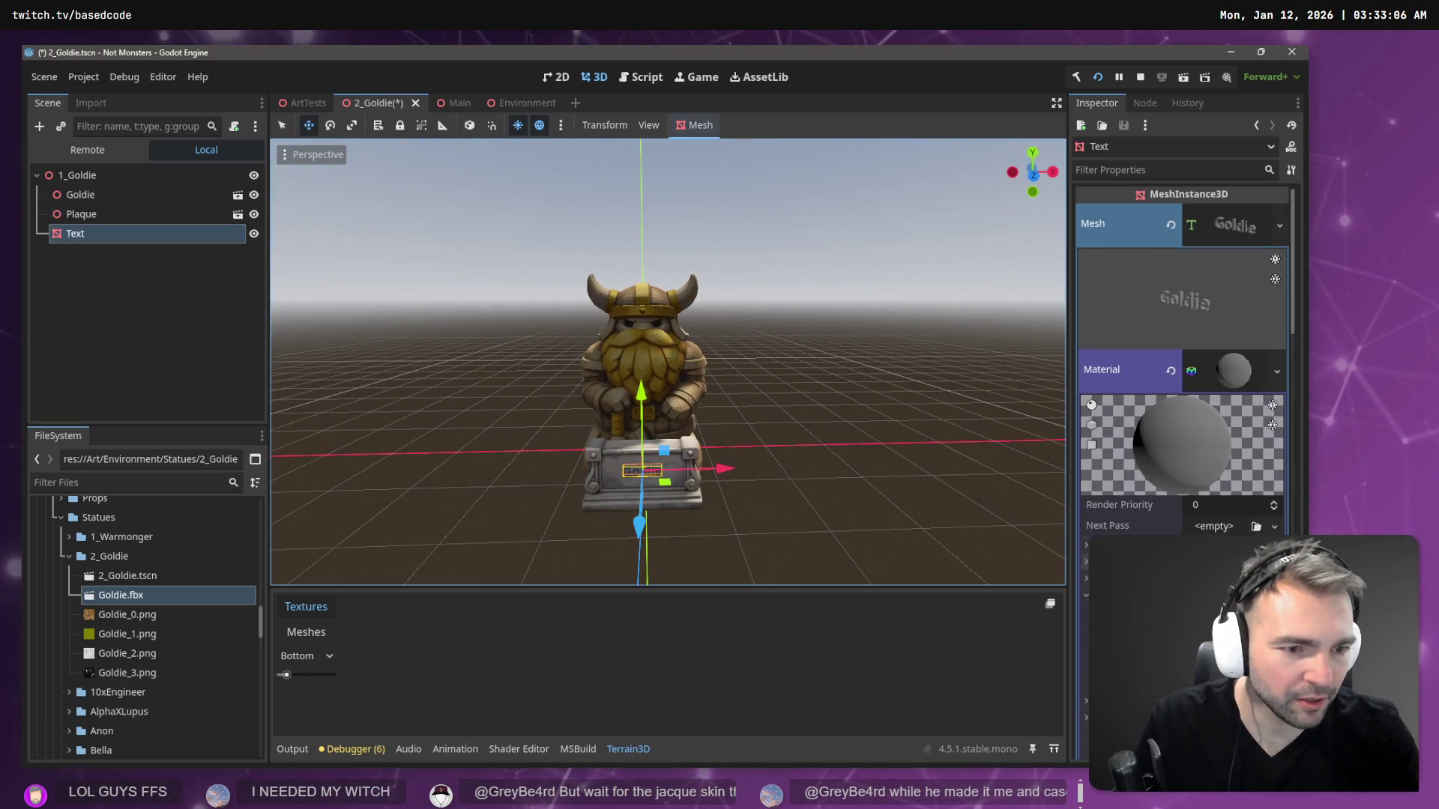
drag(1229, 345, 1213, 355)
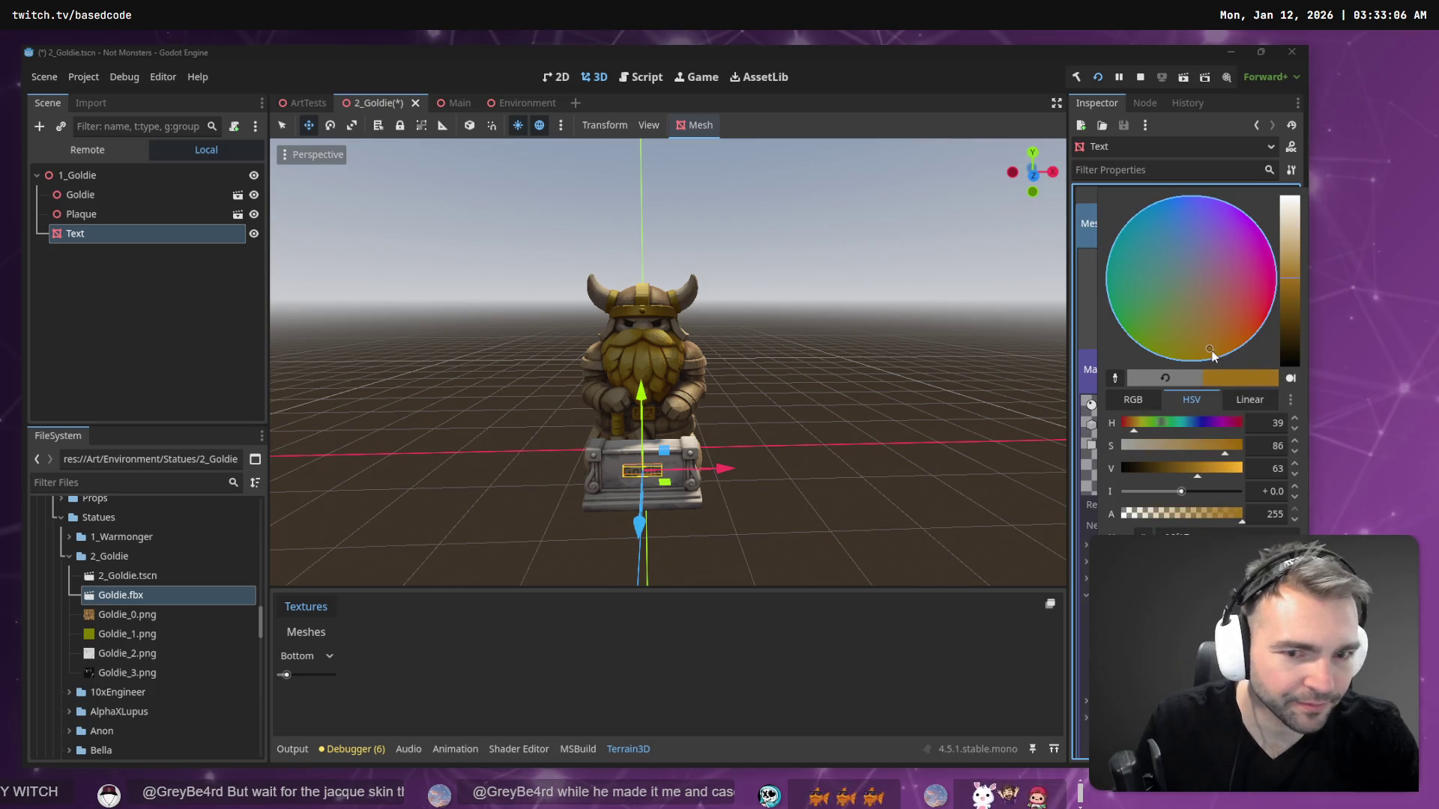
click(785, 406)
click(790, 407)
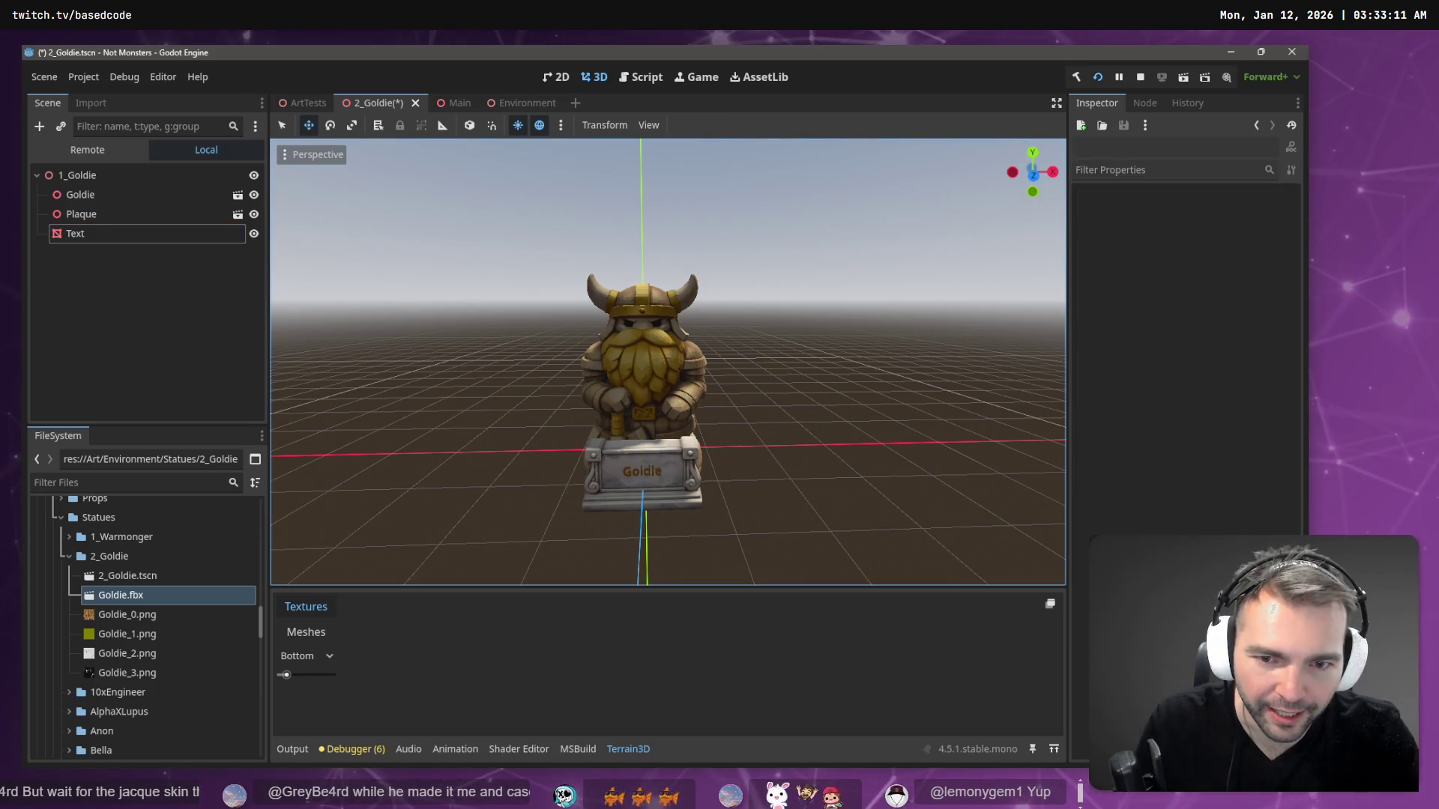
scroll(790, 407, up, 4)
scroll(790, 407, down, 2)
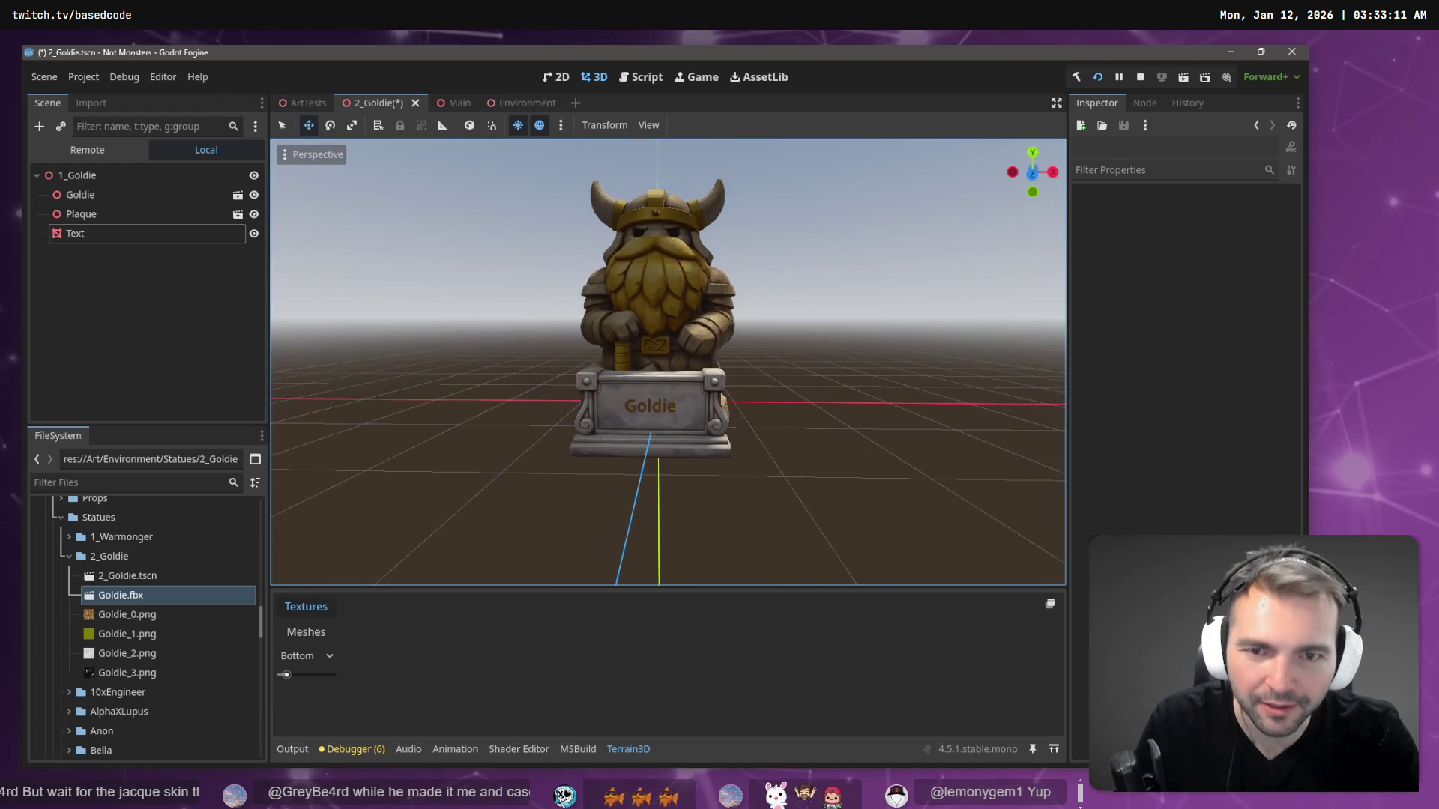
- Save the scene, then begin Save Scene As, changing the path folder to start with '3_'
click(131, 299)
key(ctrl+s)
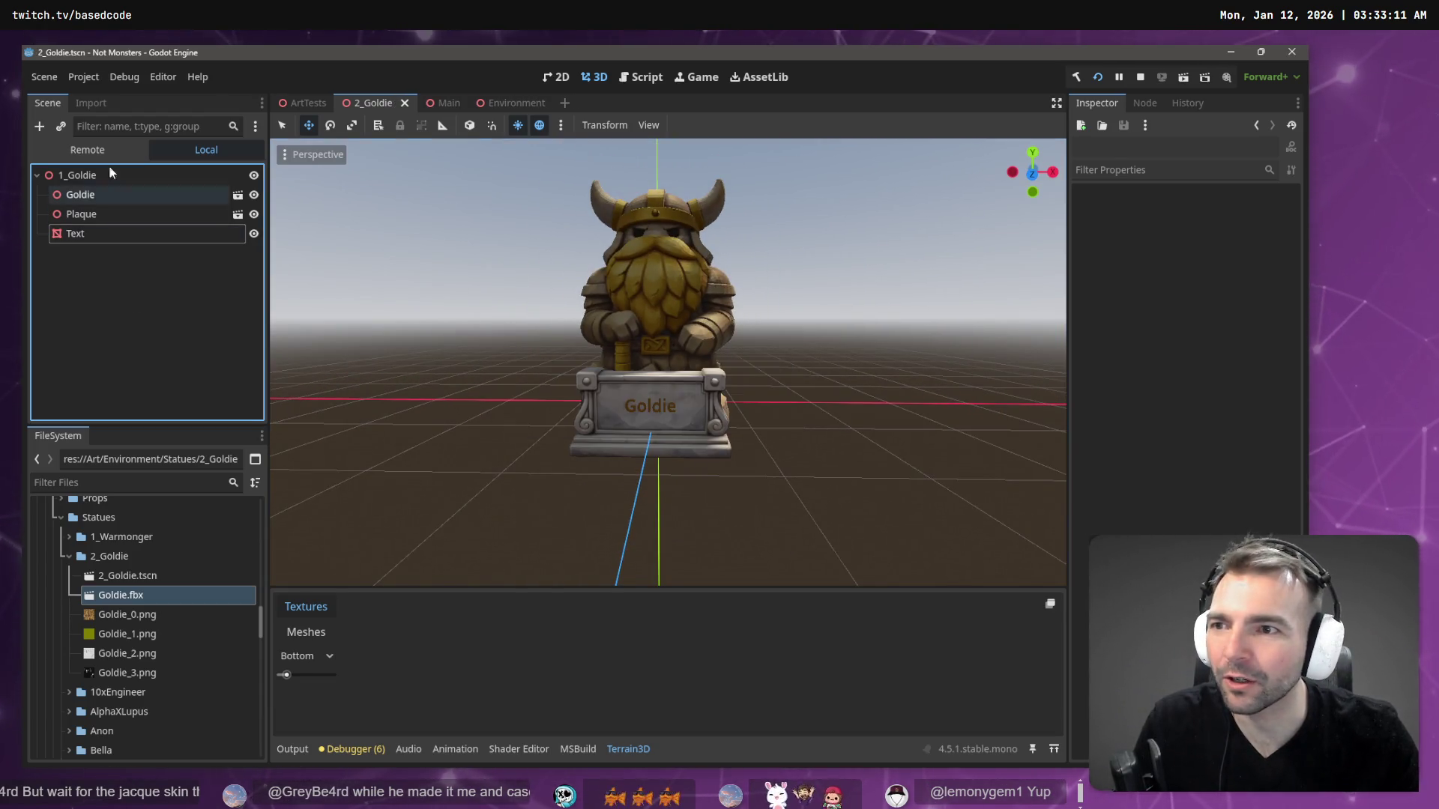
click(56, 74)
click(79, 212)
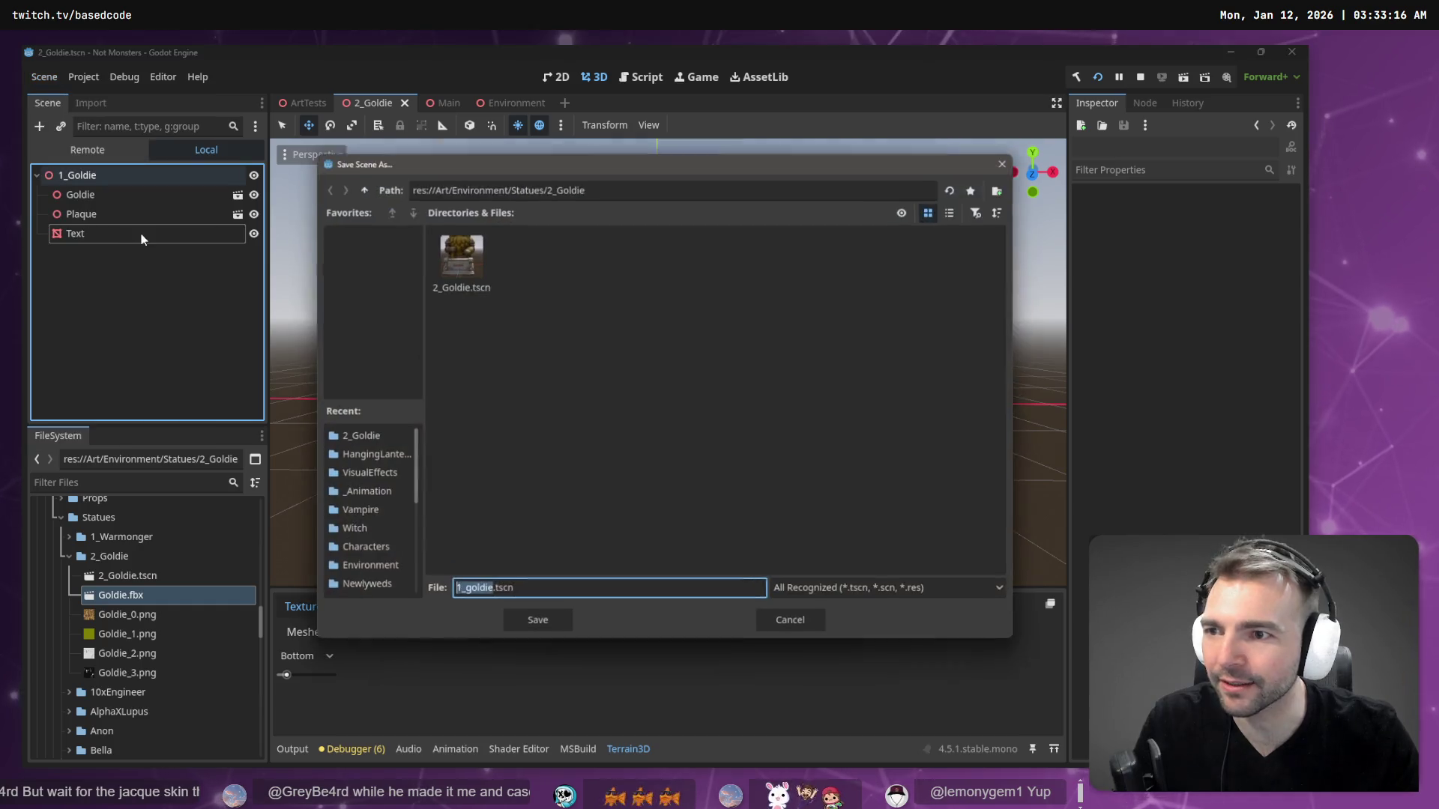
click(533, 187)
double_click(566, 187)
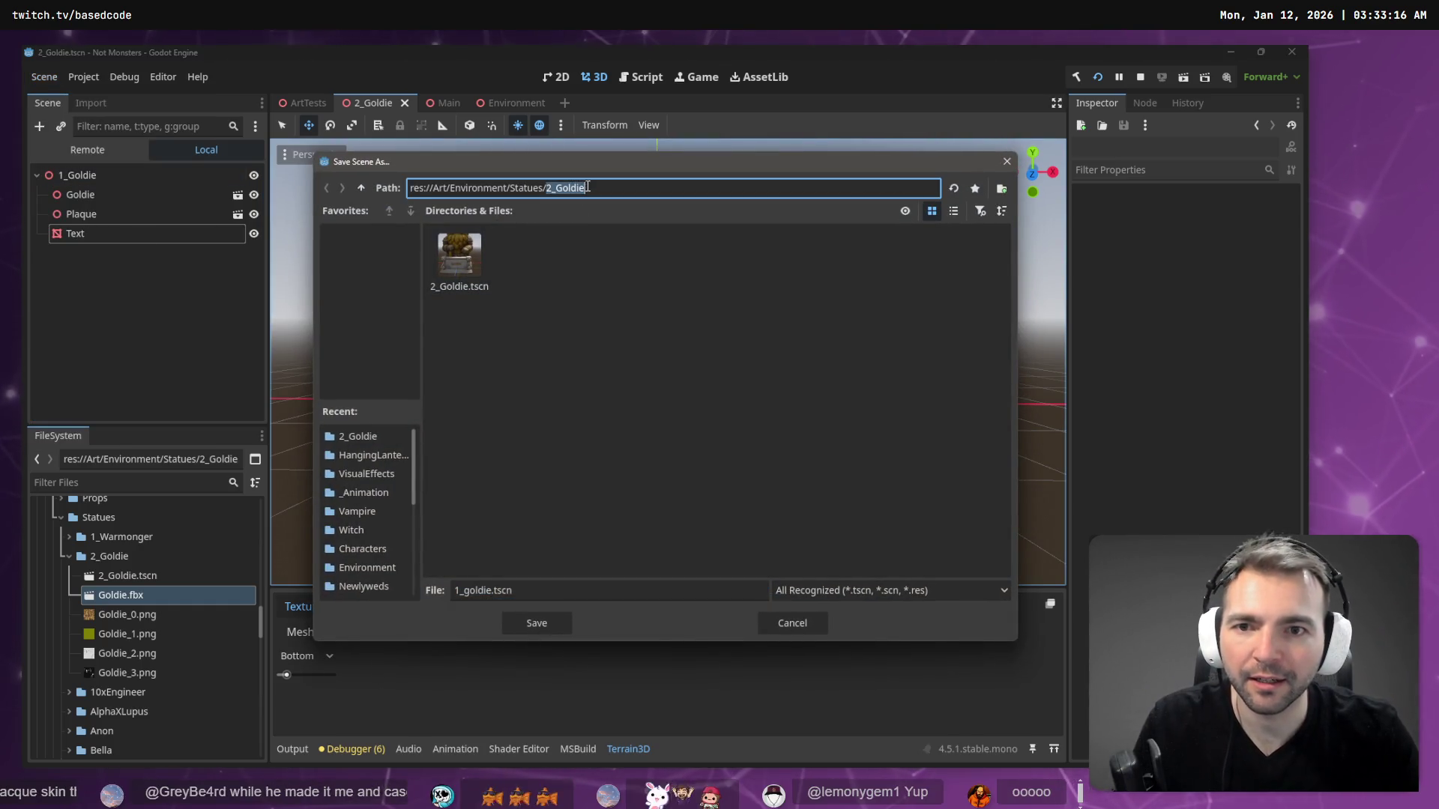
text(3_)
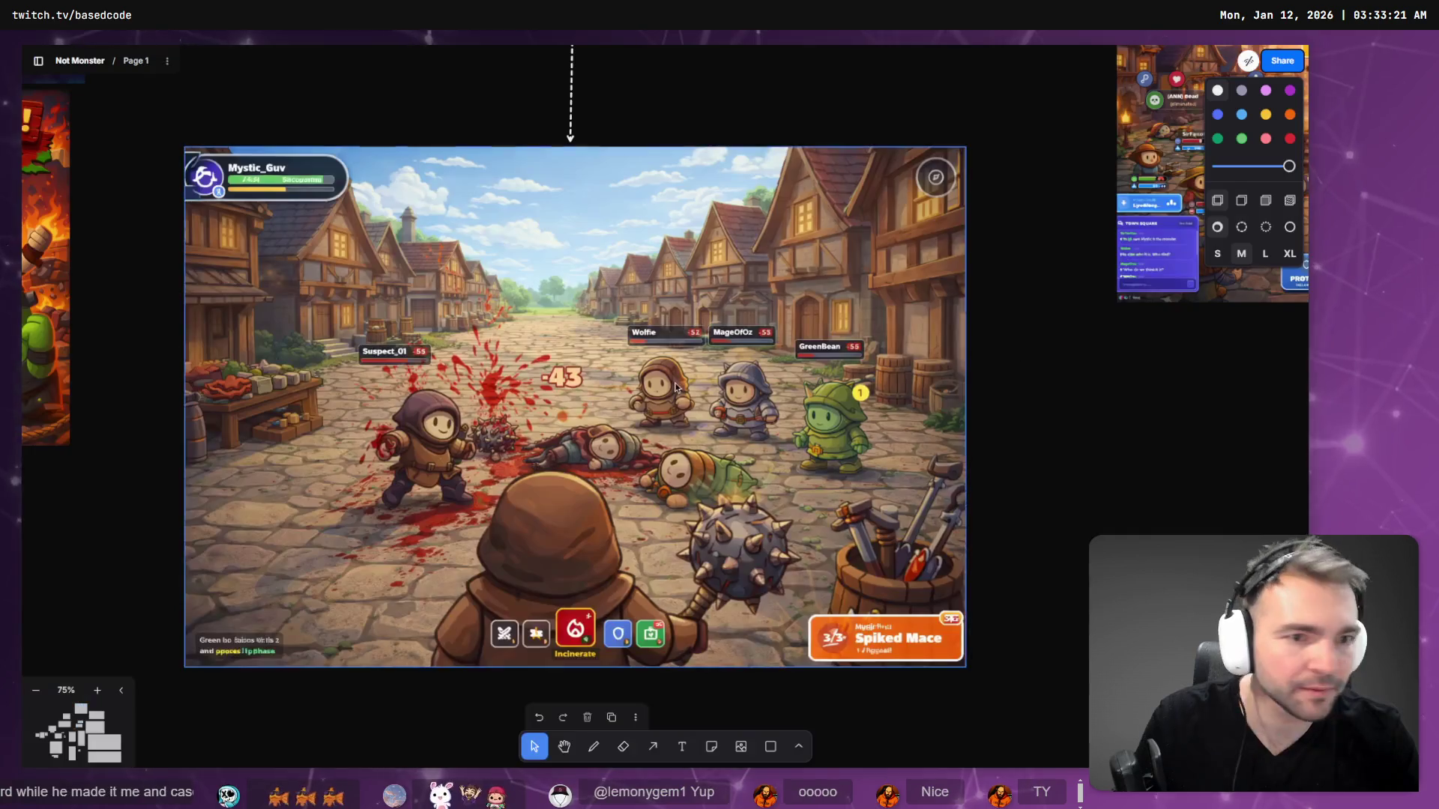
- Scroll the tldraw board to the '#3 - God Of War' statue entry
scroll(570, 295, down, 5)
scroll(570, 295, right, 5)
scroll(373, 639, right, 10)
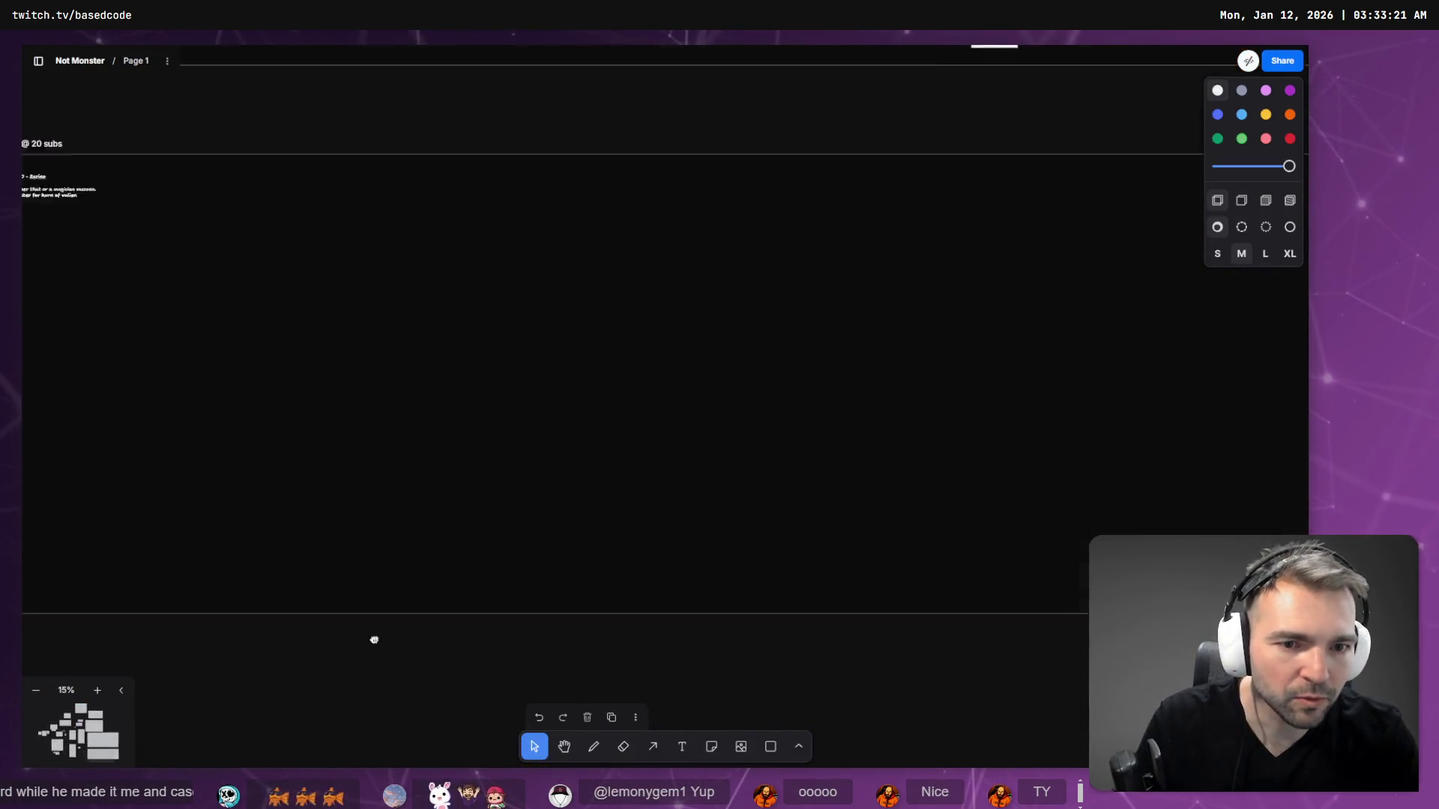
scroll(809, 456, up, 5)
scroll(353, 540, up, 3)
scroll(347, 407, up, 5)
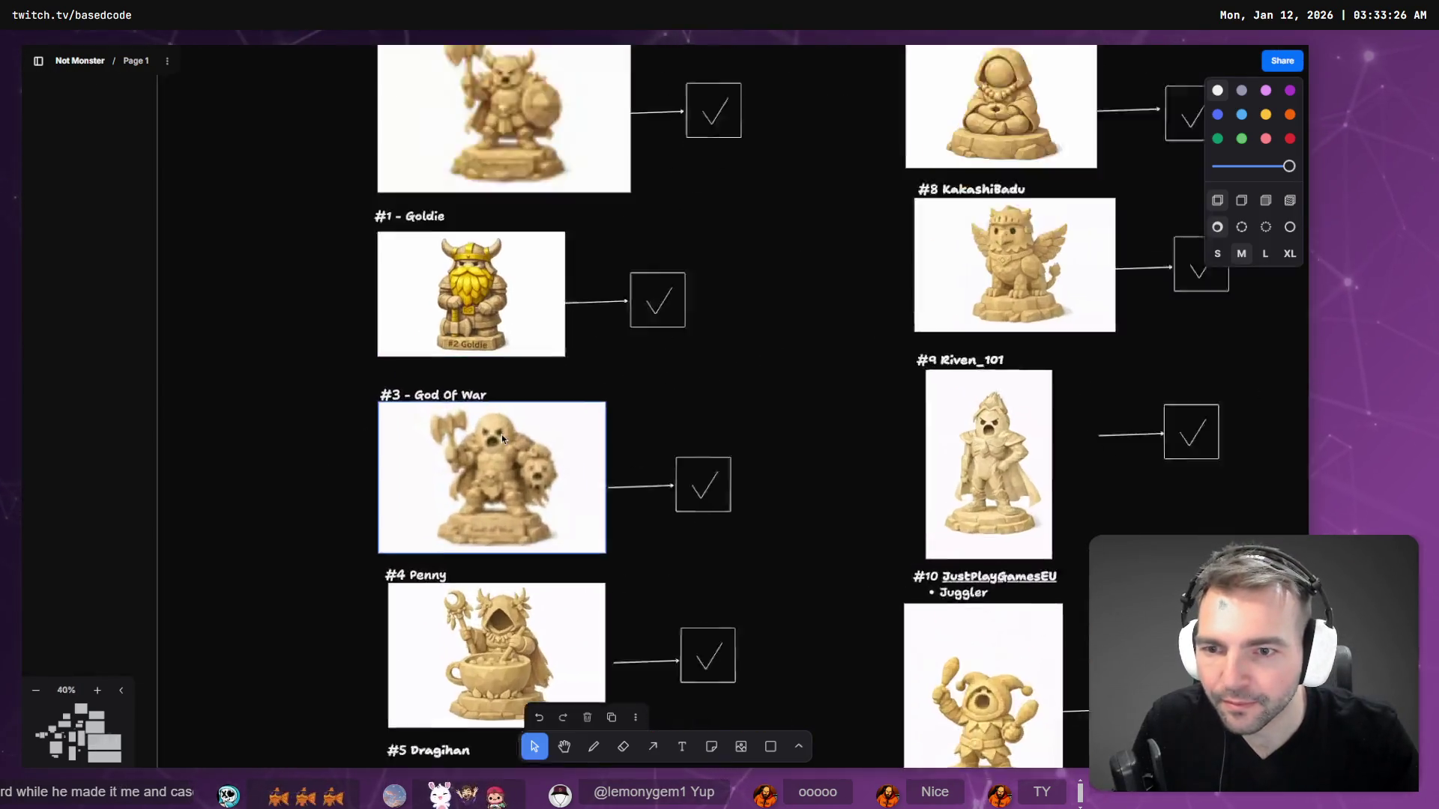
key(alt+Tab)
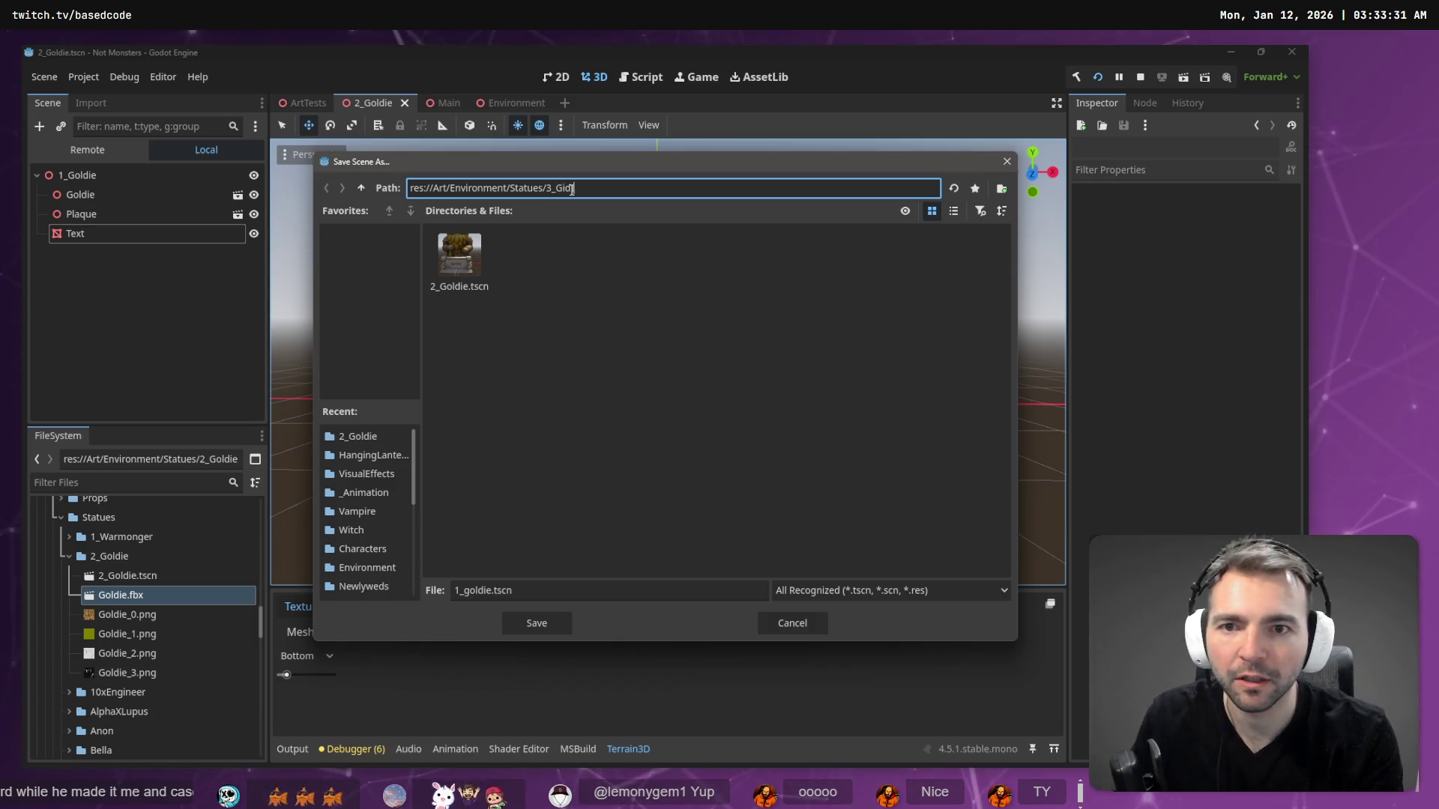
- Point the save path at the Statues folder and search it for 'god'
text(OfWar)
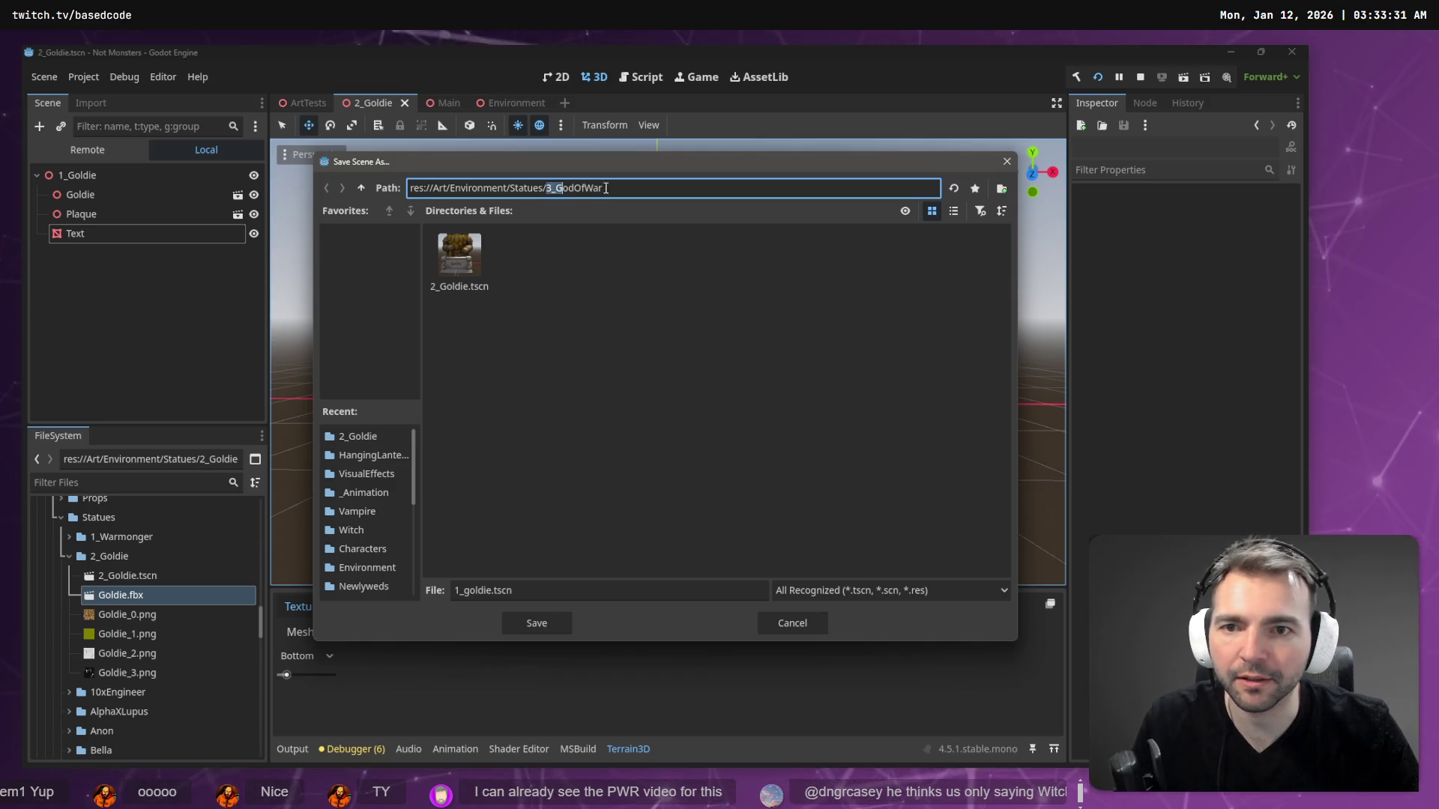
key(ctrl+BackSpace)
key(Return)
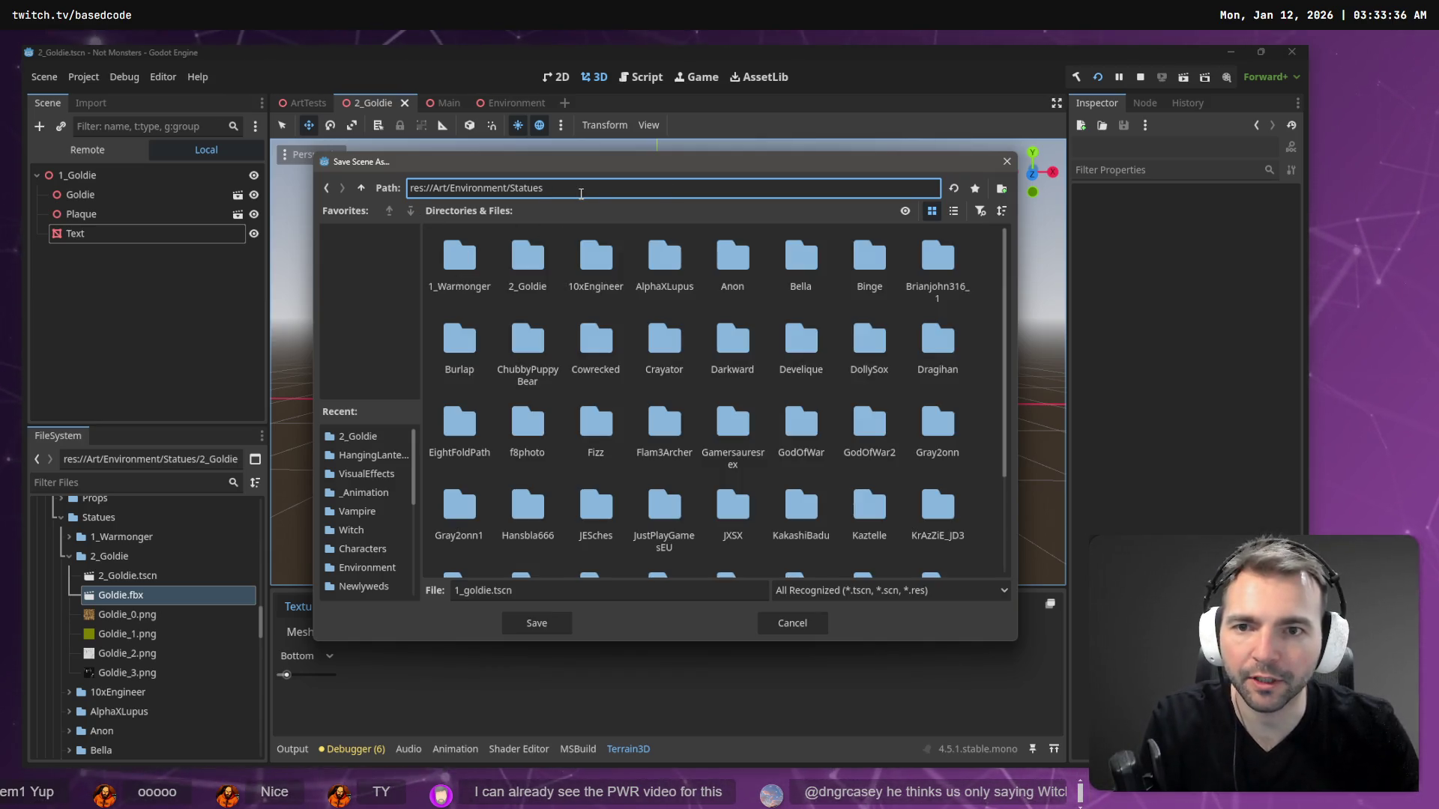
click(595, 317)
text(god)
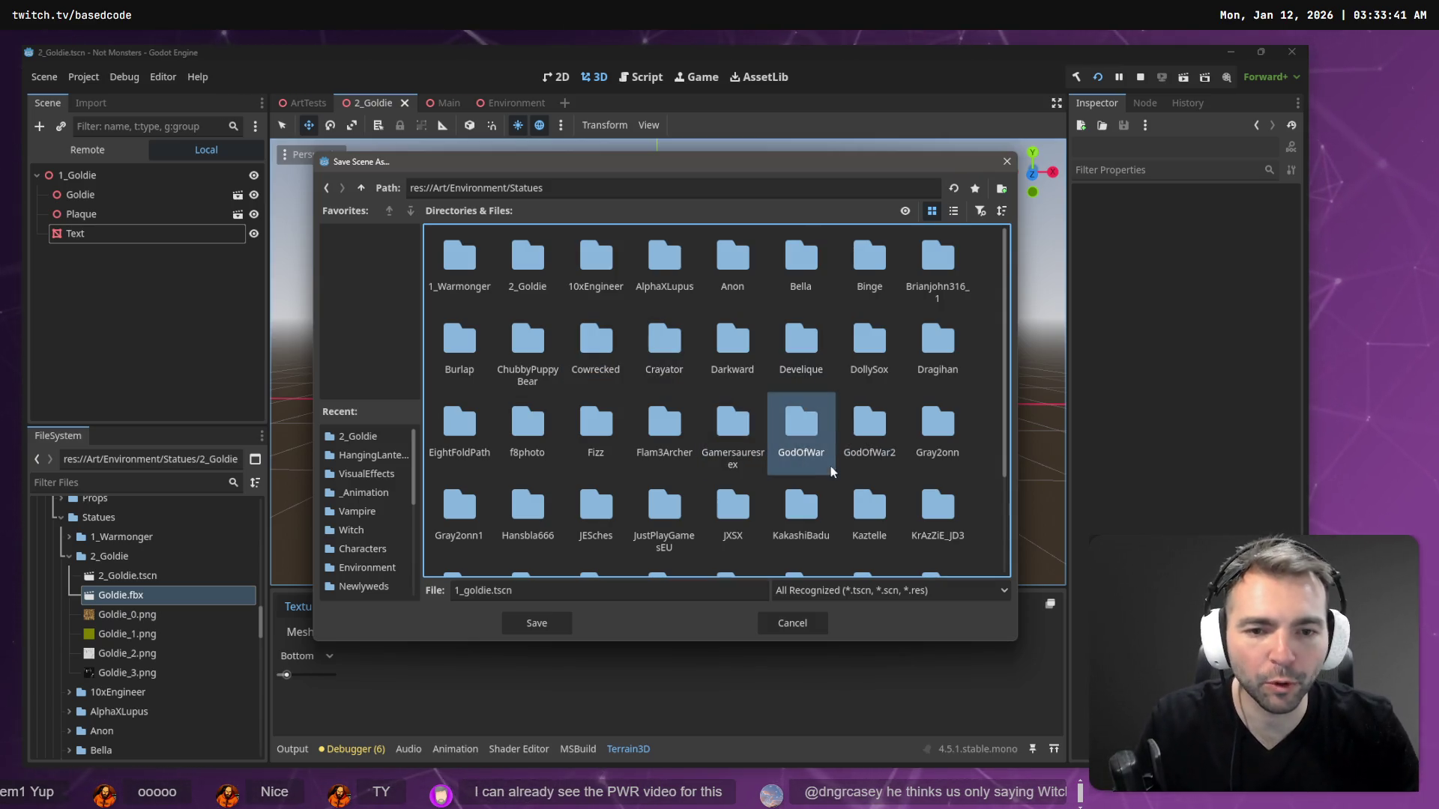
- Check the GodOfWar folder, then open the Statues folder in the system file manager
double_click(794, 450)
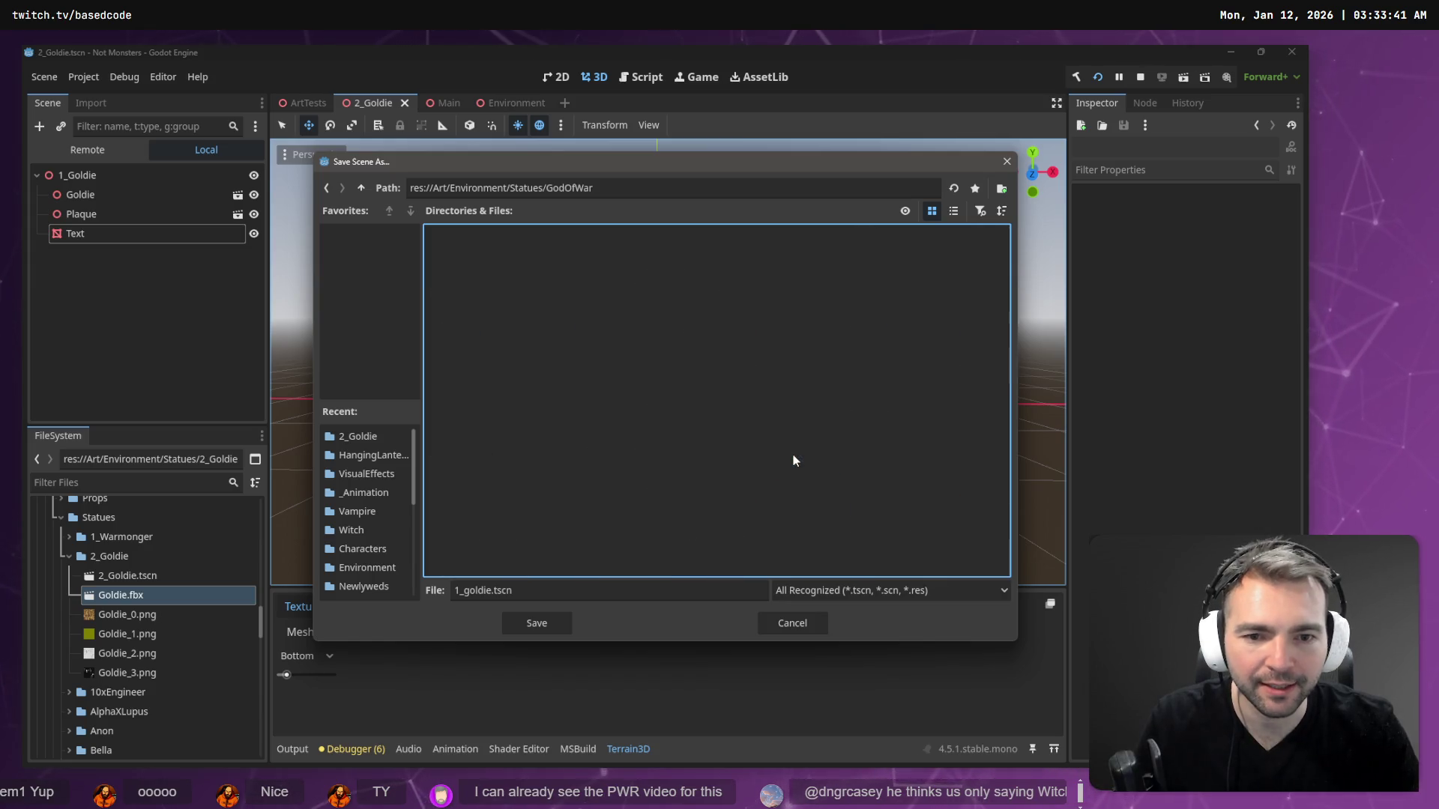
key(BackSpace)
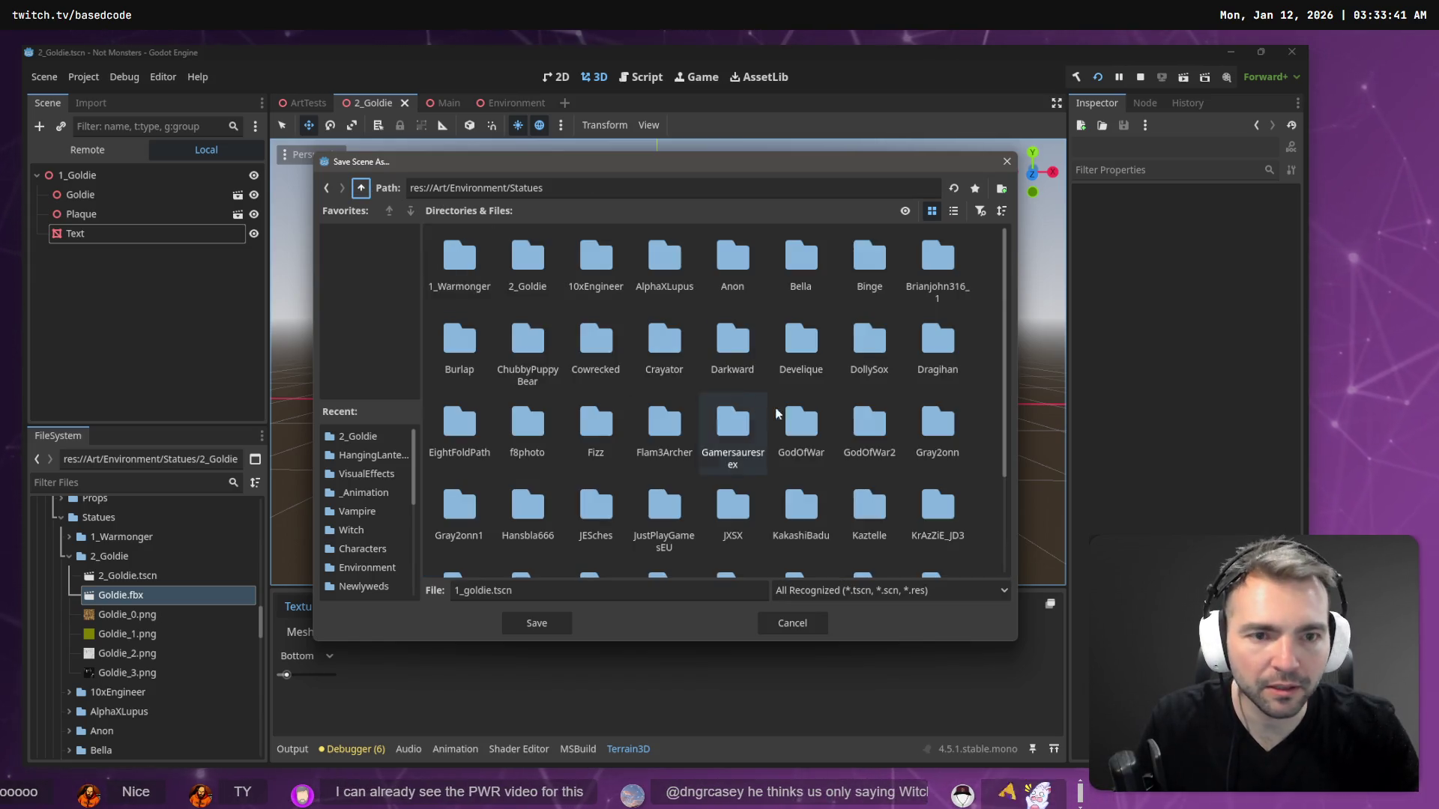
right_click(828, 438)
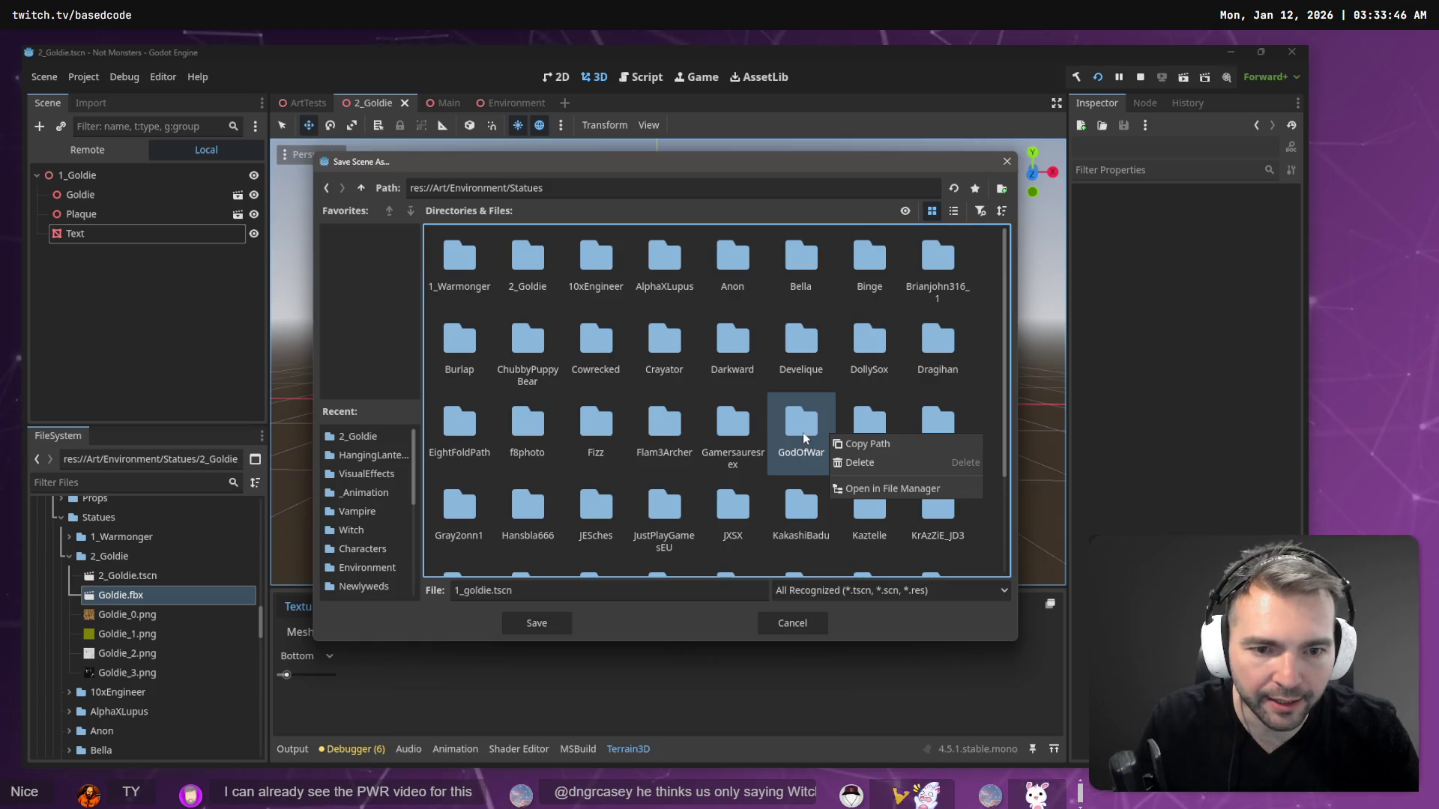
click(884, 489)
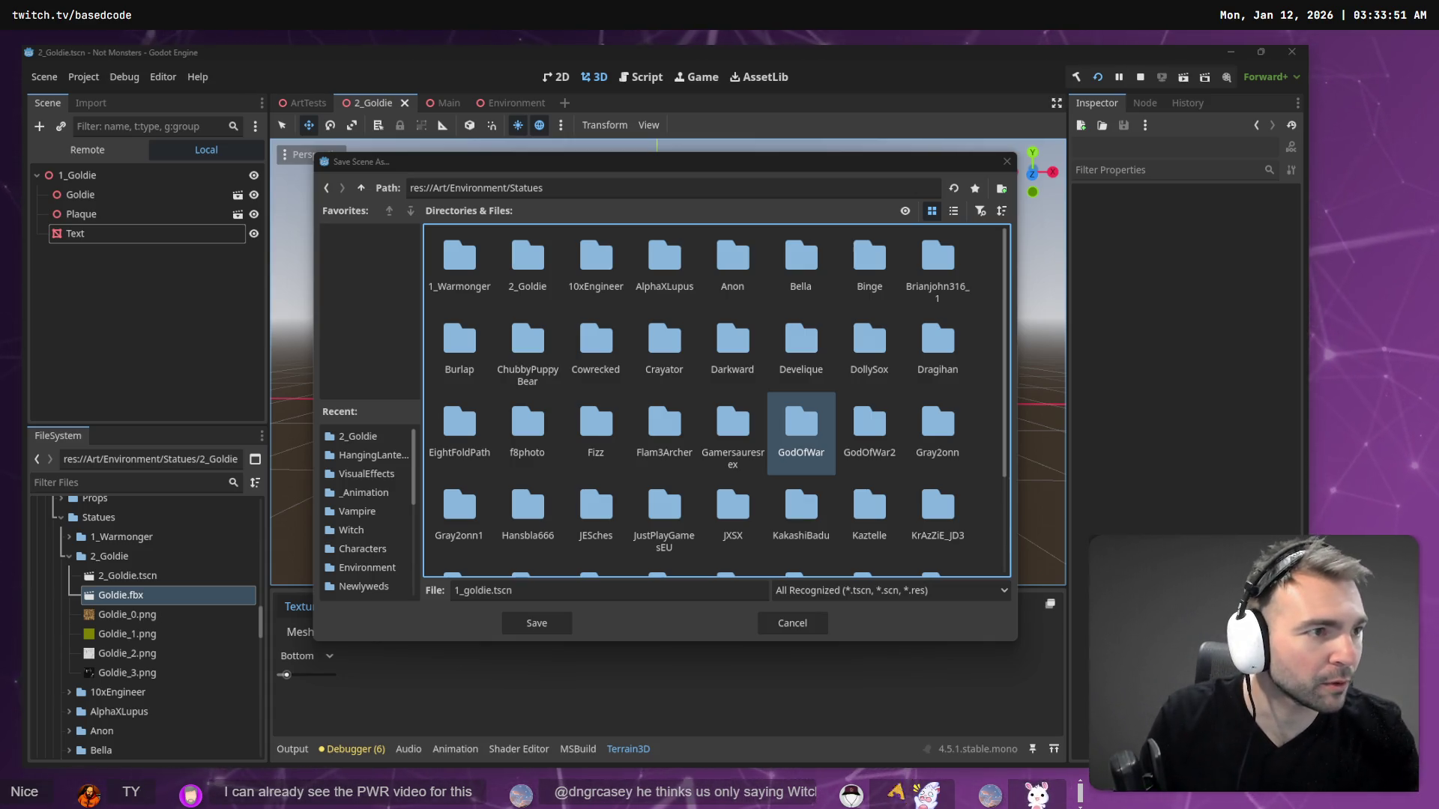
drag(971, 256, 483, 220)
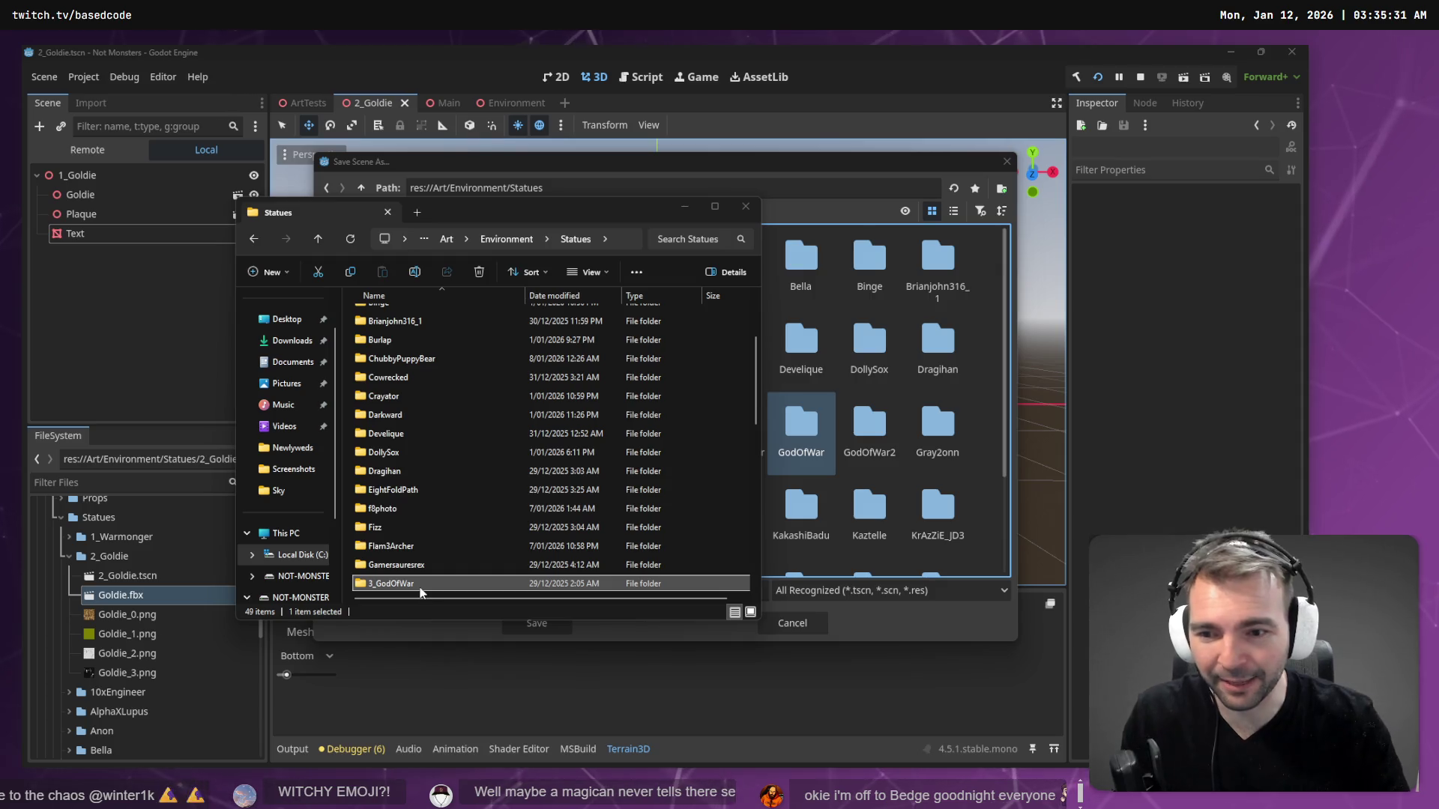
- In the 3_GodOfWar folder, replace the file name with 3_GodOfWar and save
click(886, 202)
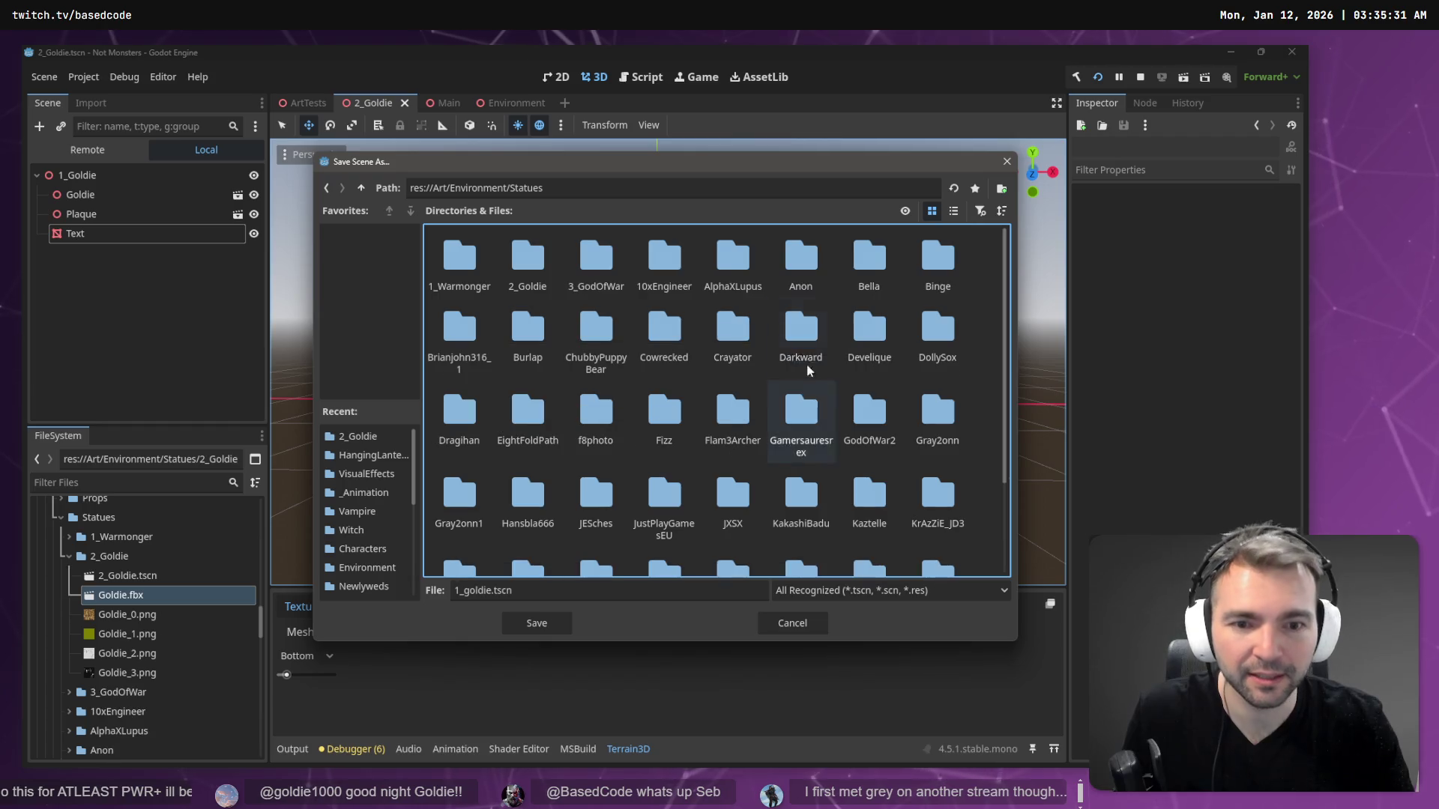
double_click(600, 259)
click(559, 594)
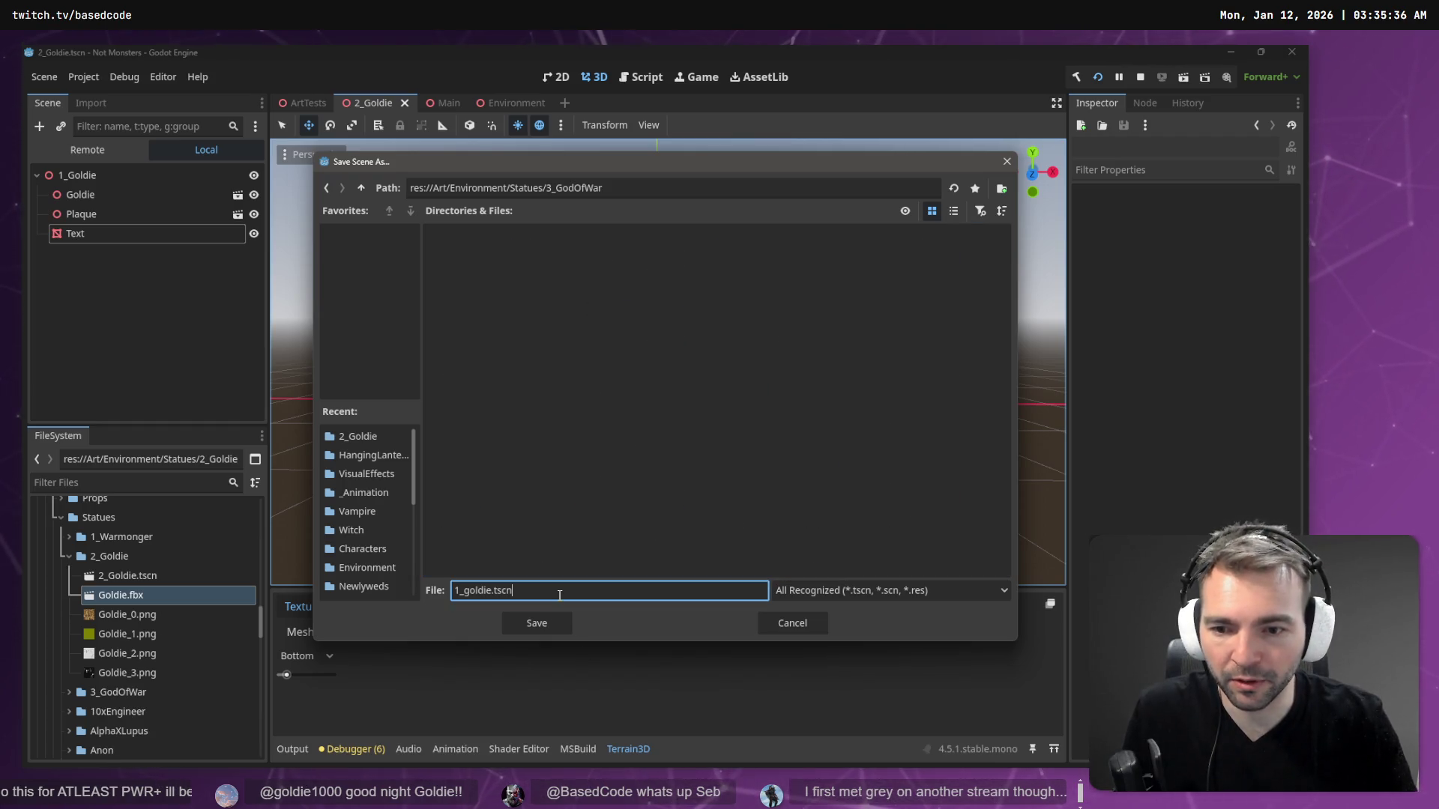
key(ctrl+a)
text(3_God)
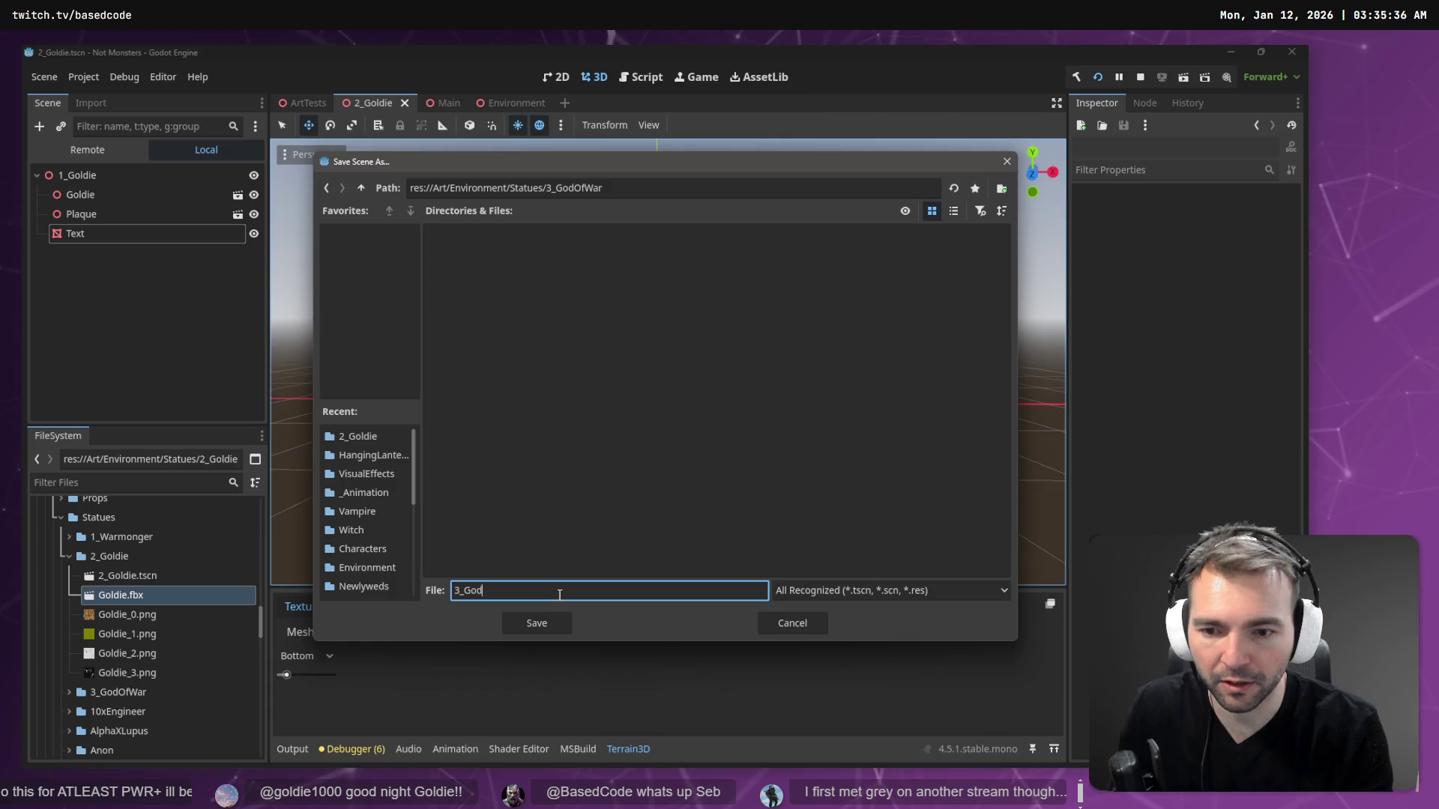
text(OfWar)
key(Return)
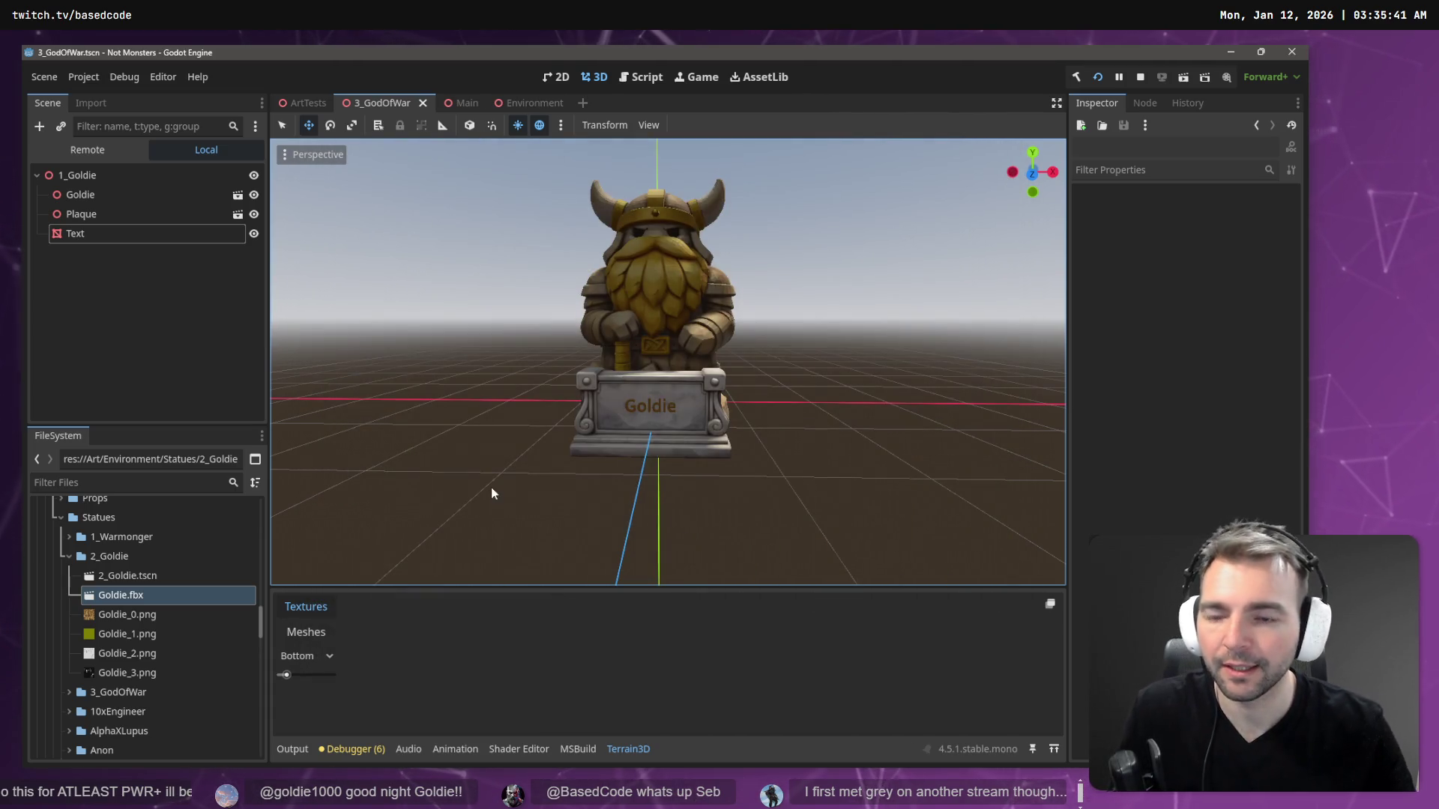
- Rename the scene root node to 3_GodOfWar
double_click(74, 176)
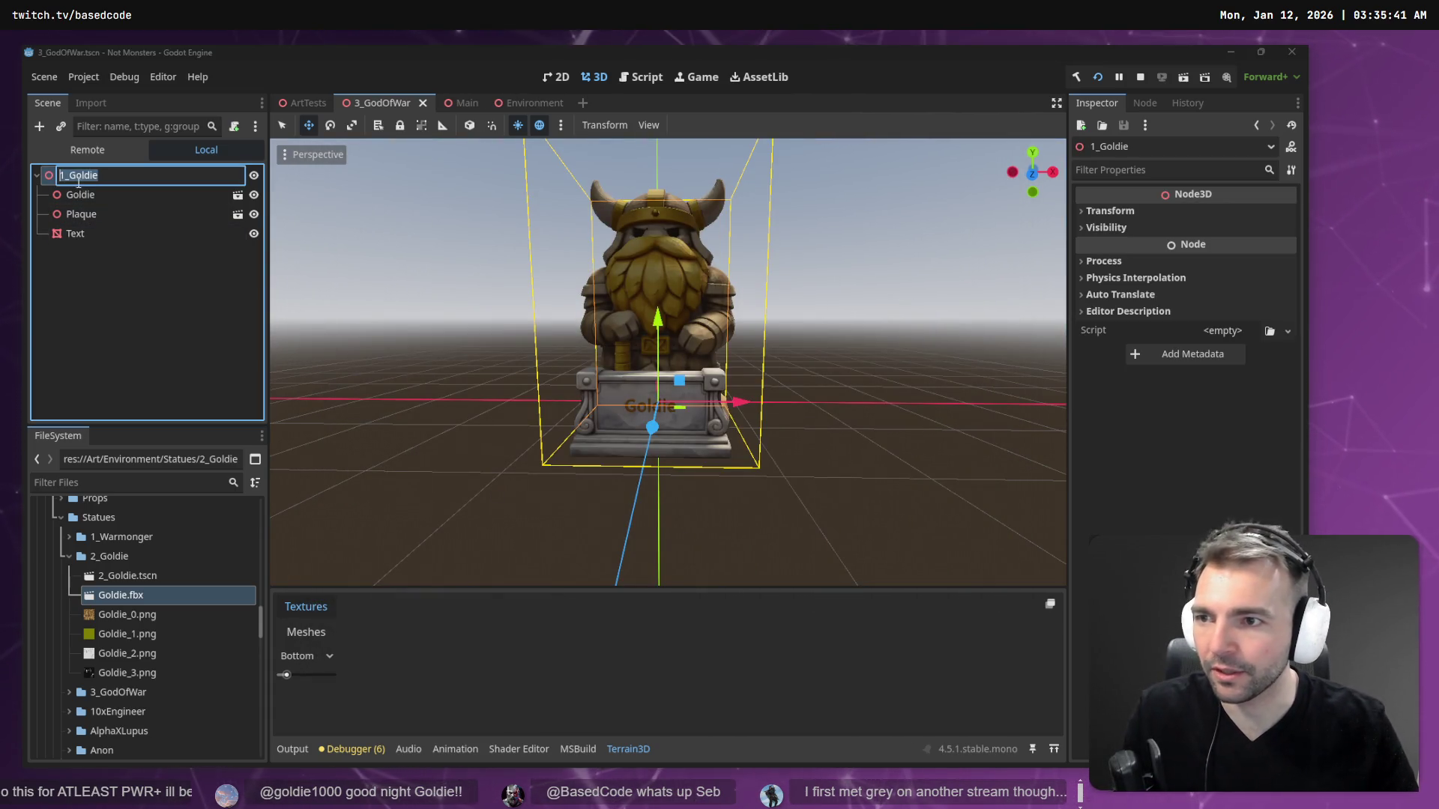
text(3_)
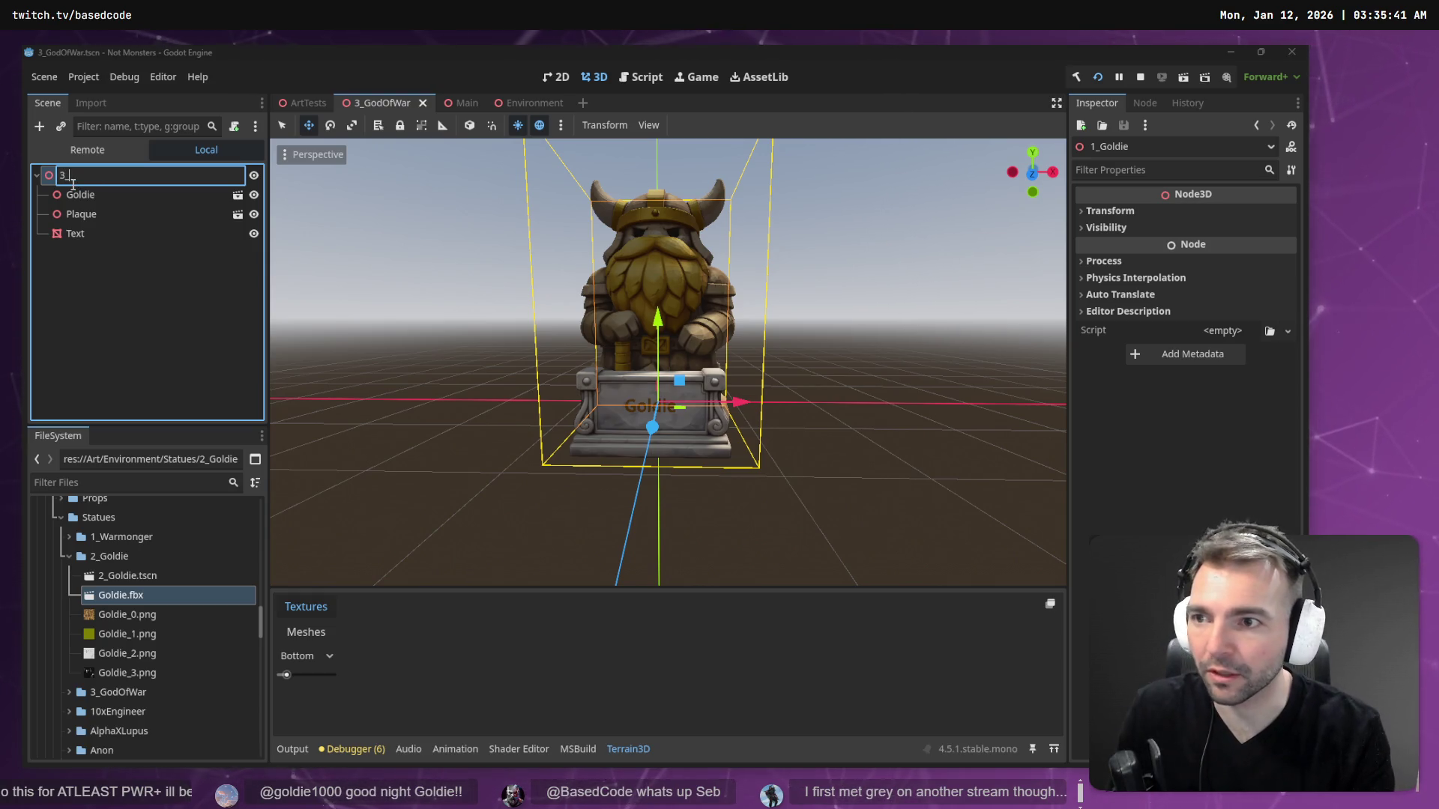
text(GodOfWar)
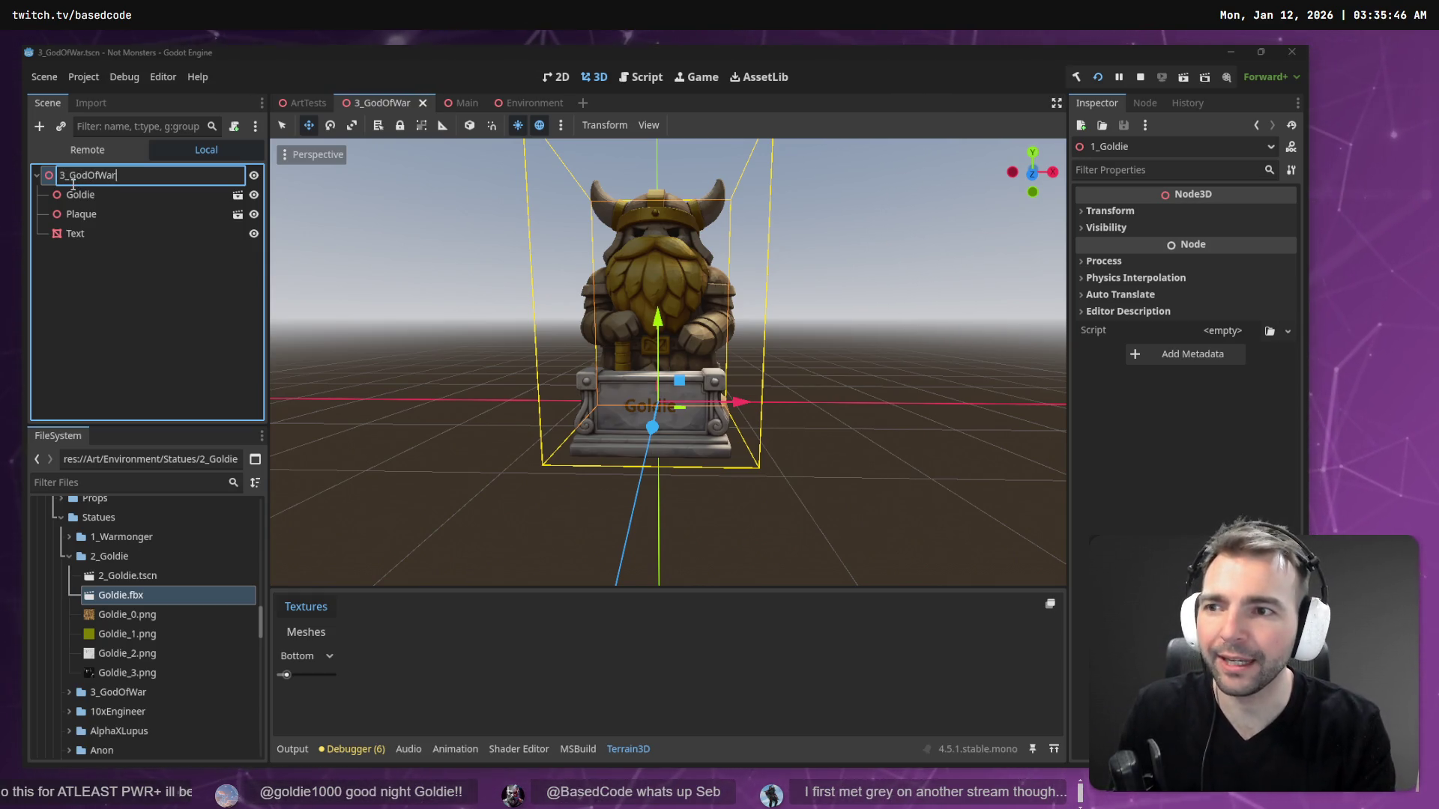
key(Return)
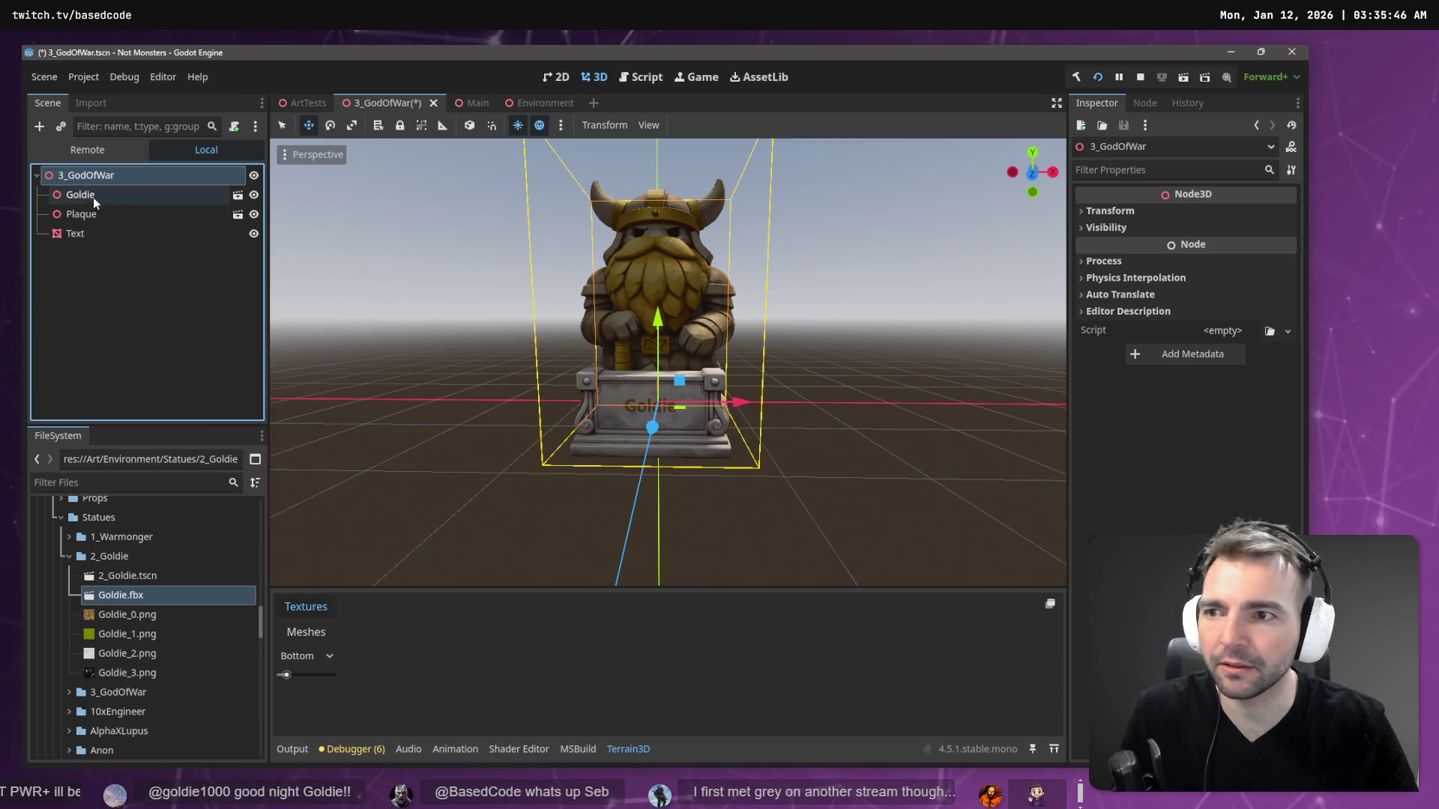
- Delete the Goldie model node, leaving only Plaque and Text
click(95, 195)
key(Delete)
key(Return)
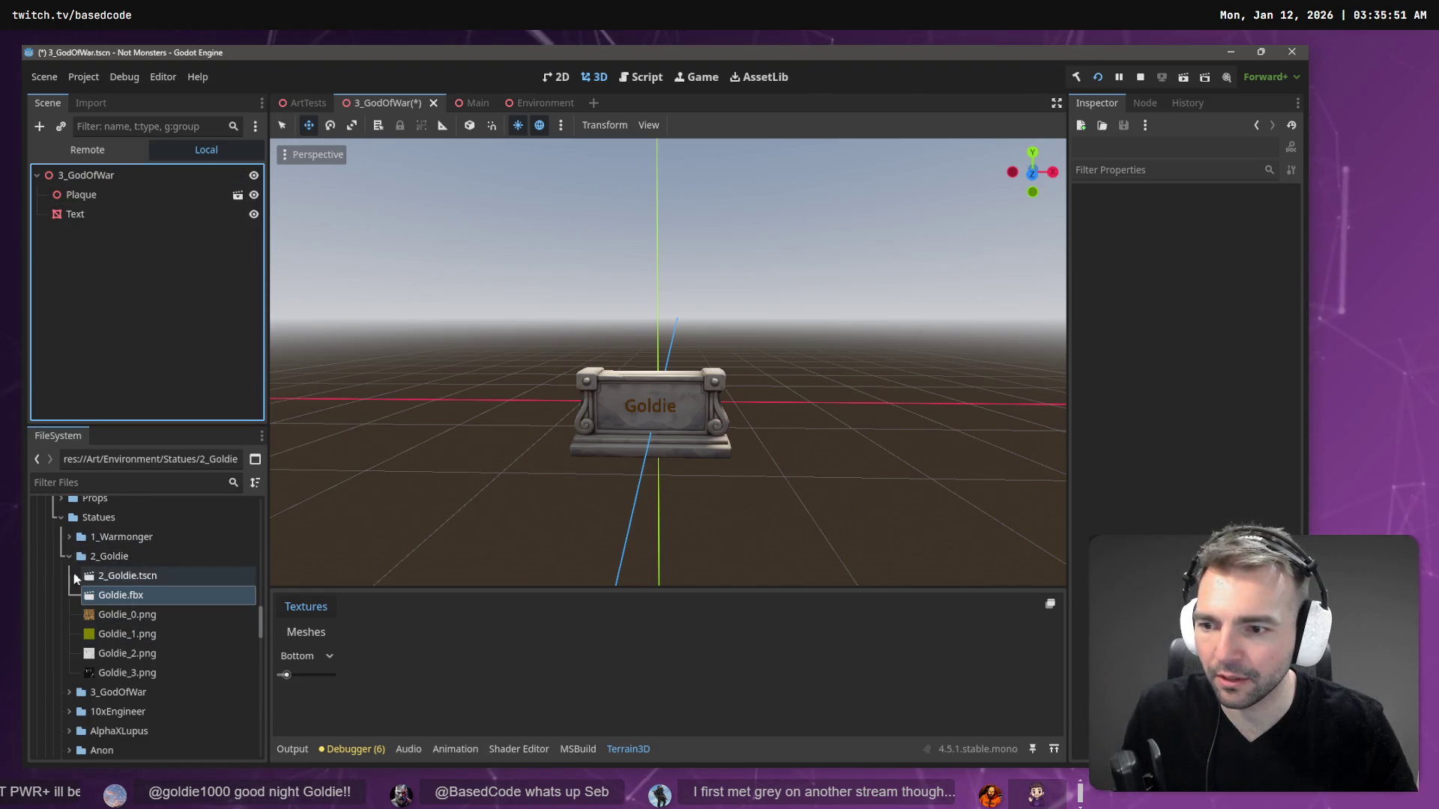
scroll(60, 614, down, 1)
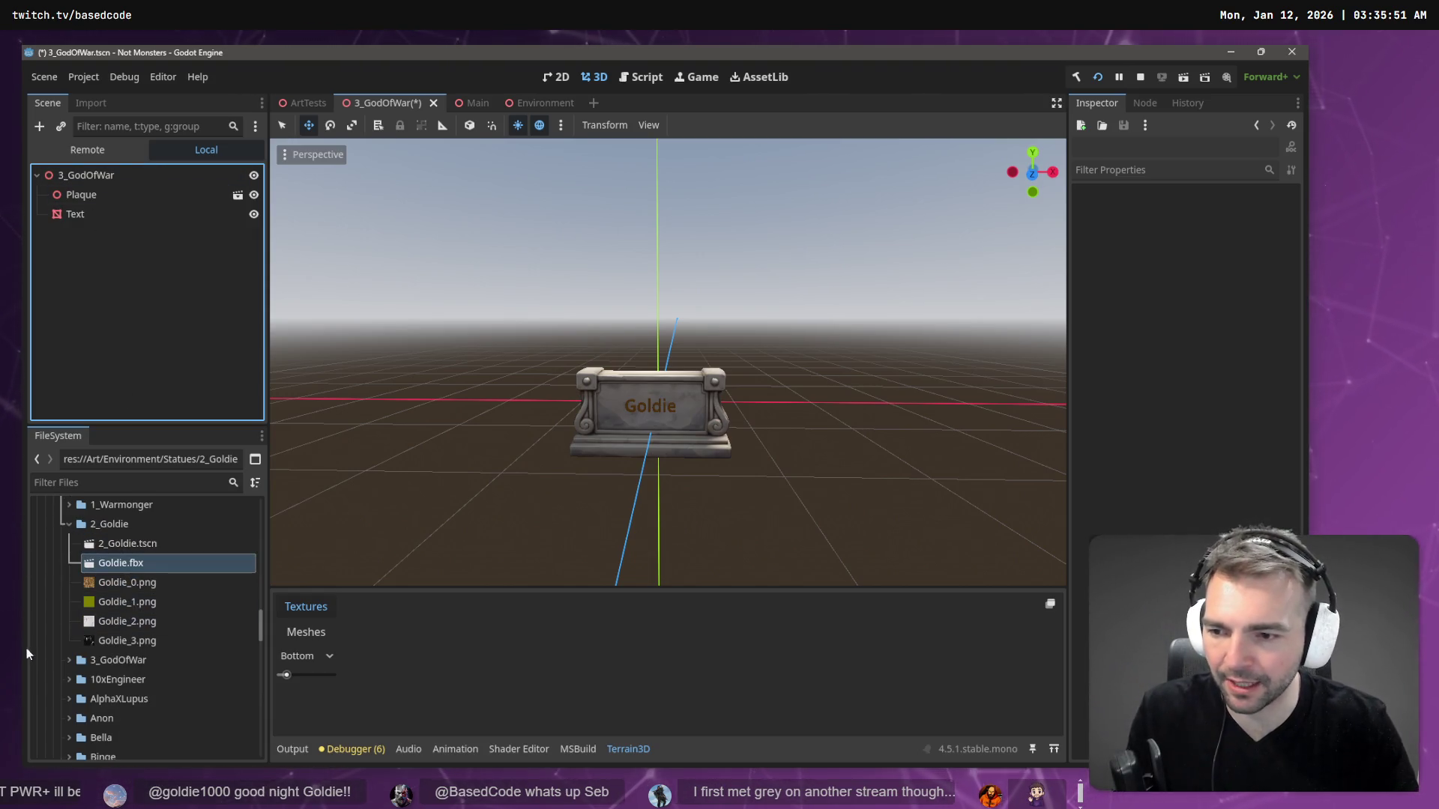
- Add GodOfWar.obj from the 3_GodOfWar folder under the scene root
click(69, 661)
click(147, 698)
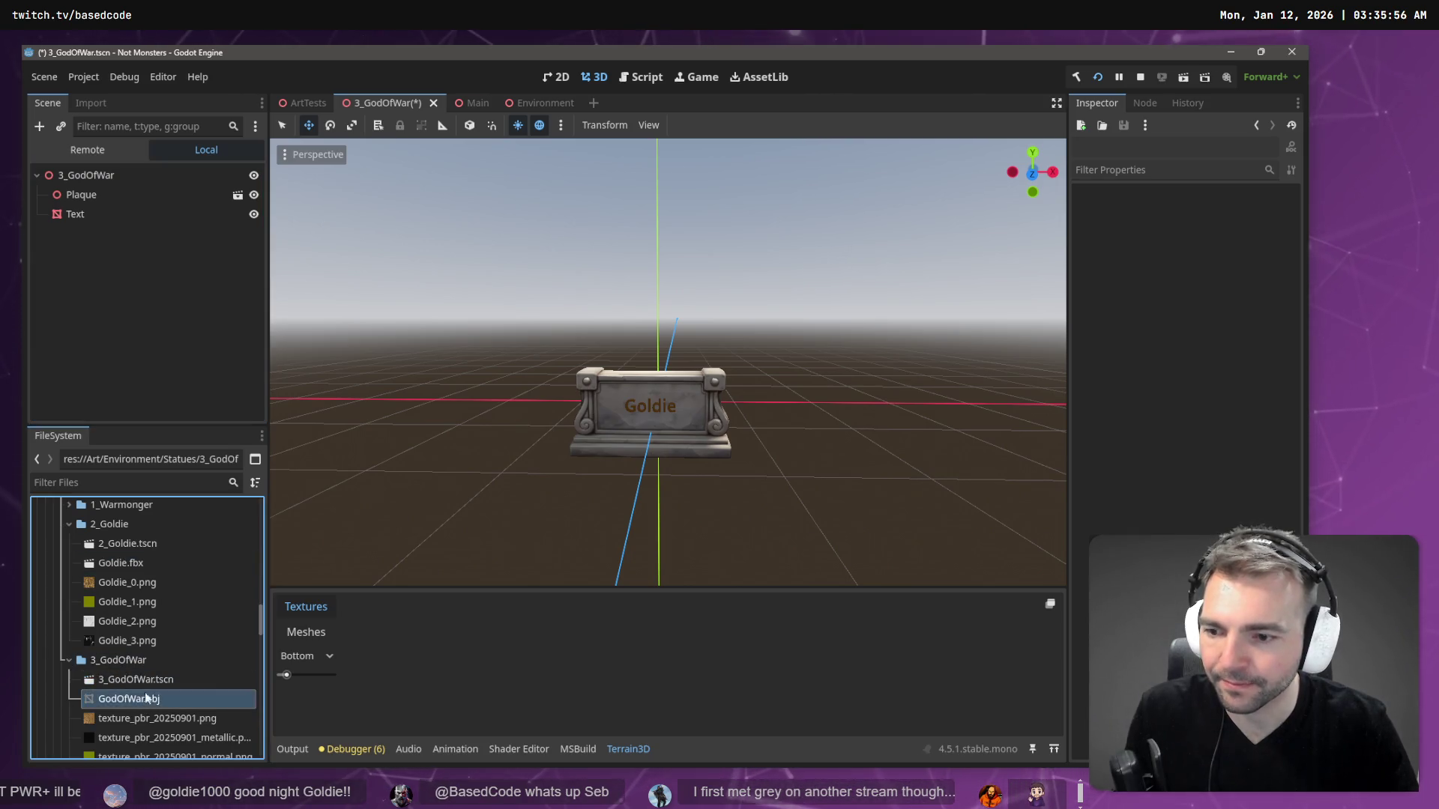
mouse_move(147, 698)
mouse_down()
mouse_move(135, 279)
mouse_move(90, 177)
mouse_up()
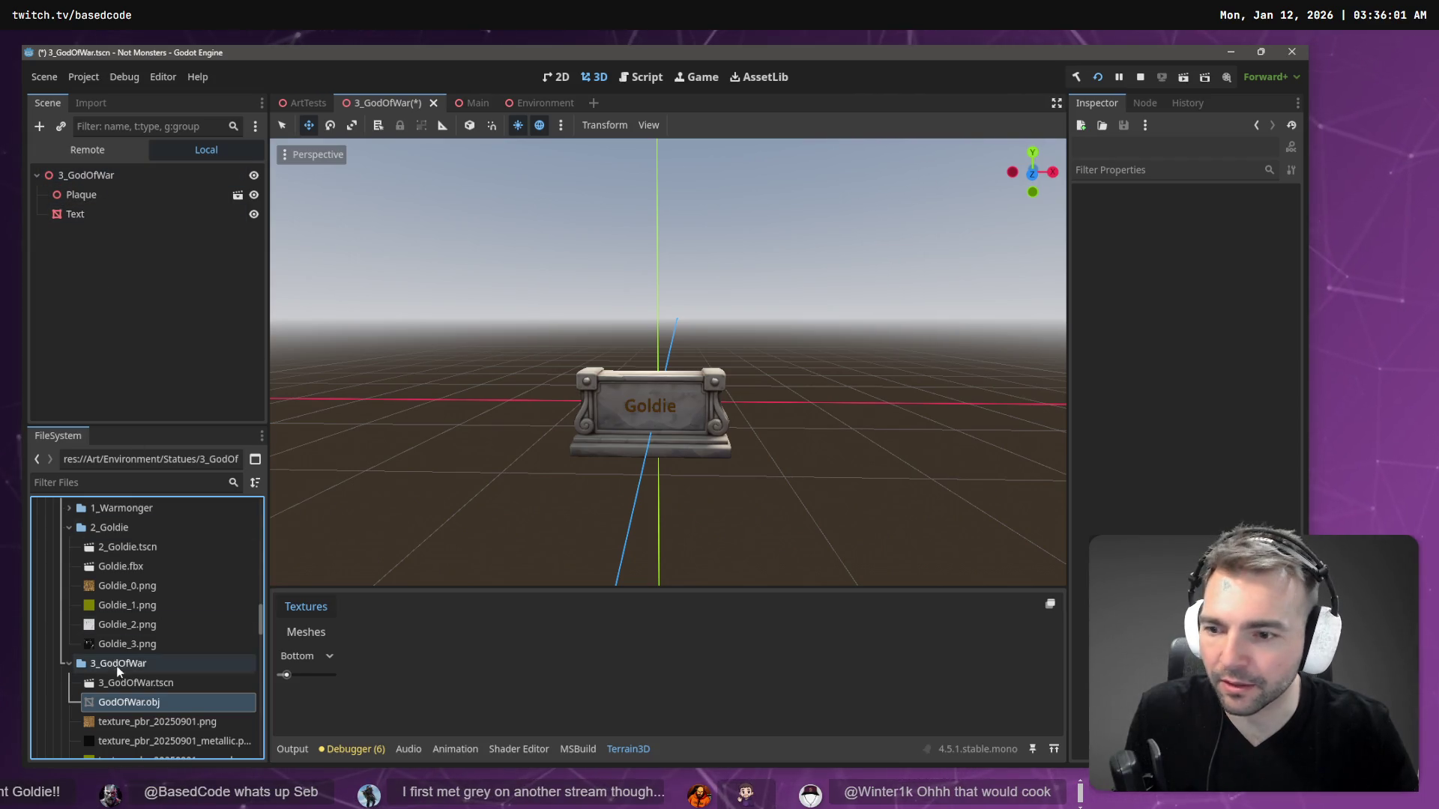
mouse_move(119, 716)
mouse_down()
mouse_move(67, 142)
mouse_move(88, 185)
mouse_up()
mouse_move(131, 709)
mouse_down()
mouse_move(128, 156)
mouse_move(118, 201)
mouse_move(392, 327)
mouse_up()
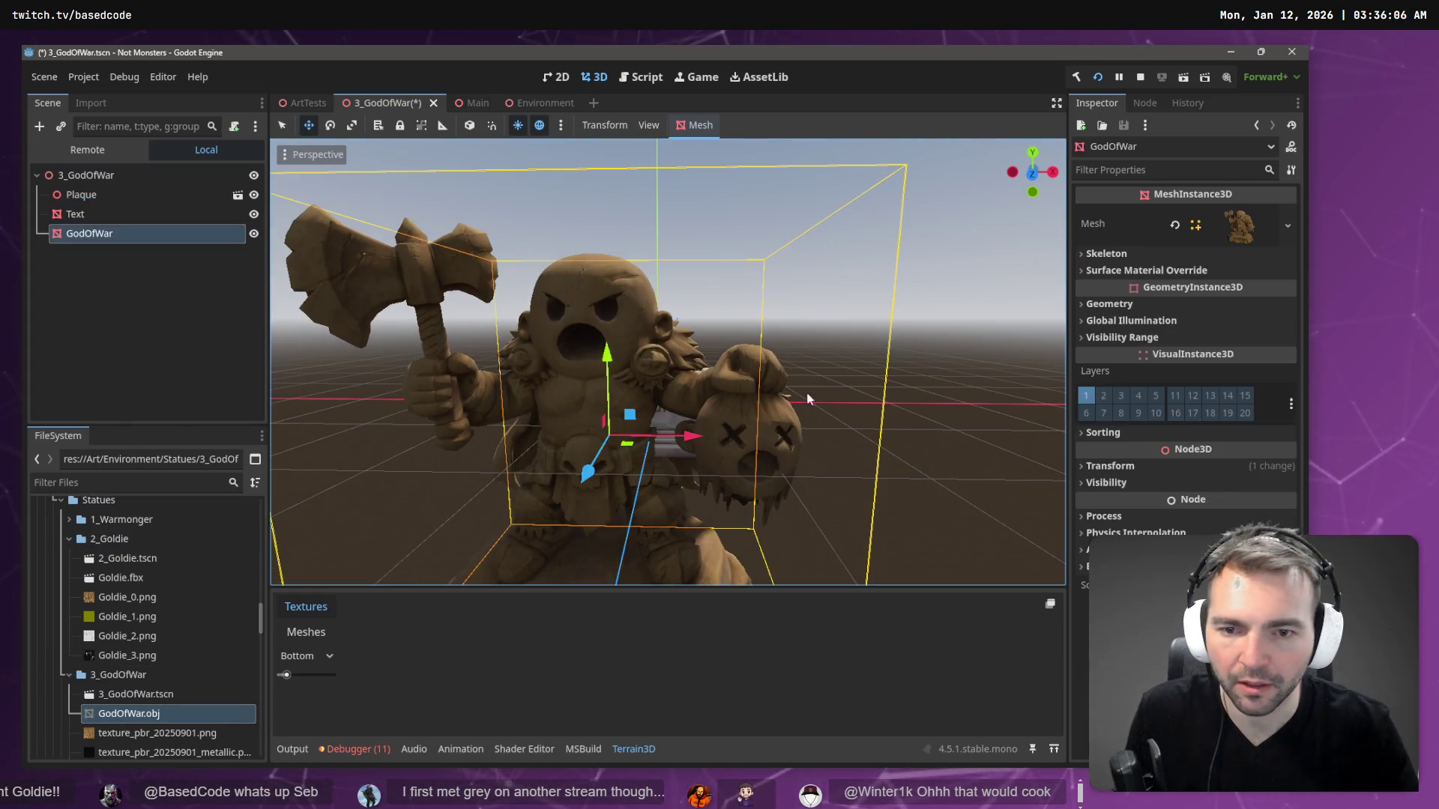
- Set the GodOfWar position x and z to 0 and raise it above the plaque
click(1110, 465)
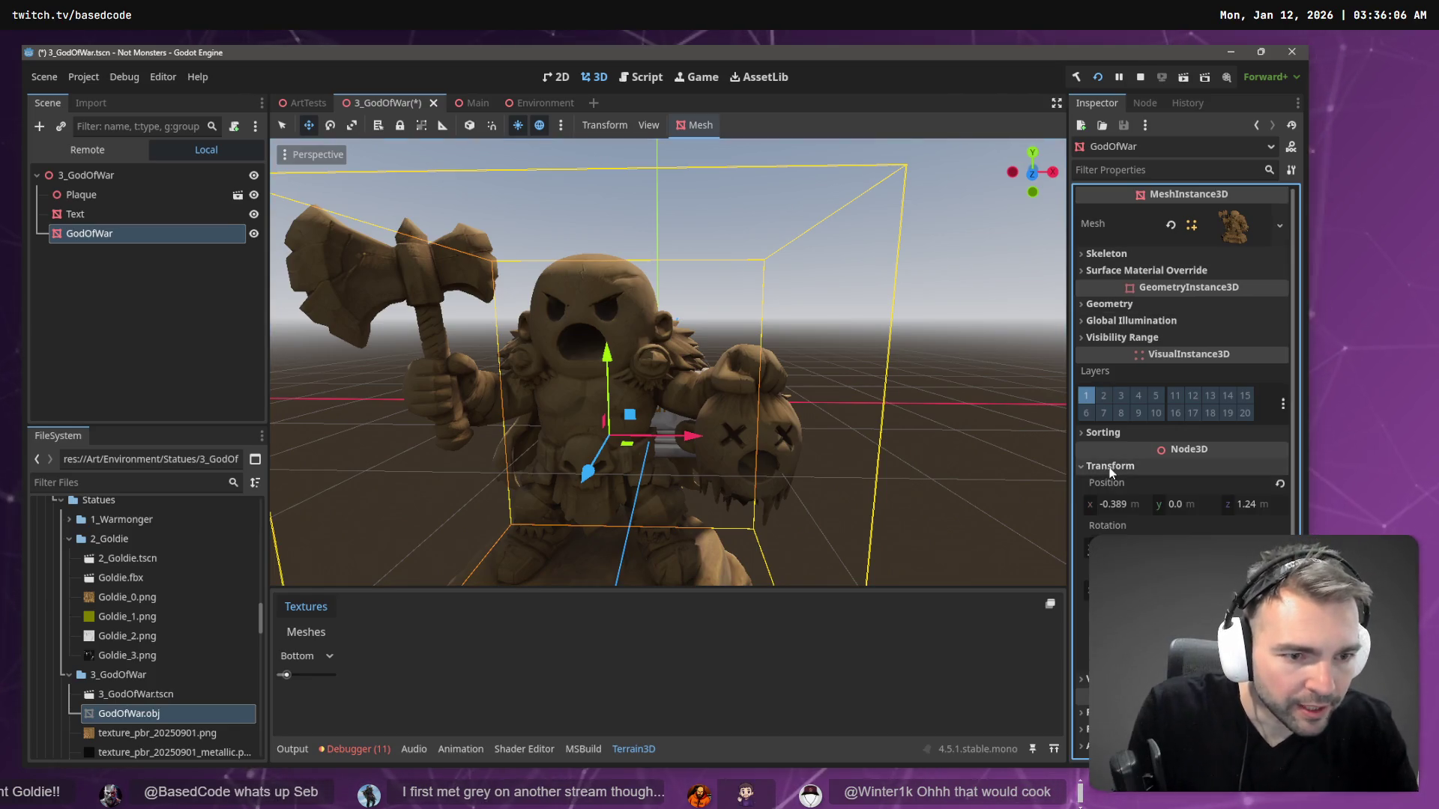
text(0)
key(Tab)
key(Tab)
text(0)
key(Tab)
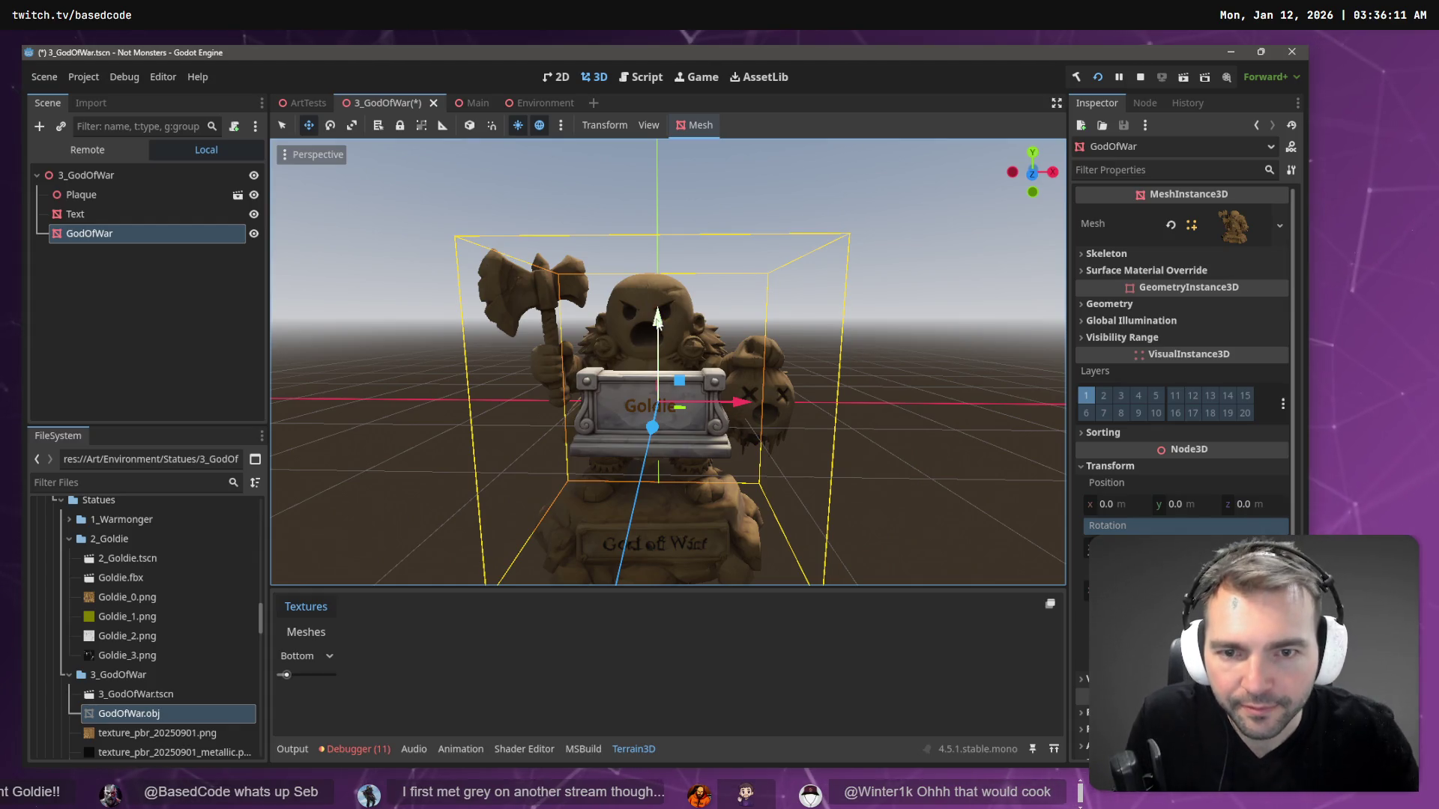
drag(658, 319, 656, 187)
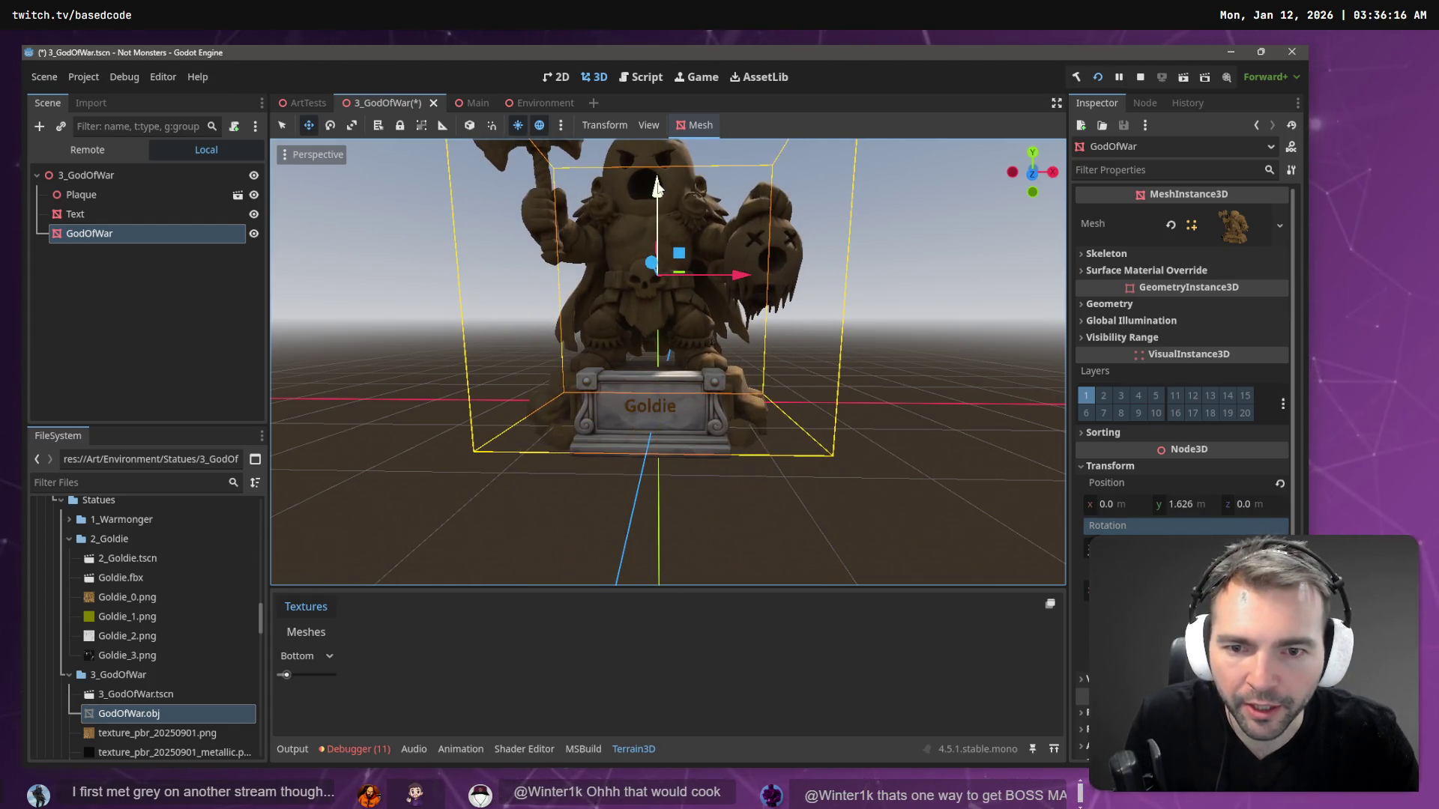
- Reorder the Text node under the root and select it together with Plaque
click(119, 220)
mouse_move(89, 241)
mouse_down()
mouse_move(108, 177)
mouse_move(93, 222)
mouse_move(92, 177)
mouse_up()
click(100, 202)
- Move Plaque and Text below GodOfWar, save, and open StatuePlaque.fbx in the editor
shift+click(94, 214)
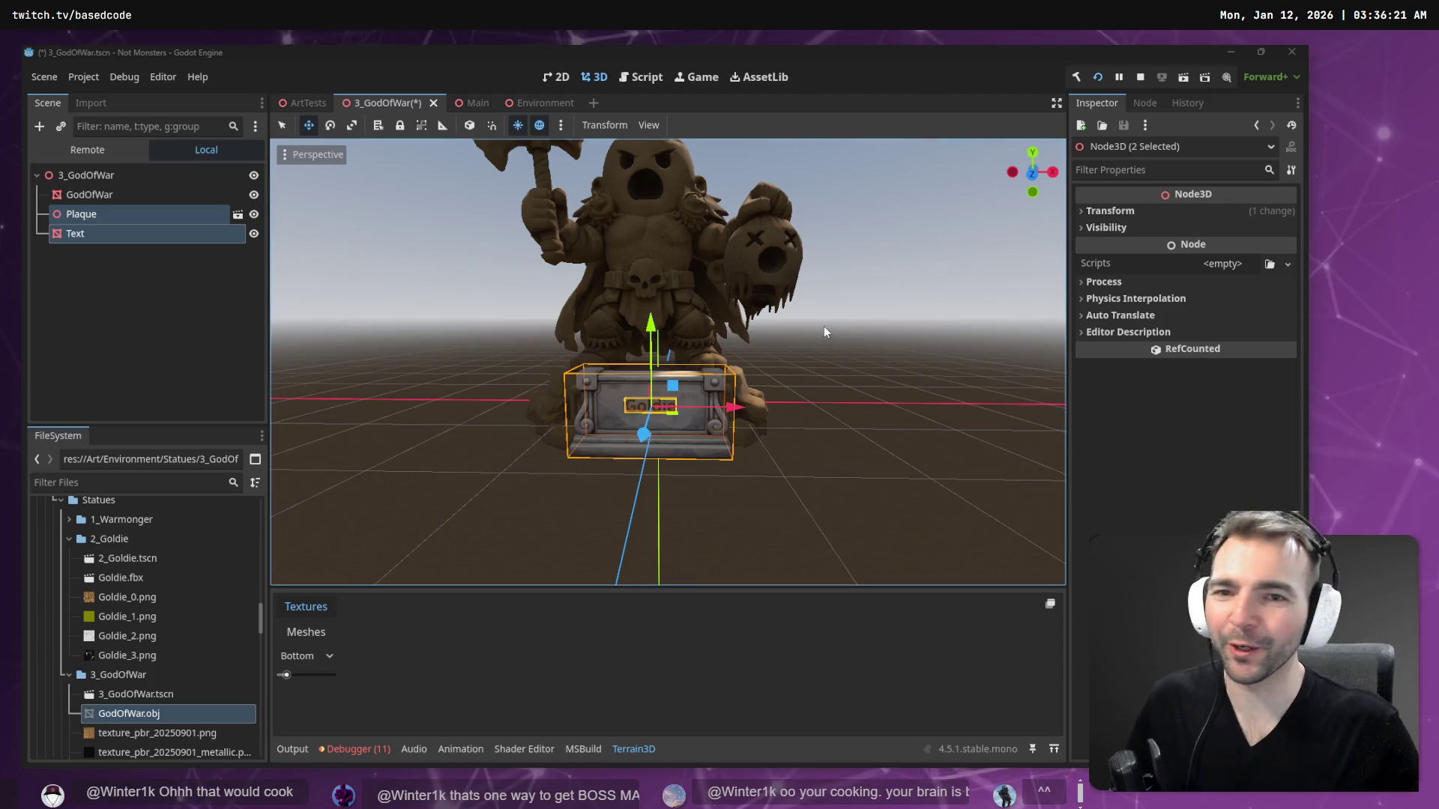
click(93, 234)
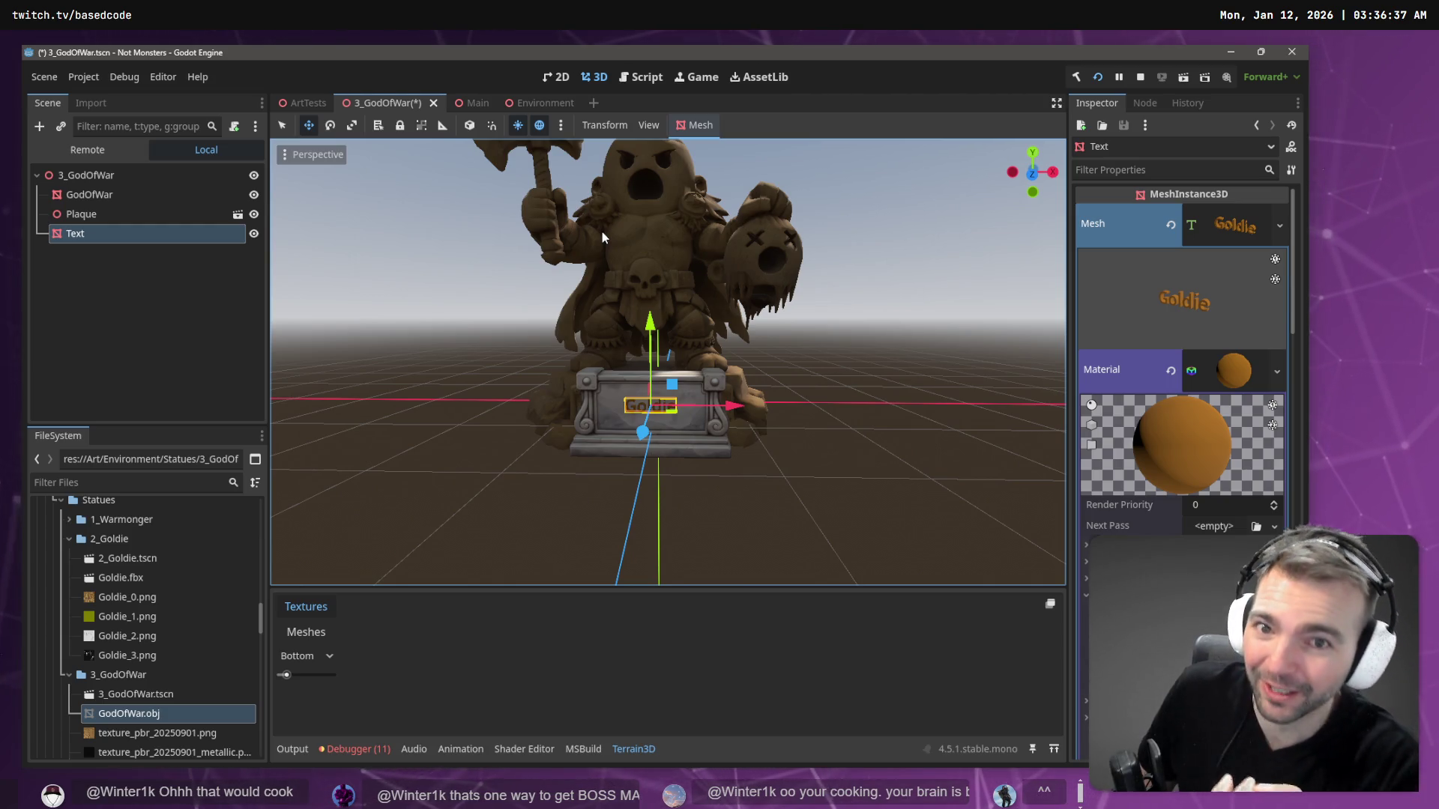
click(611, 381)
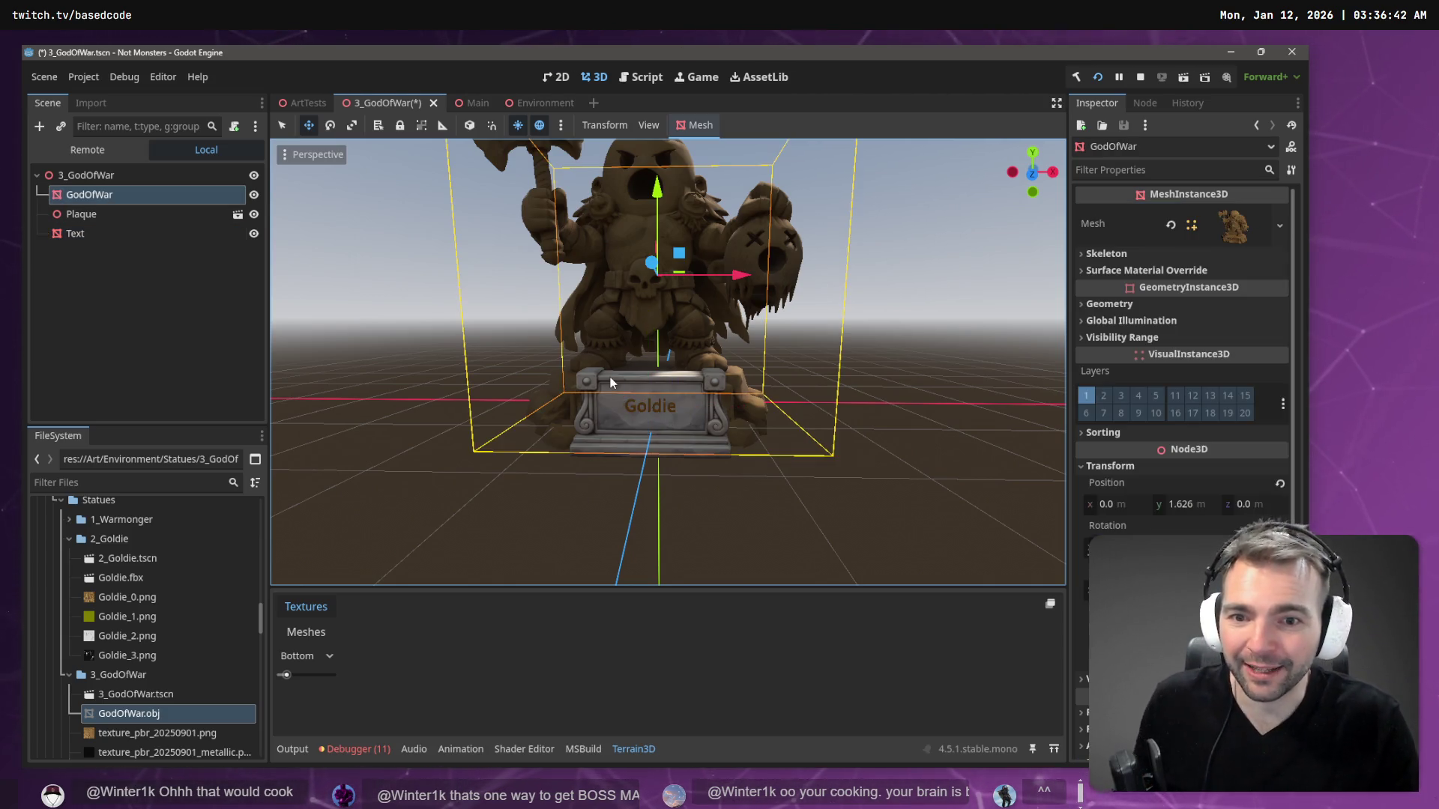
click(87, 234)
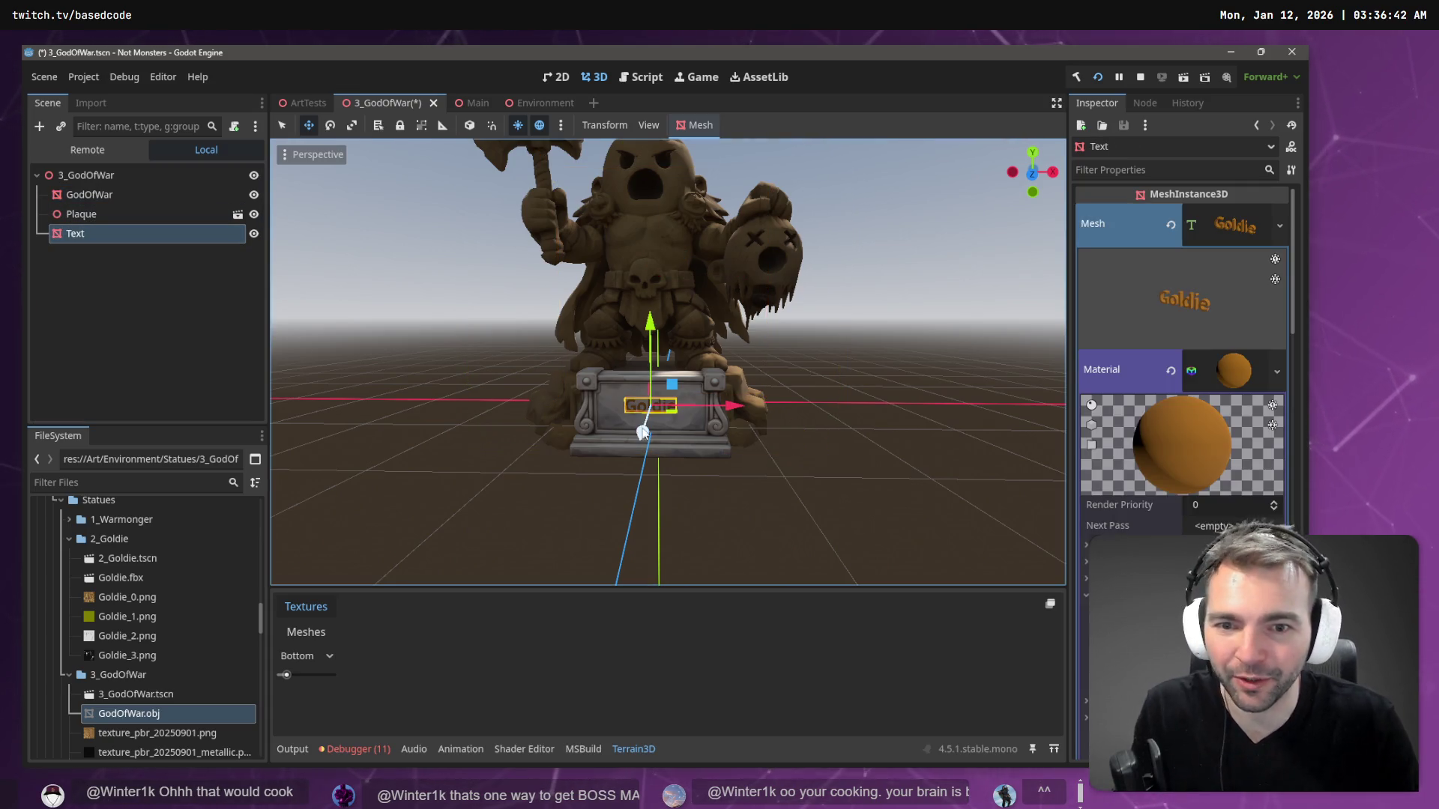
click(602, 385)
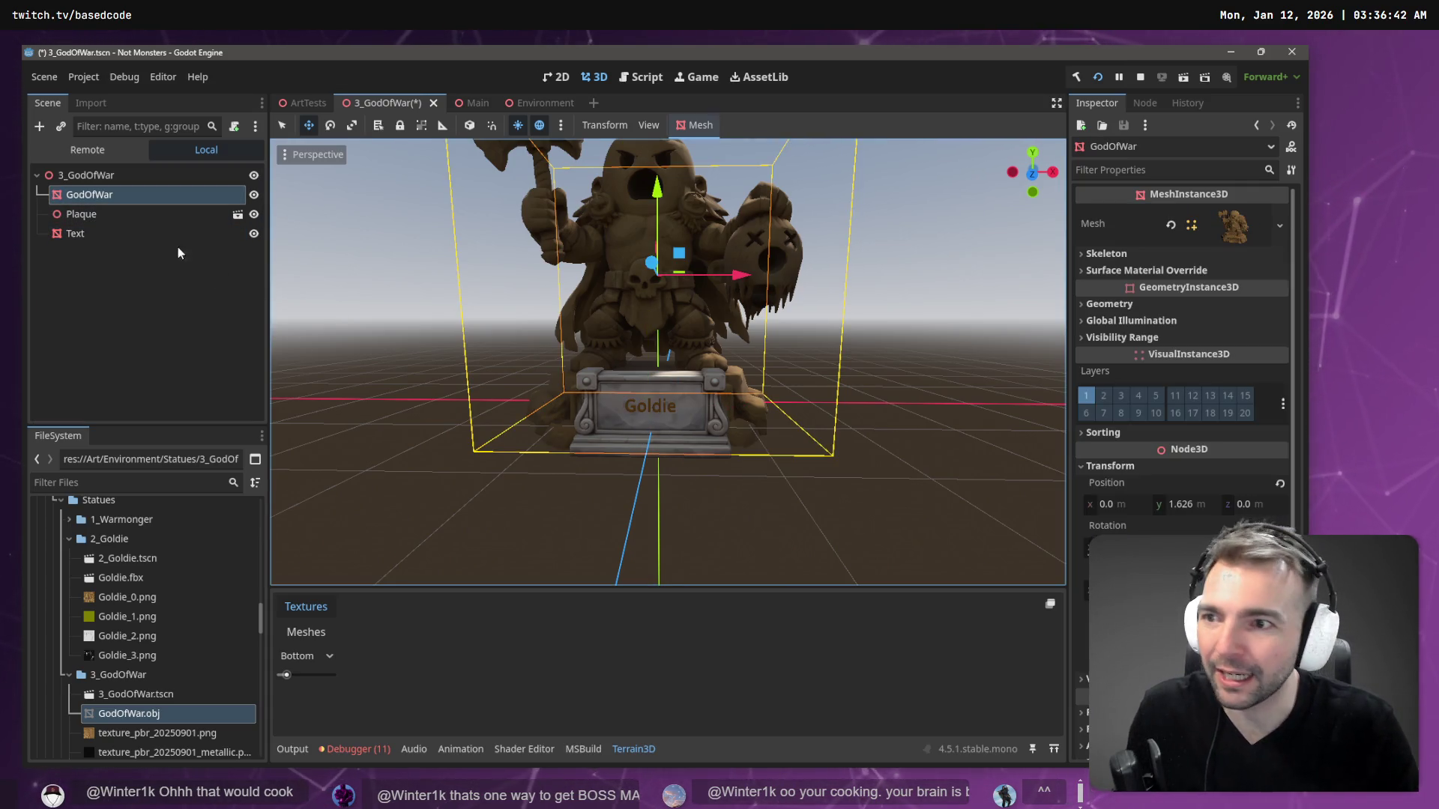
click(123, 212)
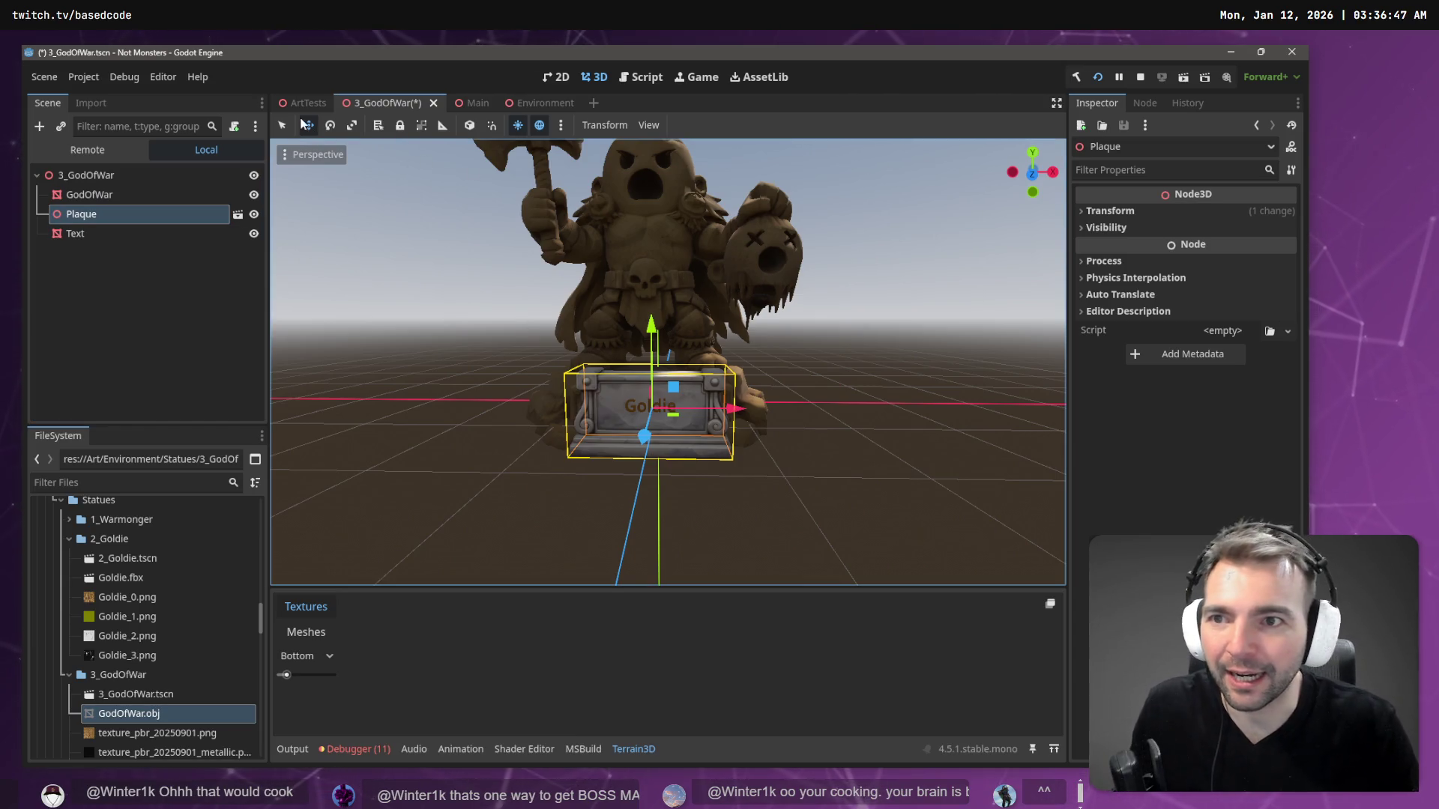
key(ctrl+s)
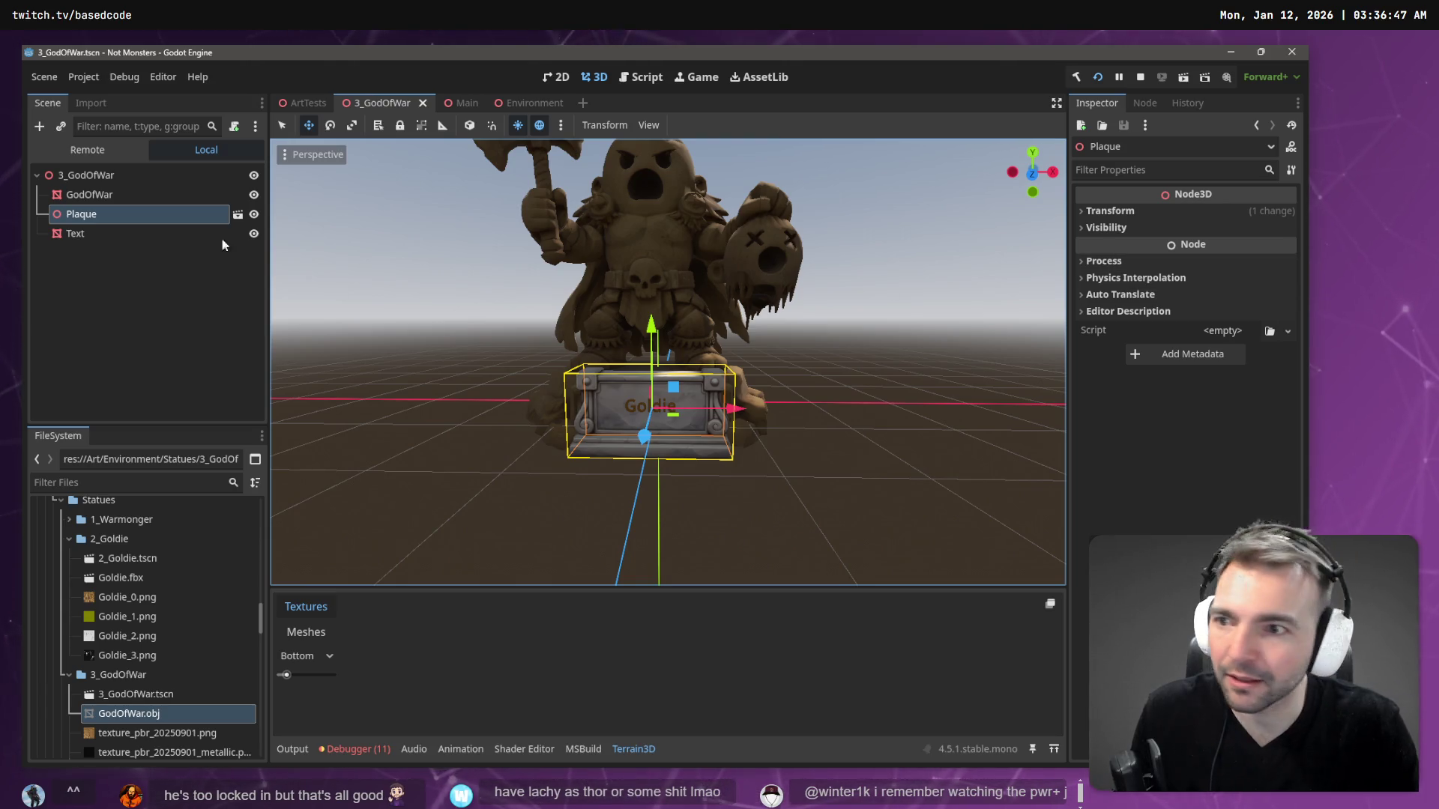
click(238, 215)
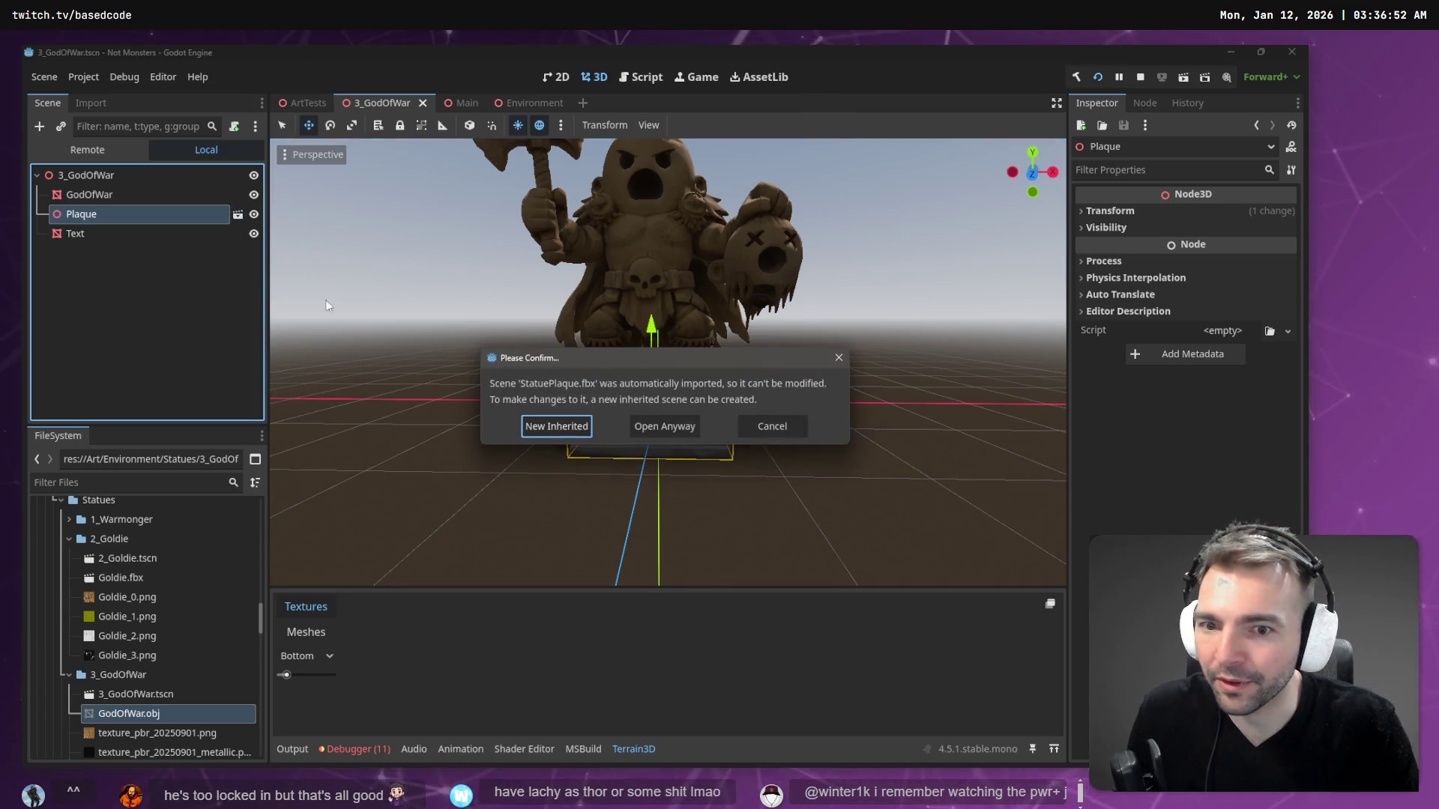
- Close the new plaque scene without saving and return to the 3_GodOfWar scene
click(561, 425)
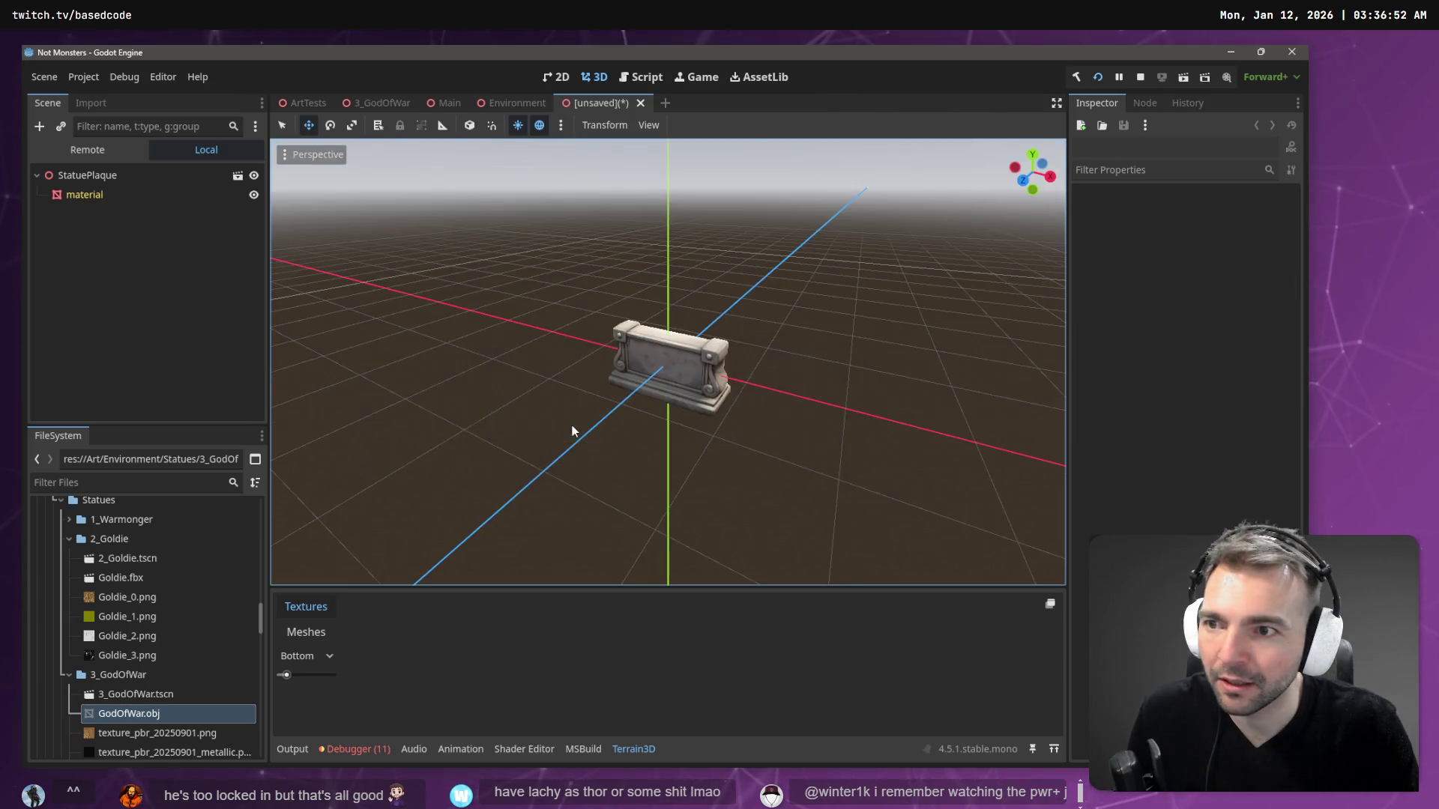
middle_click(588, 106)
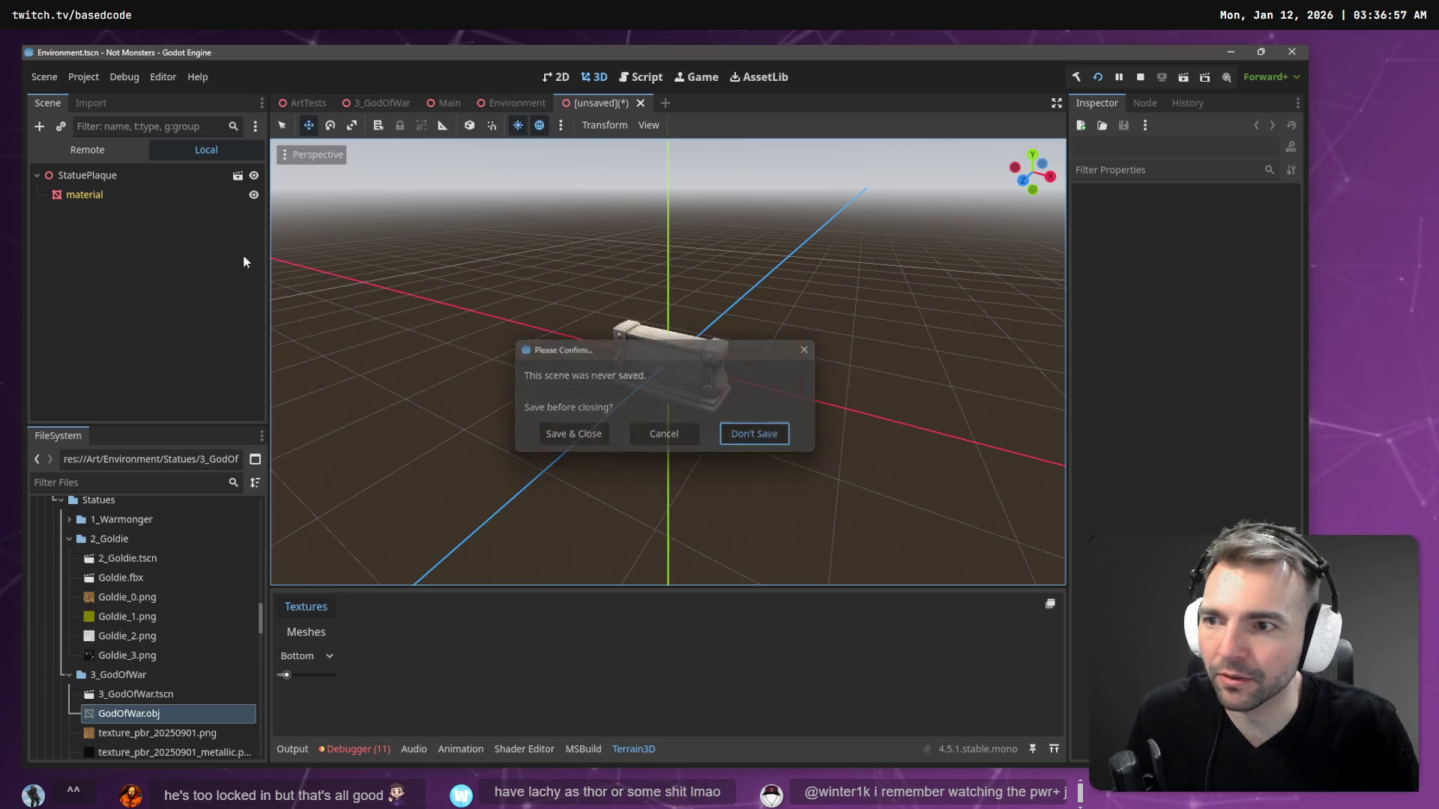
click(726, 439)
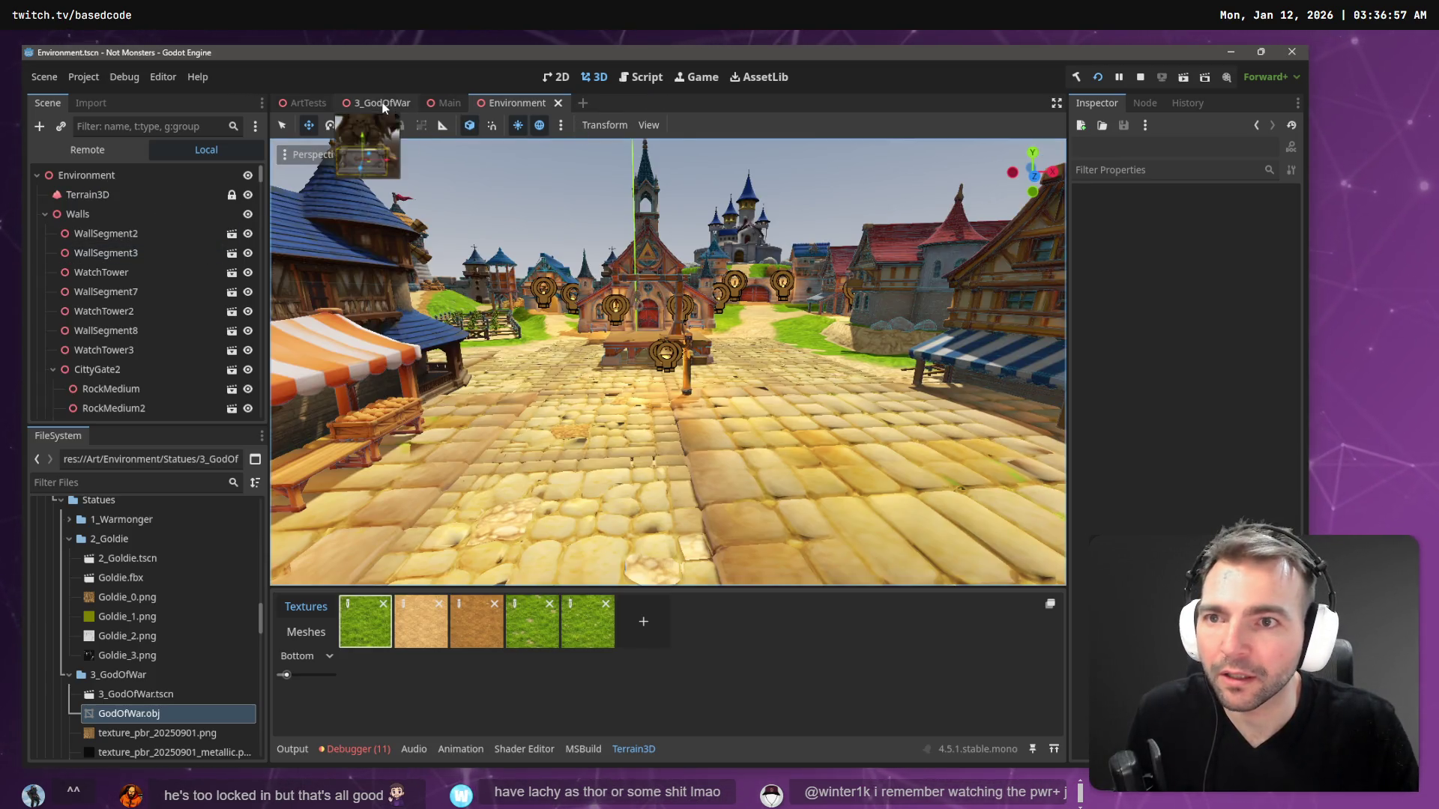
click(378, 103)
- Make the Plaque instance local and inspect its material mesh's surface material override
right_click(140, 215)
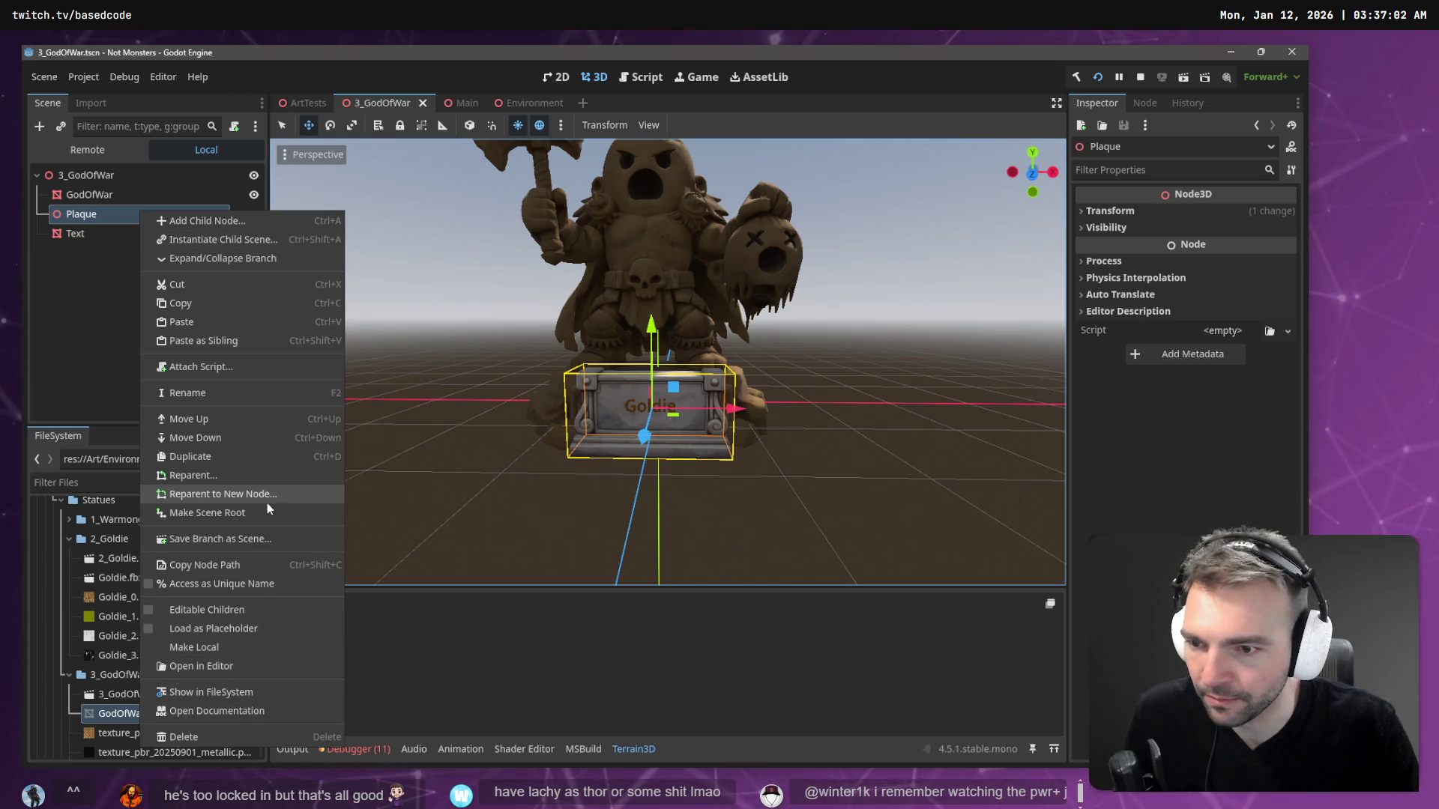
click(243, 647)
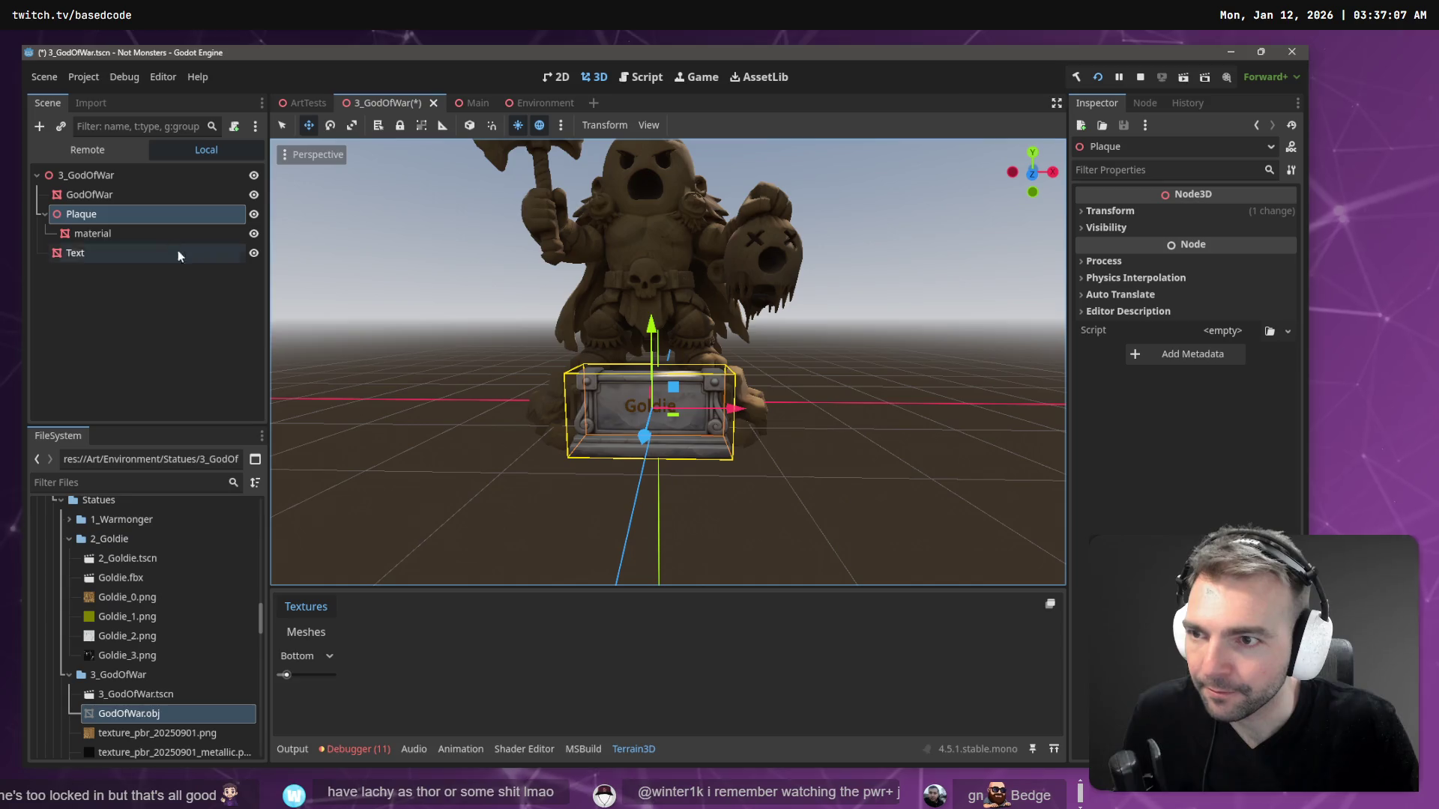
click(142, 231)
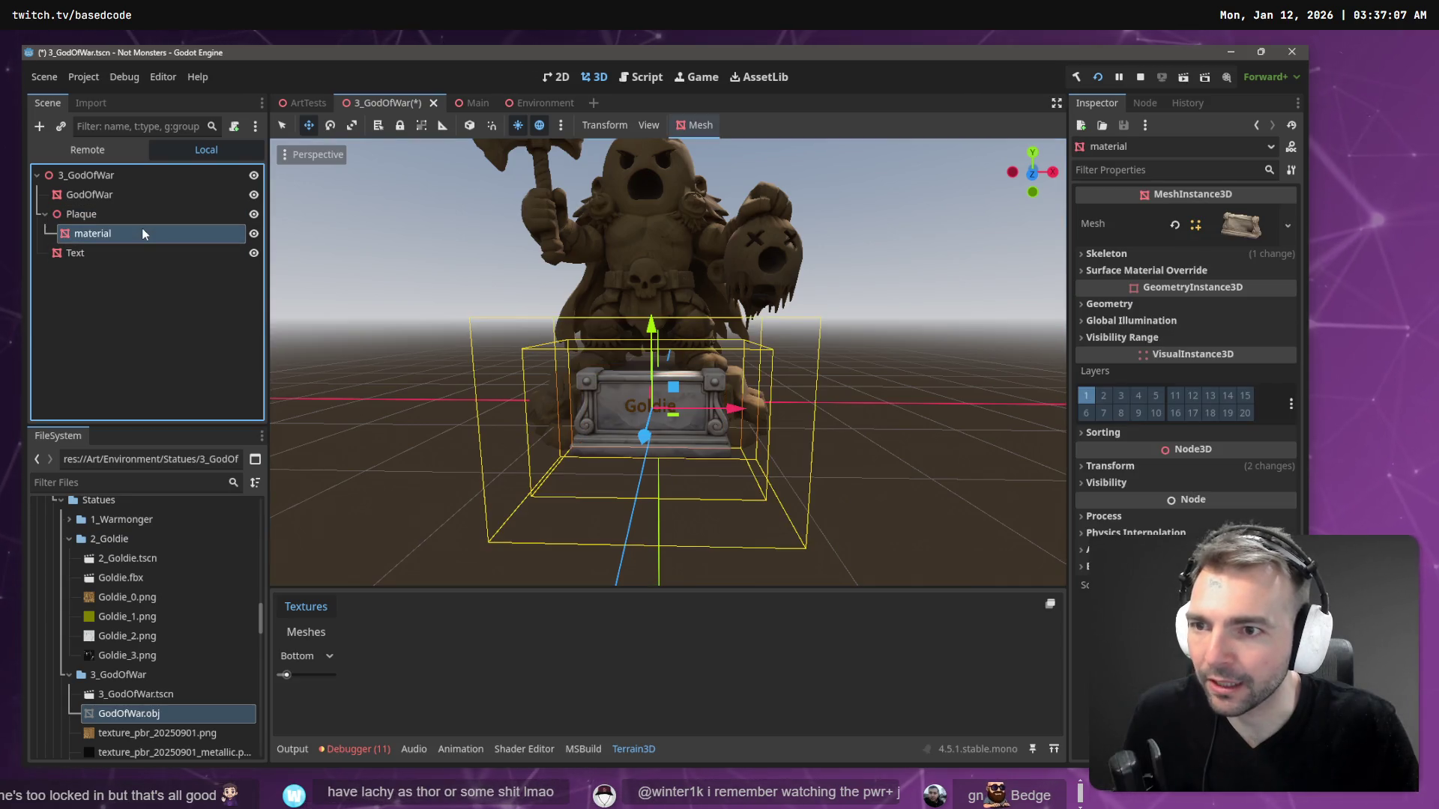
click(1188, 271)
click(1287, 291)
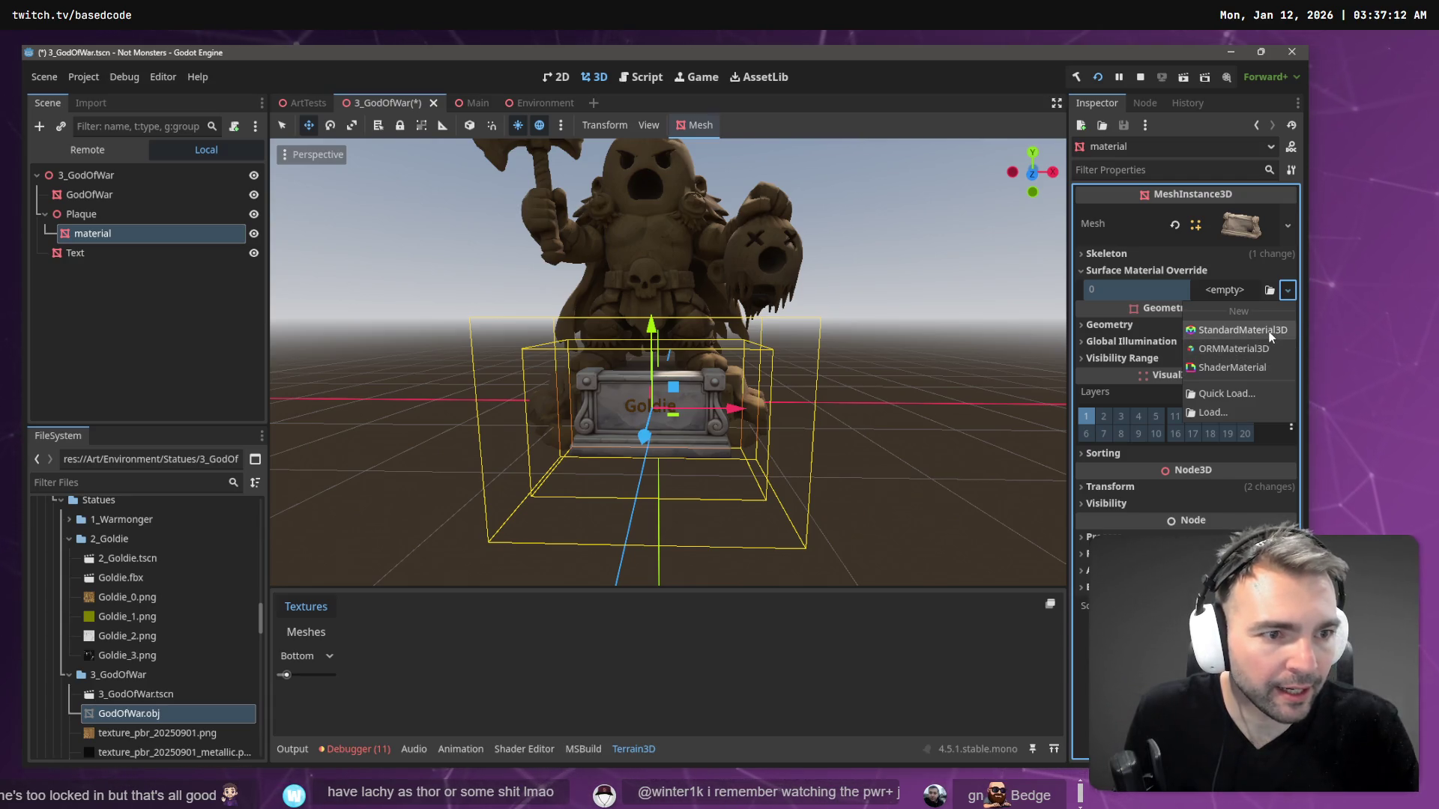
key(Escape)
click(1233, 295)
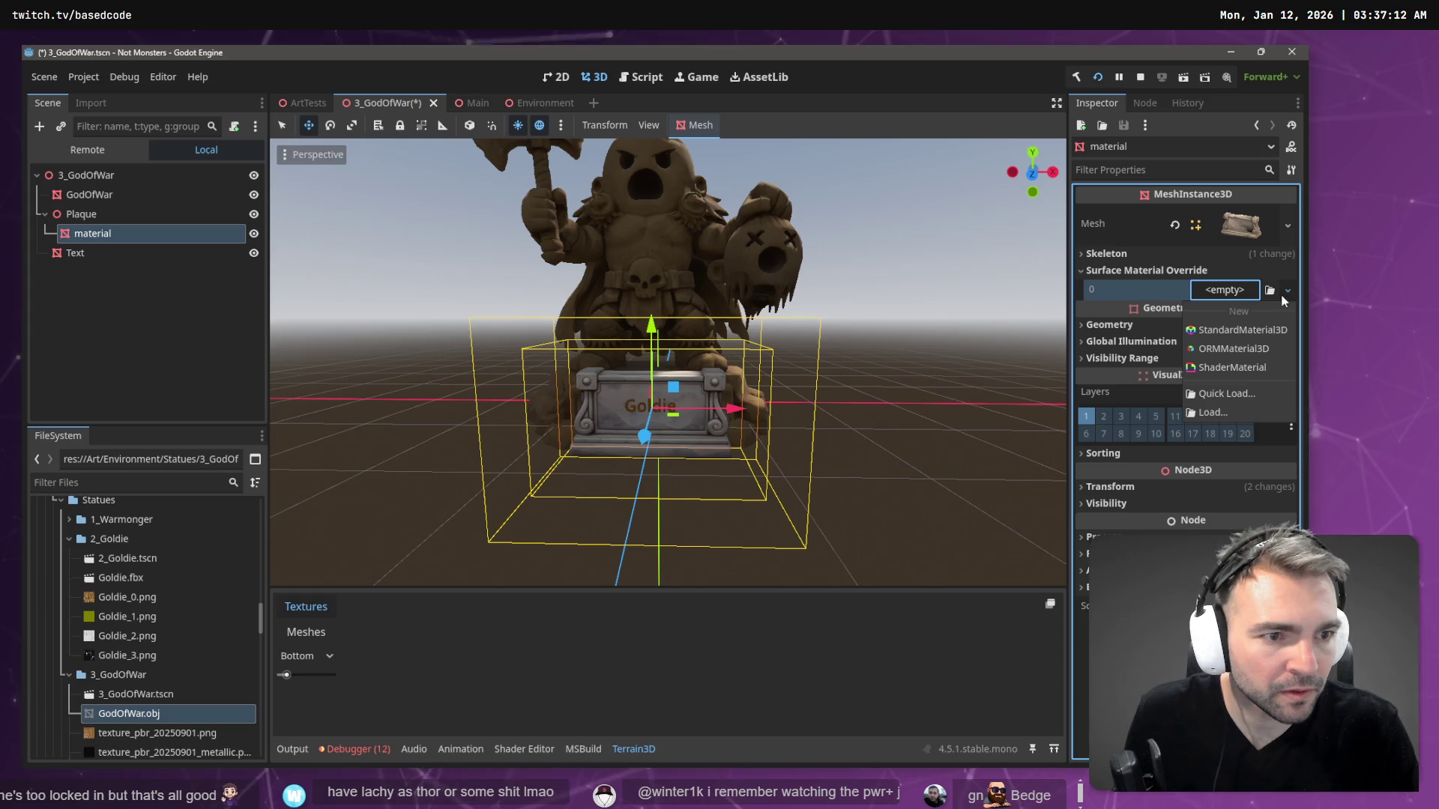
key(Escape)
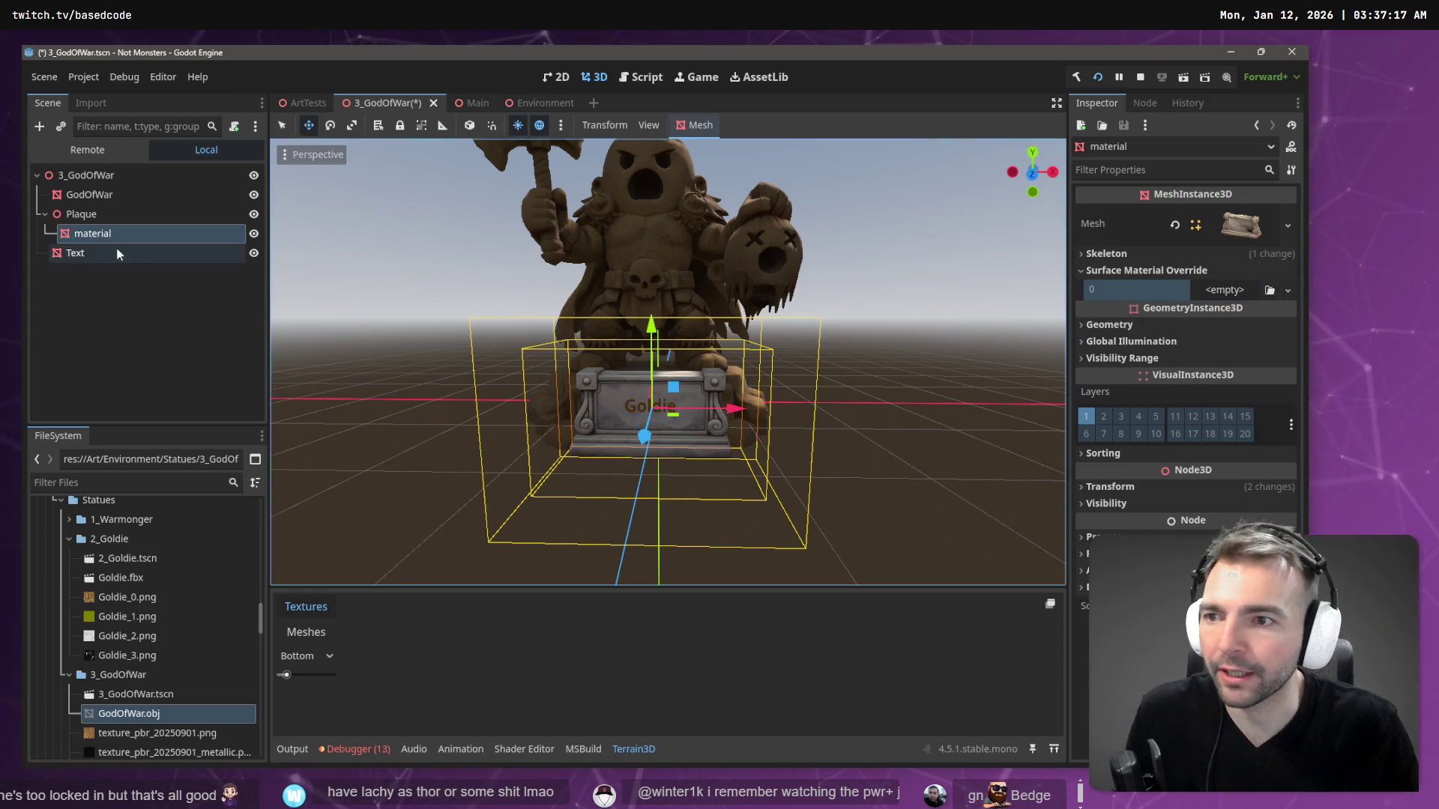
- Move the material mesh up to the scene root and delete the Plaque node
drag(108, 232, 98, 180)
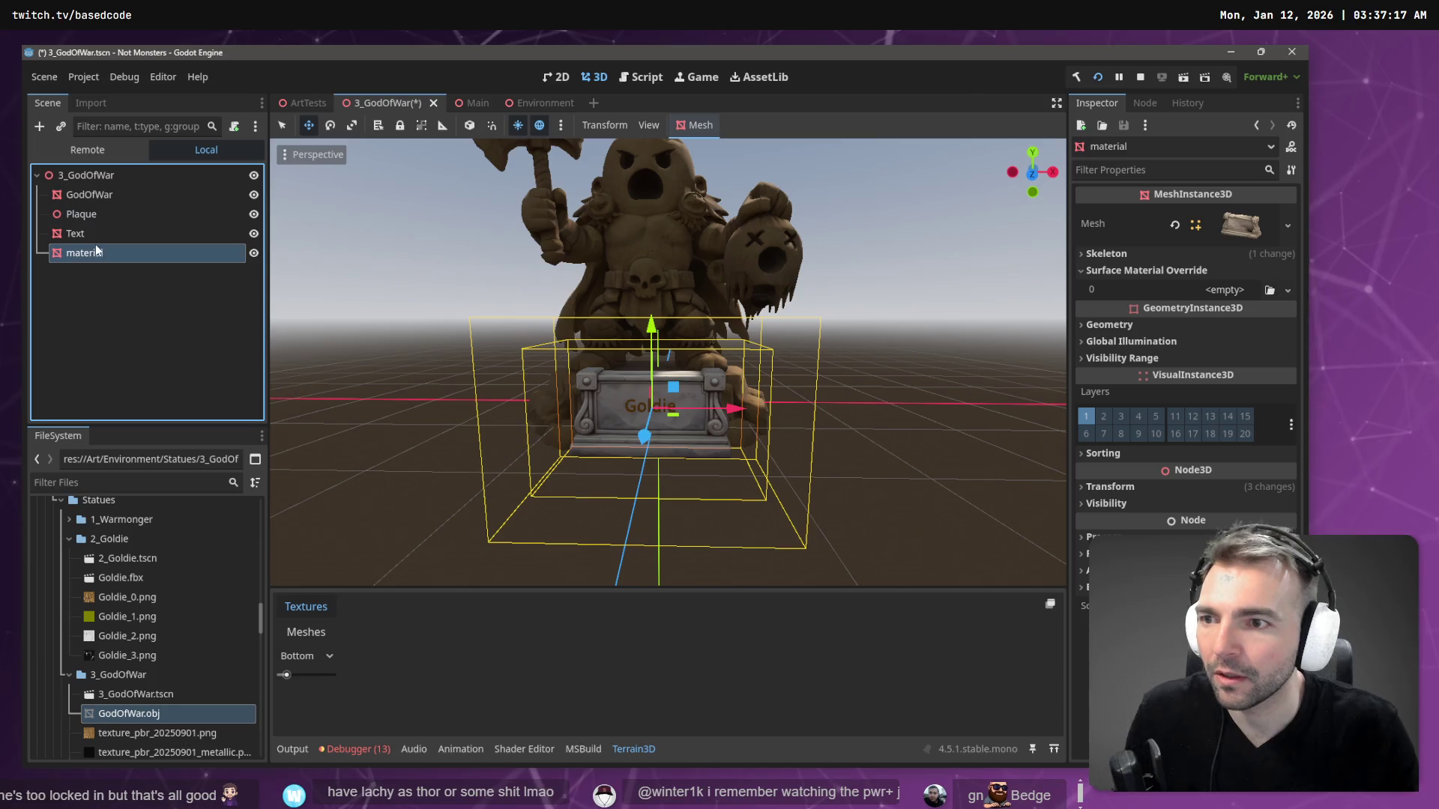
click(97, 236)
click(101, 218)
key(Delete)
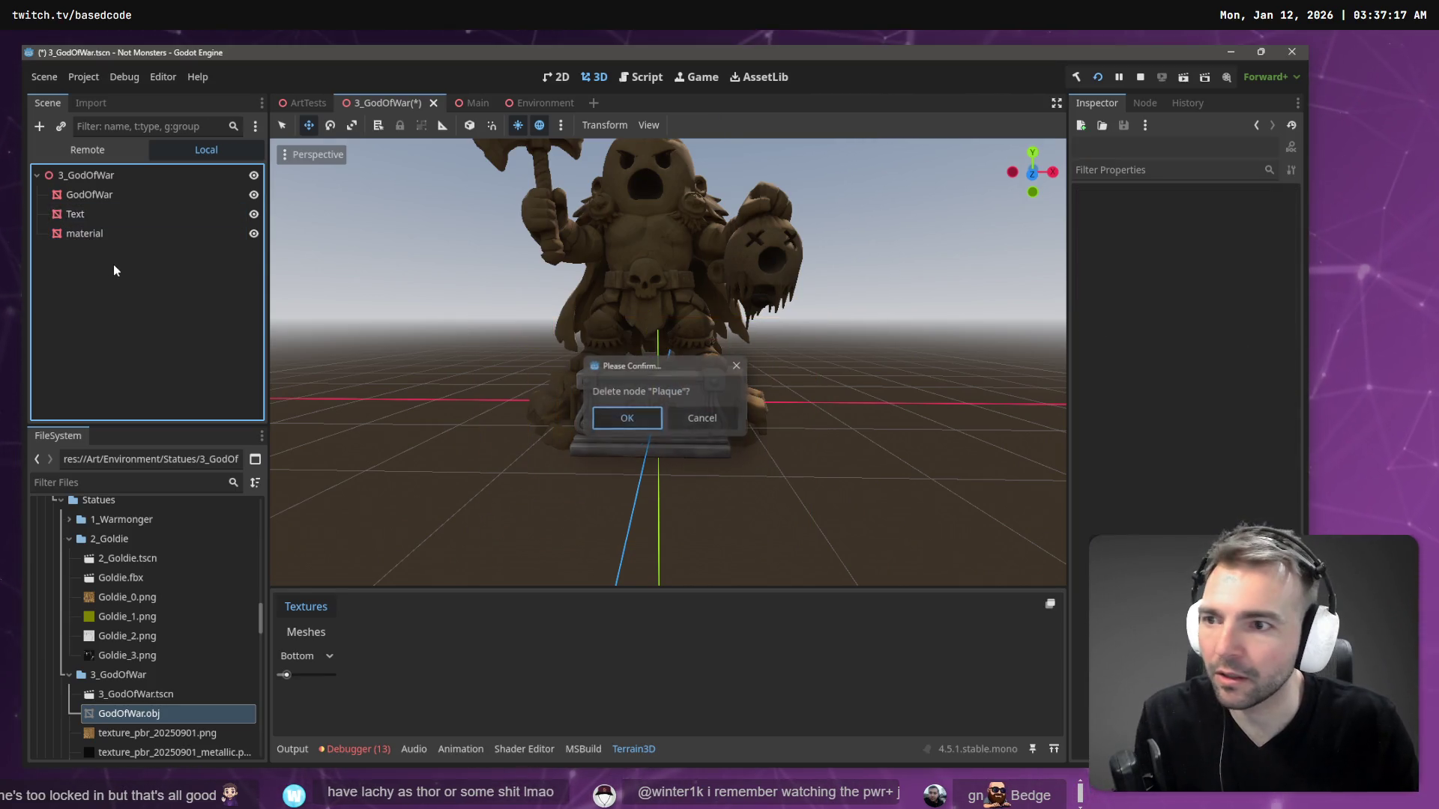
key(Return)
- Check the material mesh's override material options without changing them, then deselect it
click(1225, 294)
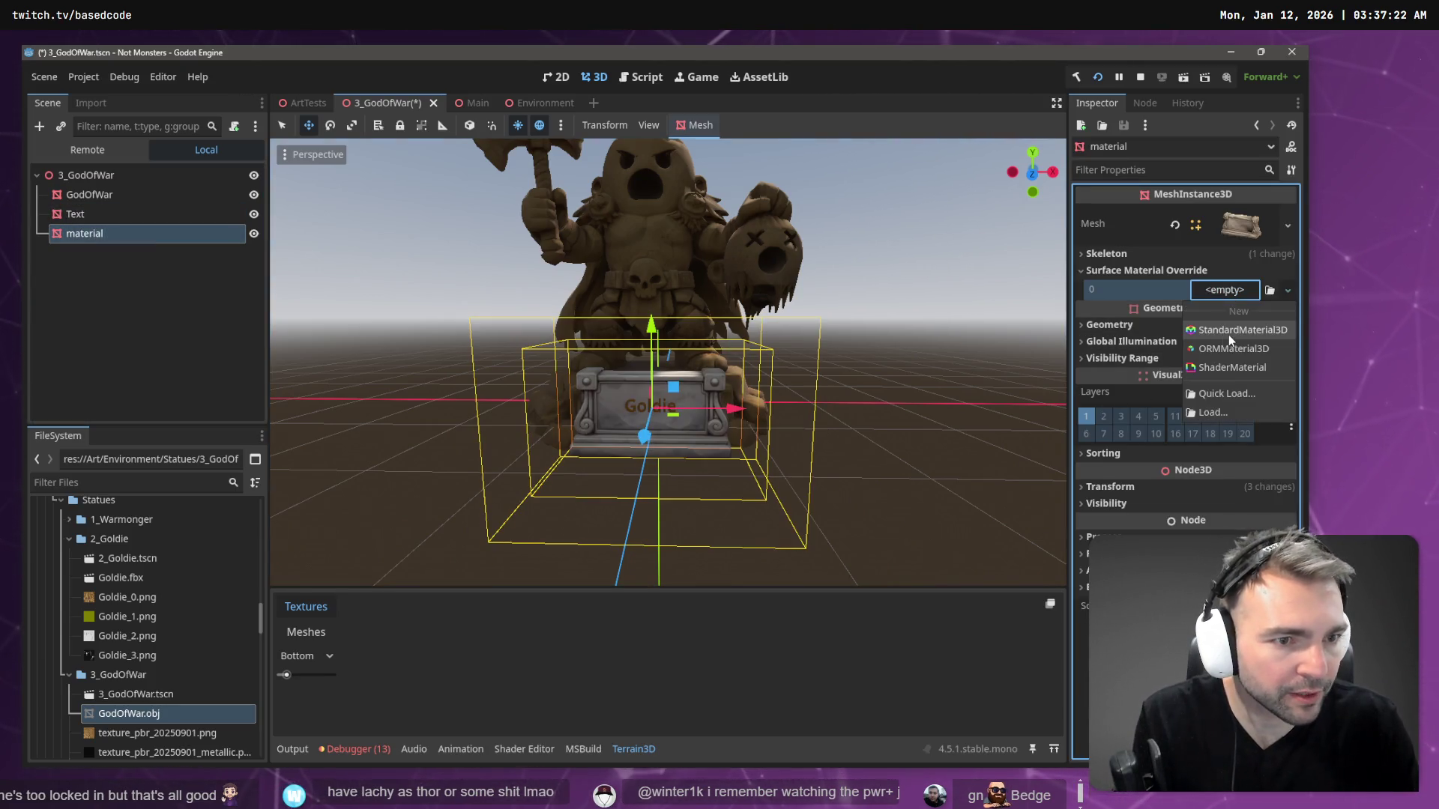
click(1287, 290)
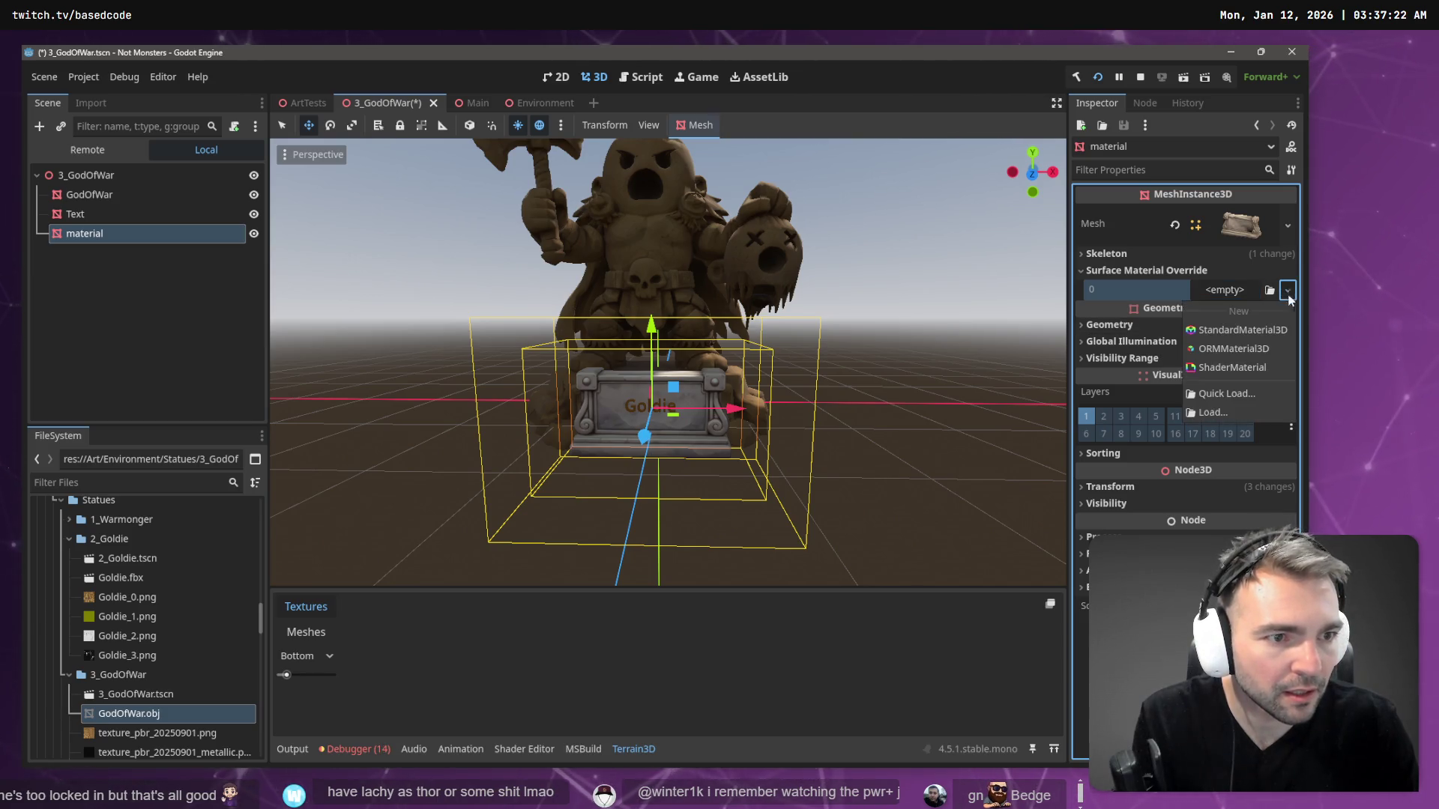
key(Escape)
click(191, 295)
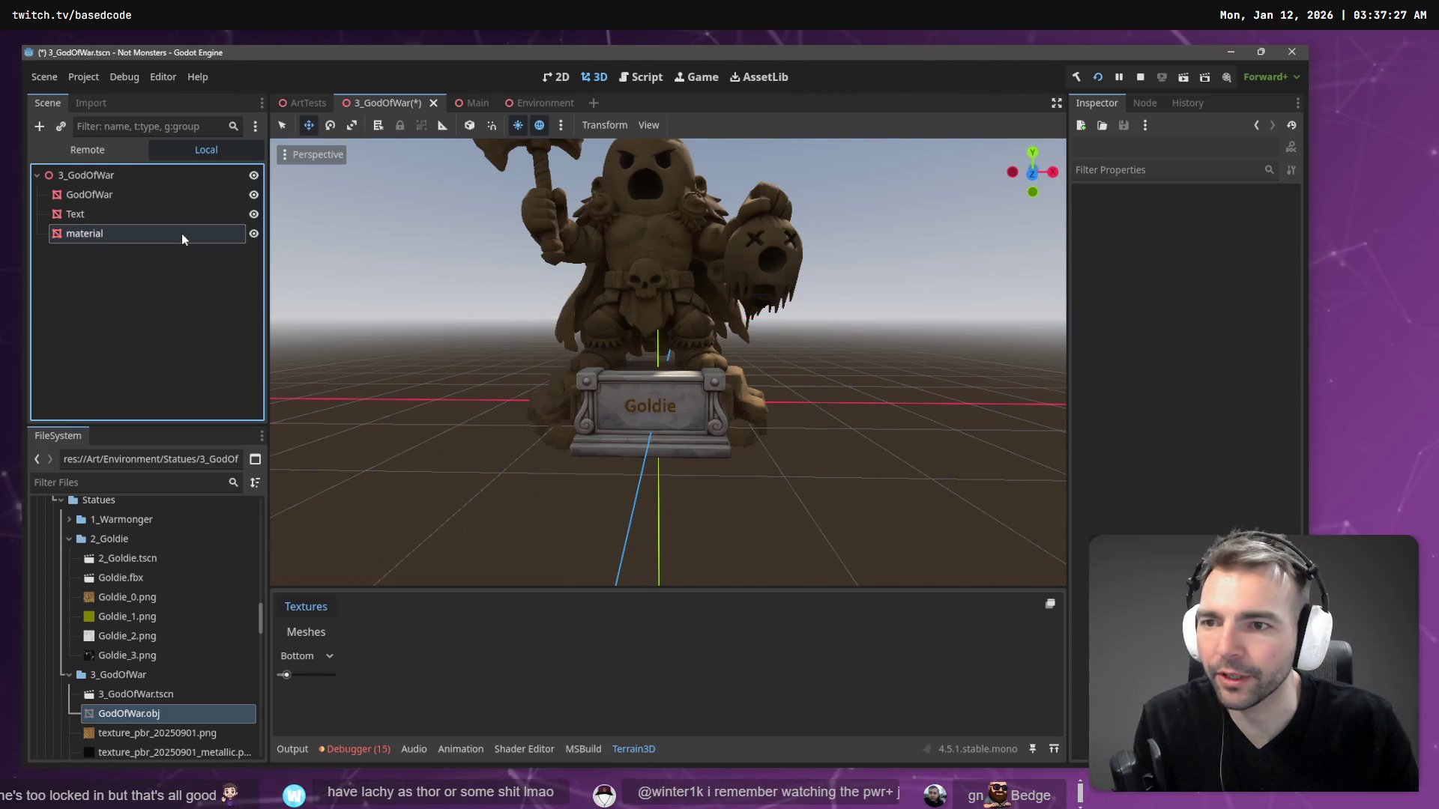
- Select the Text node and scroll through the Goldie label's Mesh and Material properties
click(182, 234)
click(166, 269)
click(154, 233)
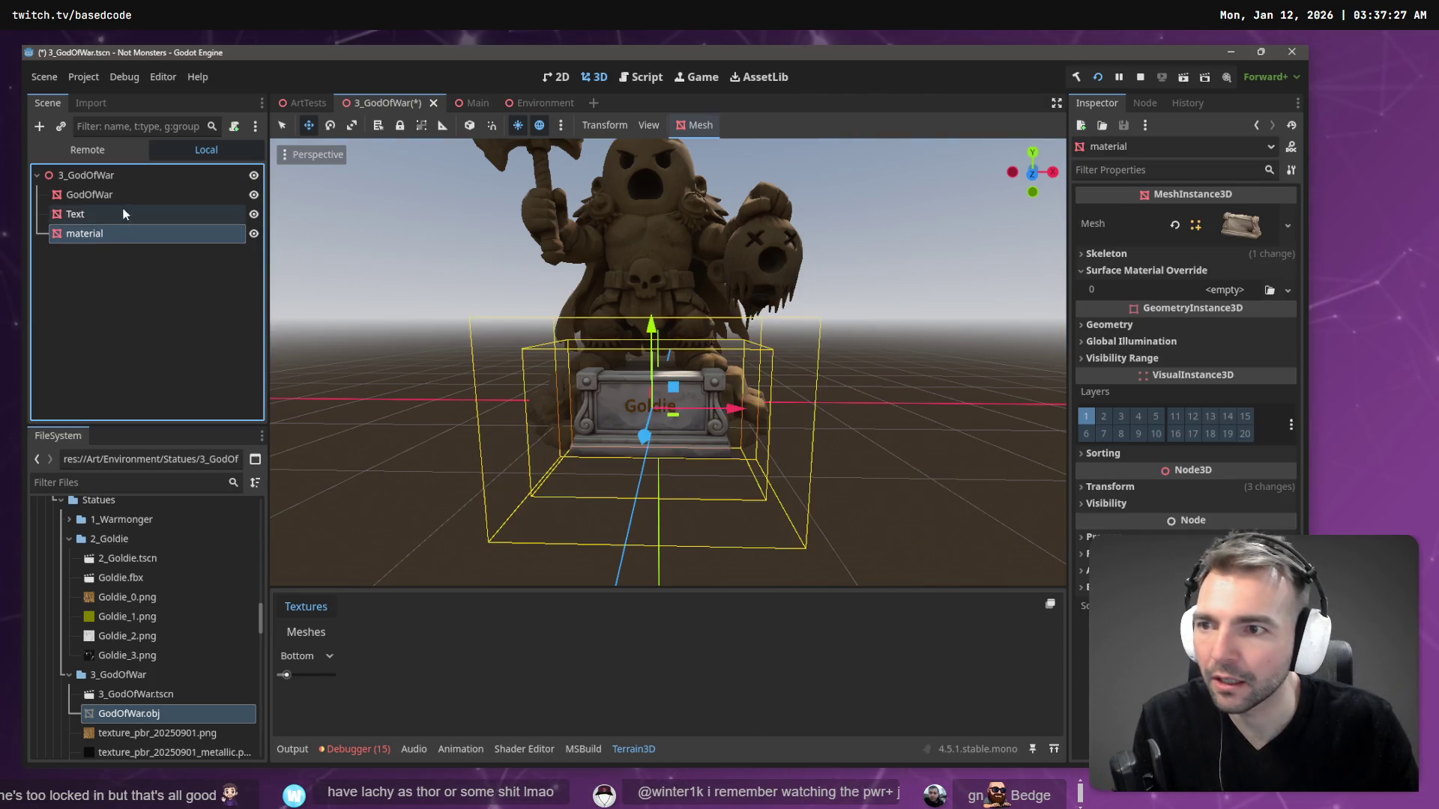
click(135, 214)
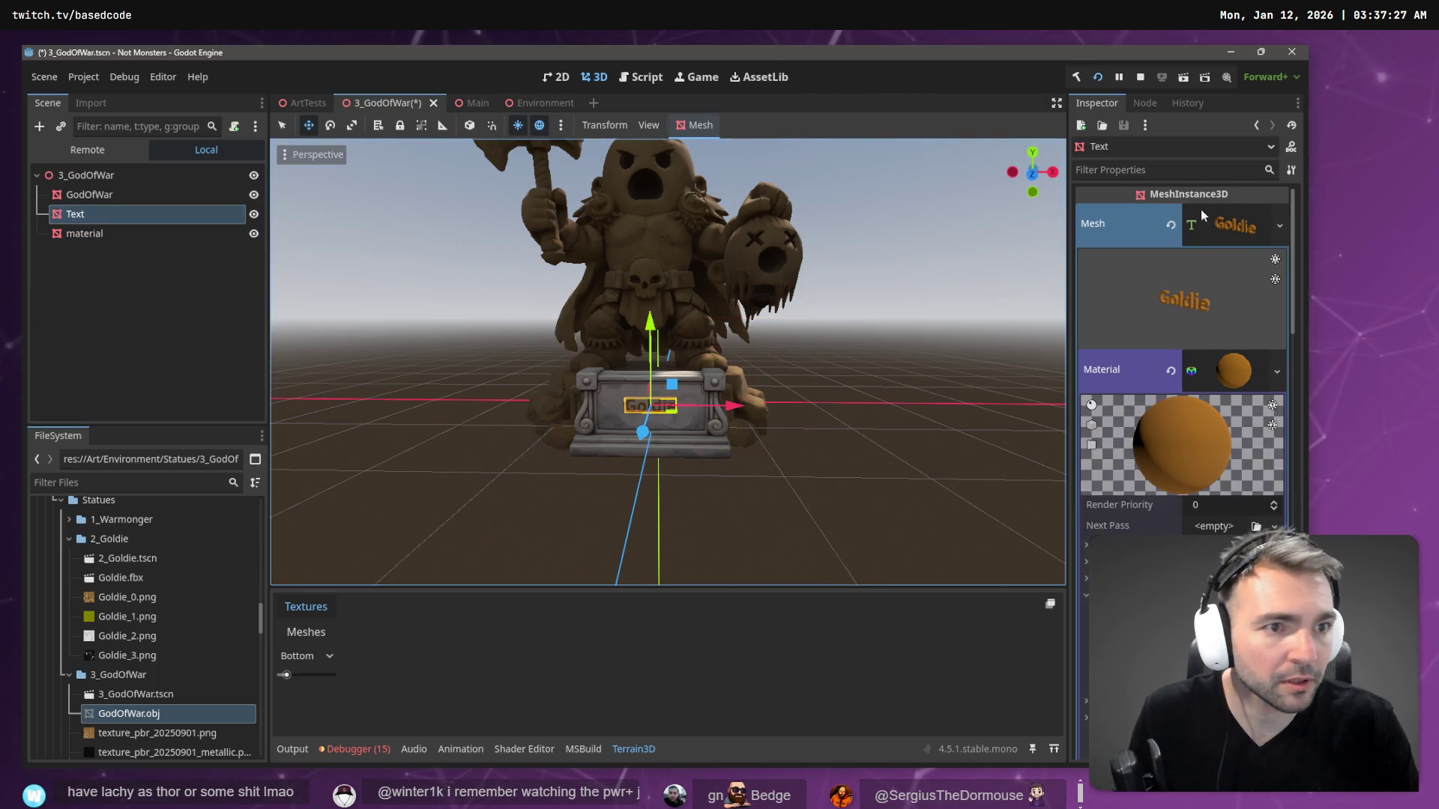
scroll(1234, 318, down, 2)
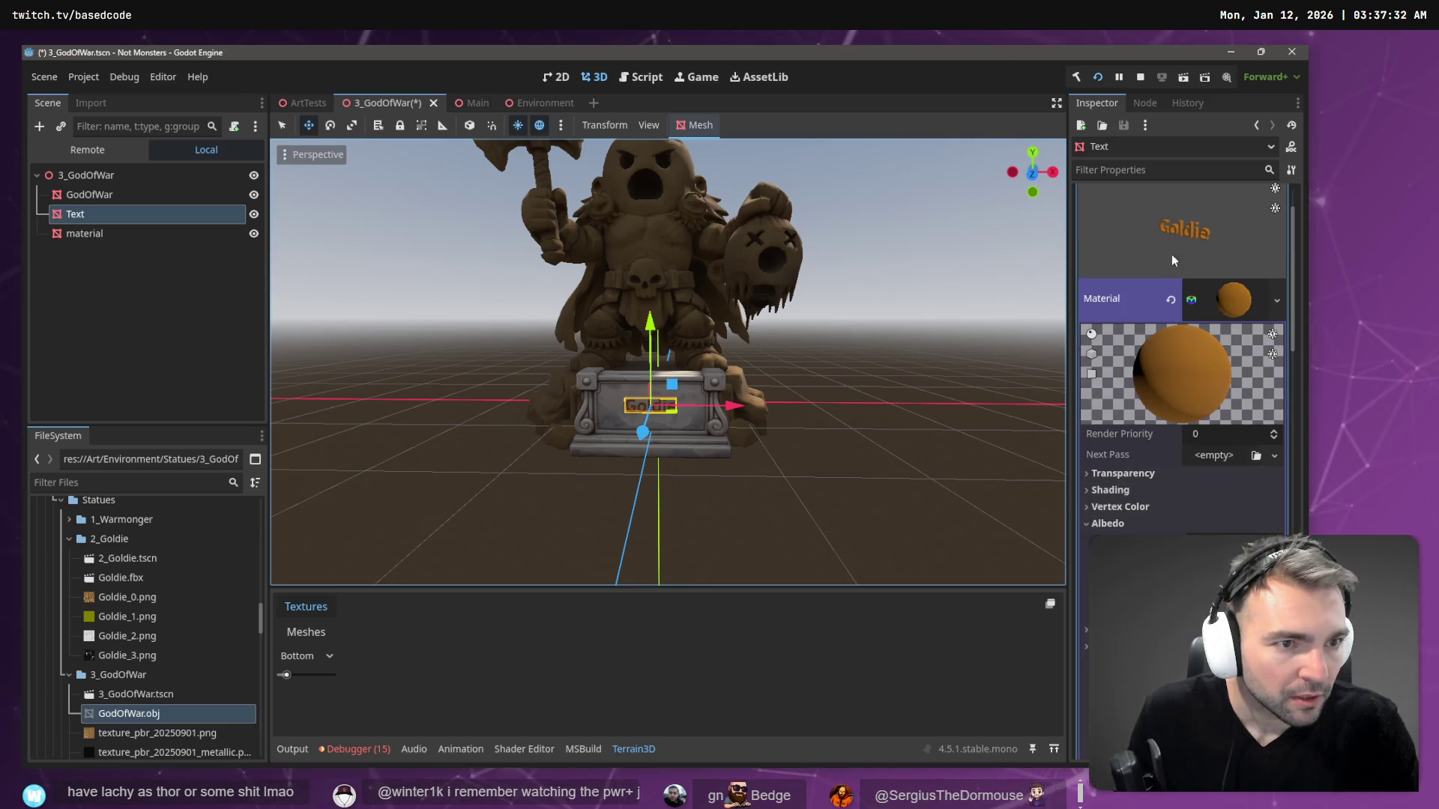
scroll(1168, 241, down, 10)
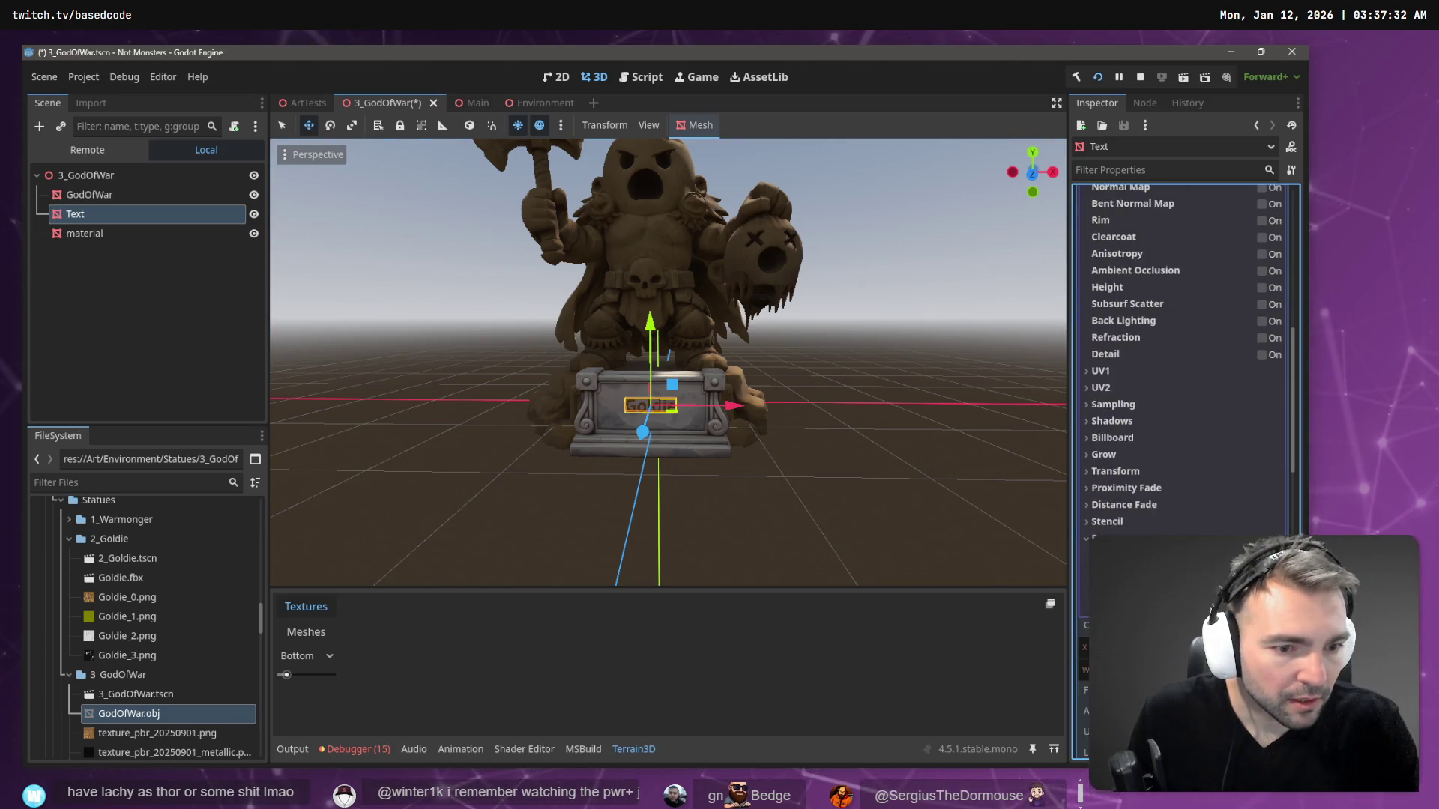
scroll(1174, 315, up, 15)
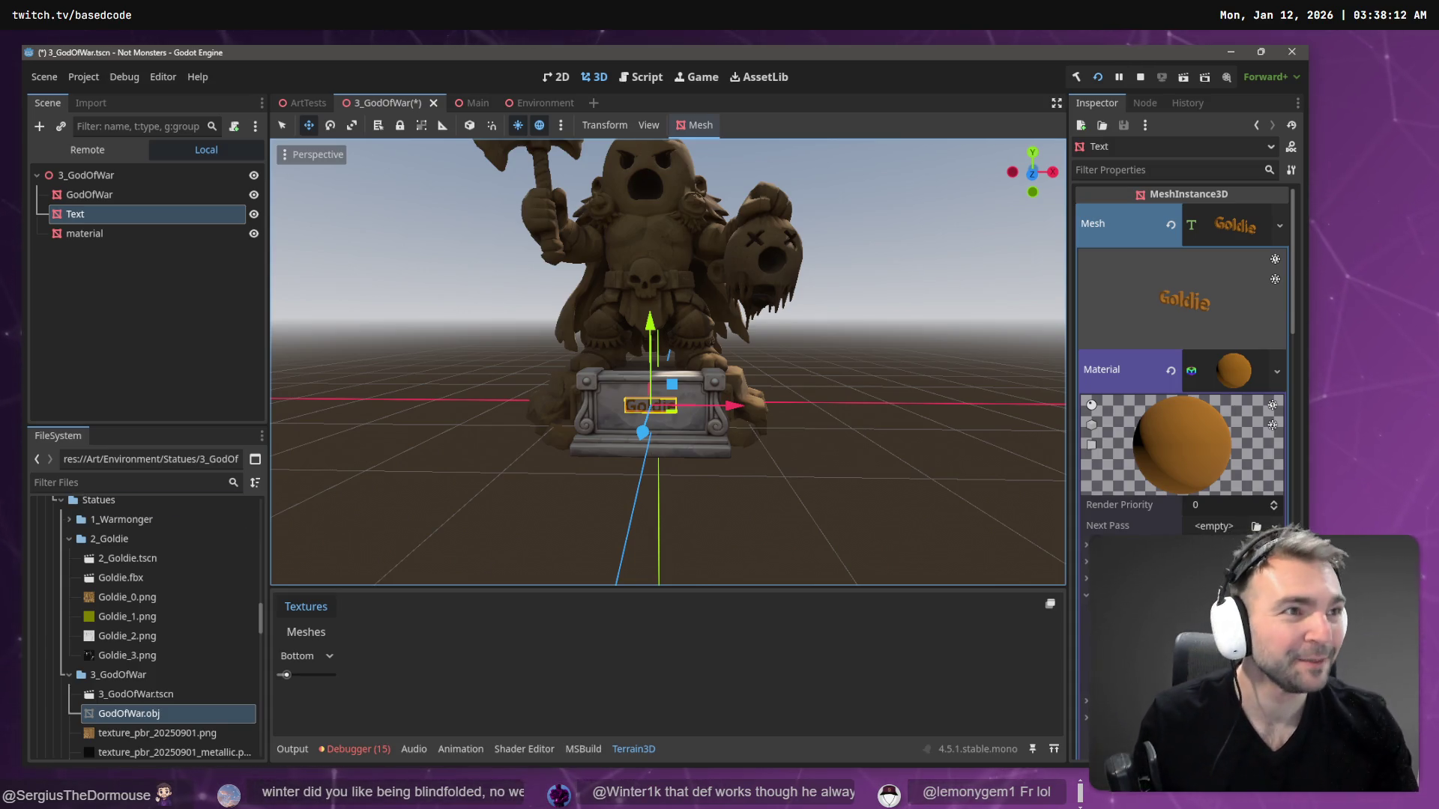
key(alt+Tab)
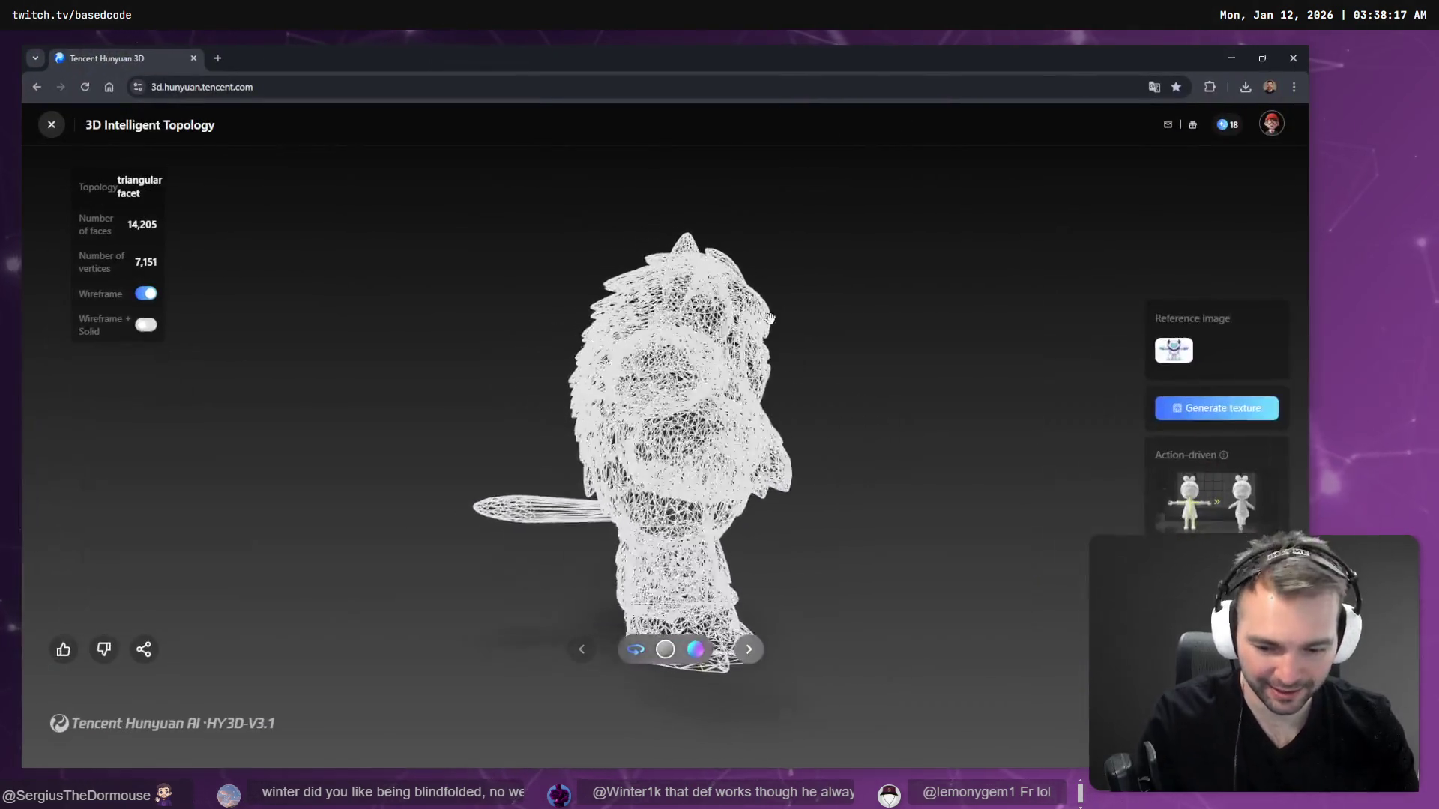
drag(769, 318, 299, 276)
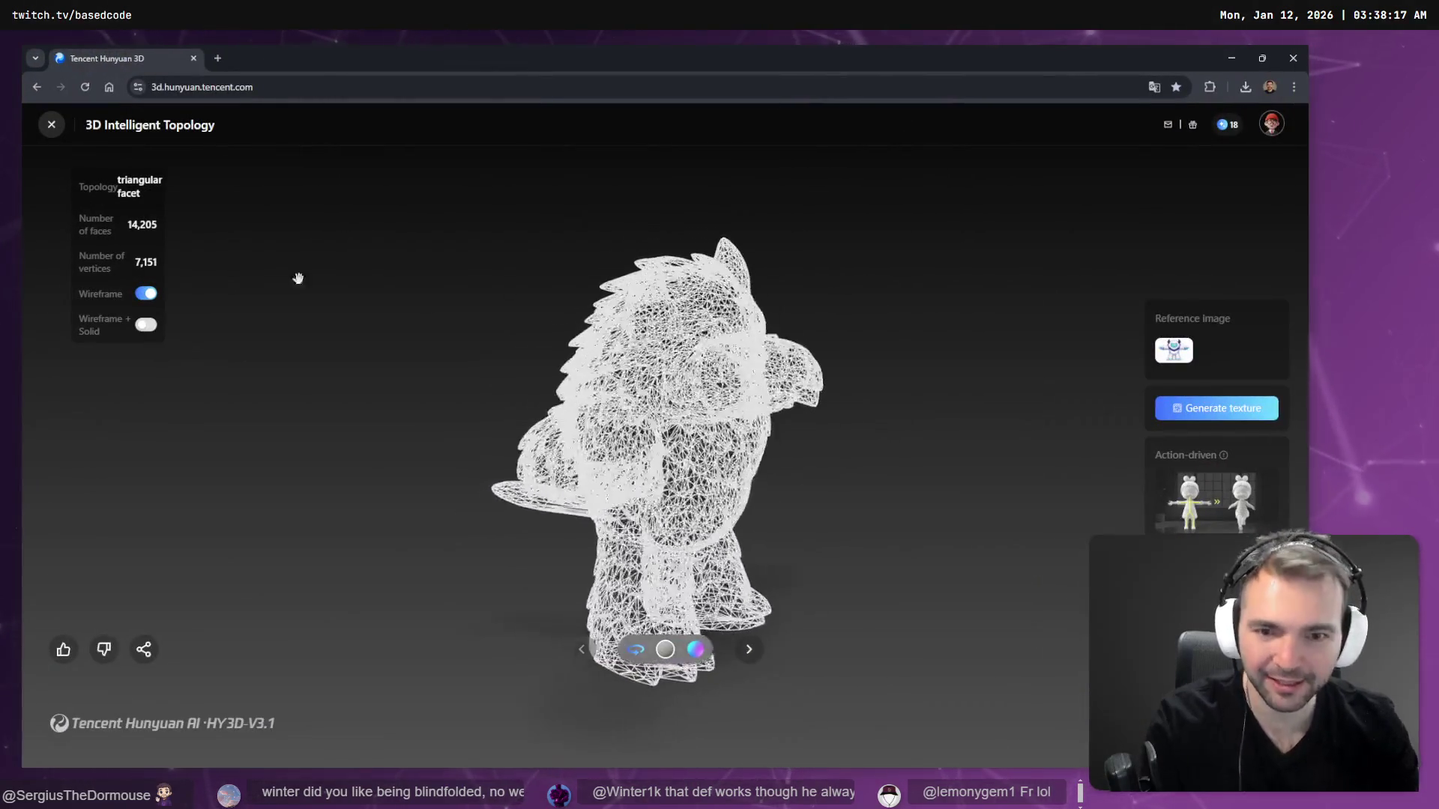
click(145, 293)
drag(271, 375, 183, 305)
click(145, 293)
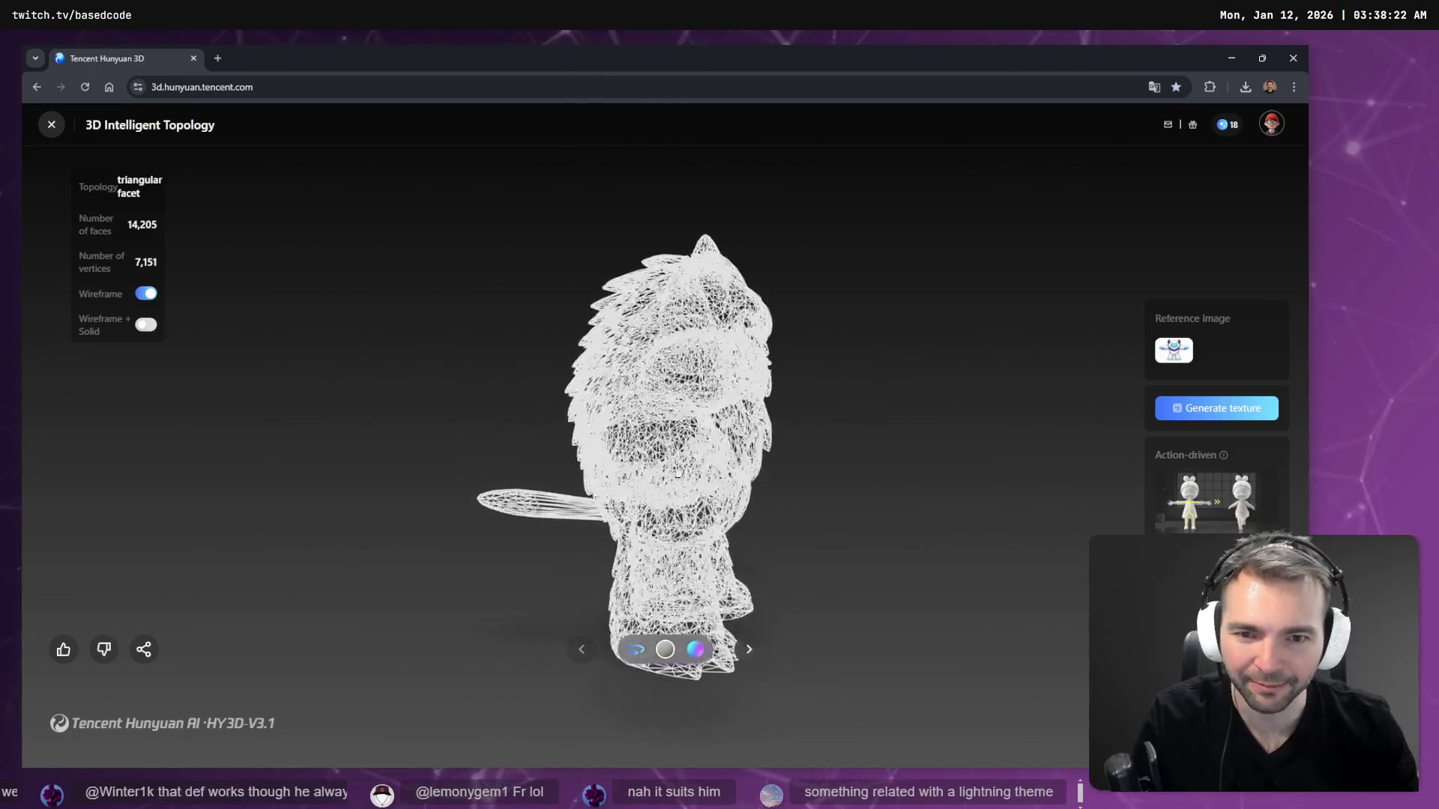
key(alt+Tab)
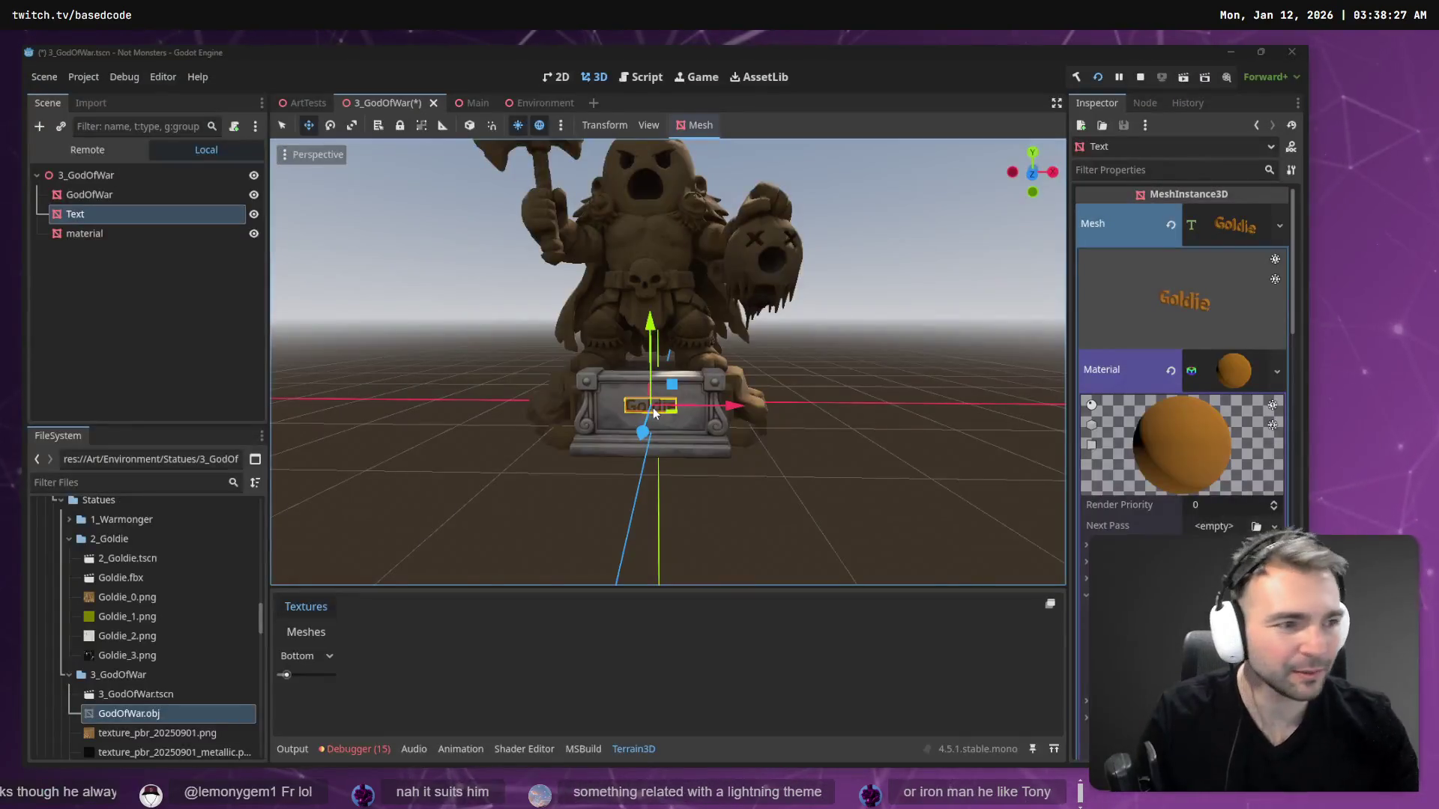